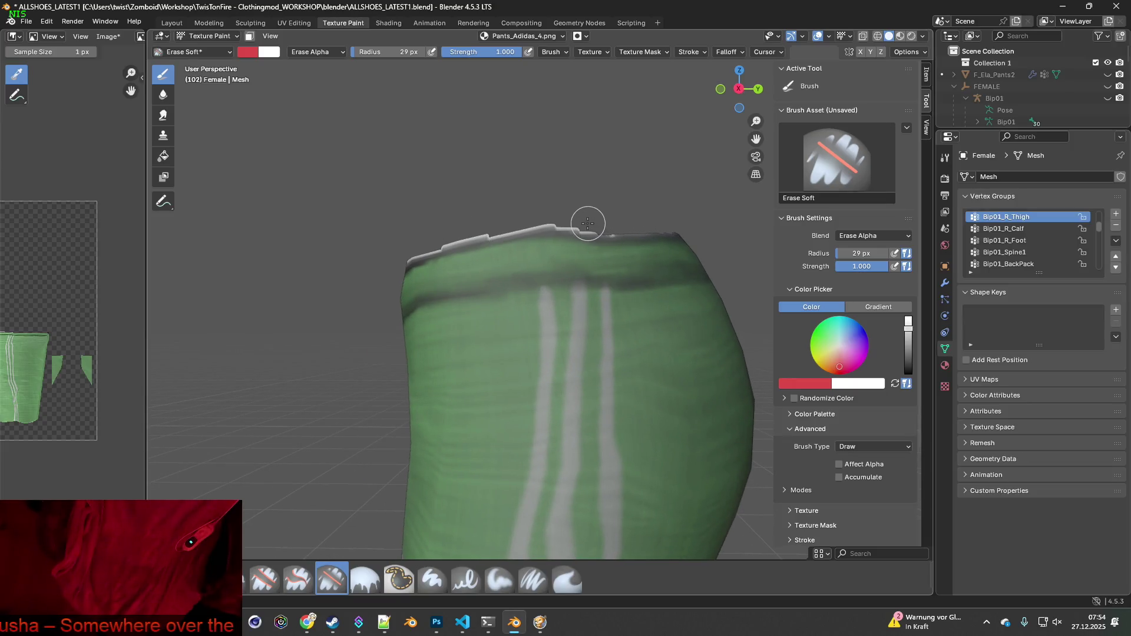
Erase the pale rim along the waistband's top edge with the 29 px Erase Soft brush
mouse_move(549, 219)
left_mouse_down()
mouse_move(438, 239)
mouse_move(536, 209)
left_mouse_up()
mouse_move(535, 210)
middle_mouse_down()
mouse_move(513, 243)
mouse_move(595, 270)
mouse_move(523, 235)
middle_mouse_up()
left_click_drag(506, 232, 404, 247)
mouse_move(404, 248)
middle_mouse_down()
mouse_move(573, 248)
mouse_move(550, 255)
mouse_move(615, 275)
mouse_move(606, 283)
mouse_move(621, 293)
mouse_move(601, 289)
middle_mouse_up()
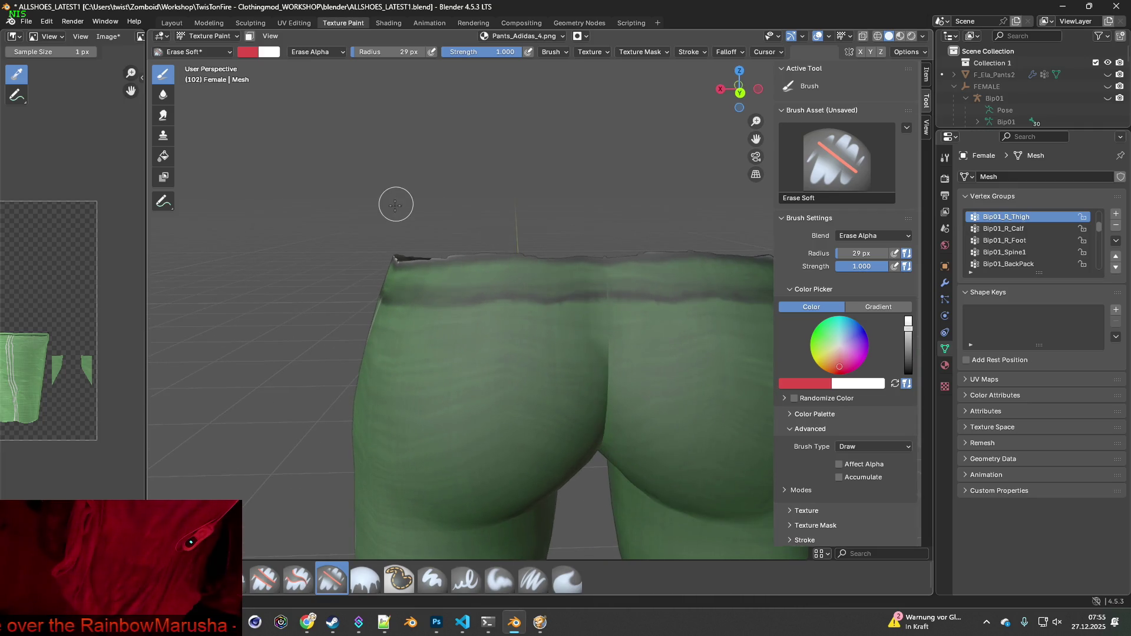
Switch to the Paint Soft brush with Affect Alpha enabled
left_click(500, 585)
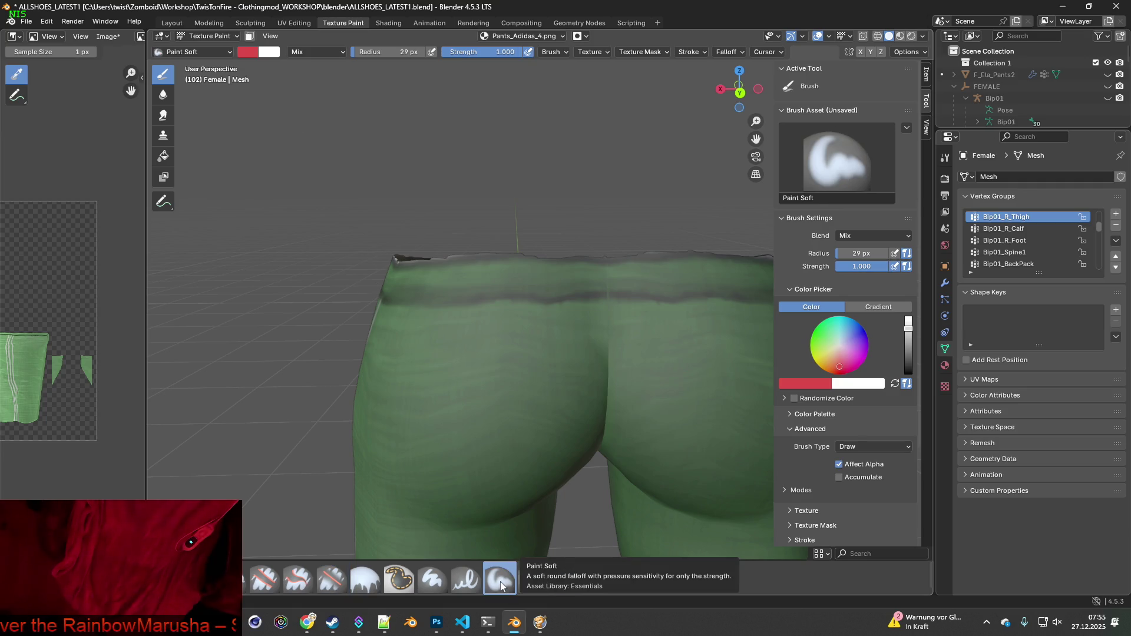
scroll(648, 435, "up", 2)
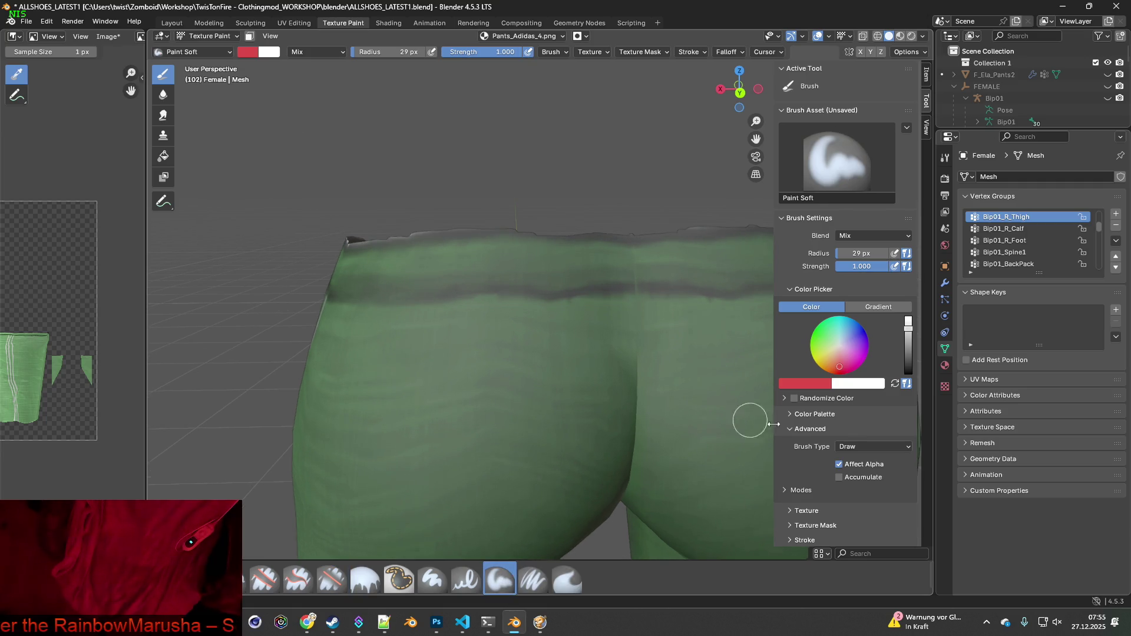
left_click(840, 464)
scroll(596, 344, "up", 2)
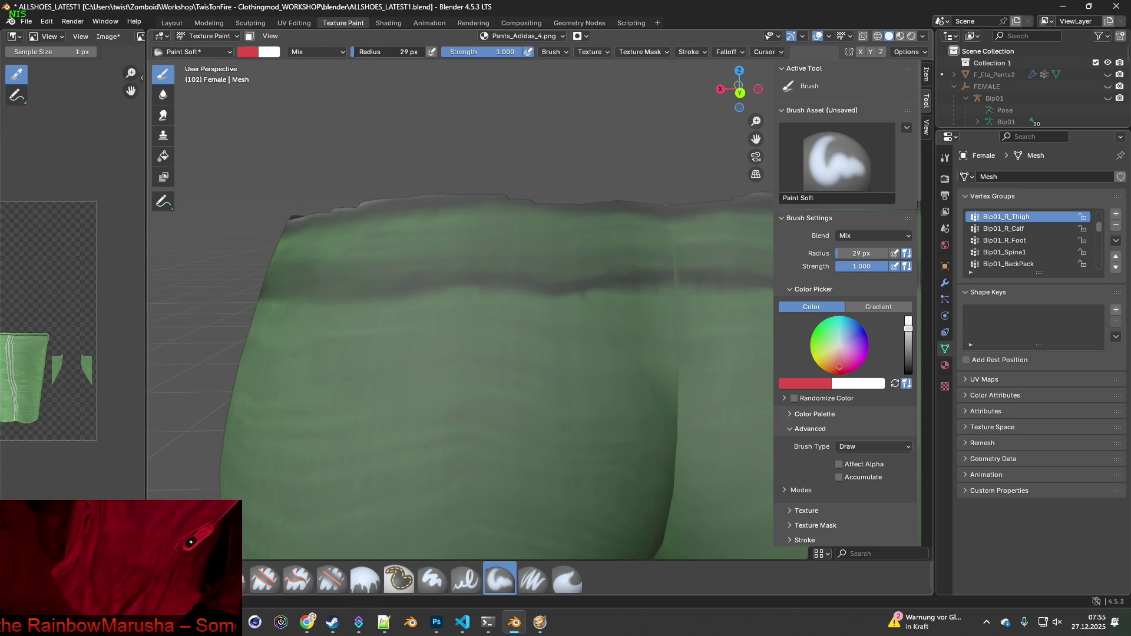
scroll(427, 215, "up", 3)
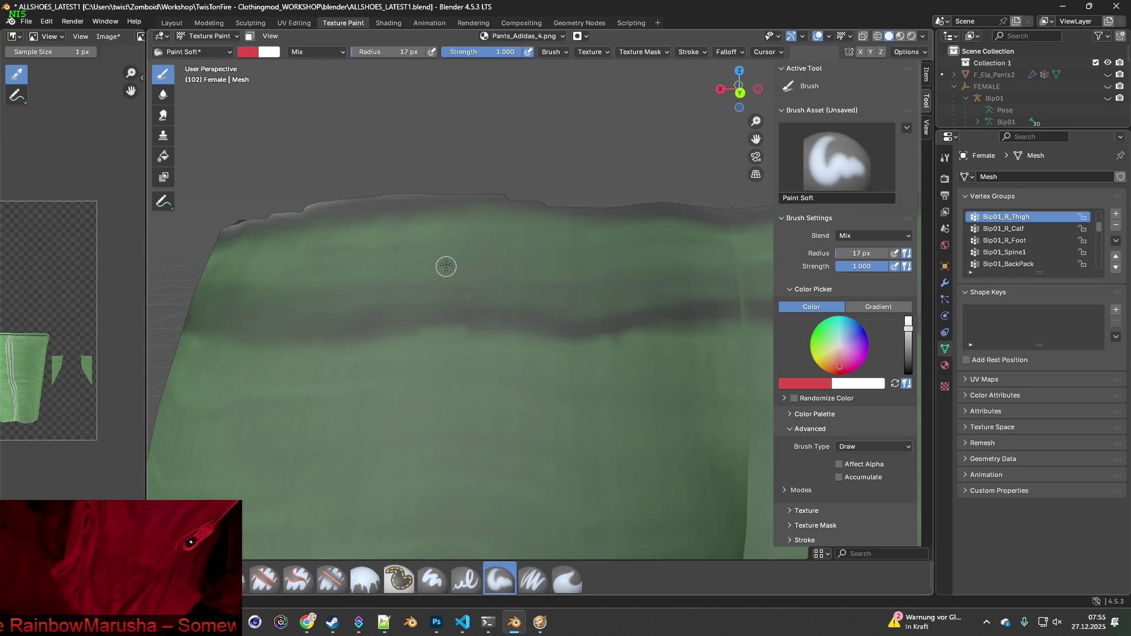
Frame the waistband edge and sample a paint colour from the model
middle_click_drag(453, 307, 436, 371, "shift")
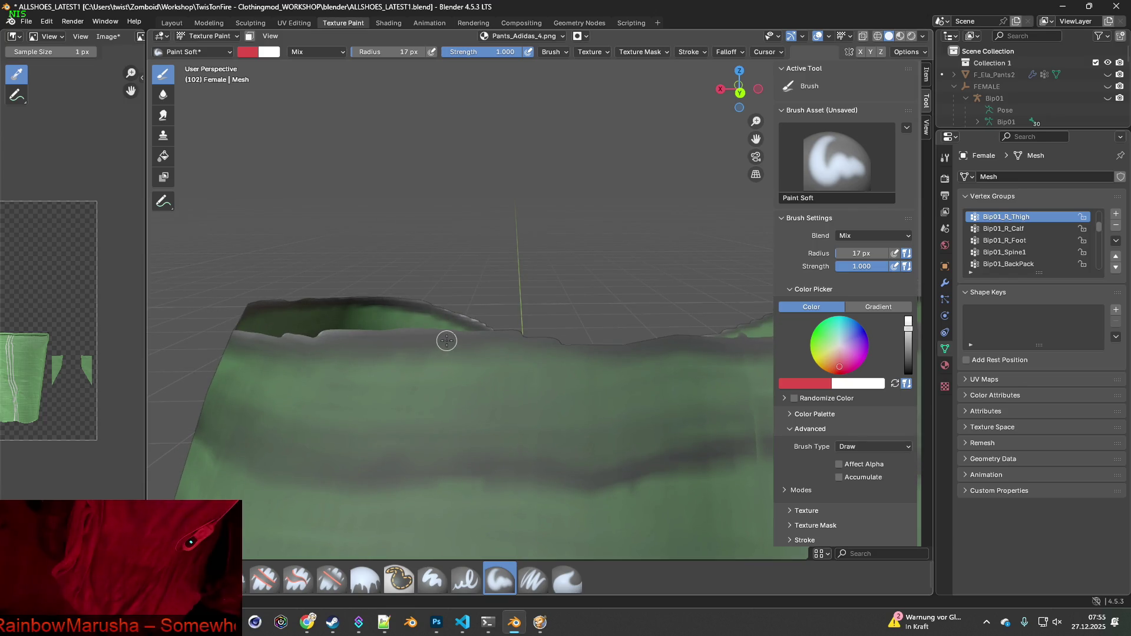
key("s")
middle_click_drag(518, 351, 377, 289, "shift")
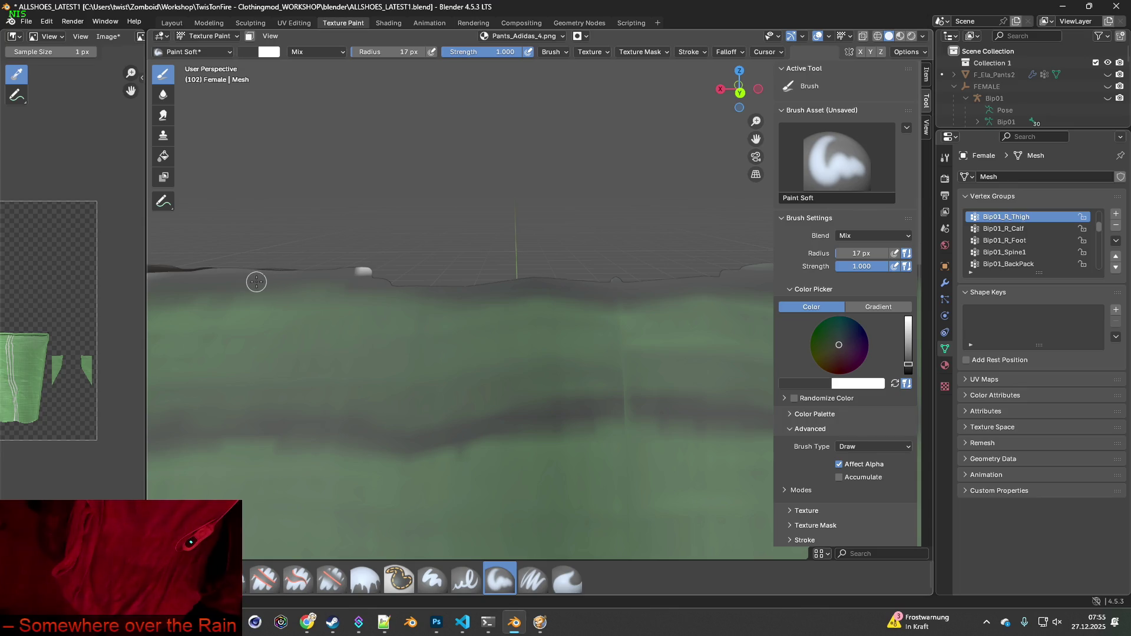
left_click(253, 283)
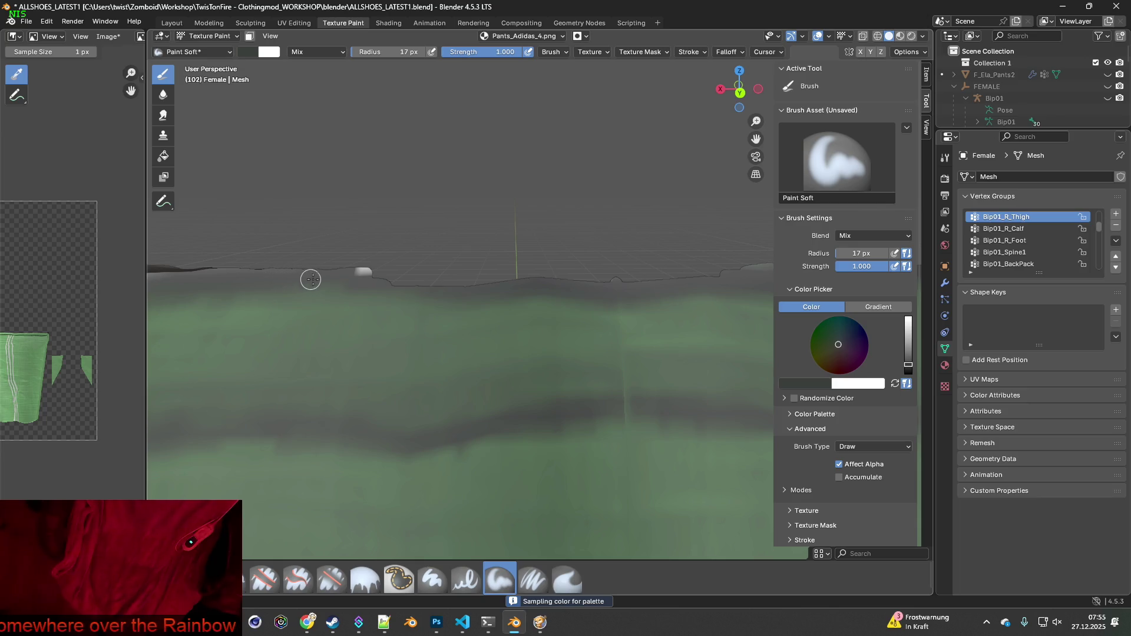
Paint white strokes along the waistband's top edge, filling the gaps in the rim
left_click_drag(357, 278, 602, 281)
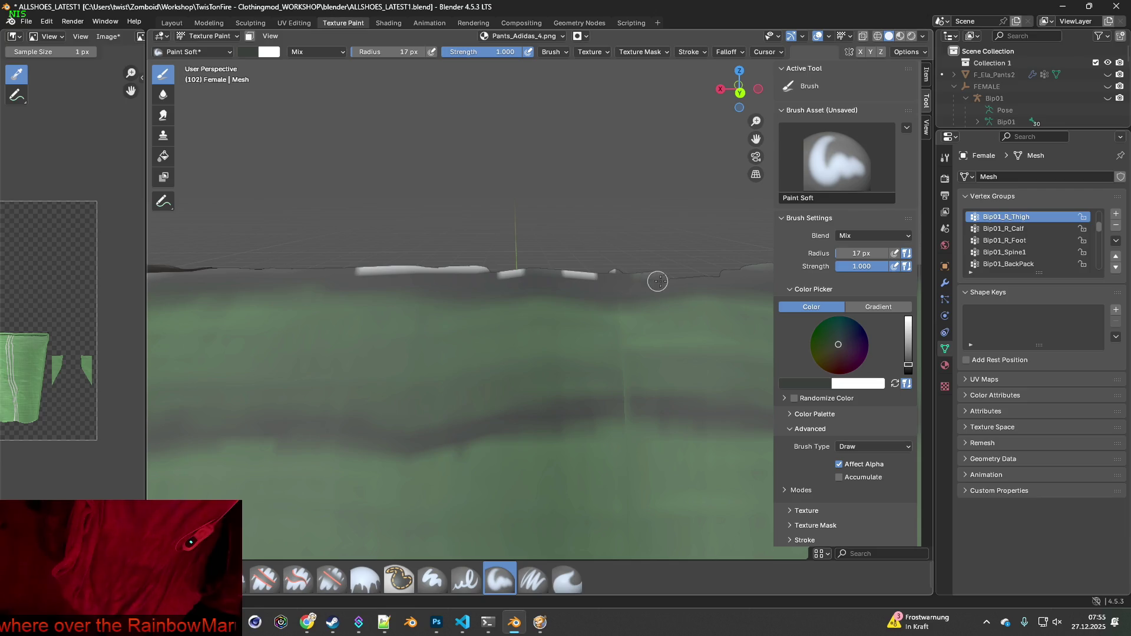
mouse_move(746, 276)
middle_mouse_down()
mouse_move(413, 295)
mouse_move(410, 280)
middle_mouse_up()
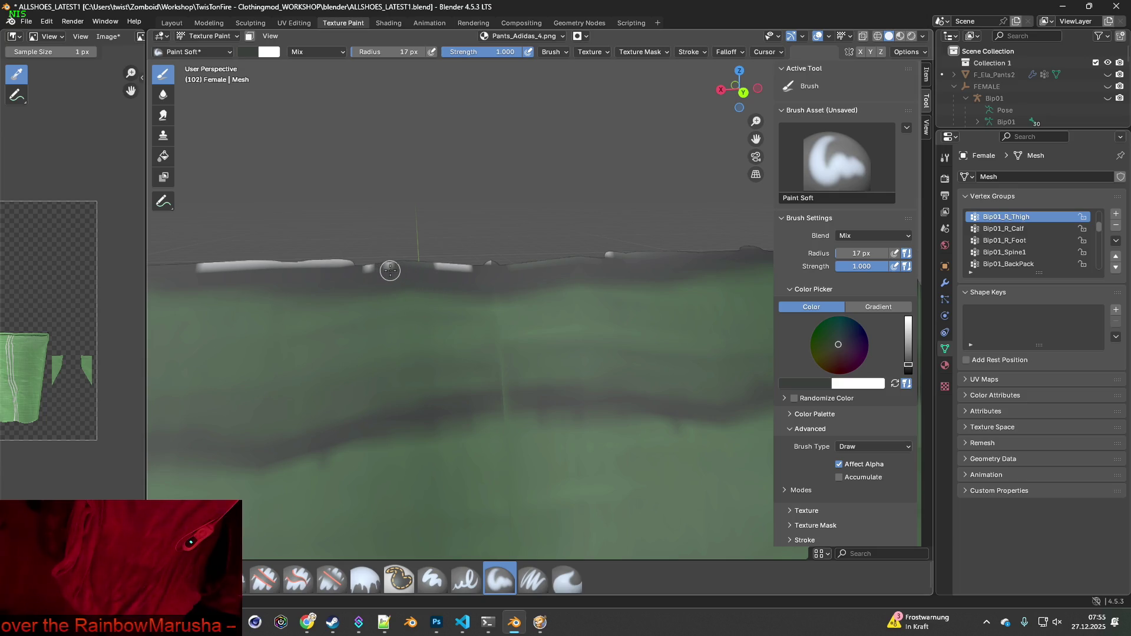
left_click_drag(391, 268, 348, 269)
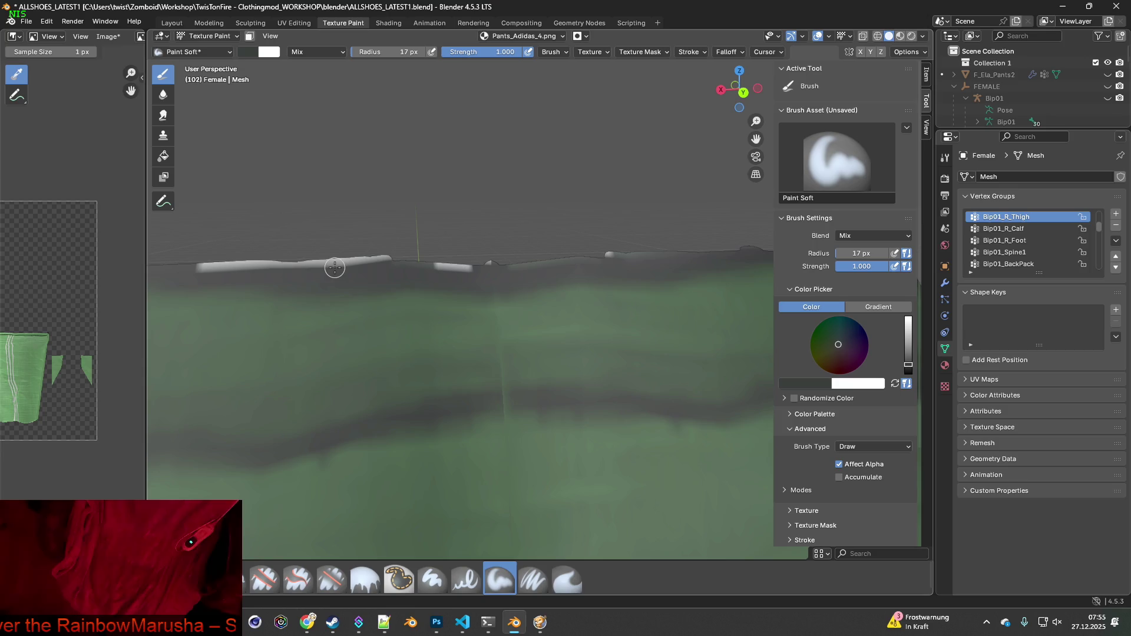
middle_click_drag(338, 268, 428, 357)
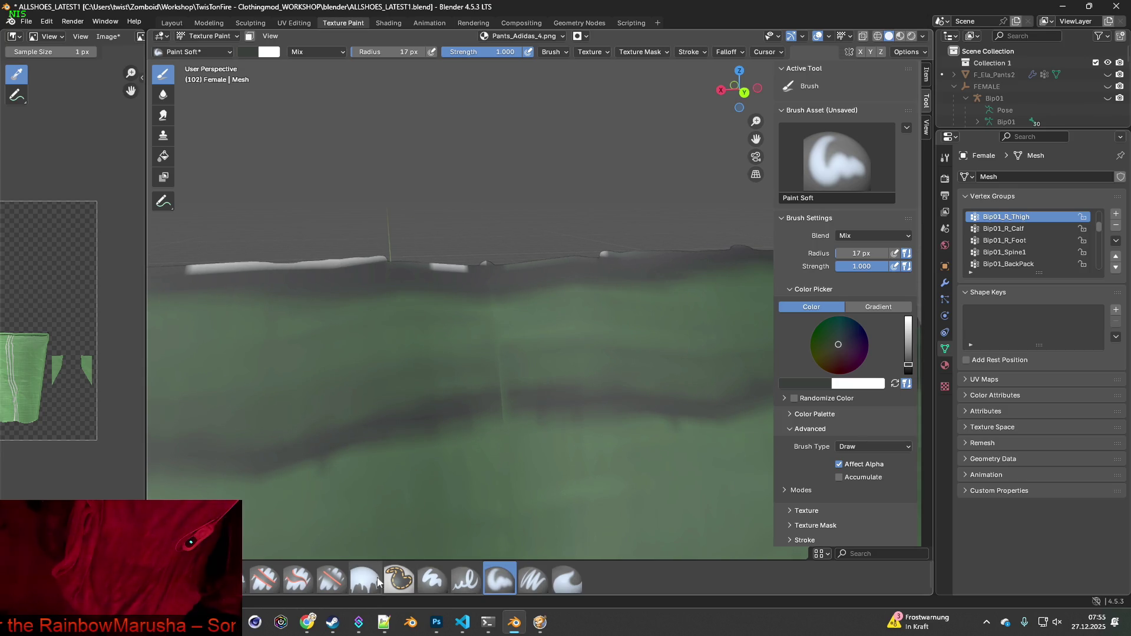
Switch back to the Erase Soft brush and erase the white strokes along the waistband top
left_click(331, 579)
mouse_move(253, 495)
middle_mouse_down()
mouse_move(224, 473)
mouse_move(220, 354)
middle_mouse_up()
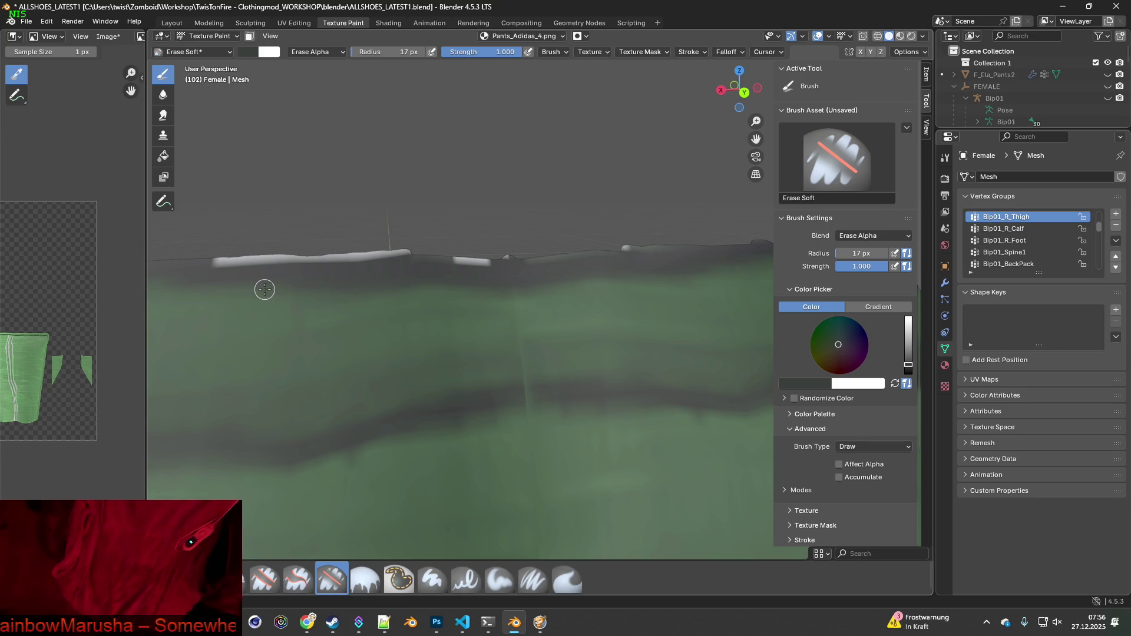
mouse_move(226, 262)
left_mouse_down()
mouse_move(391, 253)
mouse_move(376, 252)
mouse_move(488, 261)
left_mouse_up()
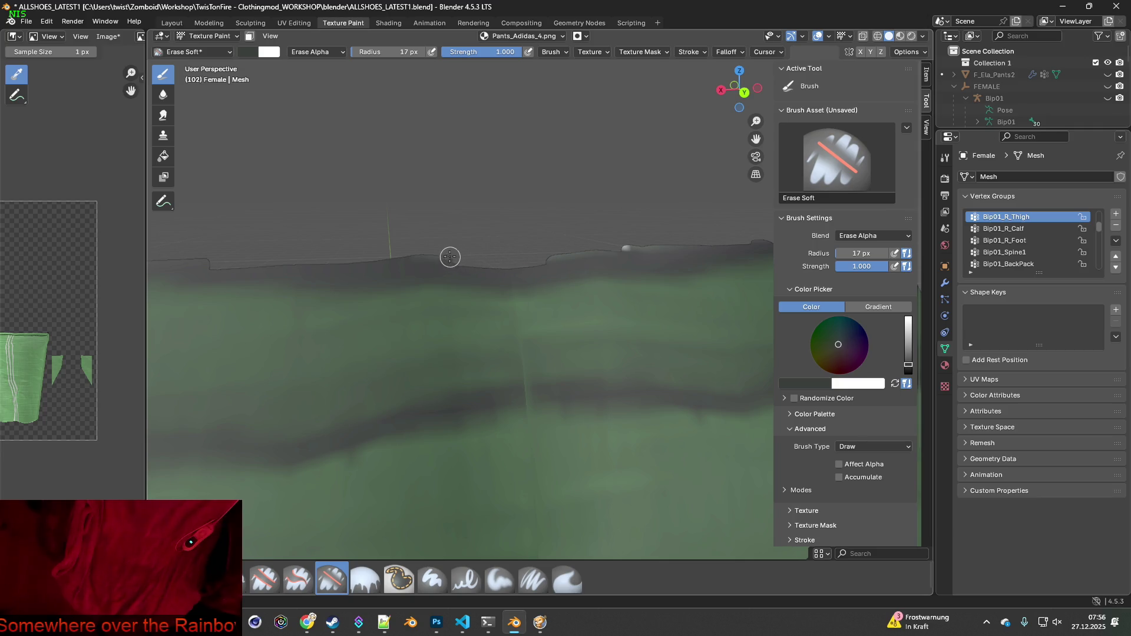
mouse_move(541, 272)
middle_mouse_down()
mouse_move(565, 278)
mouse_move(461, 266)
middle_mouse_up()
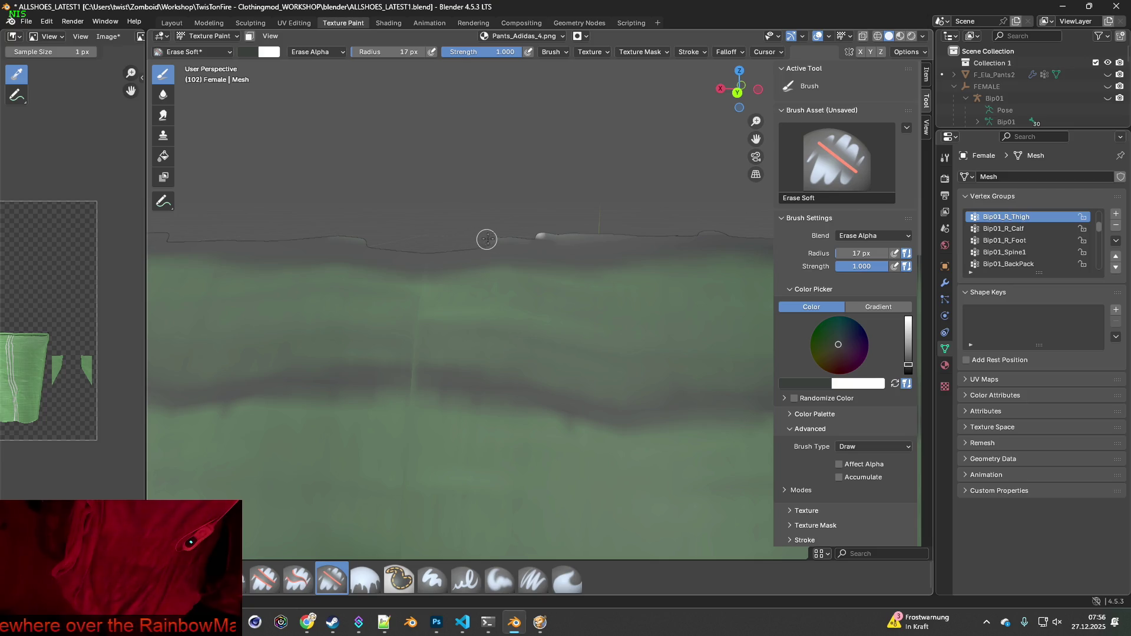
middle_click_drag(639, 215, 636, 293)
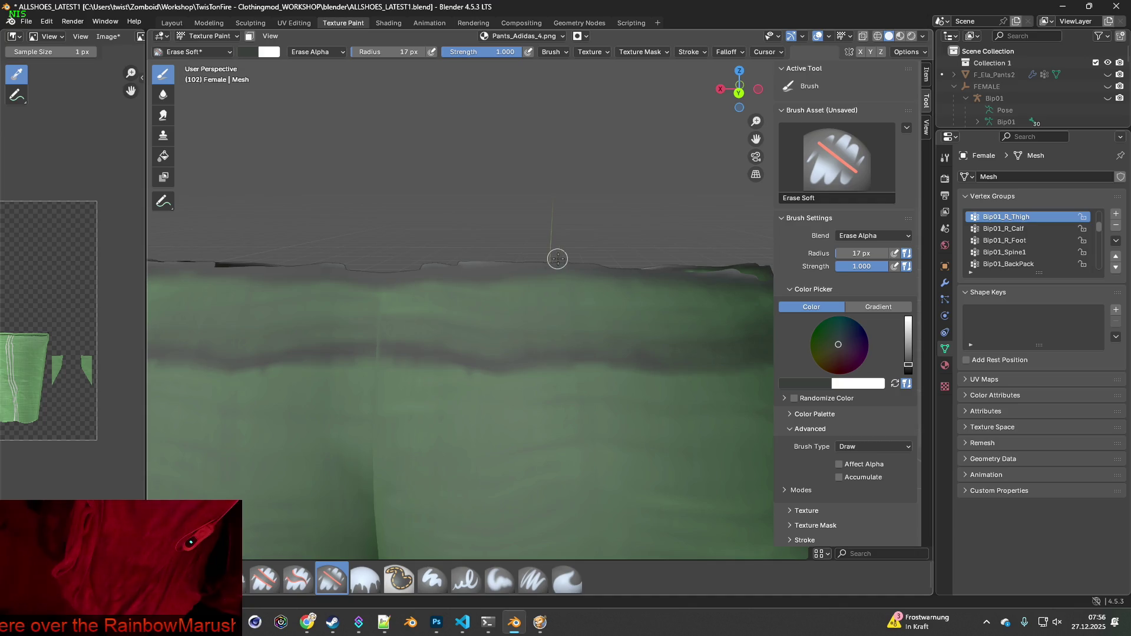
mouse_move(654, 271)
middle_mouse_down()
mouse_move(619, 284)
mouse_move(648, 295)
mouse_move(528, 282)
middle_mouse_up()
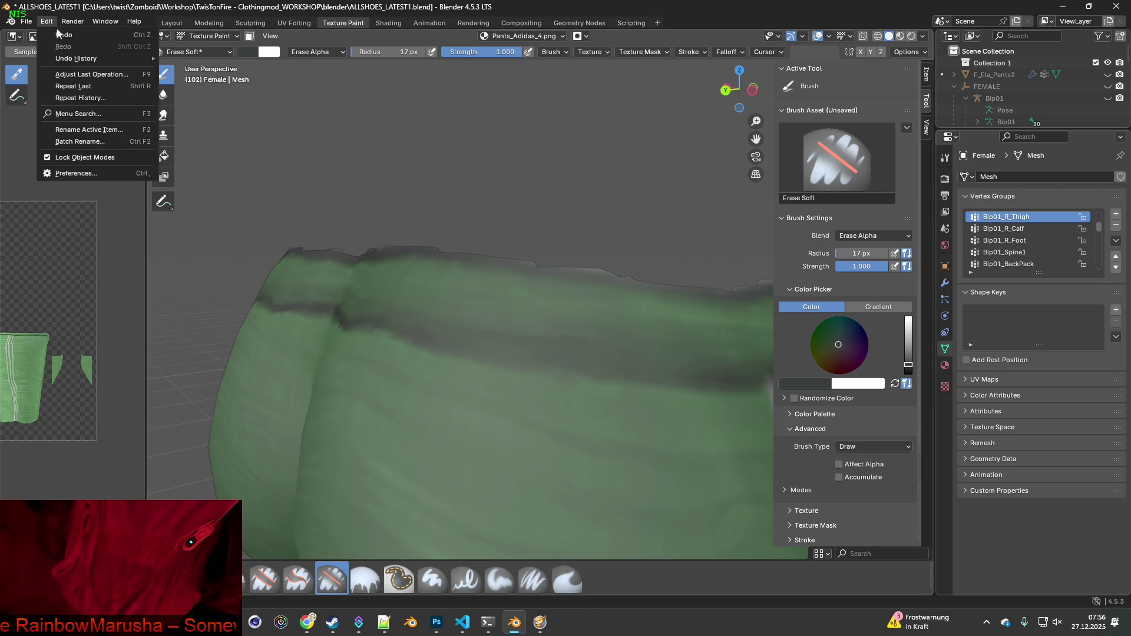
Erase more of the waistband's top rim around the hip, leaving only dark grey trim
mouse_move(474, 233)
middle_mouse_down()
mouse_move(555, 262)
mouse_move(449, 207)
middle_mouse_up()
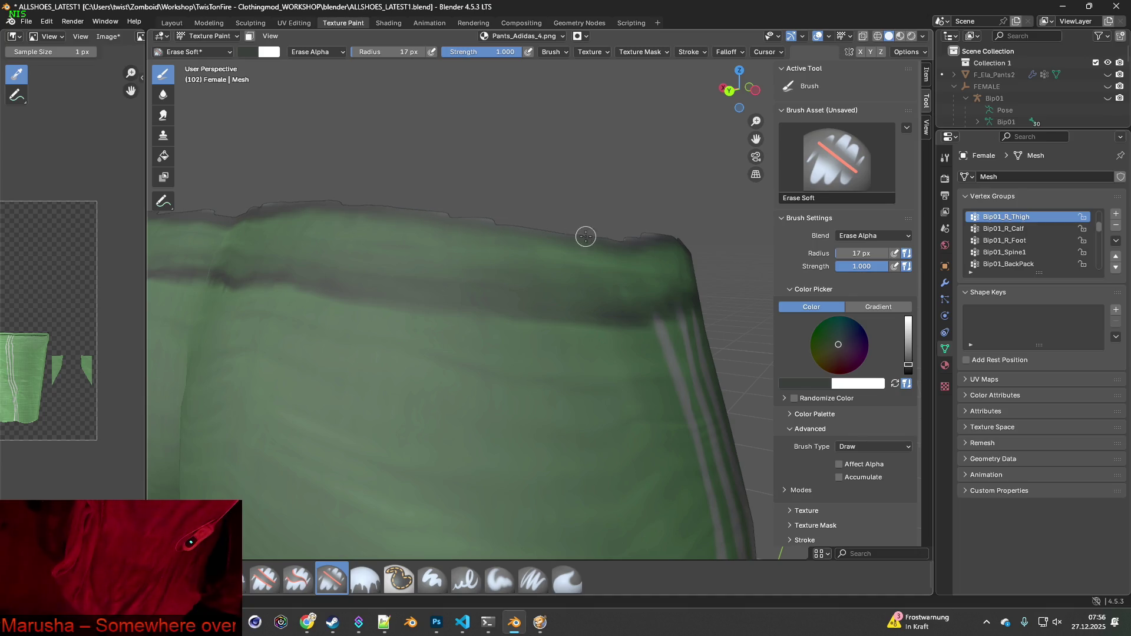
mouse_move(585, 236)
middle_mouse_down()
mouse_move(676, 255)
mouse_move(417, 242)
middle_mouse_up()
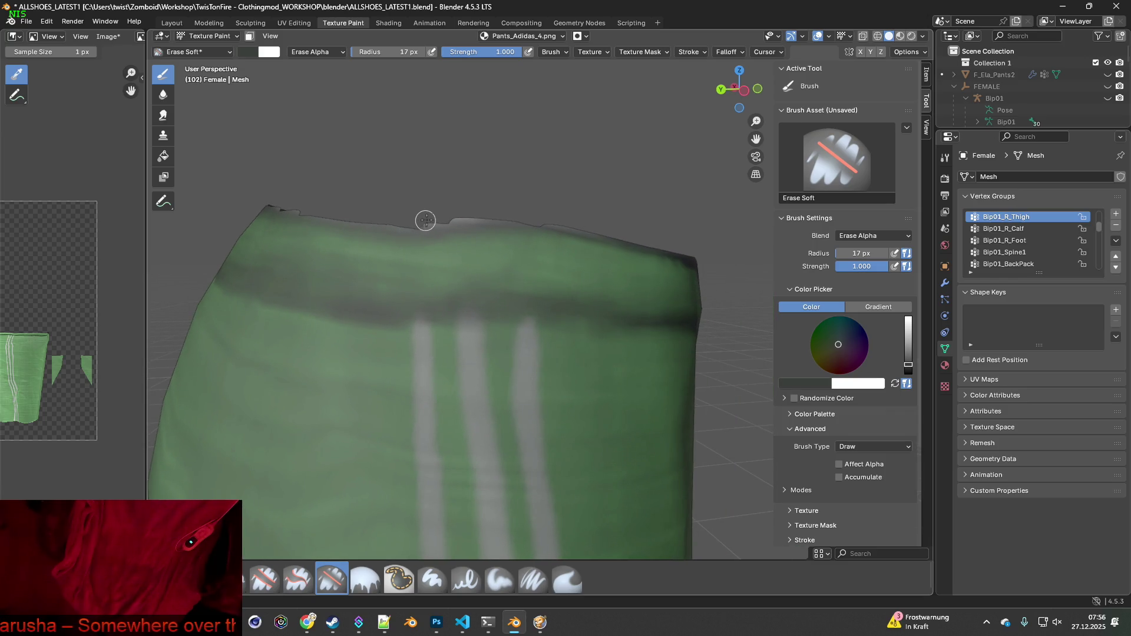
left_click_drag(426, 220, 446, 216)
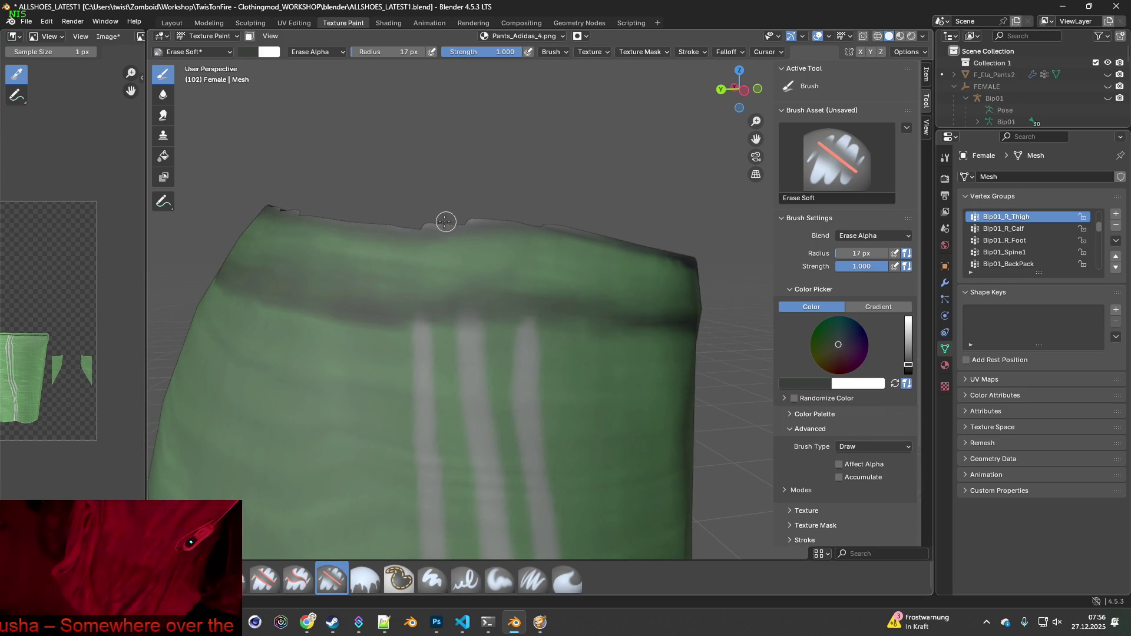
mouse_move(483, 207)
middle_mouse_down()
mouse_move(565, 218)
mouse_move(546, 257)
mouse_move(559, 236)
middle_mouse_up()
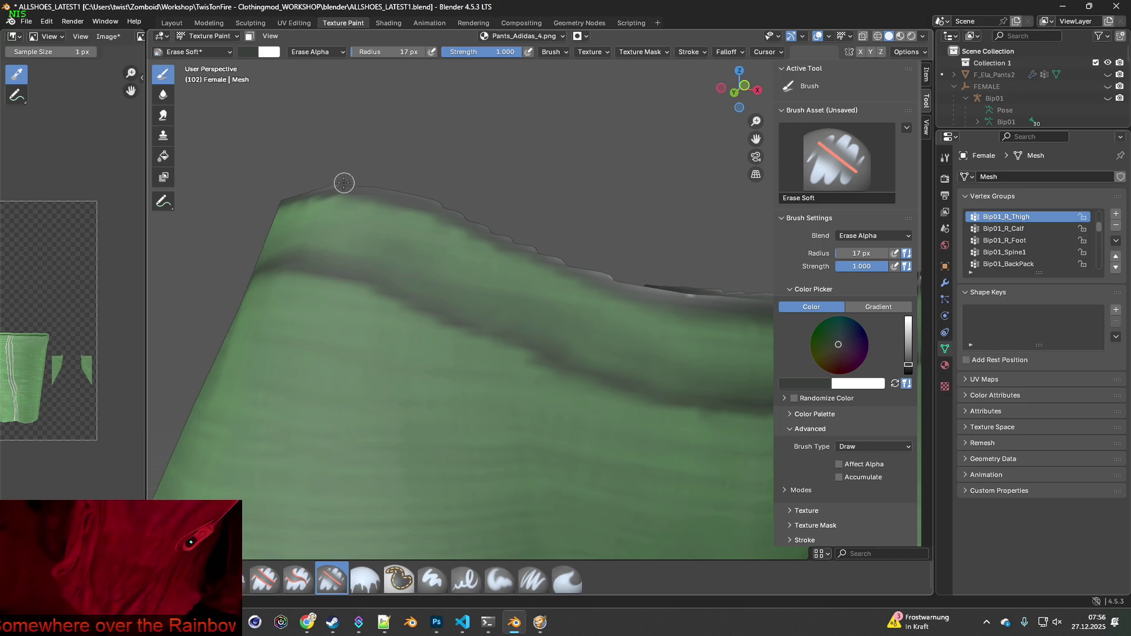
mouse_move(595, 255)
middle_mouse_down()
mouse_move(651, 285)
mouse_move(449, 230)
mouse_move(466, 228)
mouse_move(444, 252)
mouse_move(371, 189)
middle_mouse_up()
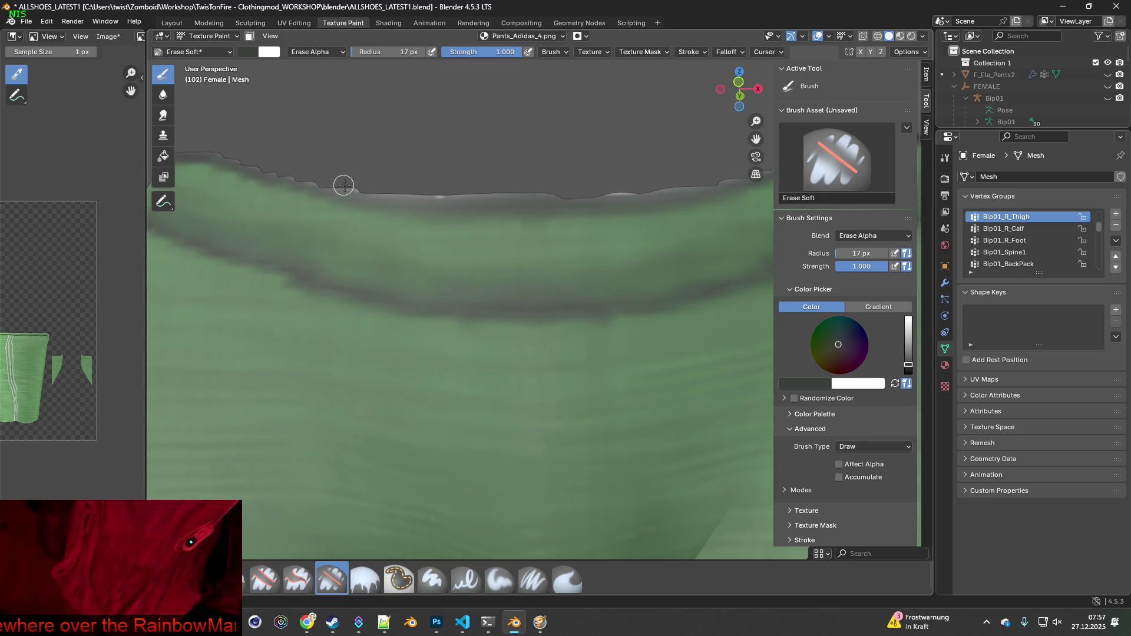
left_click_drag(358, 189, 550, 194)
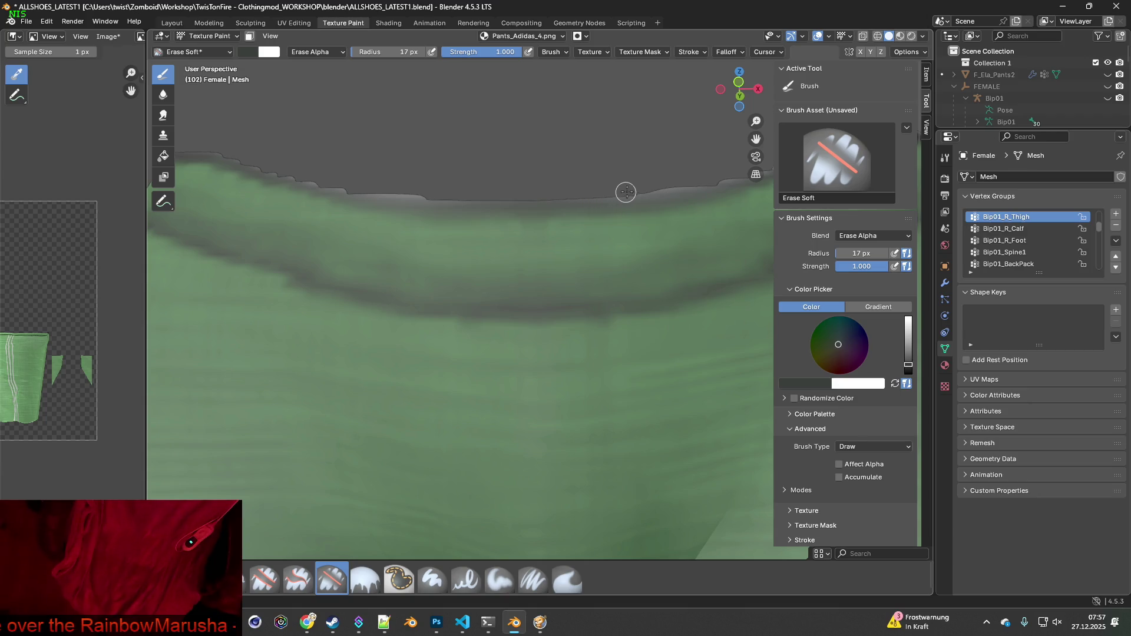
left_click_drag(625, 192, 692, 181)
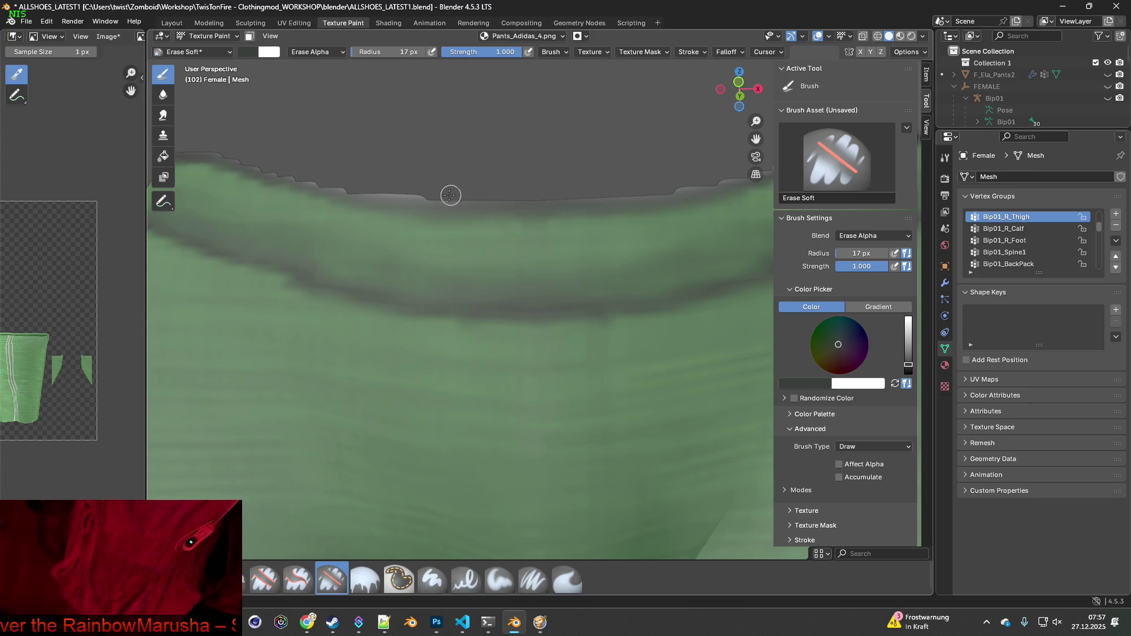
mouse_move(416, 190)
middle_mouse_down()
mouse_move(601, 239)
mouse_move(411, 253)
mouse_move(441, 257)
mouse_move(434, 351)
mouse_move(341, 291)
middle_mouse_up()
left_click_drag(362, 288, 491, 234)
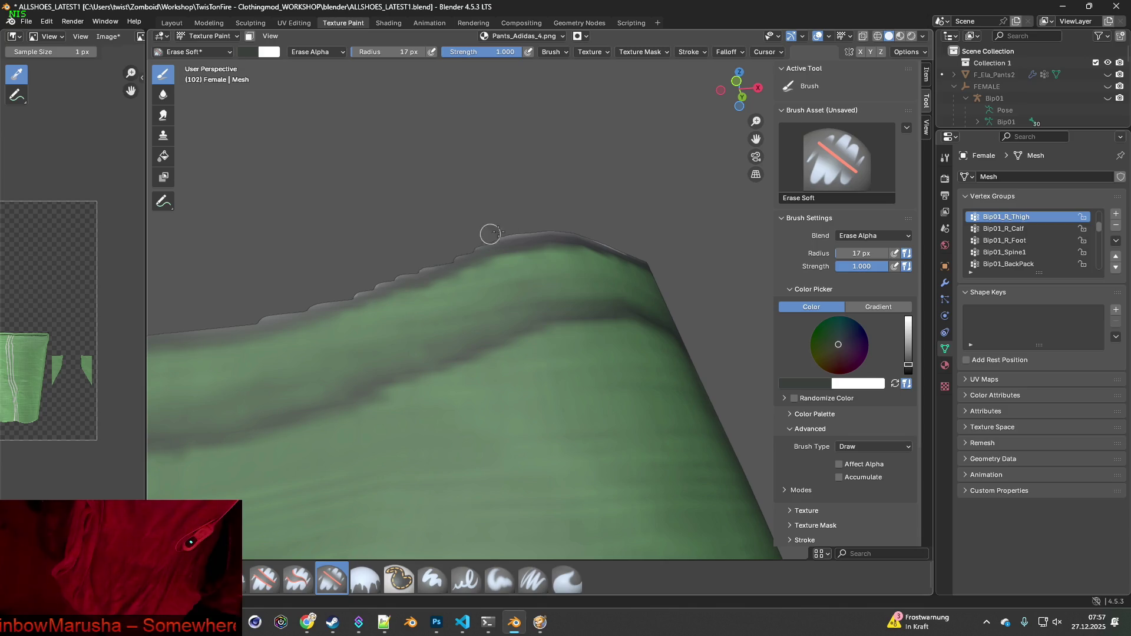
Undo the last erase and re-erase the pale rim above the three stripes, checking all sides
left_click(47, 21)
left_click(56, 34)
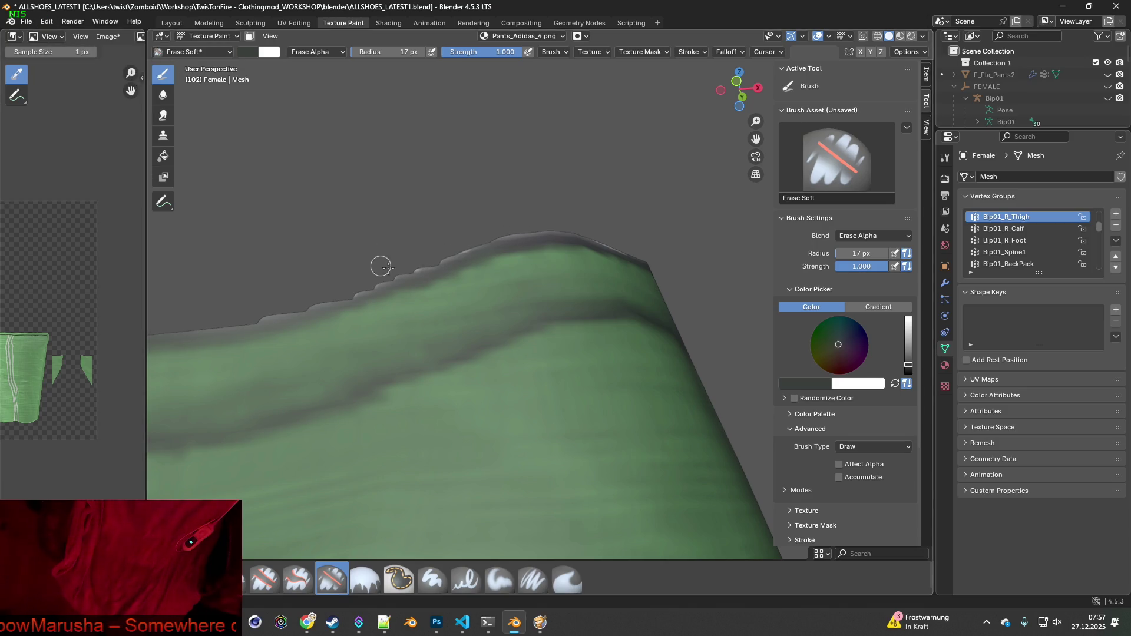
left_click_drag(428, 262, 578, 232)
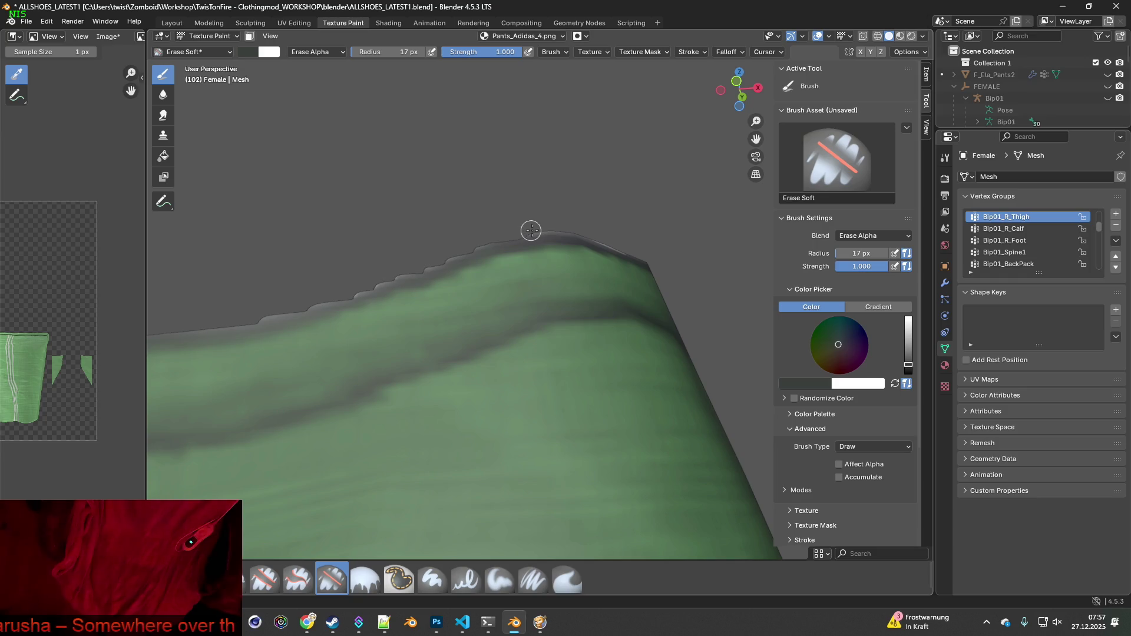
middle_click_drag(575, 227, 404, 260)
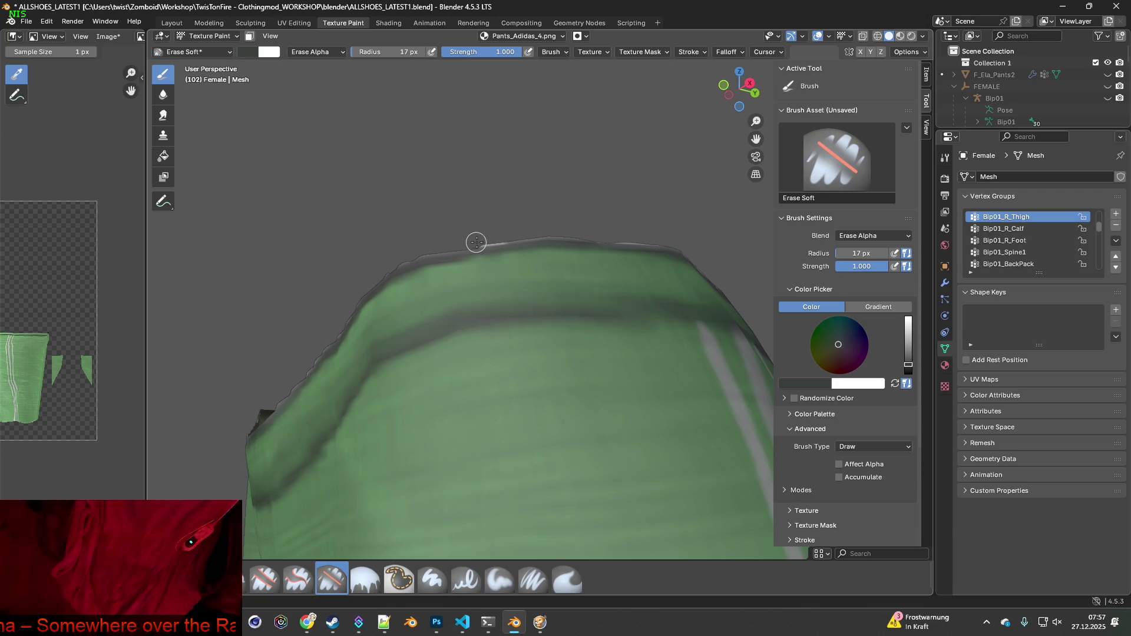
mouse_move(628, 243)
middle_mouse_down()
mouse_move(638, 318)
mouse_move(430, 288)
mouse_move(424, 256)
middle_mouse_up()
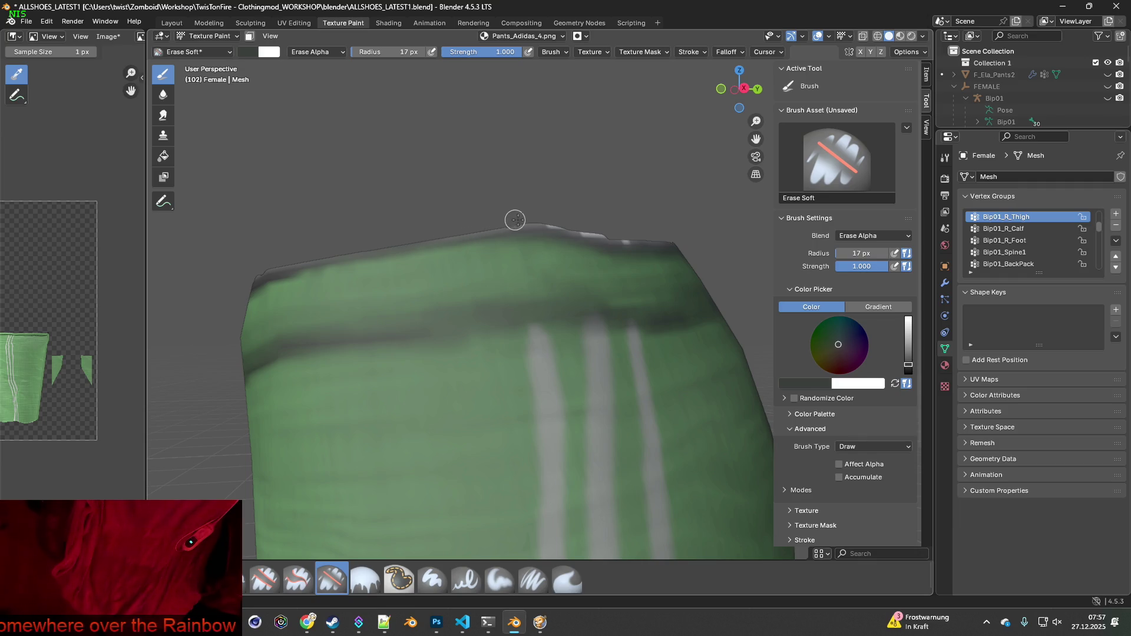
middle_click_drag(553, 220, 401, 195)
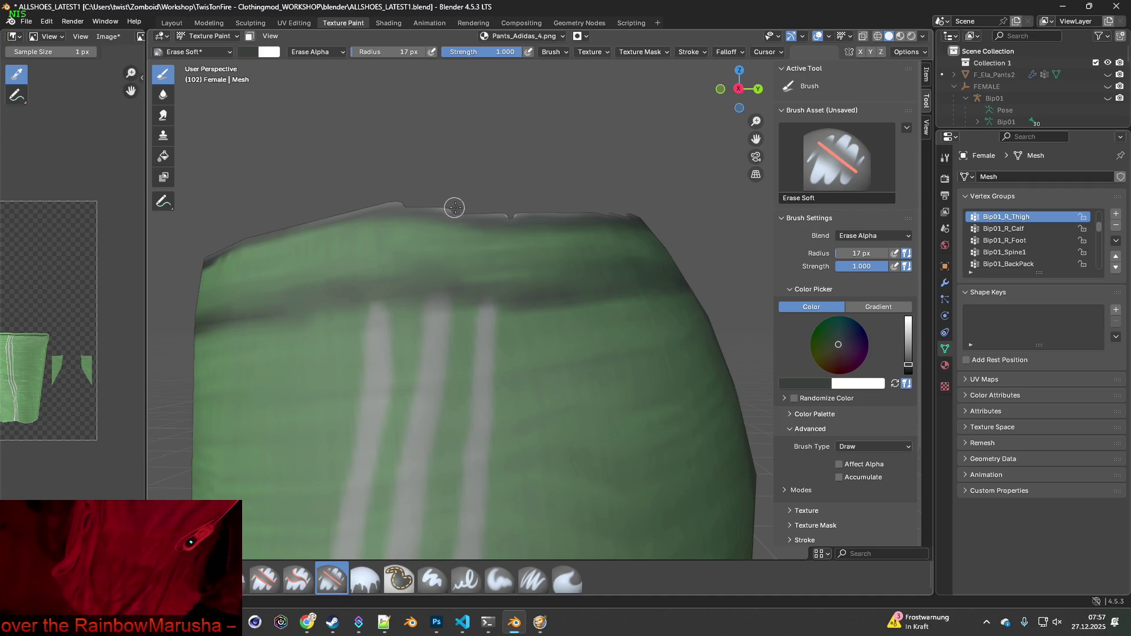
mouse_move(570, 217)
middle_mouse_down()
mouse_move(672, 265)
mouse_move(389, 309)
mouse_move(583, 328)
mouse_move(513, 287)
middle_mouse_up()
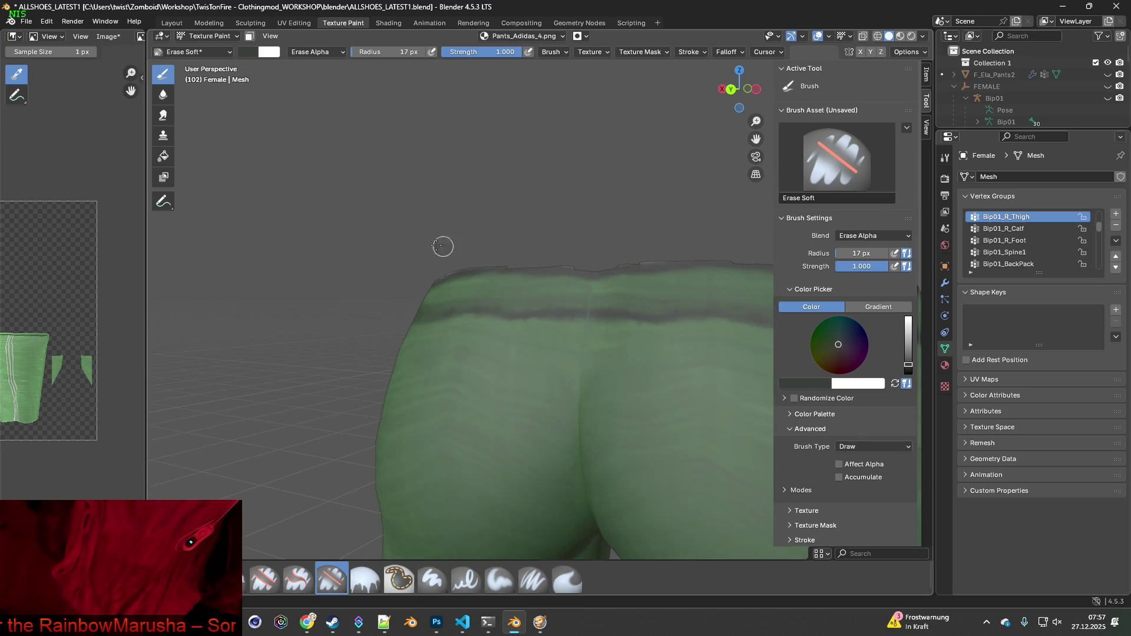
Switch to the Paint Soft Pressure brush and paint white along the waistband's top edge
left_click(533, 579)
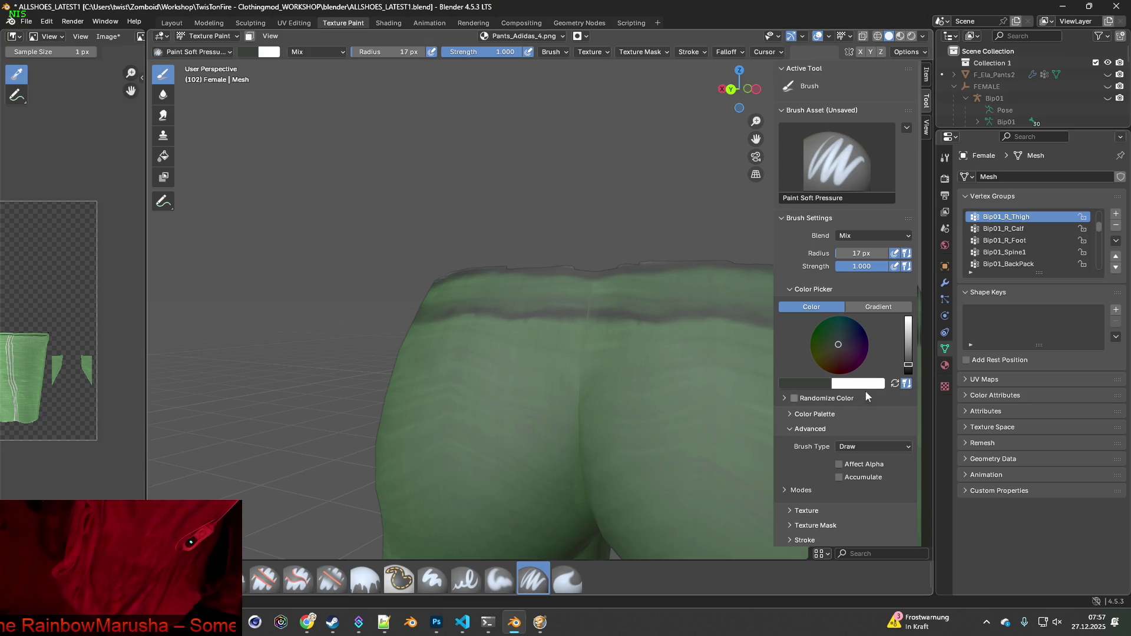
mouse_move(716, 412)
middle_mouse_down()
mouse_move(651, 368)
mouse_move(606, 432)
mouse_move(541, 351)
middle_mouse_up()
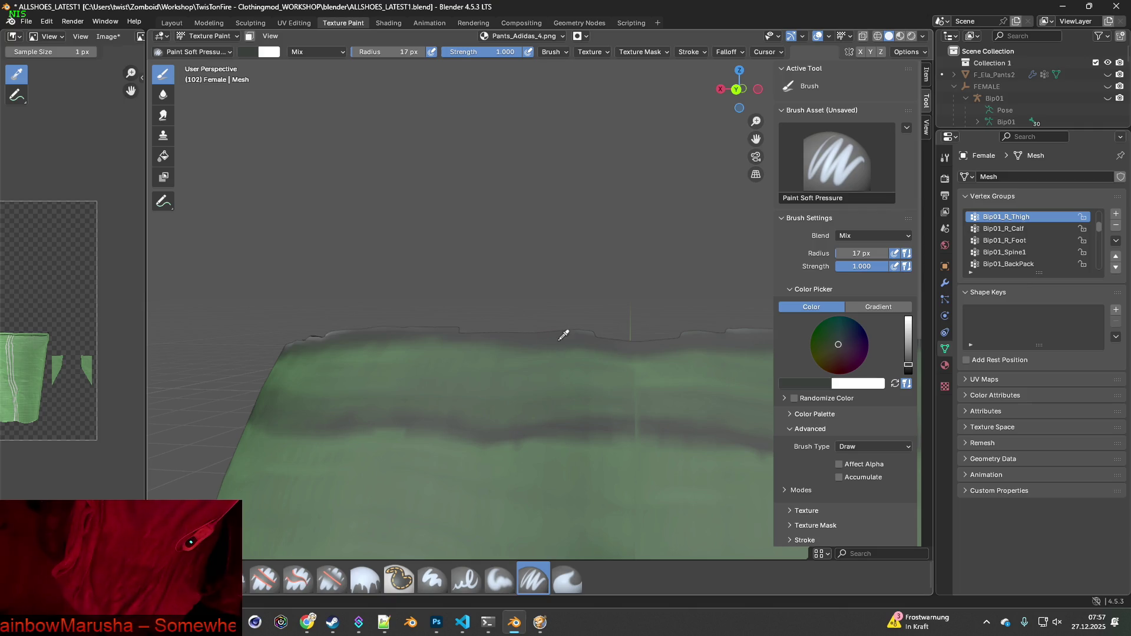
middle_click_drag(671, 348, 353, 288, "shift")
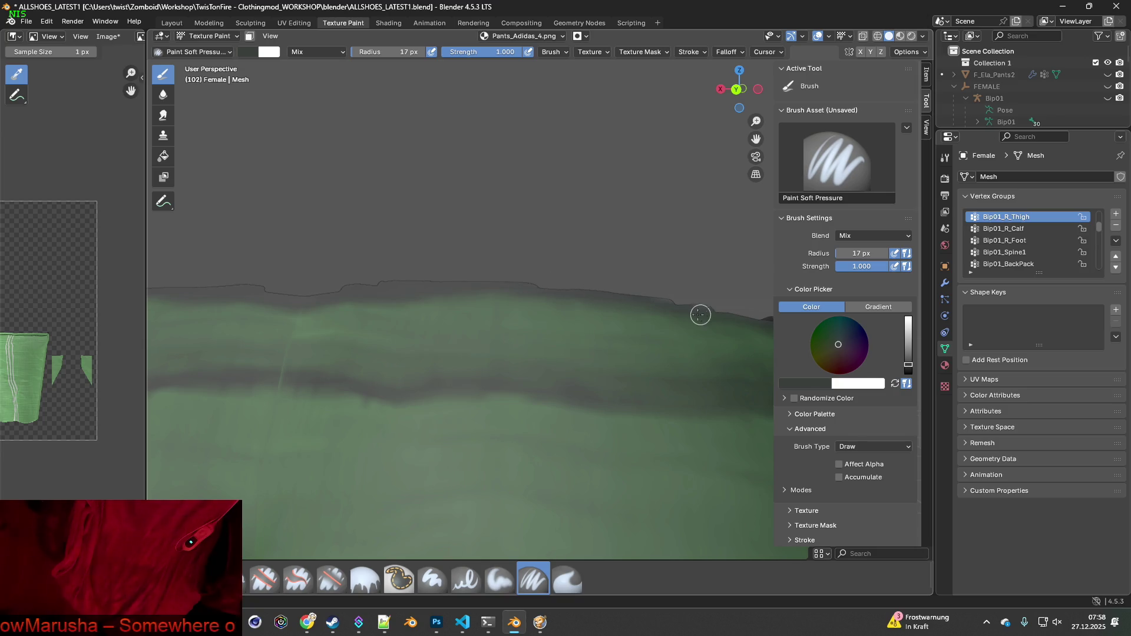
mouse_move(701, 313)
left_mouse_down()
mouse_move(377, 287)
mouse_move(290, 267)
mouse_move(517, 298)
left_mouse_up()
mouse_move(589, 296)
middle_mouse_down()
mouse_move(656, 334)
mouse_move(642, 324)
middle_mouse_up()
left_click_drag(566, 249, 712, 262)
middle_click_drag(712, 262, 723, 295)
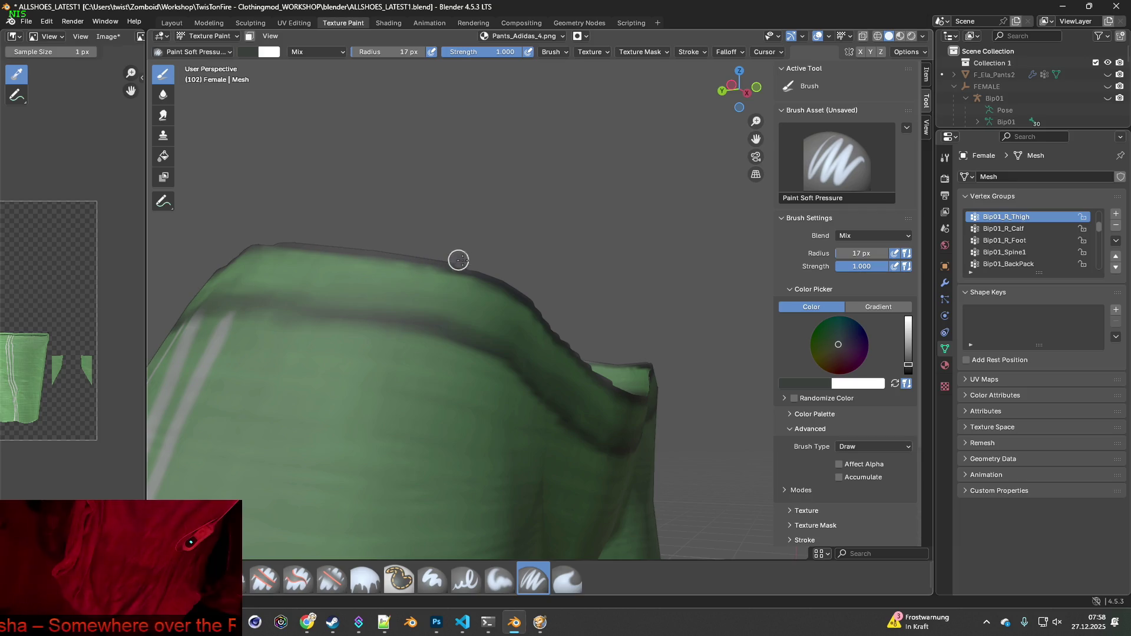
Paint the waistband's top edge on the far corner and striped side
mouse_move(611, 336)
middle_mouse_down()
mouse_move(515, 303)
mouse_move(558, 333)
mouse_move(548, 324)
middle_mouse_up()
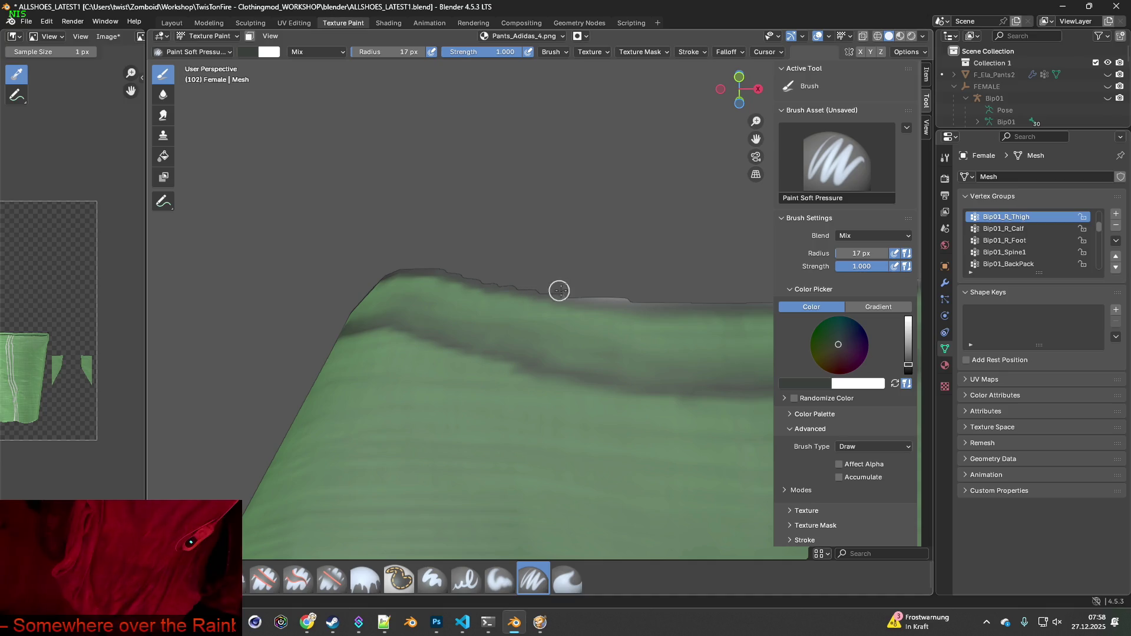
middle_click_drag(626, 298, 271, 249, "shift")
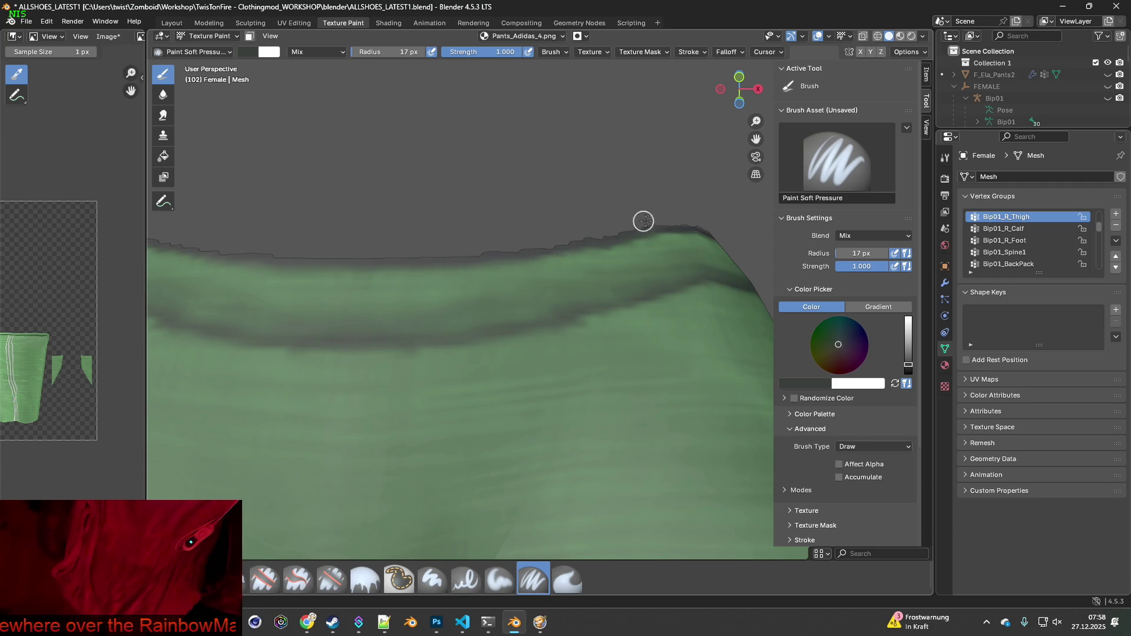
middle_click_drag(681, 224, 405, 408)
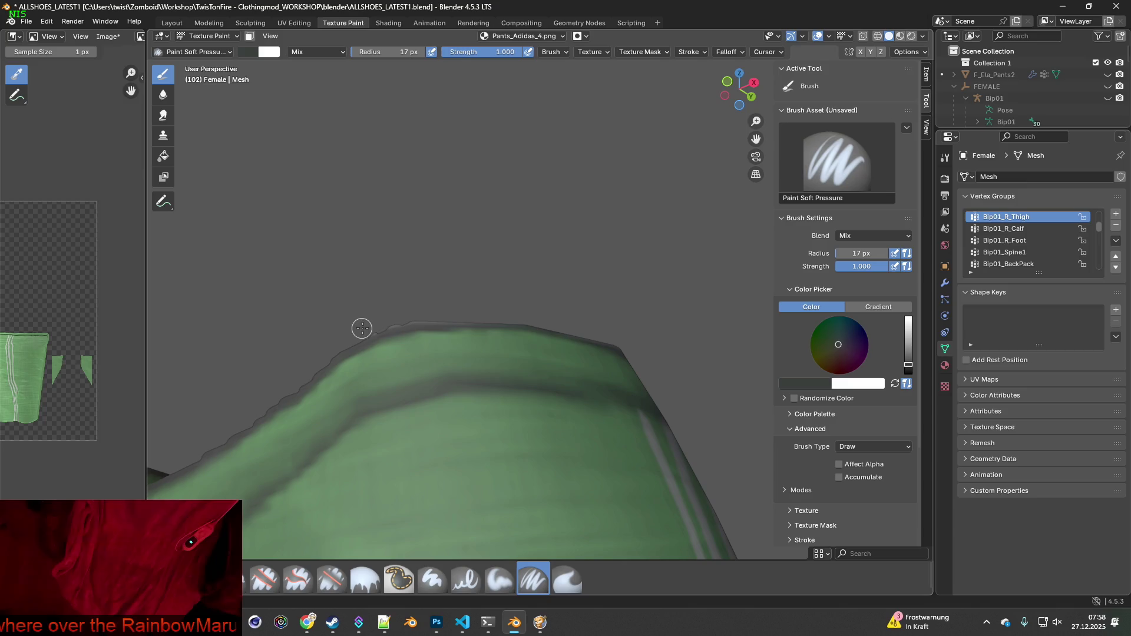
middle_click_drag(622, 332, 505, 352)
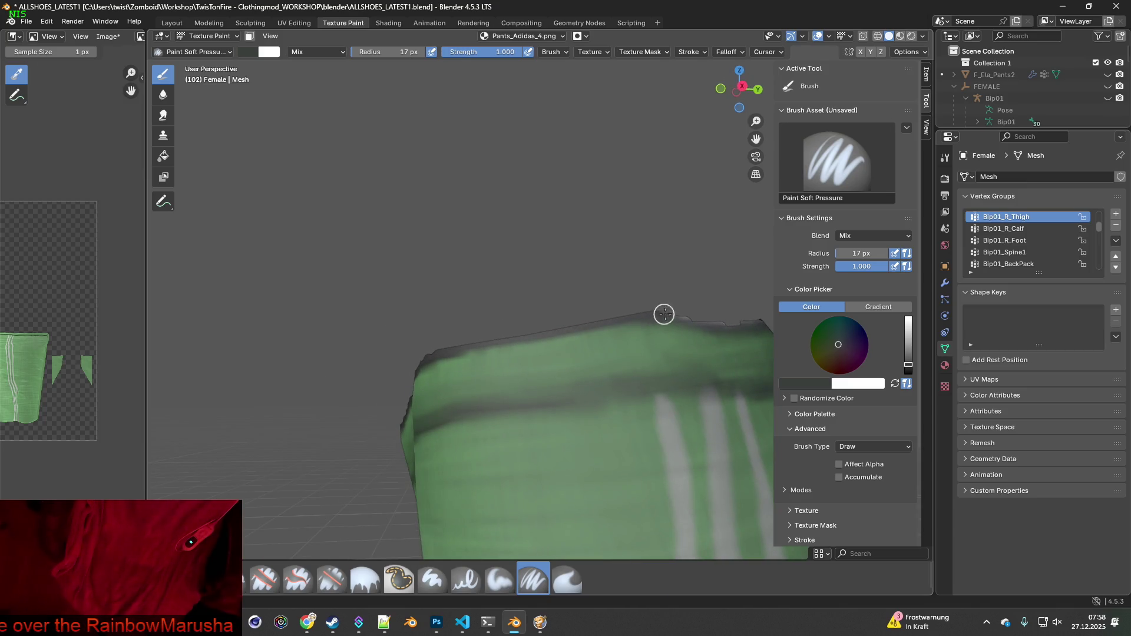
mouse_move(664, 312)
middle_mouse_down()
mouse_move(687, 333)
mouse_move(457, 272)
middle_mouse_up()
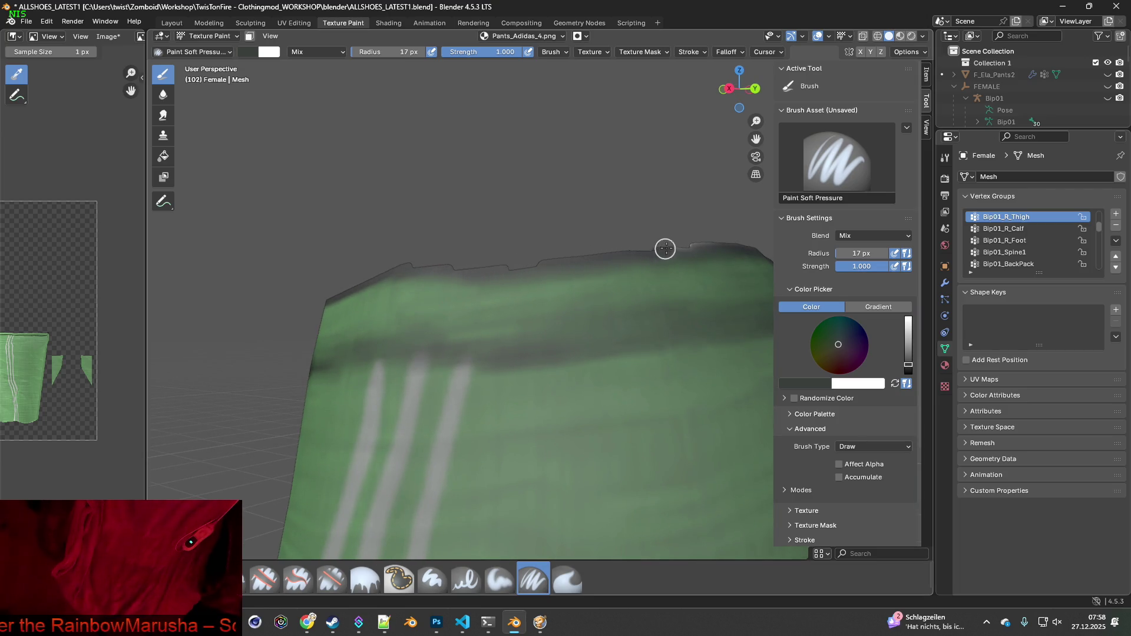
Zoom out to show the whole pants with the Adidas logo
middle_click_drag(714, 262, 416, 267, "shift")
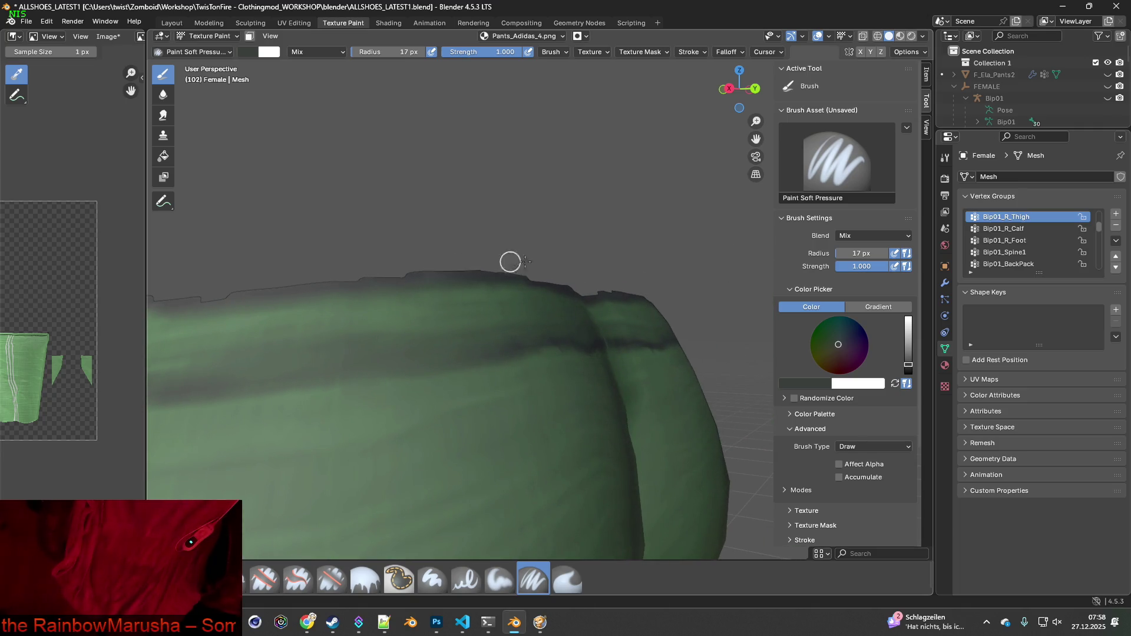
mouse_move(510, 261)
middle_mouse_down()
mouse_move(606, 301)
mouse_move(522, 323)
mouse_move(517, 303)
mouse_move(508, 342)
middle_mouse_up()
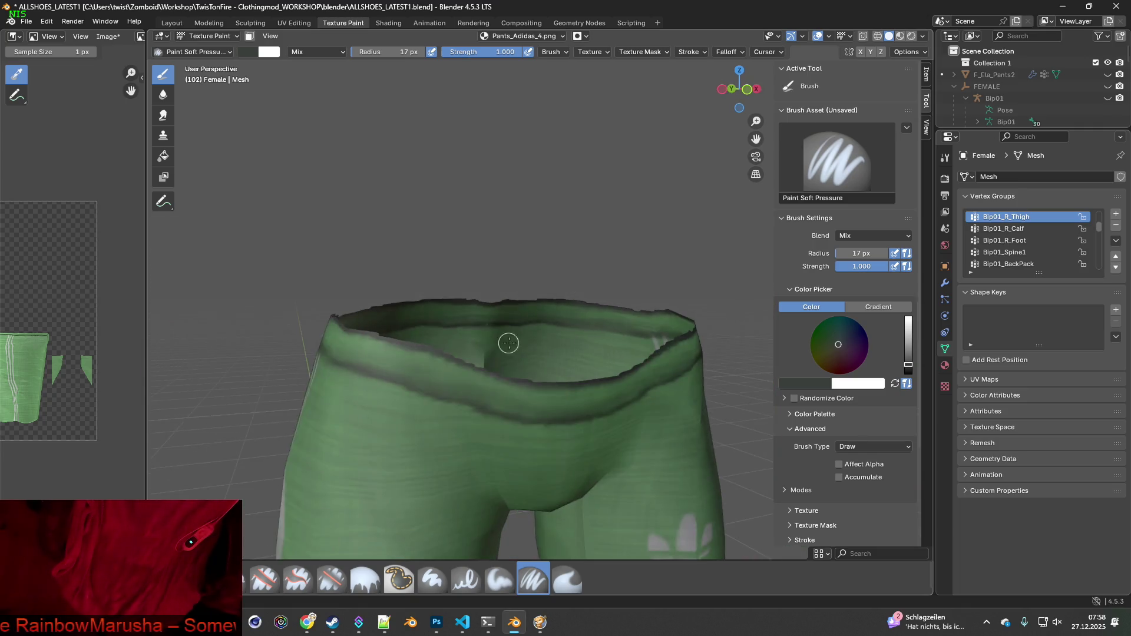
scroll(508, 342, "down", 6)
mouse_move(504, 396)
middle_mouse_down()
mouse_move(612, 413)
mouse_move(527, 424)
mouse_move(530, 403)
middle_mouse_up()
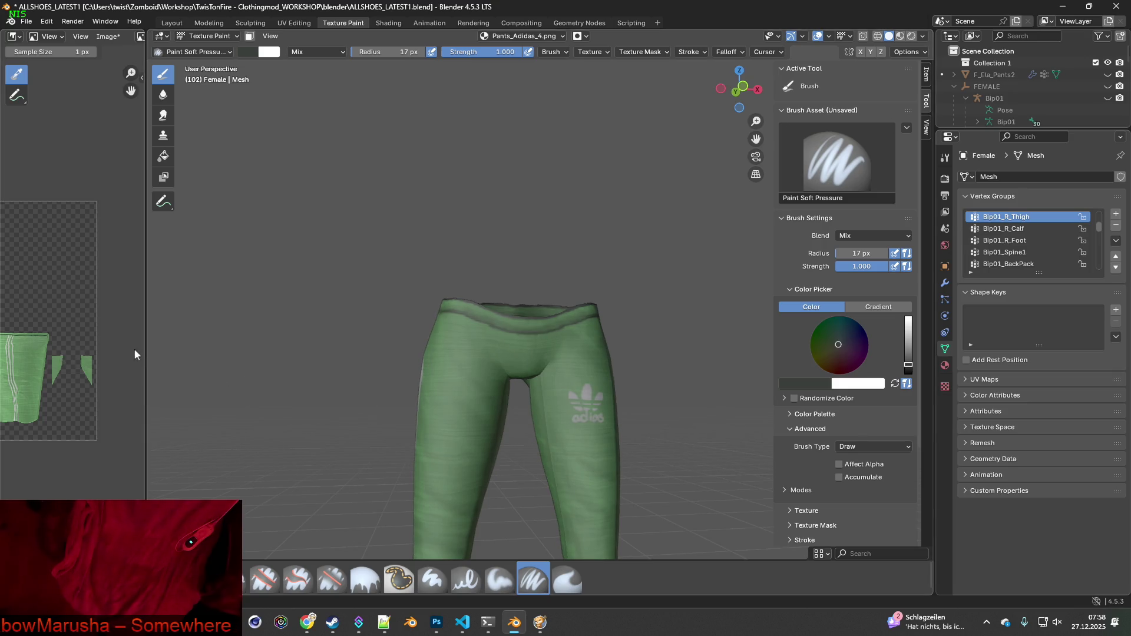
Widen the Image Editor beside the 3D view and pan the texture toward the pants
left_click_drag(145, 349, 504, 350)
scroll(183, 350, "up", 4)
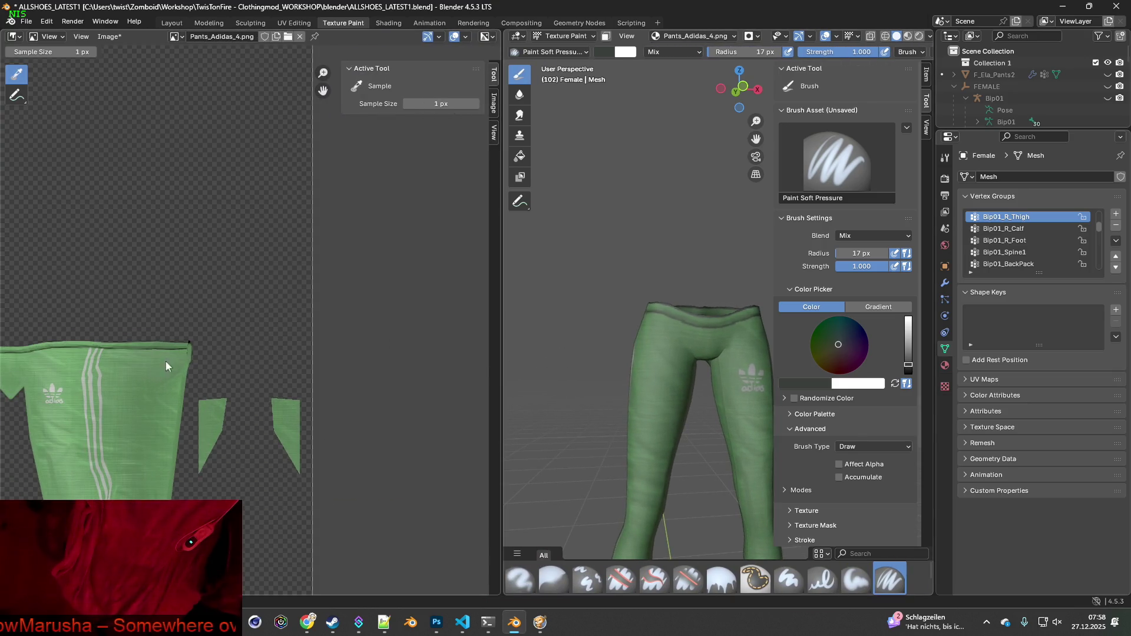
scroll(121, 321, "up", 2)
mouse_move(121, 320)
middle_mouse_down()
mouse_move(397, 298)
mouse_move(218, 200)
mouse_move(309, 159)
mouse_move(299, 239)
middle_mouse_up()
Zoom into a close-up of the texture's lower hem and open the editor's Mode dropdown
scroll(296, 334, "down", 5)
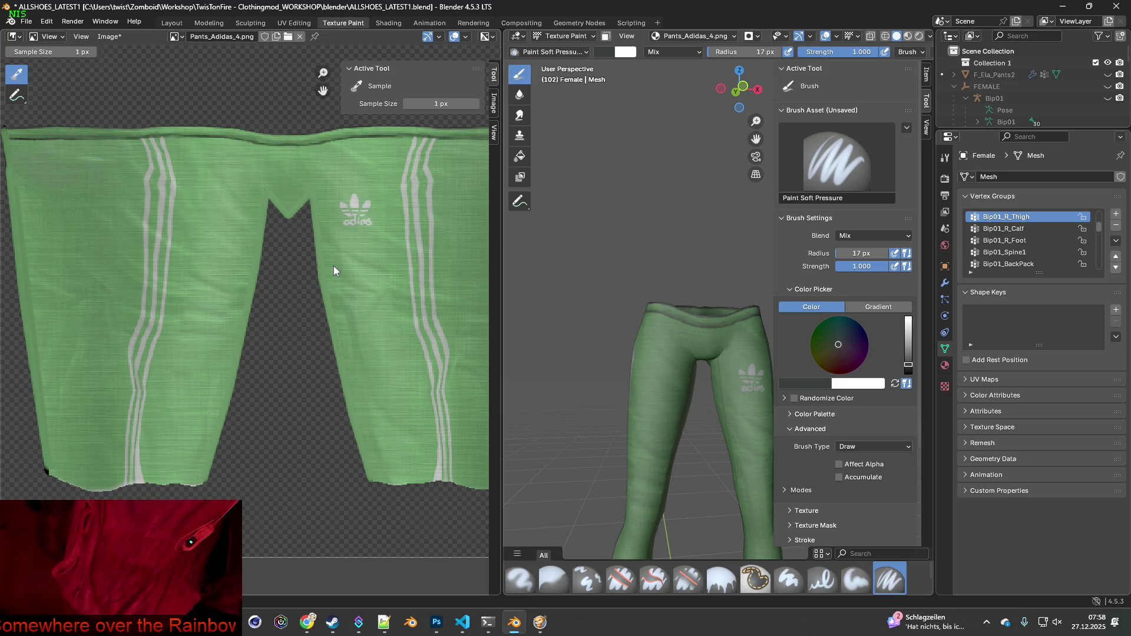
scroll(267, 411, "up", 5)
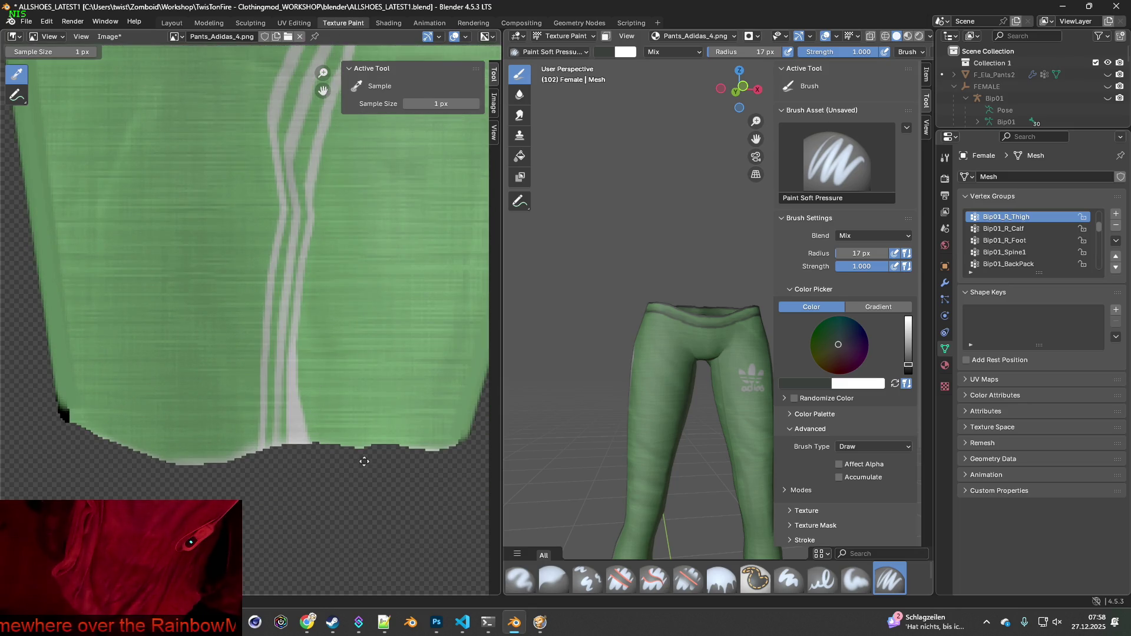
mouse_move(364, 461)
middle_mouse_down()
mouse_move(368, 424)
mouse_move(343, 411)
middle_mouse_up()
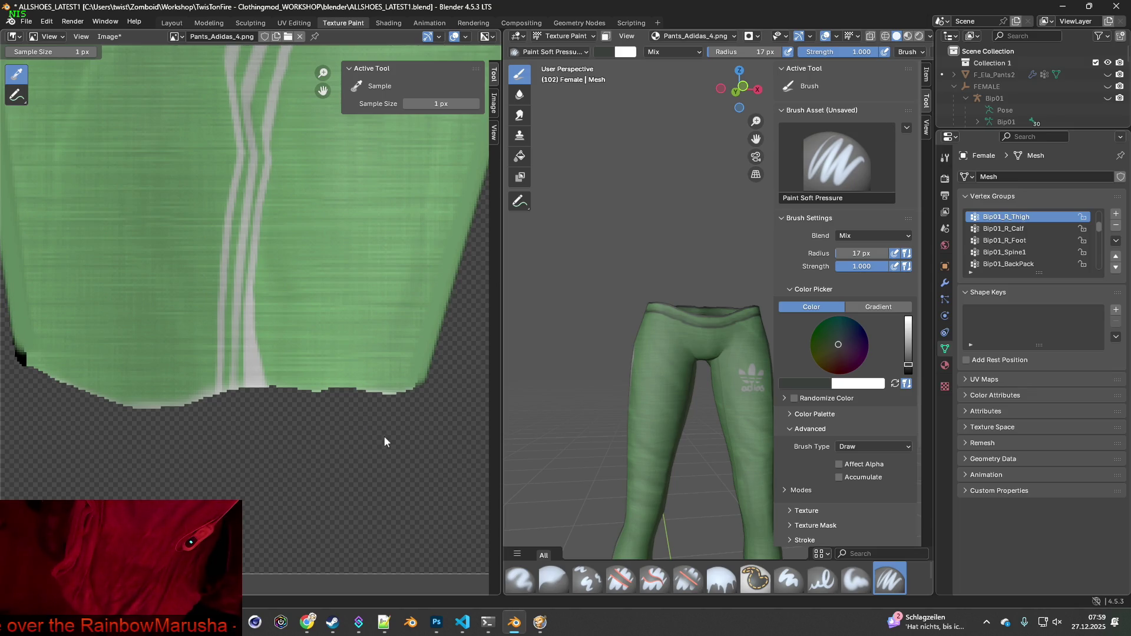
scroll(344, 415, "up", 5)
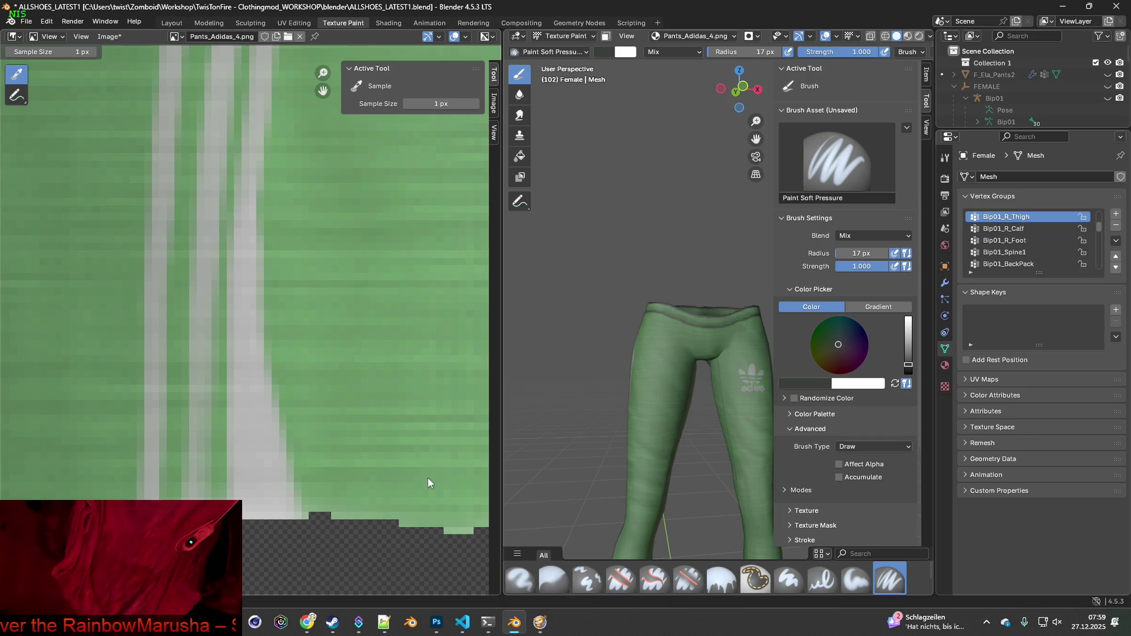
middle_click_drag(427, 478, 261, 275)
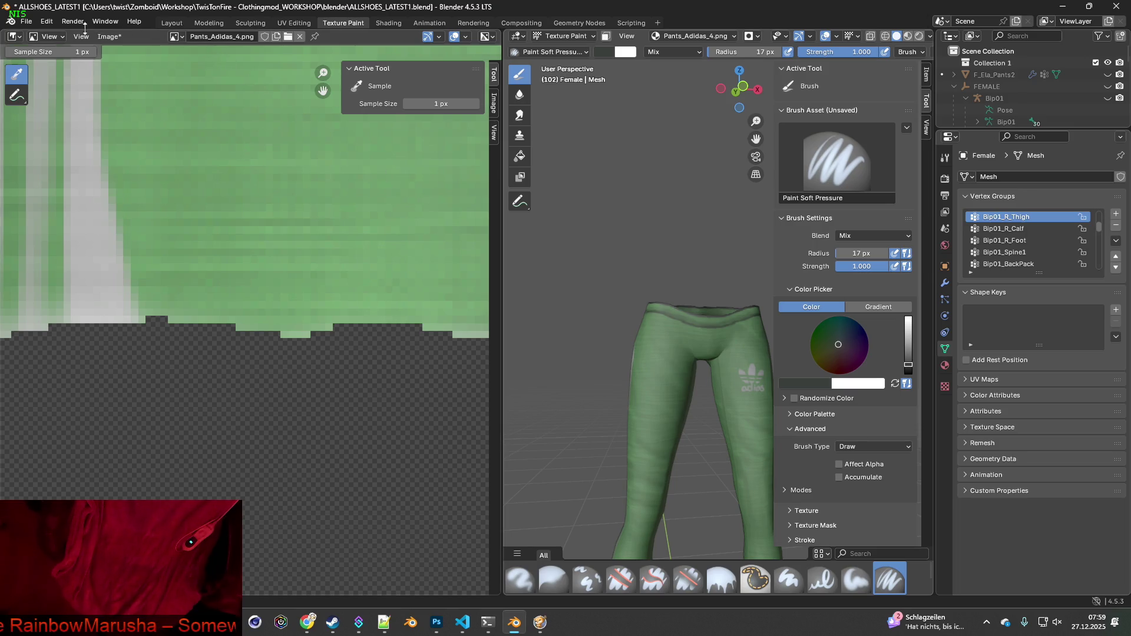
left_click(50, 36)
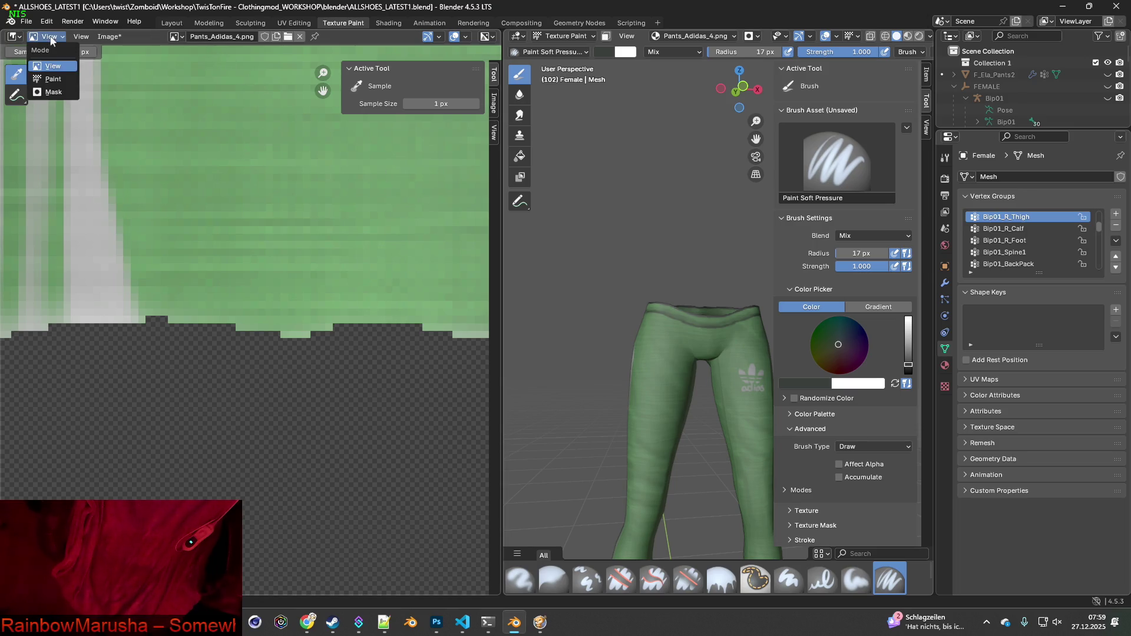
Switch the Image Editor to Paint mode and widen it further
left_click(53, 79)
scroll(255, 252, "down", 4)
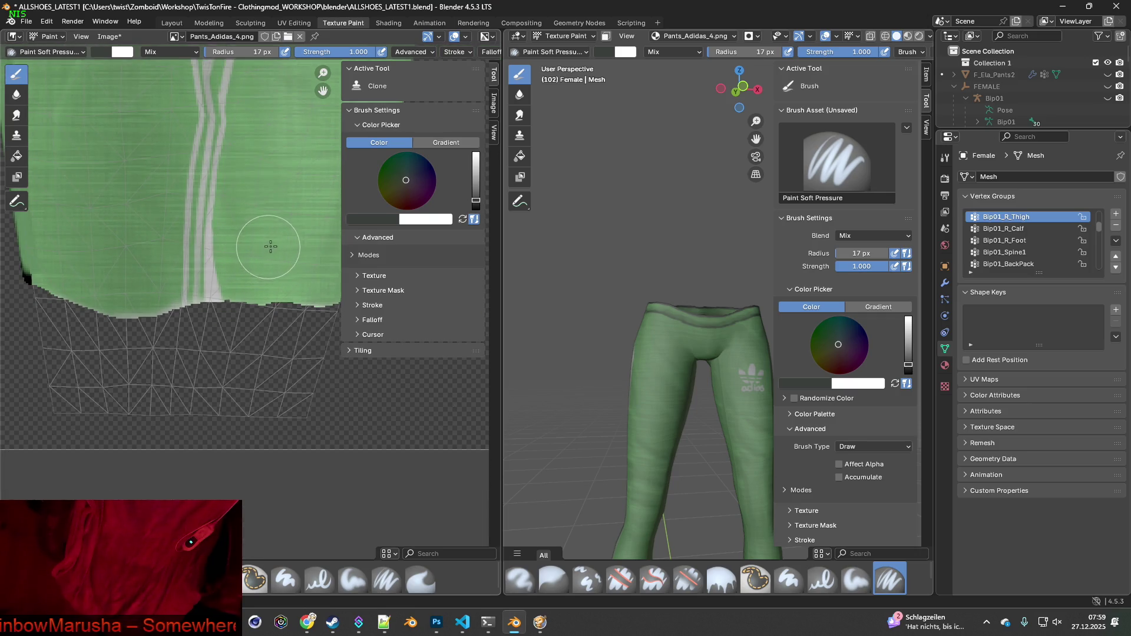
left_click_drag(501, 273, 771, 283)
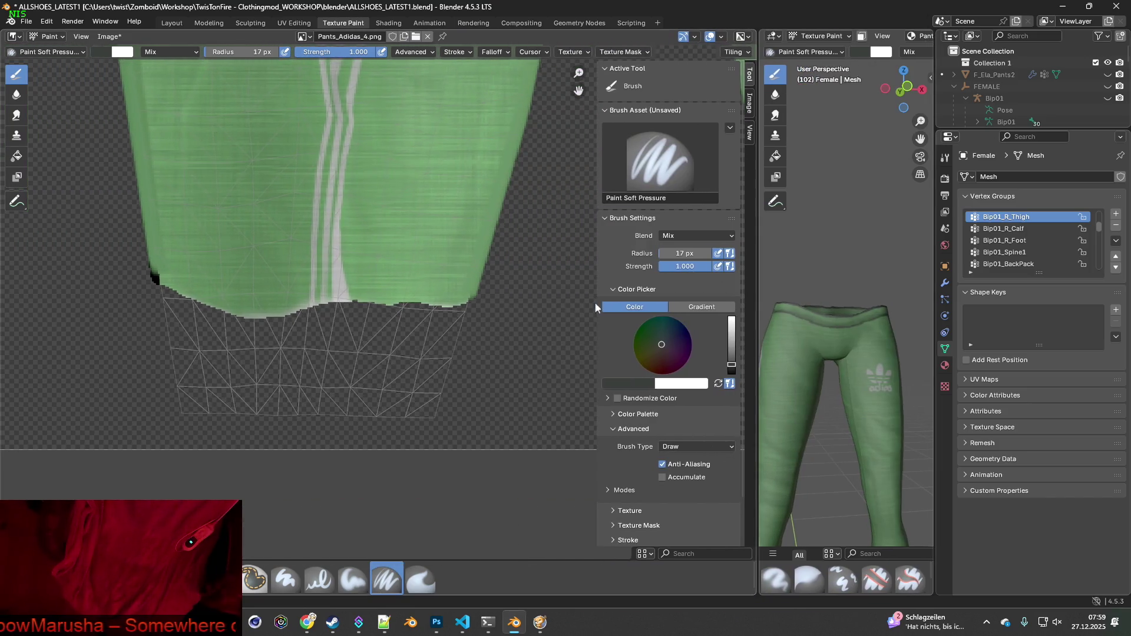
scroll(471, 324, "up", 3)
scroll(407, 317, "up", 2)
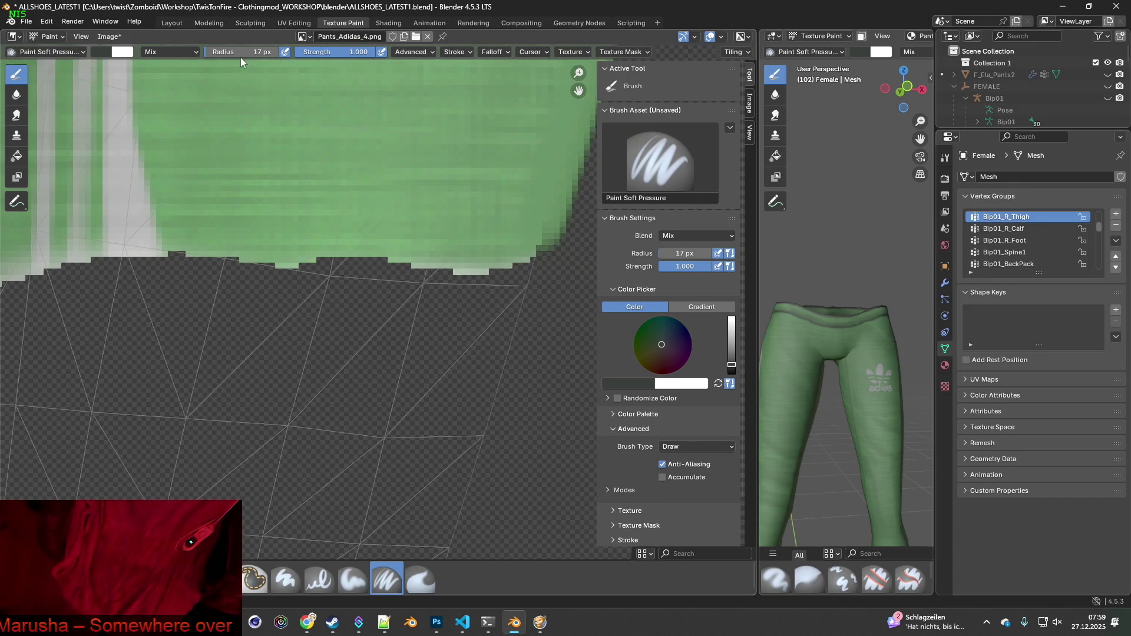
Lower the brush radius to 1 px and select the Erase Soft brush
left_click_drag(240, 55, 224, 54)
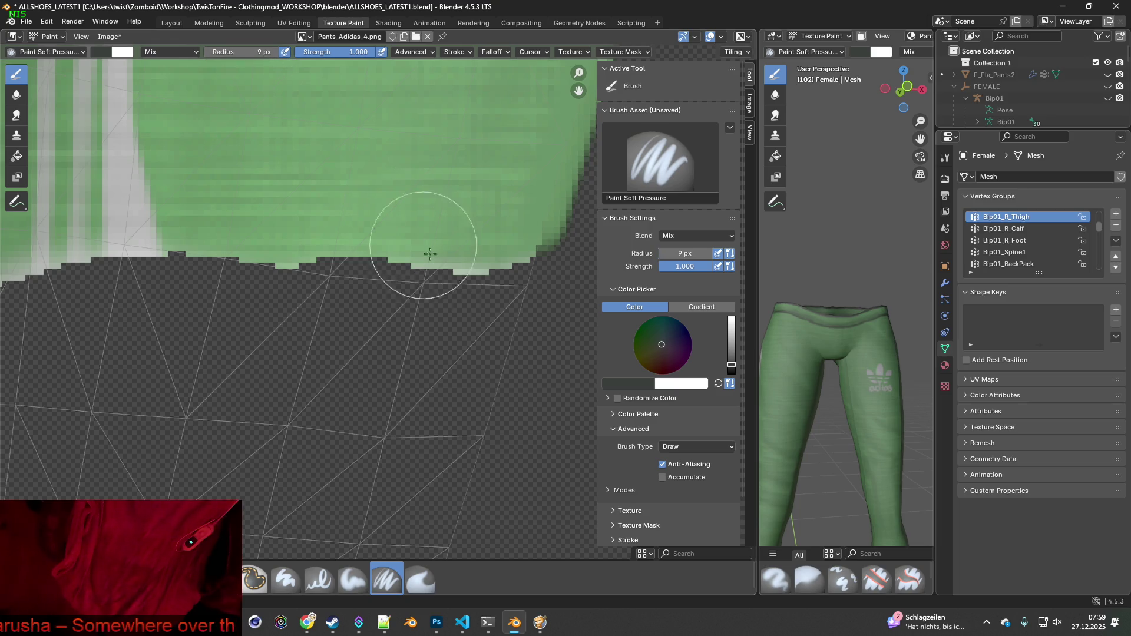
scroll(398, 259, "down", 3)
scroll(398, 258, "down", 5)
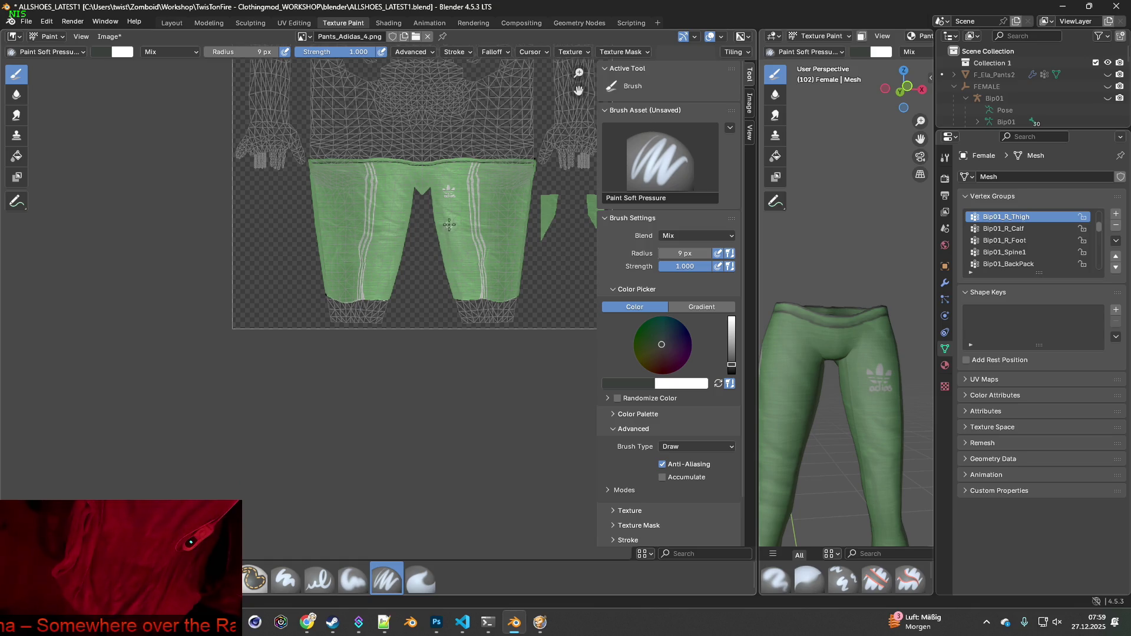
scroll(448, 224, "up", 3)
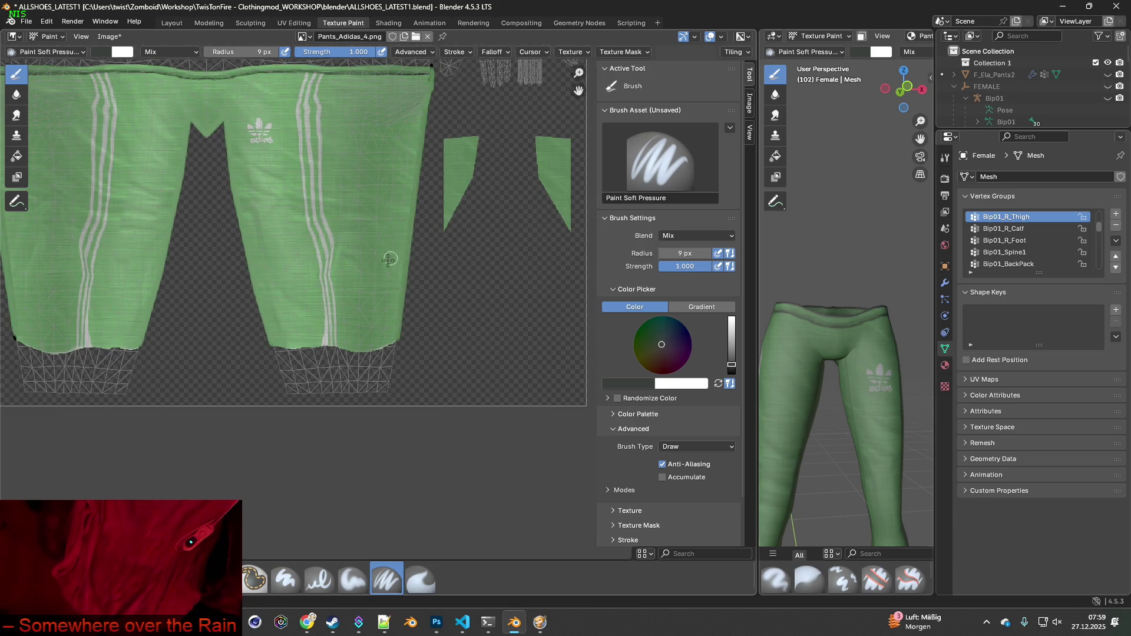
scroll(449, 222, "up", 5)
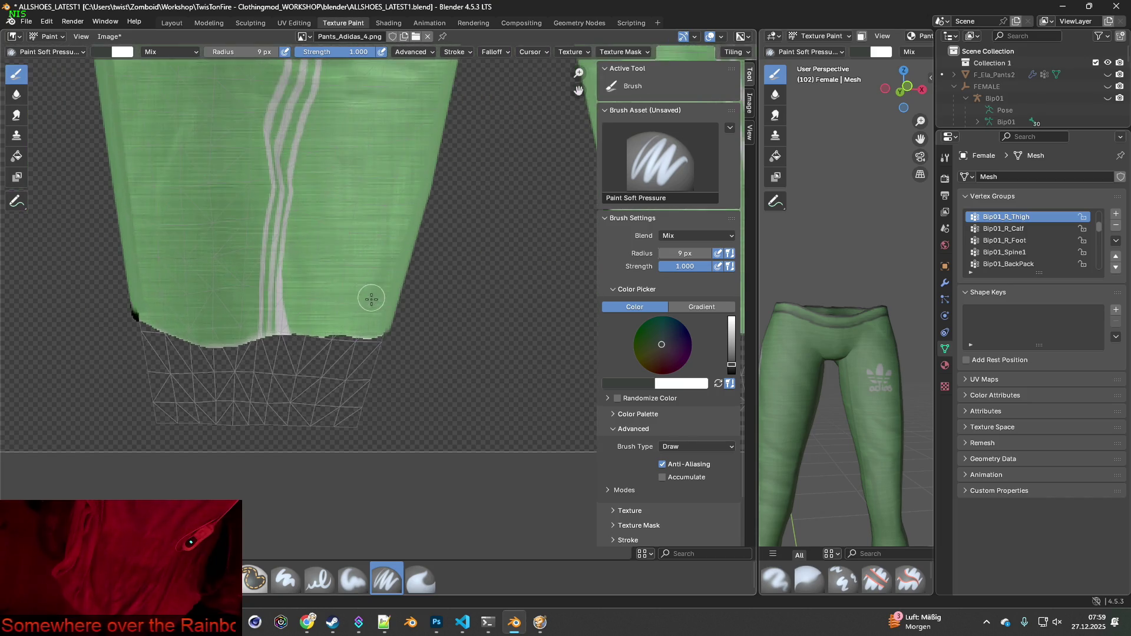
scroll(410, 233, "down", 3)
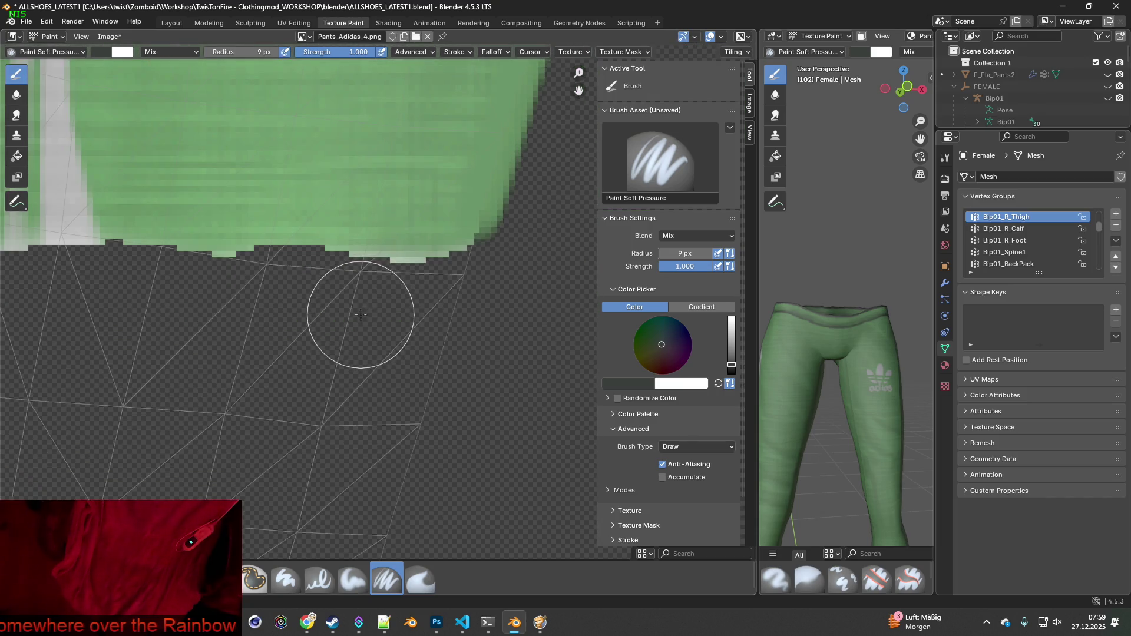
scroll(484, 256, "down", 4)
scroll(483, 257, "up", 7)
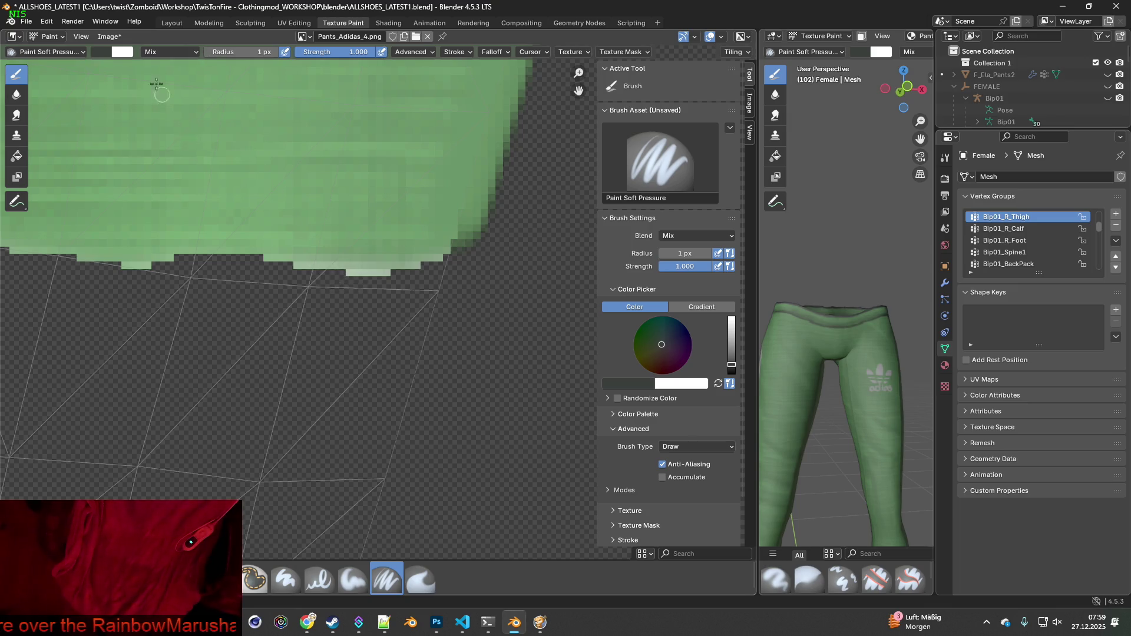
left_click(221, 581)
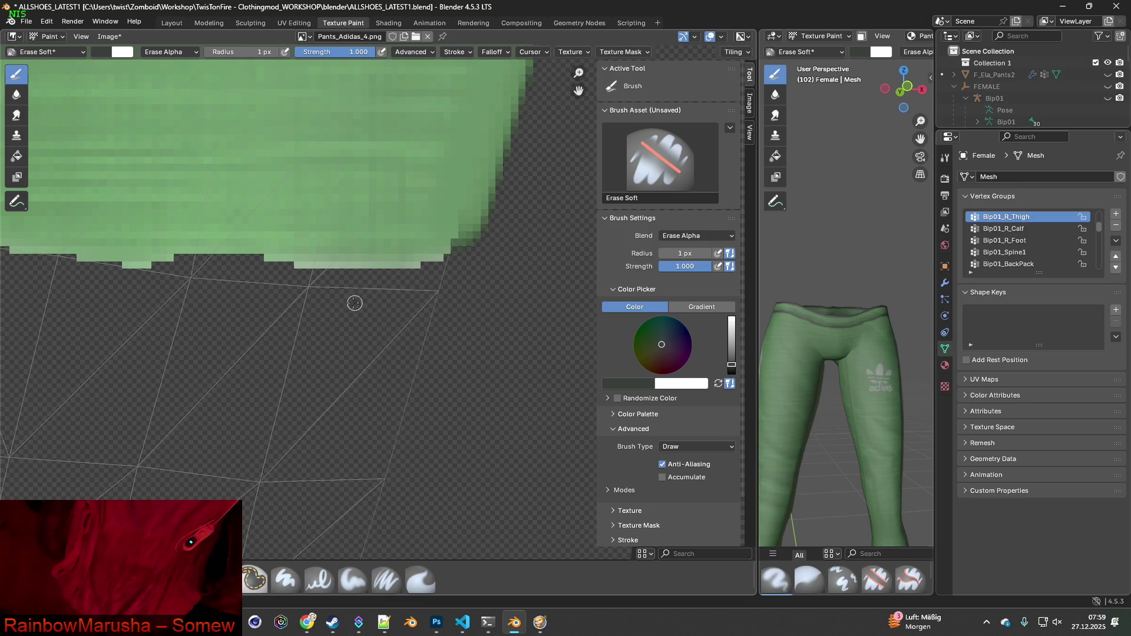
Give the 3D view most of the width and set the texture editor to View mode
middle_click_drag(241, 309, 520, 323)
mouse_move(241, 315)
middle_mouse_down()
mouse_move(462, 316)
mouse_move(394, 322)
middle_mouse_up()
scroll(394, 322, "down", 5)
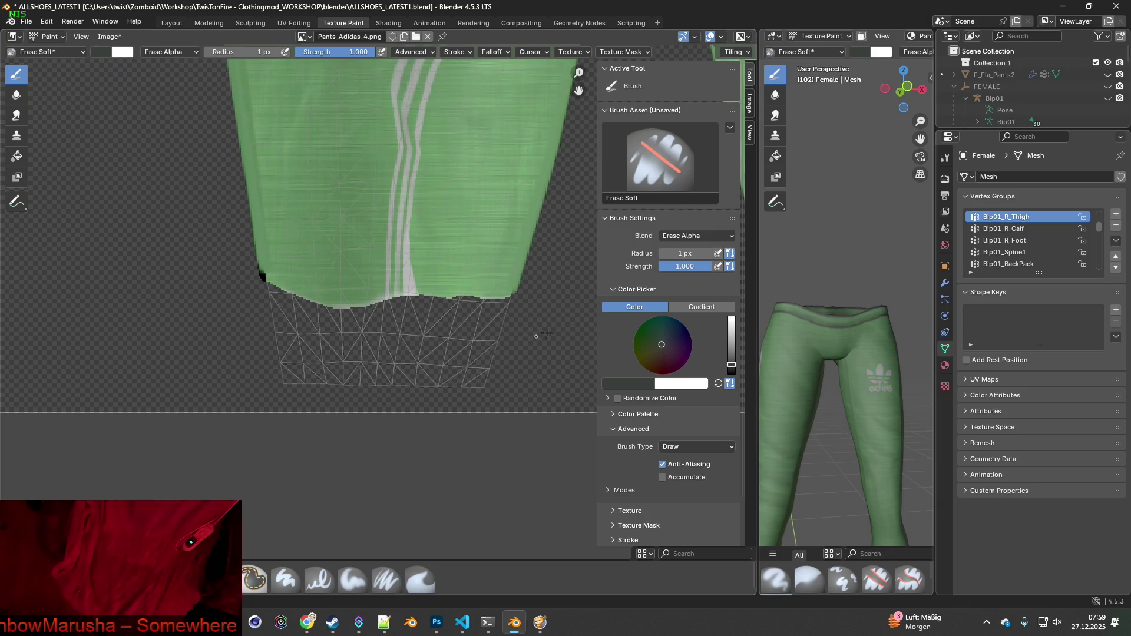
left_click_drag(758, 291, 251, 291)
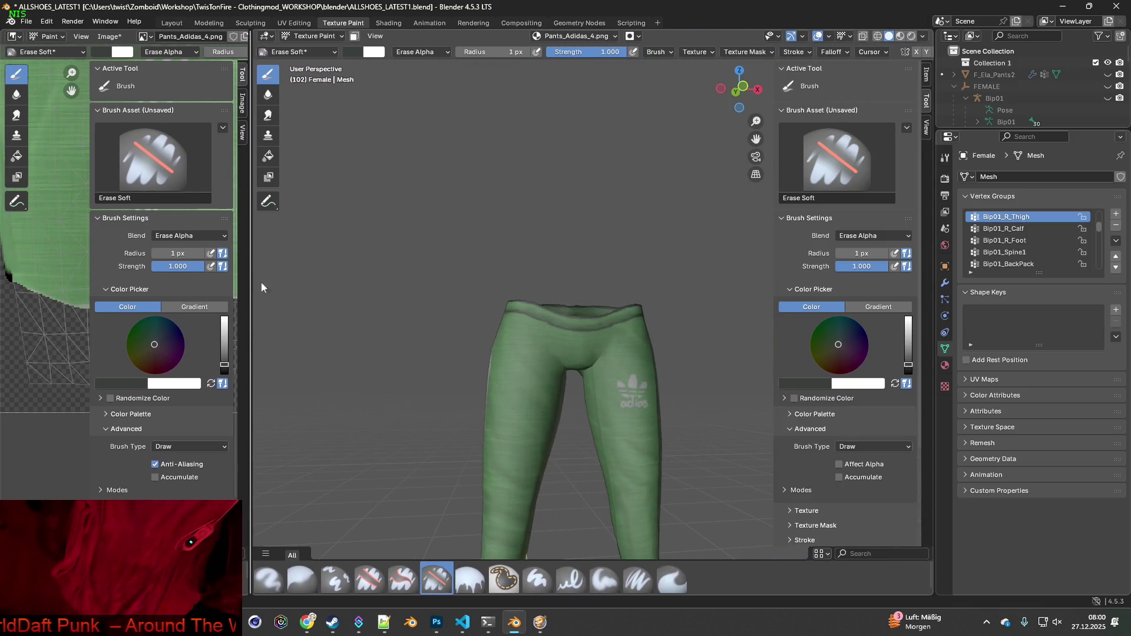
mouse_move(530, 282)
middle_mouse_down()
mouse_move(575, 272)
mouse_move(536, 265)
mouse_move(488, 280)
middle_mouse_up()
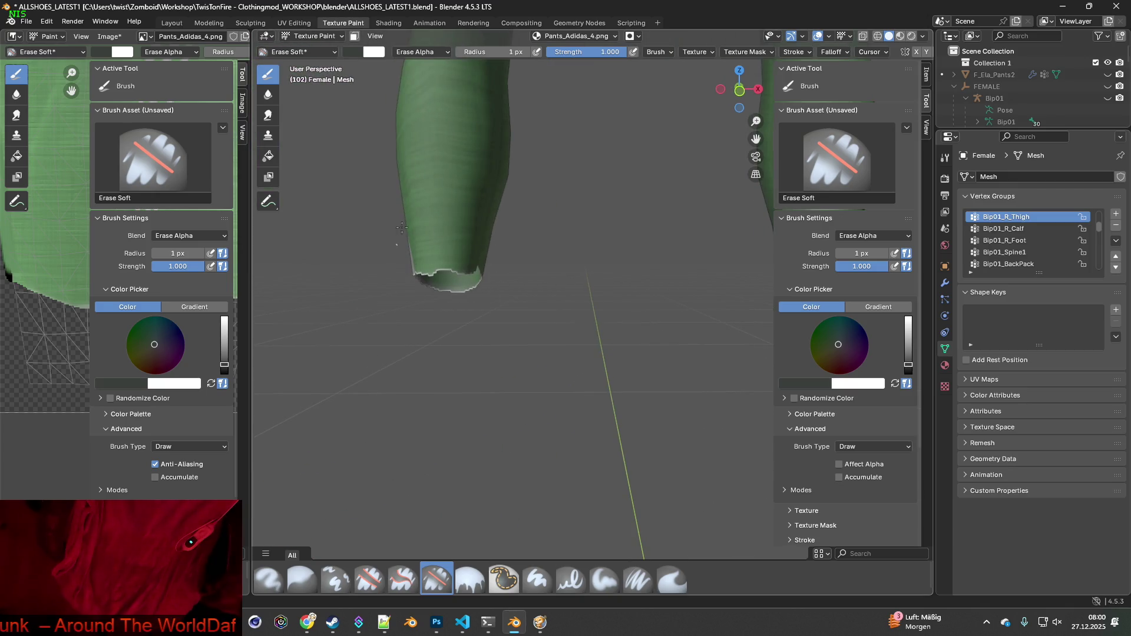
left_click_drag(251, 170, 225, 174)
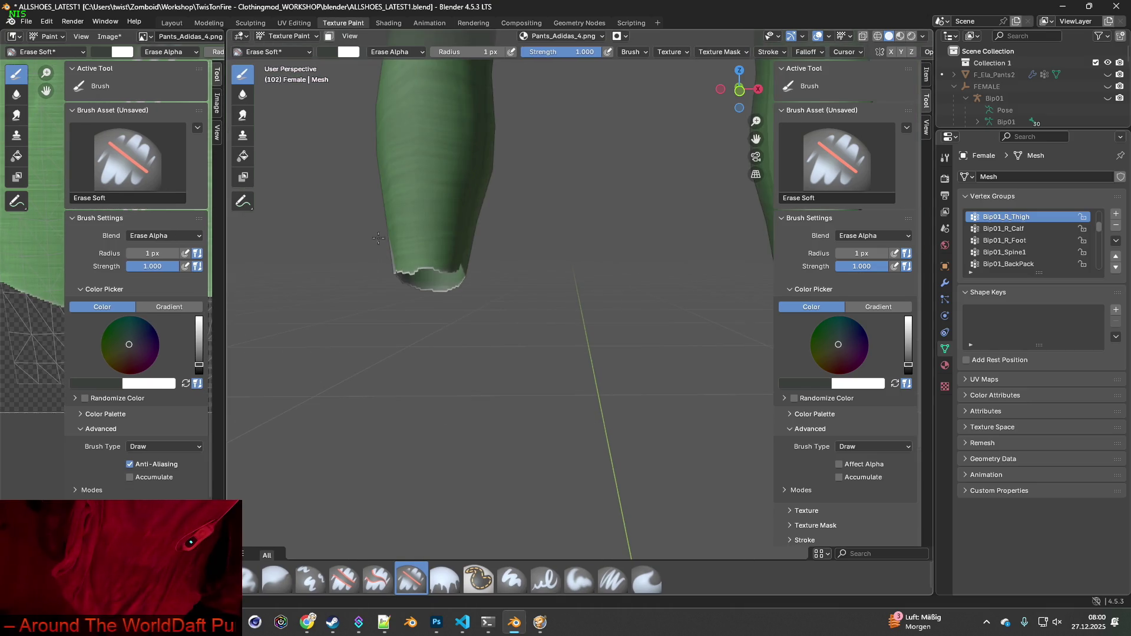
left_click(50, 37)
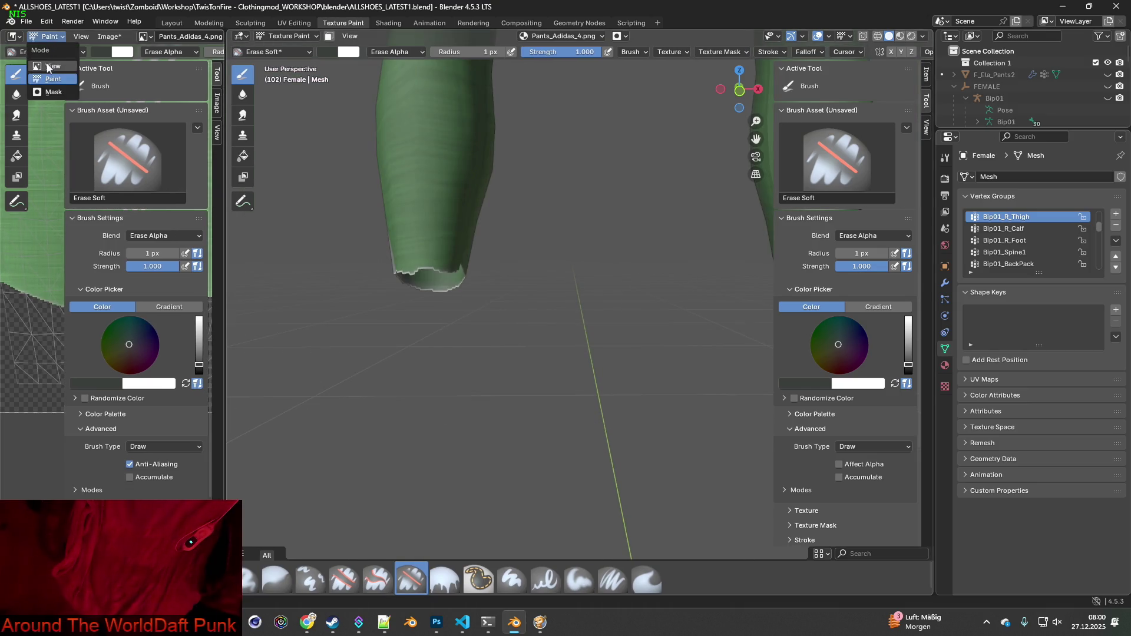
left_click(47, 59)
Orbit to view the pants hem from underneath and pick the 1 px Paint Soft Pressure brush
mouse_move(308, 213)
middle_mouse_down()
mouse_move(461, 257)
mouse_move(514, 287)
middle_mouse_up()
scroll(465, 265, "up", 3)
scroll(517, 288, "down", 1)
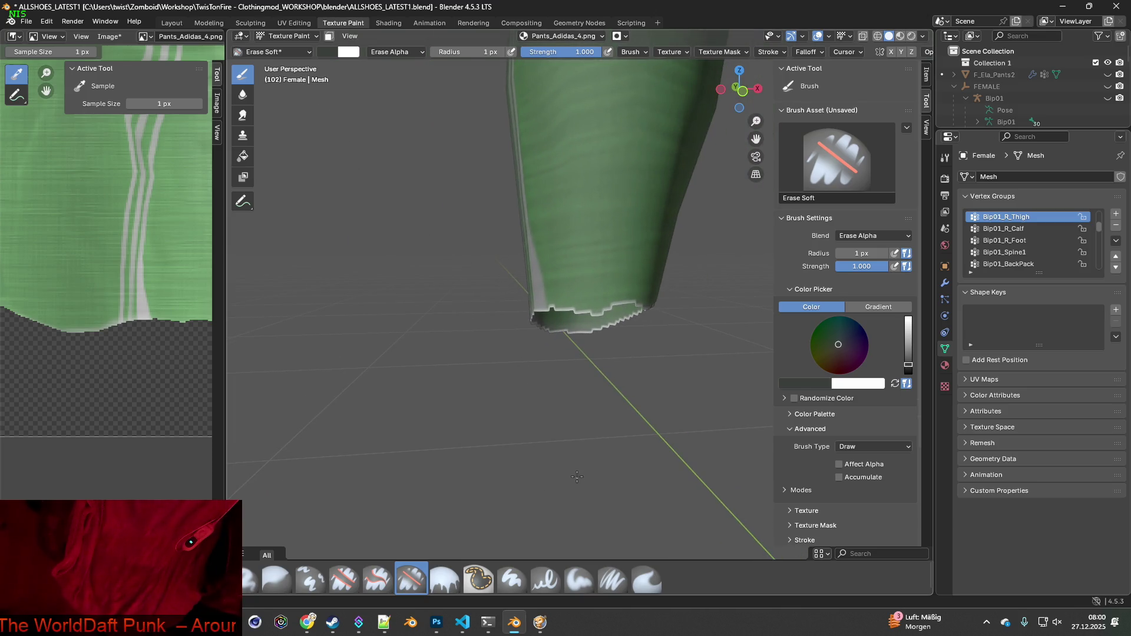
scroll(577, 477, "up", 5)
scroll(506, 460, "up", 2)
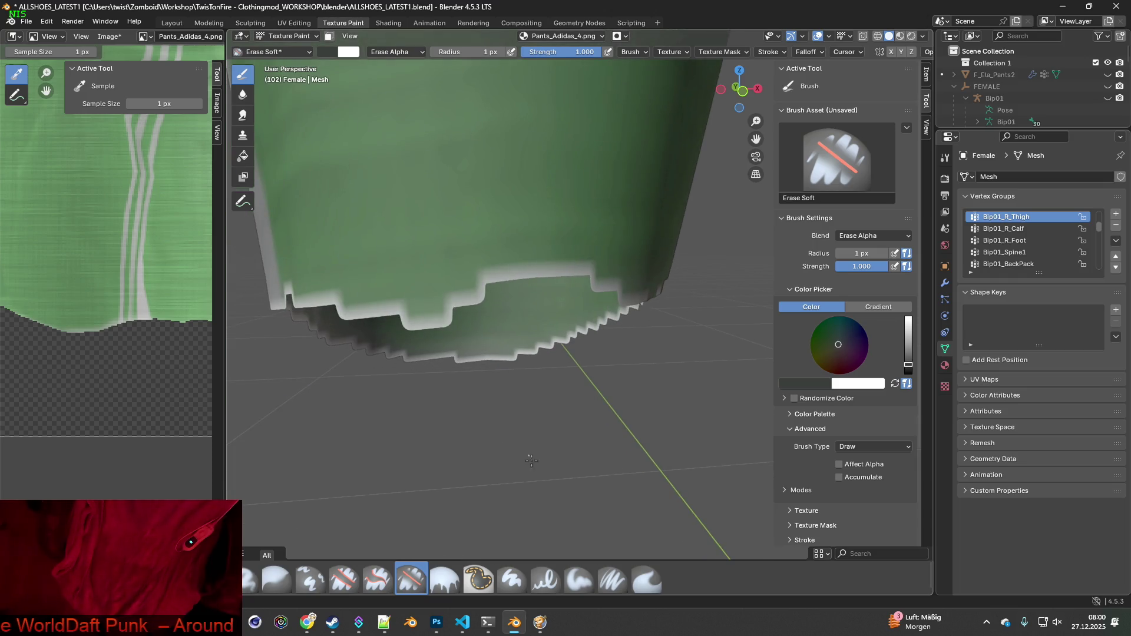
scroll(547, 456, "down", 5)
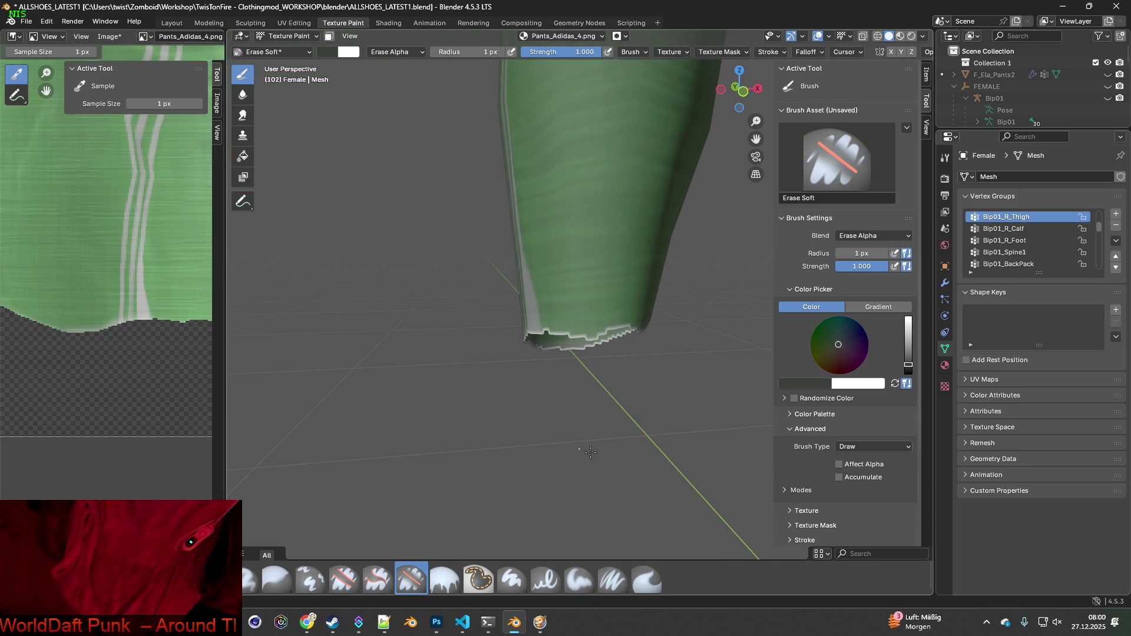
middle_click_drag(573, 427, 570, 423, "shift")
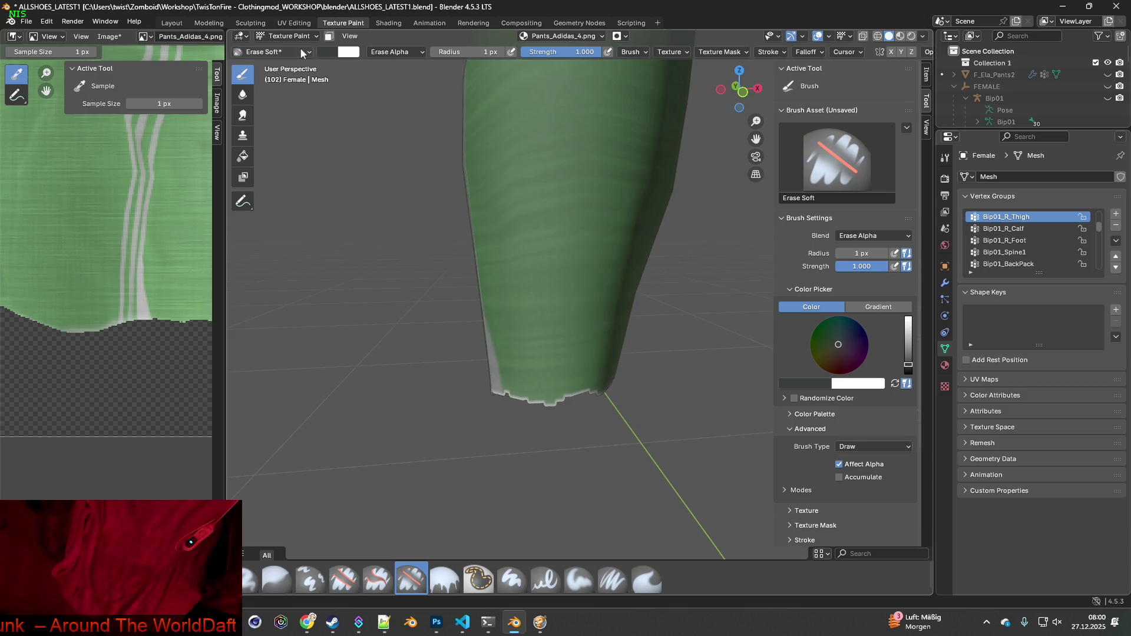
mouse_move(524, 344)
middle_mouse_down()
mouse_move(546, 380)
mouse_move(558, 362)
mouse_move(558, 422)
middle_mouse_up()
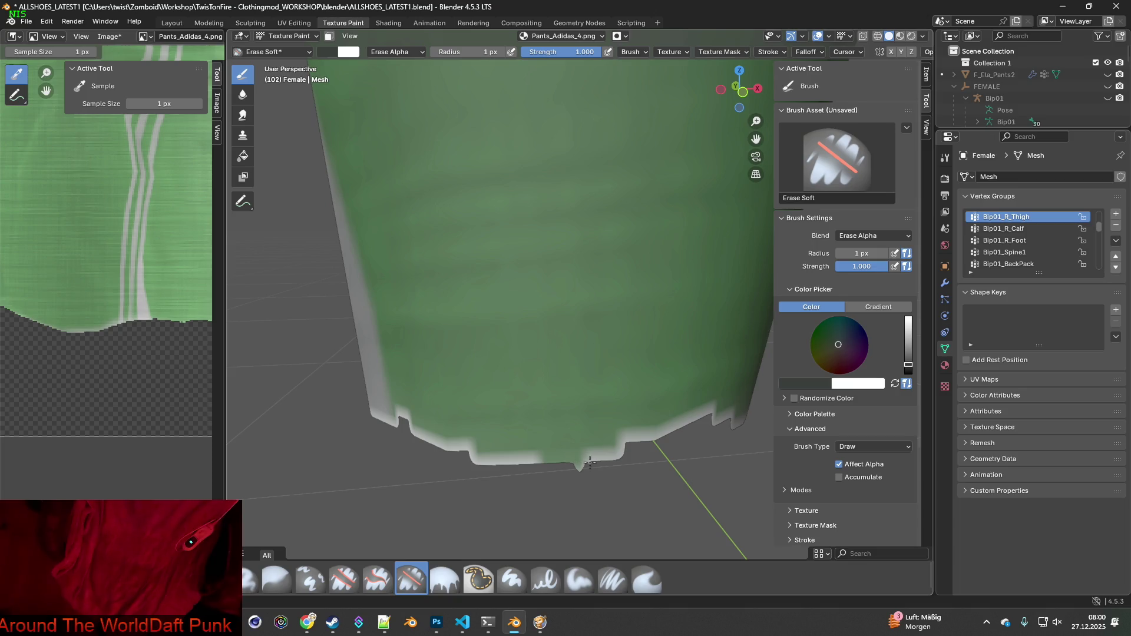
left_click(610, 582)
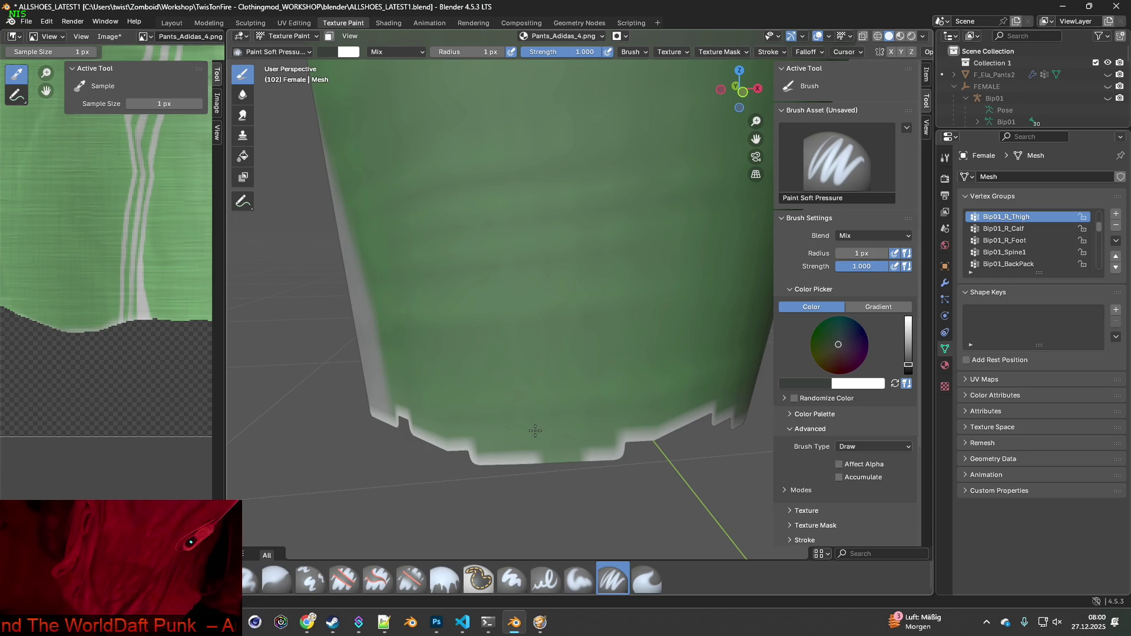
Sample the pants' green and paint over the grey hem fringe
key("s")
scroll(511, 451, "down", 3)
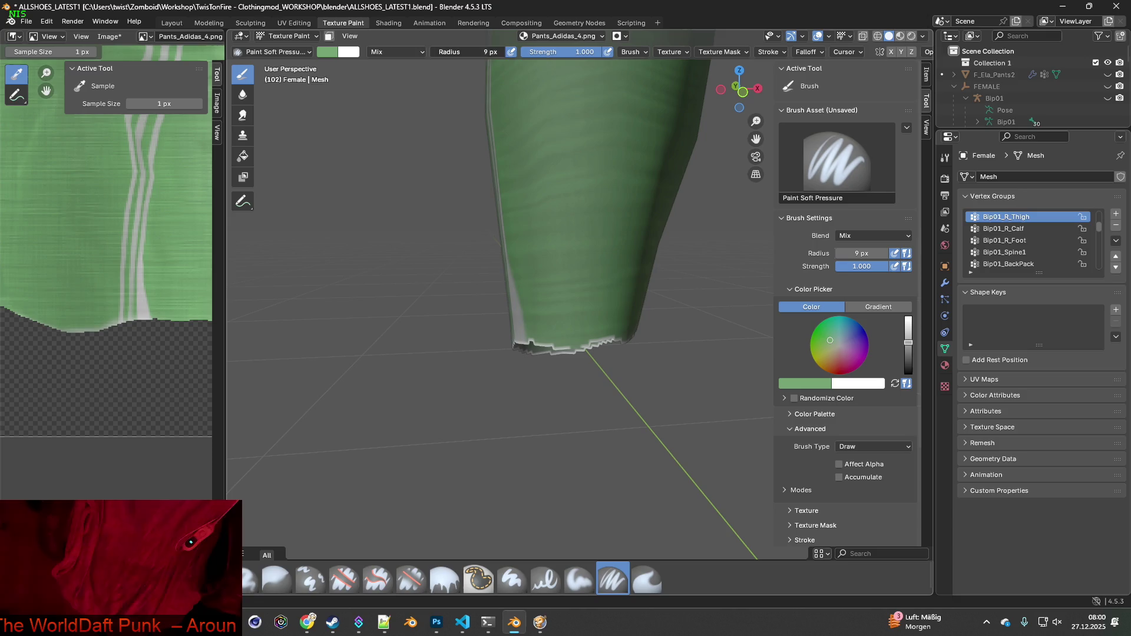
scroll(595, 365, "up", 4)
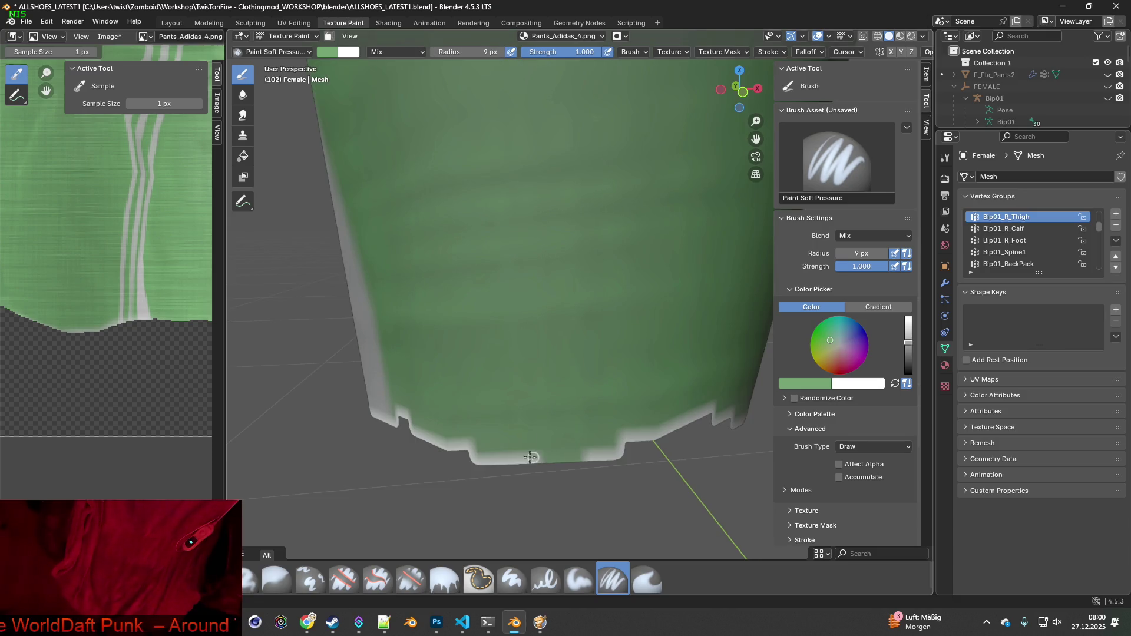
mouse_move(493, 460)
left_mouse_down()
mouse_move(515, 460)
mouse_move(412, 440)
left_mouse_up()
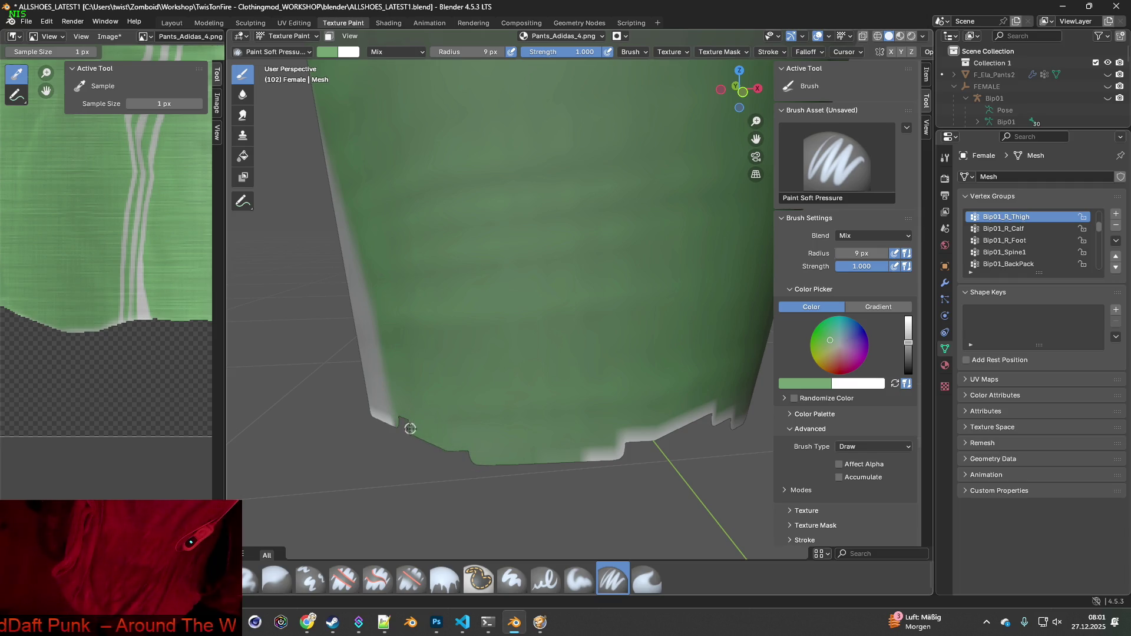
mouse_move(584, 453)
left_mouse_down()
mouse_move(619, 457)
mouse_move(630, 440)
mouse_move(687, 423)
left_mouse_up()
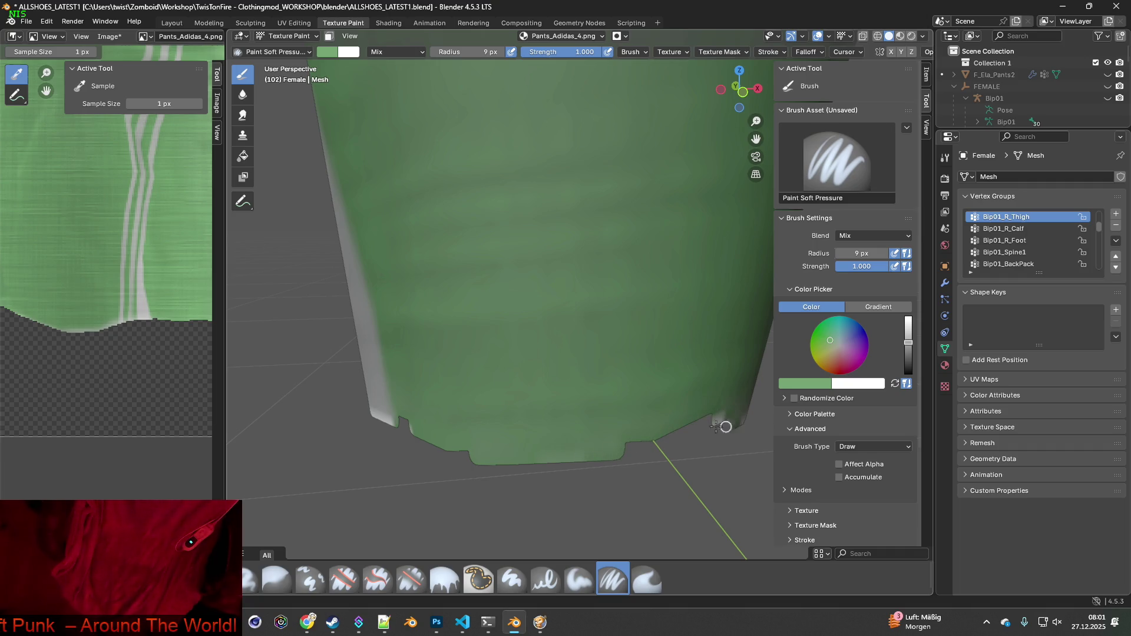
scroll(687, 428, "down", 3)
mouse_move(674, 429)
middle_mouse_down()
mouse_move(556, 396)
mouse_move(412, 242)
middle_mouse_up()
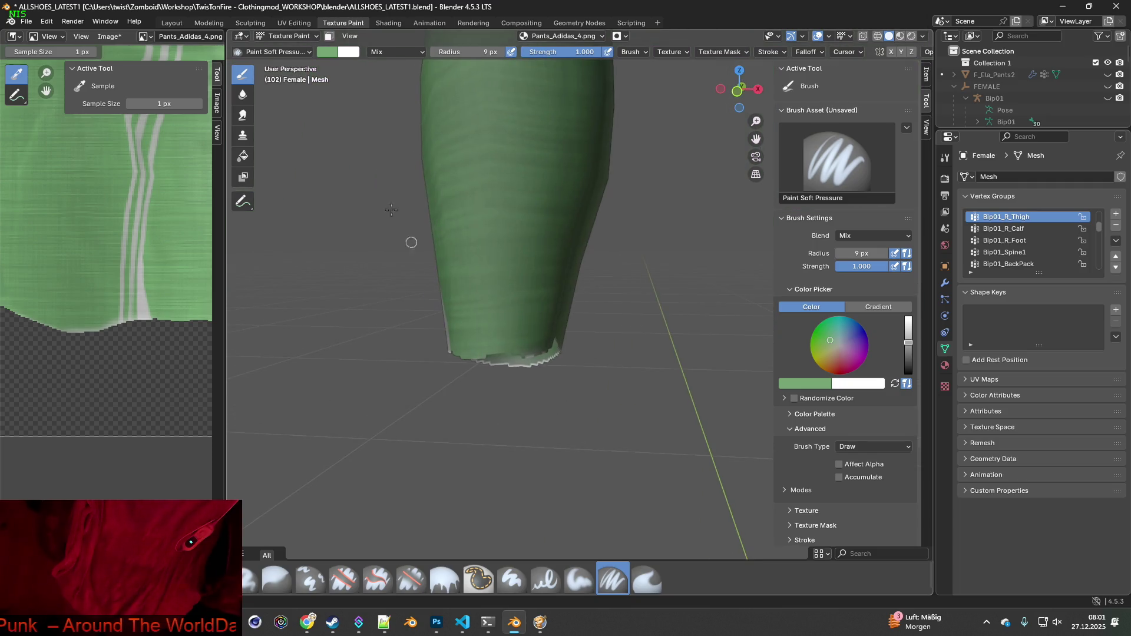
Set the brush radius to 36 px and paint the jagged white hem edge green
left_click(441, 55)
type("36")
key("Return")
scroll(605, 373, "up", 3)
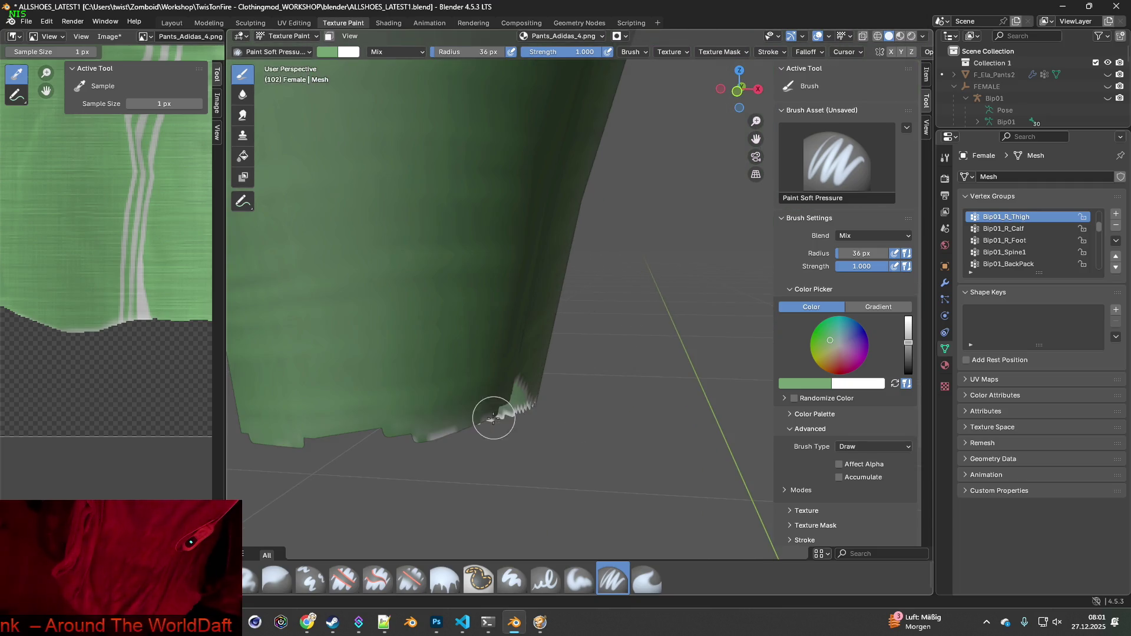
left_click_drag(440, 437, 505, 434)
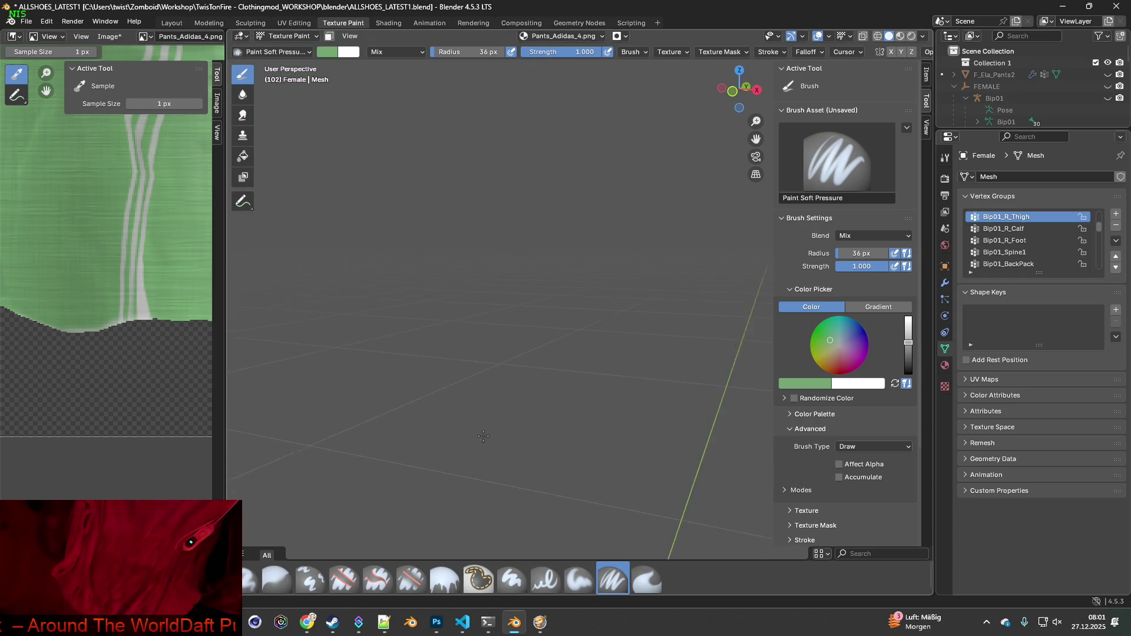
mouse_move(505, 435)
middle_mouse_down()
mouse_move(519, 413)
mouse_move(471, 394)
middle_mouse_up()
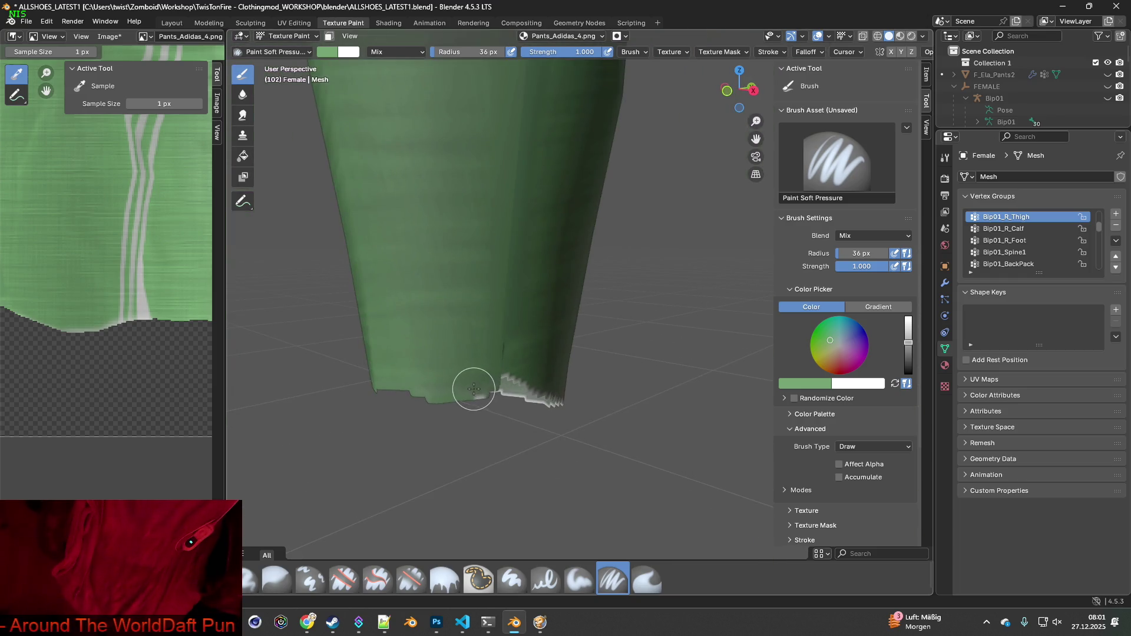
mouse_move(479, 400)
left_mouse_down()
mouse_move(505, 384)
mouse_move(553, 403)
mouse_move(535, 391)
left_mouse_up()
key("s")
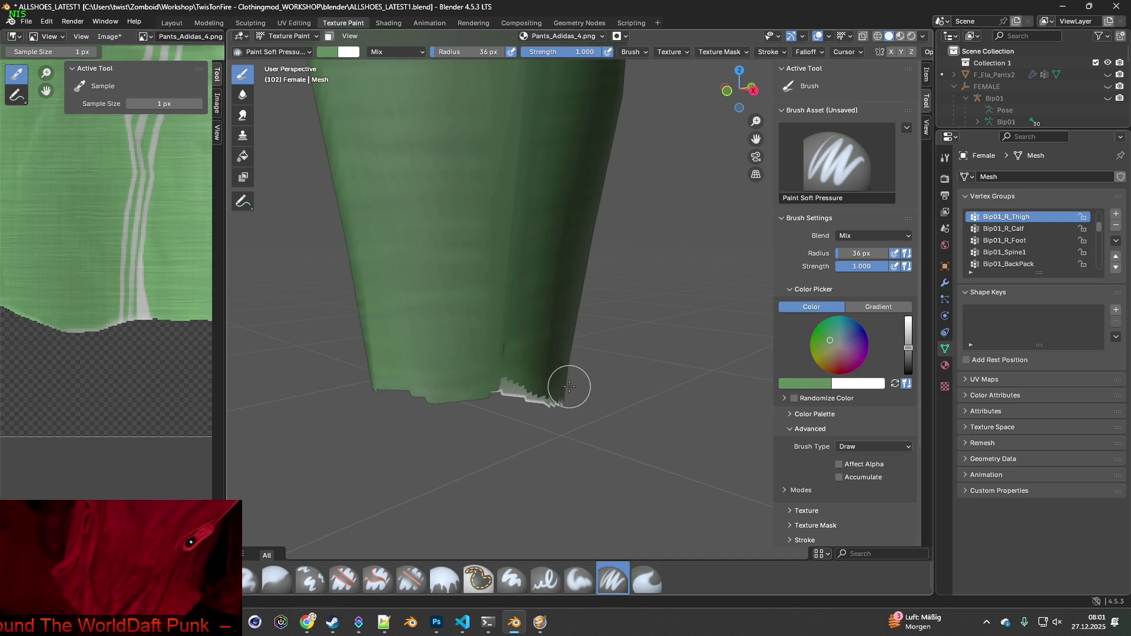
mouse_move(568, 386)
middle_mouse_down()
mouse_move(459, 382)
mouse_move(626, 389)
middle_mouse_up()
Paint the remaining white hem edges green around the leg, inspecting from several sides
scroll(626, 389, "up", 5)
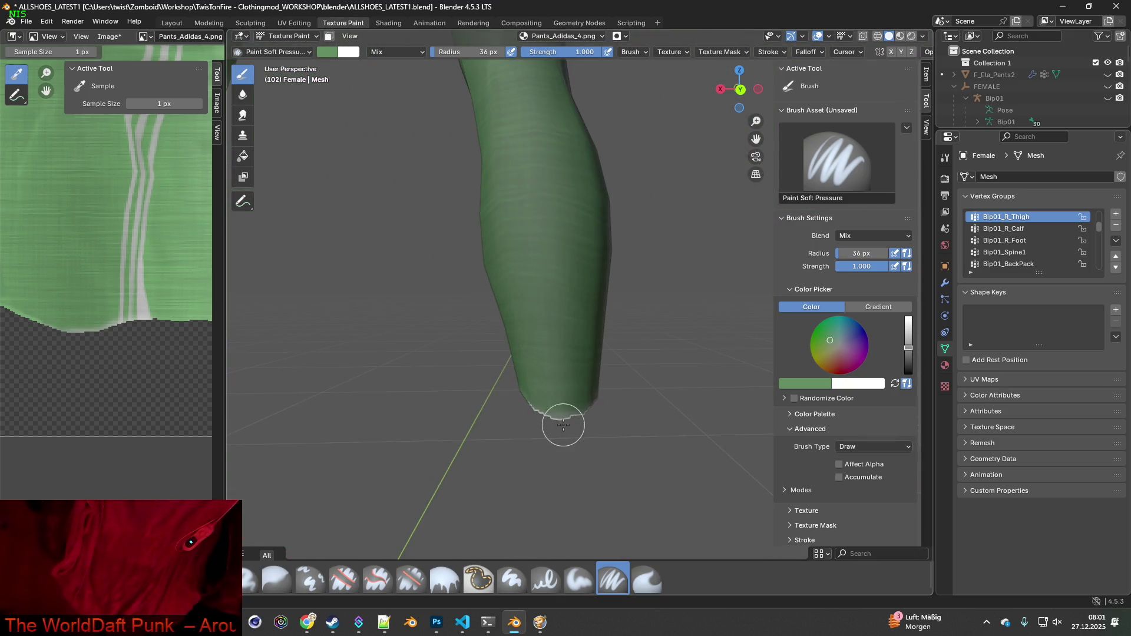
mouse_move(571, 445)
middle_mouse_down()
mouse_move(606, 388)
mouse_move(492, 381)
middle_mouse_up()
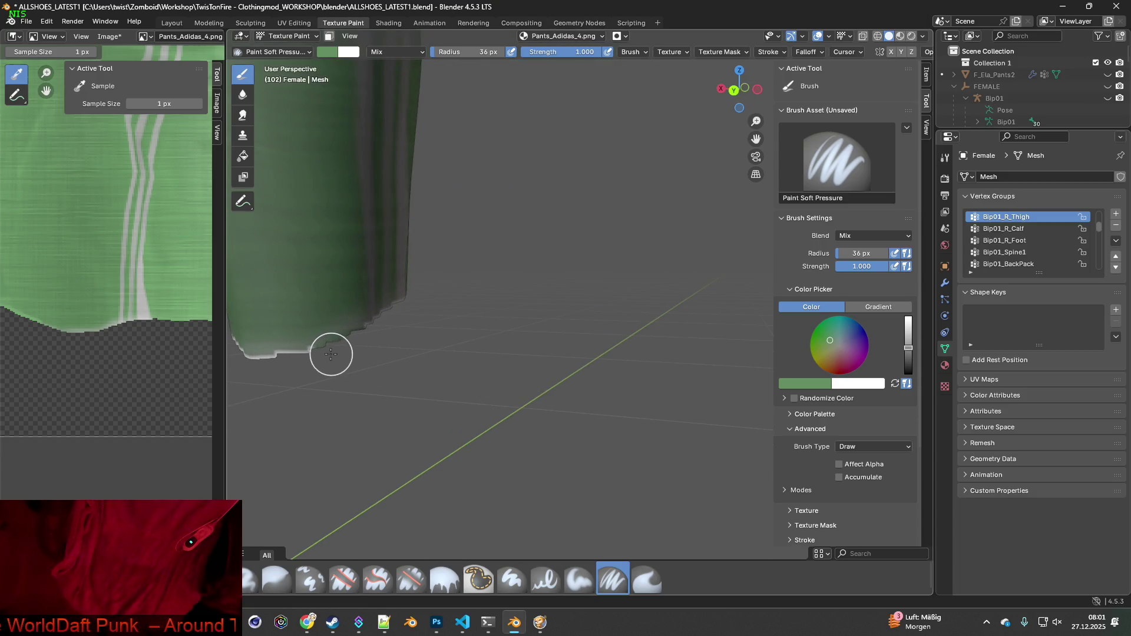
middle_click_drag(293, 363, 671, 394)
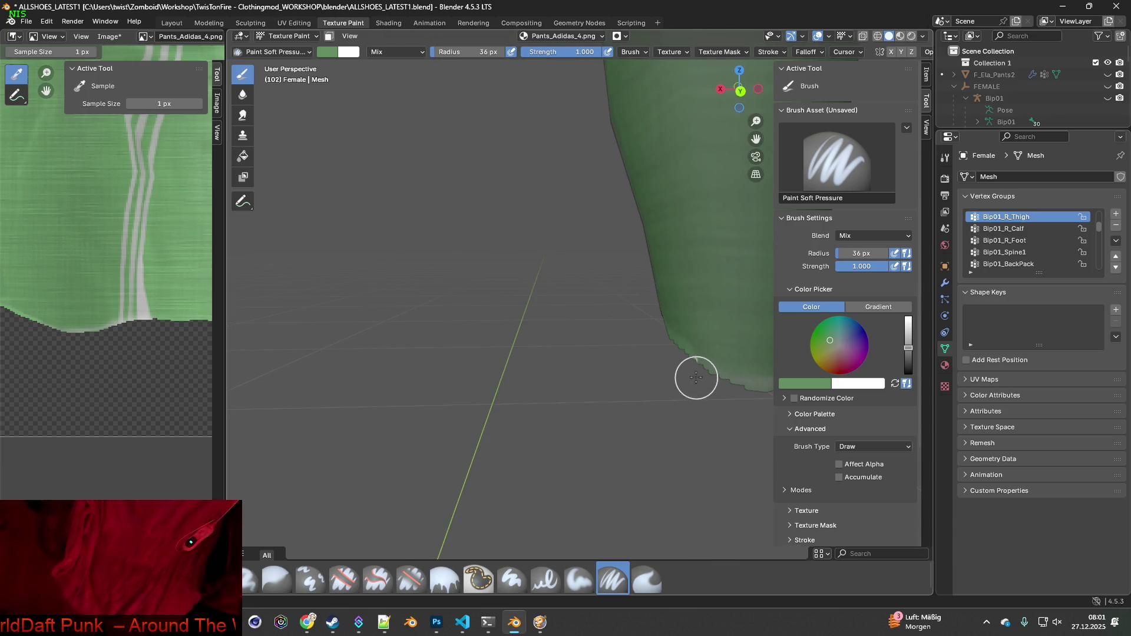
middle_click_drag(523, 393, 614, 371)
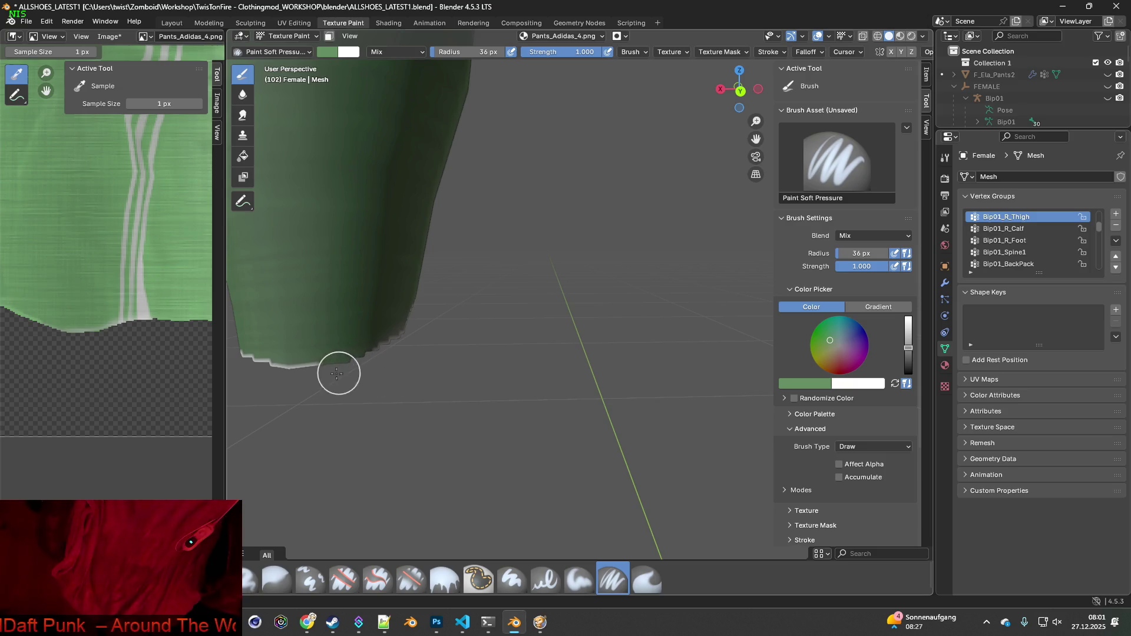
mouse_move(341, 379)
middle_mouse_down()
mouse_move(539, 402)
mouse_move(532, 391)
mouse_move(507, 384)
mouse_move(514, 419)
mouse_move(498, 434)
middle_mouse_up()
mouse_move(499, 434)
left_mouse_down()
mouse_move(510, 404)
mouse_move(454, 386)
left_mouse_up()
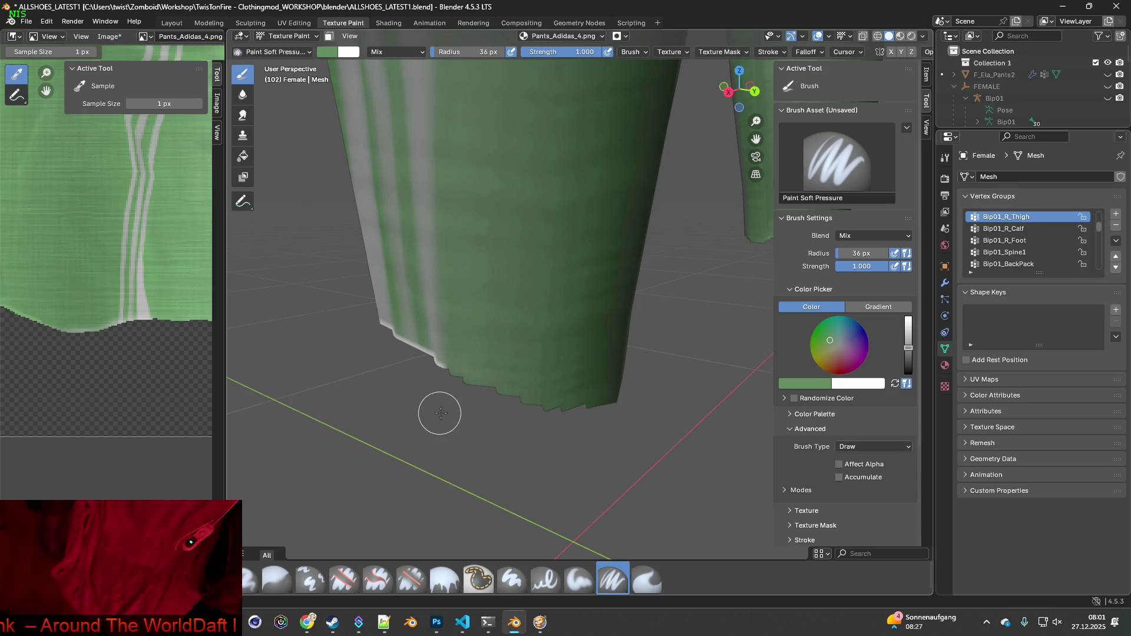
middle_click_drag(439, 408, 539, 389)
scroll(539, 389, "up", 5)
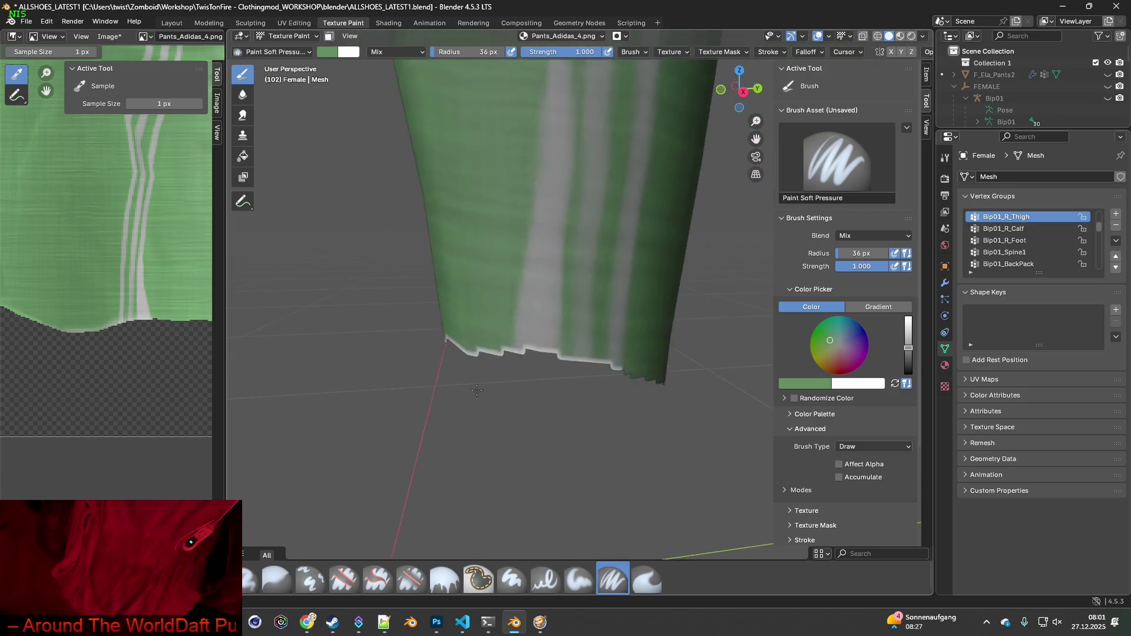
mouse_move(598, 378)
left_mouse_down()
mouse_move(606, 374)
mouse_move(571, 379)
mouse_move(538, 363)
left_mouse_up()
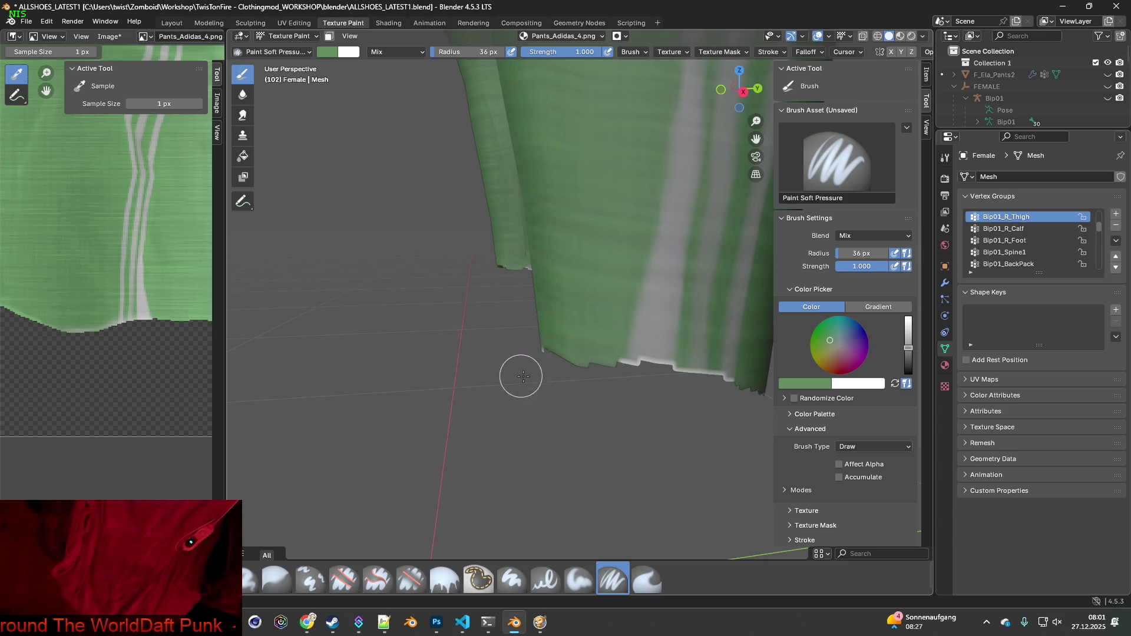
mouse_move(520, 374)
middle_mouse_down()
mouse_move(654, 374)
mouse_move(416, 359)
mouse_move(630, 368)
mouse_move(396, 332)
mouse_move(595, 338)
mouse_move(472, 346)
middle_mouse_up()
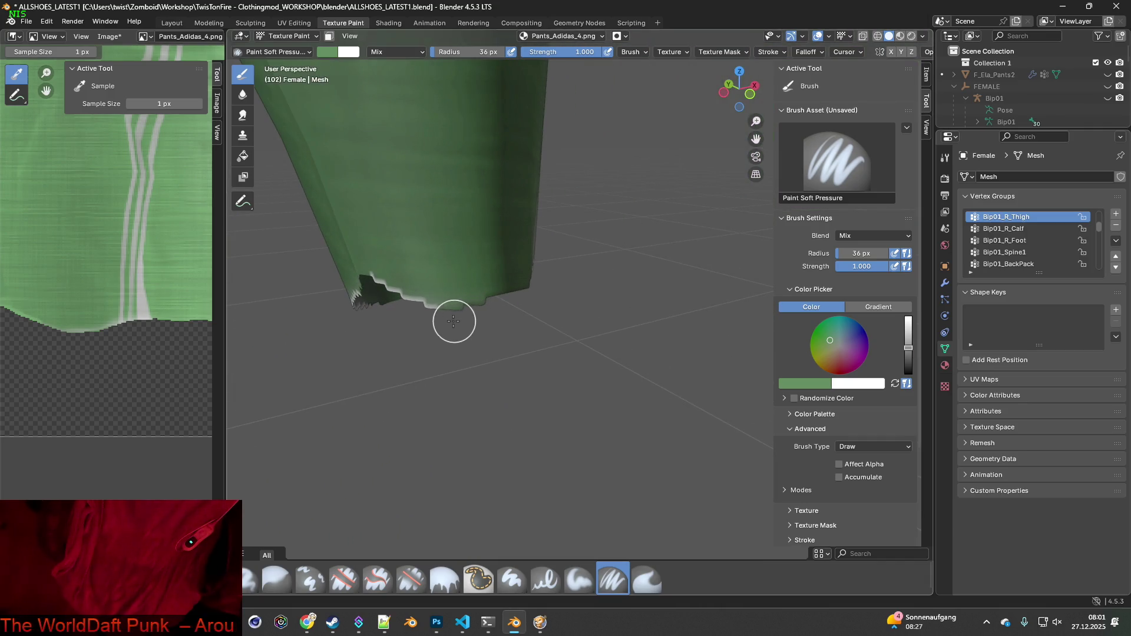
mouse_move(402, 308)
middle_mouse_down()
mouse_move(427, 336)
mouse_move(540, 334)
middle_mouse_up()
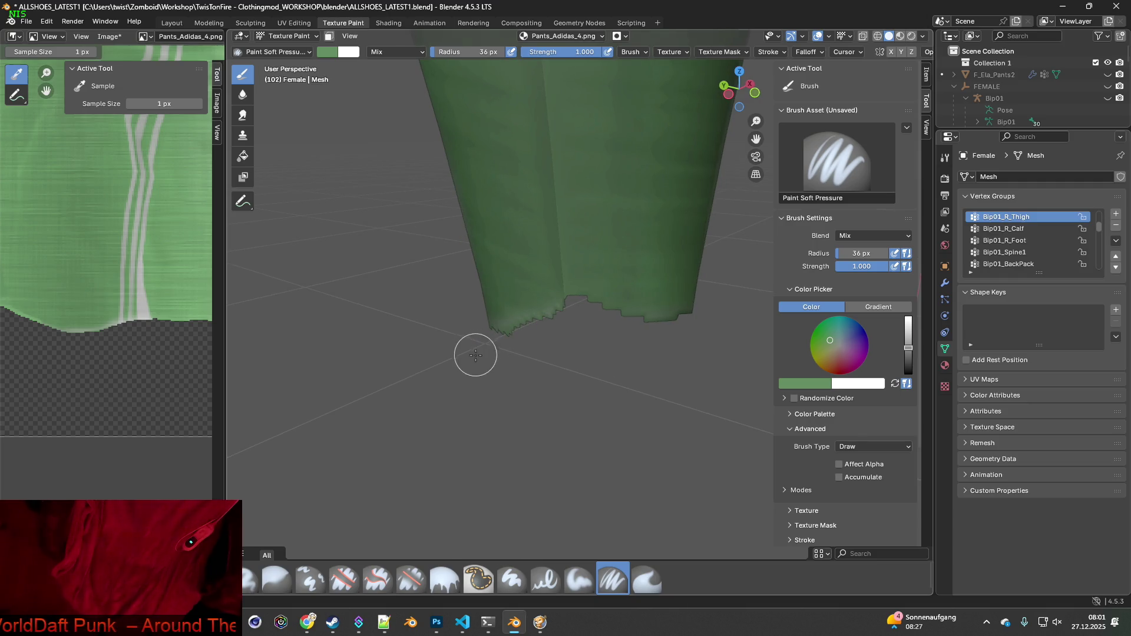
mouse_move(474, 351)
middle_mouse_down()
mouse_move(565, 351)
mouse_move(532, 368)
mouse_move(646, 345)
mouse_move(470, 308)
mouse_move(493, 306)
mouse_move(572, 346)
mouse_move(525, 374)
middle_mouse_up()
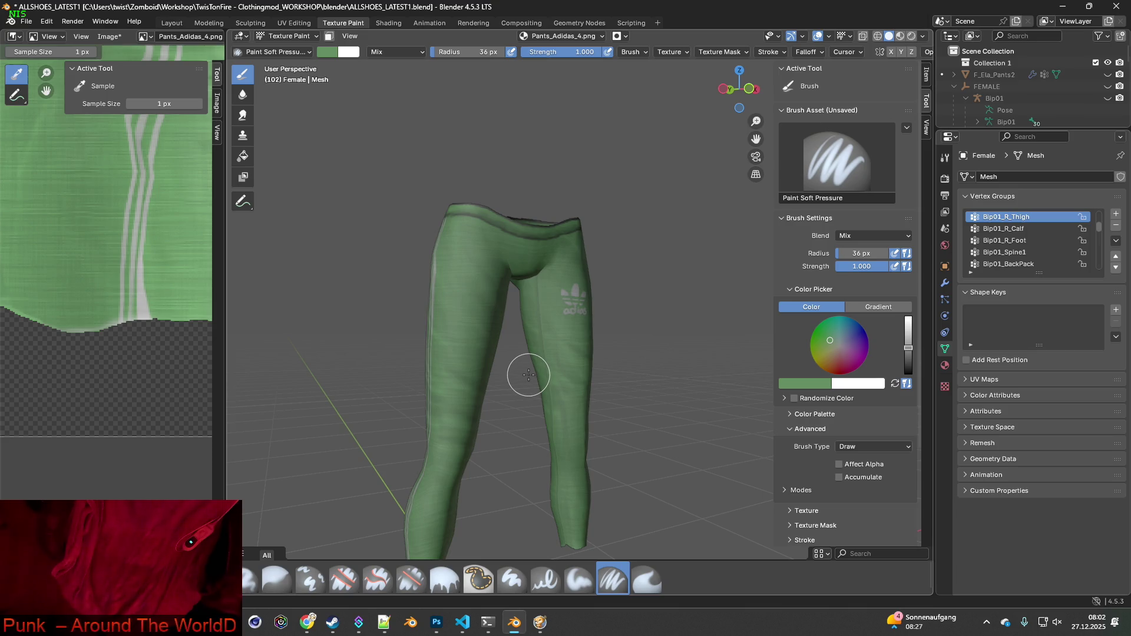
Save Pants_Adidas_4.png and inspect the pants from behind in the Shading workspace
left_click(109, 36)
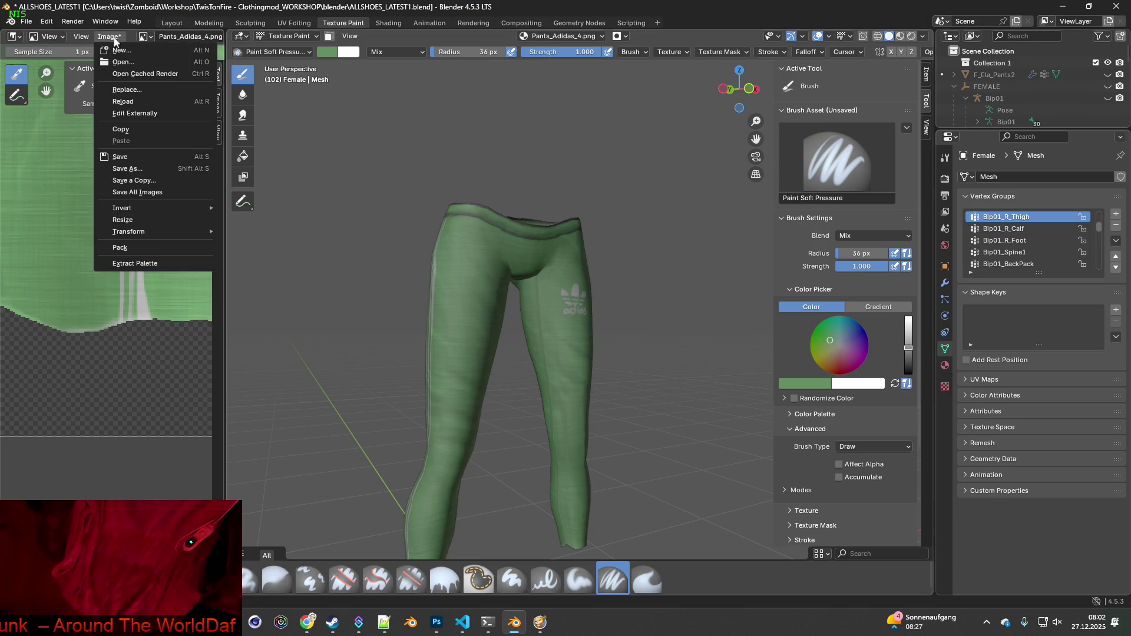
left_click(126, 157)
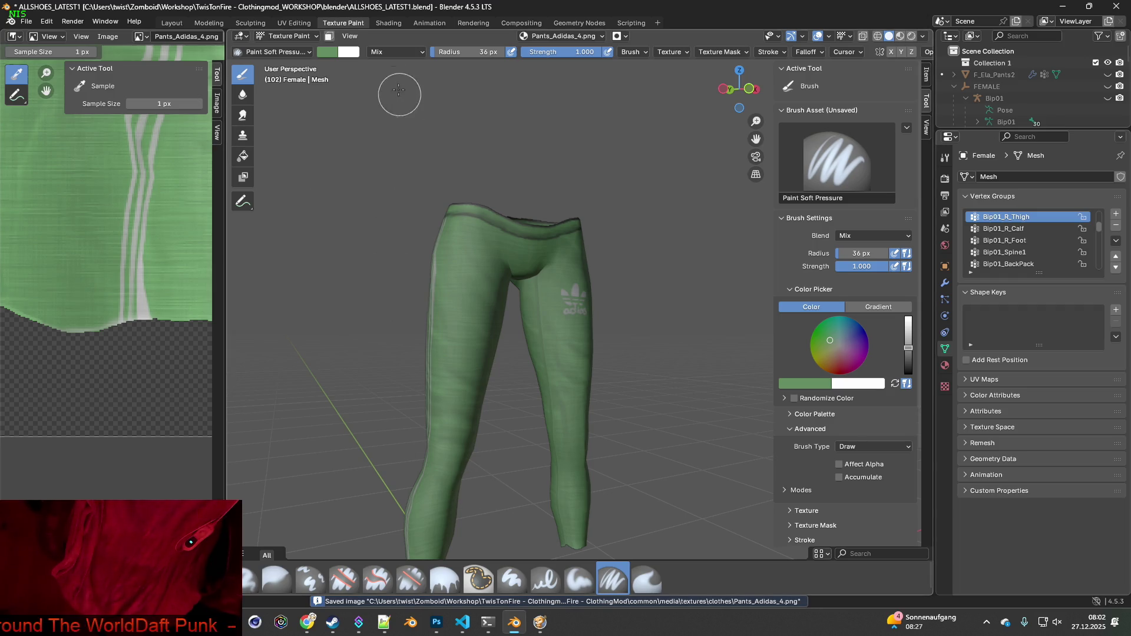
left_click(387, 23)
scroll(480, 291, "down", 3)
scroll(497, 341, "up", 5)
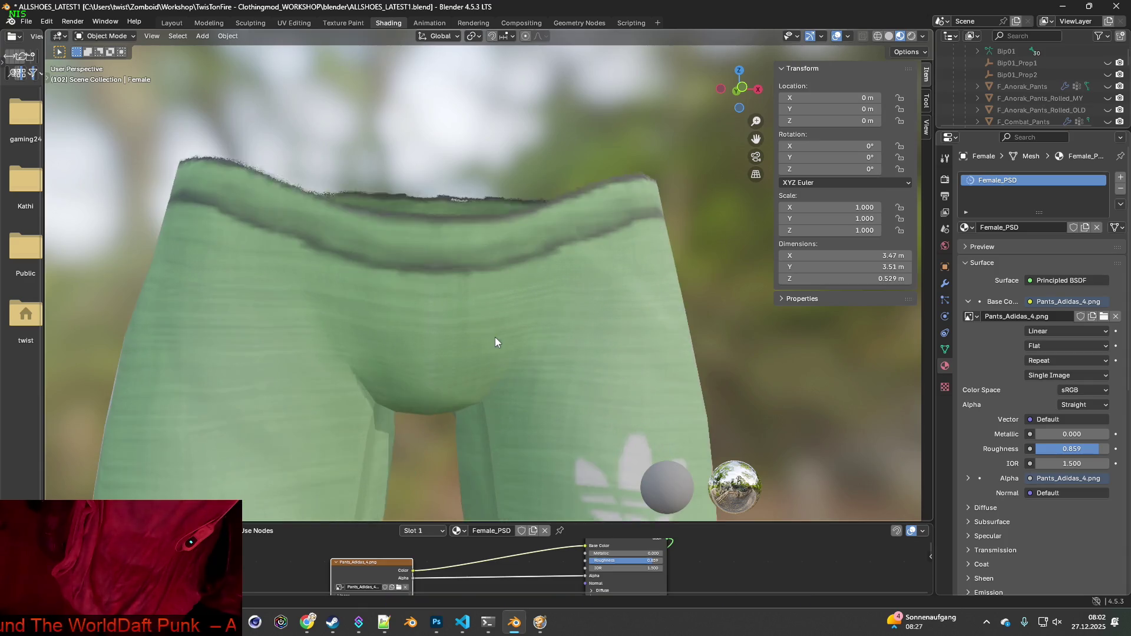
scroll(457, 288, "down", 3)
mouse_move(460, 265)
middle_mouse_down()
mouse_move(462, 287)
mouse_move(294, 308)
mouse_move(497, 295)
mouse_move(493, 280)
mouse_move(481, 303)
middle_mouse_up()
scroll(488, 297, "up", 3)
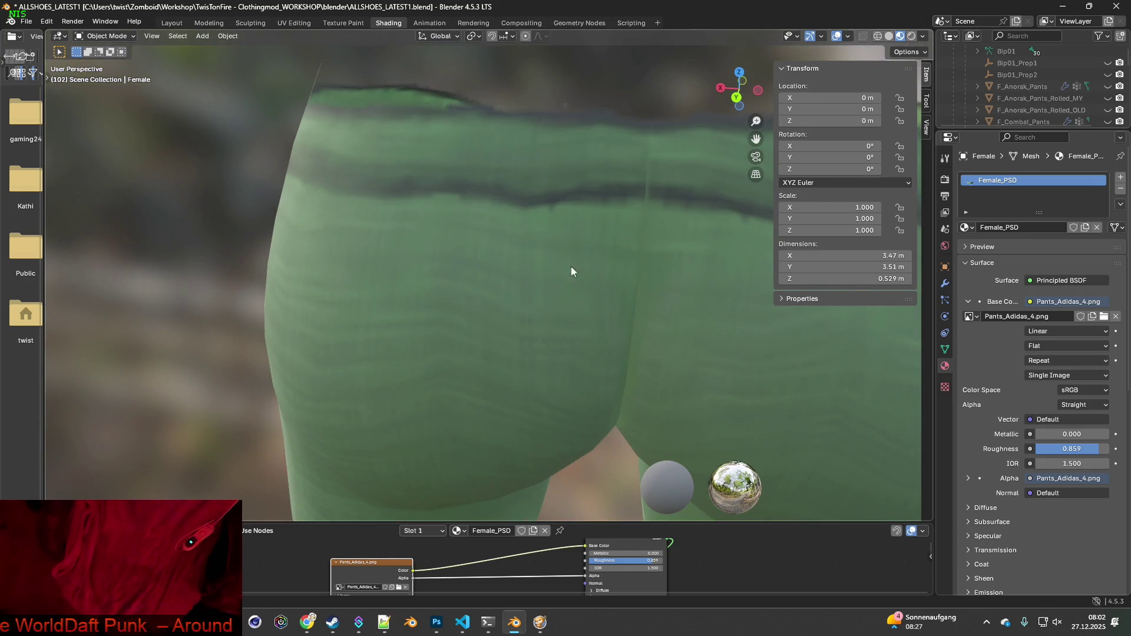
Return to Texture Paint with the view zoomed onto the rear waistband
left_click(343, 22)
mouse_move(431, 164)
middle_mouse_down()
mouse_move(670, 229)
mouse_move(550, 197)
middle_mouse_up()
scroll(483, 200, "up", 5)
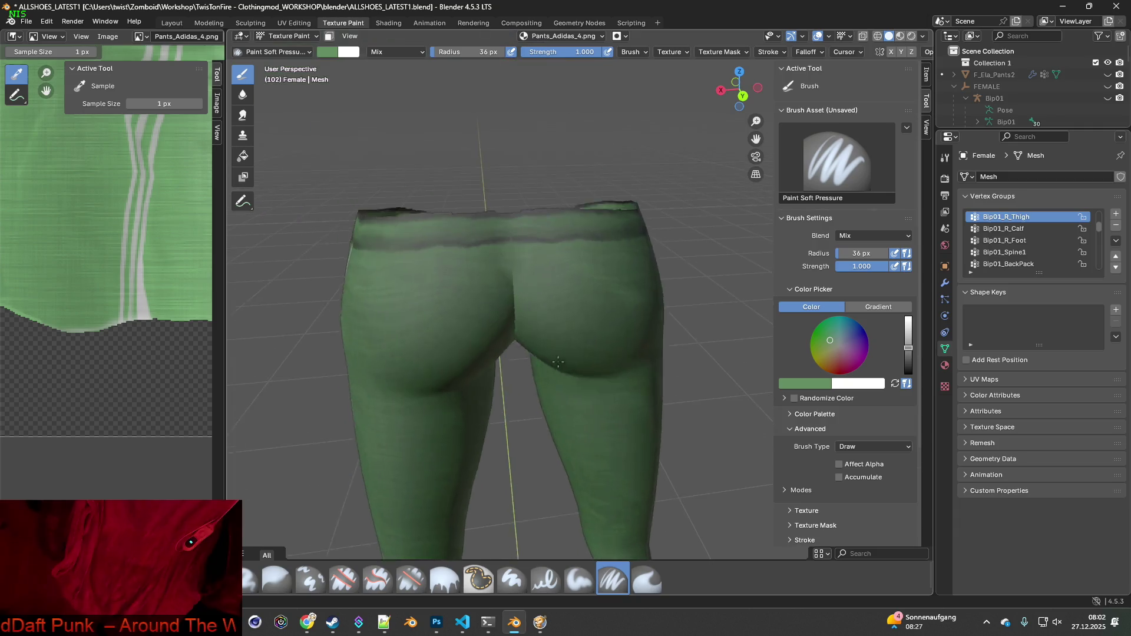
Frame the waistband and sample the pants' green as the brush colour
scroll(558, 361, "up", 8)
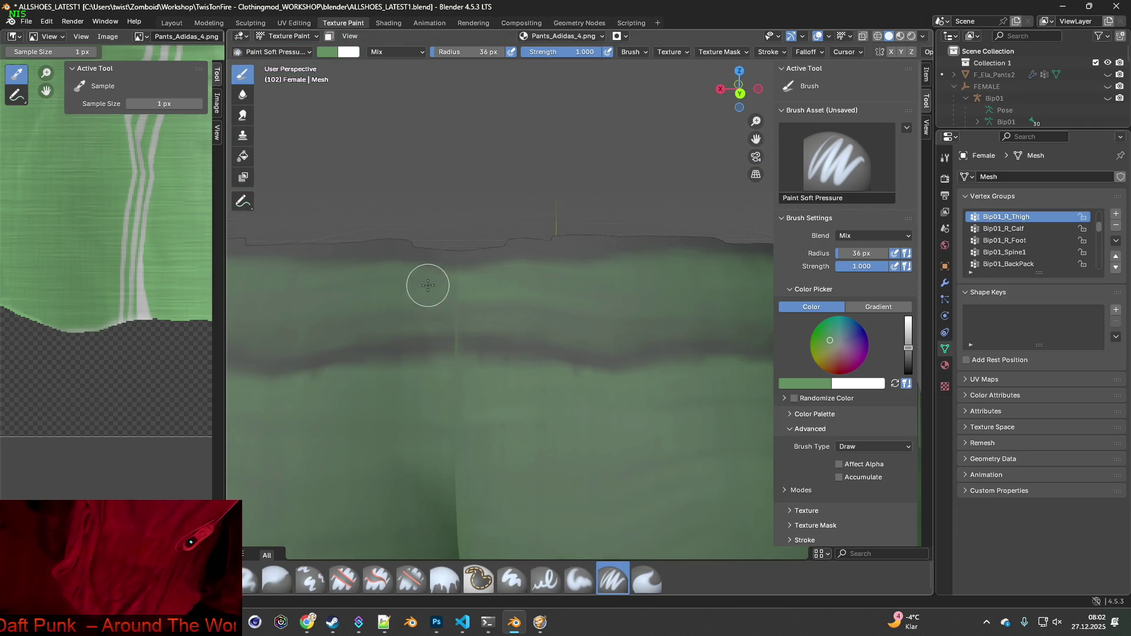
mouse_move(428, 285)
middle_mouse_down("shift")
mouse_move(478, 305)
mouse_move(522, 292)
middle_mouse_up("shift")
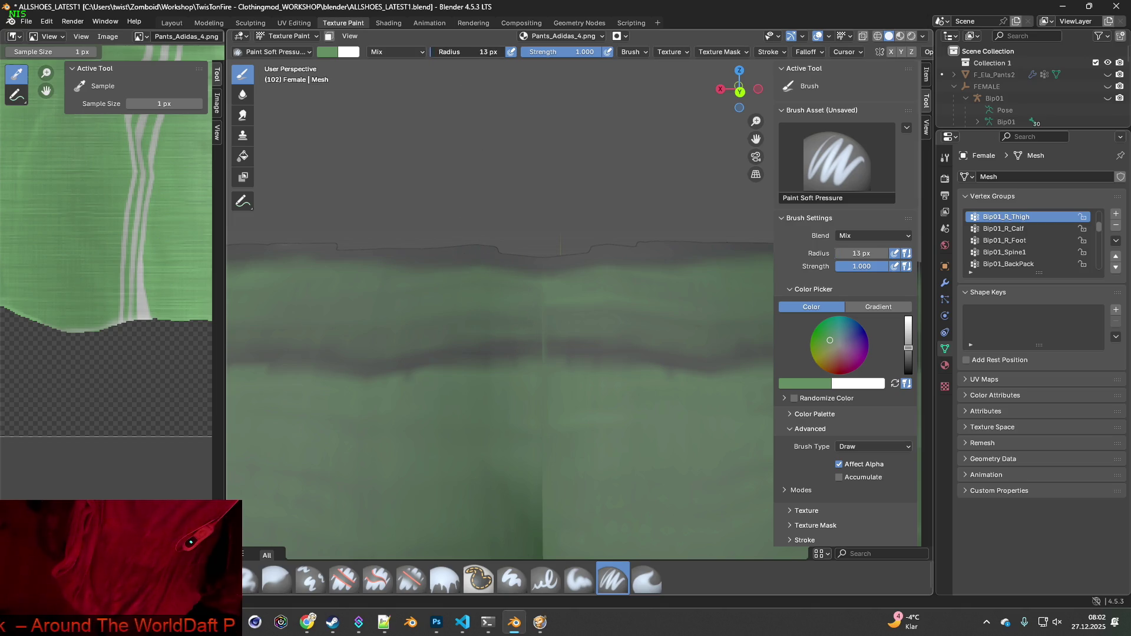
key("s")
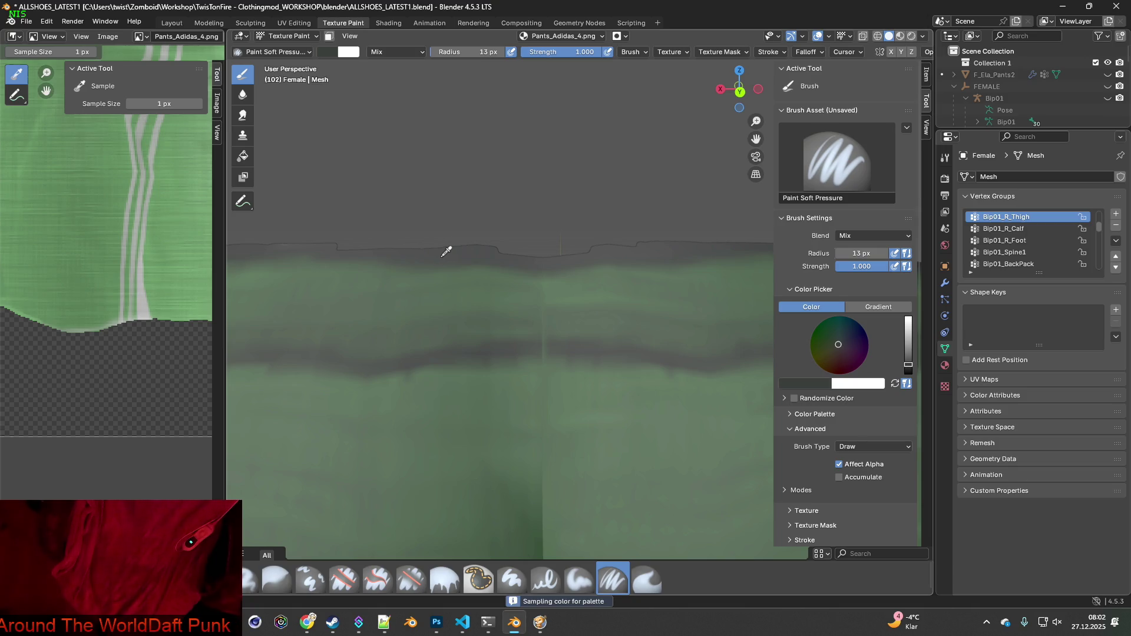
left_click(443, 257)
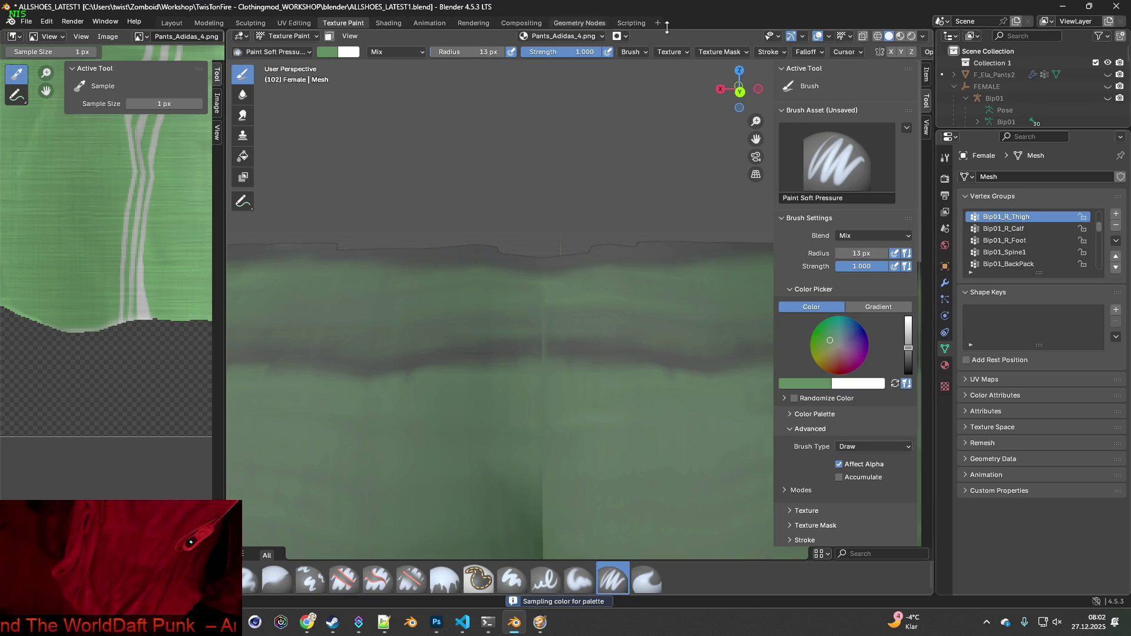
Switch the viewport to material preview and paint a green dab on the waistband edge
left_click(901, 36)
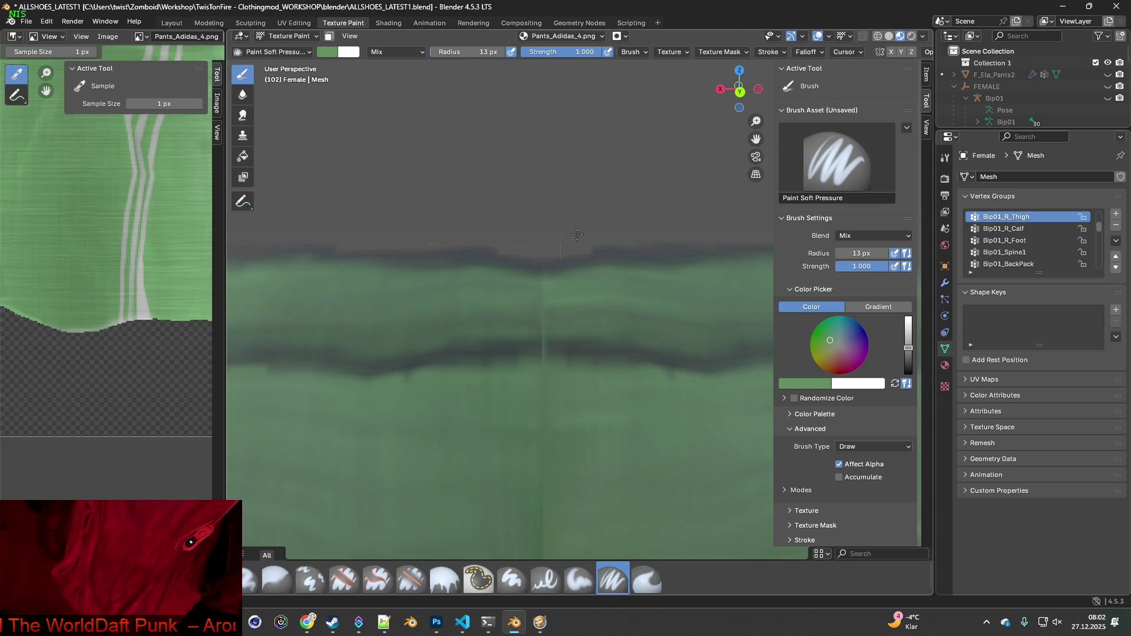
middle_click_drag(576, 234, 545, 255)
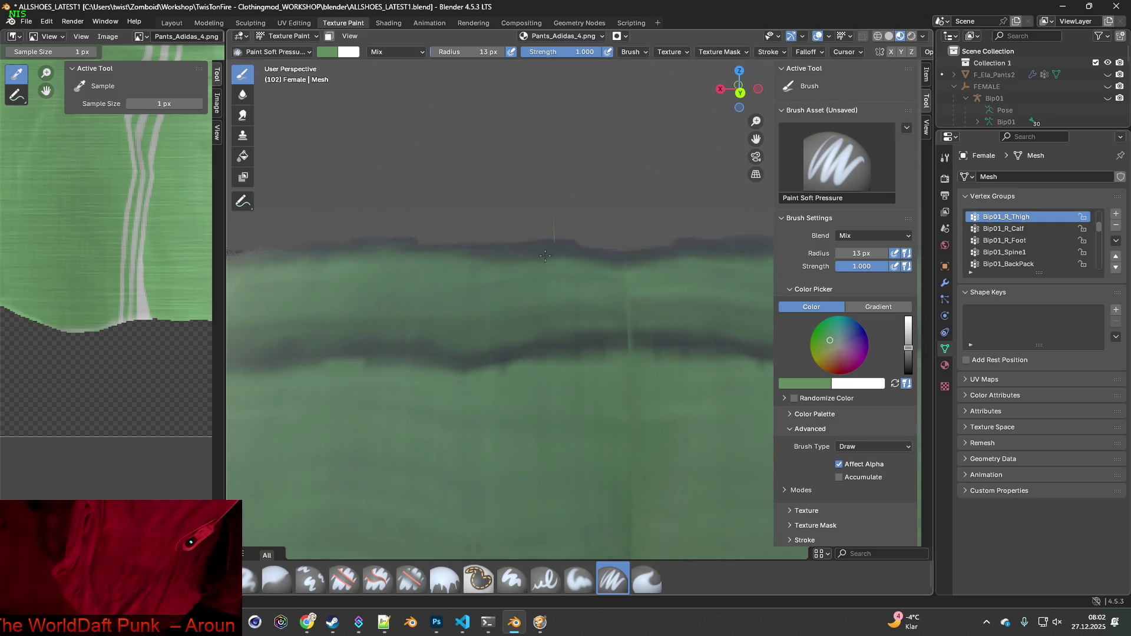
scroll(544, 257, "up", 1)
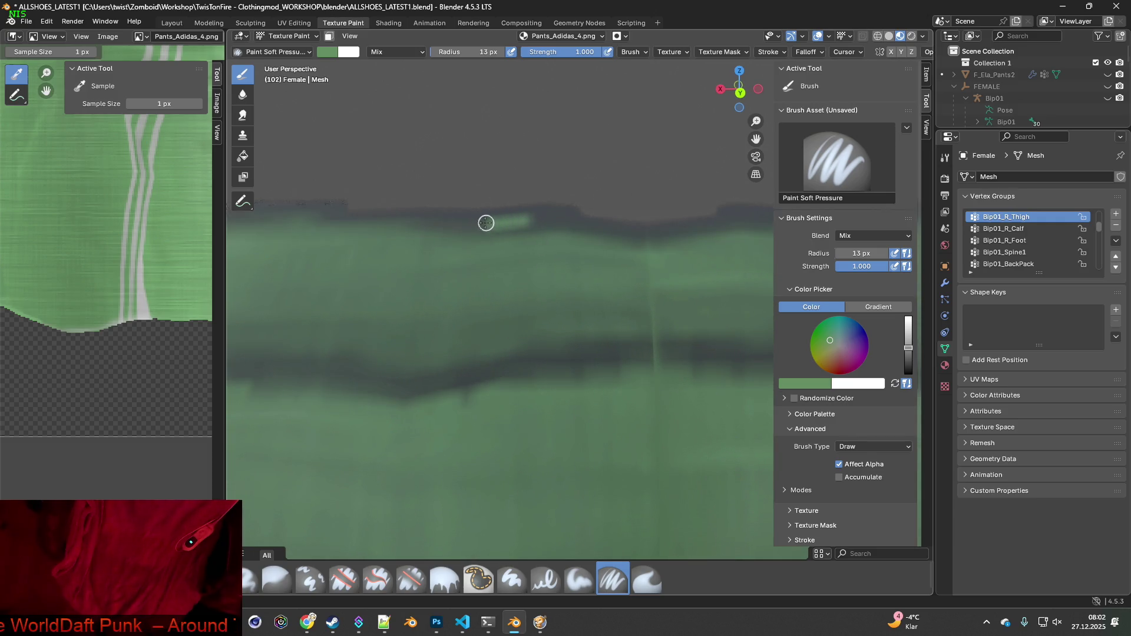
left_click(486, 223)
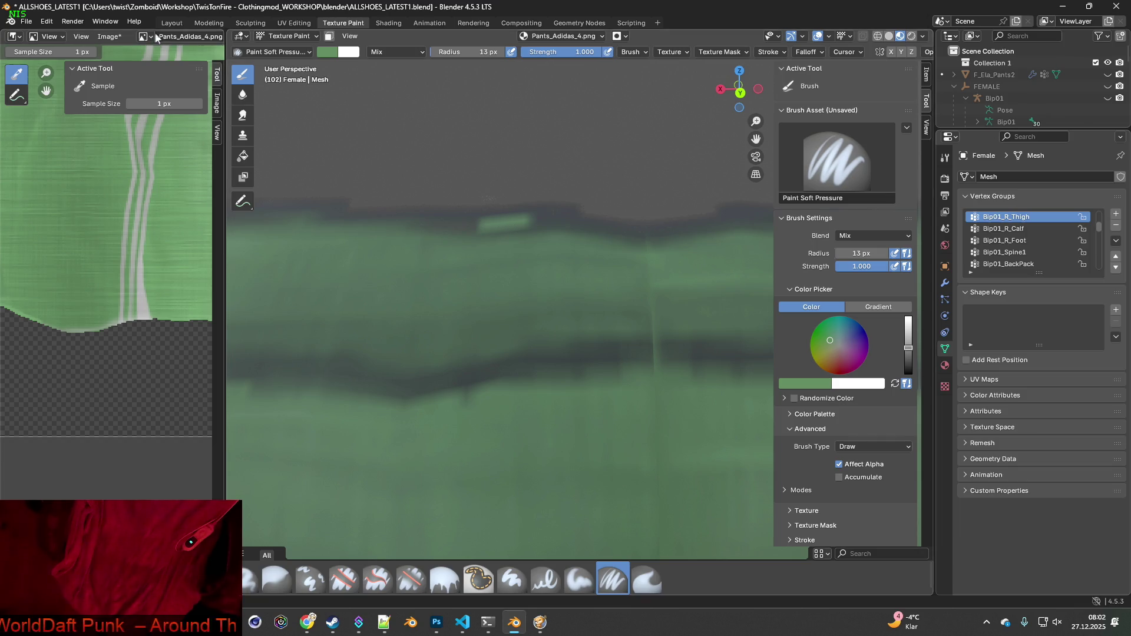
Resample the brush colour from the pants, leaving a 13 px white brush
left_click(72, 21)
mouse_move(53, 23)
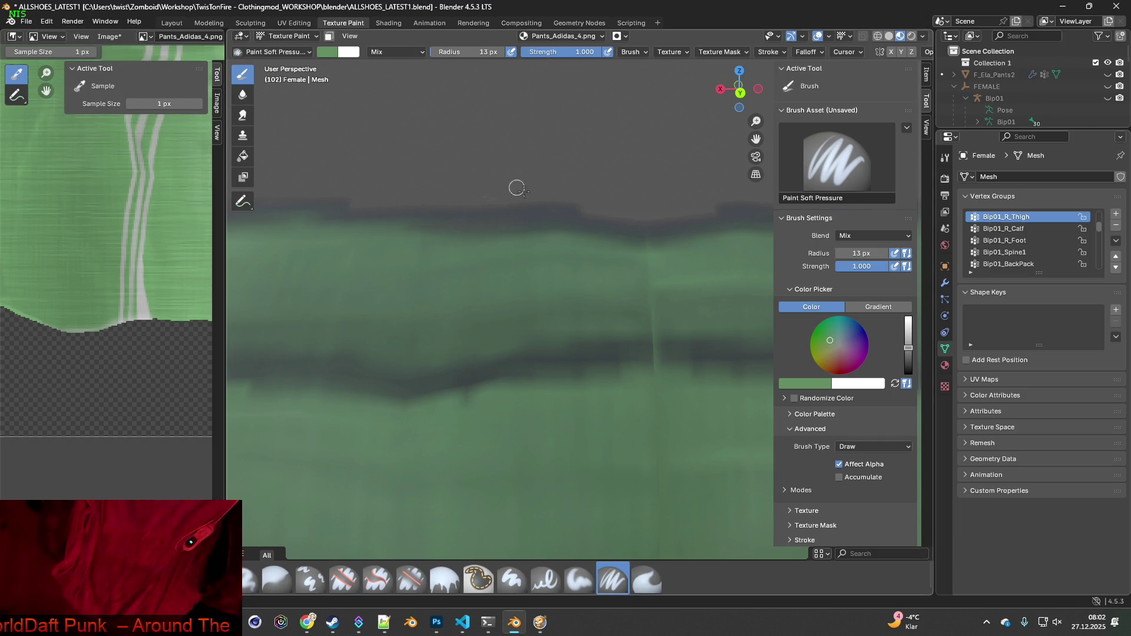
key("s")
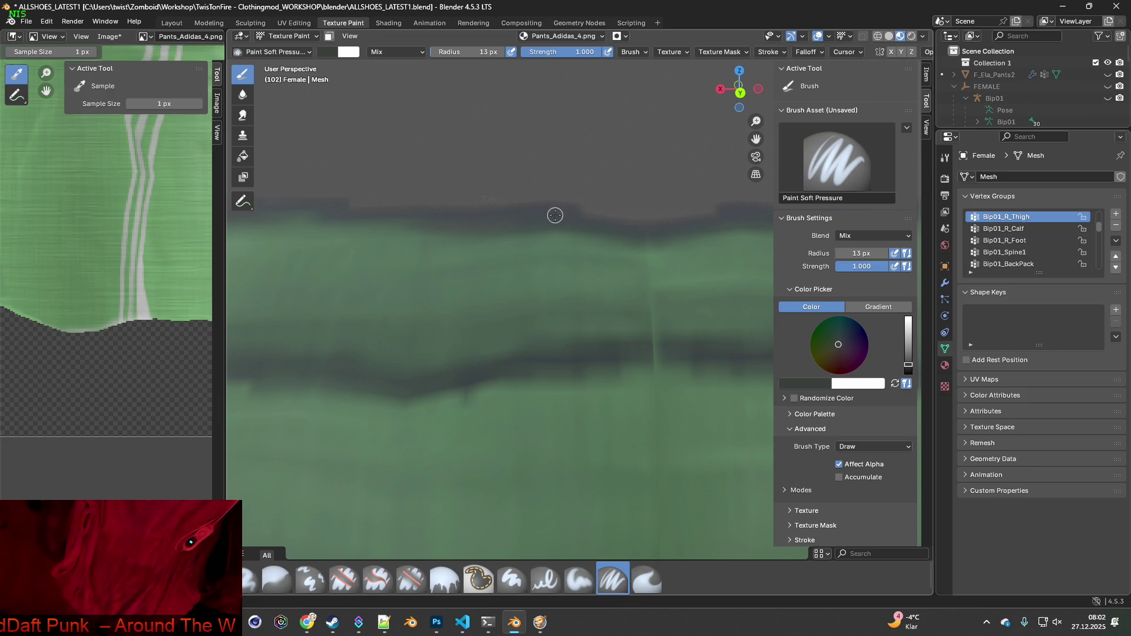
key("s")
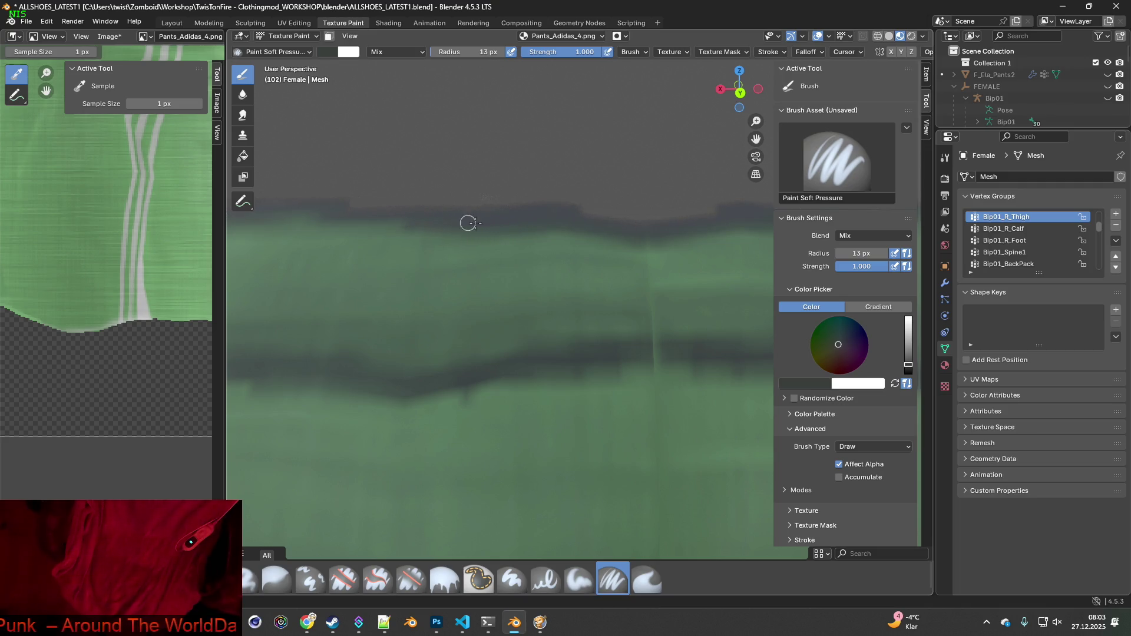
mouse_move(468, 223)
middle_mouse_down()
mouse_move(538, 242)
mouse_move(539, 286)
mouse_move(404, 270)
mouse_move(582, 279)
mouse_move(467, 255)
middle_mouse_up()
Orbit around the pants to check the touched-up waistband and the leg hems
scroll(541, 295, "down", 6)
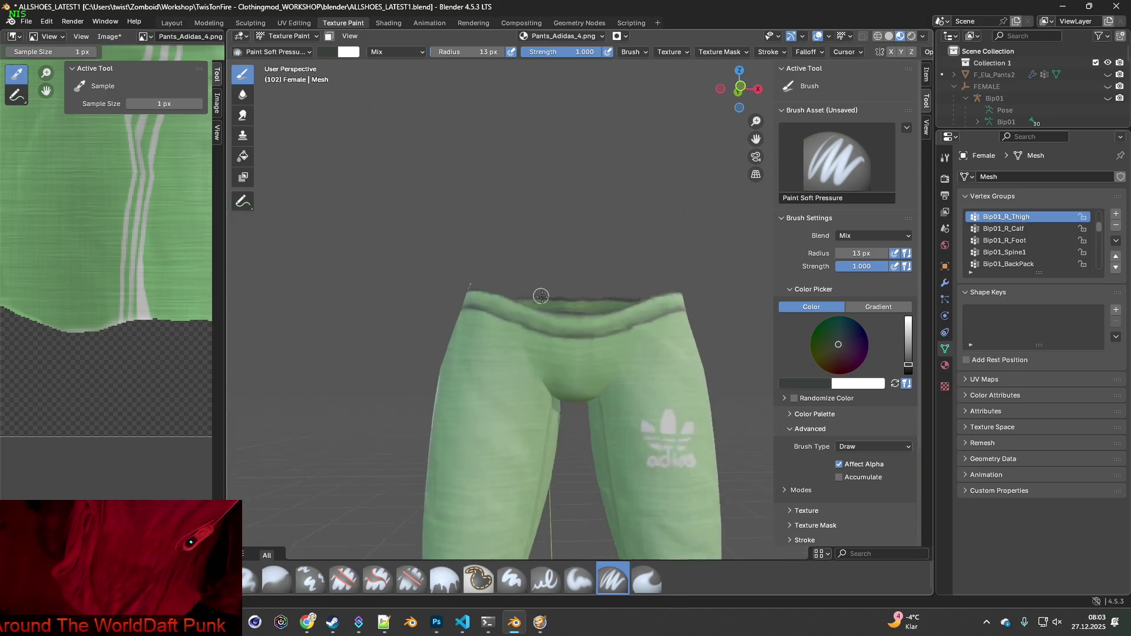
scroll(583, 344, "down", 2)
middle_click_drag(585, 345, 656, 350)
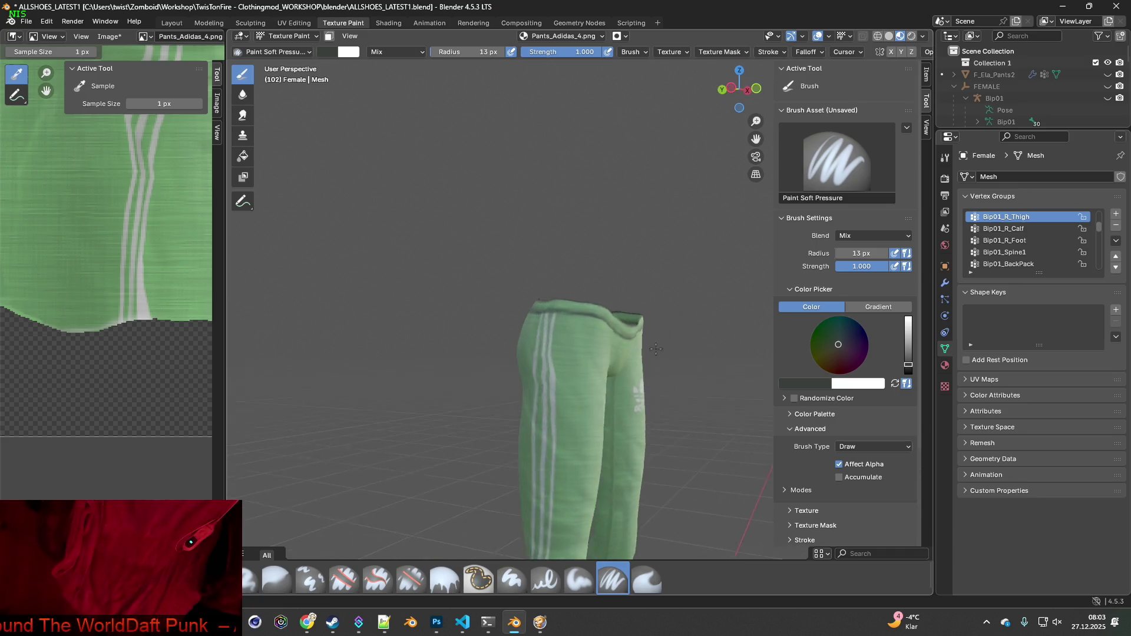
scroll(656, 349, "up", 8)
mouse_move(595, 312)
middle_mouse_down()
mouse_move(550, 298)
mouse_move(643, 310)
mouse_move(479, 265)
mouse_move(459, 268)
mouse_move(541, 278)
mouse_move(381, 263)
mouse_move(611, 295)
mouse_move(530, 282)
mouse_move(590, 249)
middle_mouse_up()
scroll(590, 249, "down", 6)
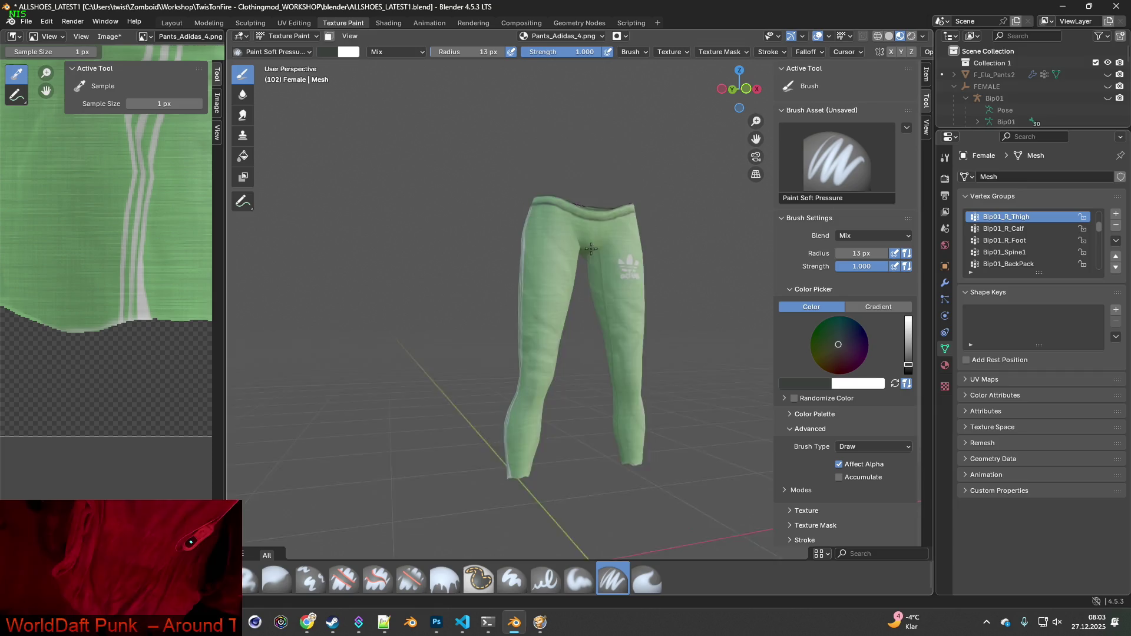
scroll(591, 249, "up", 5)
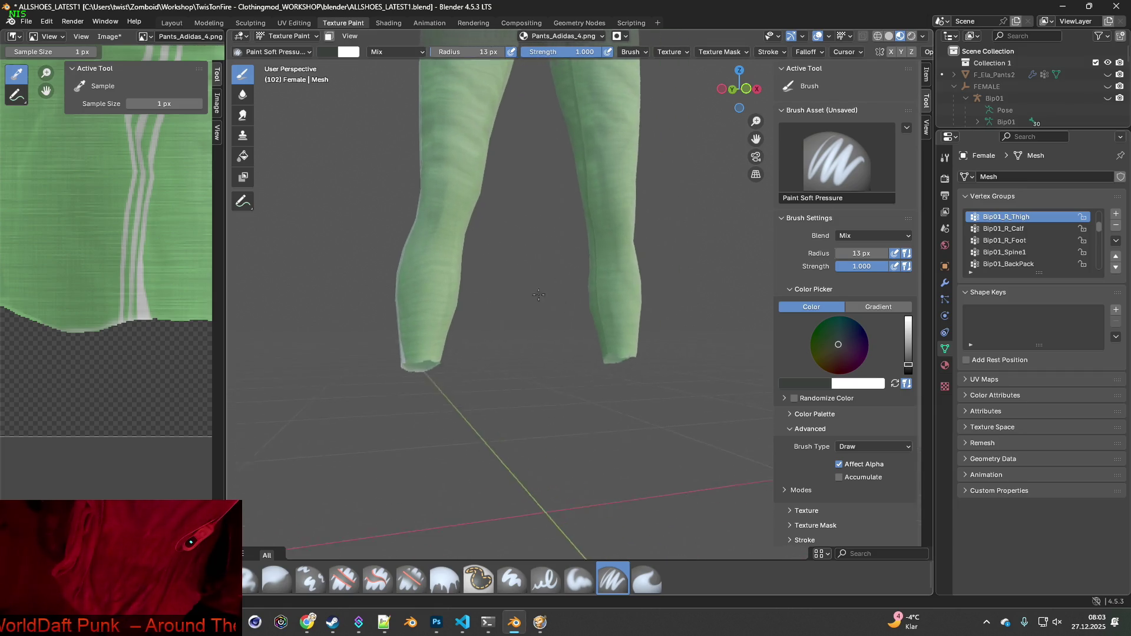
mouse_move(539, 295)
middle_mouse_down()
mouse_move(542, 313)
mouse_move(509, 316)
mouse_move(583, 318)
mouse_move(505, 323)
mouse_move(509, 289)
mouse_move(478, 184)
middle_mouse_up()
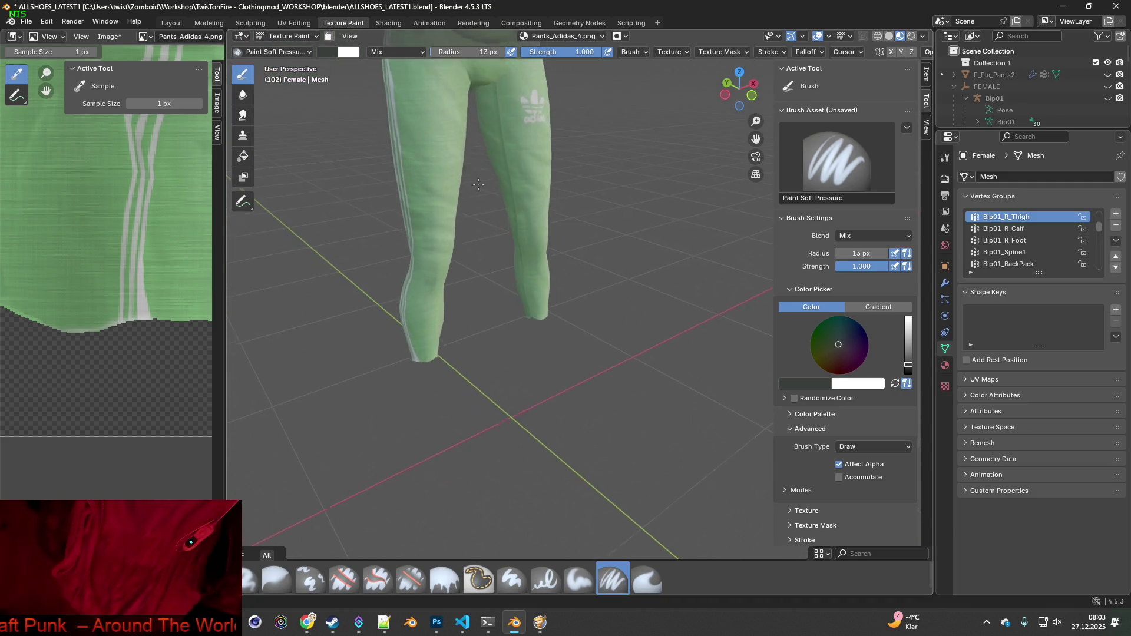
scroll(518, 285, "down", 3)
middle_click_drag(518, 285, 500, 253)
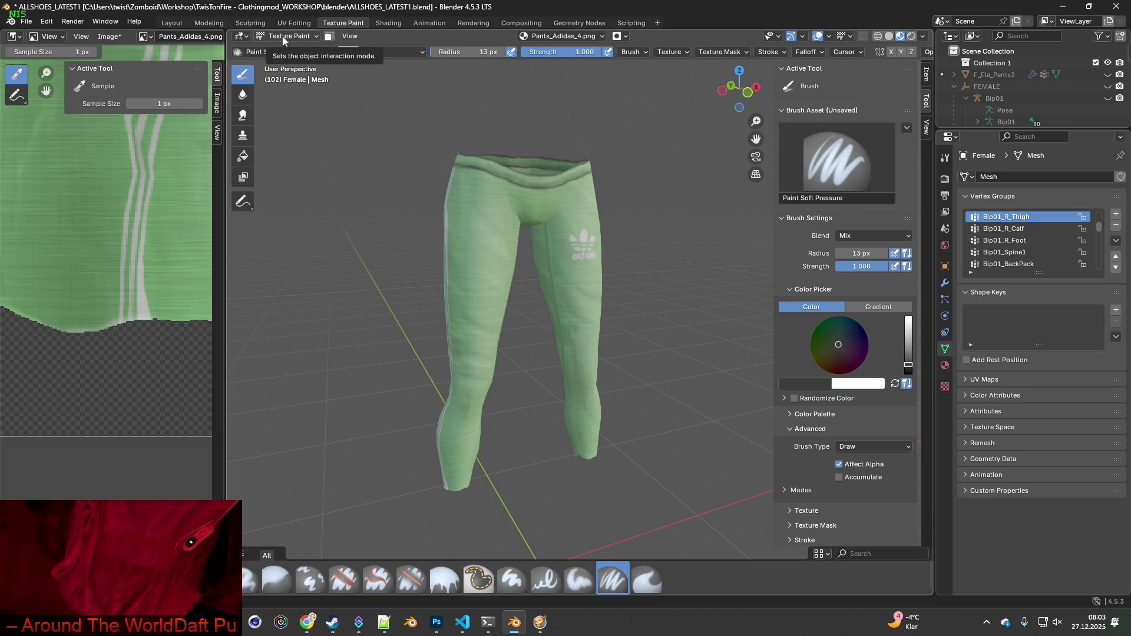
Save Pants_Adidas_4.png again and view the pants in the Shading workspace
left_click(109, 38)
left_click(127, 156)
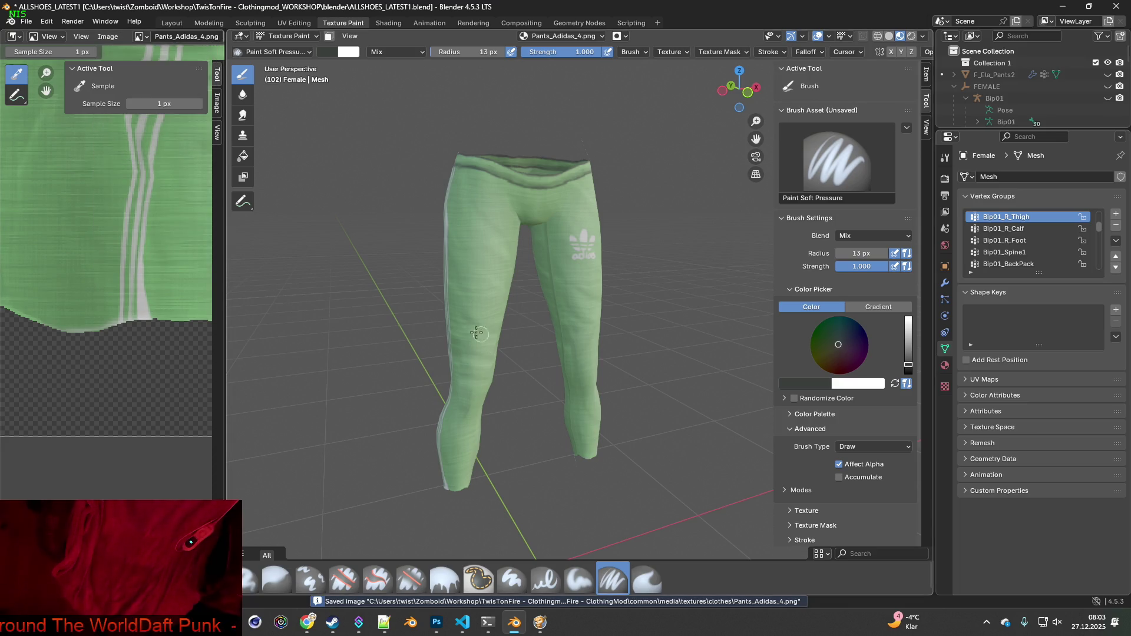
left_click(388, 22)
scroll(469, 263, "down", 3)
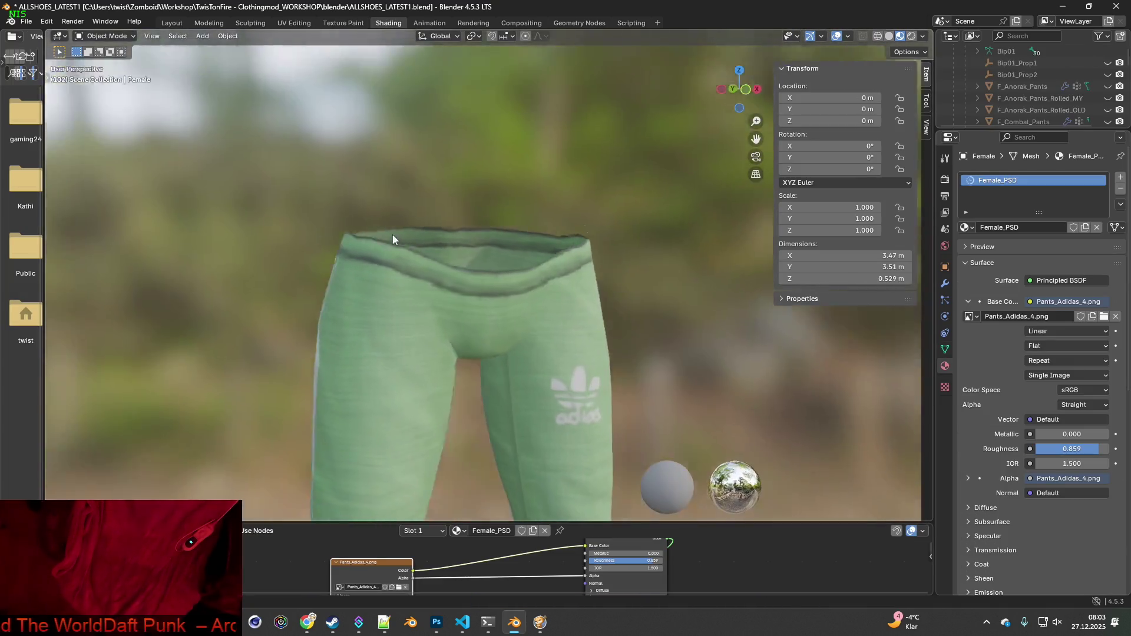
scroll(393, 239, "down", 5)
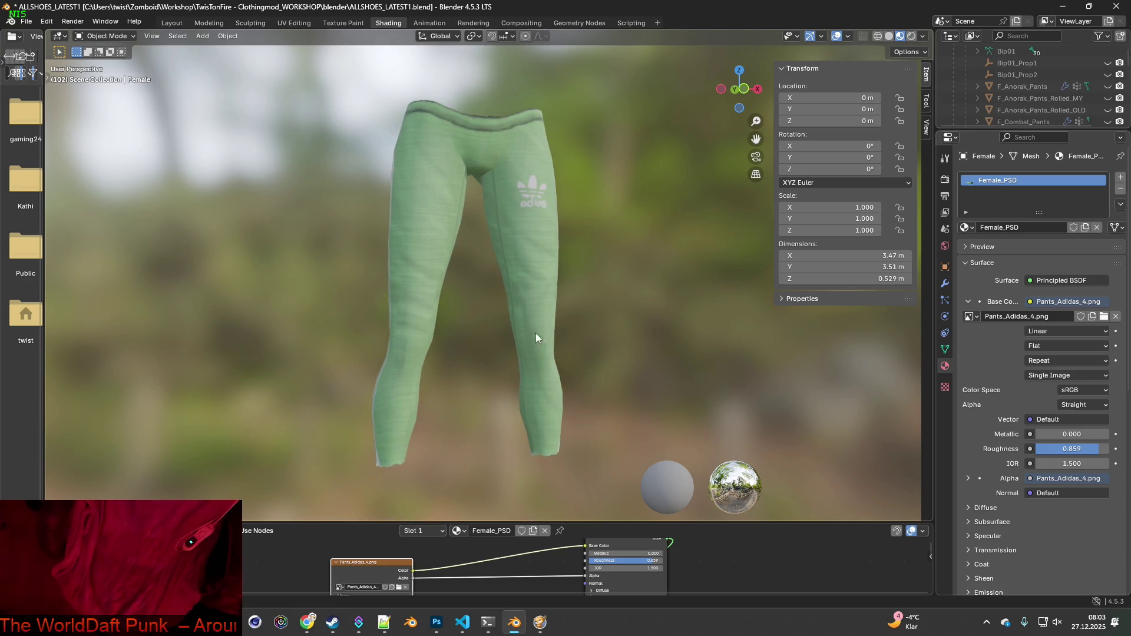
left_click(399, 587)
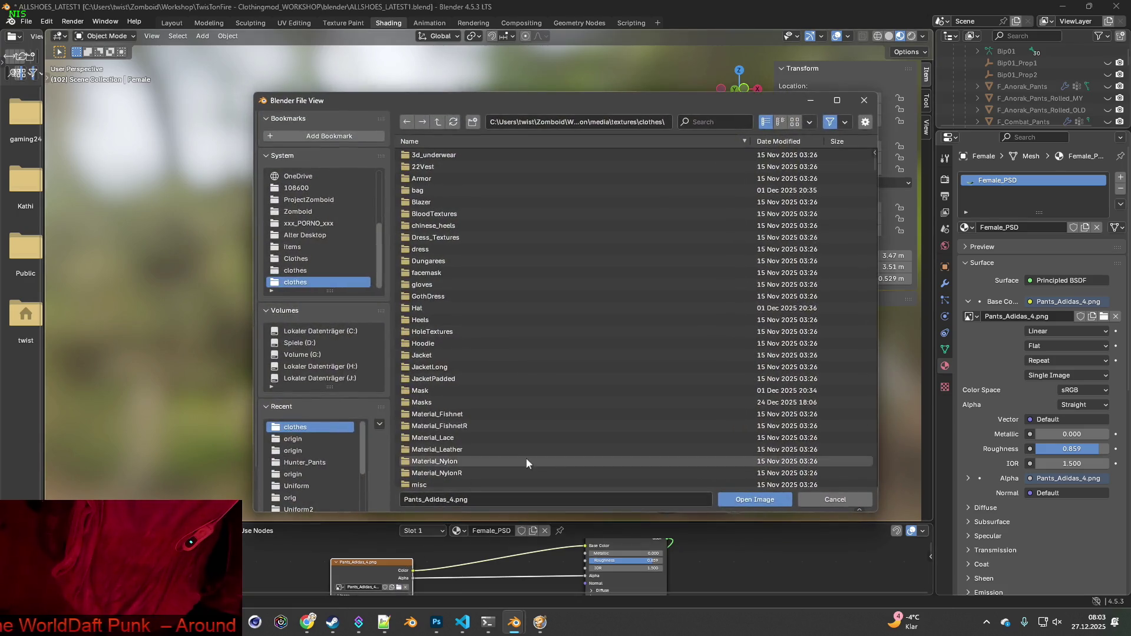
left_click(714, 122)
type("Pants_Adidas")
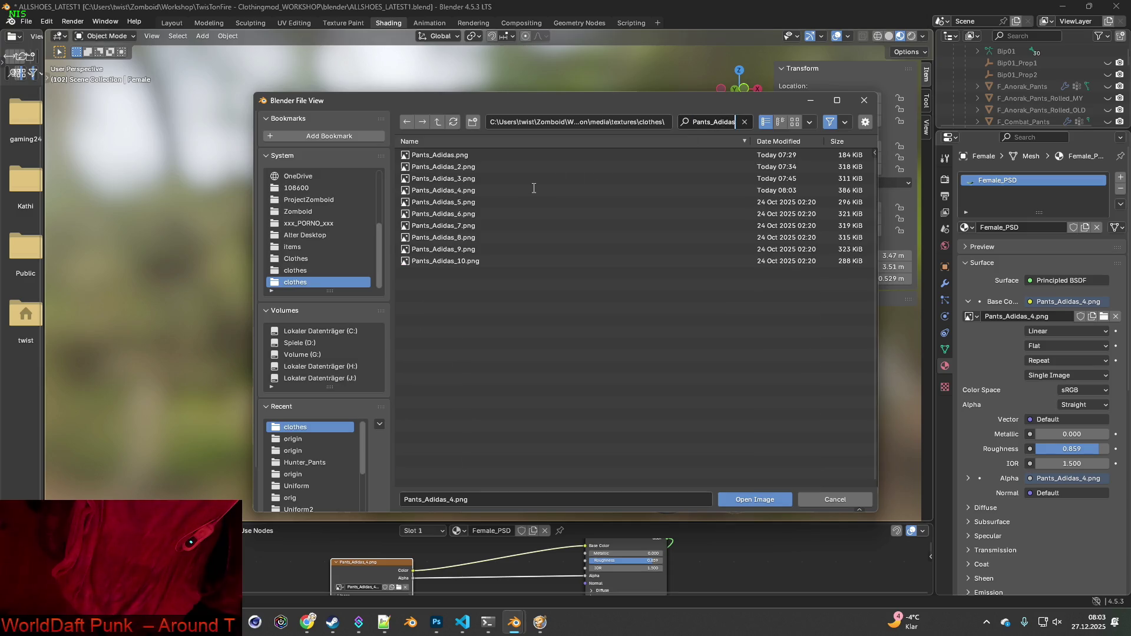
left_click(443, 202)
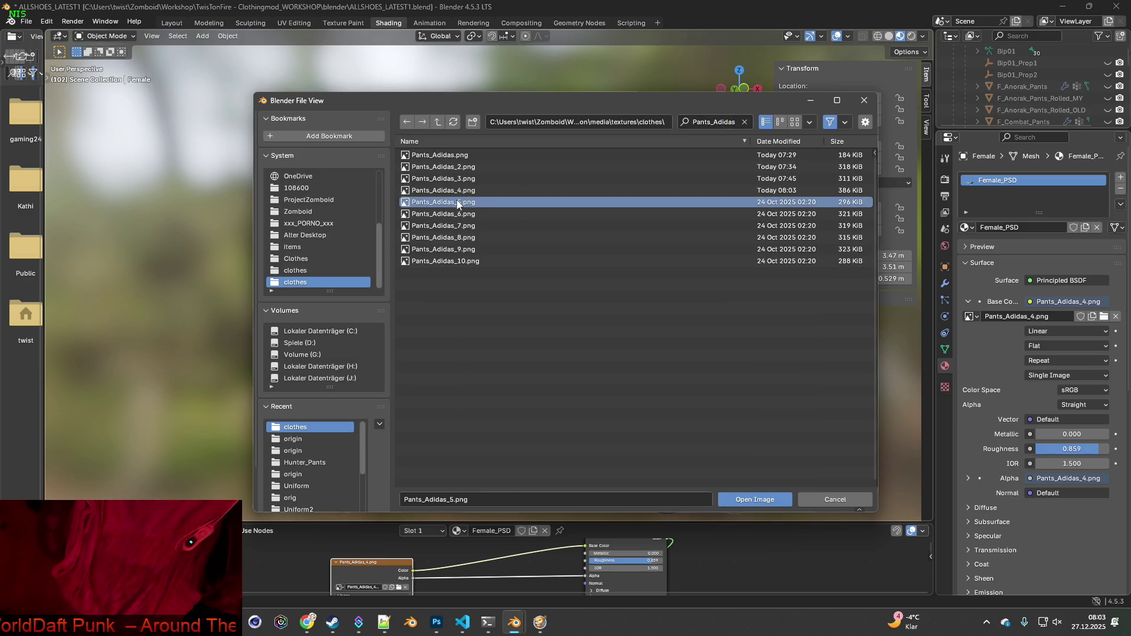
left_click(754, 500)
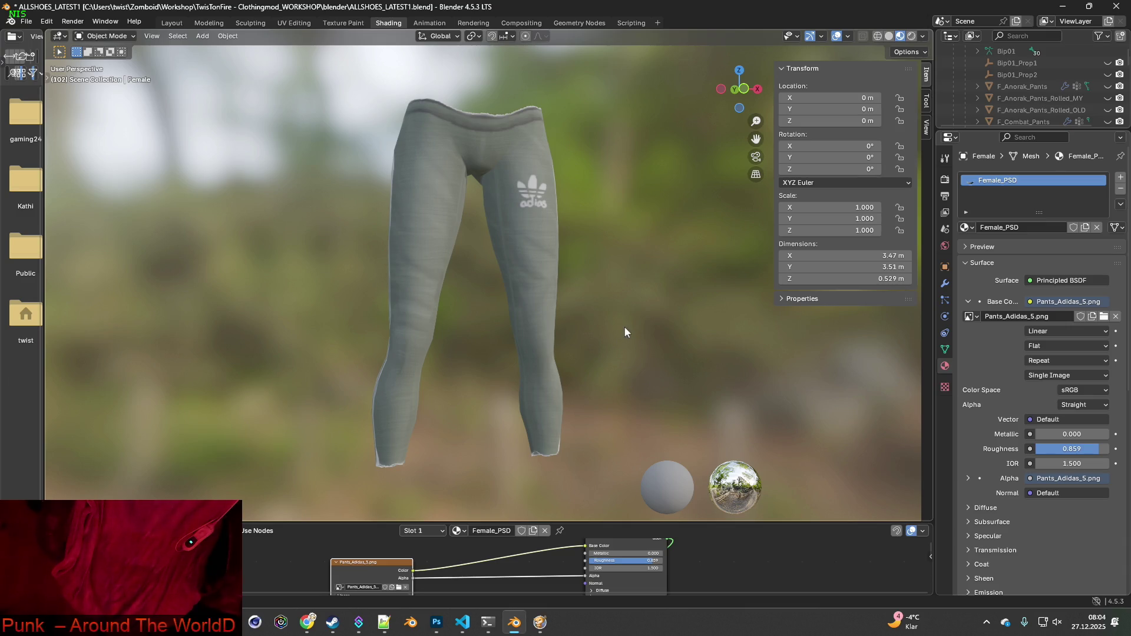
scroll(570, 307, "up", 4)
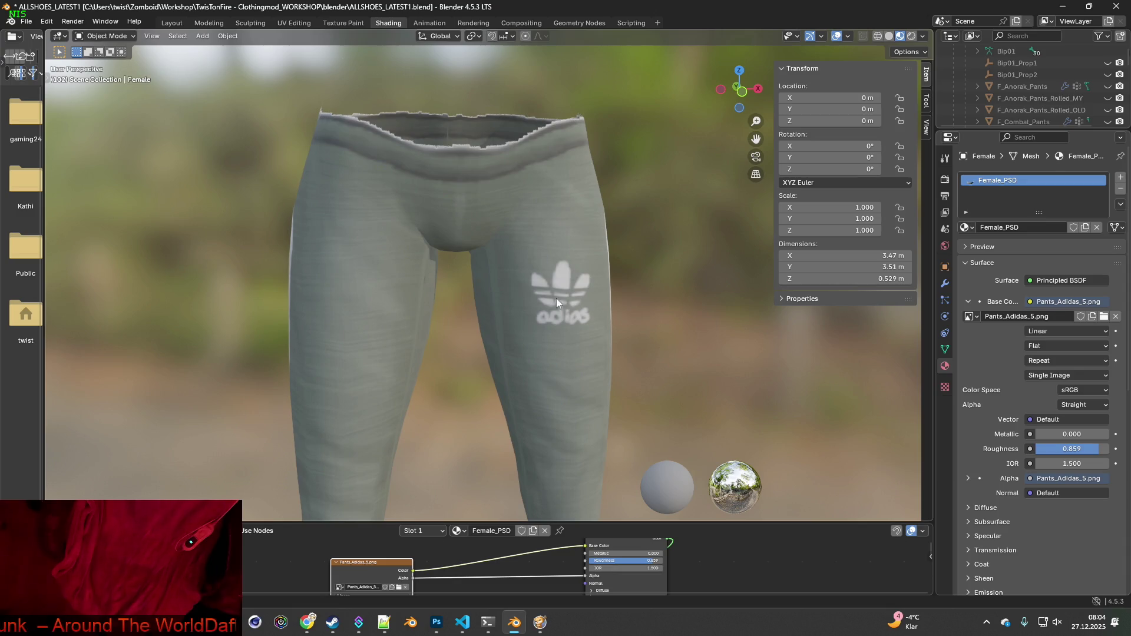
middle_click_drag(556, 298, 550, 390)
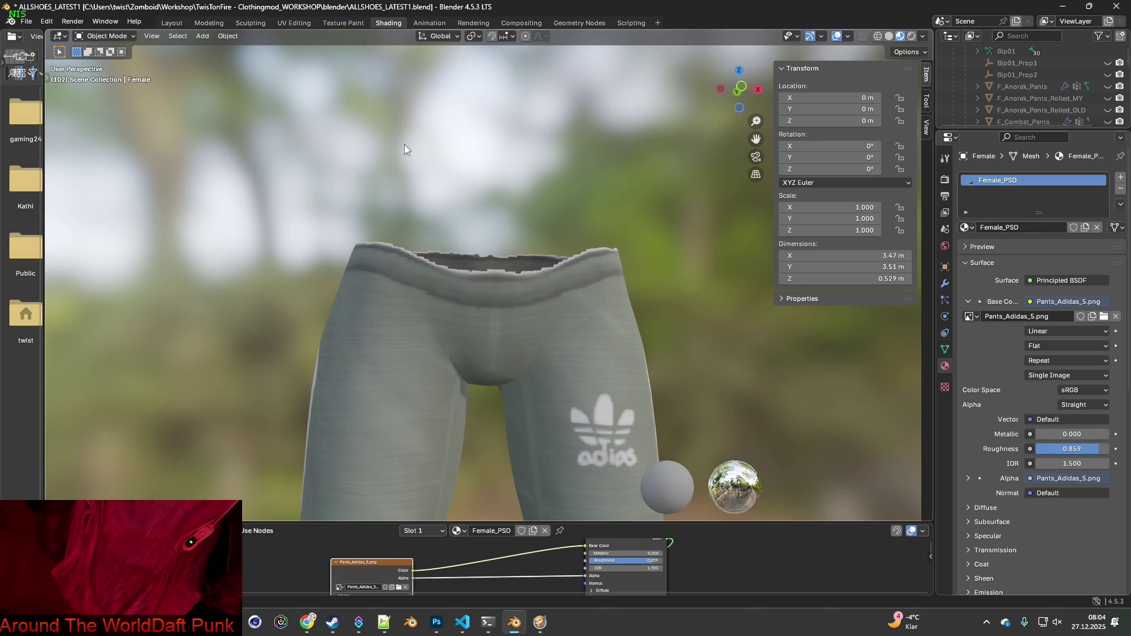
mouse_move(405, 149)
middle_mouse_down()
mouse_move(477, 212)
mouse_move(665, 231)
mouse_move(421, 222)
mouse_move(469, 253)
mouse_move(475, 243)
middle_mouse_up()
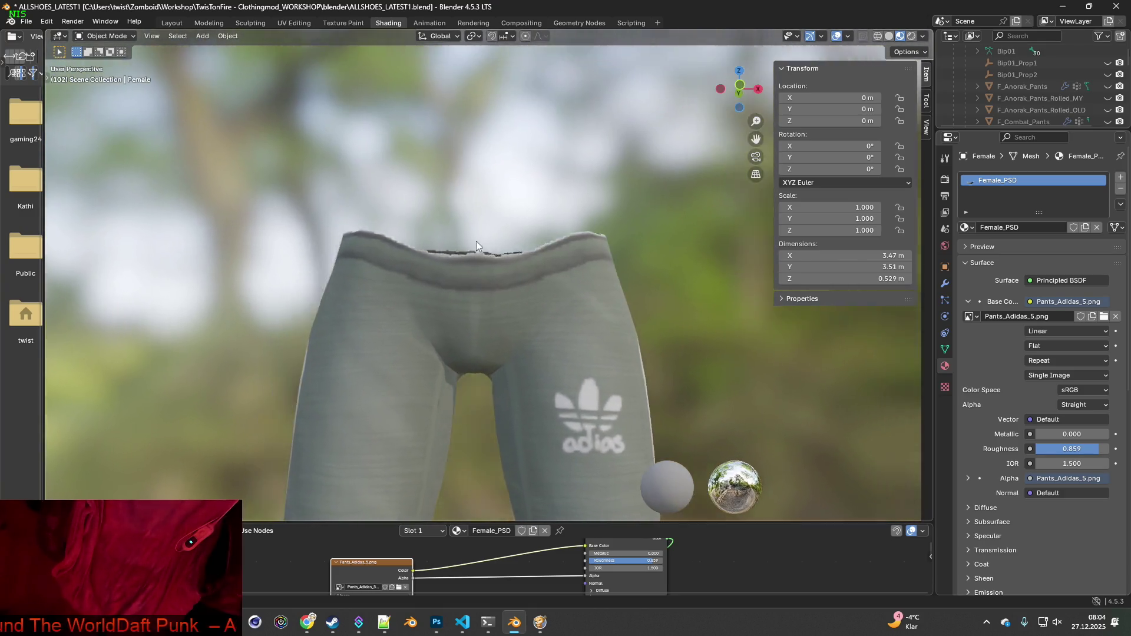
scroll(477, 243, "up", 10)
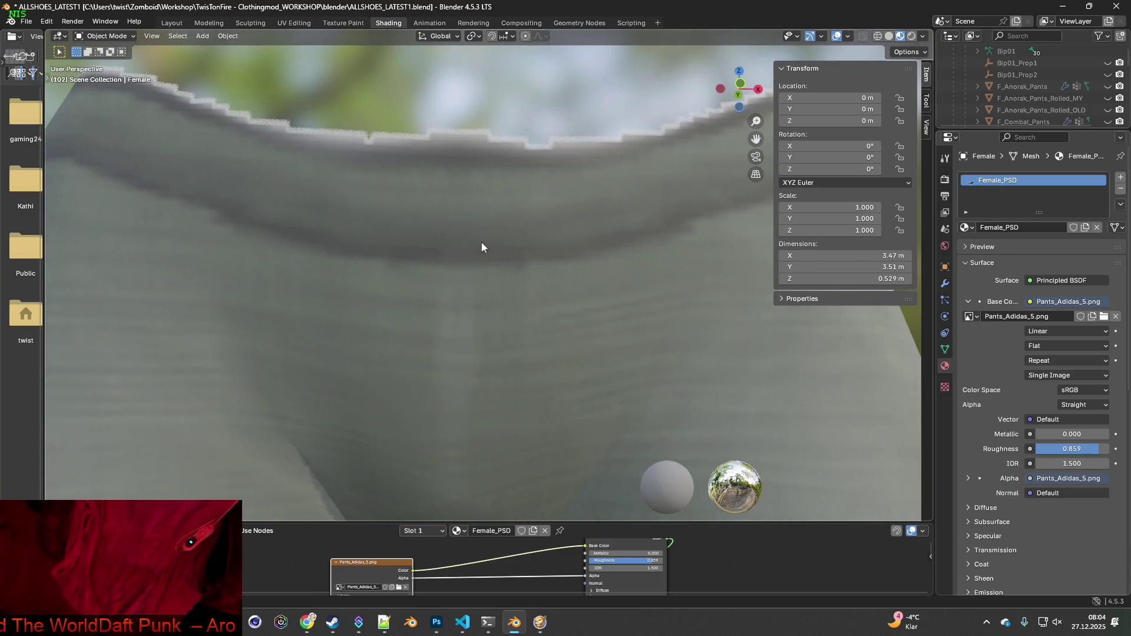
Paint Pants_Adidas_5.png in Texture Paint, orbited to the waistband, with the Erase Soft brush
left_click(343, 23)
scroll(485, 205, "up", 7)
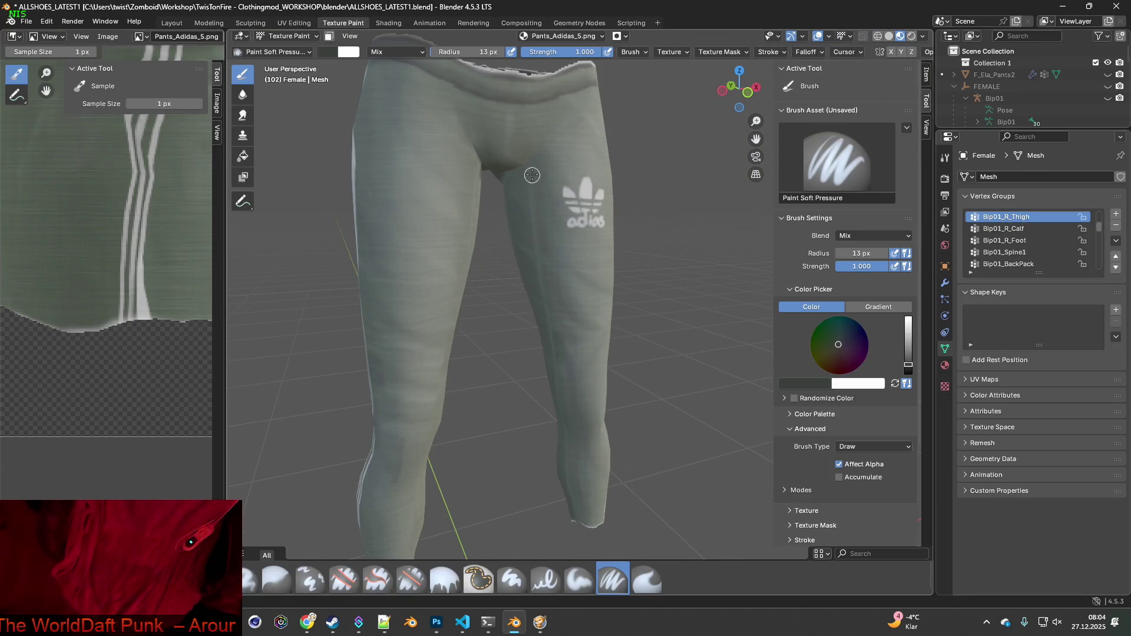
mouse_move(459, 255)
middle_mouse_down()
mouse_move(507, 245)
mouse_move(490, 244)
middle_mouse_up()
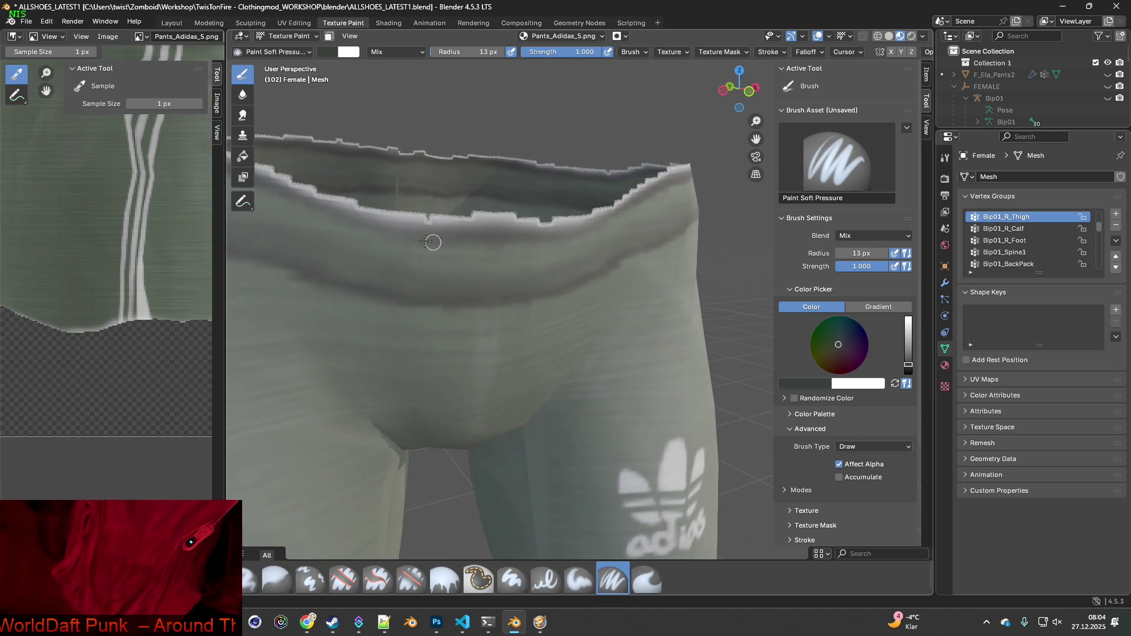
mouse_move(405, 236)
middle_mouse_down()
mouse_move(405, 300)
mouse_move(415, 287)
middle_mouse_up()
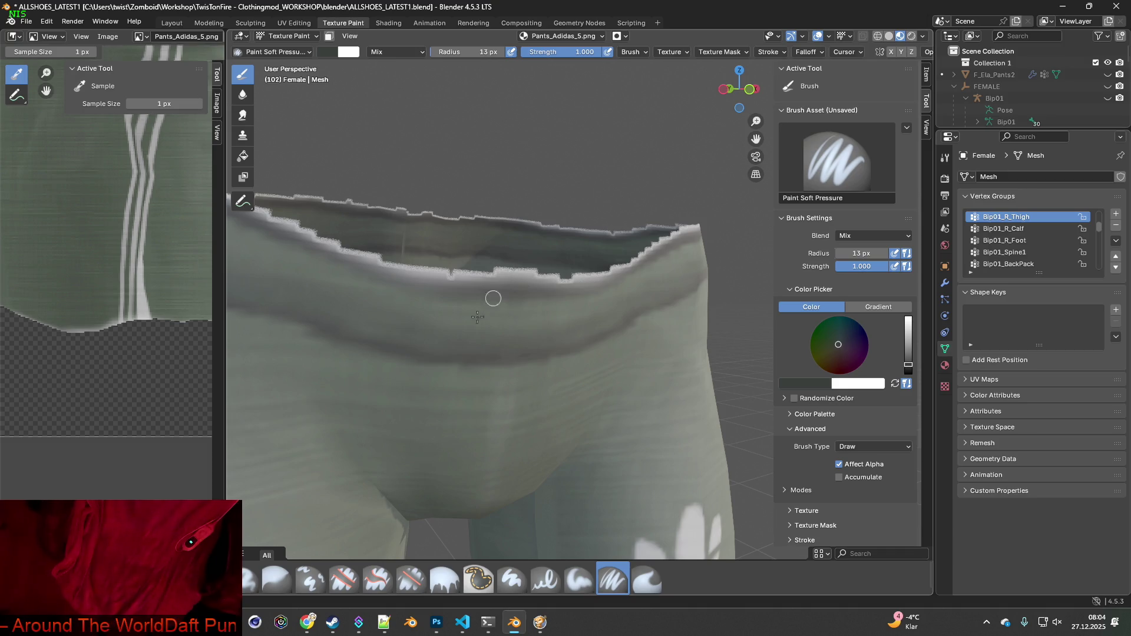
left_click(412, 580)
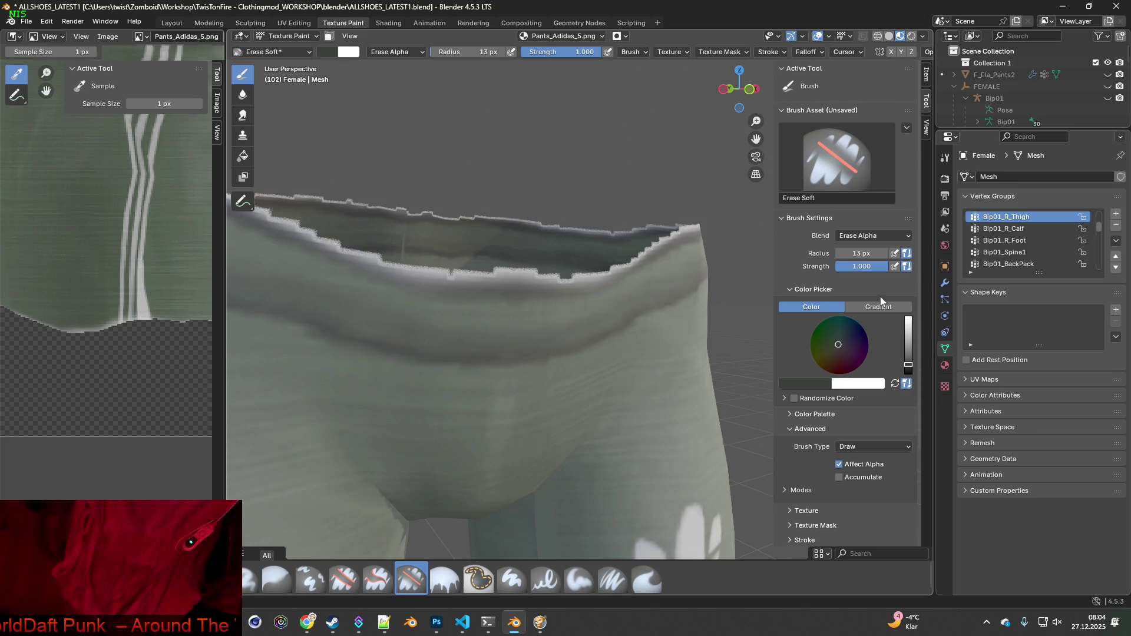
Keep the eraser's blend at Erase Alpha and bring the Twitch chat browser forward
left_click(885, 236)
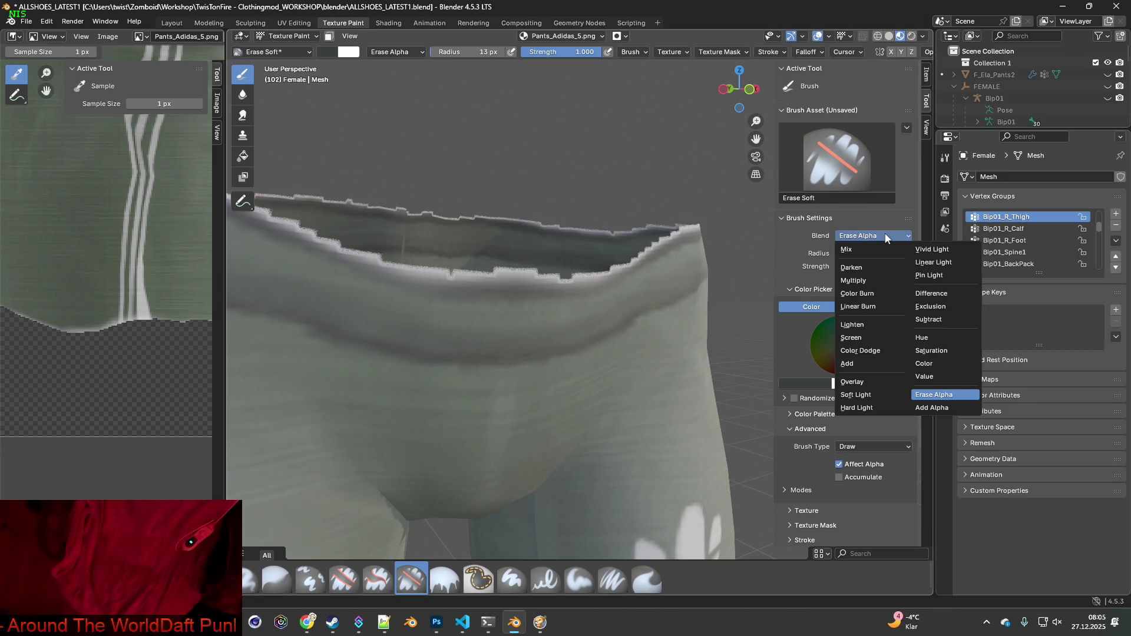
left_click(885, 235)
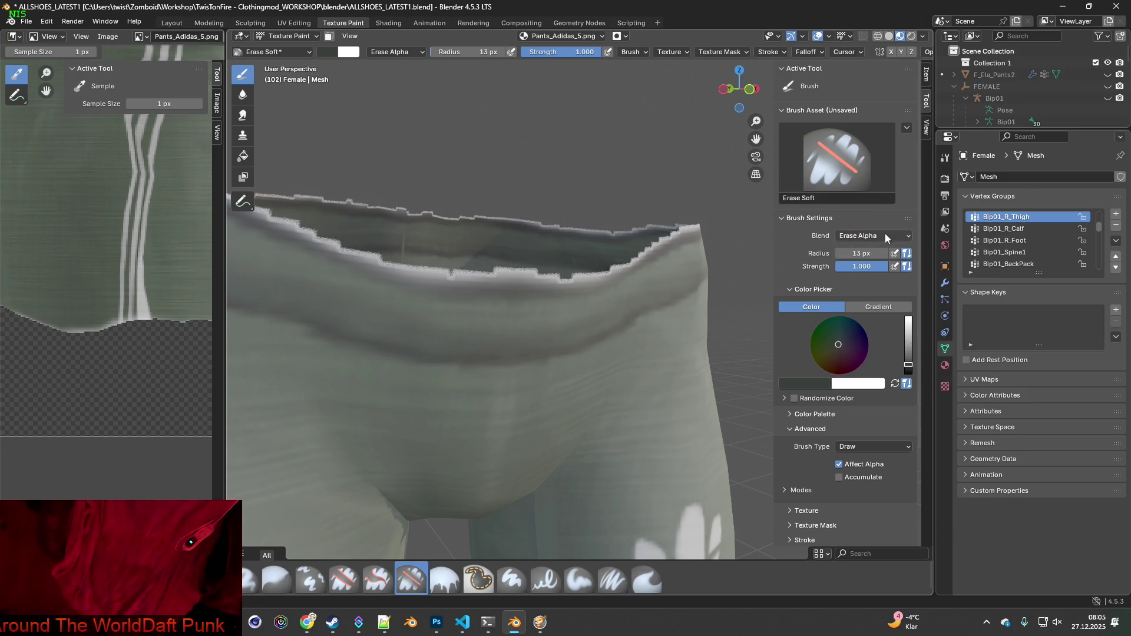
left_click(307, 622)
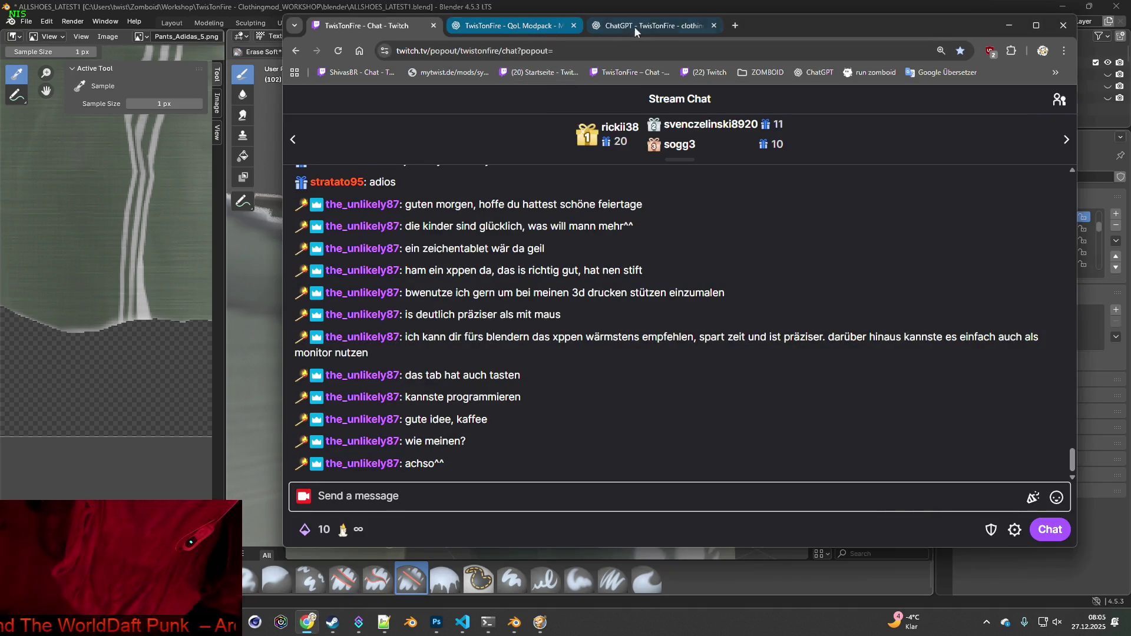
Ask ChatGPT in German how to erase only white with Blender's erase tool
left_click(643, 29)
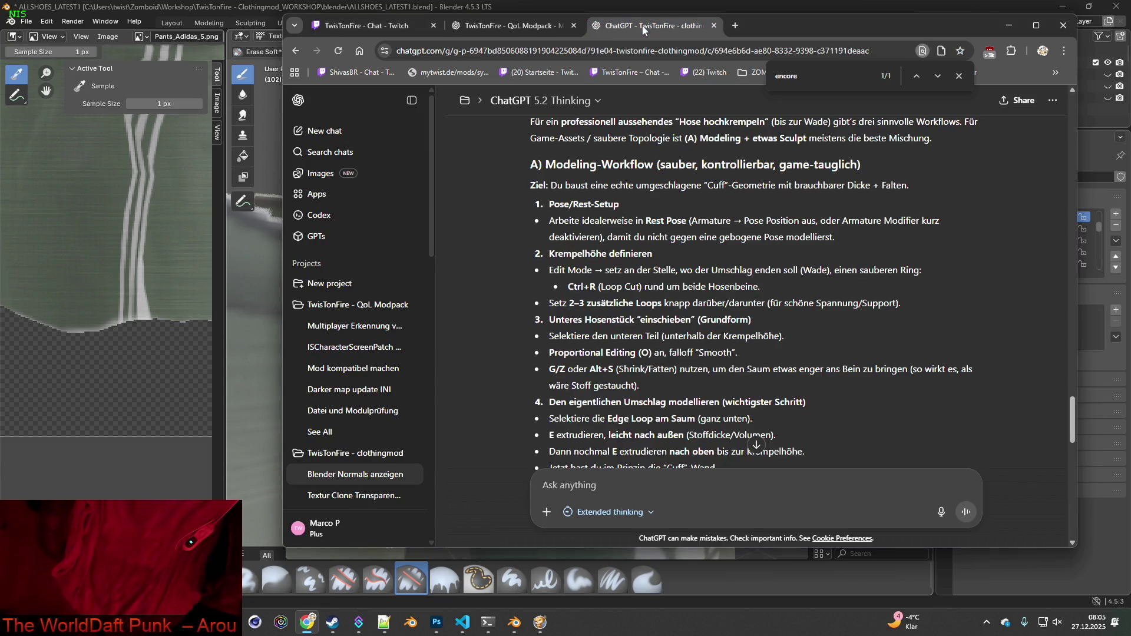
scroll(622, 460, "down", 15)
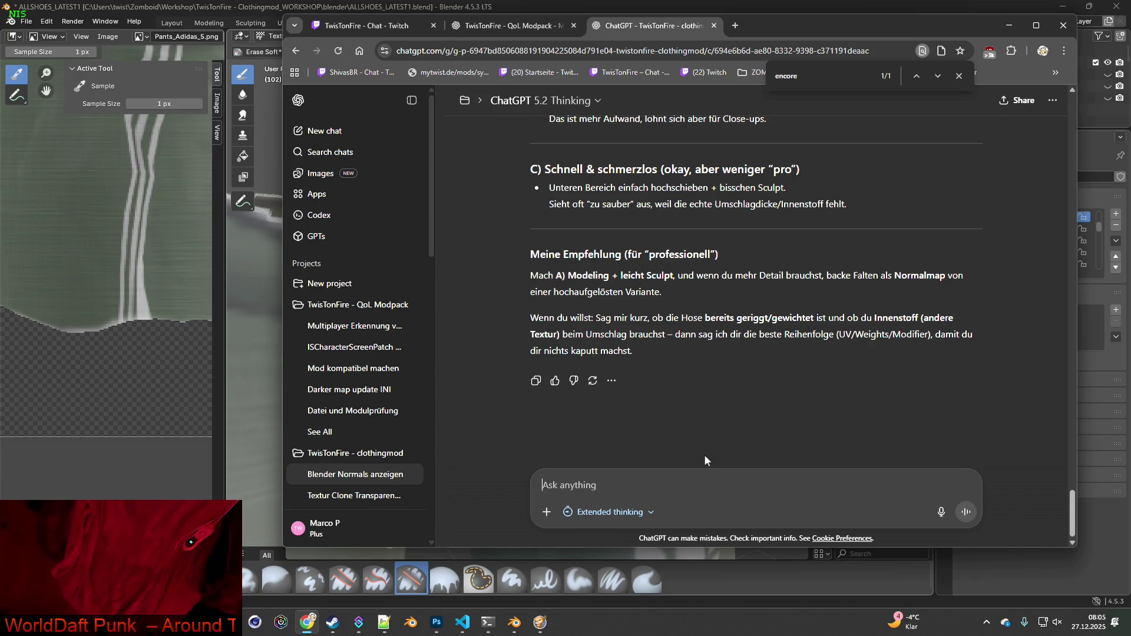
type("blender frag")
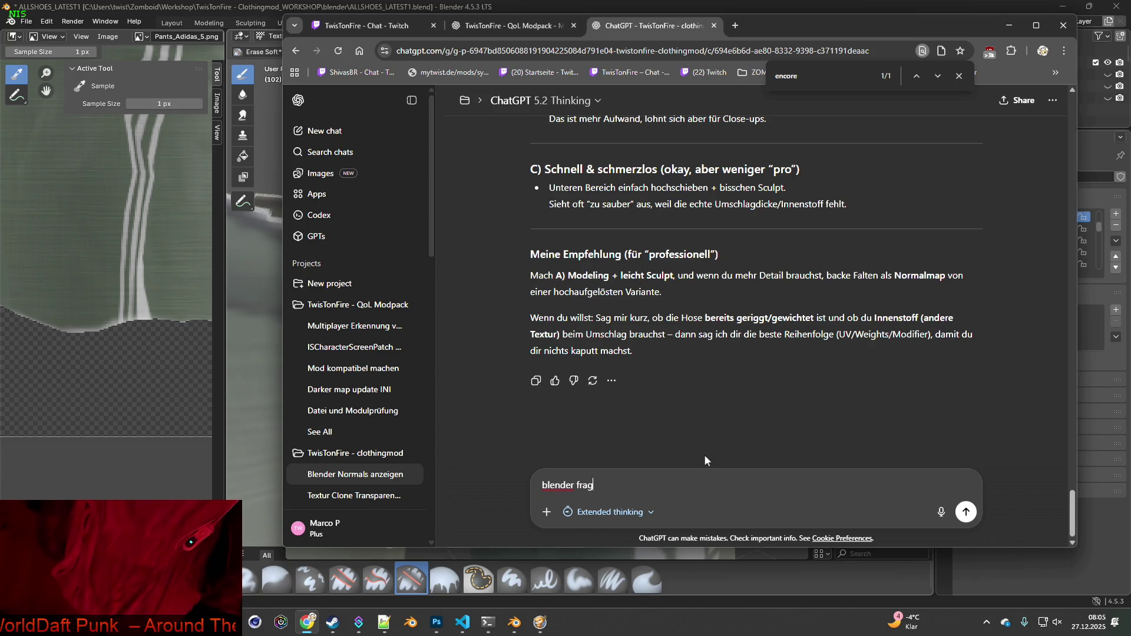
type("e zur text")
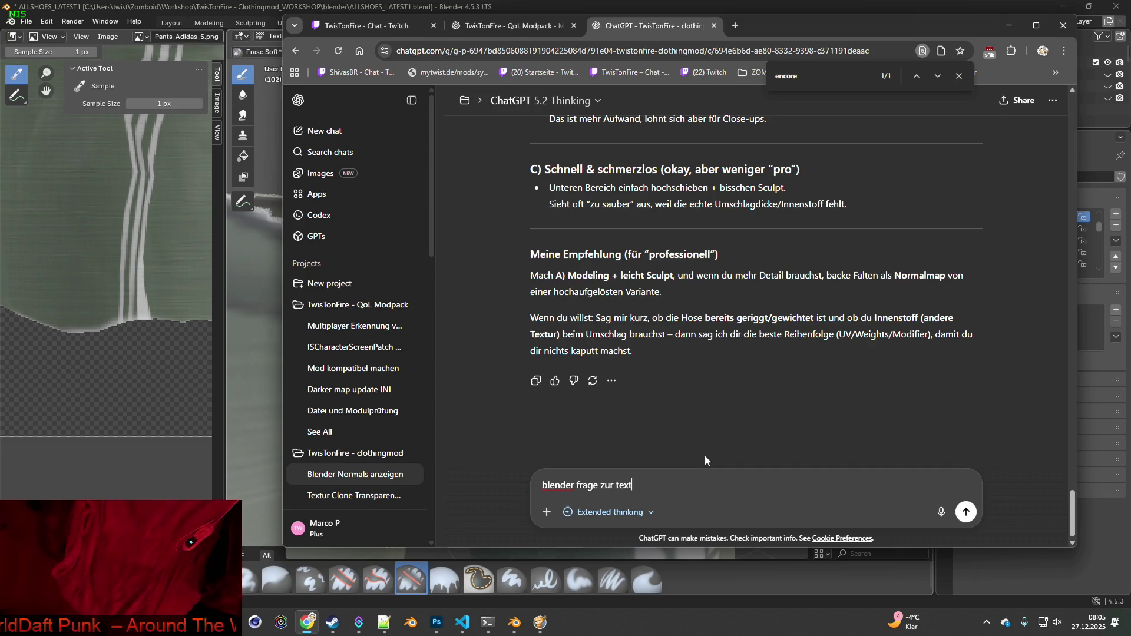
type("urbearbeitung. ich möcht")
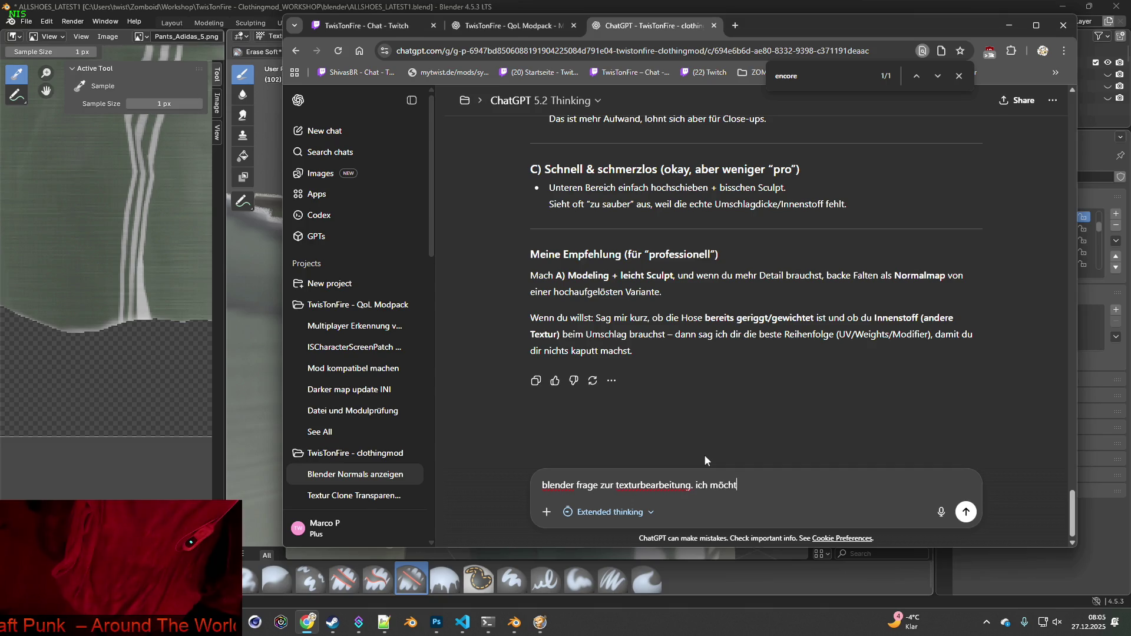
type("e mit dem era")
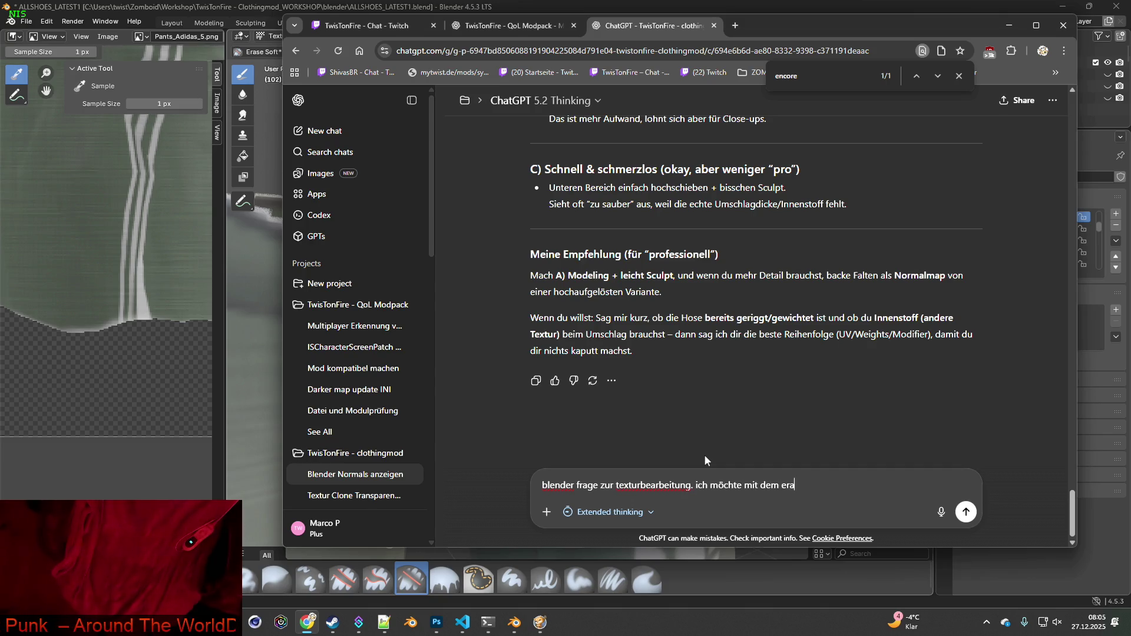
type("se tool ")
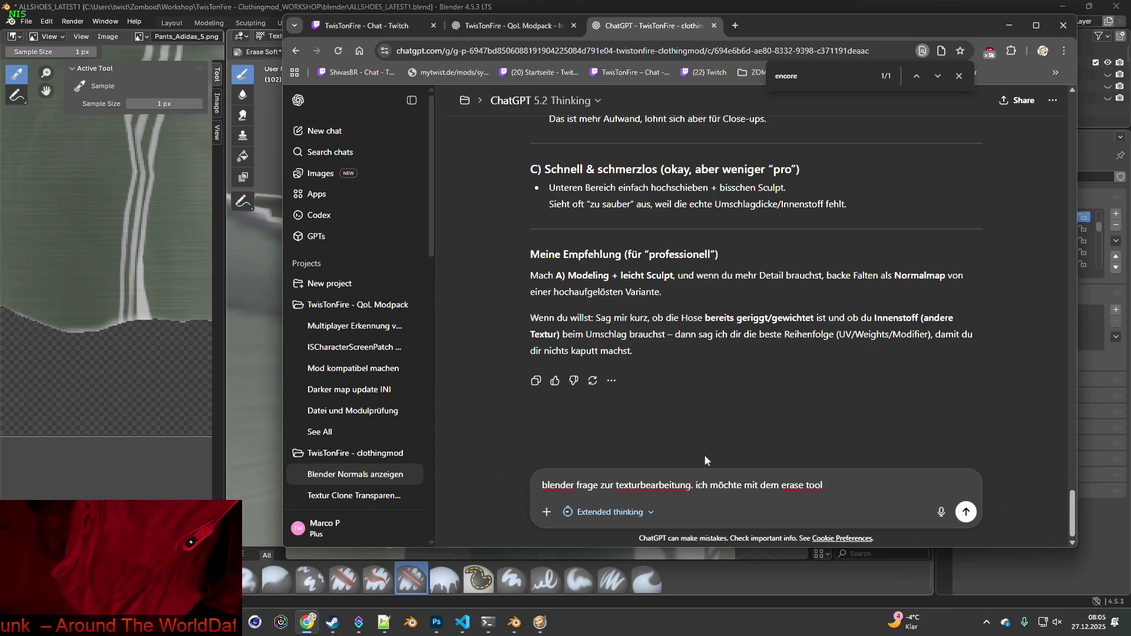
type("nur")
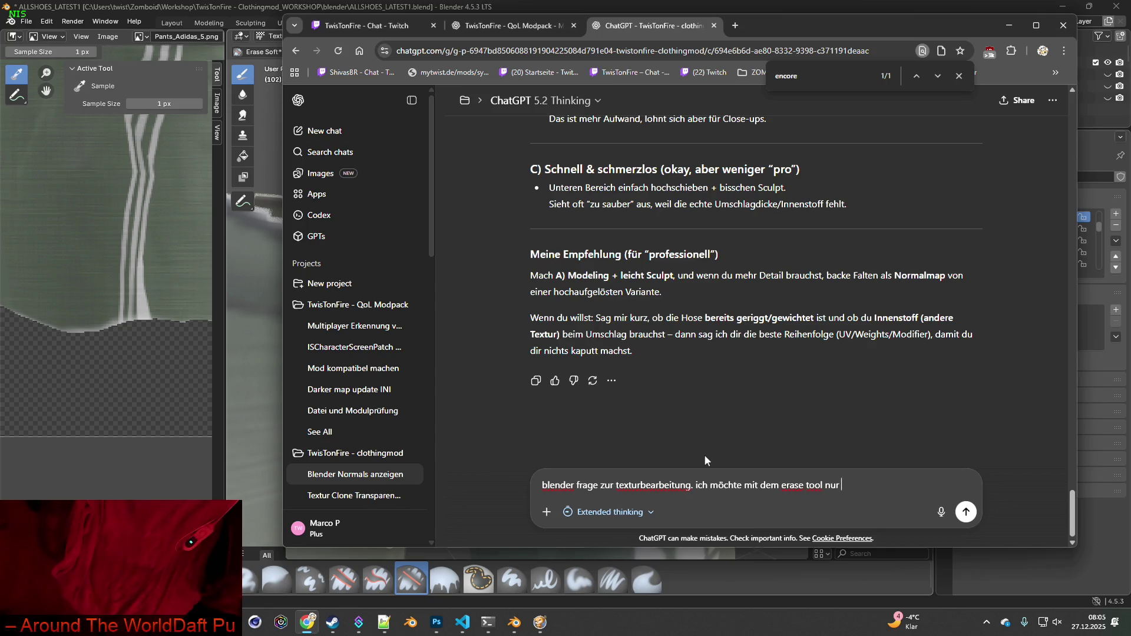
type(" eine weisse ")
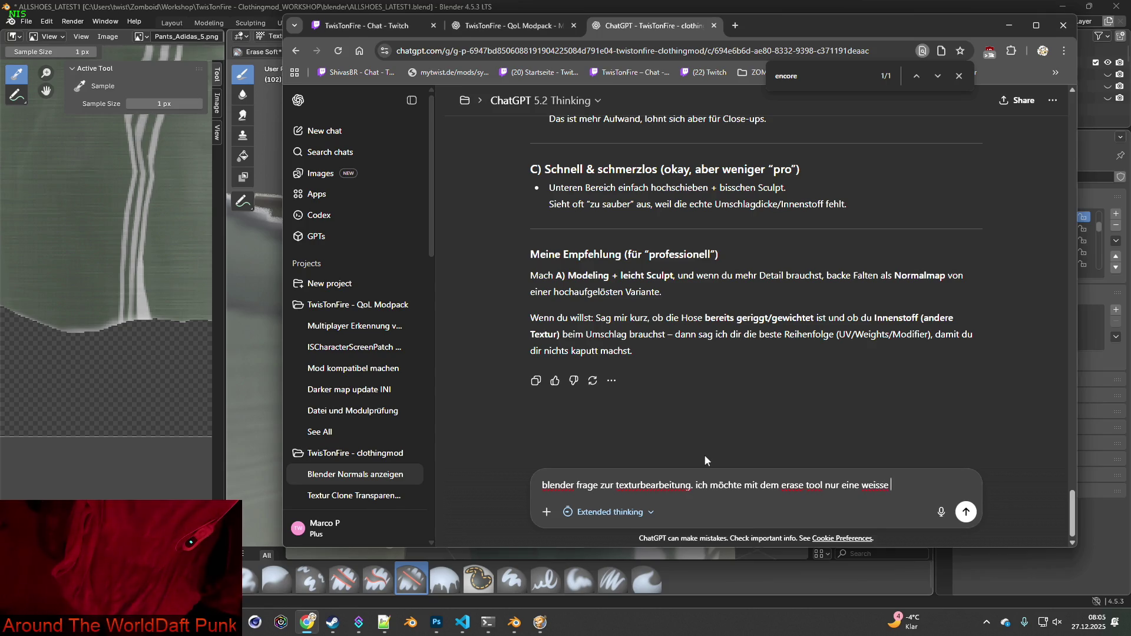
type("farbe lösch")
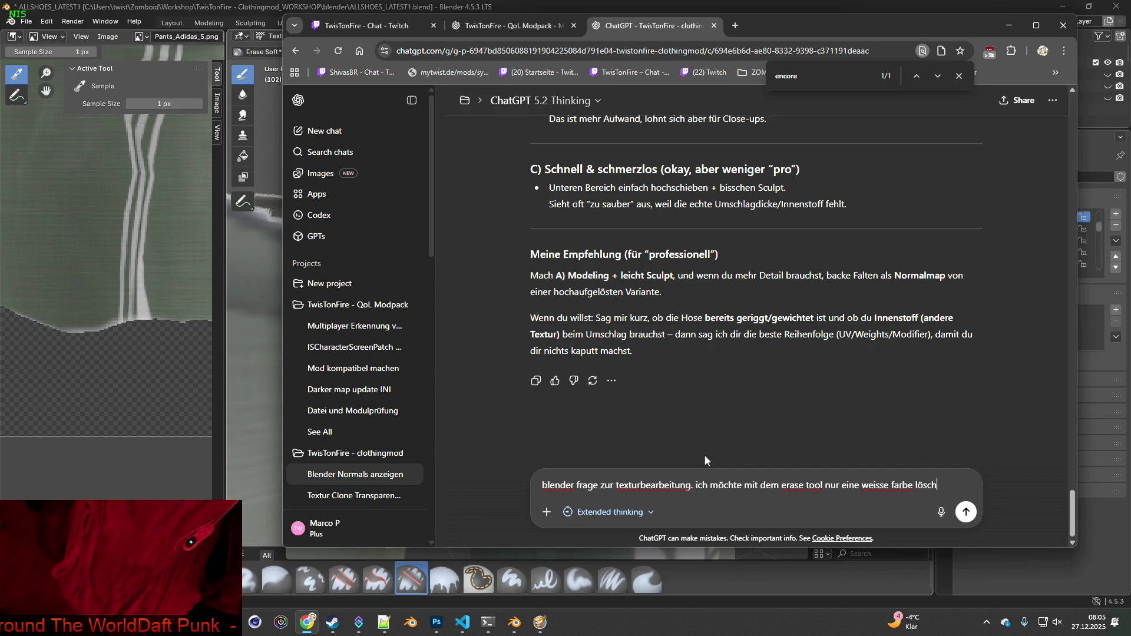
type("en, w")
type("a")
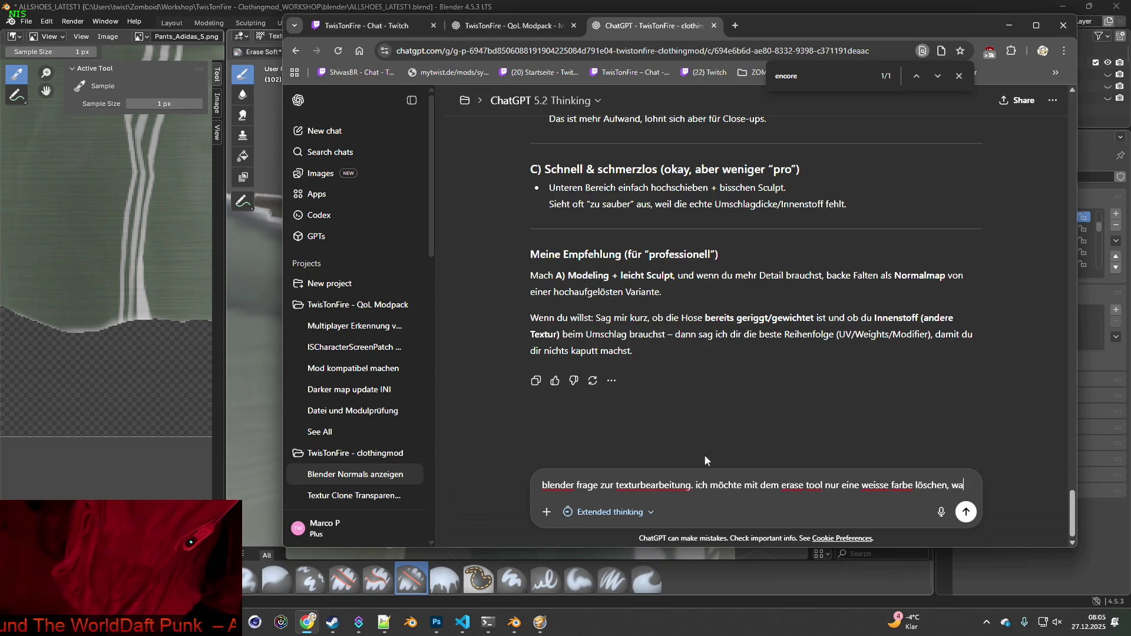
type("s wäre dafür ")
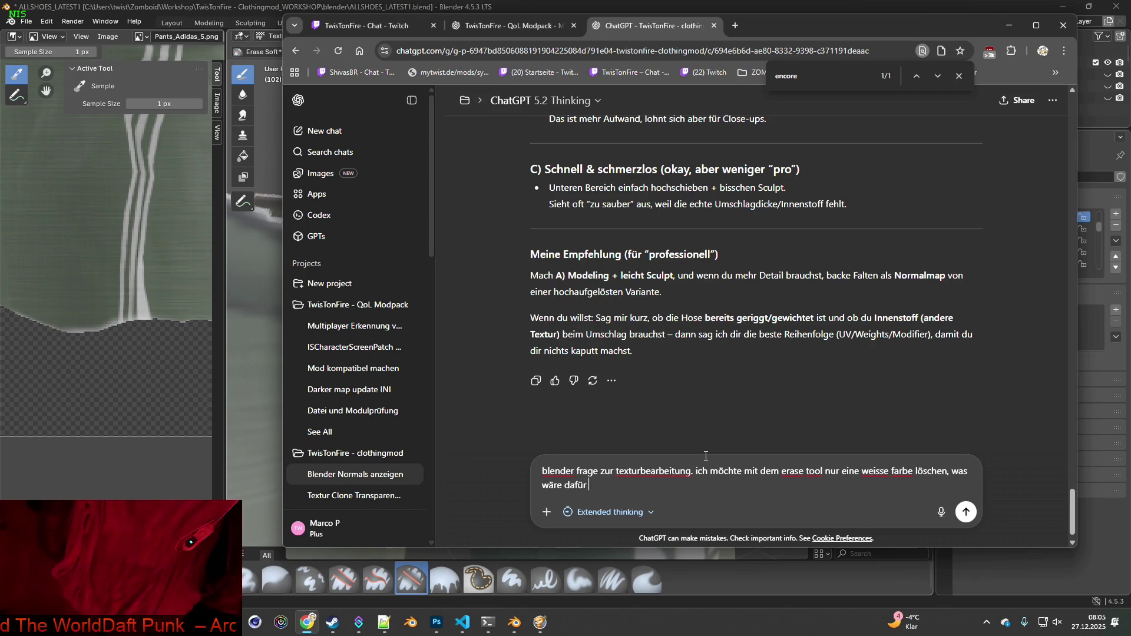
type("die schnellste lösung?")
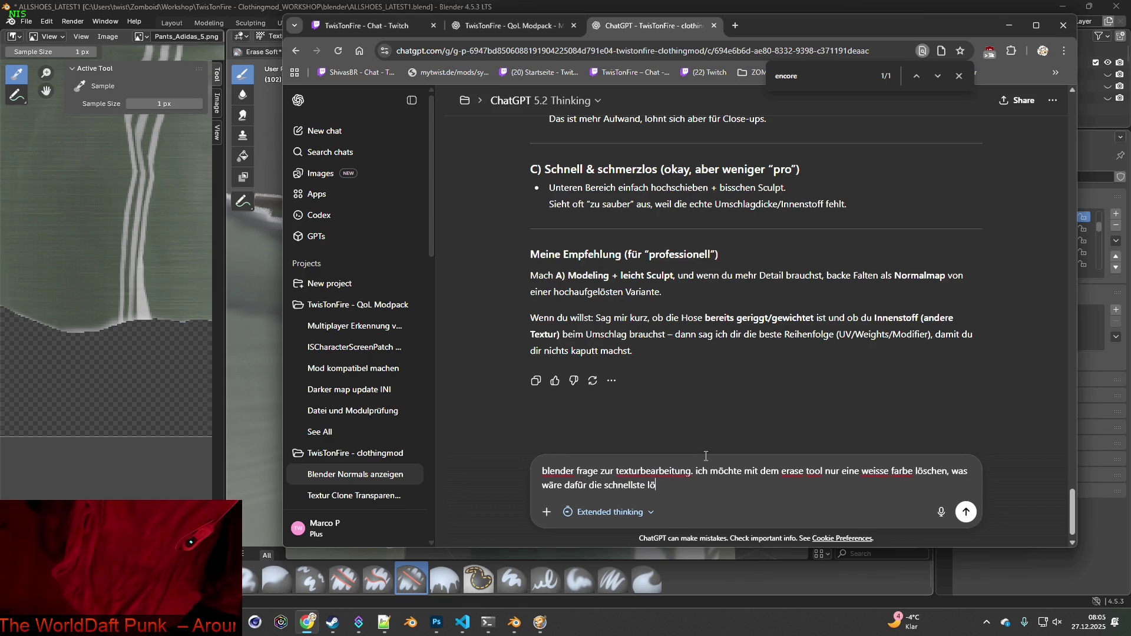
key("Return")
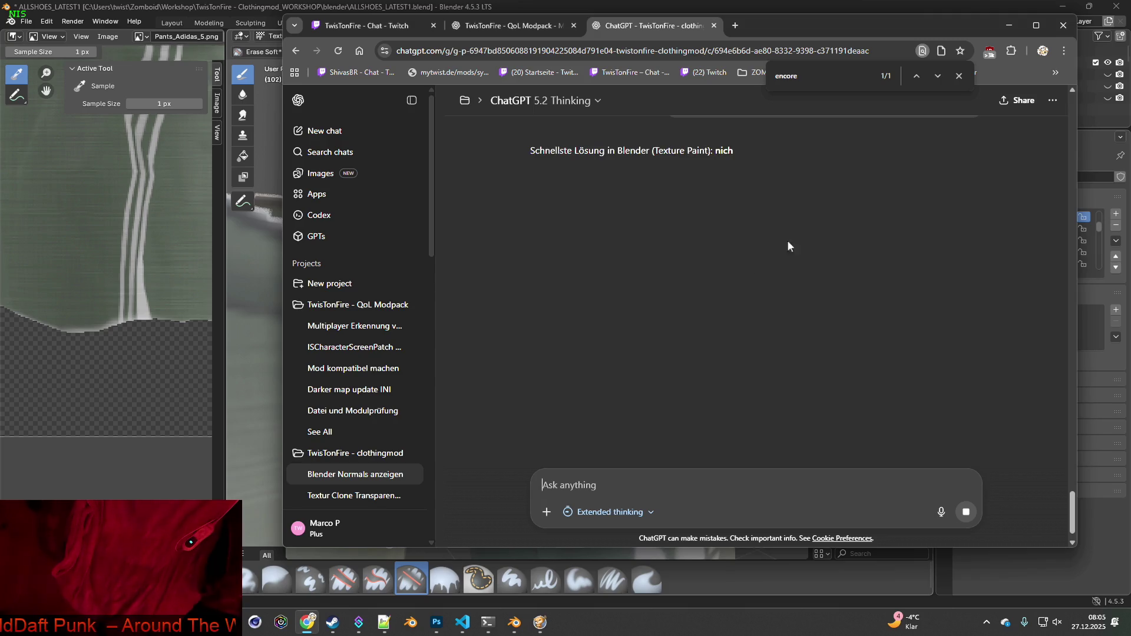
Read through ChatGPT's Options 1–3 for removing only white, then move the browser down-right
left_click(959, 76)
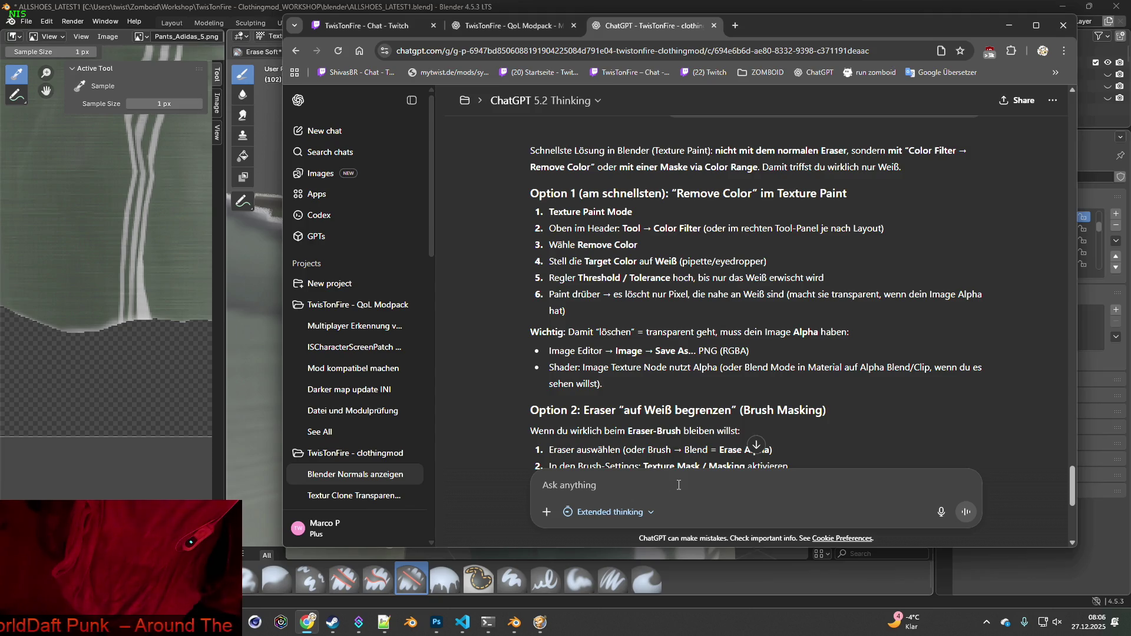
scroll(677, 412, "down", 3)
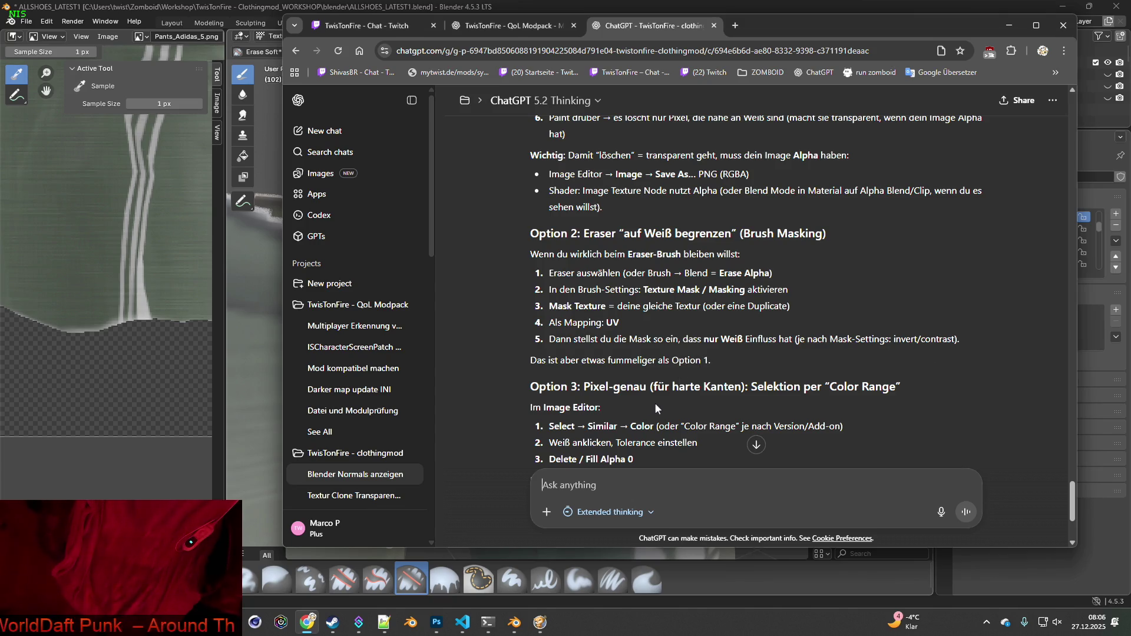
scroll(818, 392, "down", 1)
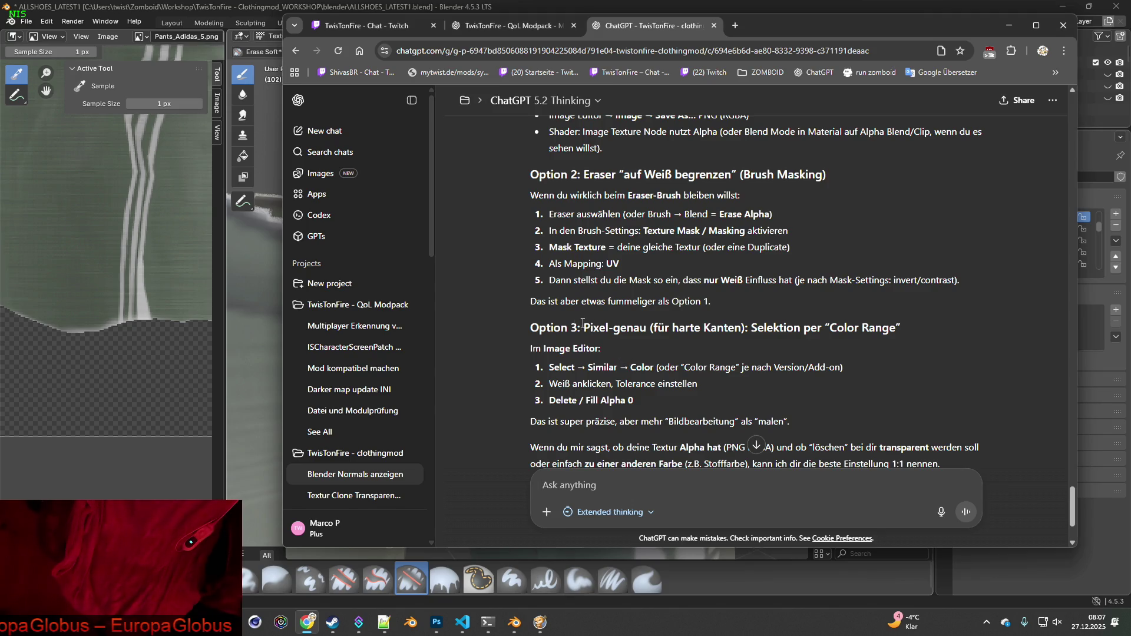
mouse_move(792, 39)
left_mouse_down()
mouse_move(808, 49)
mouse_move(832, 31)
mouse_move(836, 76)
left_mouse_up()
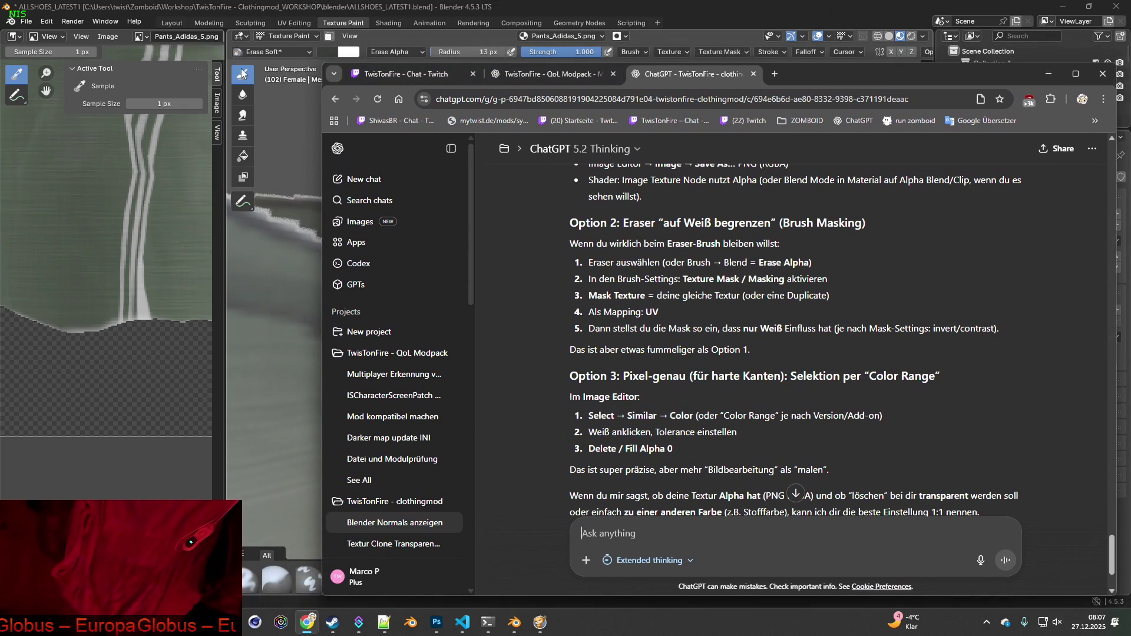
left_click(285, 36)
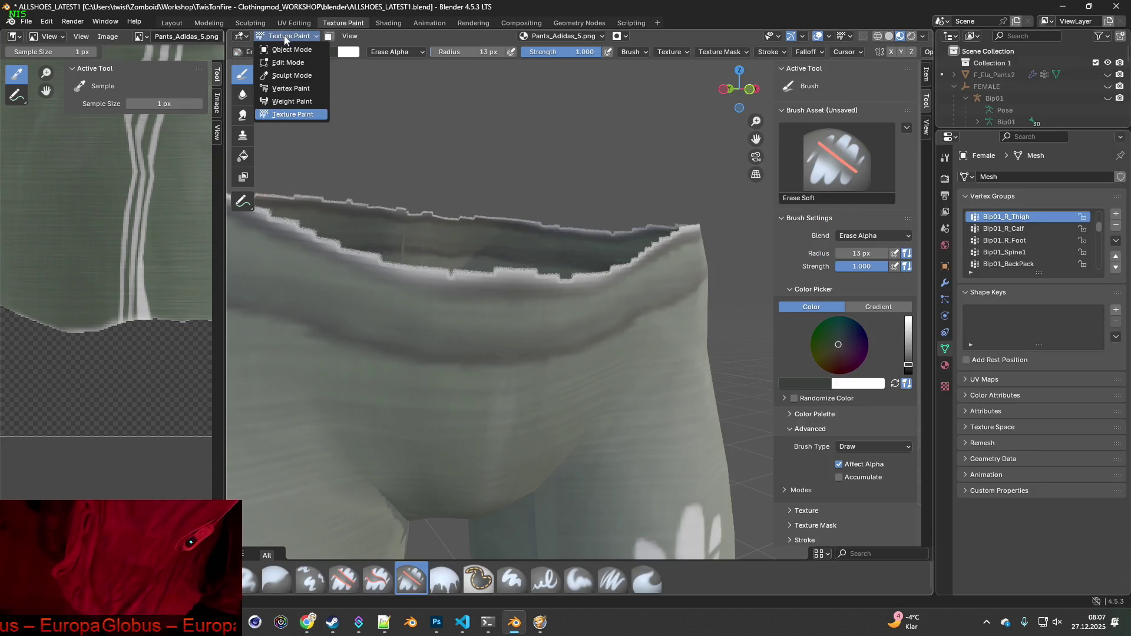
left_click(53, 37)
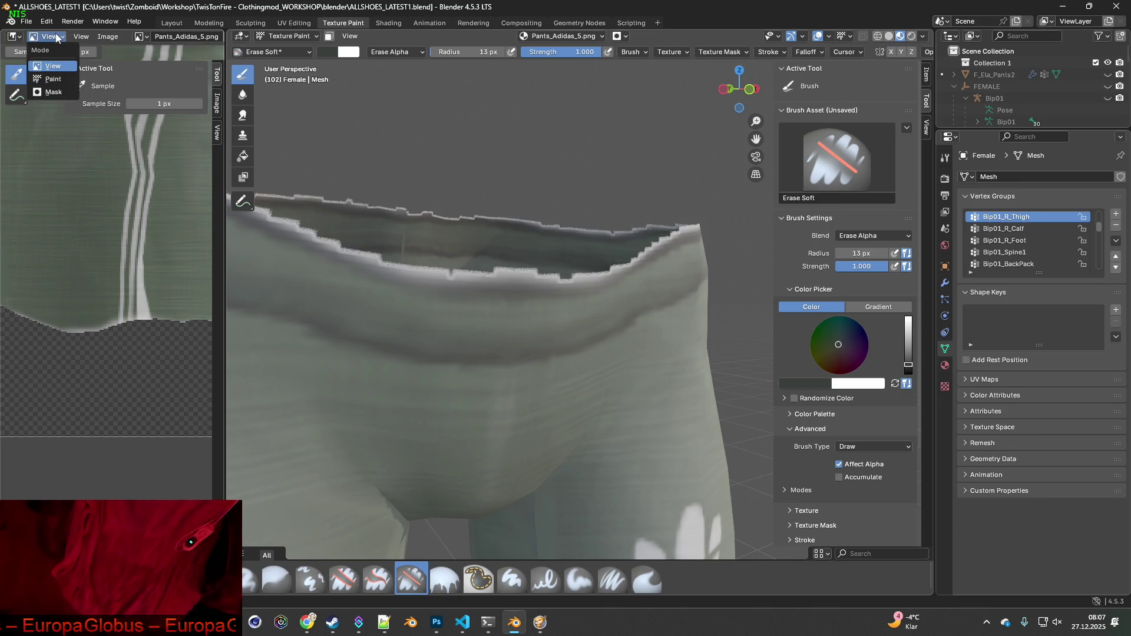
left_click(56, 34)
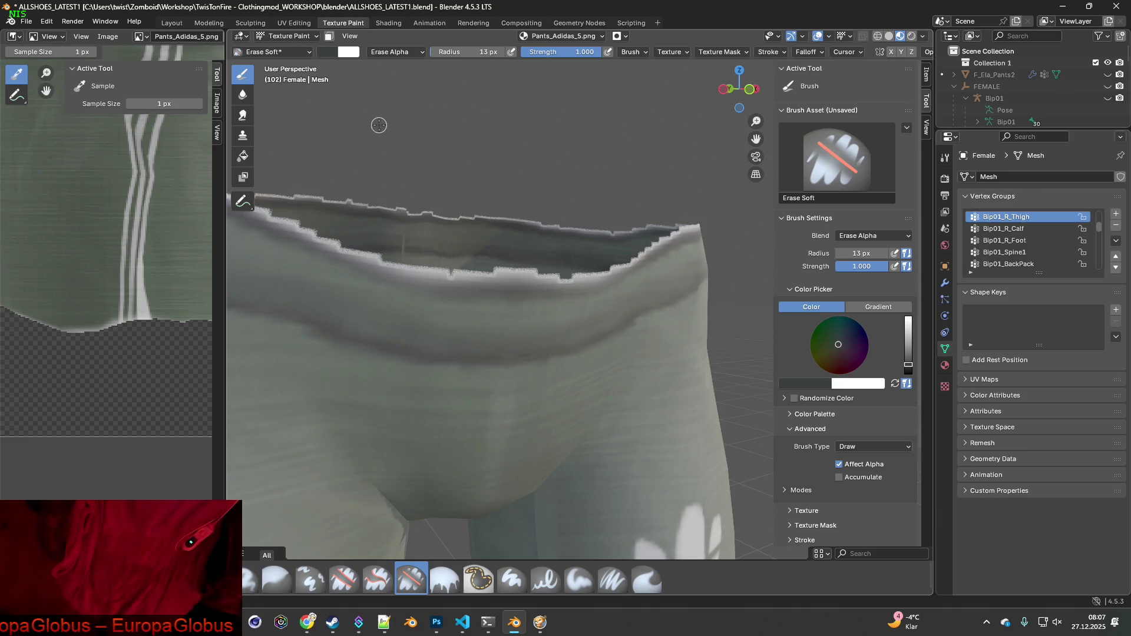
key("alt+Tab")
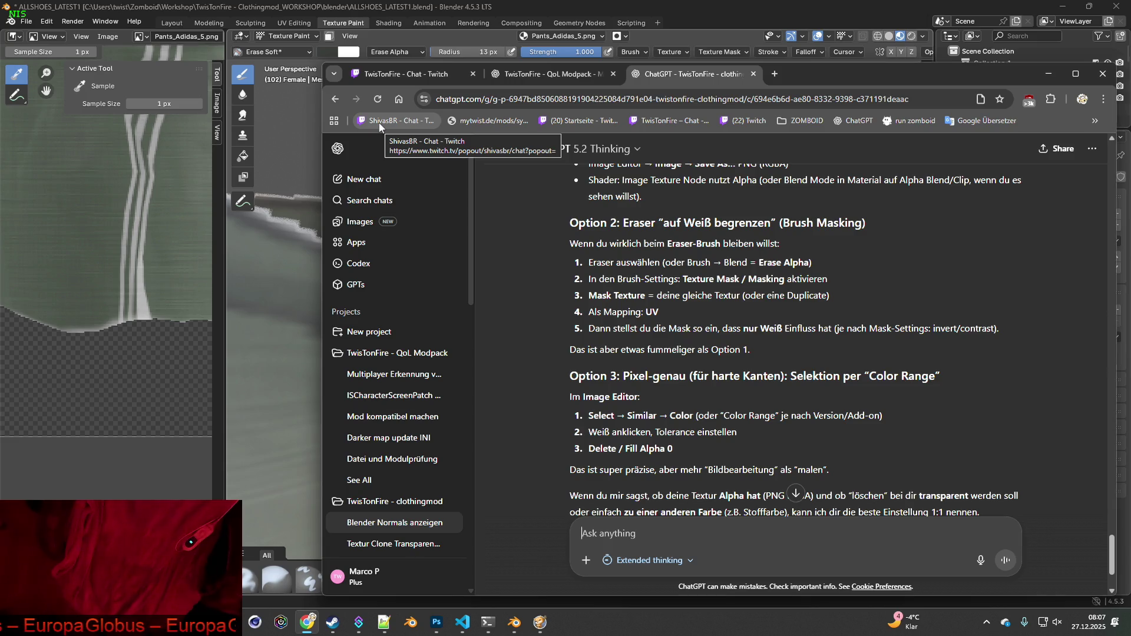
key("alt+Tab")
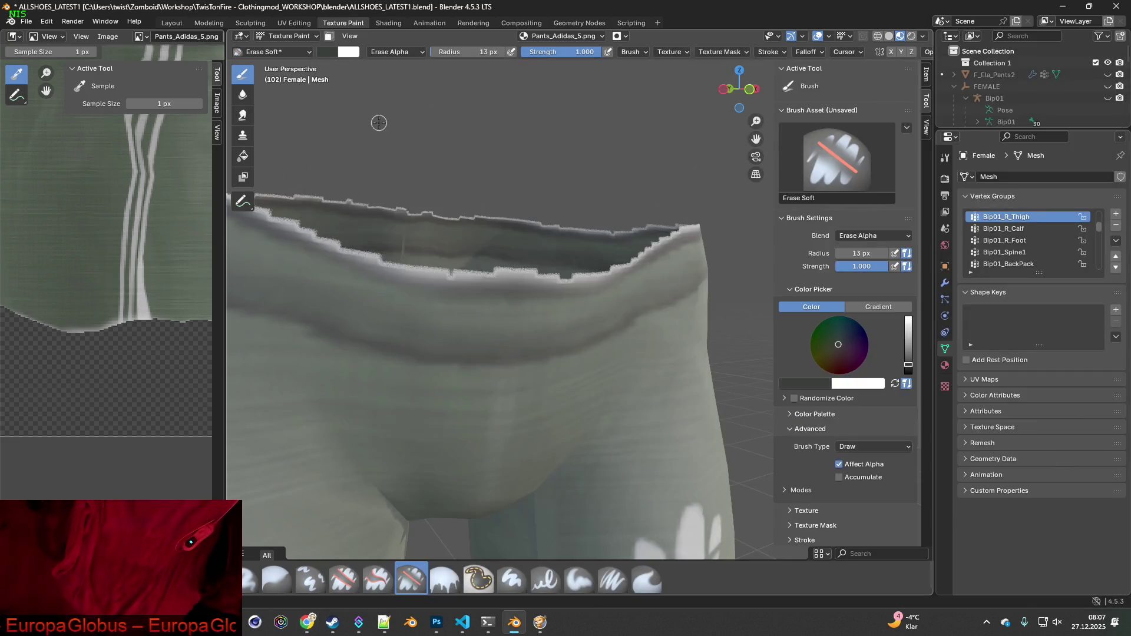
Widen the image editor beside the 3D view, keeping it as the Image Editor
left_click_drag(227, 117, 465, 118)
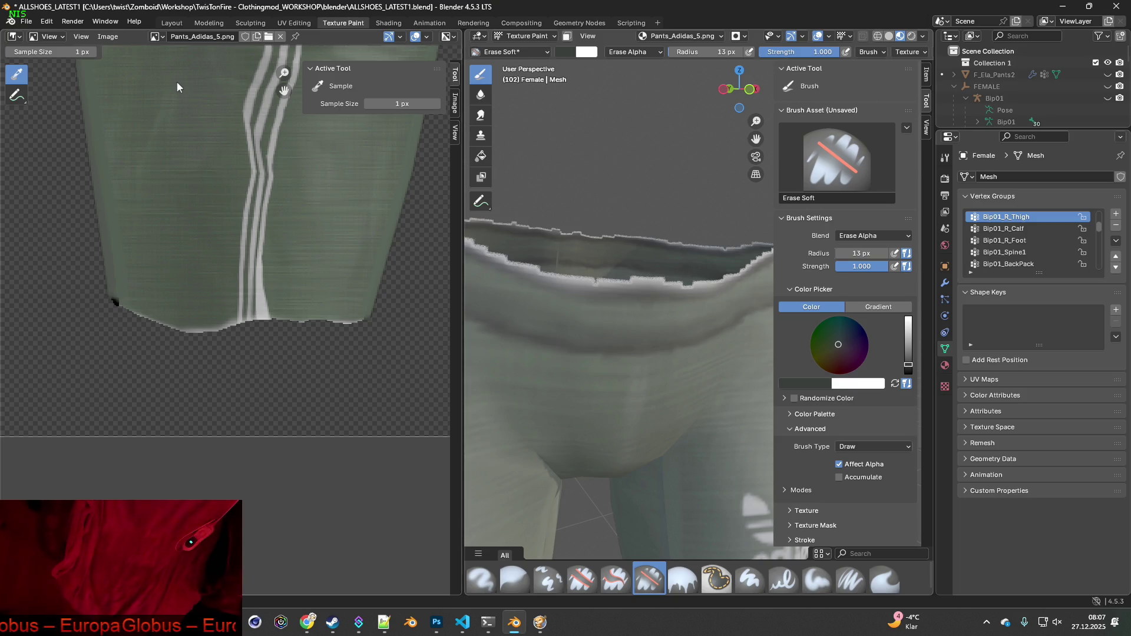
left_click(14, 37)
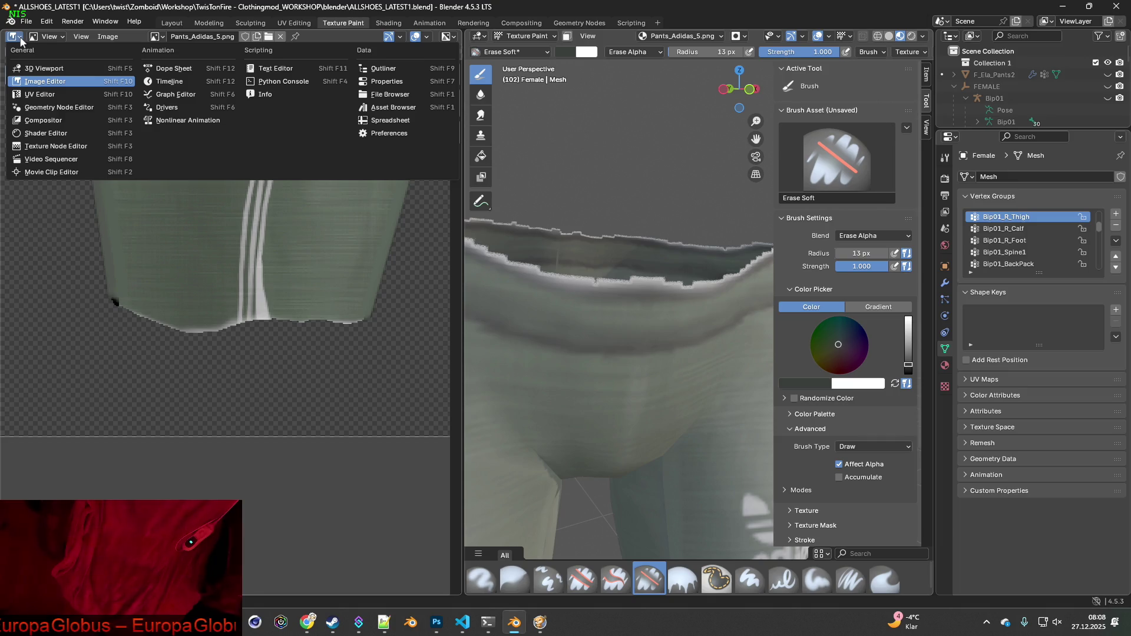
left_click(21, 38)
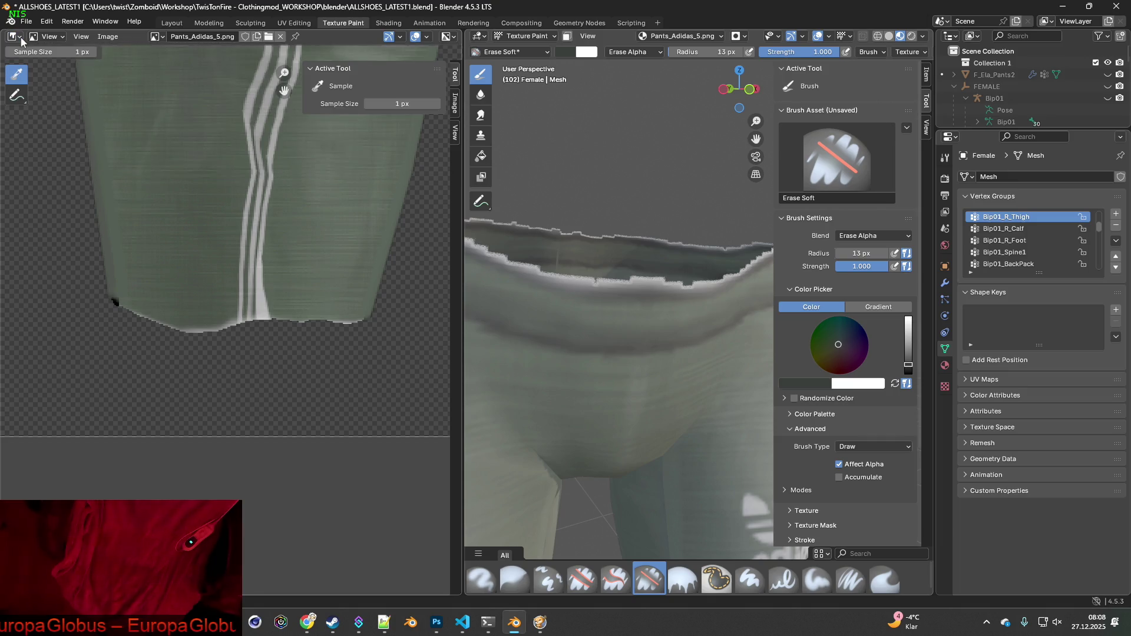
Check the mode and brush popups without changes, then return to the ChatGPT window
left_click(61, 40)
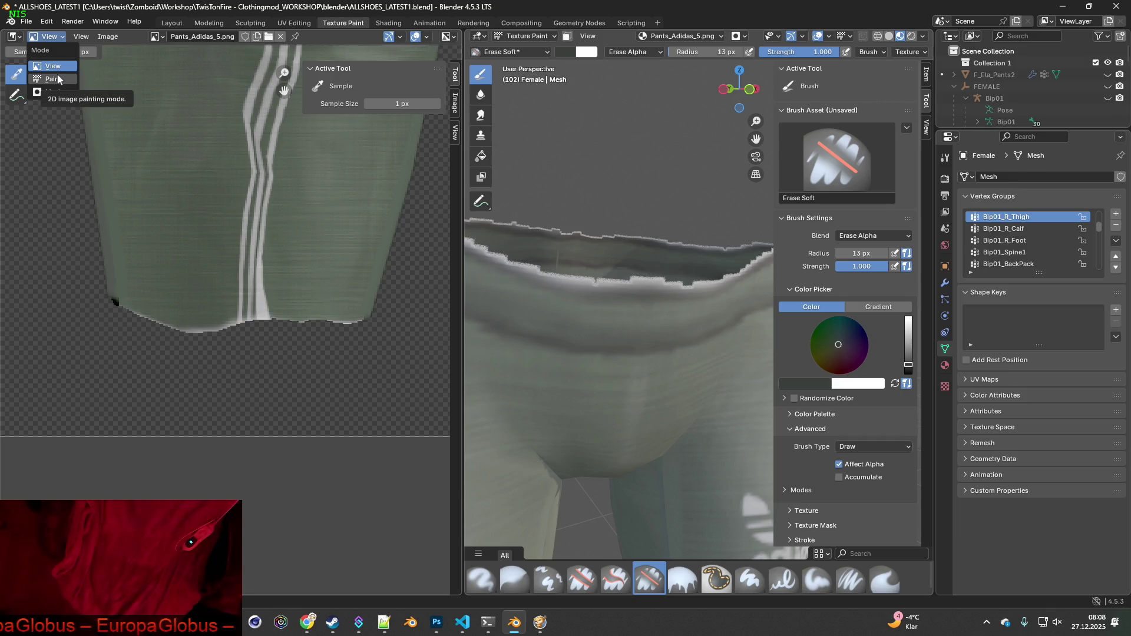
left_click(30, 39)
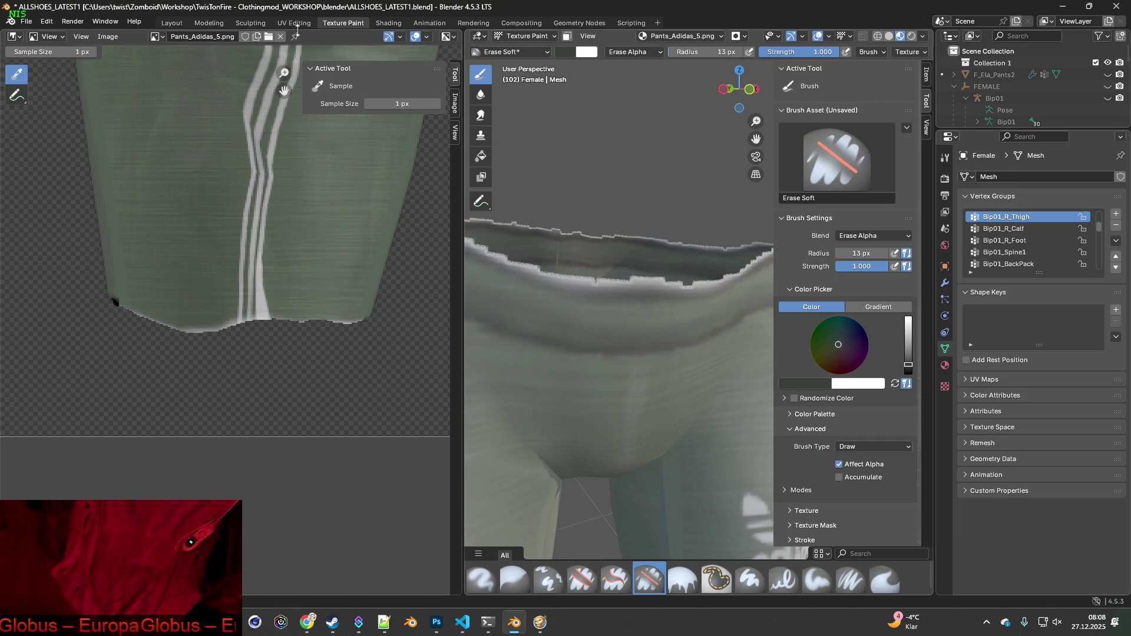
left_click(541, 51)
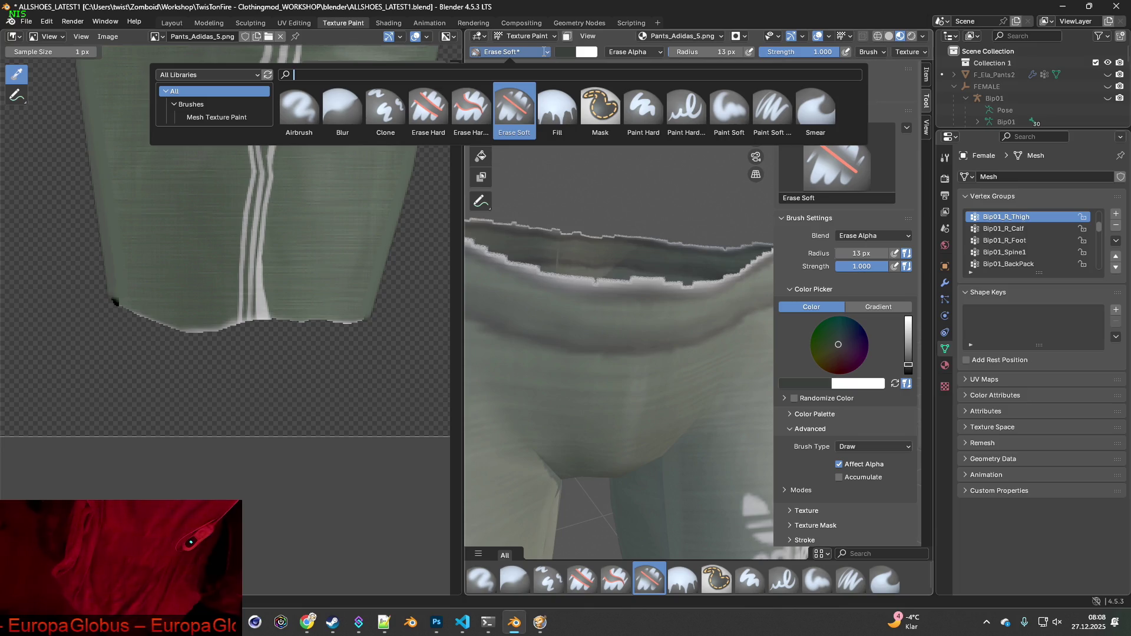
left_click(543, 52)
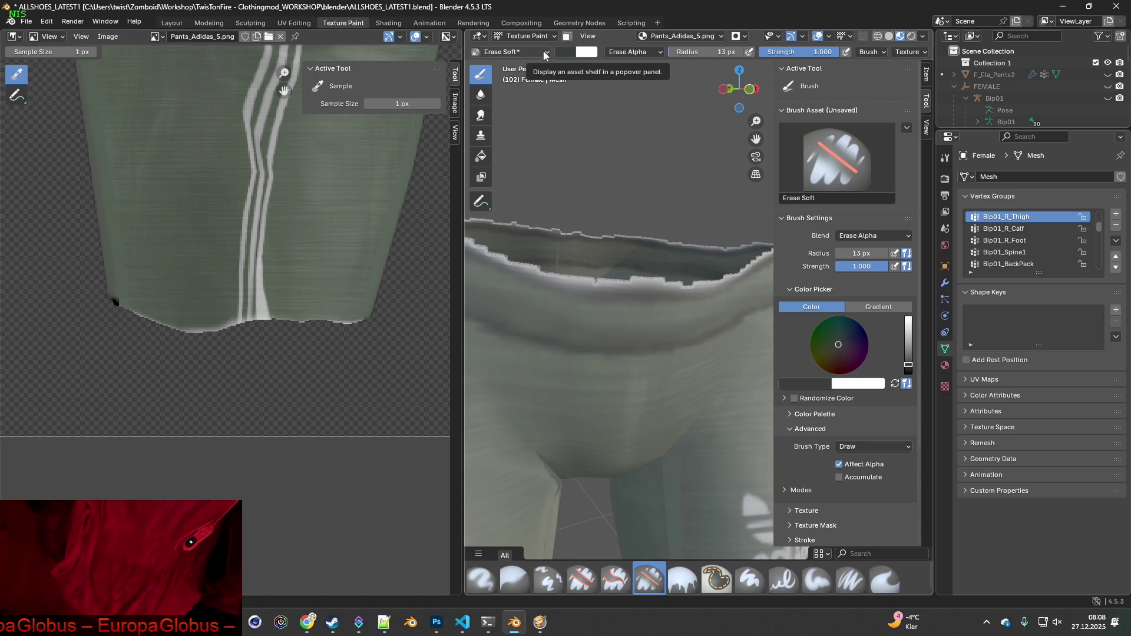
key("alt+Tab")
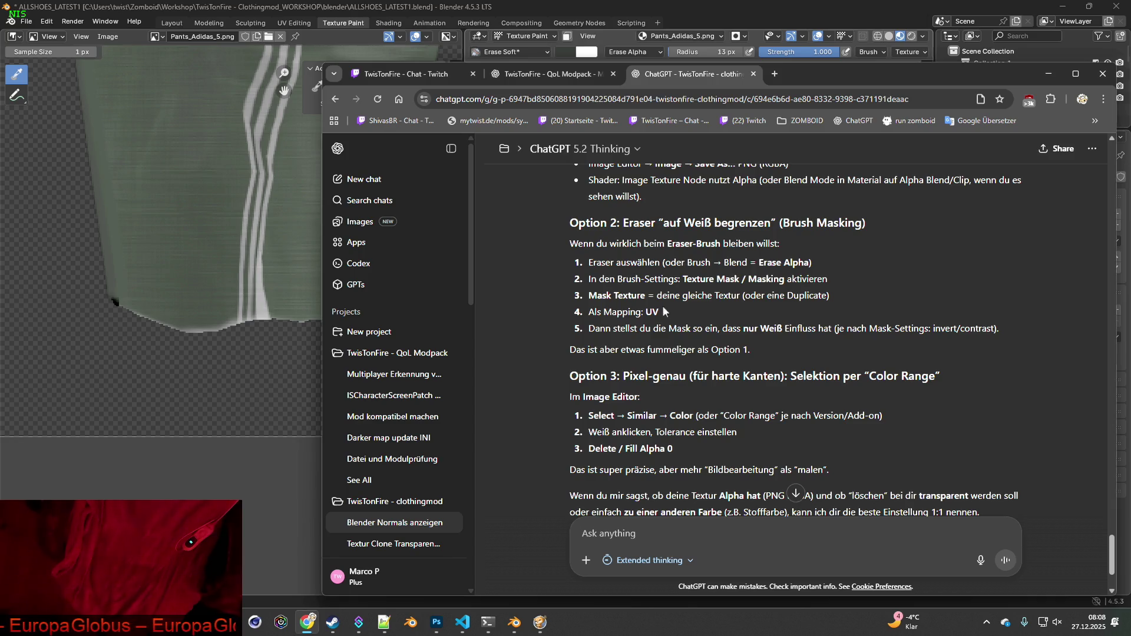
Ask ChatGPT in German for Option 3 step by step for Blender 4.5.3 LTS
type("bescrheibe")
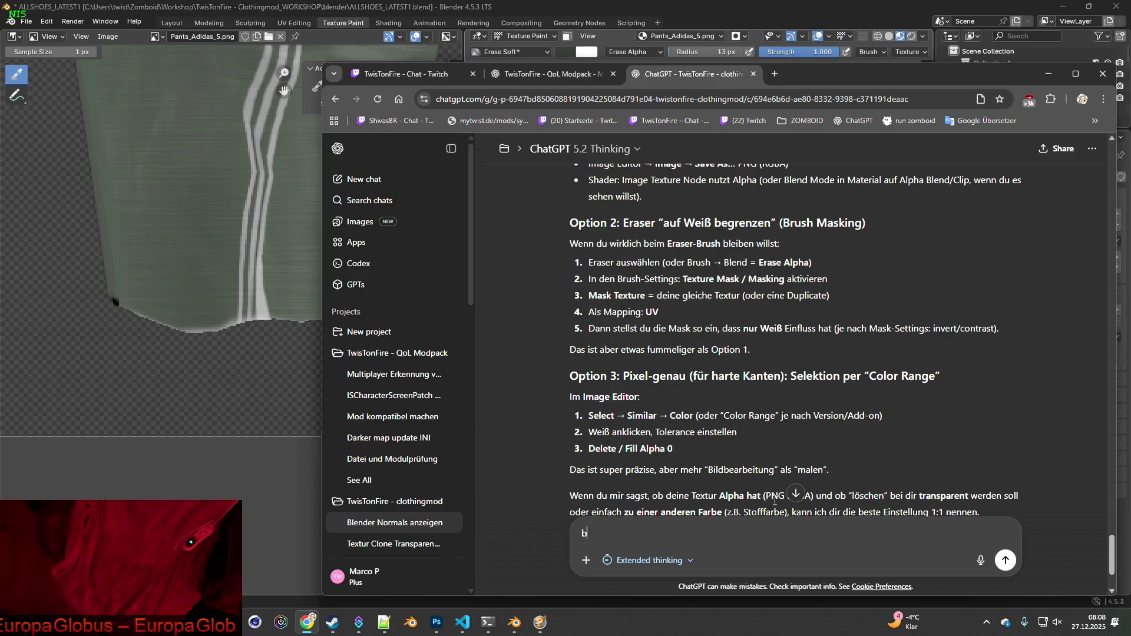
key("BackSpace")
key("BackSpace")
key("BackSpace")
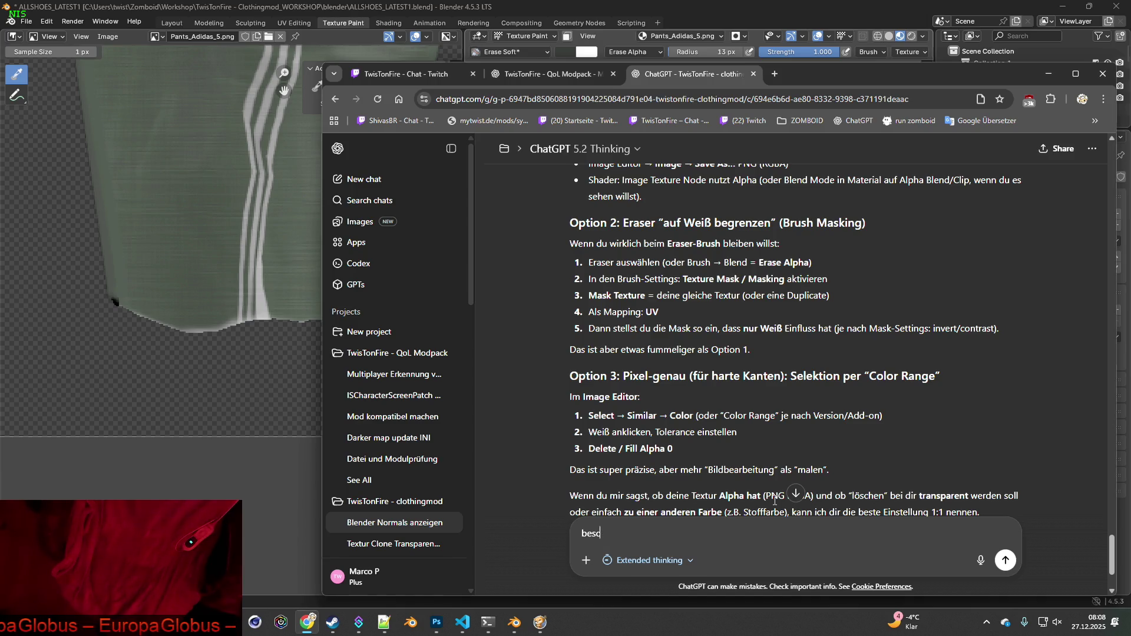
type("h")
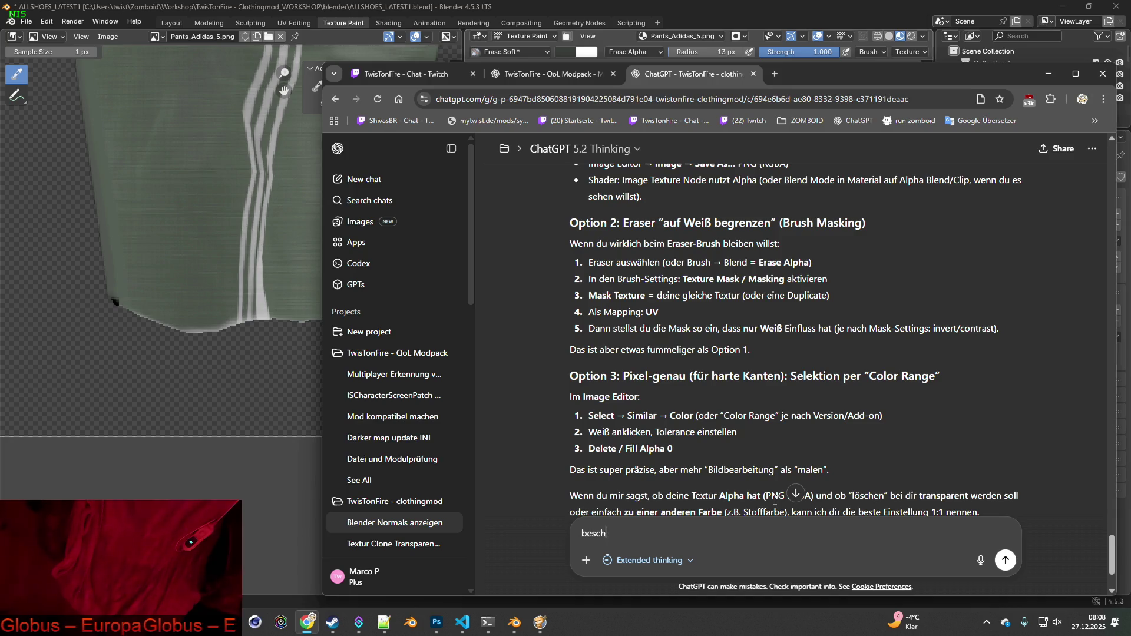
type("scrreibe mir opt")
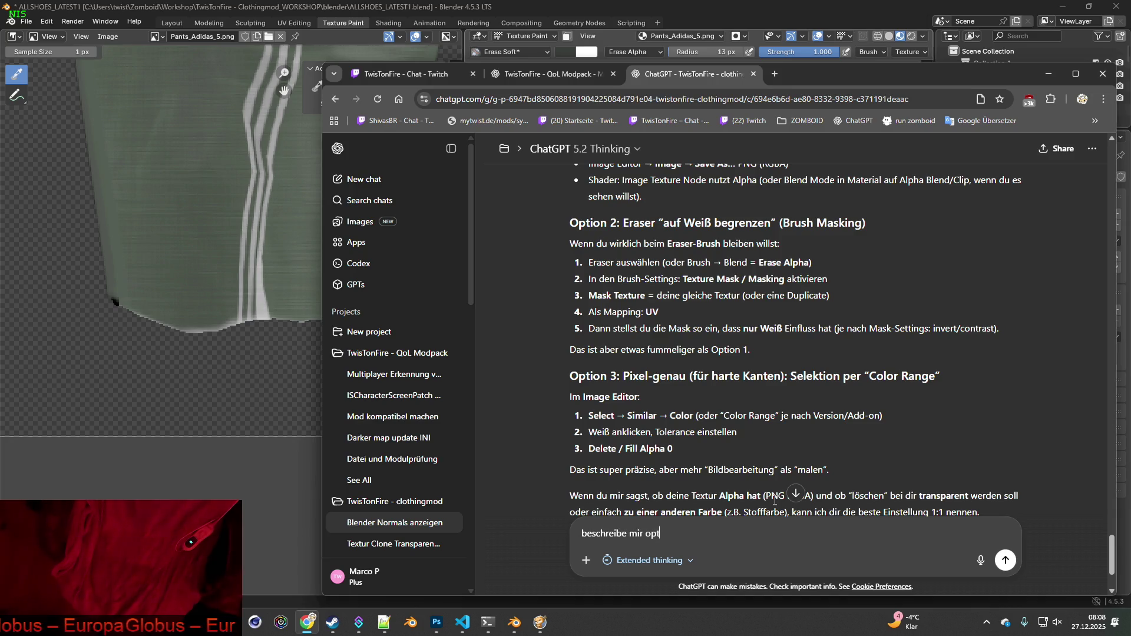
type("ion 3 schrit")
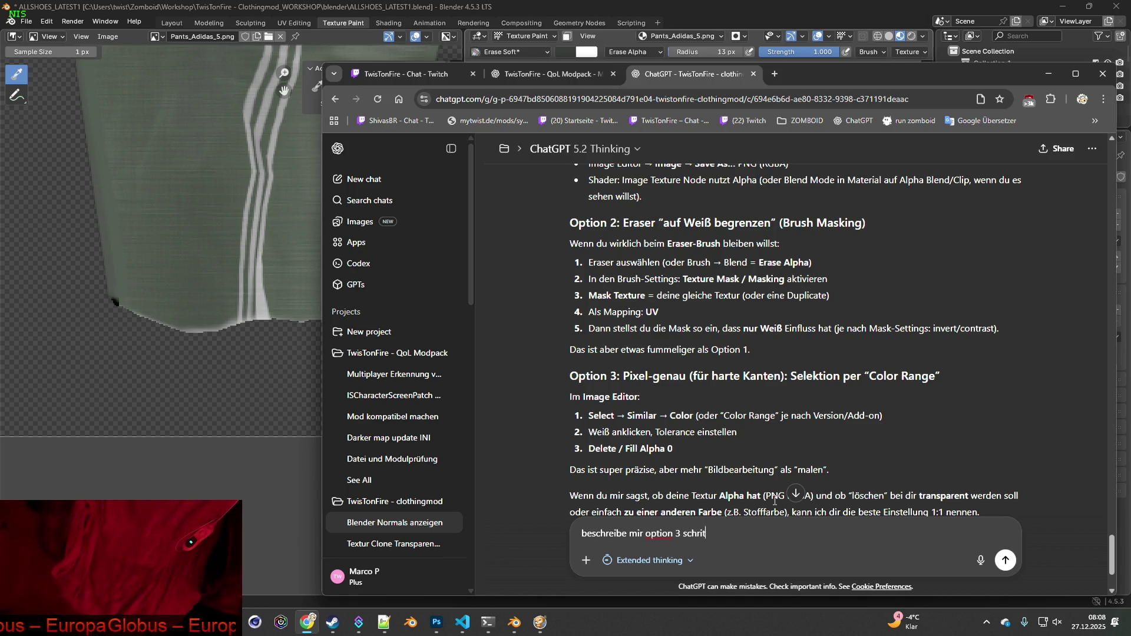
type("t für schritt mit blende")
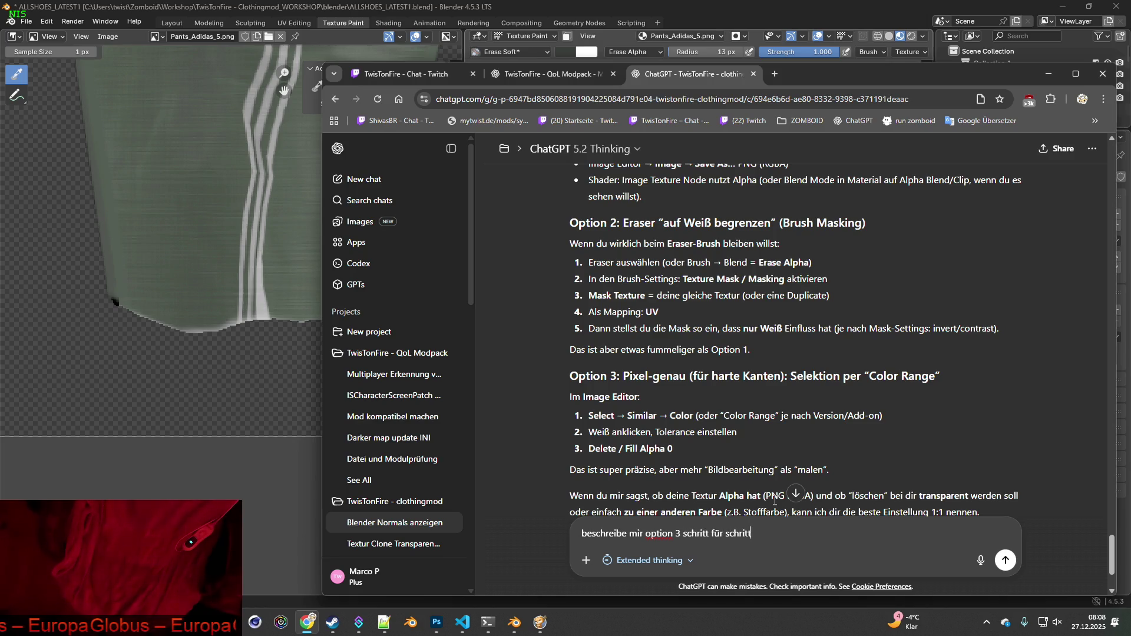
type("r version ")
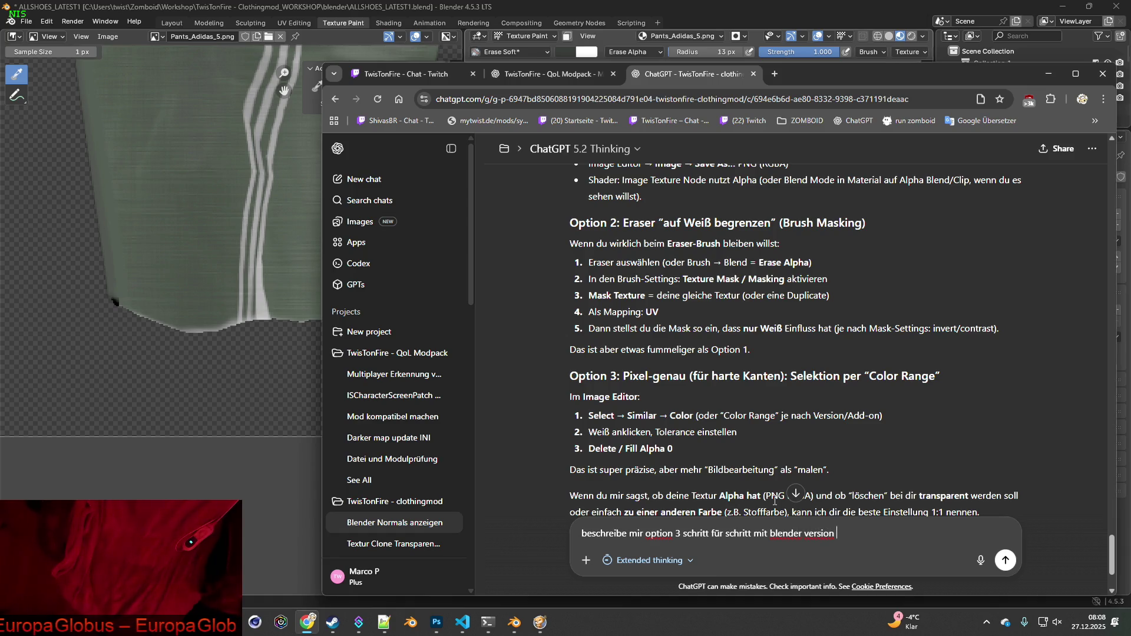
type("4.5.3 ")
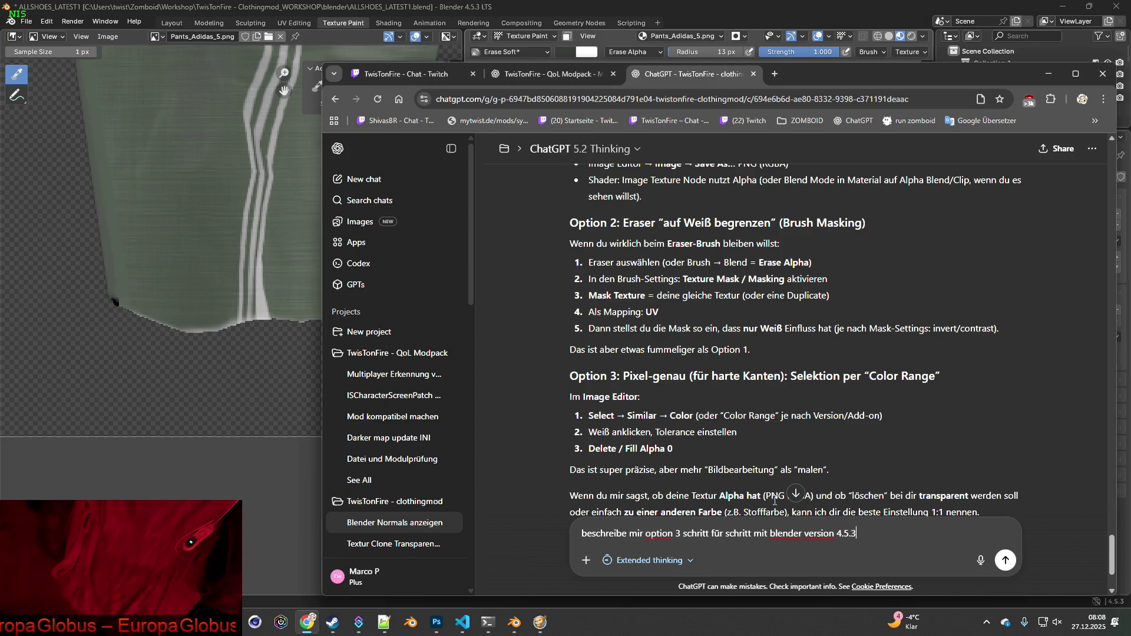
type("LTS")
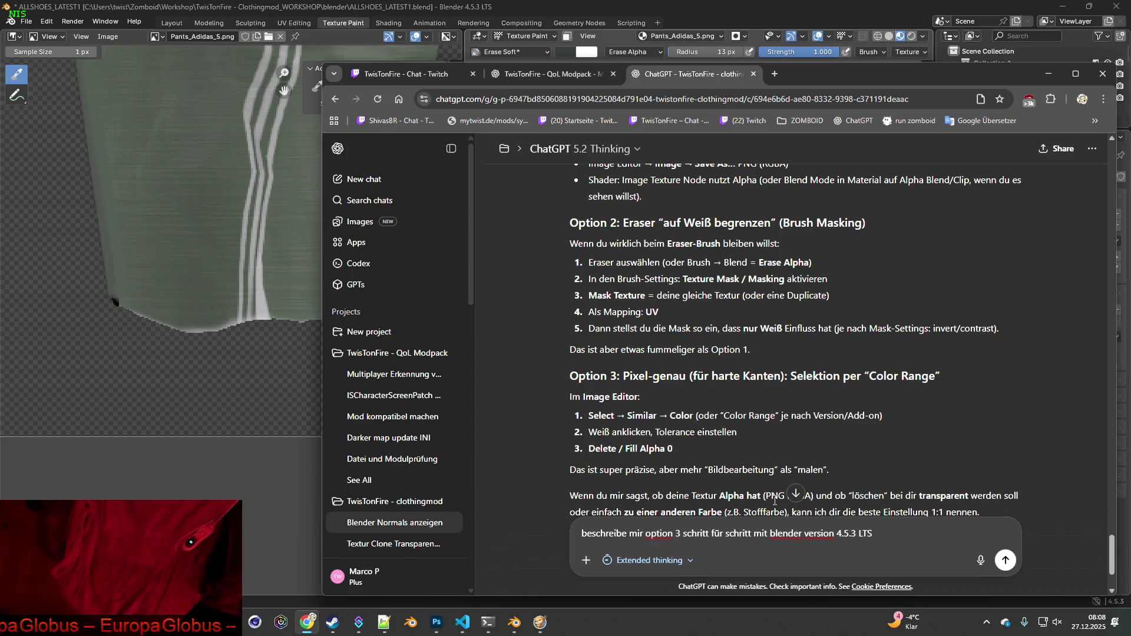
key("Return")
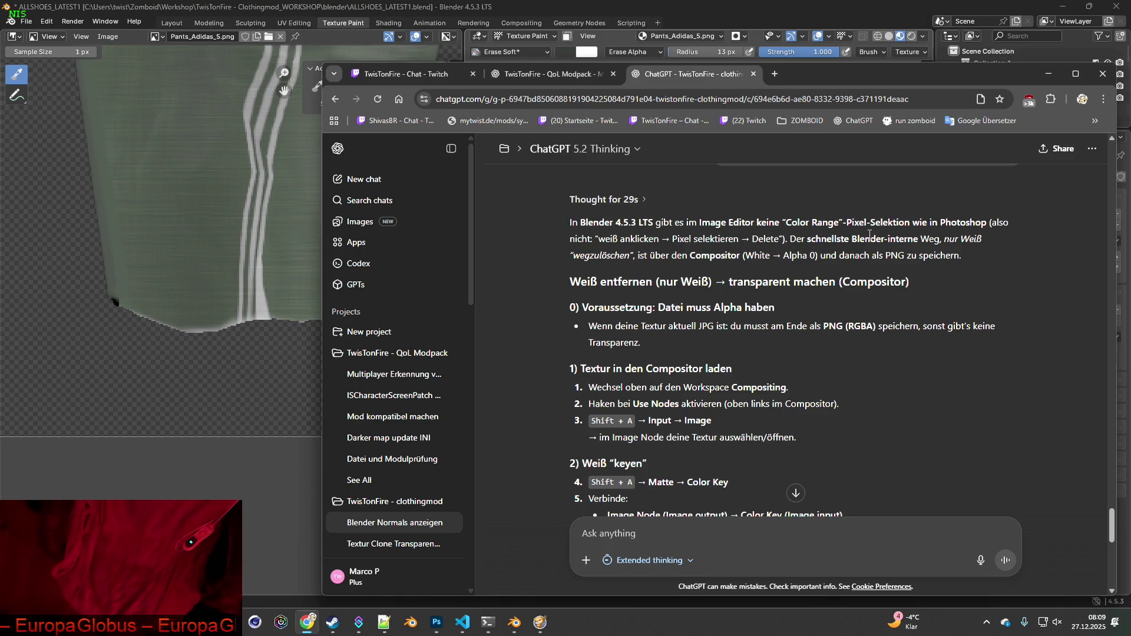
Scroll through the Color Key, Set Alpha, PNG RGBA saving and Alpha Blend steps
scroll(855, 275, "down", 2)
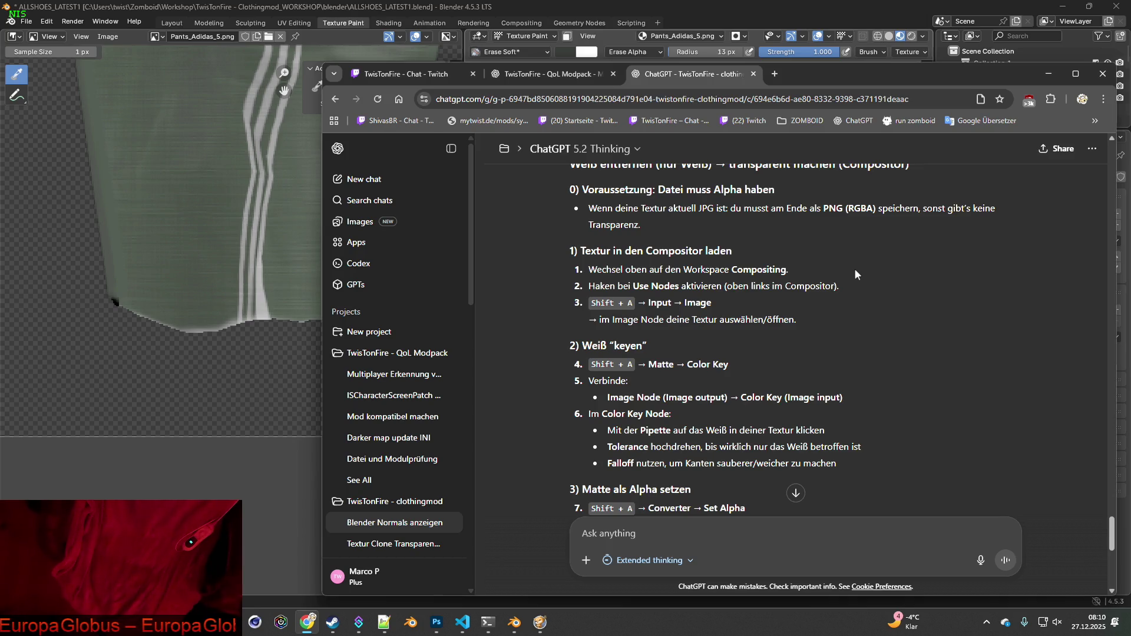
scroll(855, 270, "down", 2)
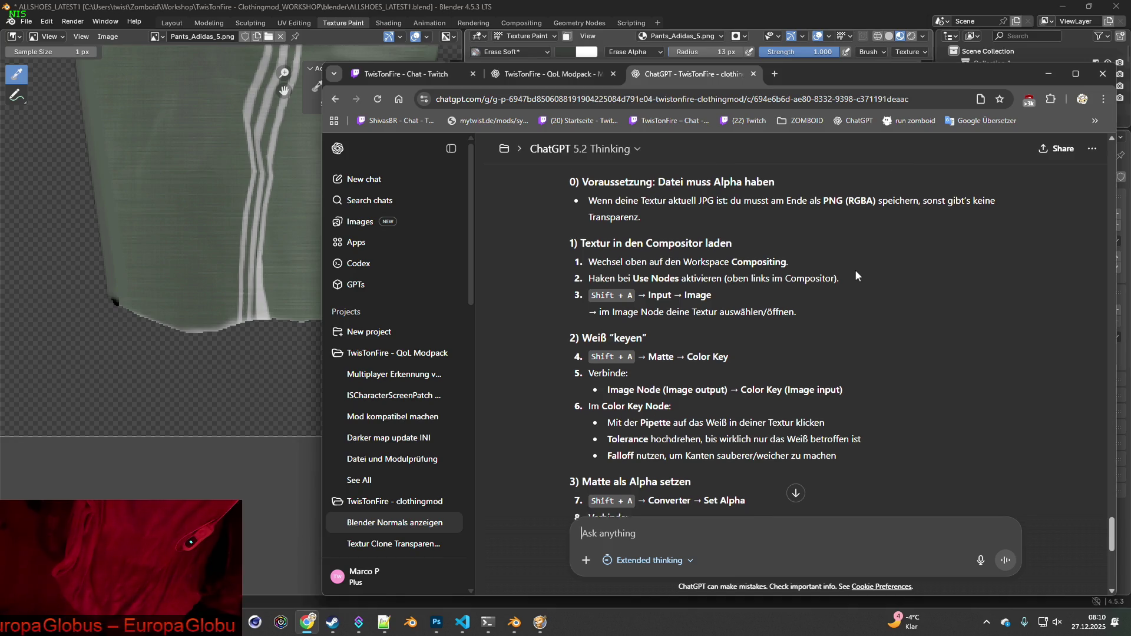
scroll(855, 273, "down", 3)
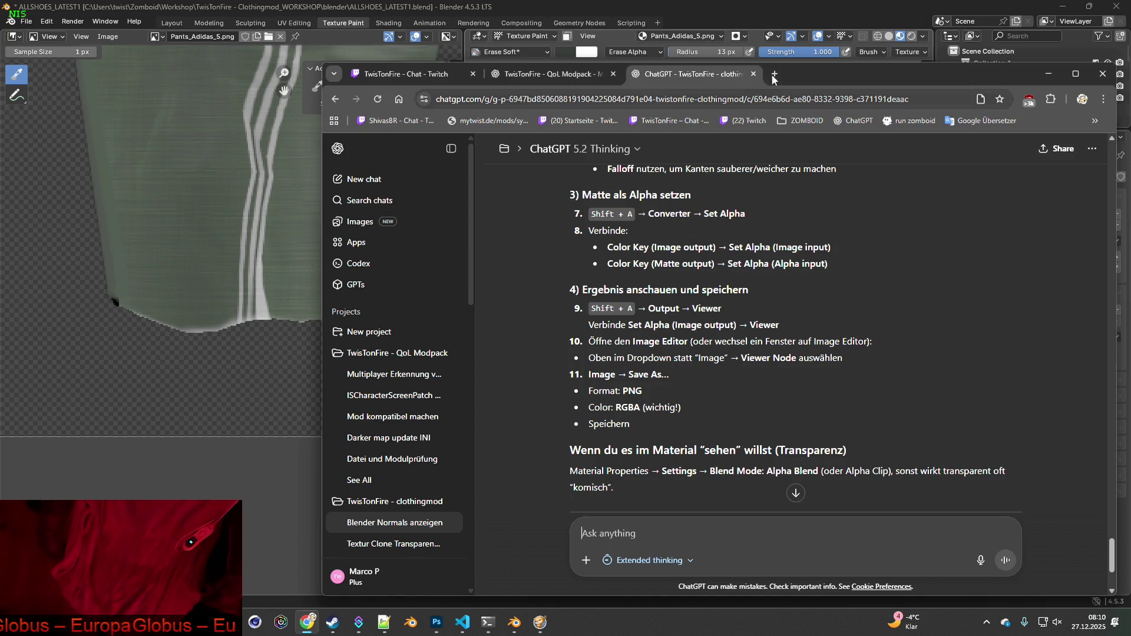
Return to Blender, widen the 3D viewport over the image editor, and zoom in on the waistband
left_click(1047, 74)
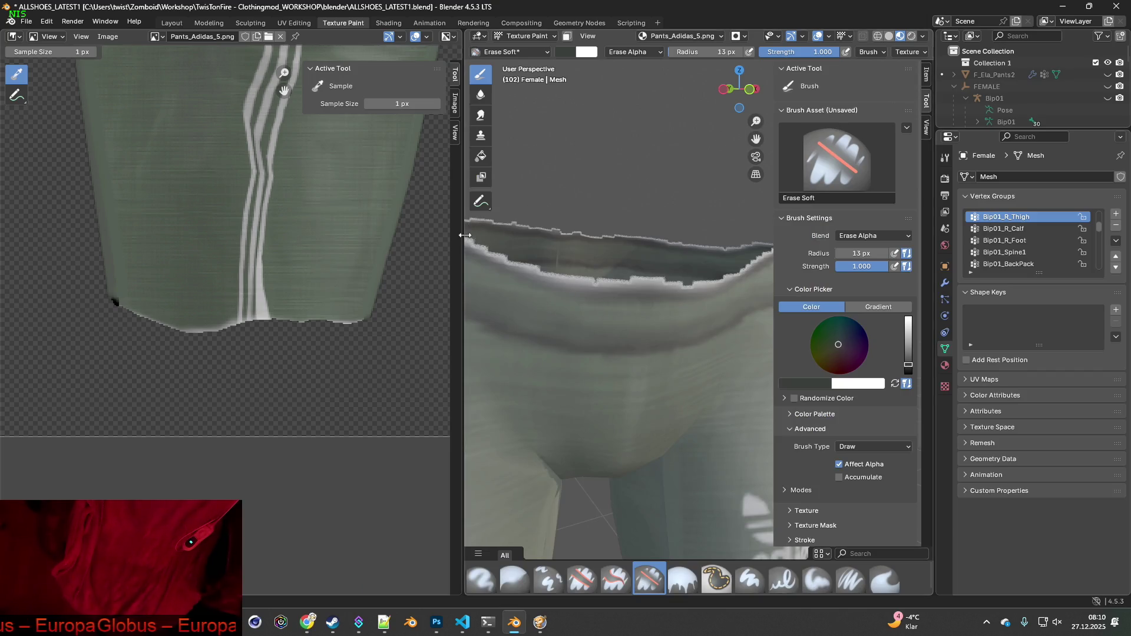
left_click_drag(464, 235, 155, 235)
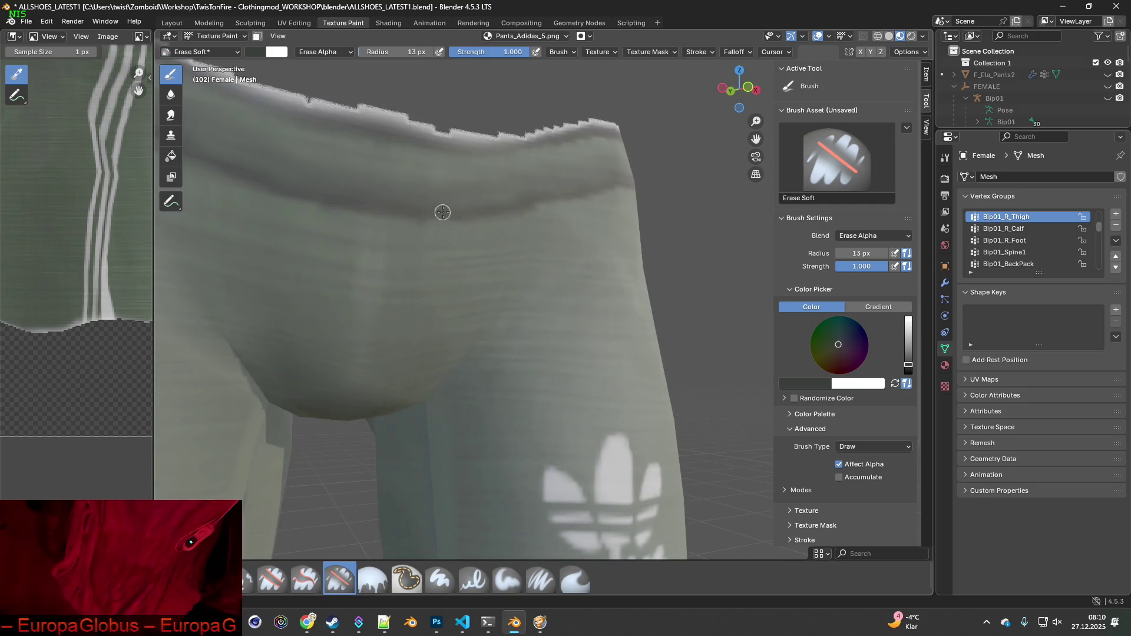
scroll(443, 212, "up", 3)
mouse_move(443, 212)
middle_mouse_down()
mouse_move(596, 259)
mouse_move(530, 253)
middle_mouse_up()
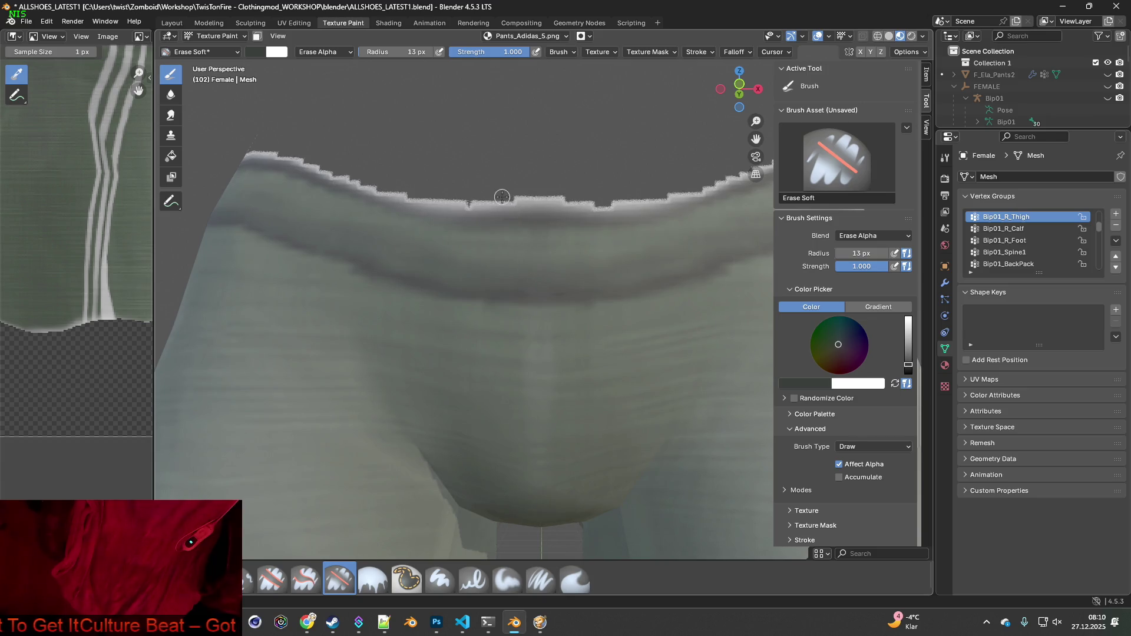
Erase the white fringe along the front waistband's top edge with the Erase Soft brush
mouse_move(502, 197)
left_mouse_down()
mouse_move(535, 199)
mouse_move(508, 198)
left_mouse_up()
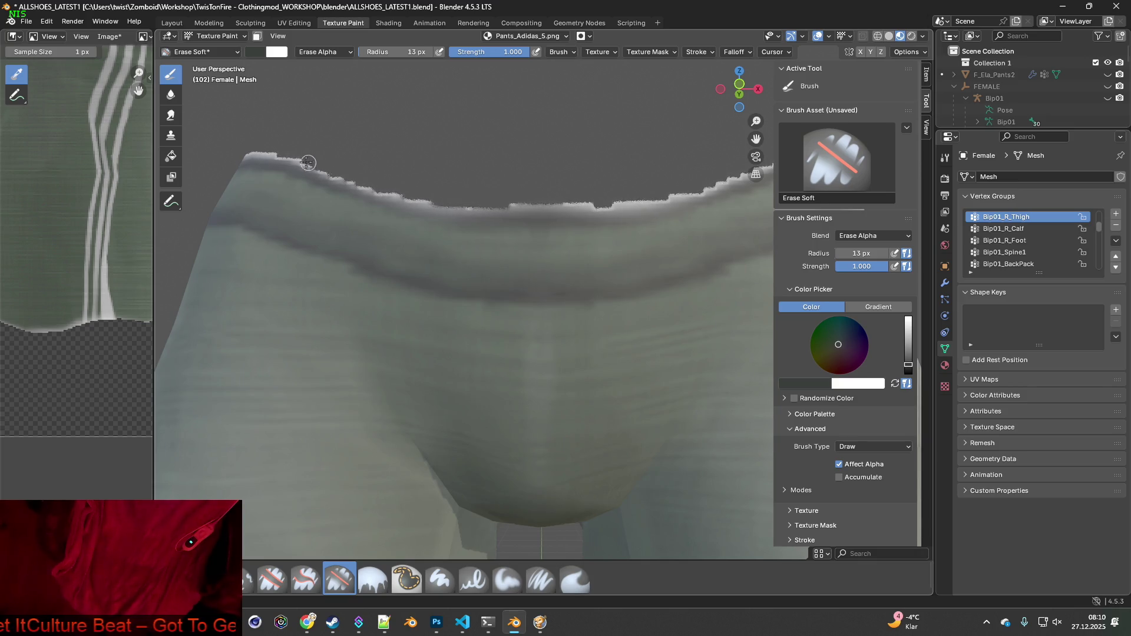
mouse_move(307, 162)
left_mouse_down()
mouse_move(245, 151)
mouse_move(301, 161)
left_mouse_up()
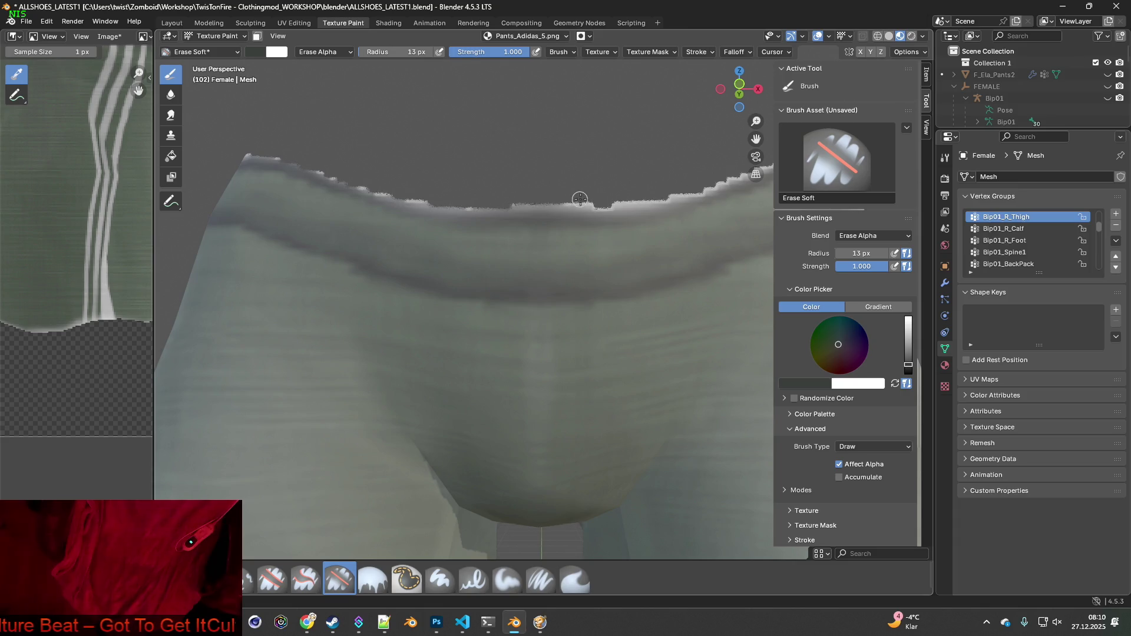
left_click_drag(580, 199, 553, 198)
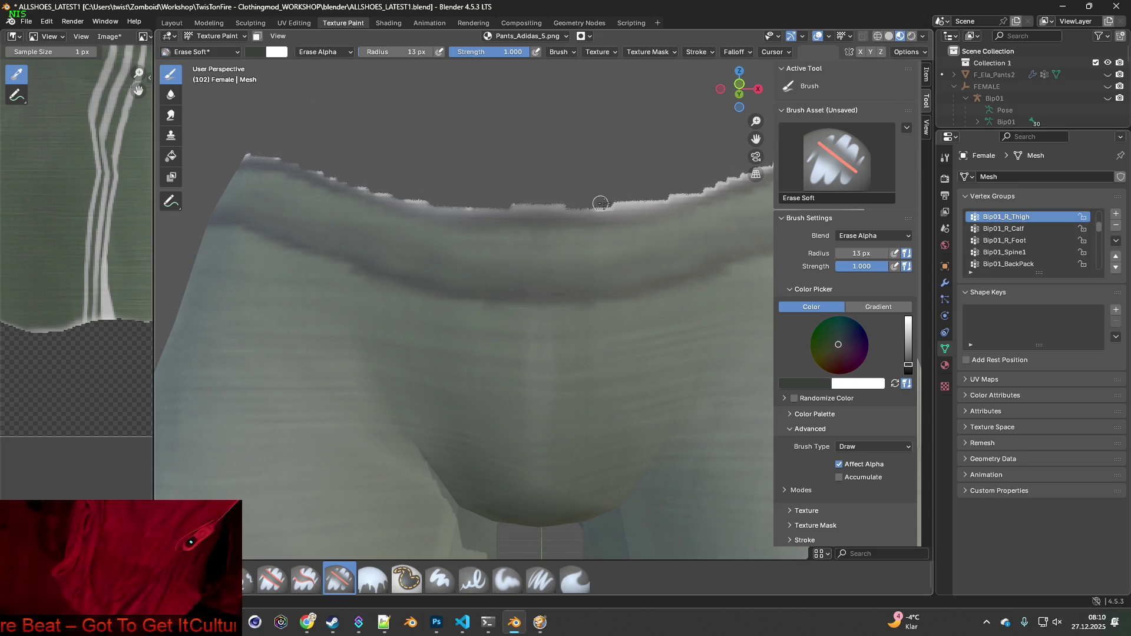
mouse_move(686, 190)
middle_mouse_down()
mouse_move(479, 232)
mouse_move(294, 196)
middle_mouse_up()
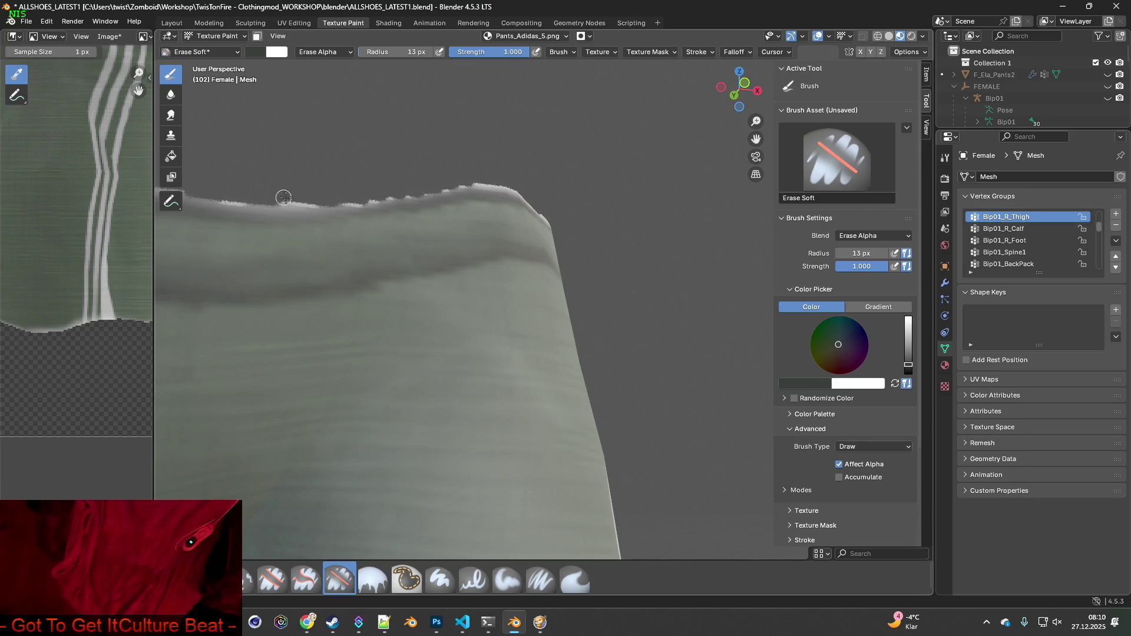
mouse_move(317, 199)
left_mouse_down()
mouse_move(273, 199)
mouse_move(450, 182)
mouse_move(535, 191)
mouse_move(257, 192)
left_mouse_up()
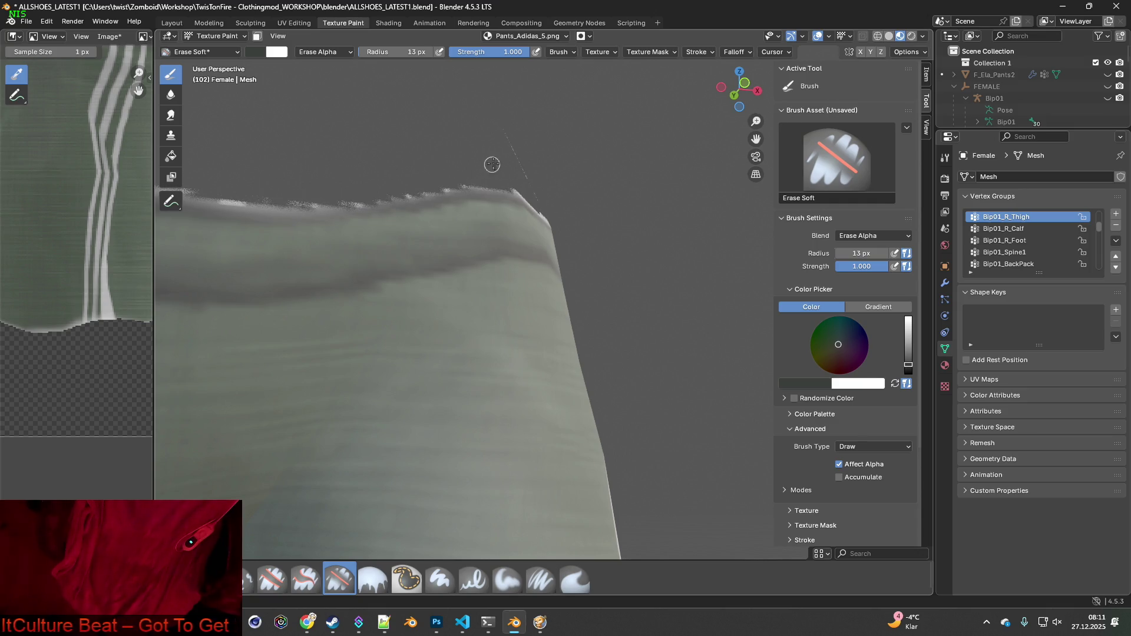
middle_click_drag(555, 176, 502, 259)
scroll(471, 256, "up", 3)
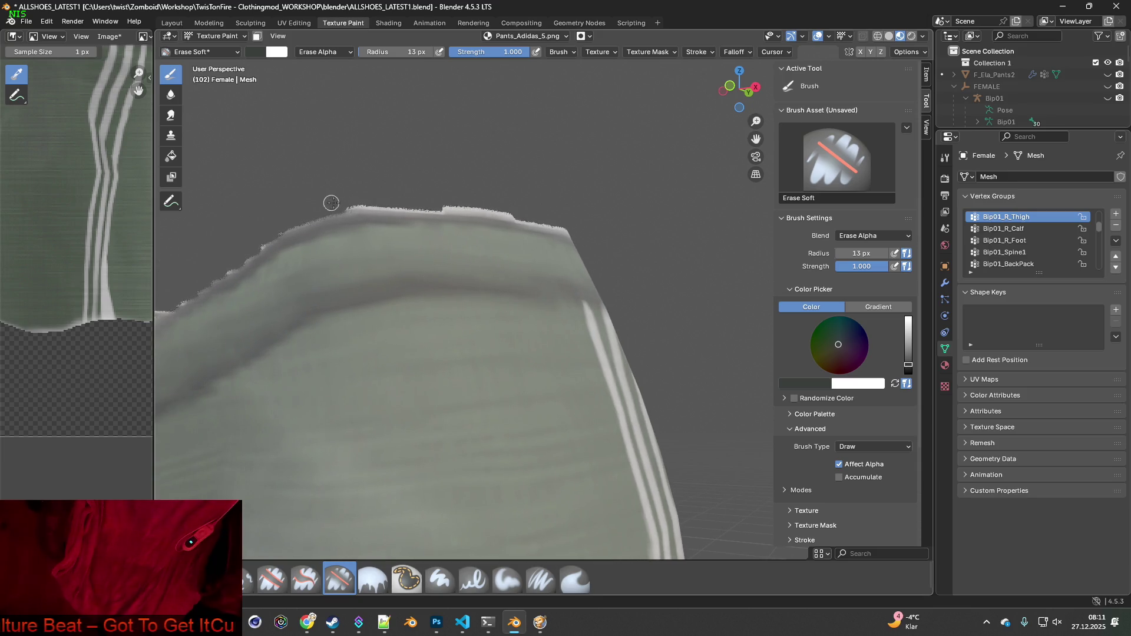
mouse_move(370, 202)
left_mouse_down()
mouse_move(337, 205)
mouse_move(429, 202)
mouse_move(475, 206)
mouse_move(392, 207)
mouse_move(563, 227)
mouse_move(399, 193)
left_mouse_up()
Erase the white fringe along the back waistband's top edge
middle_click_drag(399, 193, 305, 247)
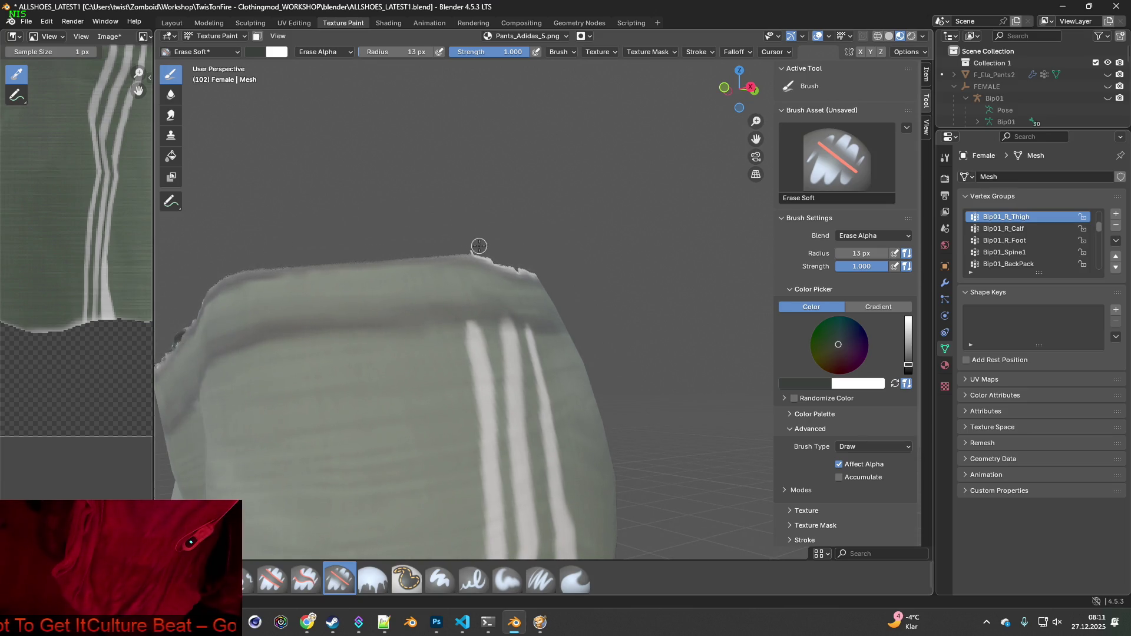
middle_click_drag(493, 250, 411, 250)
mouse_move(312, 262)
left_mouse_down()
mouse_move(451, 270)
mouse_move(298, 268)
left_mouse_up()
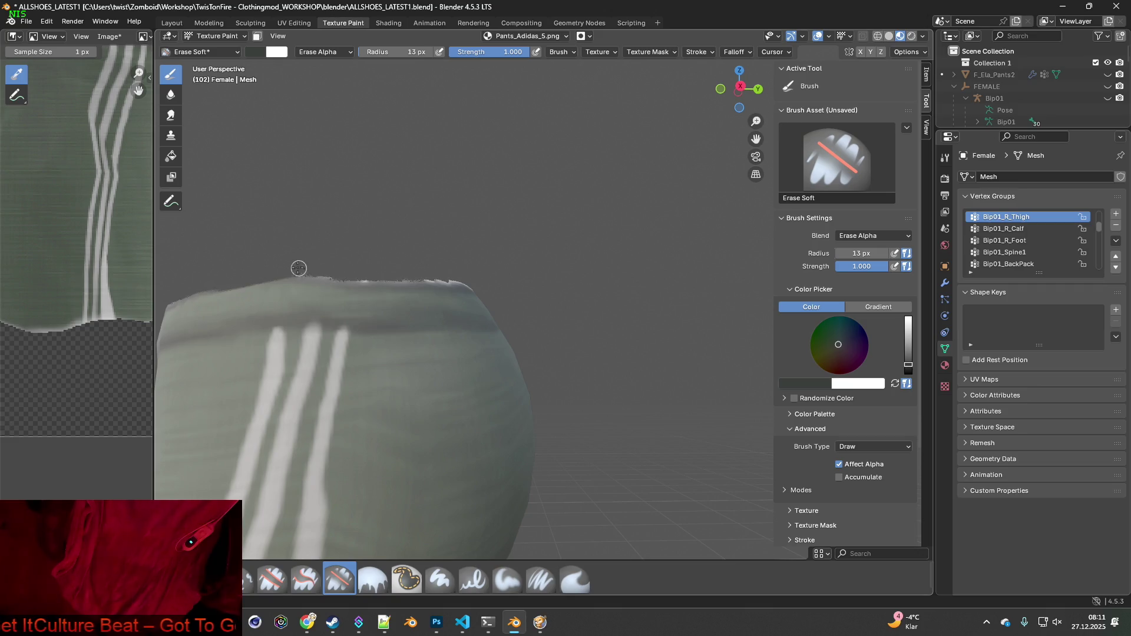
mouse_move(411, 262)
middle_mouse_down()
mouse_move(417, 272)
mouse_move(399, 263)
middle_mouse_up()
scroll(399, 262, "up", 2)
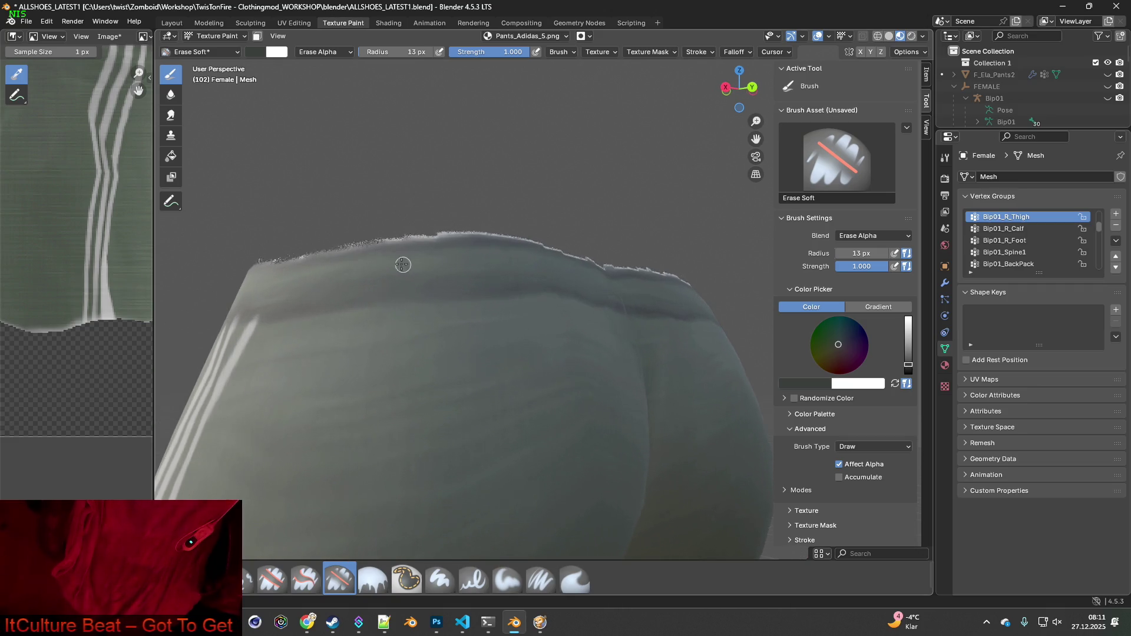
mouse_move(284, 252)
left_mouse_down()
mouse_move(274, 252)
mouse_move(440, 233)
left_mouse_up()
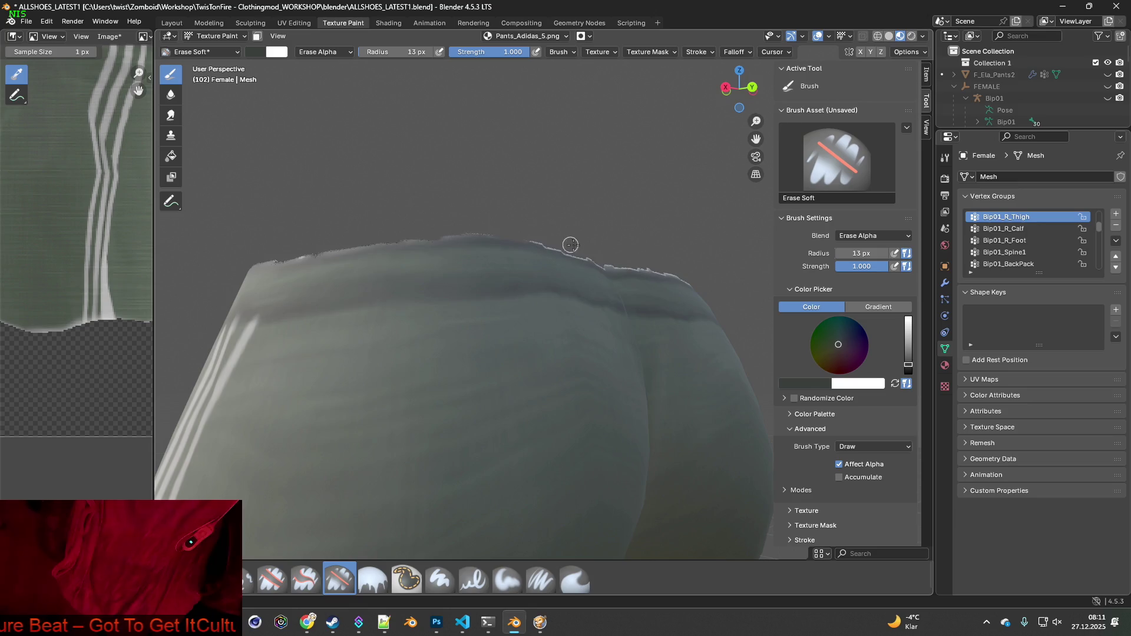
Turn to the side stripes and erase the ragged rim at the pants top there
middle_click_drag(571, 245, 431, 214)
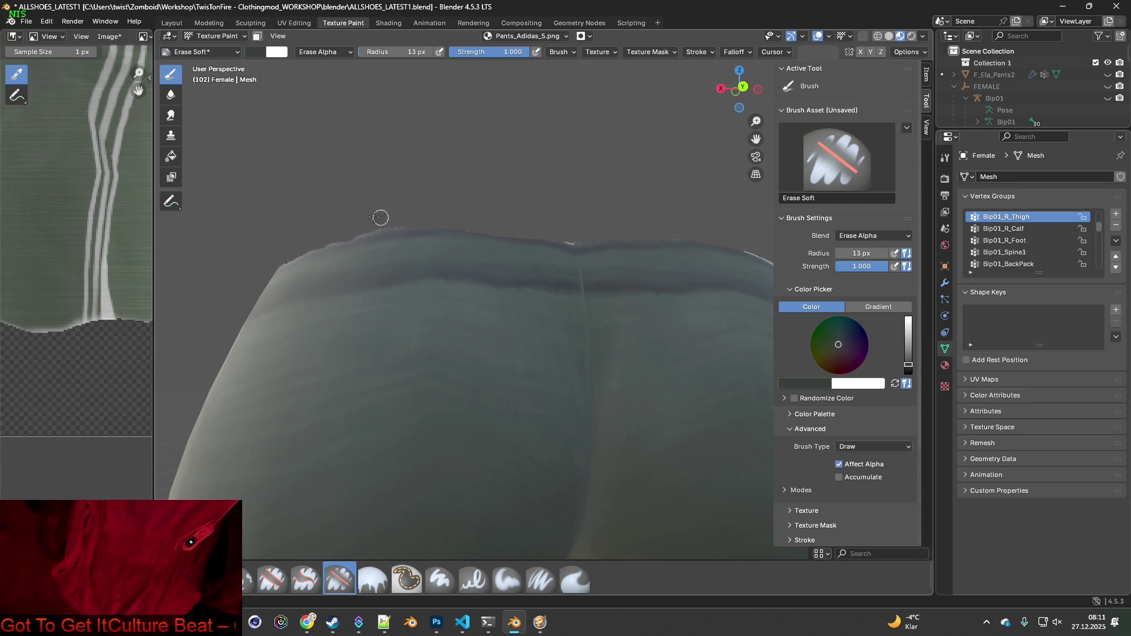
mouse_move(379, 217)
middle_mouse_down()
mouse_move(518, 273)
mouse_move(507, 250)
mouse_move(446, 217)
middle_mouse_up()
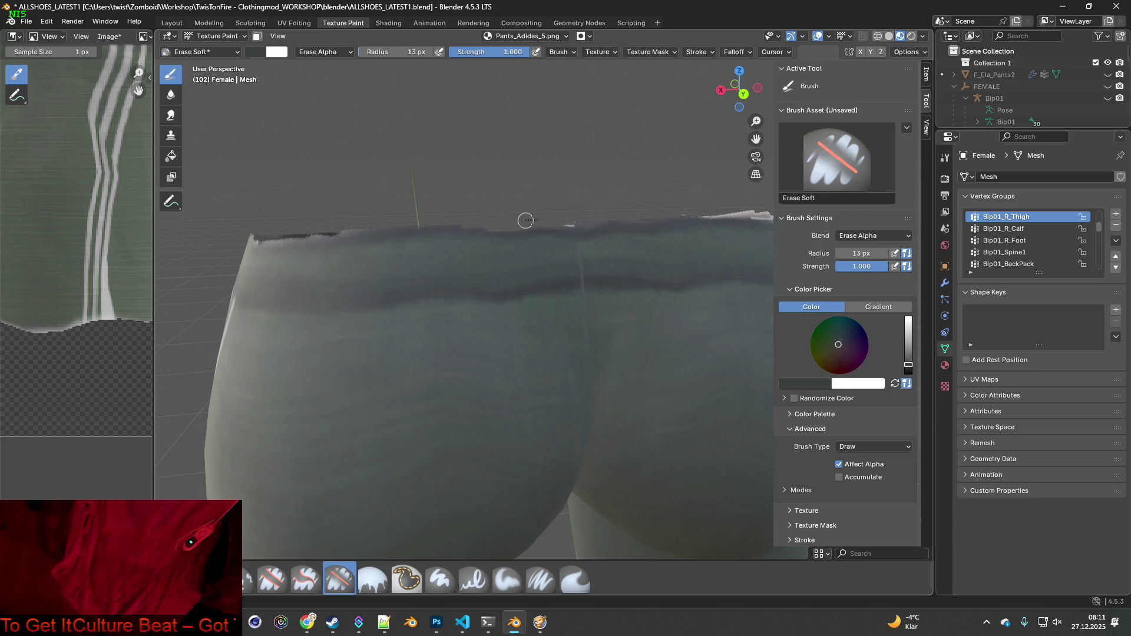
middle_click_drag(590, 222, 317, 210, "shift")
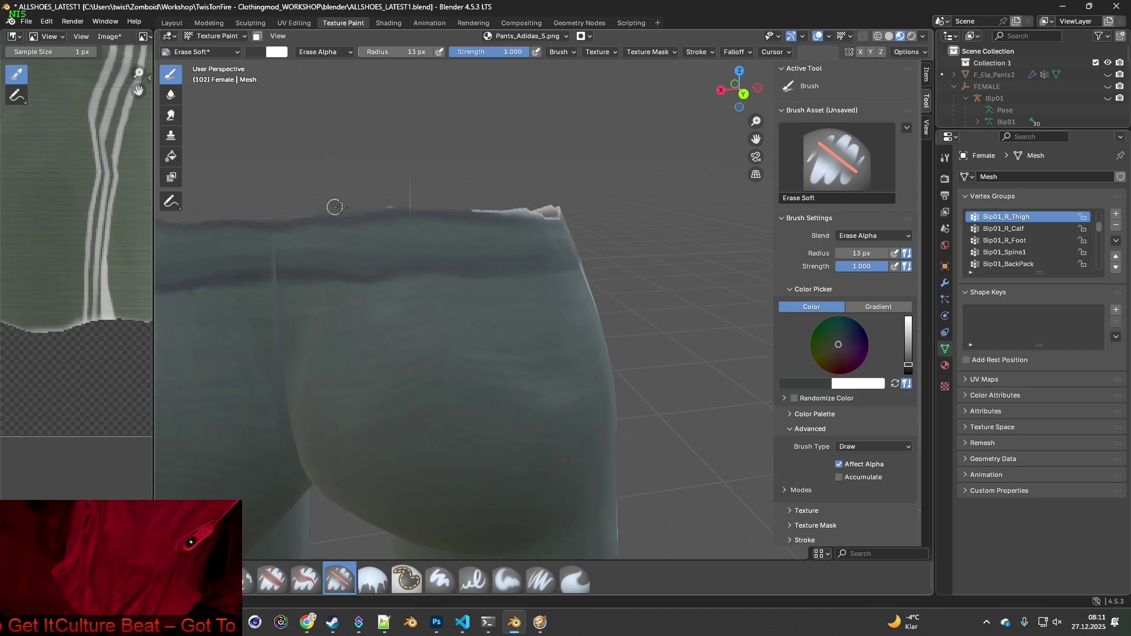
mouse_move(465, 203)
middle_mouse_down()
mouse_move(563, 235)
mouse_move(507, 192)
middle_mouse_up()
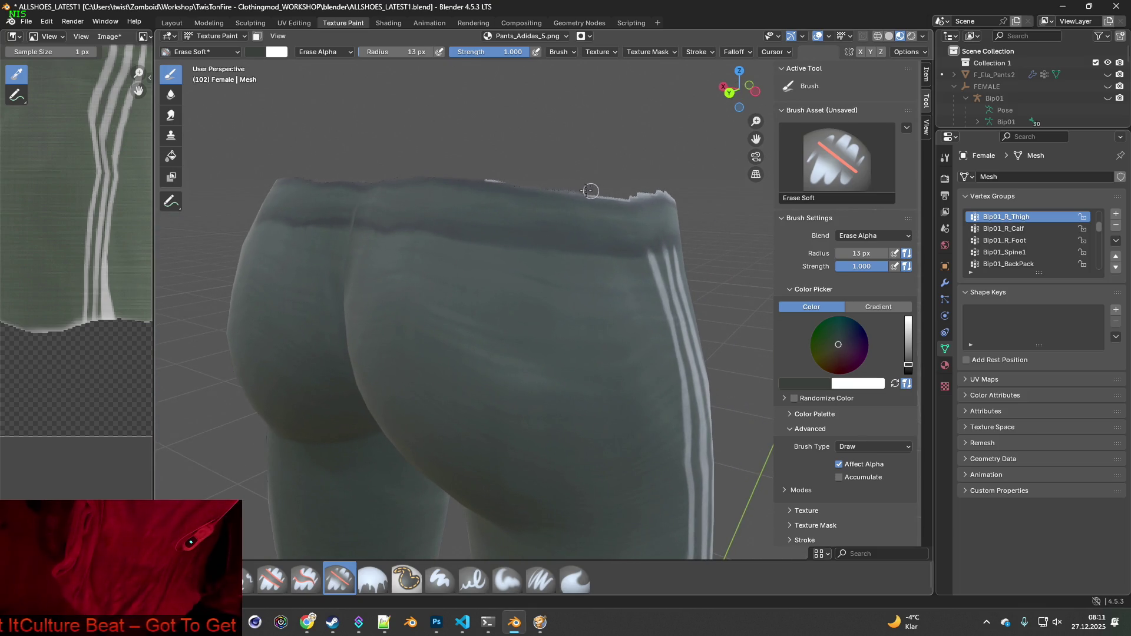
mouse_move(463, 174)
middle_mouse_down()
mouse_move(436, 168)
mouse_move(471, 160)
middle_mouse_up()
left_click_drag(484, 160, 473, 158)
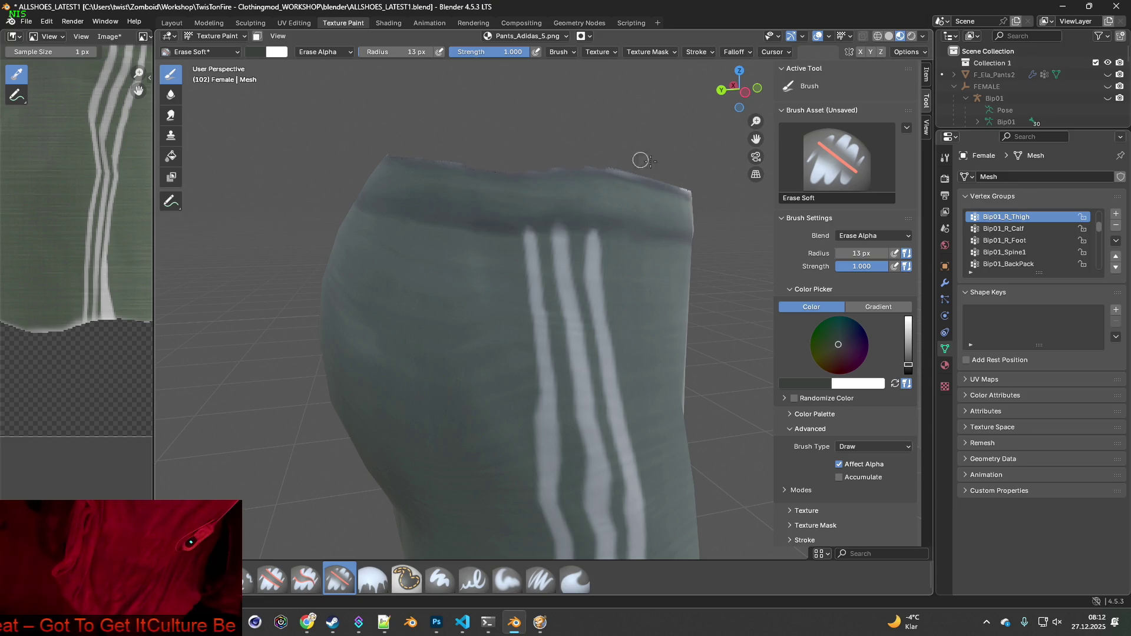
Orbit to the Adidas logo side and zoom in looking down on the waistband
middle_click_drag(640, 159, 411, 120)
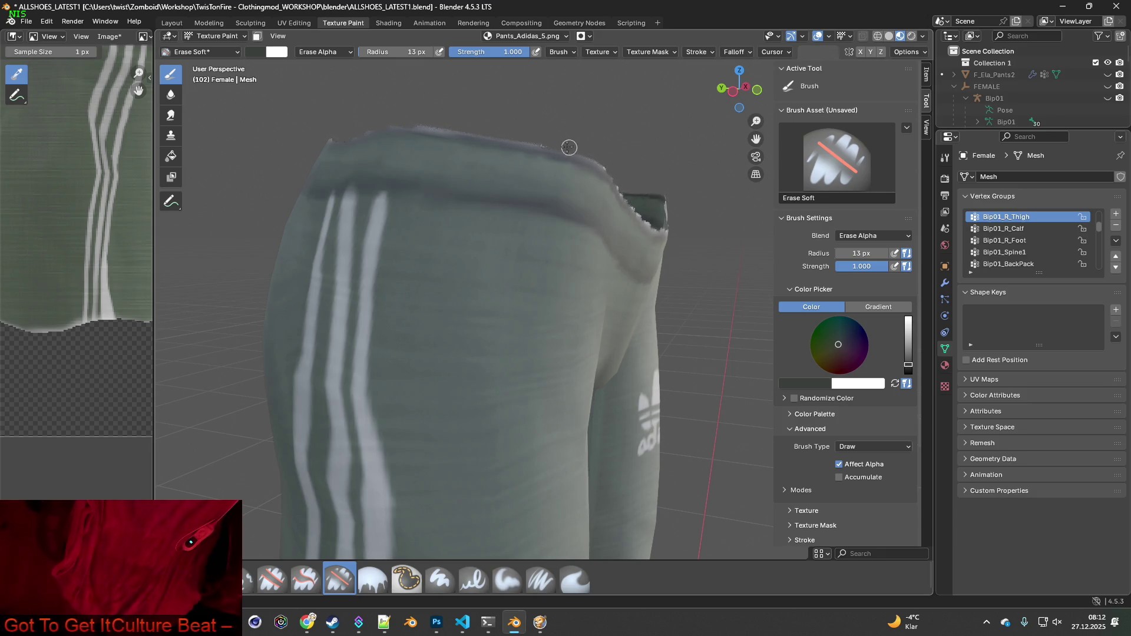
scroll(642, 212, "up", 4)
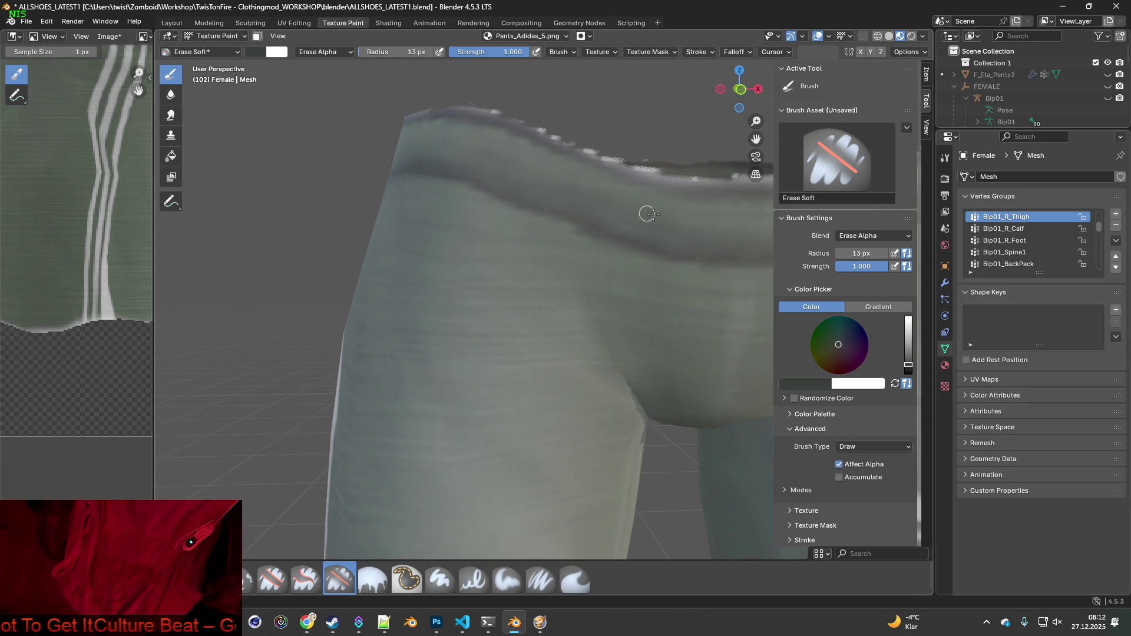
mouse_move(646, 213)
middle_mouse_down()
mouse_move(579, 180)
mouse_move(521, 239)
mouse_move(502, 189)
middle_mouse_up()
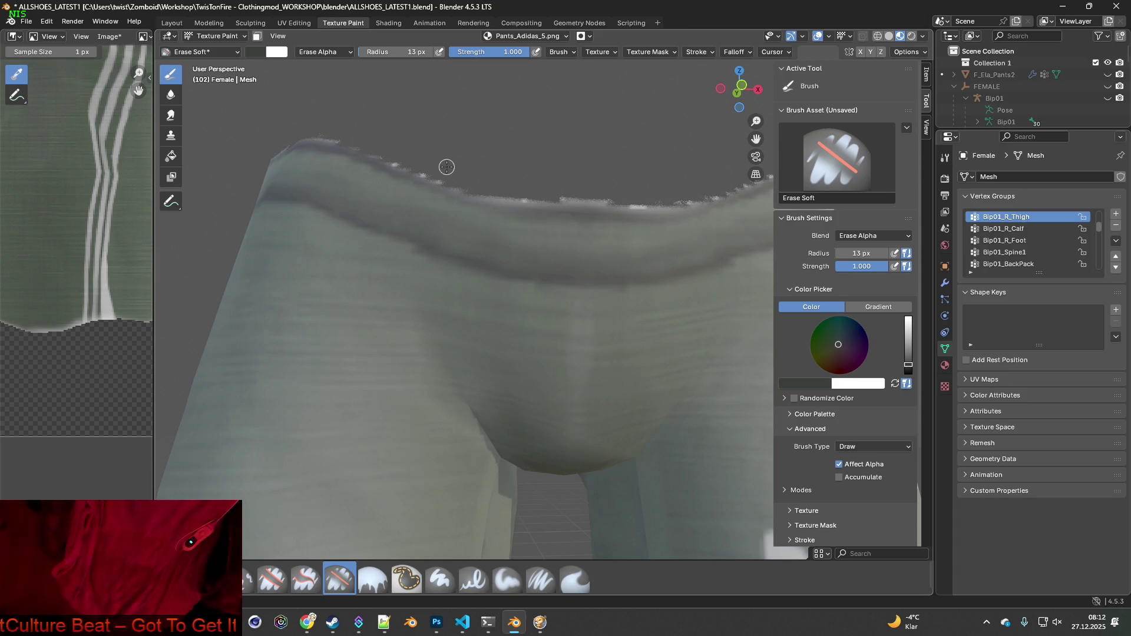
middle_click_drag(563, 189, 571, 274)
scroll(530, 259, "up", 2)
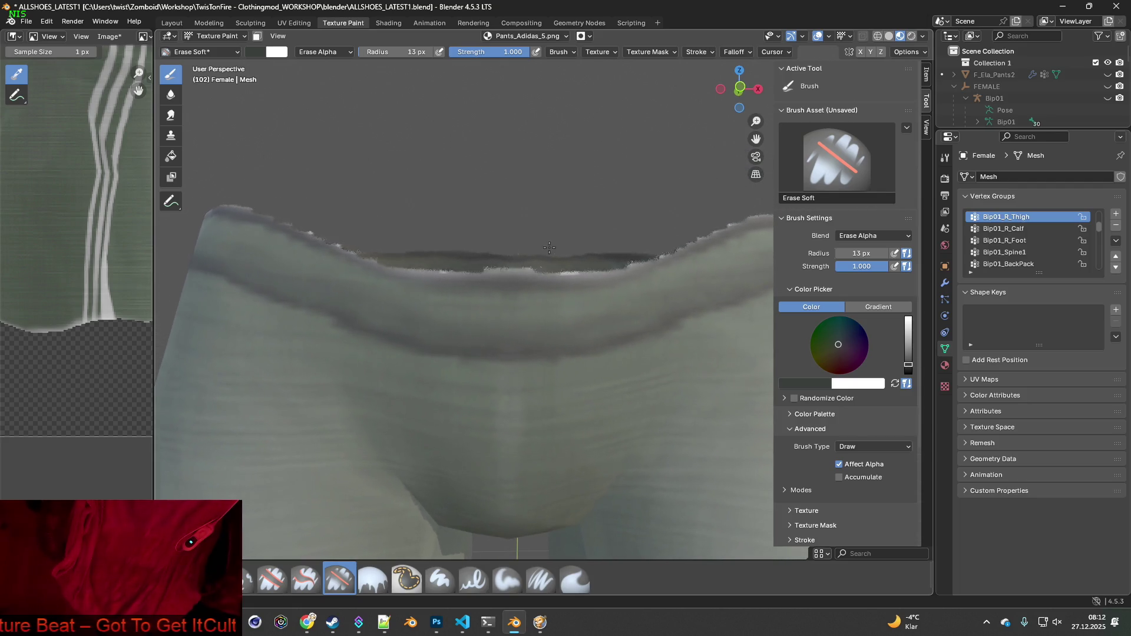
scroll(495, 285, "up", 3)
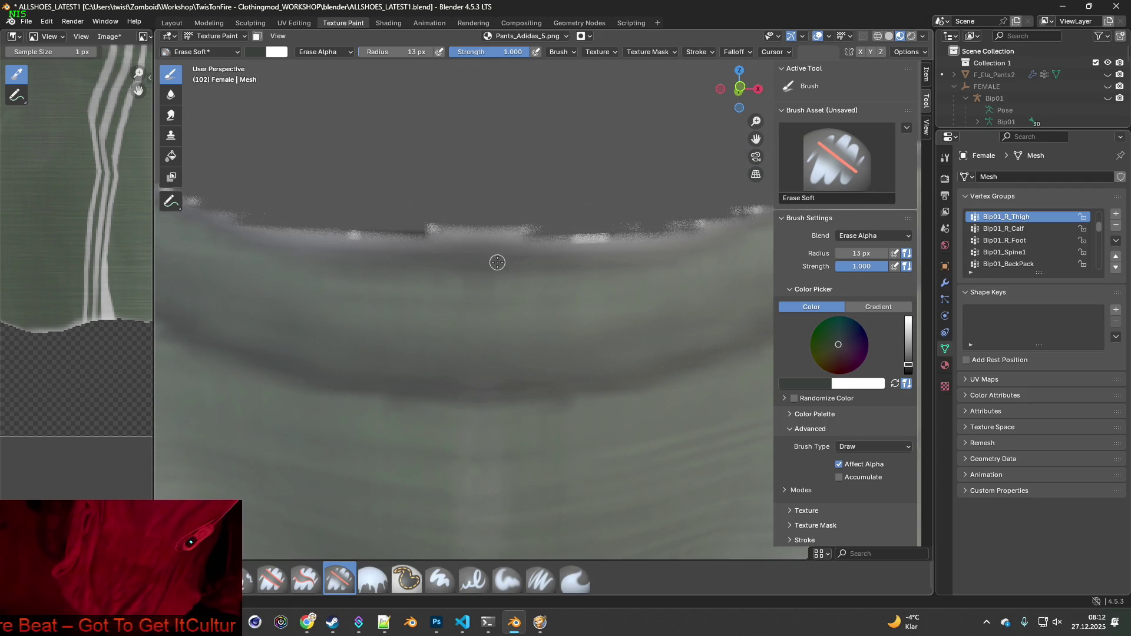
Set up a 28 px Paint Soft Pressure brush with a sampled pants colour and paint over the upper-edge specks
left_click(540, 579)
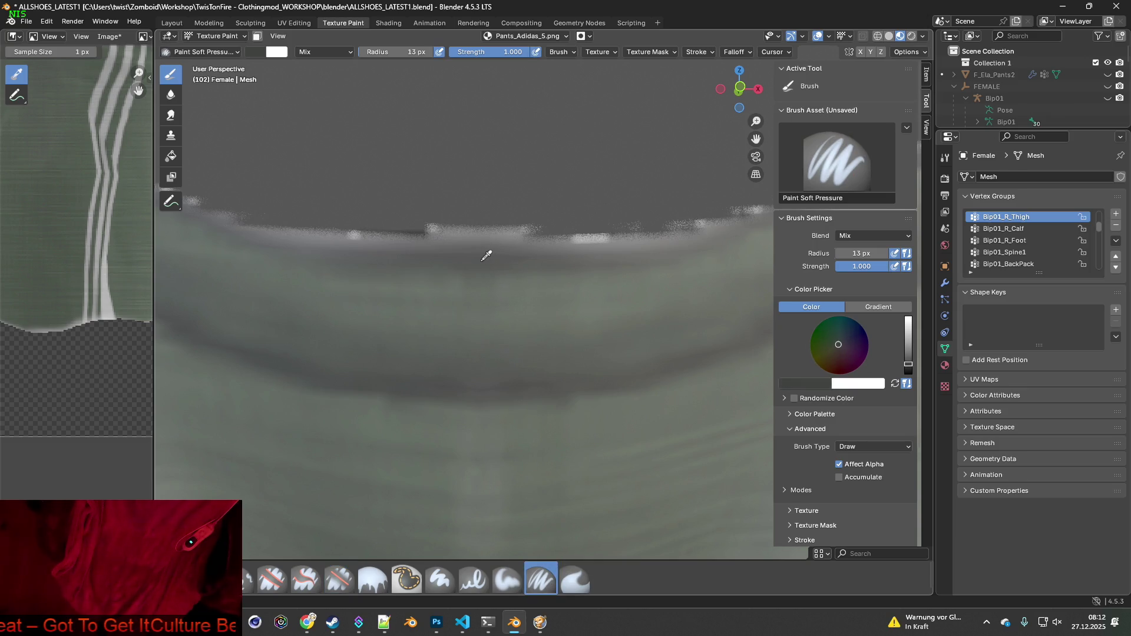
left_click(491, 256)
middle_click_drag(496, 268, 504, 253)
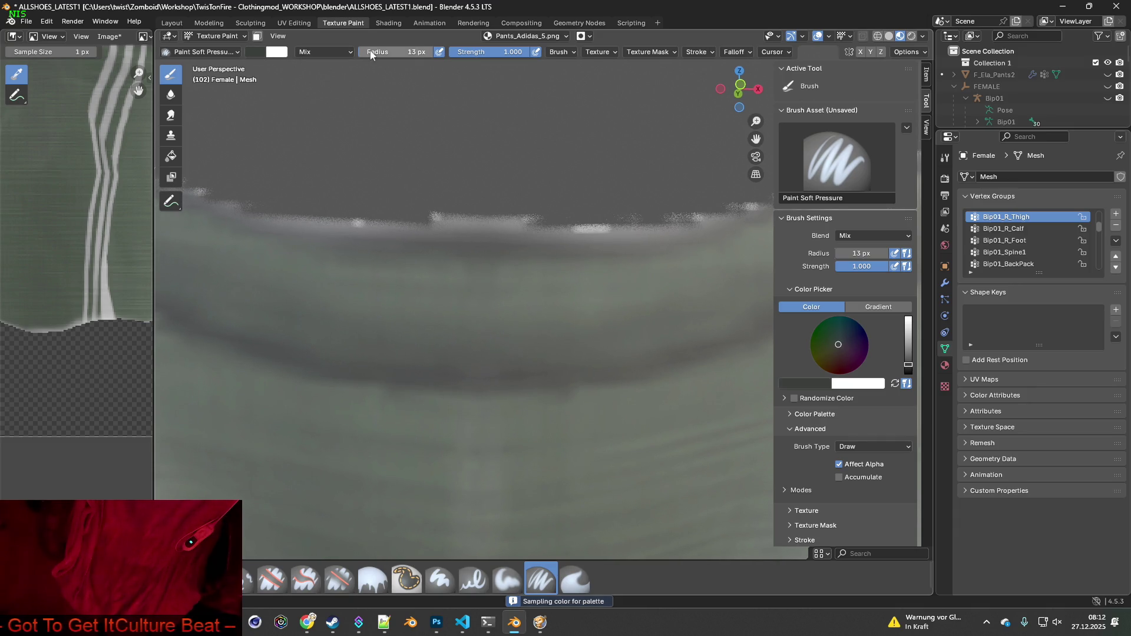
left_click_drag(394, 52, 419, 52)
middle_click_drag(467, 197, 491, 246)
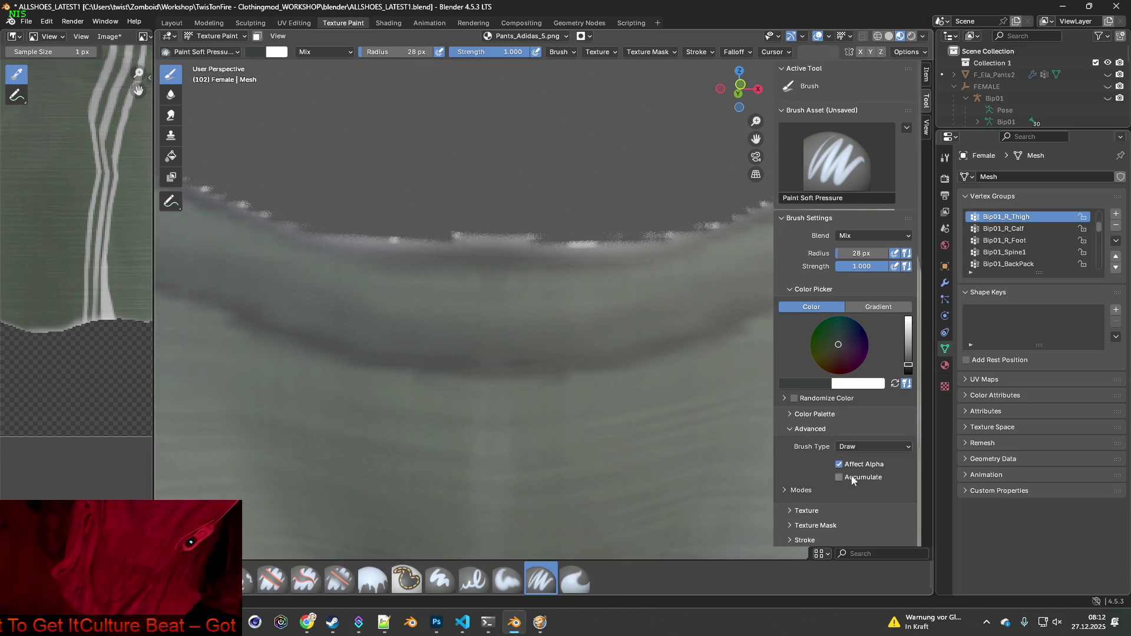
mouse_move(487, 254)
left_mouse_down()
mouse_move(591, 242)
mouse_move(361, 232)
mouse_move(292, 214)
mouse_move(411, 245)
mouse_move(324, 230)
mouse_move(232, 195)
left_mouse_up()
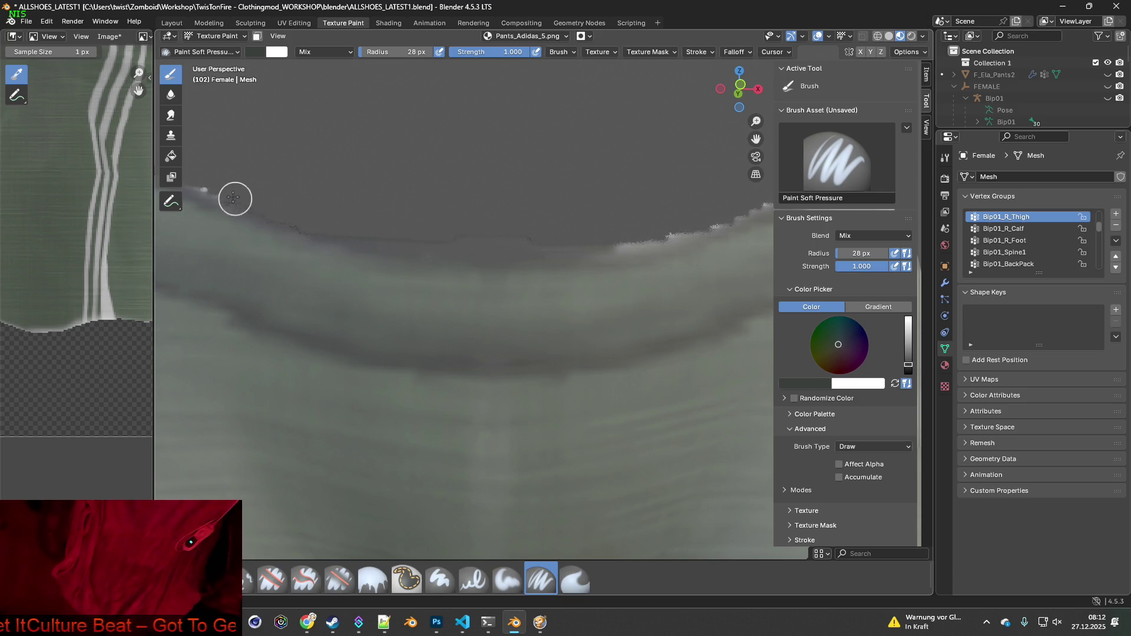
middle_click_drag(318, 248, 578, 288)
Paint over the remaining specks on the left stretch of the waistband's upper edge
left_click_drag(515, 258, 355, 192)
mouse_move(356, 192)
middle_mouse_down()
mouse_move(465, 208)
mouse_move(565, 382)
middle_mouse_up()
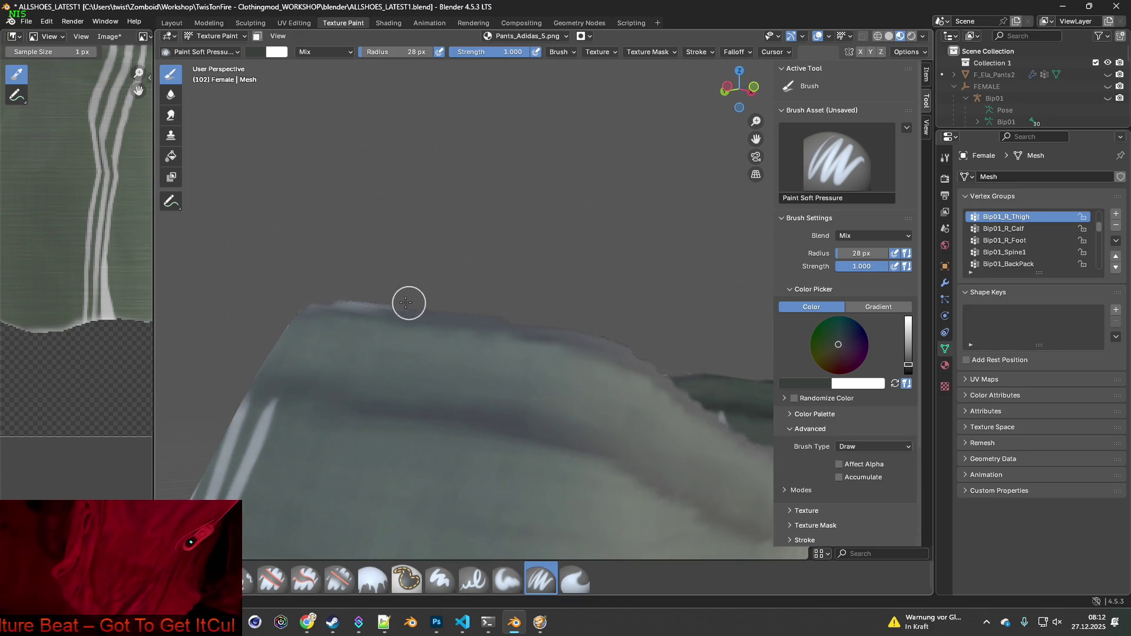
middle_click_drag(335, 291, 552, 307)
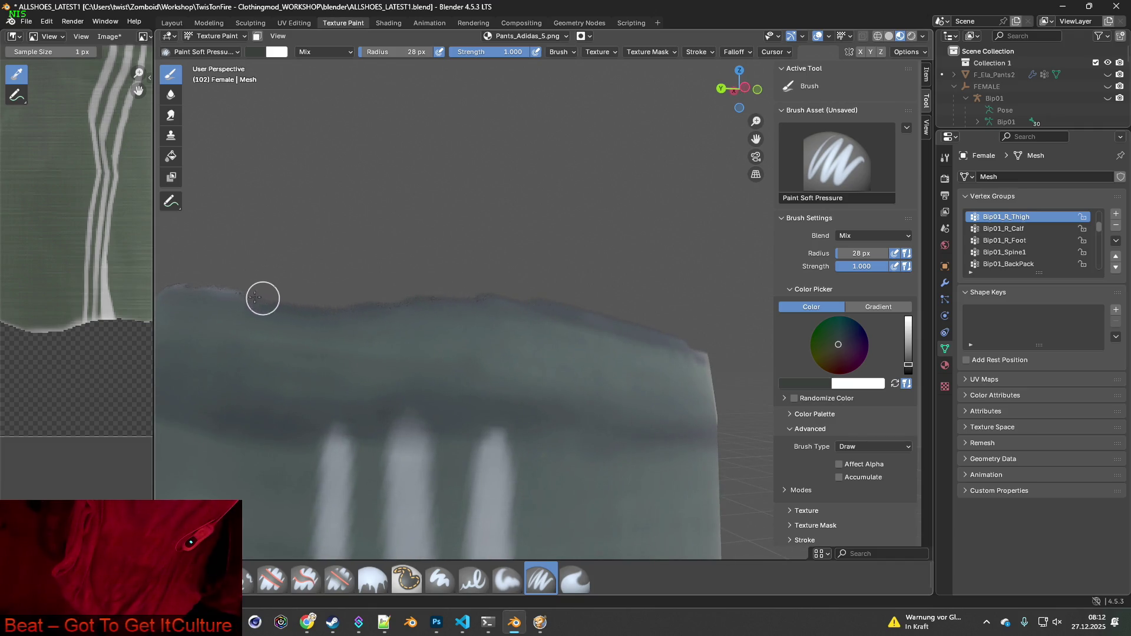
Orbit and zoom around the trousers to centre a trouser leg's hem in view
middle_click_drag(277, 305, 733, 360)
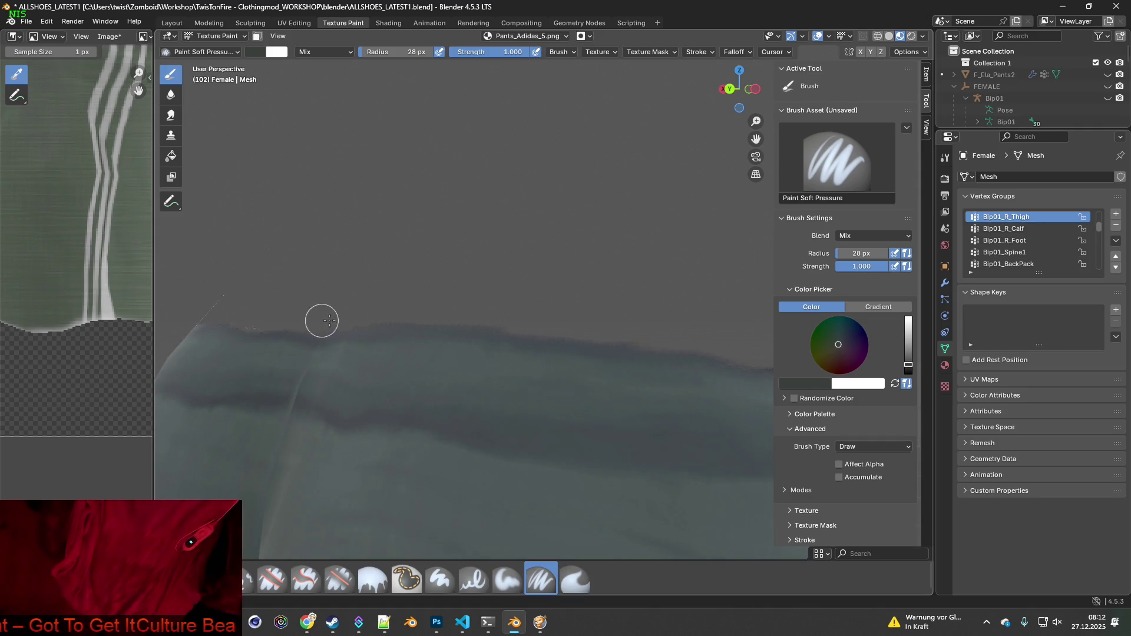
mouse_move(321, 320)
middle_mouse_down()
mouse_move(391, 334)
mouse_move(538, 247)
middle_mouse_up()
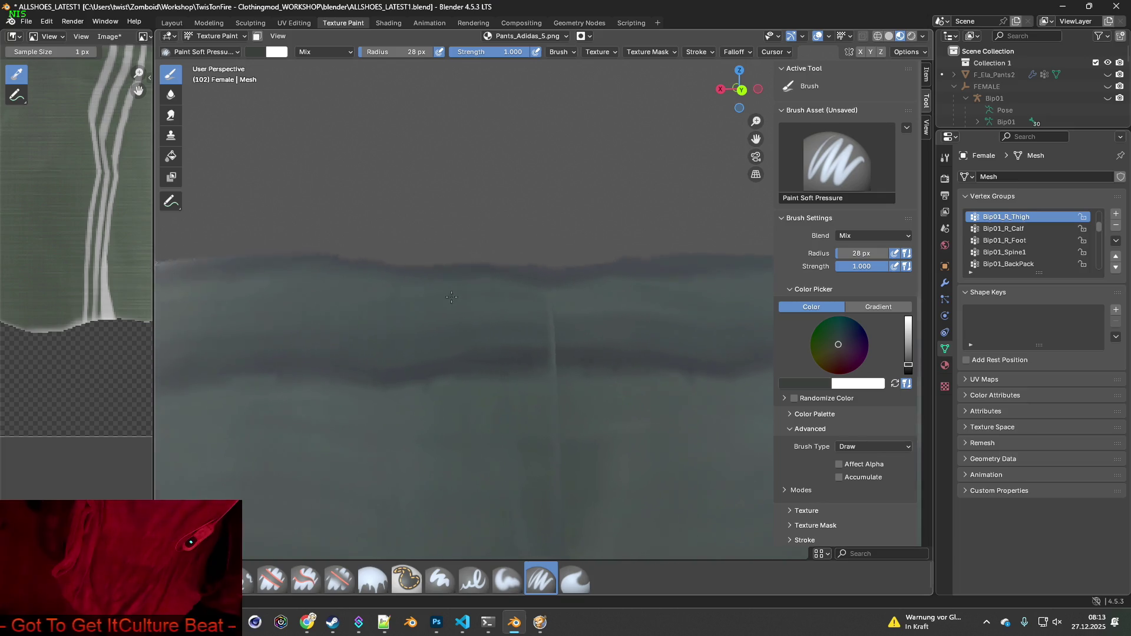
mouse_move(292, 255)
middle_mouse_down("shift")
mouse_move(436, 298)
mouse_move(626, 325)
middle_mouse_up("shift")
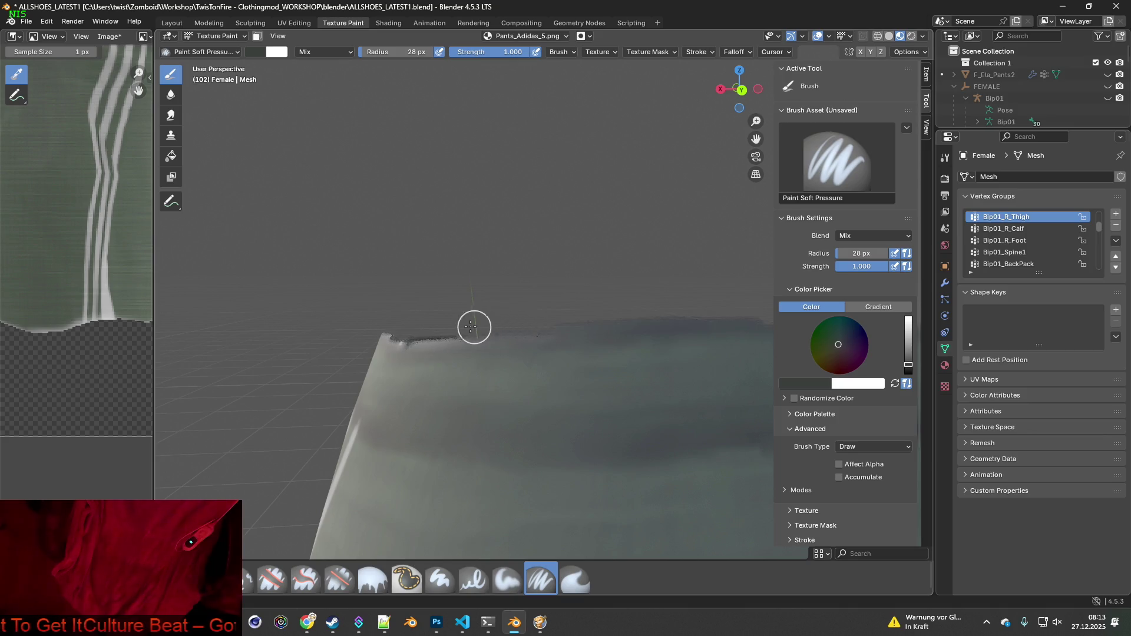
middle_click_drag(471, 326, 704, 290)
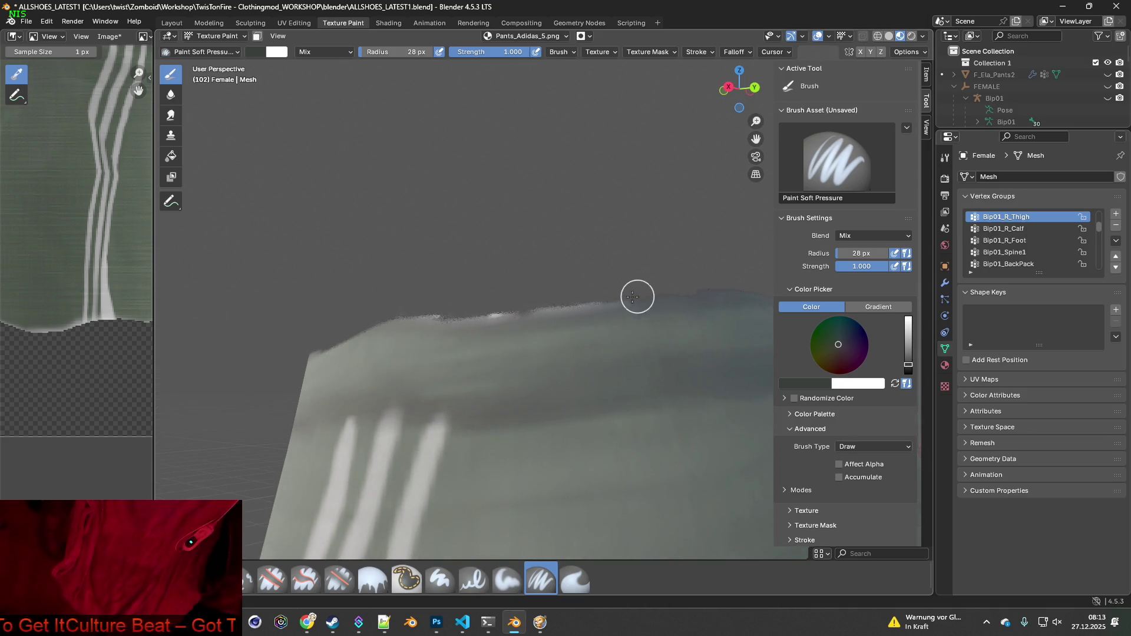
middle_click_drag(369, 311, 530, 324)
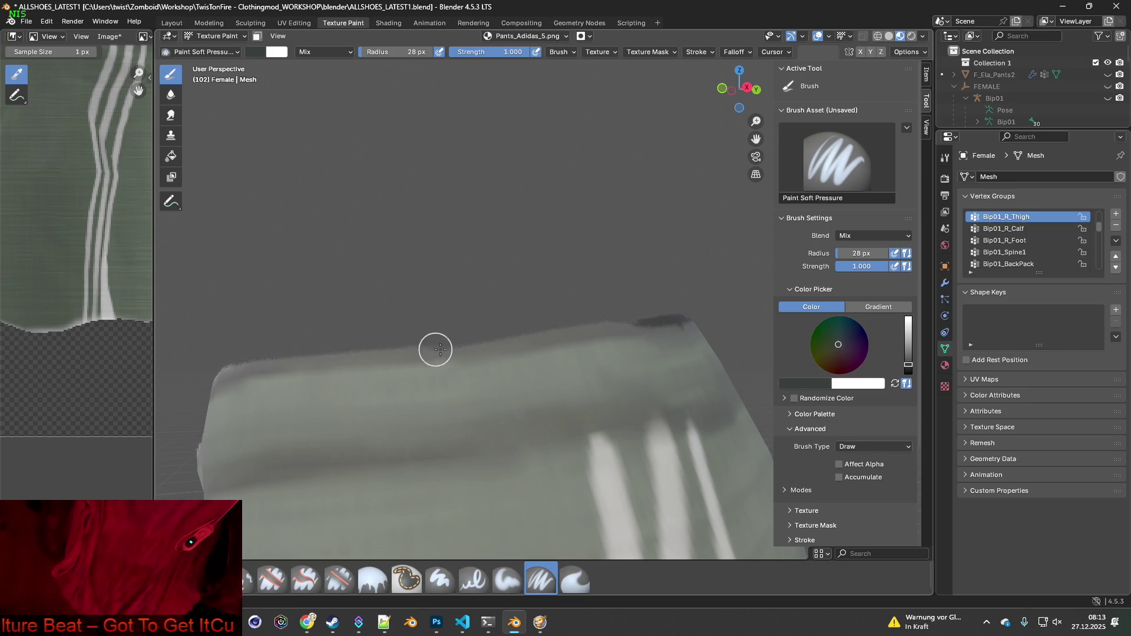
middle_click_drag(624, 323, 450, 379)
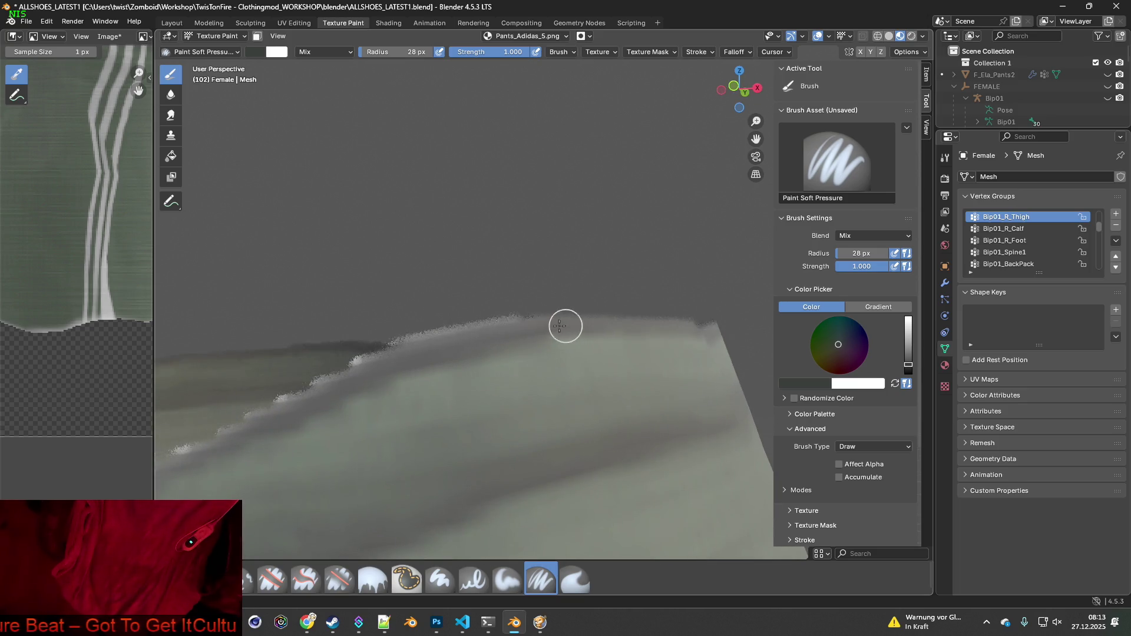
scroll(533, 366, "up", 2)
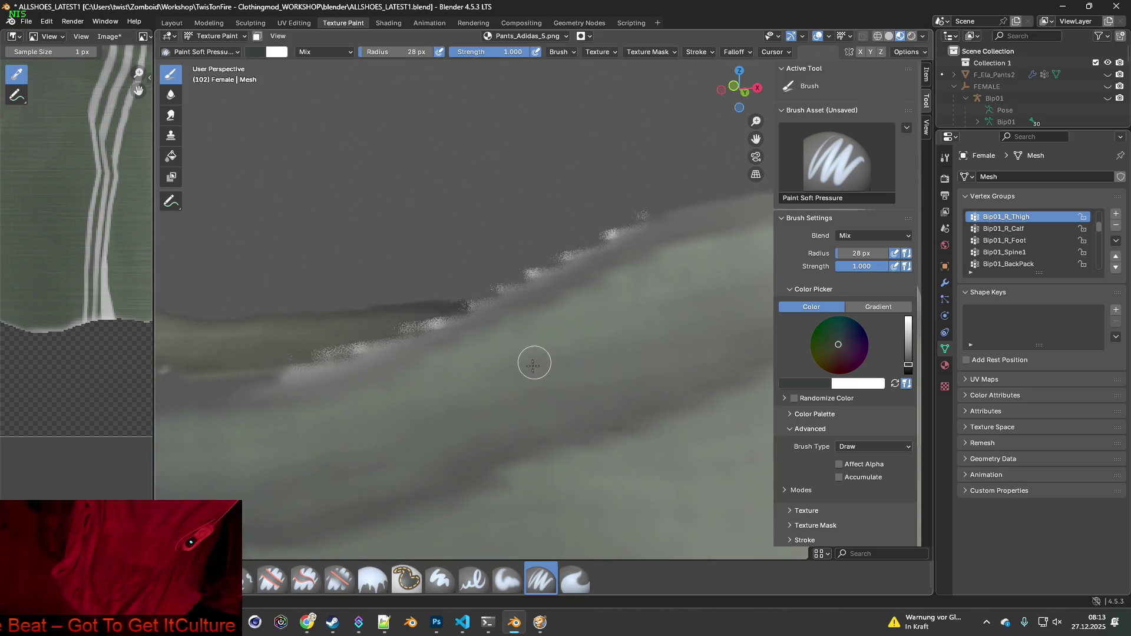
middle_click_drag(533, 366, 663, 252)
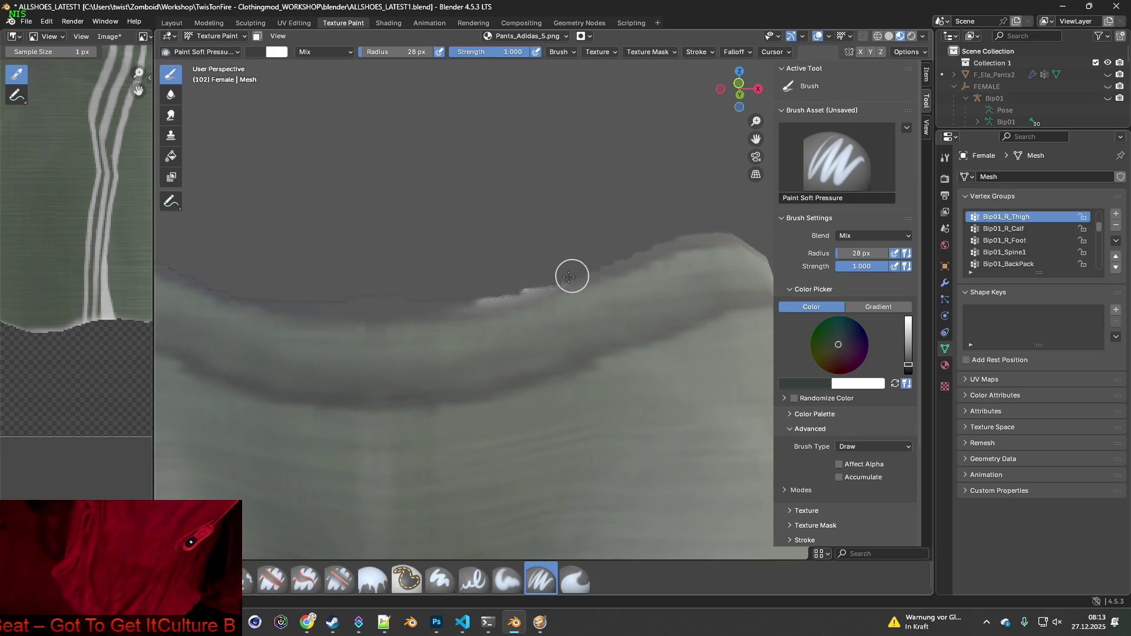
mouse_move(361, 300)
middle_mouse_down("ctrl")
mouse_move(459, 320)
mouse_move(661, 322)
middle_mouse_up("ctrl")
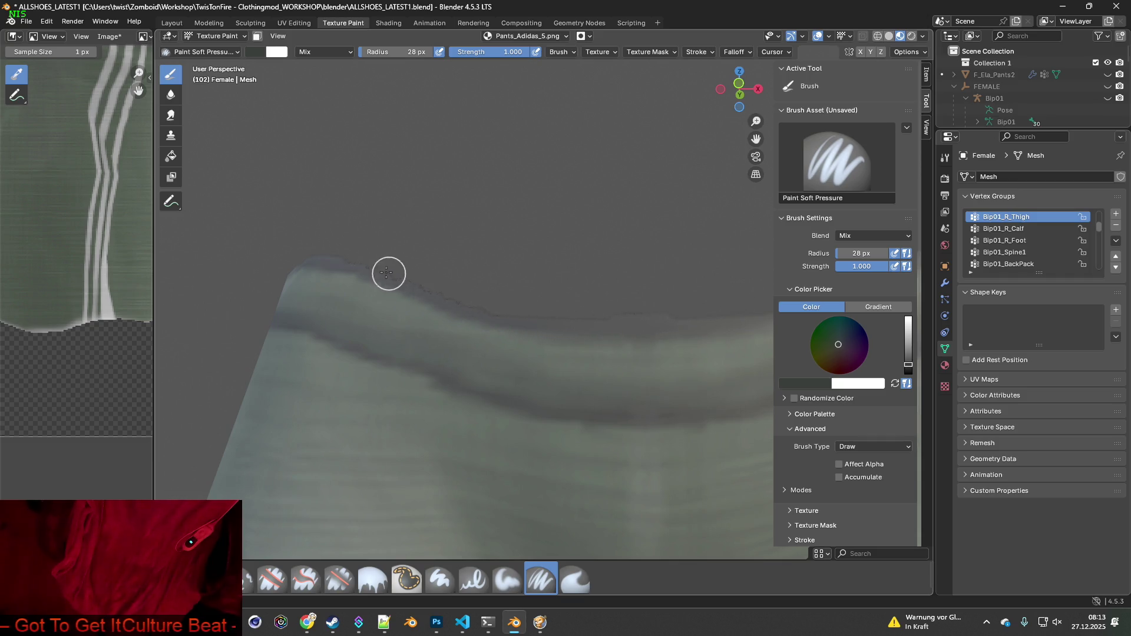
middle_click_drag(359, 293, 493, 318)
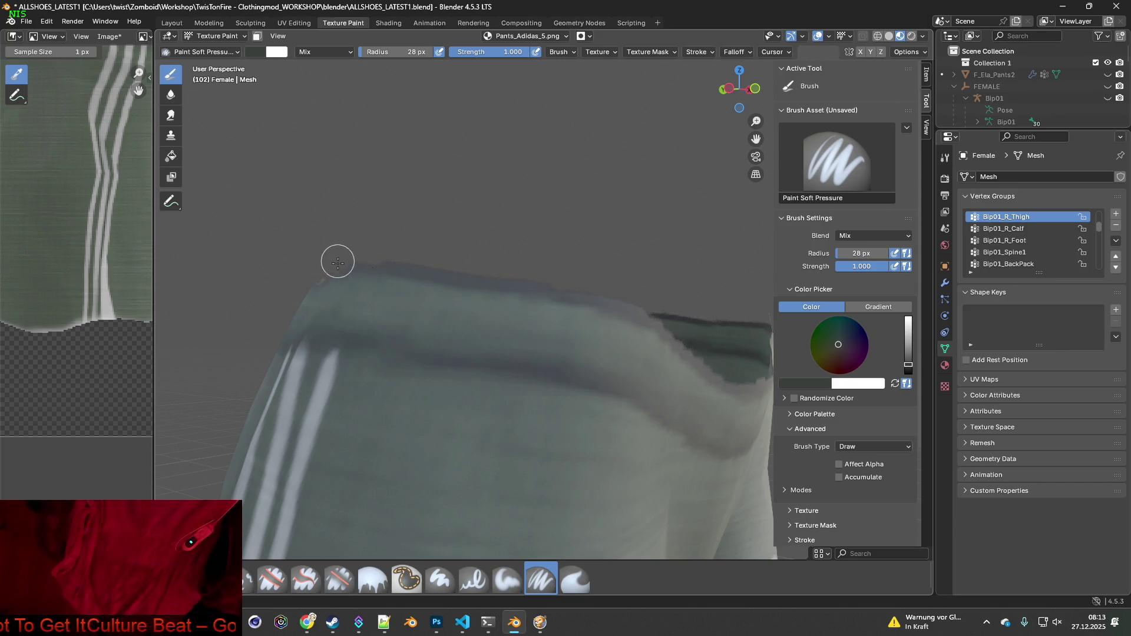
mouse_move(336, 258)
middle_mouse_down()
mouse_move(410, 279)
mouse_move(542, 398)
mouse_move(487, 411)
mouse_move(528, 241)
middle_mouse_up()
scroll(583, 438, "up", 3)
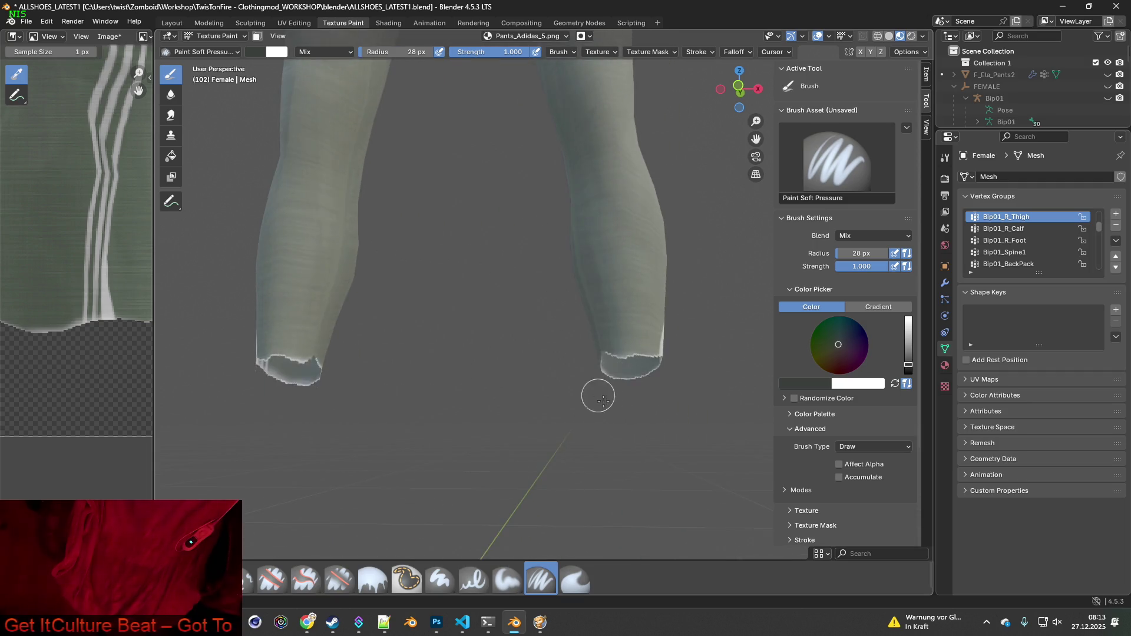
scroll(683, 432, "up", 5)
mouse_move(683, 431)
middle_mouse_down("shift")
mouse_move(542, 416)
mouse_move(500, 434)
mouse_move(498, 373)
mouse_move(533, 400)
mouse_move(547, 485)
middle_mouse_up("shift")
Sample the greenish grey fabric and paint over the white hem fringe, then darken it
key("s")
scroll(518, 360, "up", 1)
mouse_move(566, 424)
left_mouse_down()
mouse_move(528, 447)
mouse_move(436, 442)
mouse_move(449, 442)
left_mouse_up()
mouse_move(557, 429)
middle_mouse_down()
mouse_move(579, 443)
mouse_move(701, 434)
mouse_move(470, 465)
mouse_move(560, 457)
middle_mouse_up()
mouse_move(560, 457)
left_mouse_down()
mouse_move(538, 449)
mouse_move(502, 462)
mouse_move(502, 452)
left_mouse_up()
key("s")
middle_click_drag(528, 449, 422, 505)
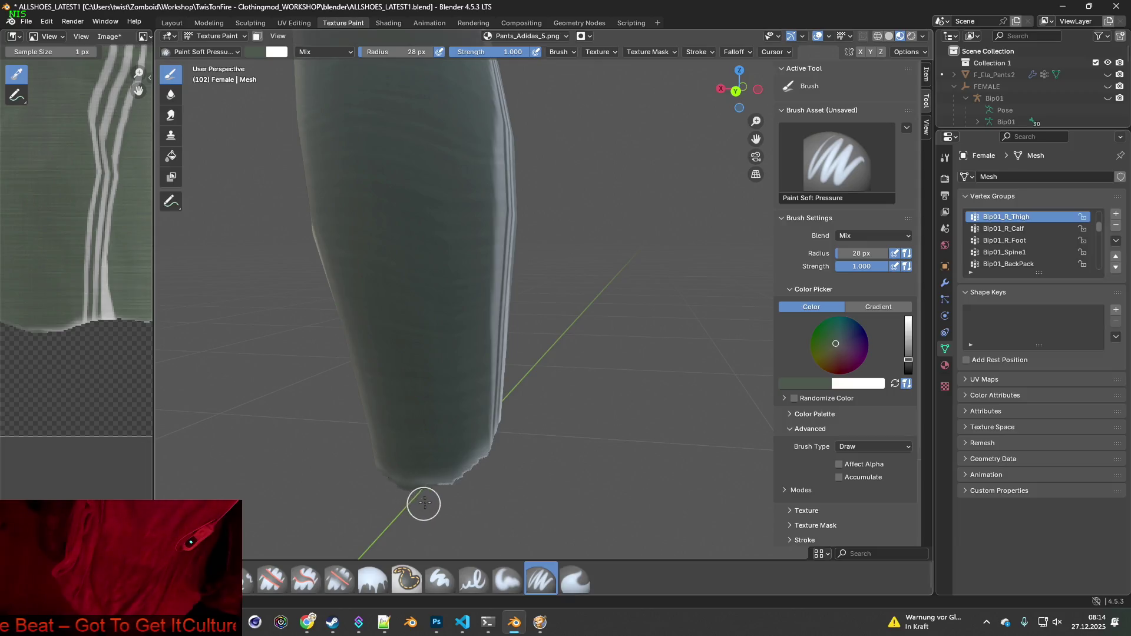
mouse_move(434, 490)
left_mouse_down()
mouse_move(394, 481)
mouse_move(487, 464)
left_mouse_up()
Keep darkening the jagged hem fringe around the leg, resampling the fabric colour
mouse_move(488, 461)
middle_mouse_down()
mouse_move(443, 479)
mouse_move(558, 457)
mouse_move(651, 468)
middle_mouse_up()
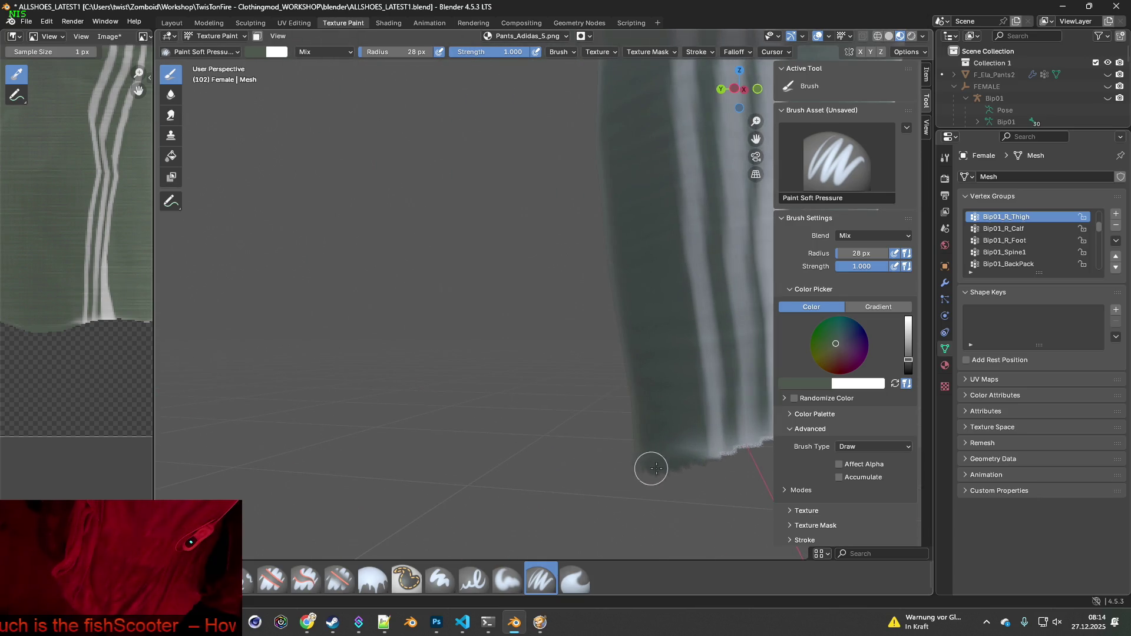
left_click_drag(689, 456, 690, 455)
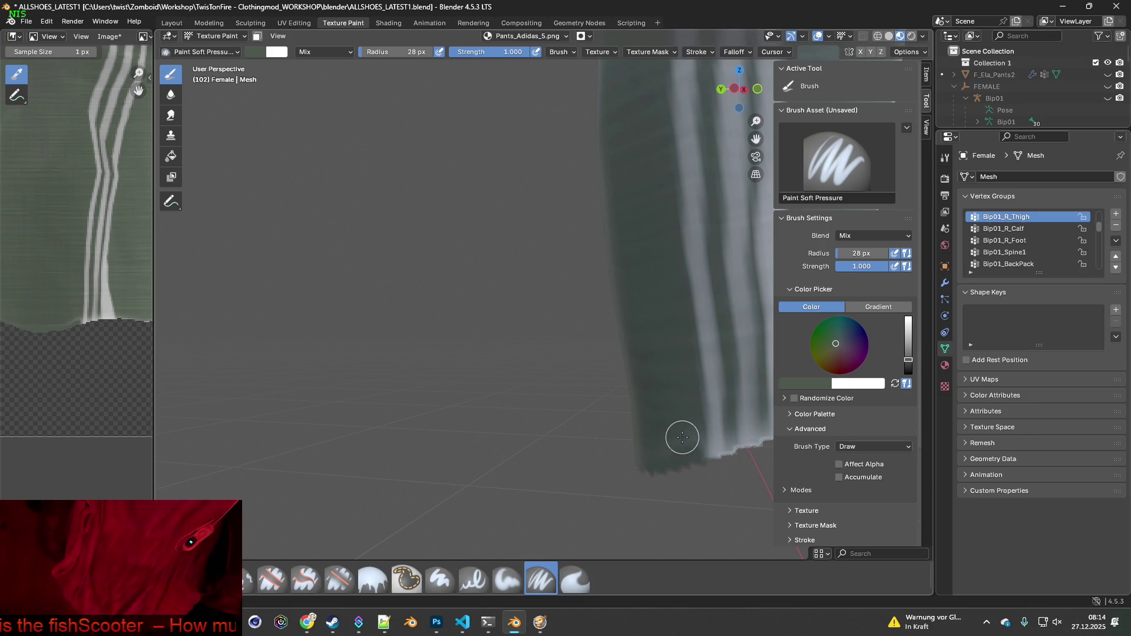
left_click_drag(645, 452, 682, 452)
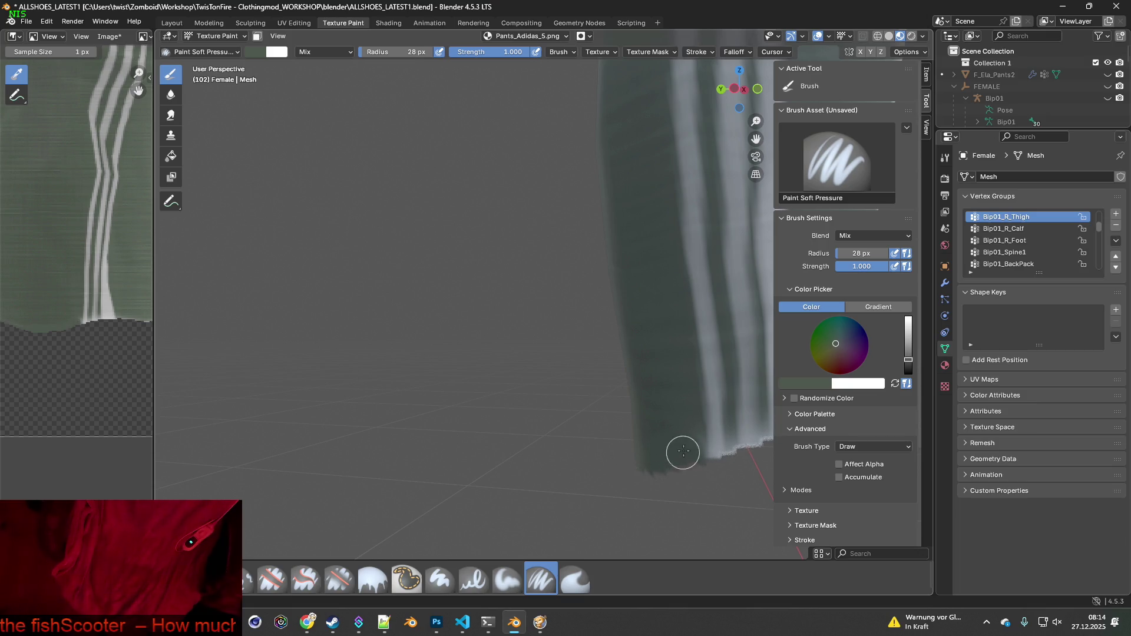
middle_click_drag(692, 444, 493, 453)
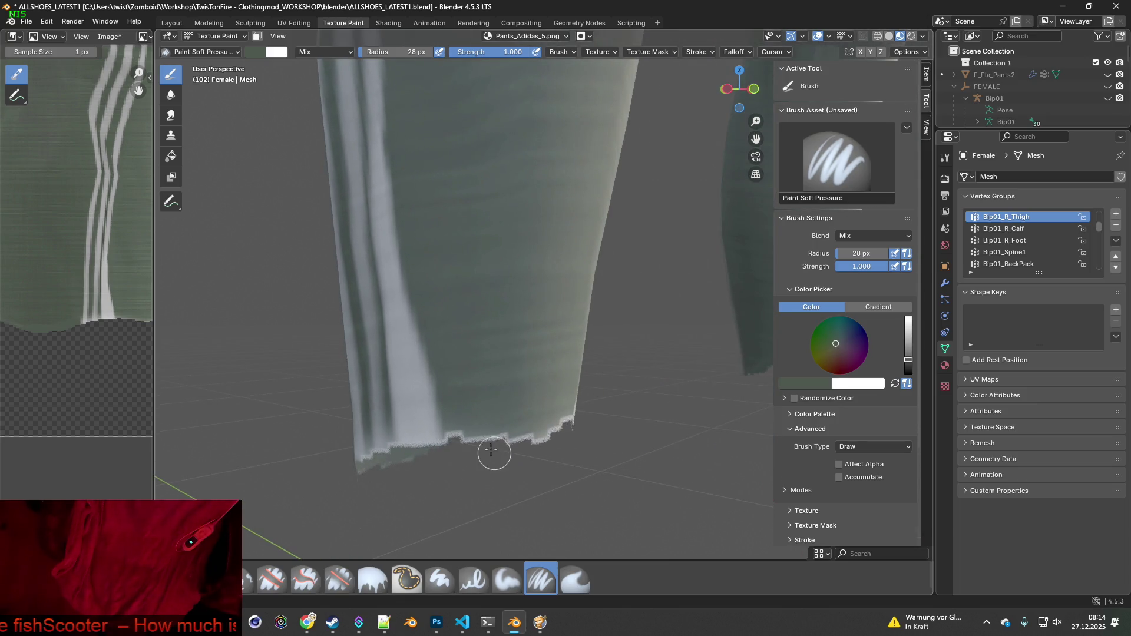
left_click_drag(465, 428, 575, 441)
key("s")
mouse_move(576, 442)
middle_mouse_down()
mouse_move(462, 449)
mouse_move(422, 379)
middle_mouse_up()
key("s")
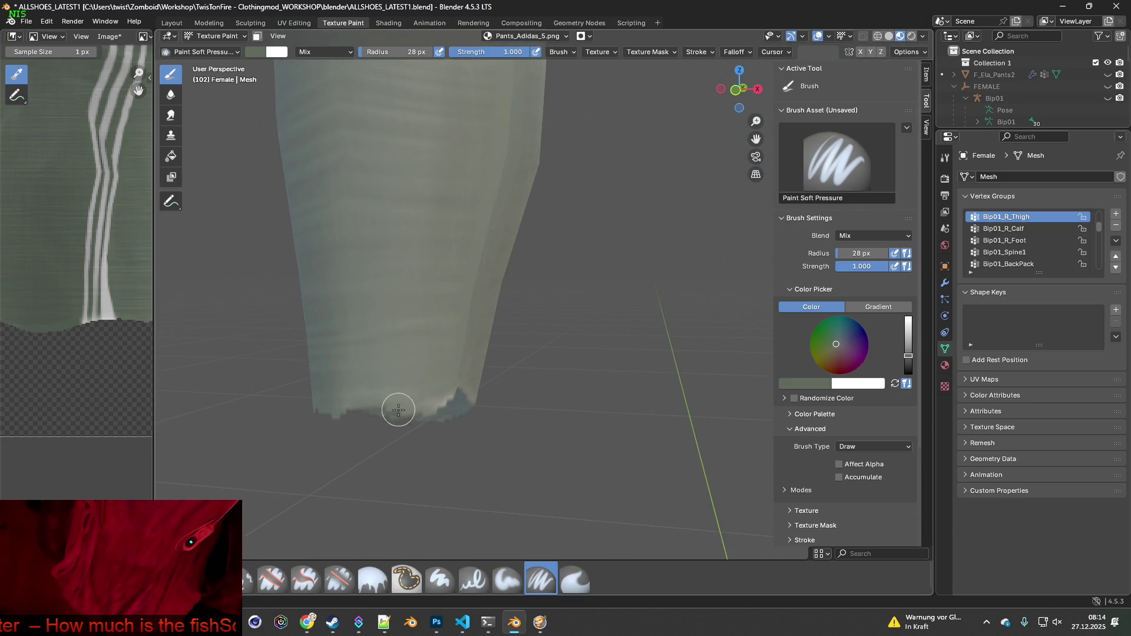
mouse_move(431, 415)
left_mouse_down()
mouse_move(444, 401)
mouse_move(355, 399)
mouse_move(408, 432)
left_mouse_up()
Zoom out to view the whole trousers
scroll(407, 432, "down", 5)
mouse_move(479, 430)
middle_mouse_down()
mouse_move(570, 311)
mouse_move(530, 360)
middle_mouse_up()
scroll(571, 312, "down", 3)
scroll(505, 391, "up", 8)
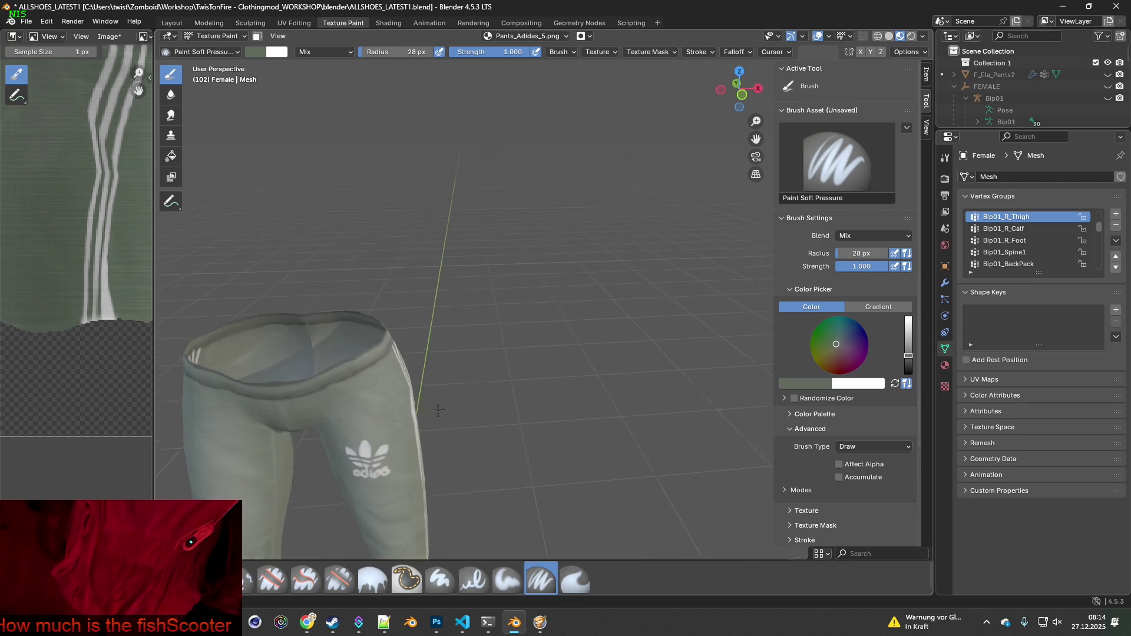
Save the painted Pants_Adidas_5.png texture
scroll(473, 387, "down", 4)
middle_click_drag(462, 412, 514, 420)
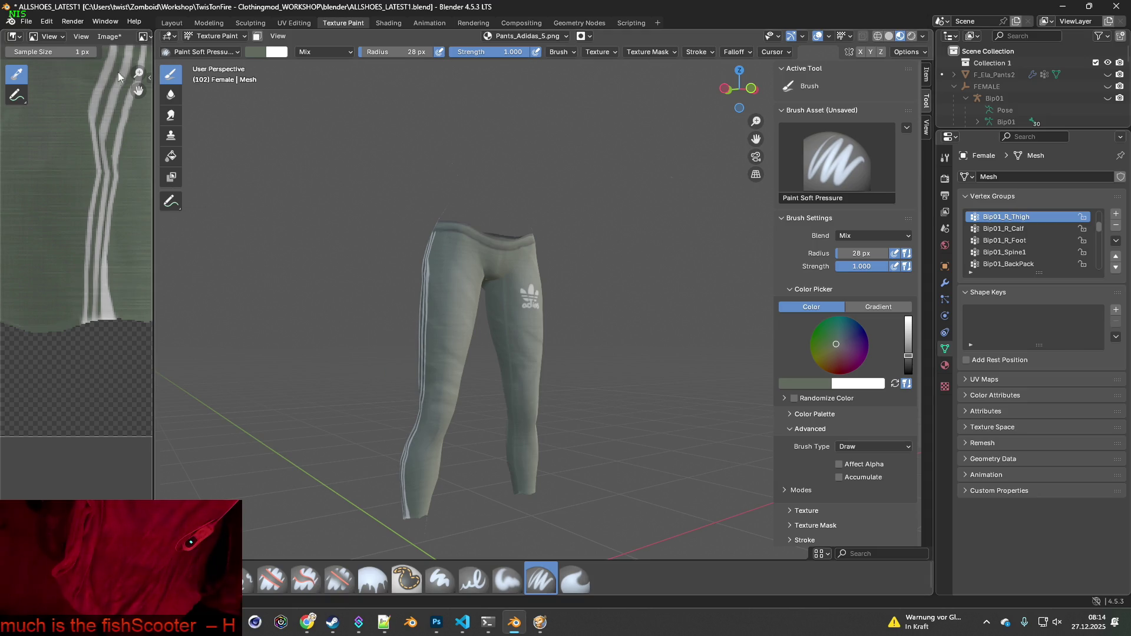
left_click(109, 37)
left_click(137, 158)
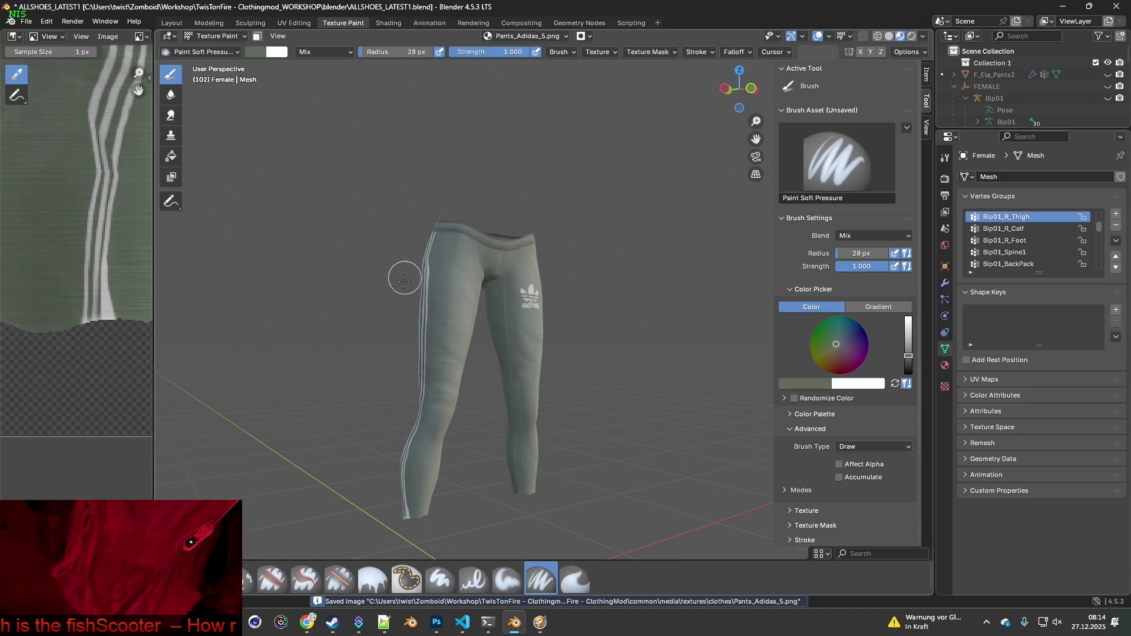
In the Shading workspace, load Pants_Adidas_6.png into the pants' image texture node
left_click(388, 22)
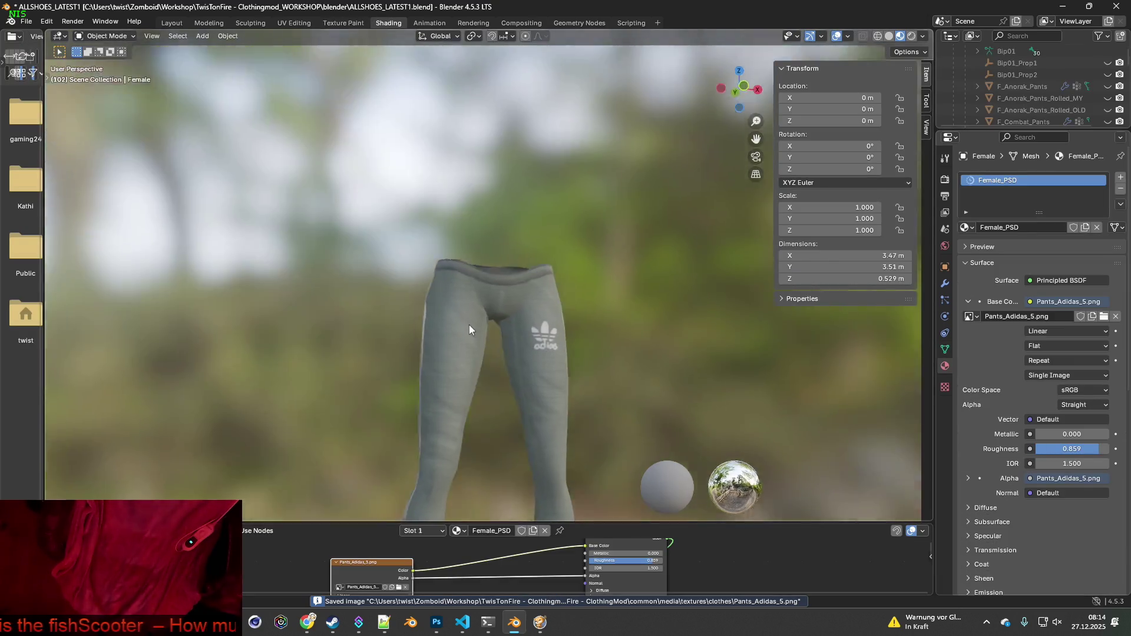
mouse_move(498, 347)
middle_mouse_down()
mouse_move(361, 352)
mouse_move(584, 341)
mouse_move(595, 303)
mouse_move(609, 316)
mouse_move(492, 323)
mouse_move(460, 375)
middle_mouse_up()
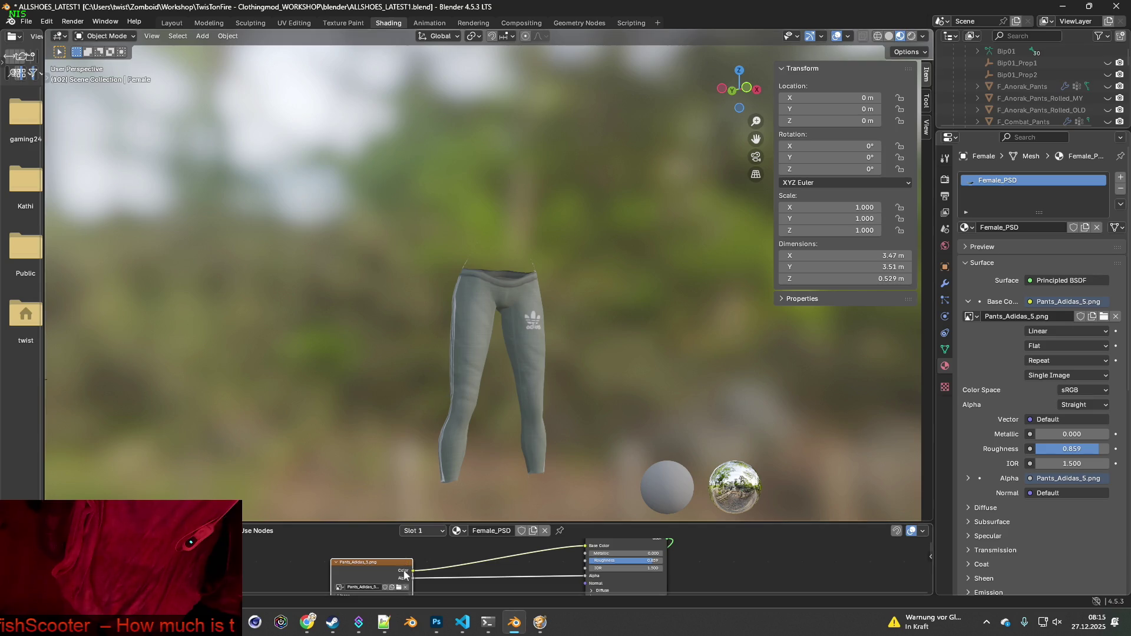
left_click(399, 587)
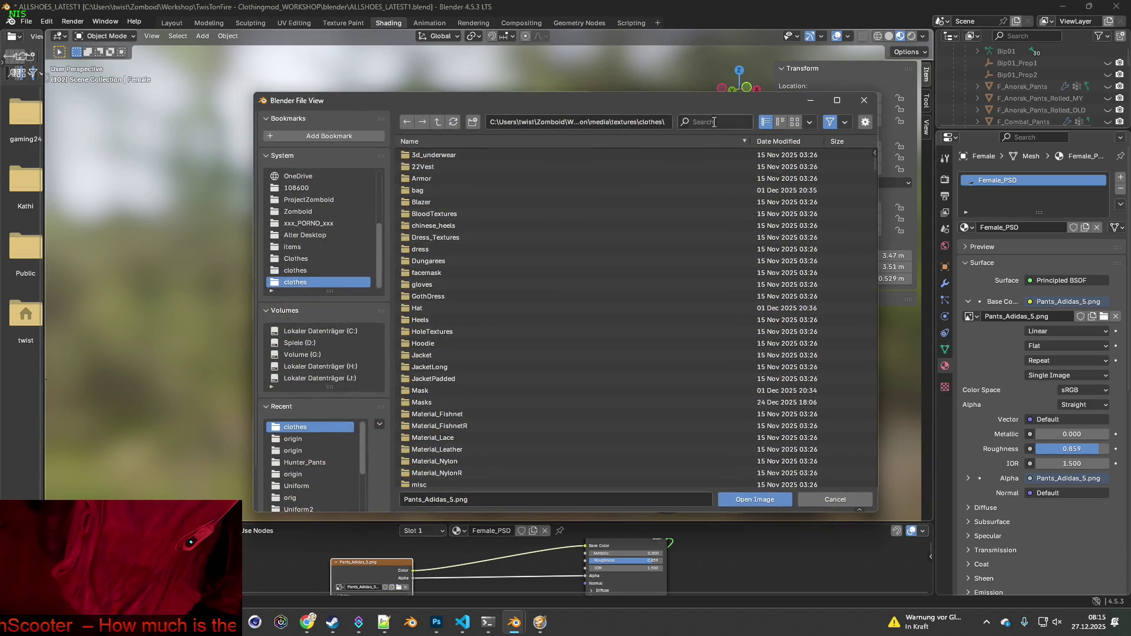
left_click(713, 122)
type("Pants_Adidas")
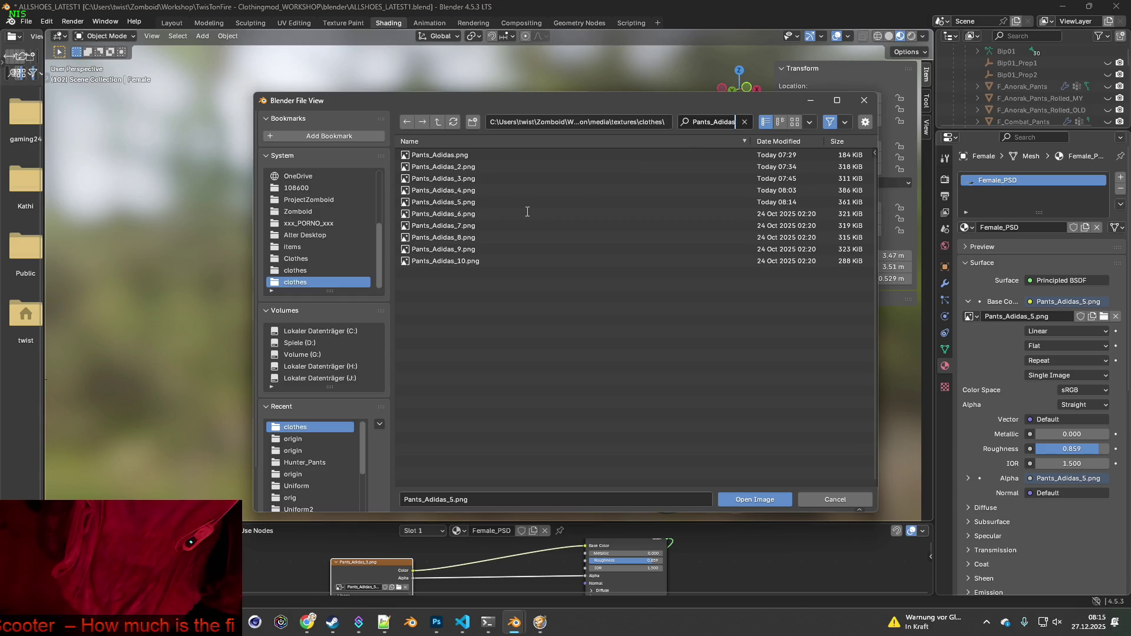
left_click(448, 214)
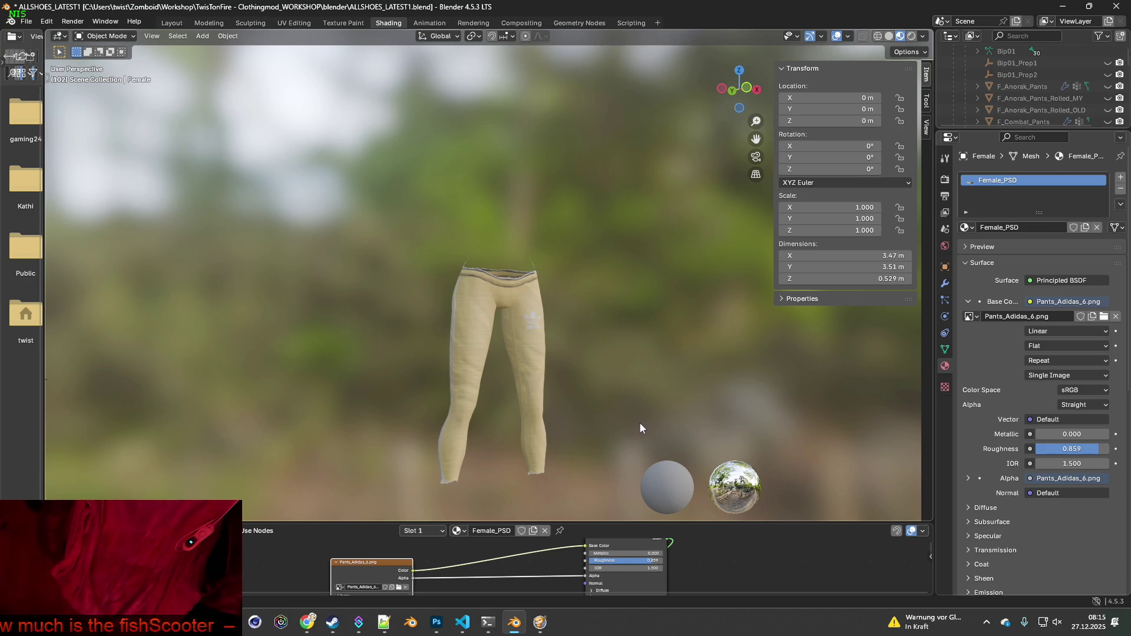
Return to the Texture Paint workspace on the beige Pants_Adidas_6.png trousers
scroll(514, 345, "up", 5)
mouse_move(521, 361)
middle_mouse_down()
mouse_move(514, 352)
mouse_move(516, 370)
middle_mouse_up()
scroll(504, 387, "up", 3)
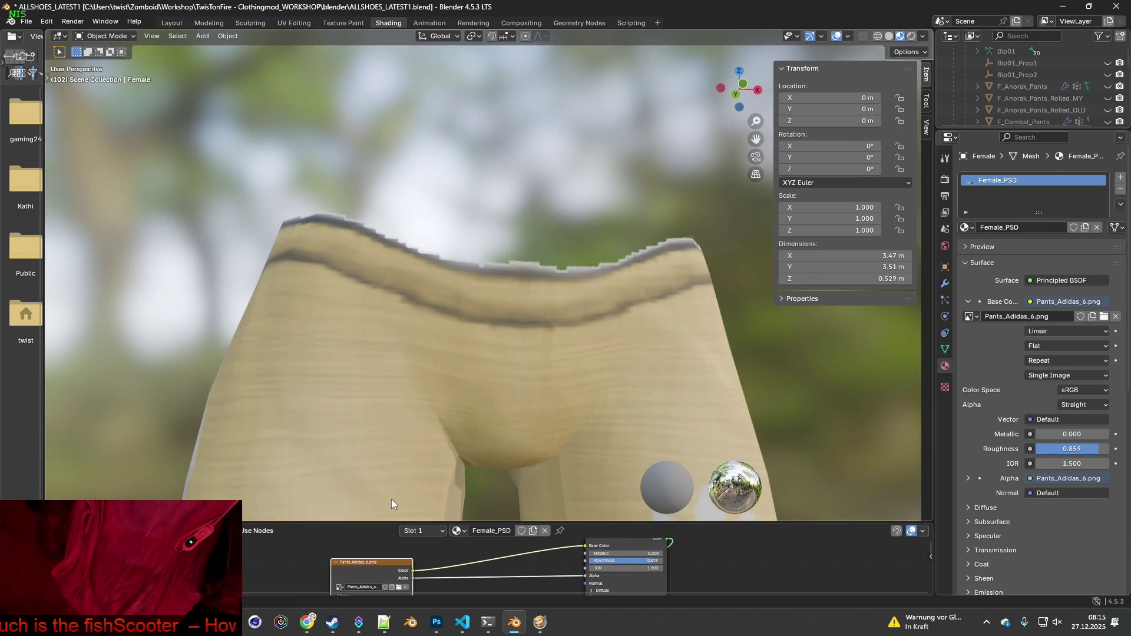
left_click(343, 23)
Zoom and orbit to inspect the waistband from the front and back
scroll(462, 301, "up", 4)
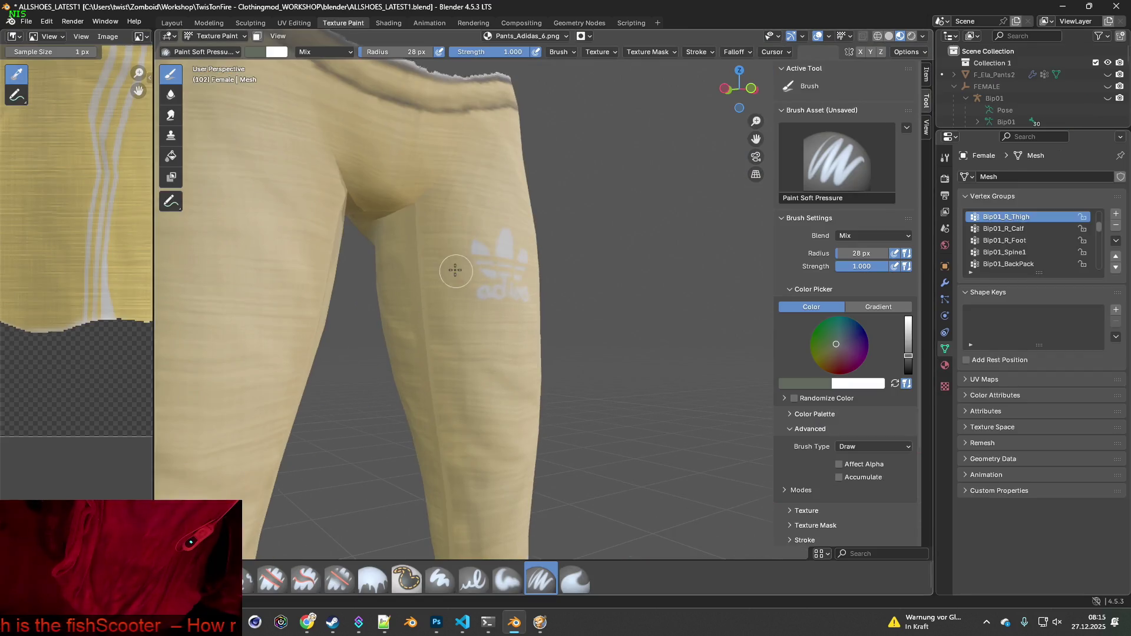
scroll(462, 301, "up", 2)
middle_click_drag(530, 336, 498, 306)
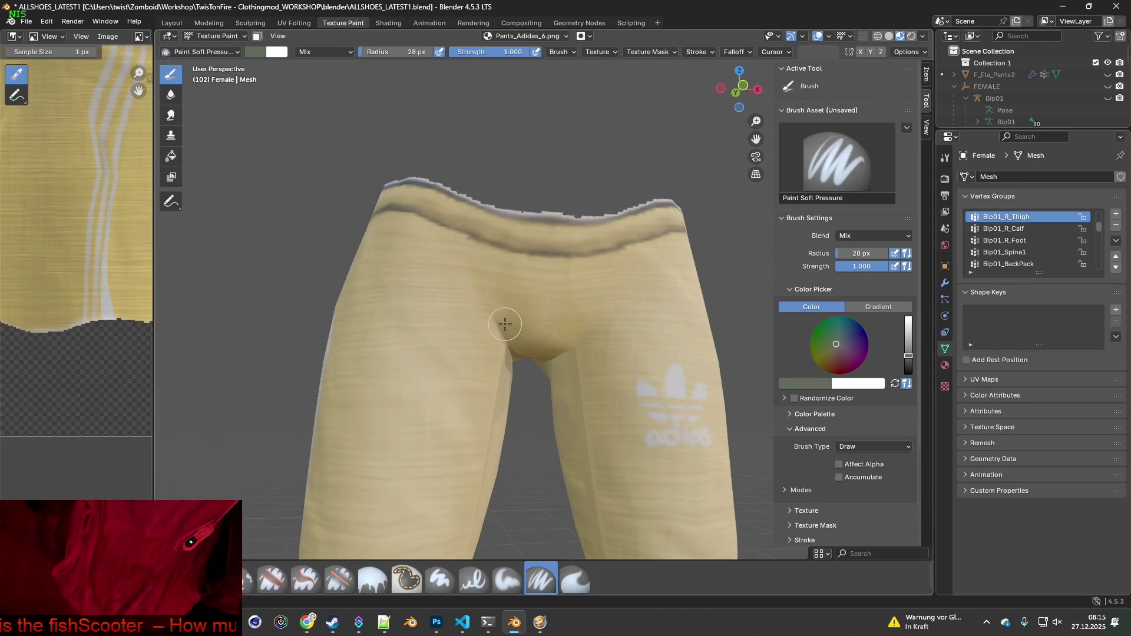
scroll(502, 350, "up", 5)
scroll(501, 350, "down", 6)
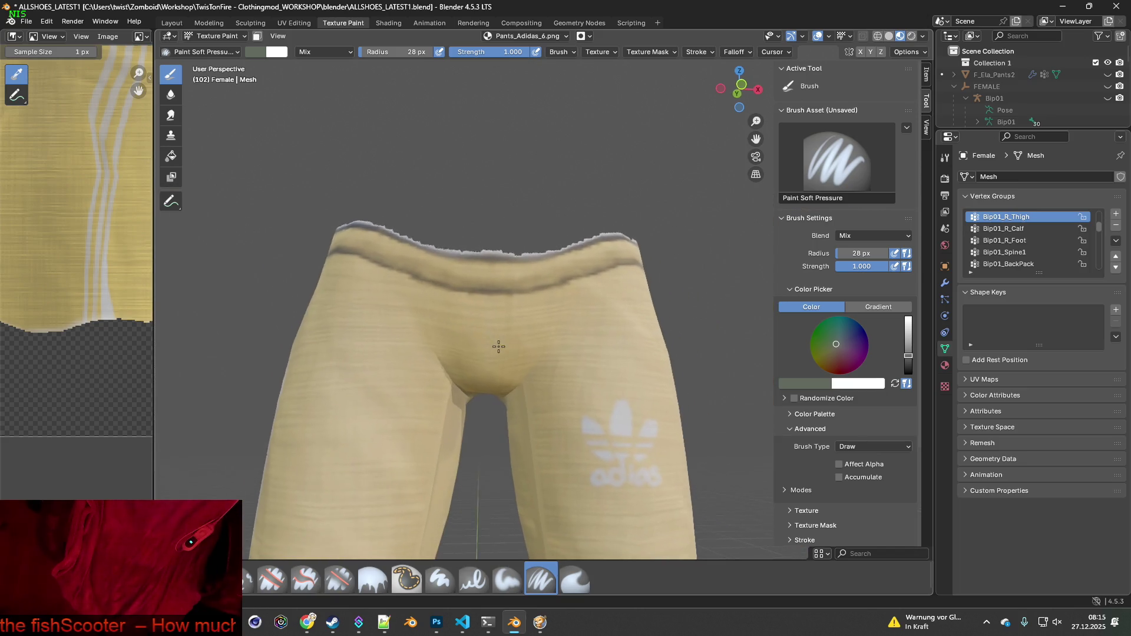
scroll(486, 368, "up", 2)
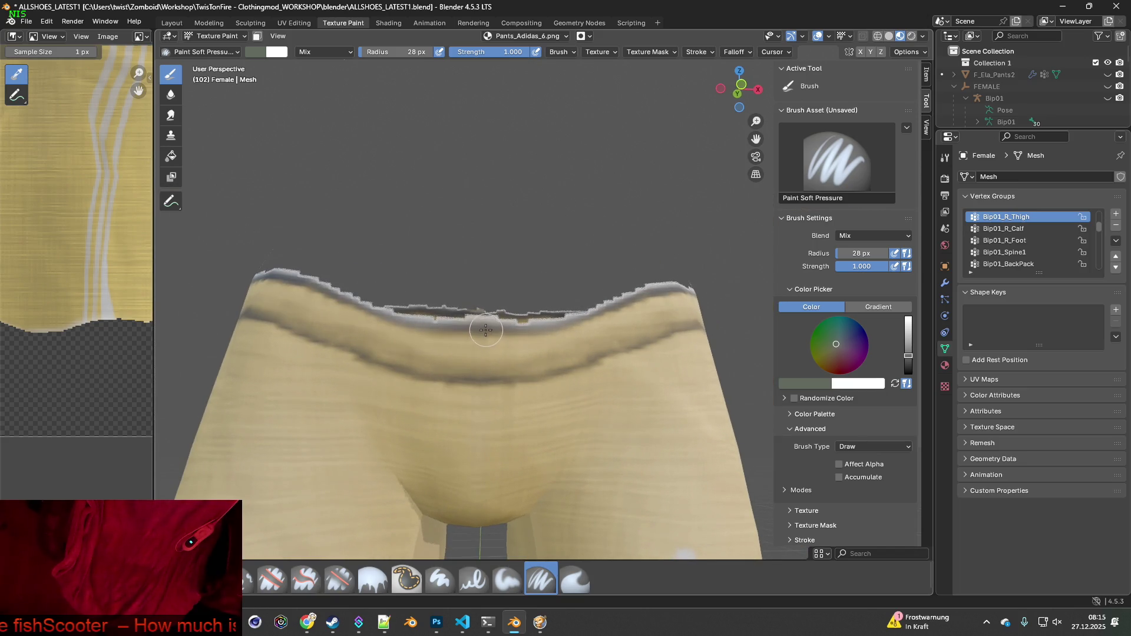
scroll(486, 347, "up", 3, "shift")
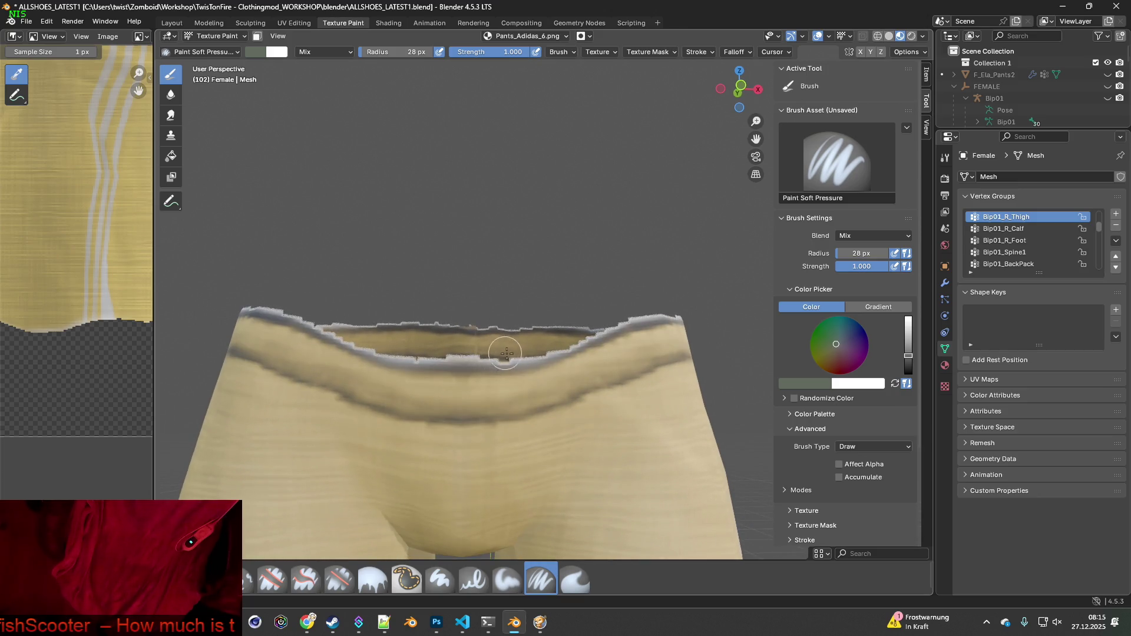
mouse_move(506, 353)
middle_mouse_down()
mouse_move(399, 354)
mouse_move(527, 386)
middle_mouse_up()
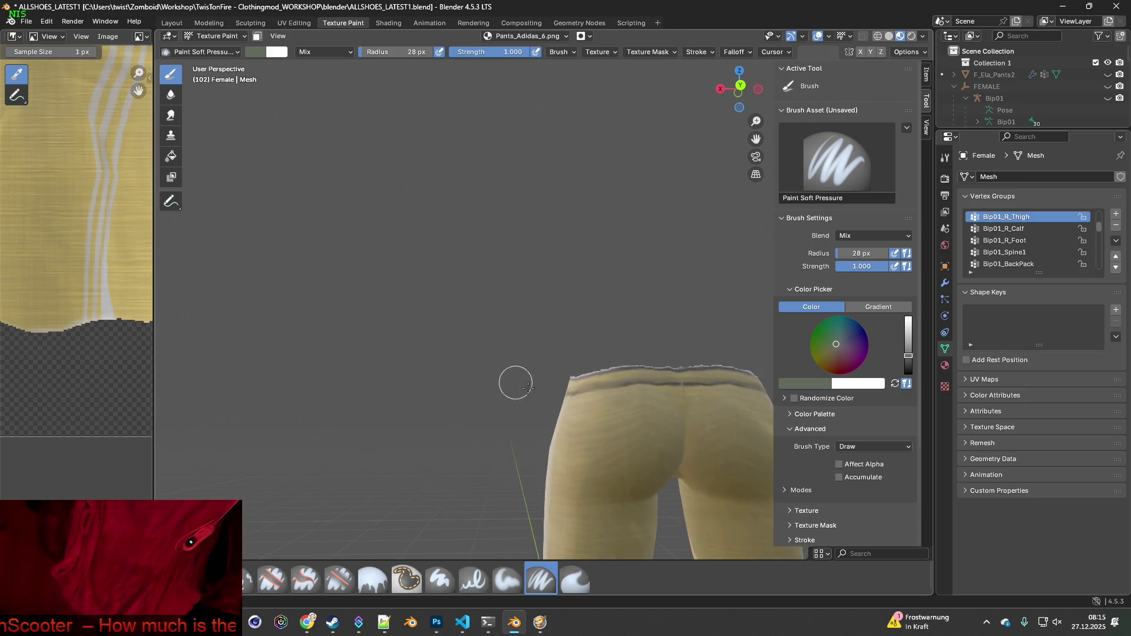
scroll(527, 386, "up", 5)
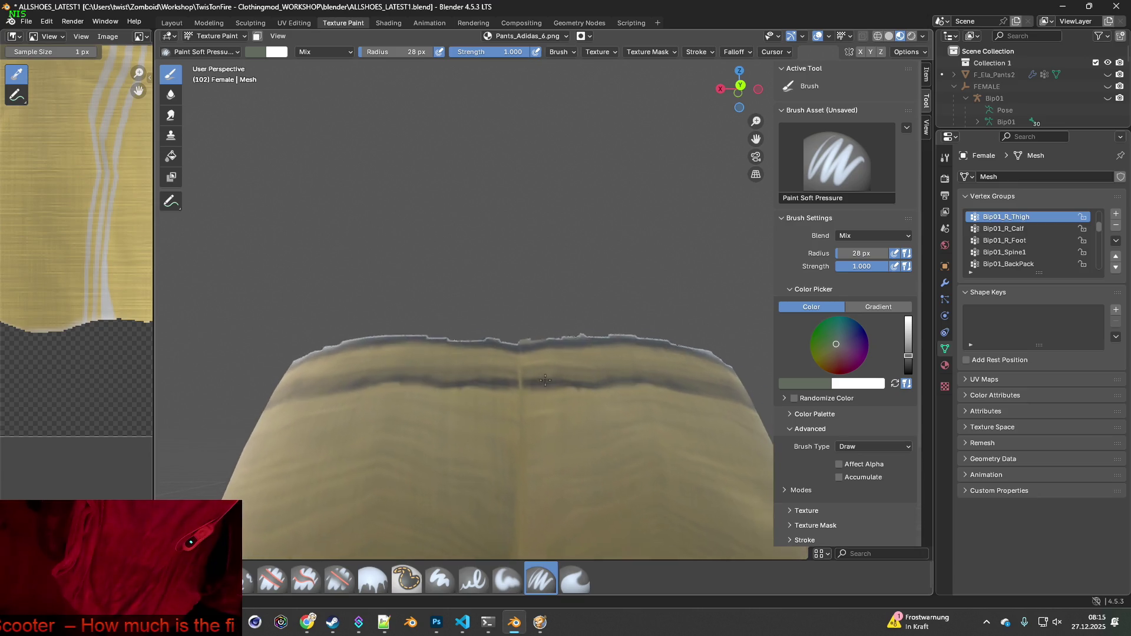
scroll(545, 380, "up", 1)
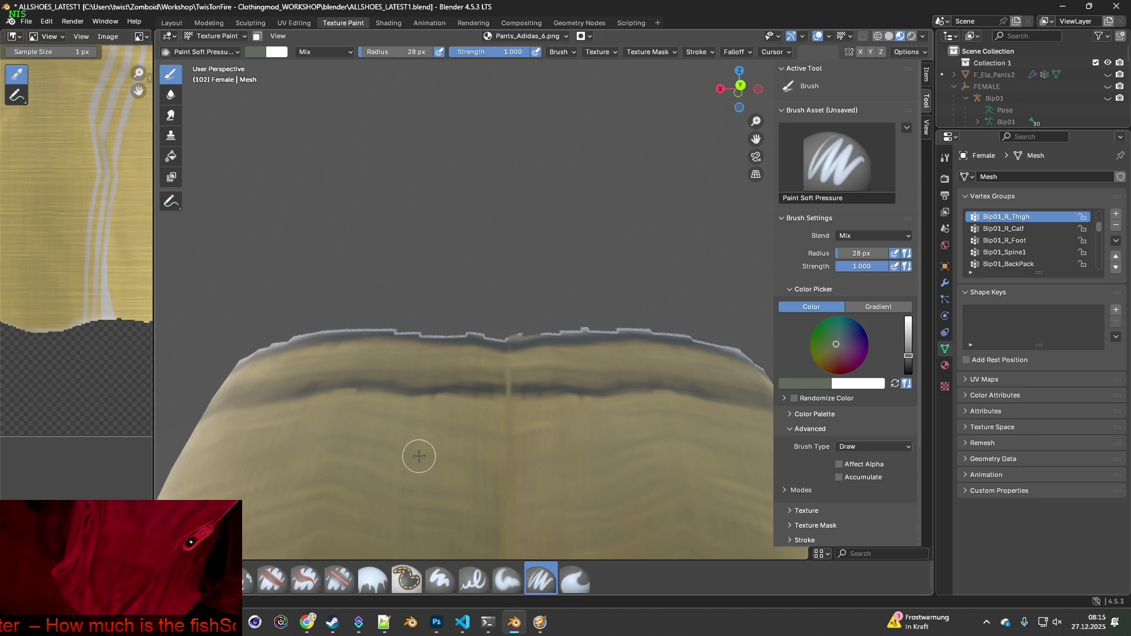
With Erase Soft, erase the jagged grey fringe along the waistband top from several angles
left_click(339, 580)
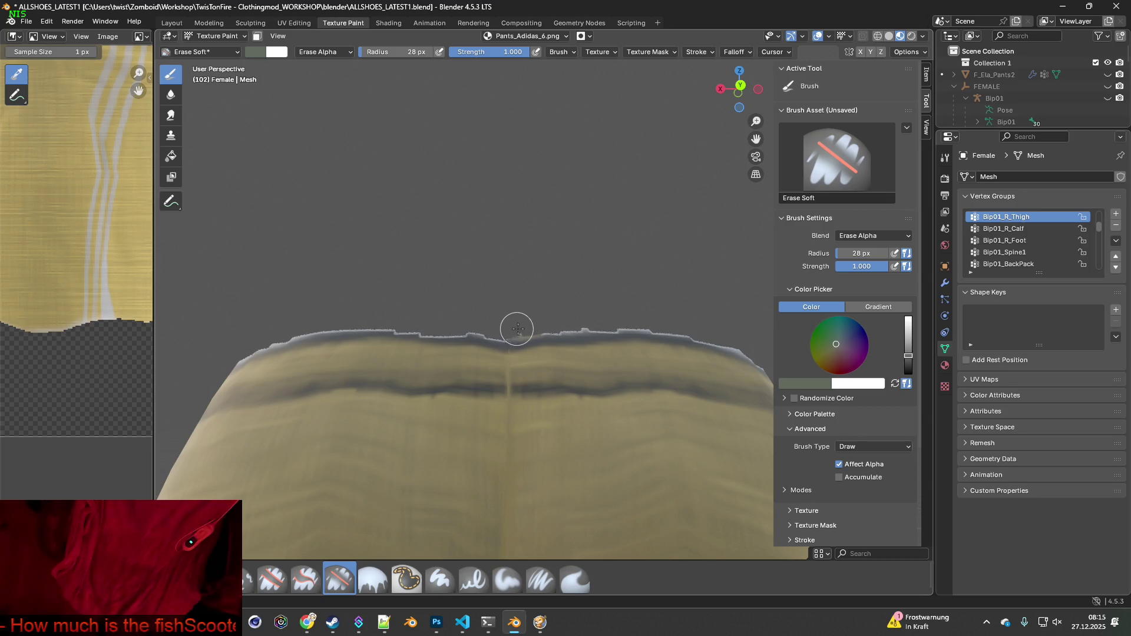
left_click_drag(517, 329, 687, 330)
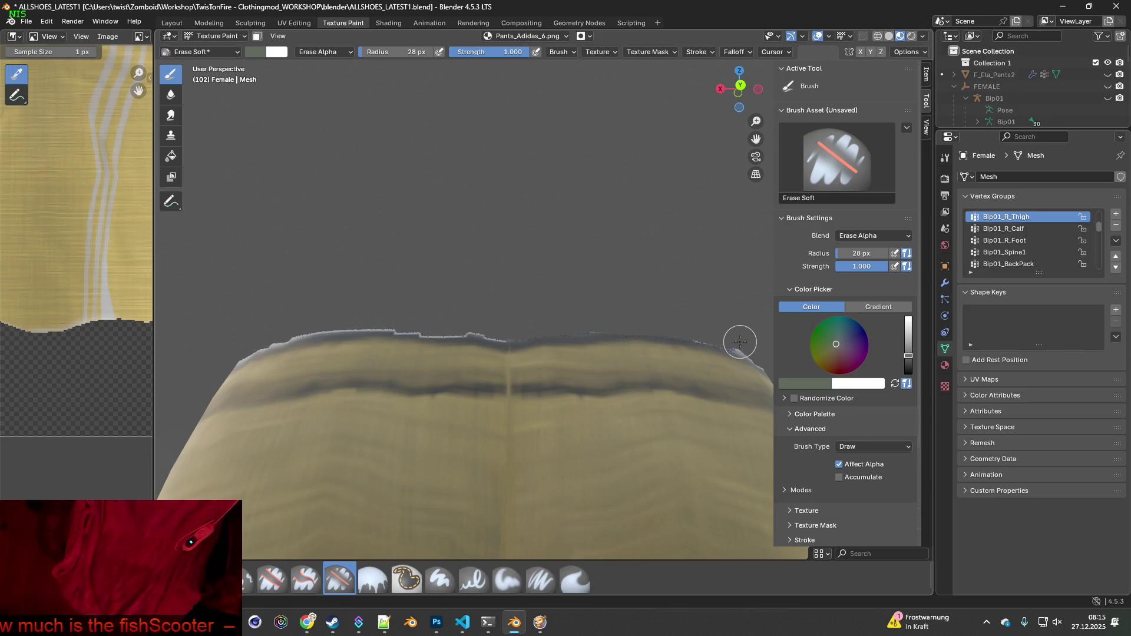
left_click_drag(572, 315, 499, 329)
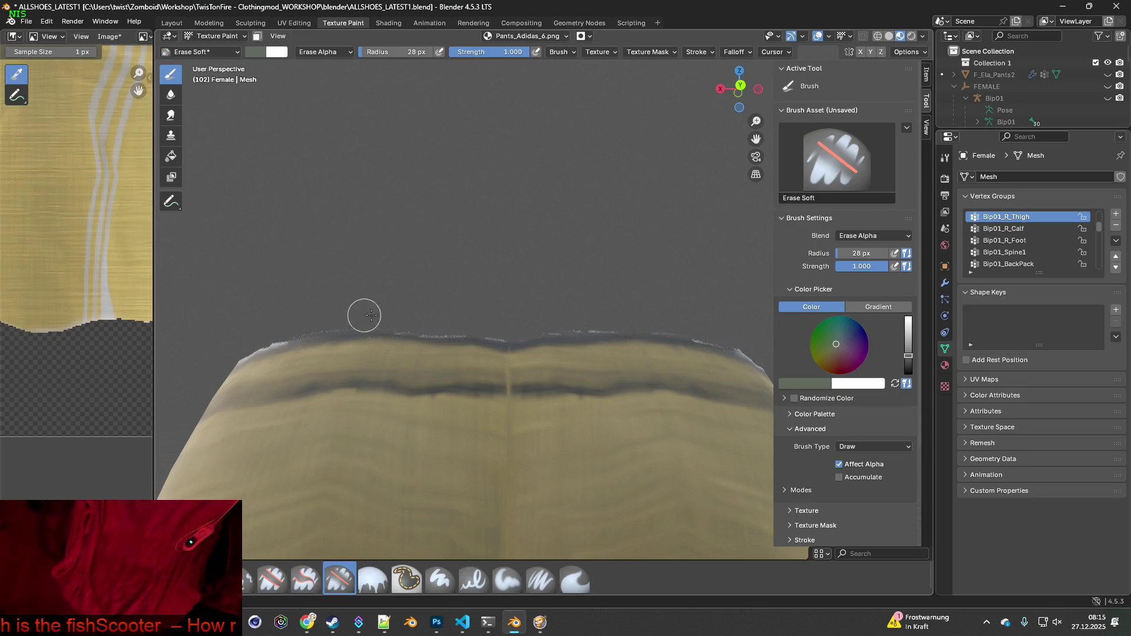
mouse_move(371, 315)
middle_mouse_down()
mouse_move(343, 336)
mouse_move(384, 327)
middle_mouse_up()
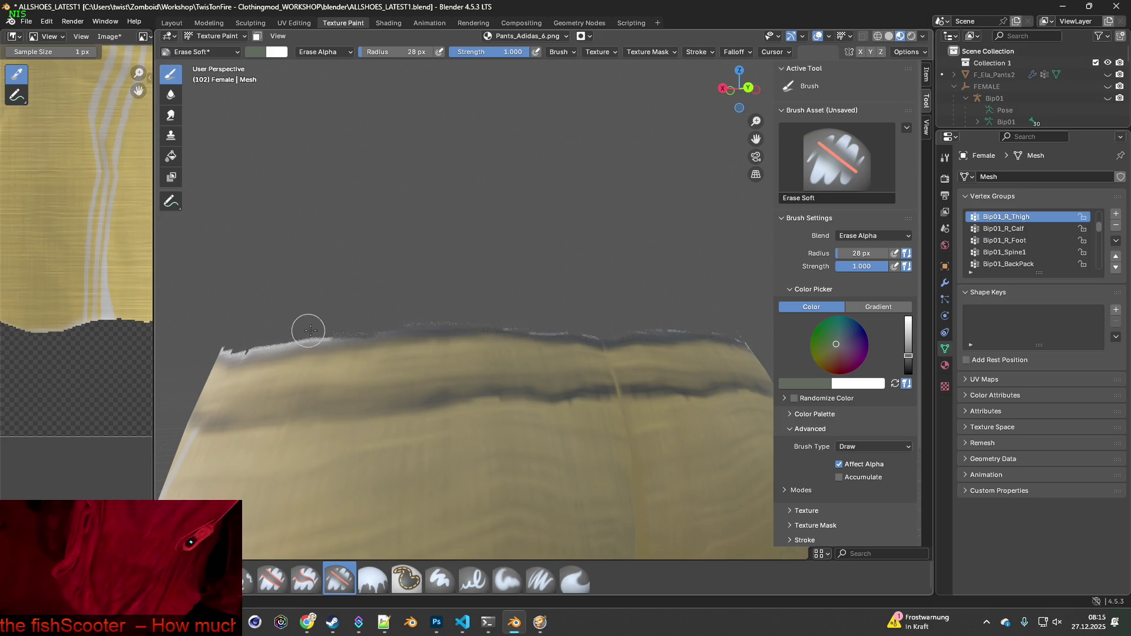
mouse_move(311, 331)
middle_mouse_down()
mouse_move(378, 331)
mouse_move(518, 300)
middle_mouse_up()
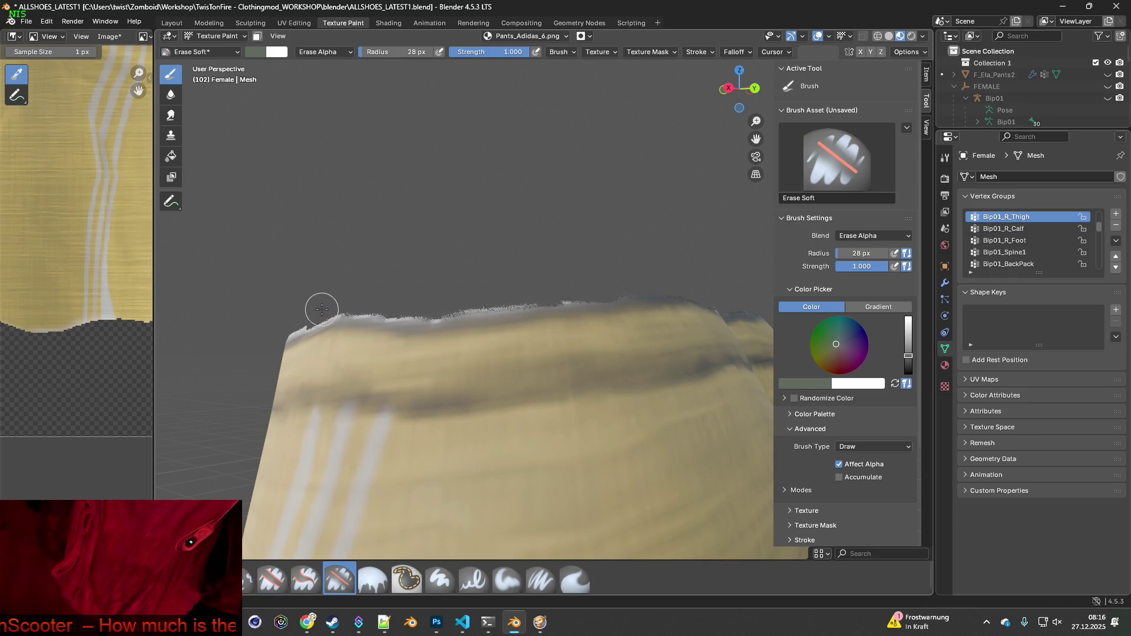
middle_click_drag(321, 309, 583, 298)
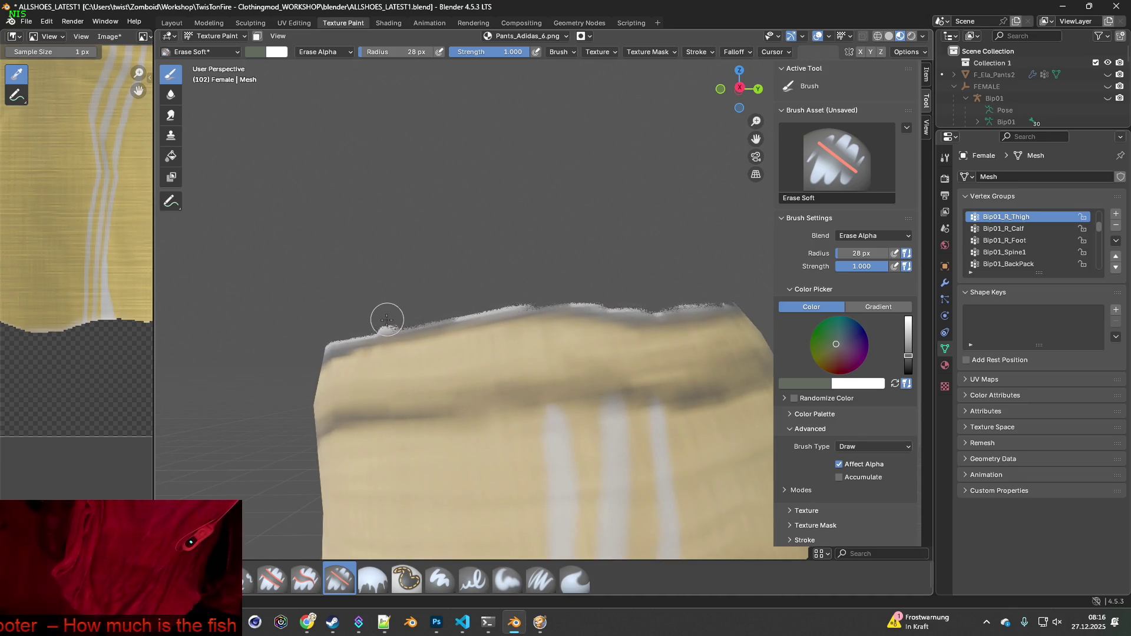
mouse_move(434, 303)
middle_mouse_down()
mouse_move(496, 379)
mouse_move(498, 365)
mouse_move(477, 356)
mouse_move(454, 362)
middle_mouse_up()
middle_click_drag(586, 340, 563, 286)
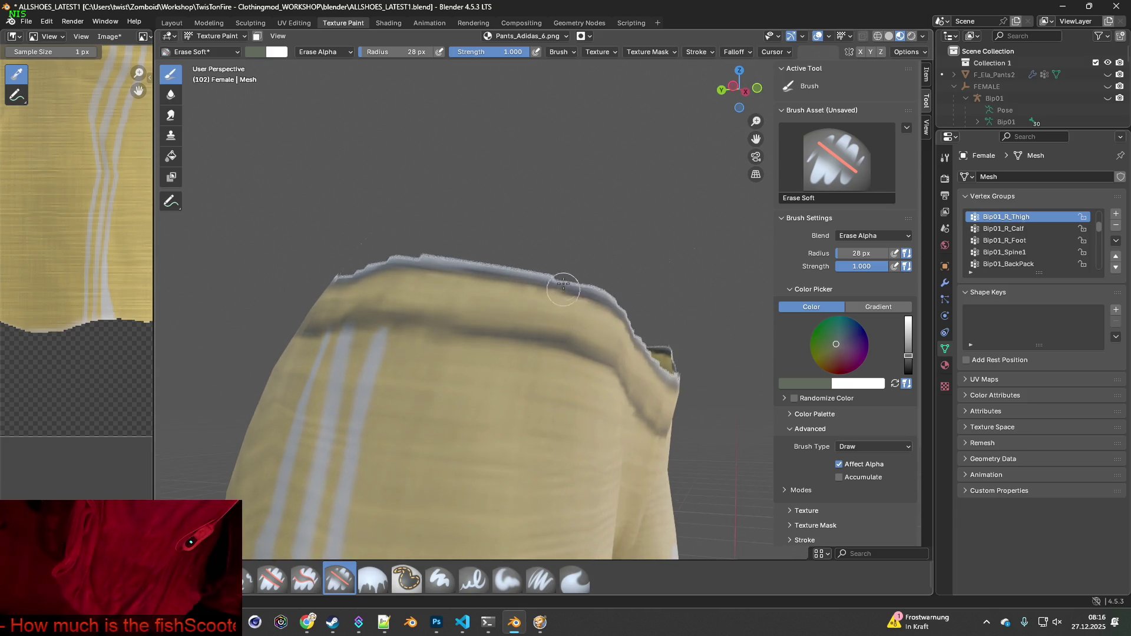
mouse_move(523, 269)
left_mouse_down()
mouse_move(444, 247)
mouse_move(374, 261)
left_mouse_up()
middle_click_drag(374, 262, 445, 293)
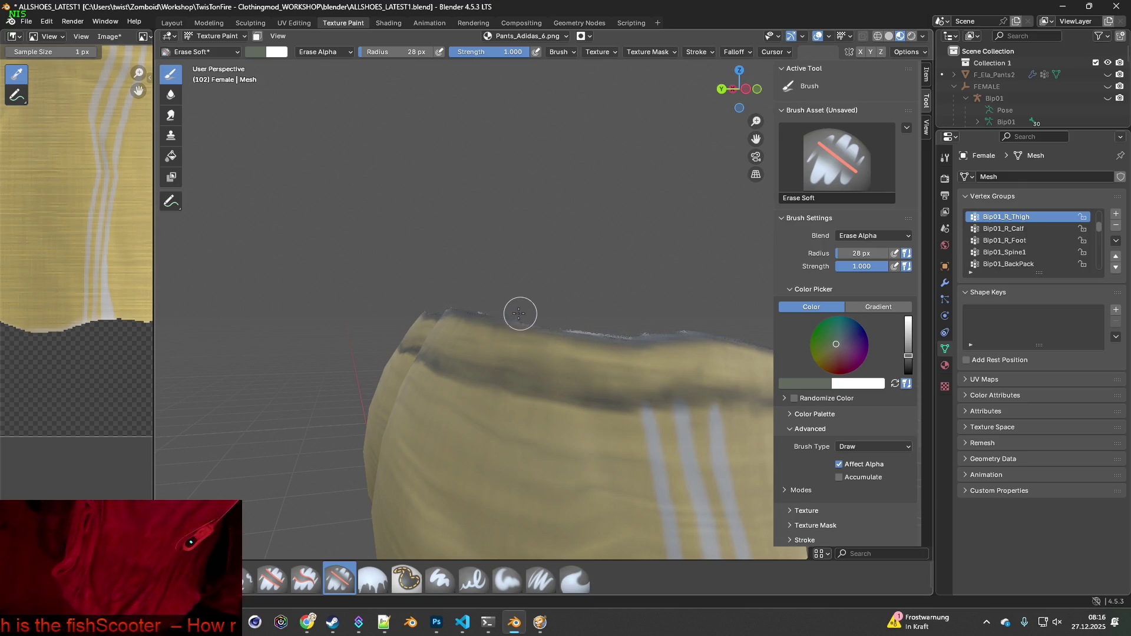
Orbit the pants toward a frontal view of the waistband opening
mouse_move(445, 296)
middle_mouse_down()
mouse_move(596, 313)
mouse_move(502, 307)
middle_mouse_up()
scroll(502, 307, "up", 3)
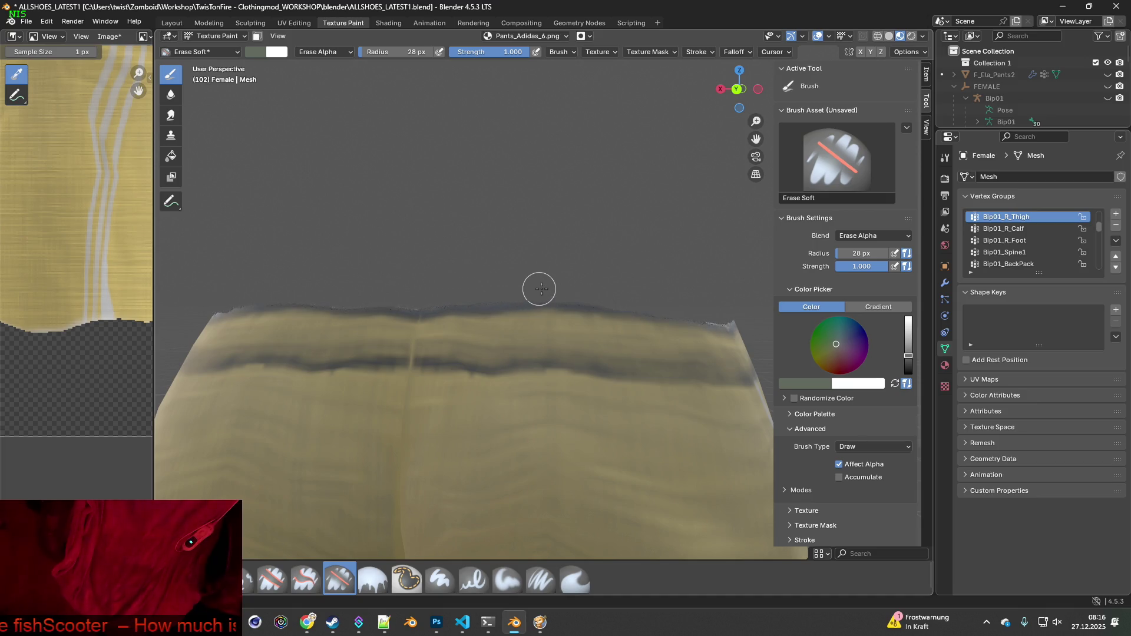
middle_click_drag(430, 301, 489, 302)
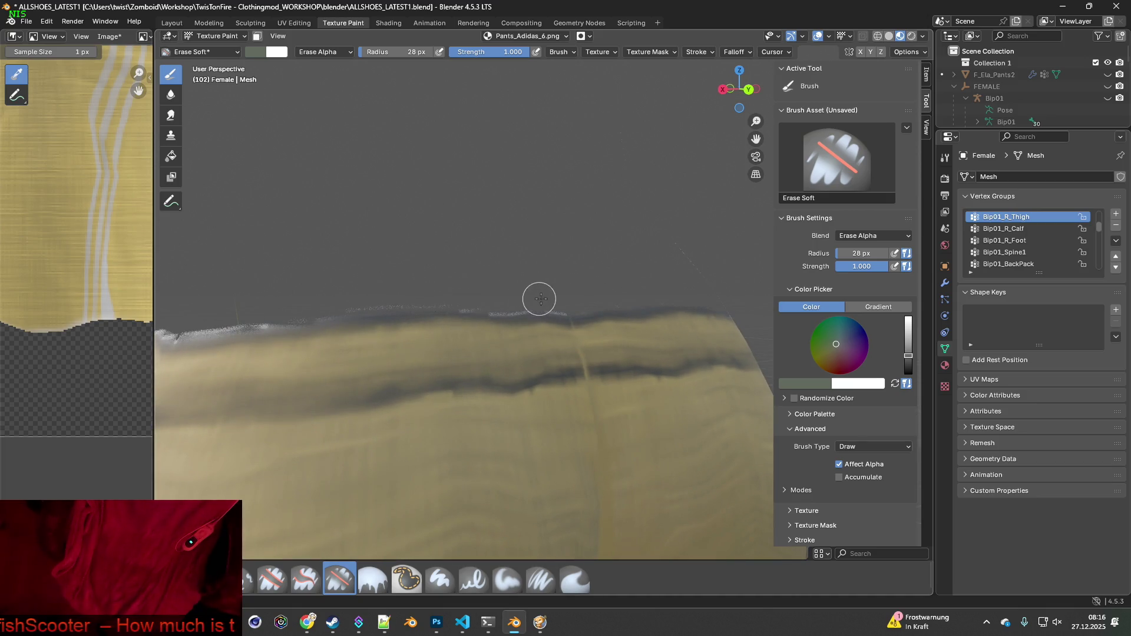
mouse_move(364, 298)
middle_mouse_down()
mouse_move(462, 283)
mouse_move(607, 289)
mouse_move(569, 331)
middle_mouse_up()
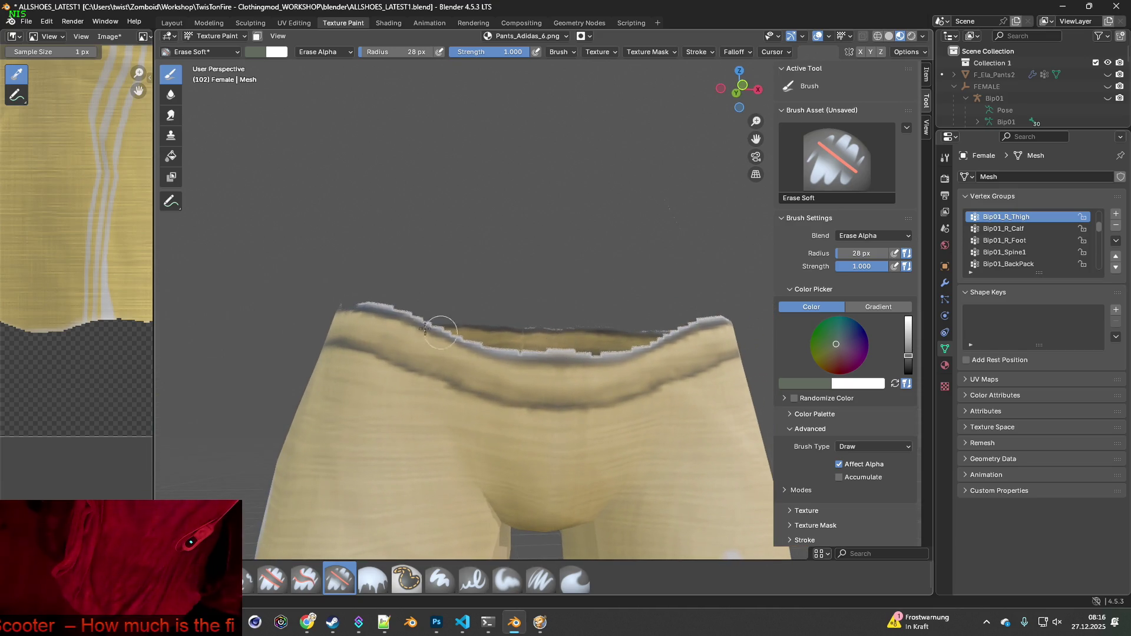
middle_click_drag(425, 328, 412, 293)
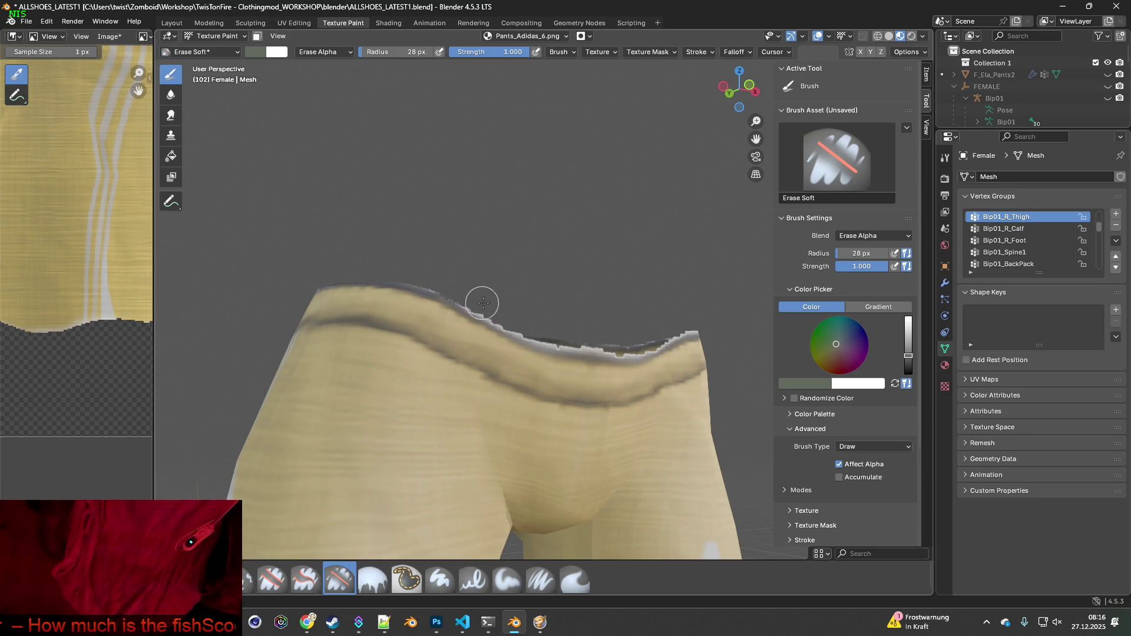
mouse_move(614, 343)
middle_mouse_down()
mouse_move(631, 318)
mouse_move(650, 344)
mouse_move(559, 322)
mouse_move(474, 360)
mouse_move(565, 309)
middle_mouse_up()
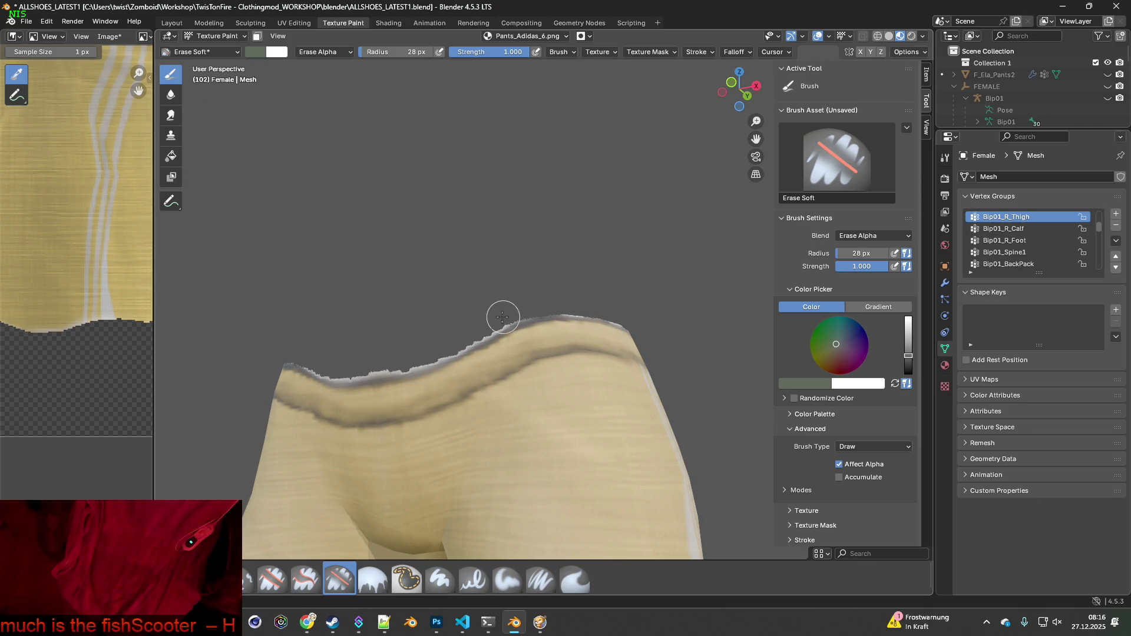
middle_click_drag(467, 318, 428, 309)
scroll(428, 309, "up", 4)
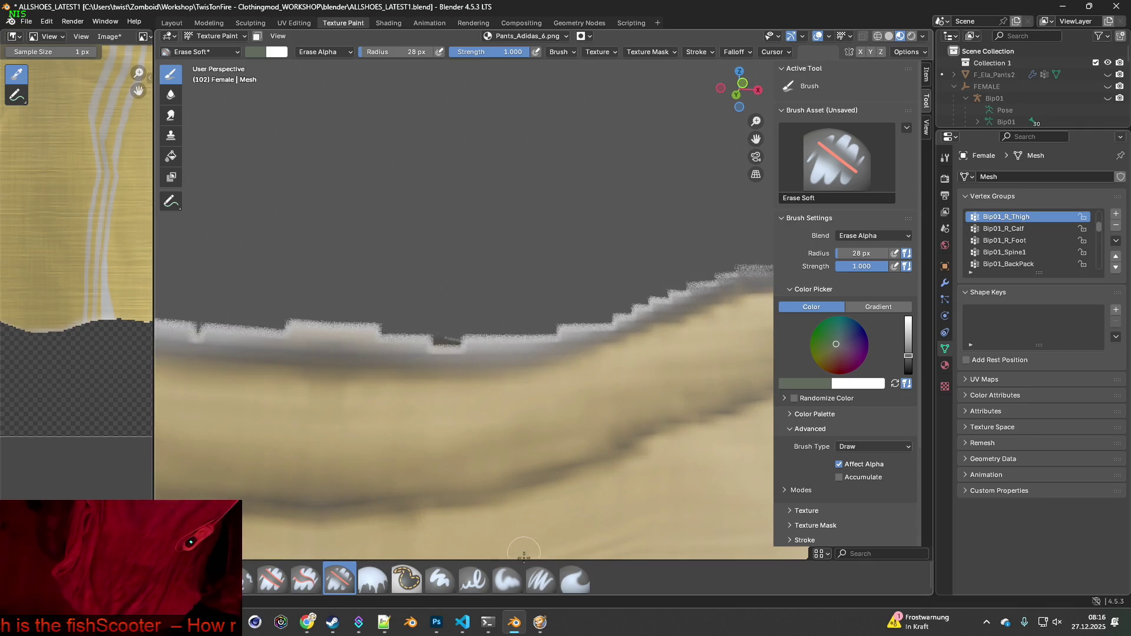
Switch to the Paint Soft Pressure brush, sample the pants' tan, and paint over the waistband's grey top fringe
left_click(540, 580)
key("s")
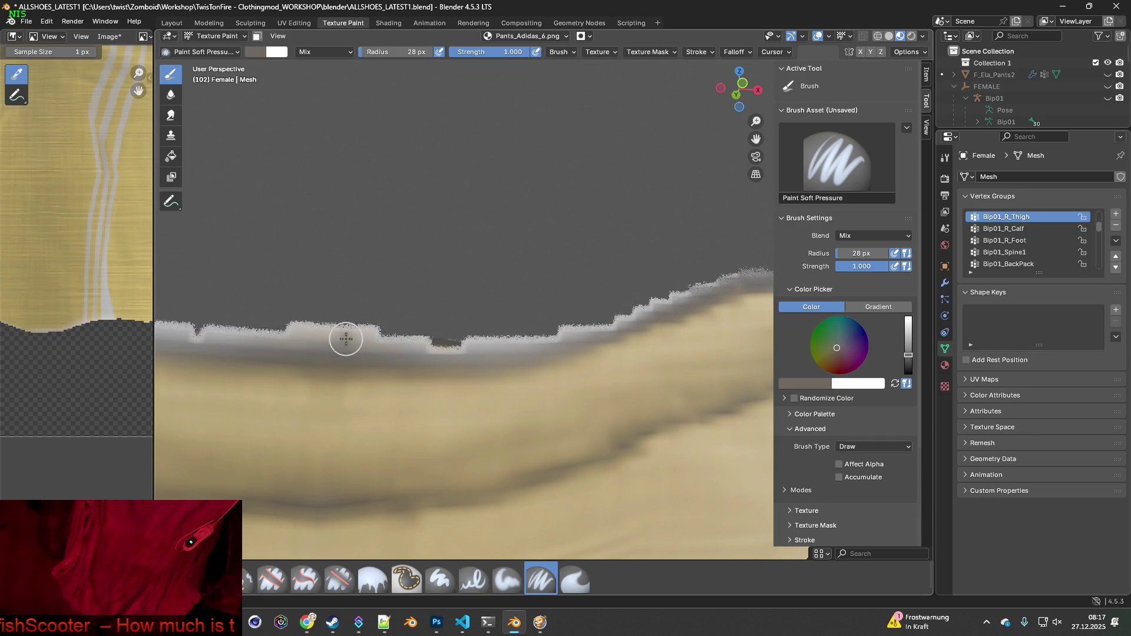
scroll(365, 336, "down", 2)
mouse_move(454, 317)
left_mouse_down()
mouse_move(364, 310)
mouse_move(230, 260)
left_mouse_up()
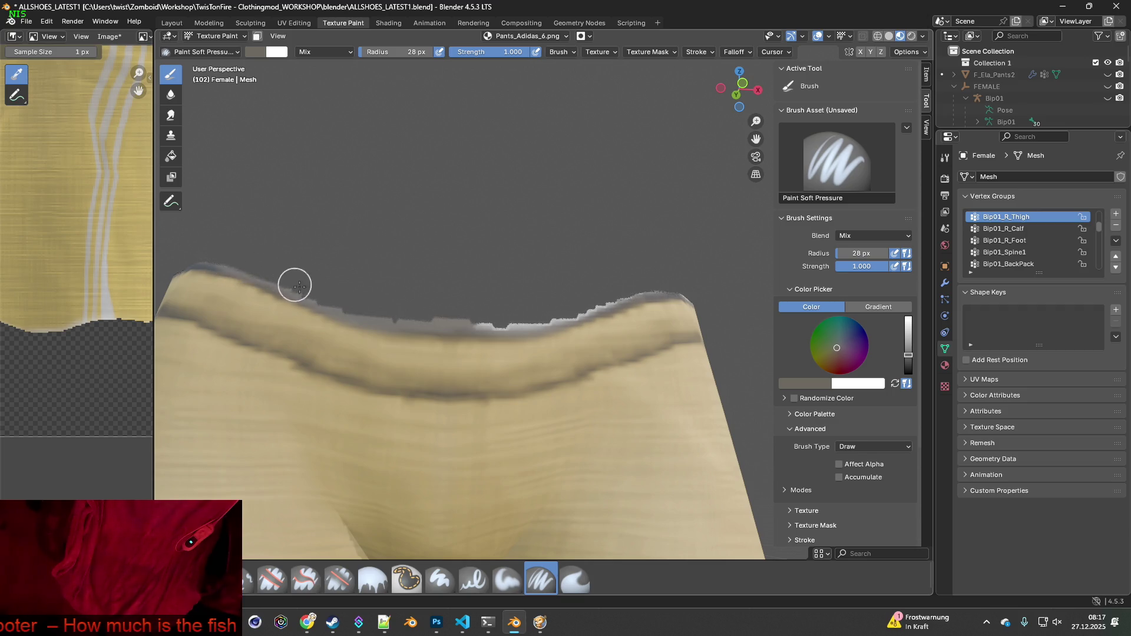
mouse_move(295, 286)
left_mouse_down()
mouse_move(479, 318)
mouse_move(687, 280)
left_mouse_up()
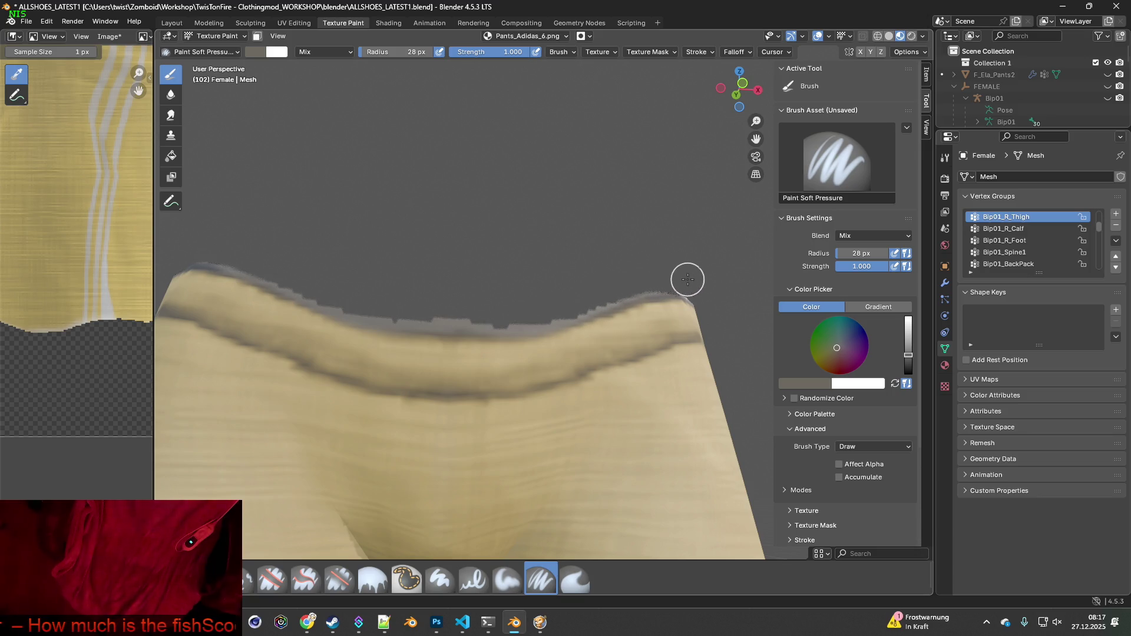
middle_click_drag(540, 308, 523, 321)
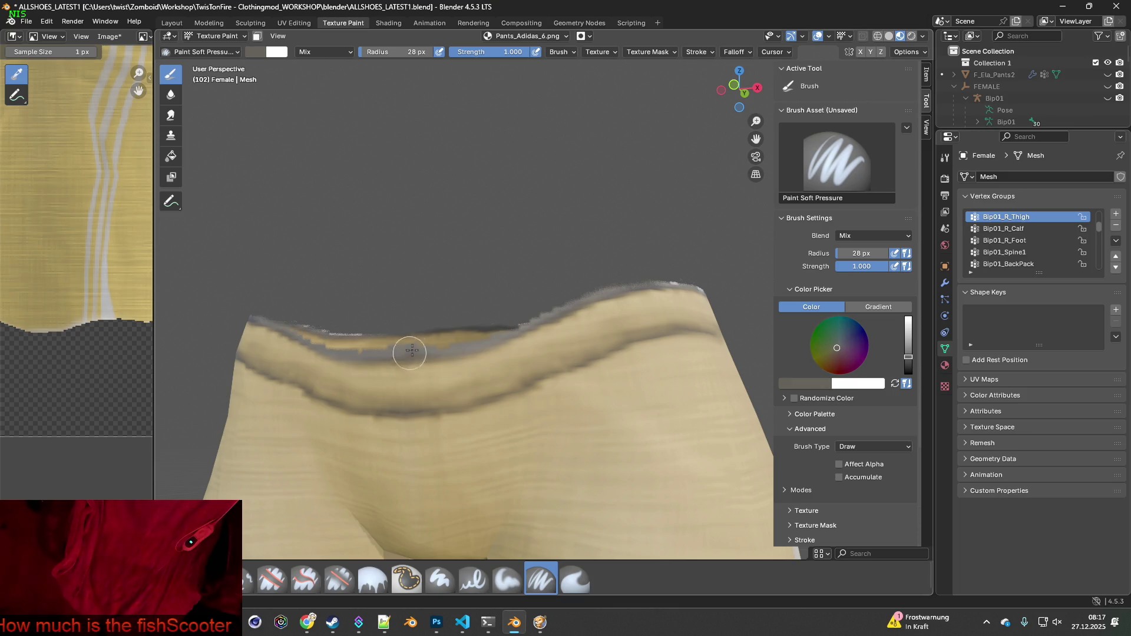
mouse_move(411, 351)
left_mouse_down()
mouse_move(638, 273)
mouse_move(699, 277)
left_mouse_up()
middle_click_drag(699, 278, 553, 288)
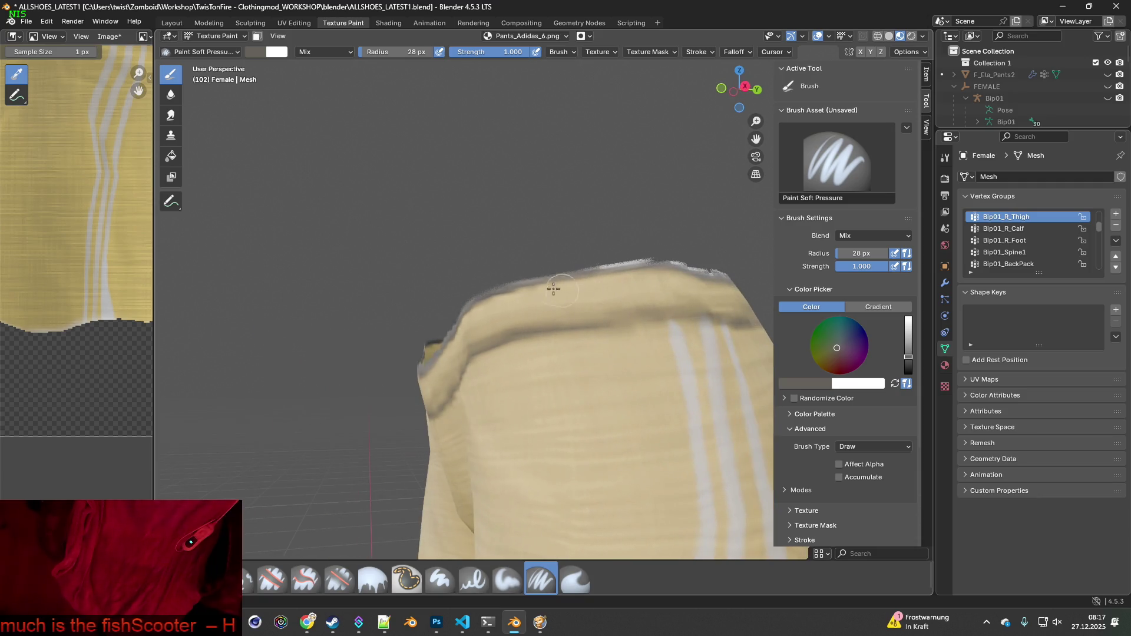
left_click_drag(511, 273, 682, 257)
middle_click_drag(682, 257, 632, 287)
mouse_move(523, 268)
left_mouse_down()
mouse_move(656, 260)
mouse_move(682, 286)
left_mouse_up()
middle_click_drag(682, 286, 520, 299)
Resample a pants colour and paint out the whitish speckles along the waistband's top edge
key("s")
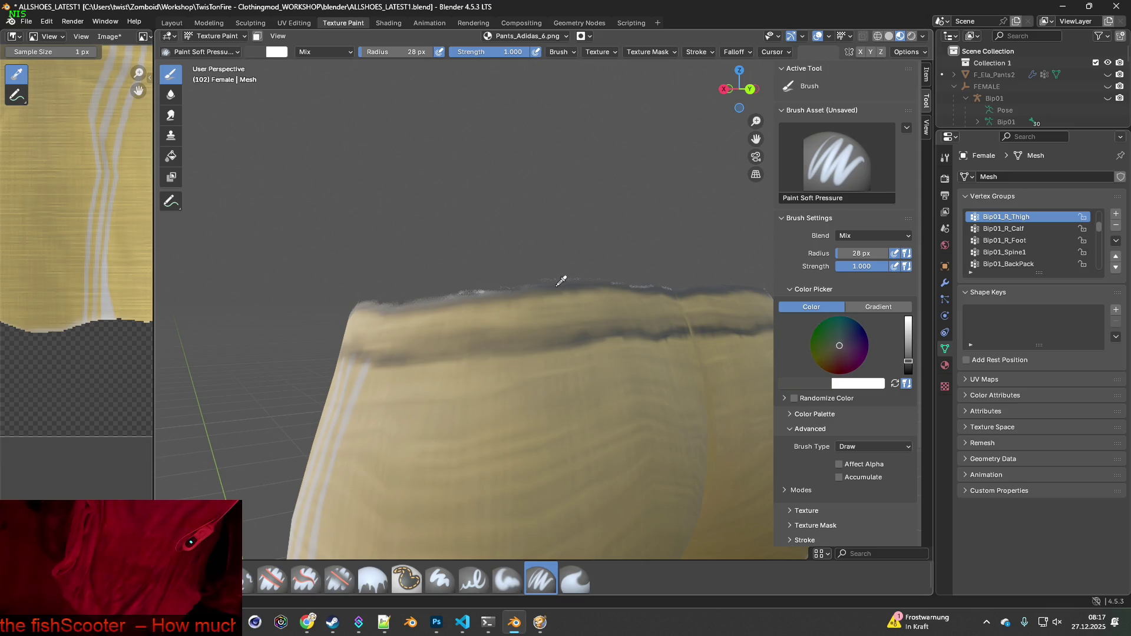
left_click_drag(429, 284, 510, 281)
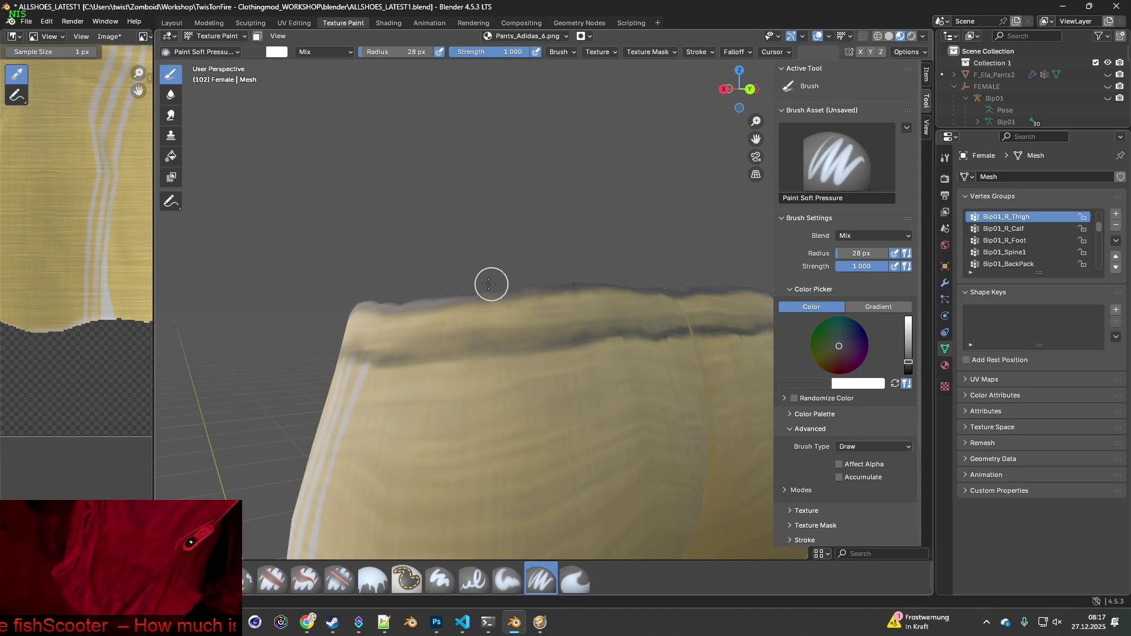
middle_click_drag(495, 292, 514, 293)
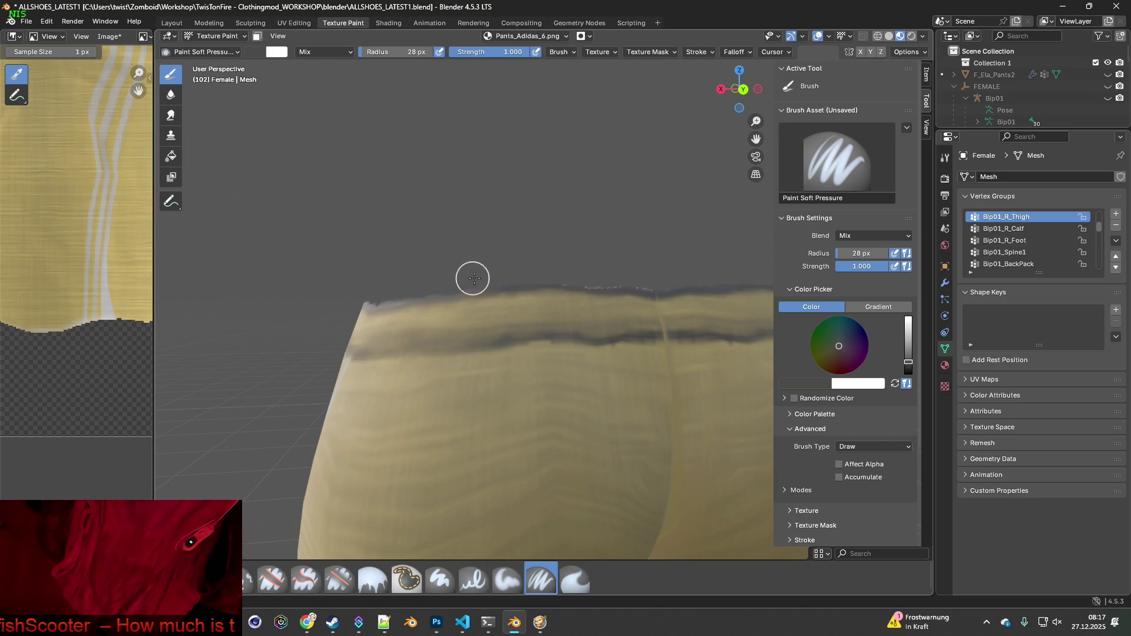
left_click_drag(473, 278, 661, 281)
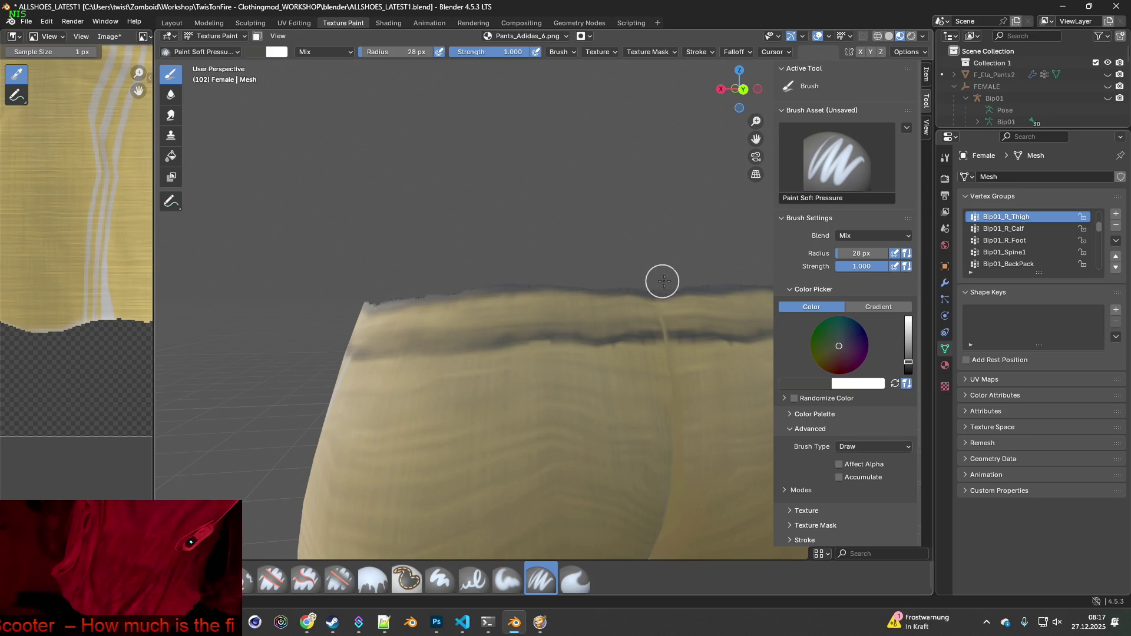
mouse_move(672, 282)
middle_mouse_down()
mouse_move(649, 312)
mouse_move(416, 272)
middle_mouse_up()
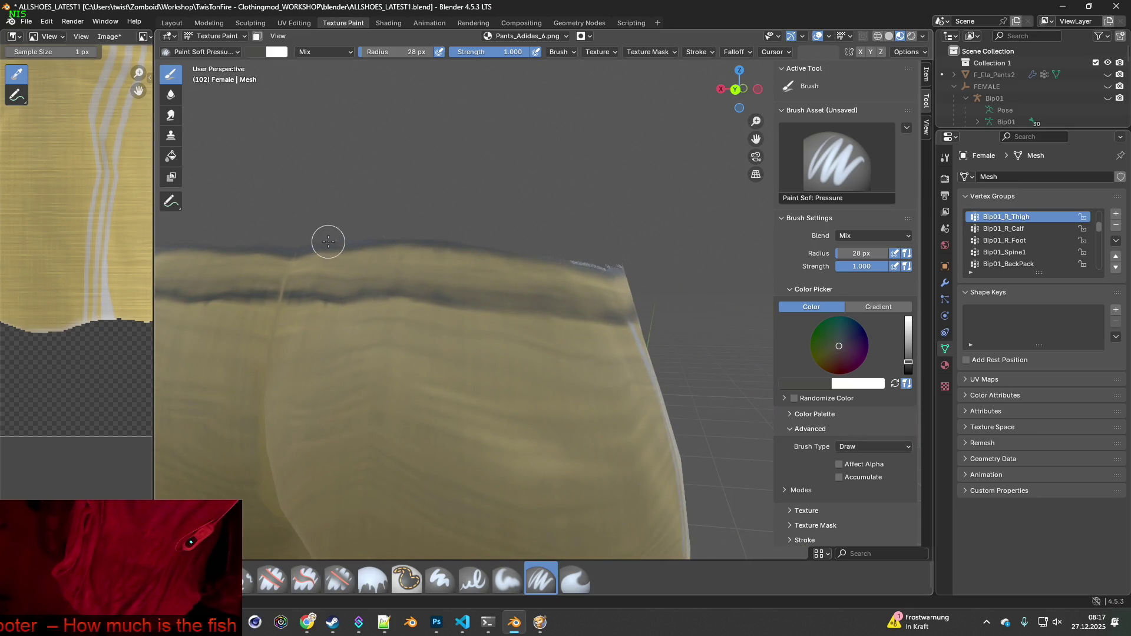
mouse_move(333, 236)
left_mouse_down()
mouse_move(545, 245)
mouse_move(630, 262)
left_mouse_up()
mouse_move(630, 262)
middle_mouse_down()
mouse_move(522, 272)
mouse_move(519, 252)
middle_mouse_up()
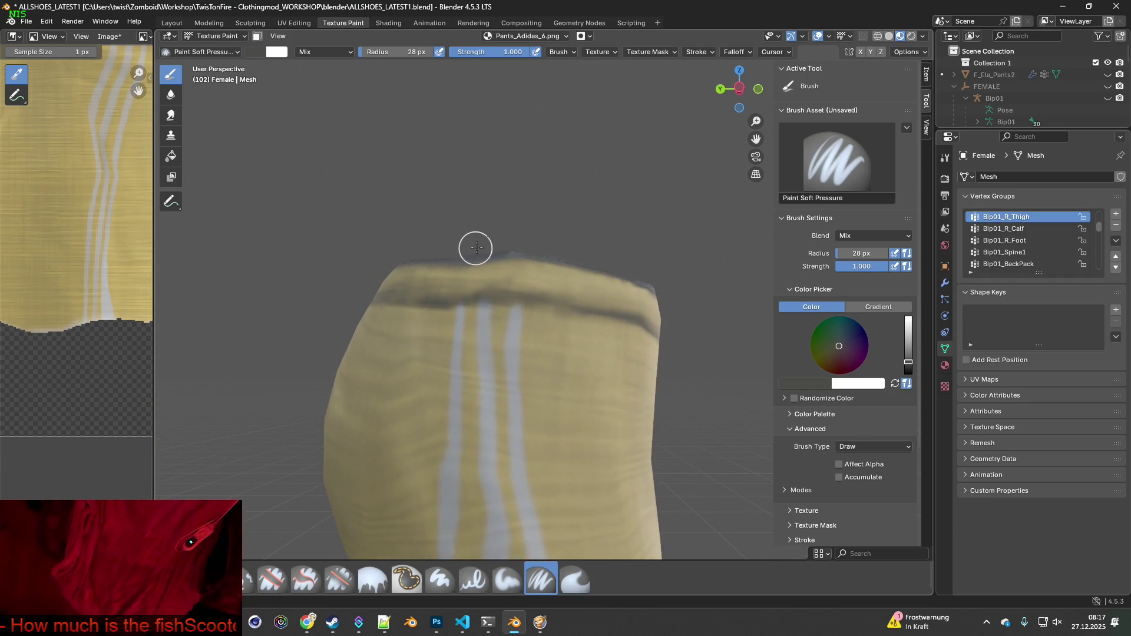
mouse_move(475, 247)
left_mouse_down()
mouse_move(549, 247)
mouse_move(655, 274)
mouse_move(476, 245)
left_mouse_up()
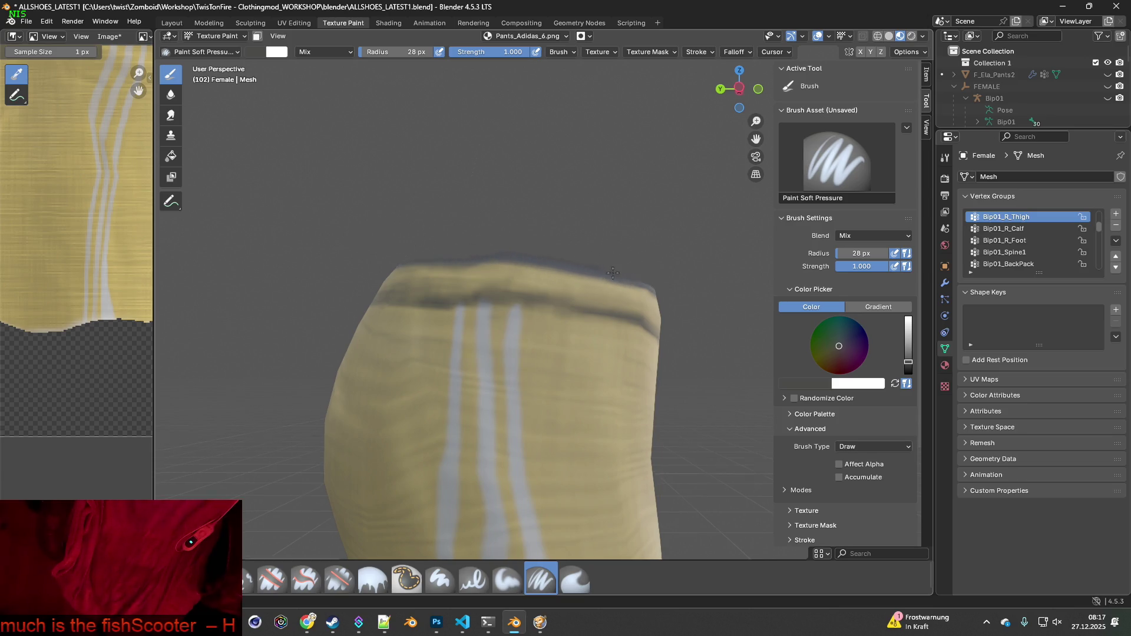
middle_click_drag(612, 273, 514, 269)
left_click_drag(512, 257, 555, 260)
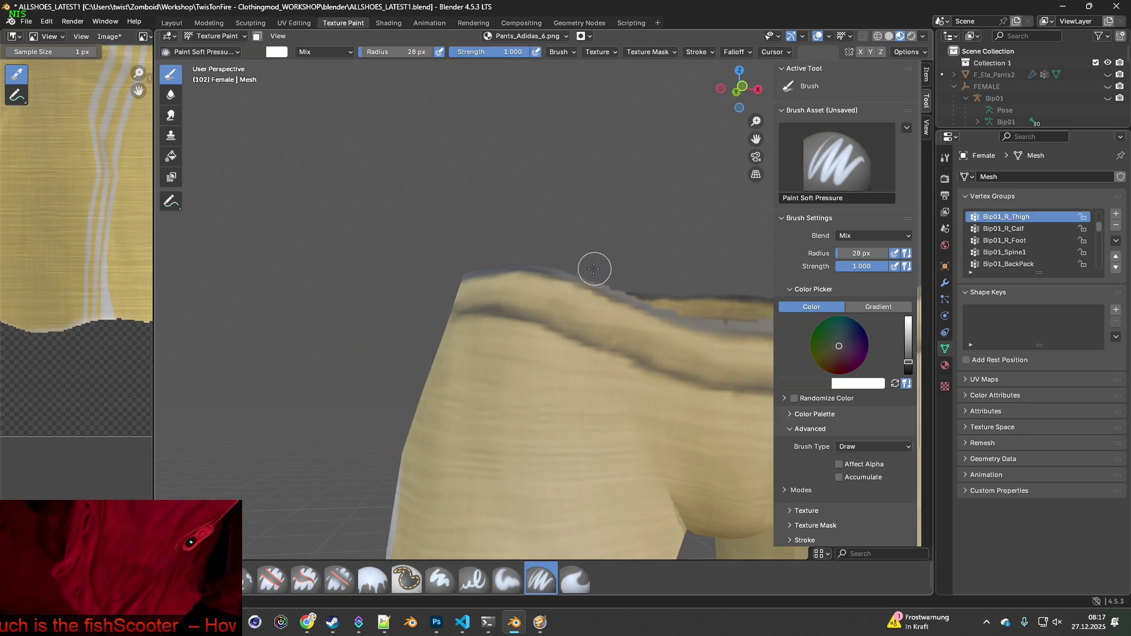
middle_click_drag(594, 269, 530, 248)
left_click_drag(530, 247, 618, 273)
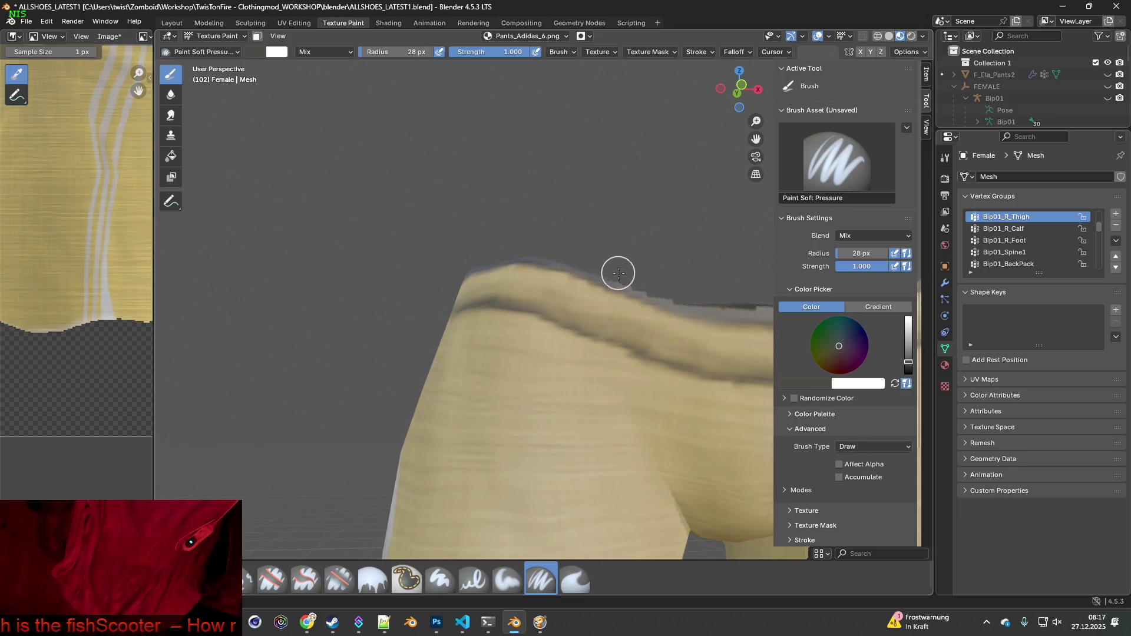
Finish covering the waistband's grey fringe from the front and side views
middle_click_drag(618, 273, 416, 238)
mouse_move(327, 203)
left_mouse_down()
mouse_move(406, 232)
mouse_move(542, 249)
mouse_move(693, 216)
left_mouse_up()
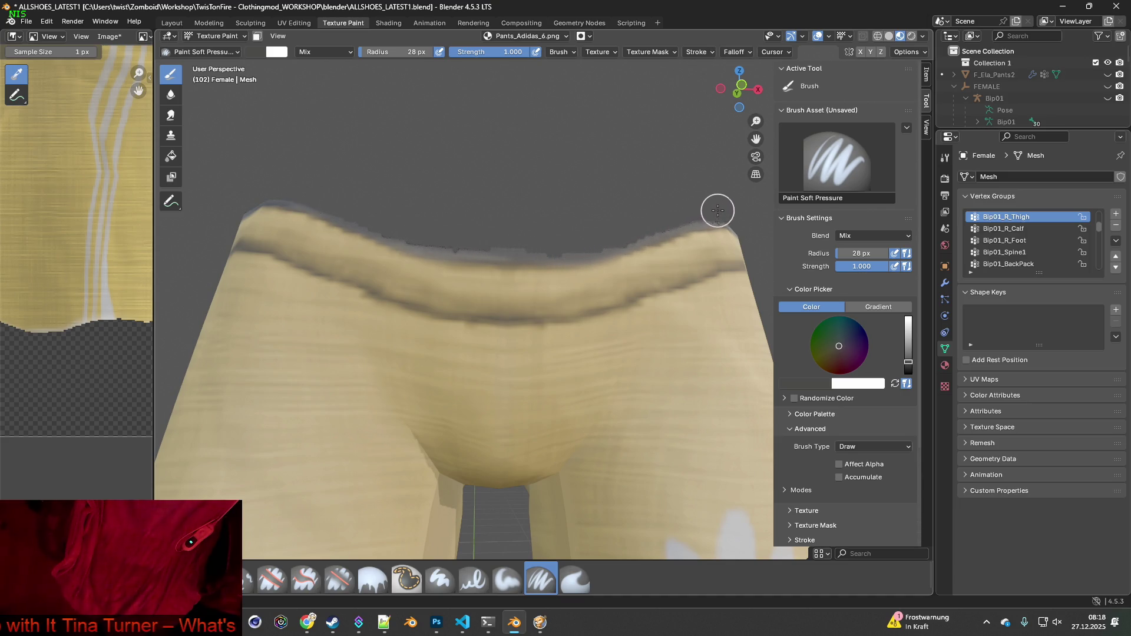
mouse_move(716, 212)
middle_mouse_down()
mouse_move(639, 267)
mouse_move(401, 259)
middle_mouse_up()
mouse_move(401, 259)
left_mouse_down()
mouse_move(487, 245)
mouse_move(453, 255)
left_mouse_up()
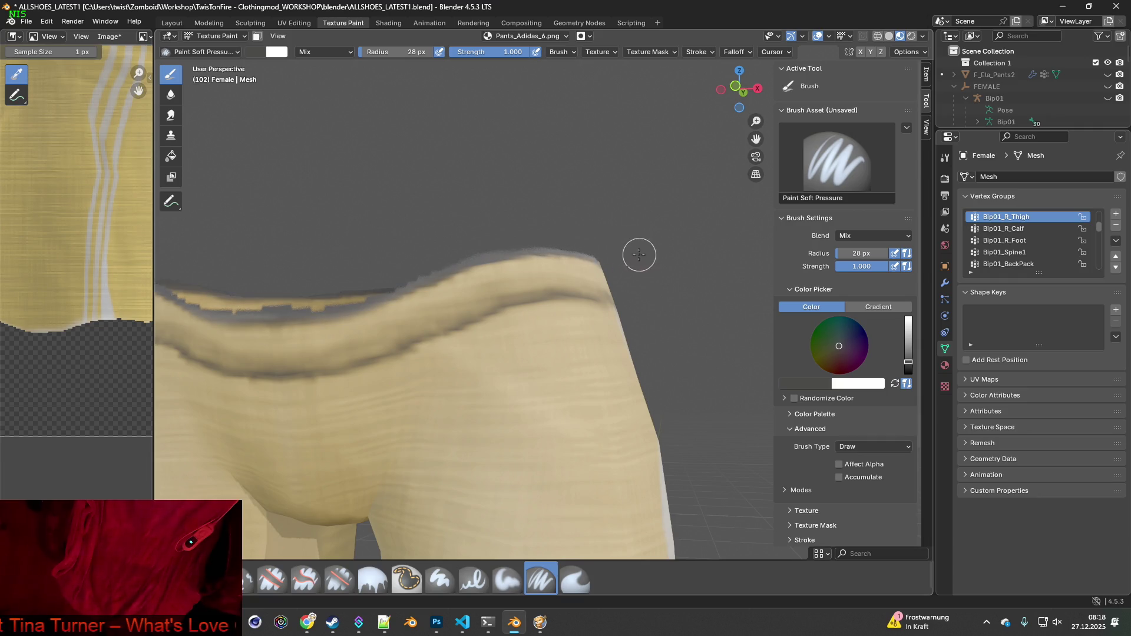
mouse_move(636, 255)
middle_mouse_down()
mouse_move(535, 269)
mouse_move(479, 255)
middle_mouse_up()
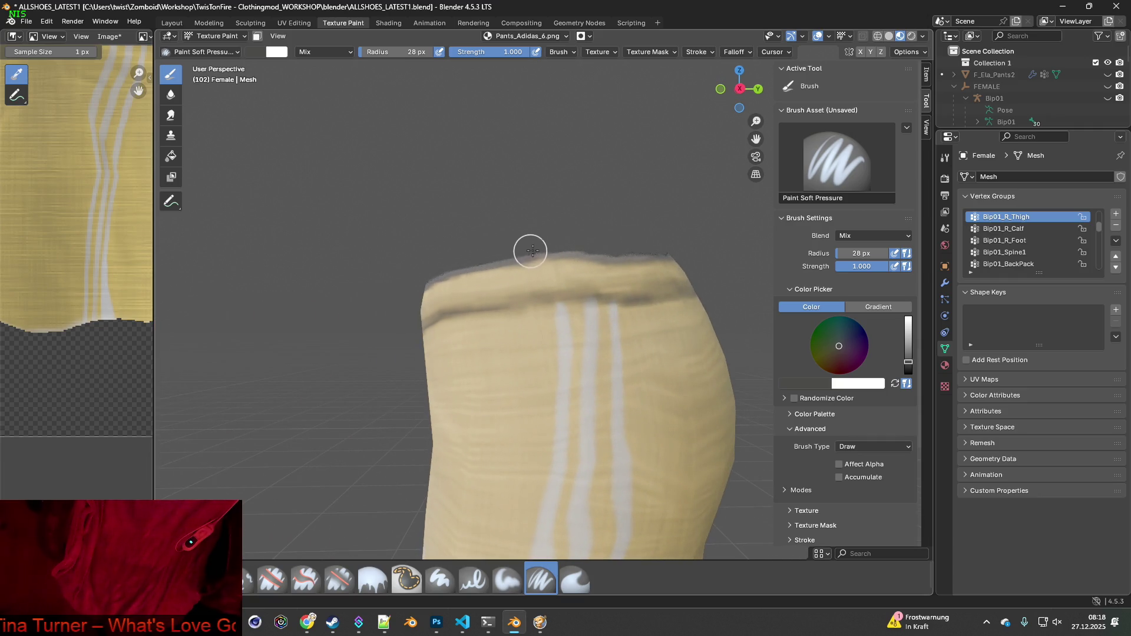
left_click_drag(537, 249, 648, 249)
mouse_move(640, 255)
middle_mouse_down()
mouse_move(608, 298)
mouse_move(405, 285)
middle_mouse_up()
scroll(448, 288, "down", 10, "shift")
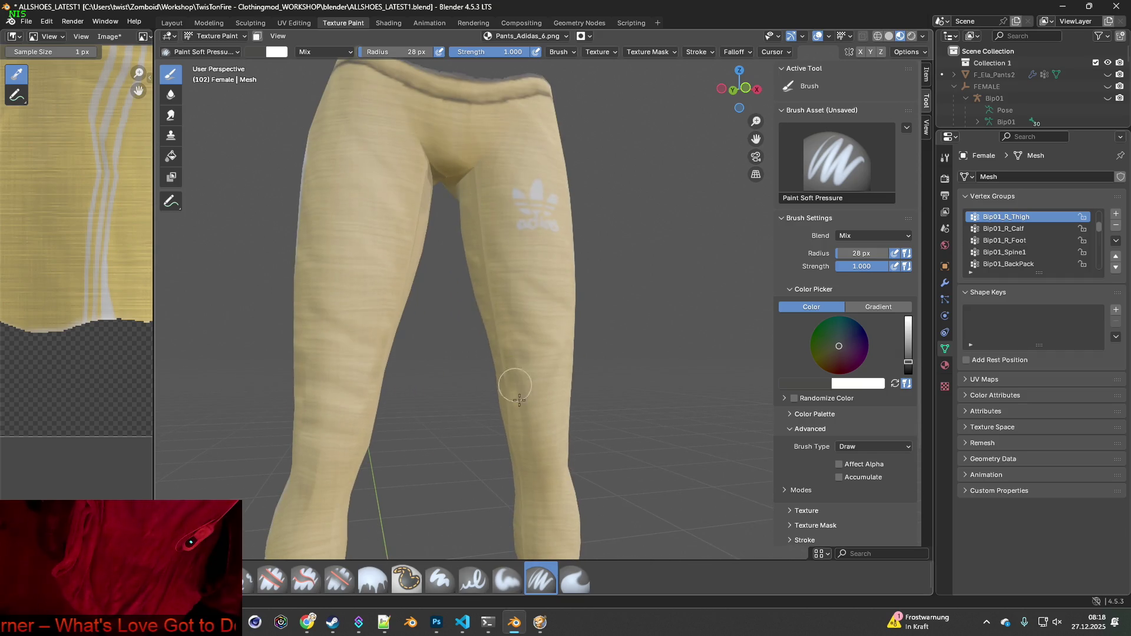
scroll(513, 289, "up", 5)
Zoom in on the left leg, sample a light tan, and paint over the white ragged hem edge
mouse_move(525, 354)
middle_mouse_down()
mouse_move(525, 298)
mouse_move(504, 304)
mouse_move(537, 307)
mouse_move(508, 305)
middle_mouse_up()
key("s")
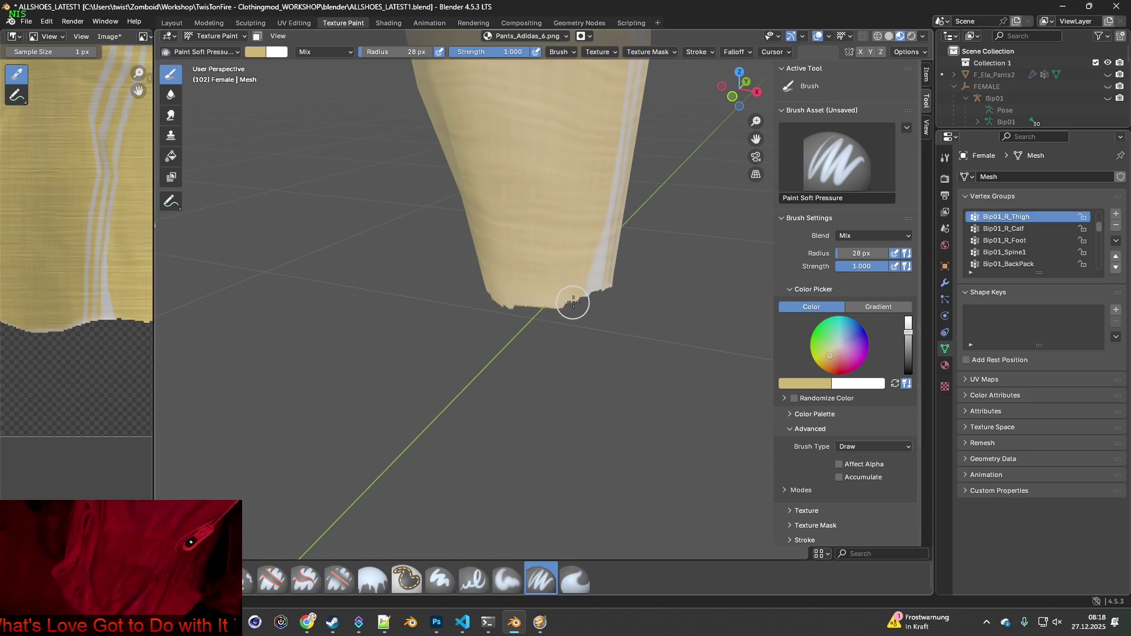
mouse_move(589, 310)
middle_mouse_down()
mouse_move(574, 339)
mouse_move(529, 339)
middle_mouse_up()
key("s")
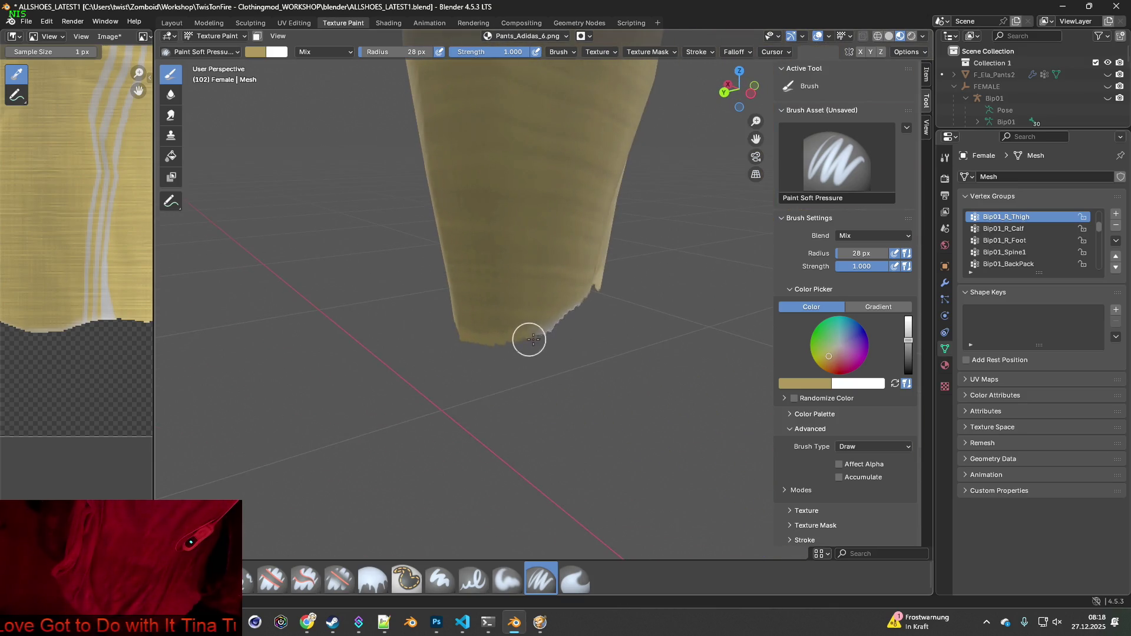
middle_click_drag(605, 317, 373, 346)
mouse_move(365, 348)
middle_mouse_down("shift")
mouse_move(629, 358)
mouse_move(475, 367)
middle_mouse_up("shift")
key("s")
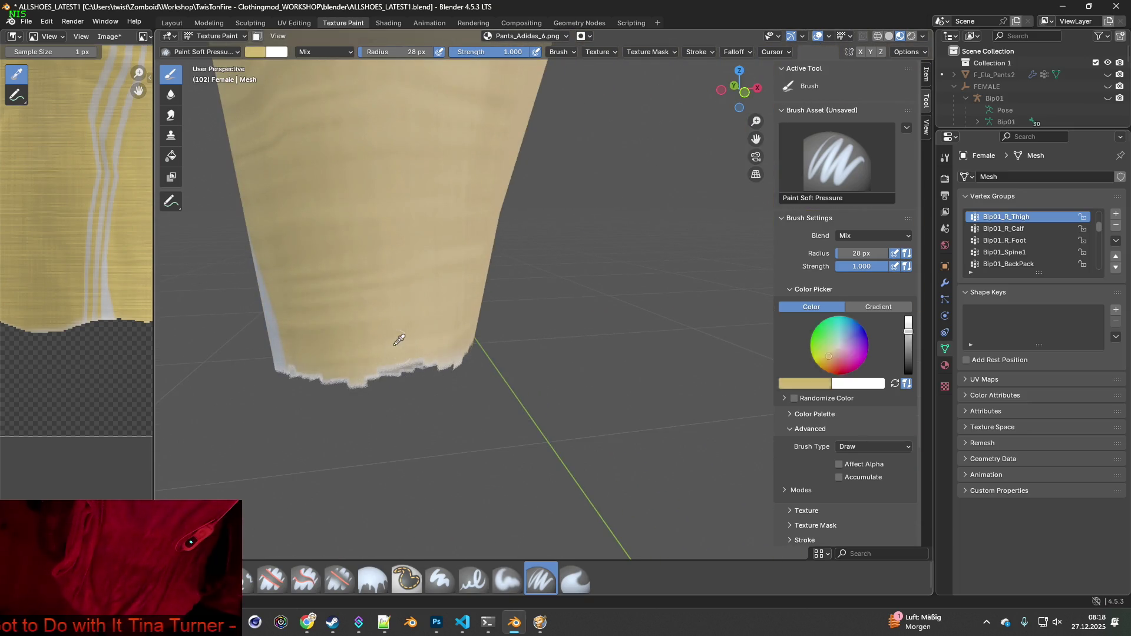
mouse_move(392, 362)
middle_mouse_down()
mouse_move(449, 370)
mouse_move(440, 404)
middle_mouse_up()
mouse_move(440, 404)
left_mouse_down()
mouse_move(422, 412)
mouse_move(469, 416)
mouse_move(554, 387)
left_mouse_up()
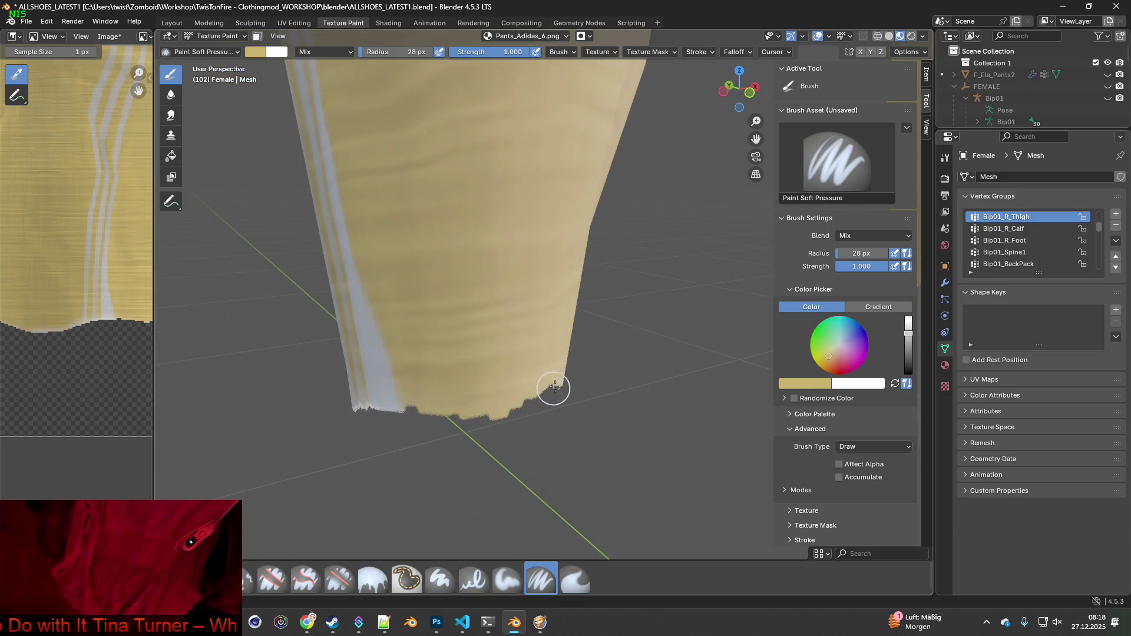
middle_click_drag(554, 387, 298, 358)
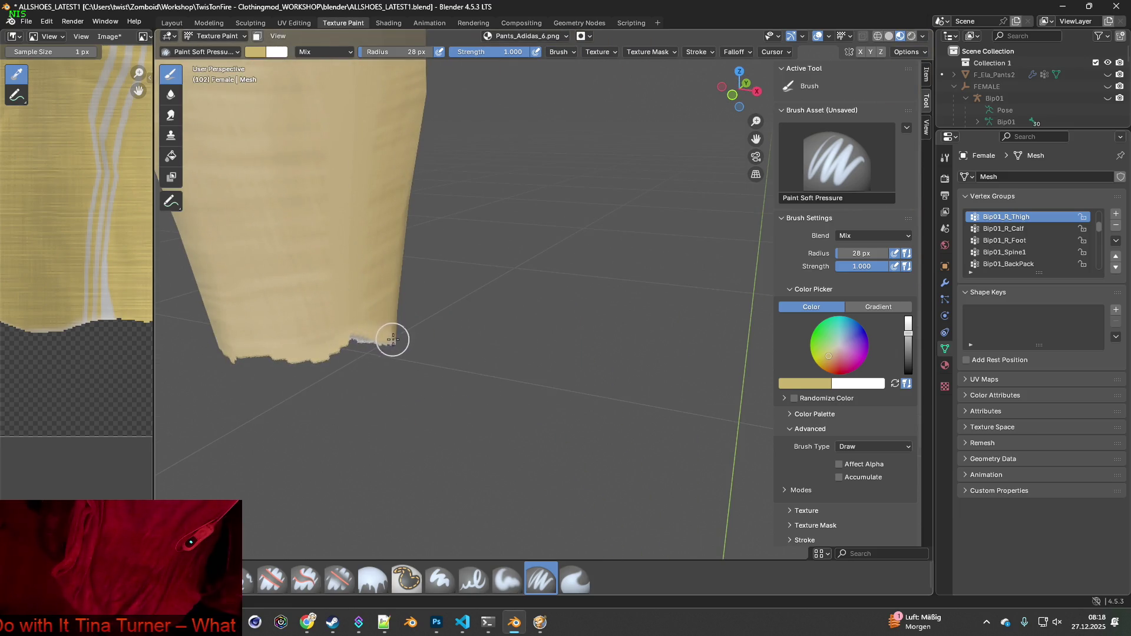
mouse_move(392, 339)
middle_mouse_down()
mouse_move(583, 346)
mouse_move(595, 306)
middle_mouse_up()
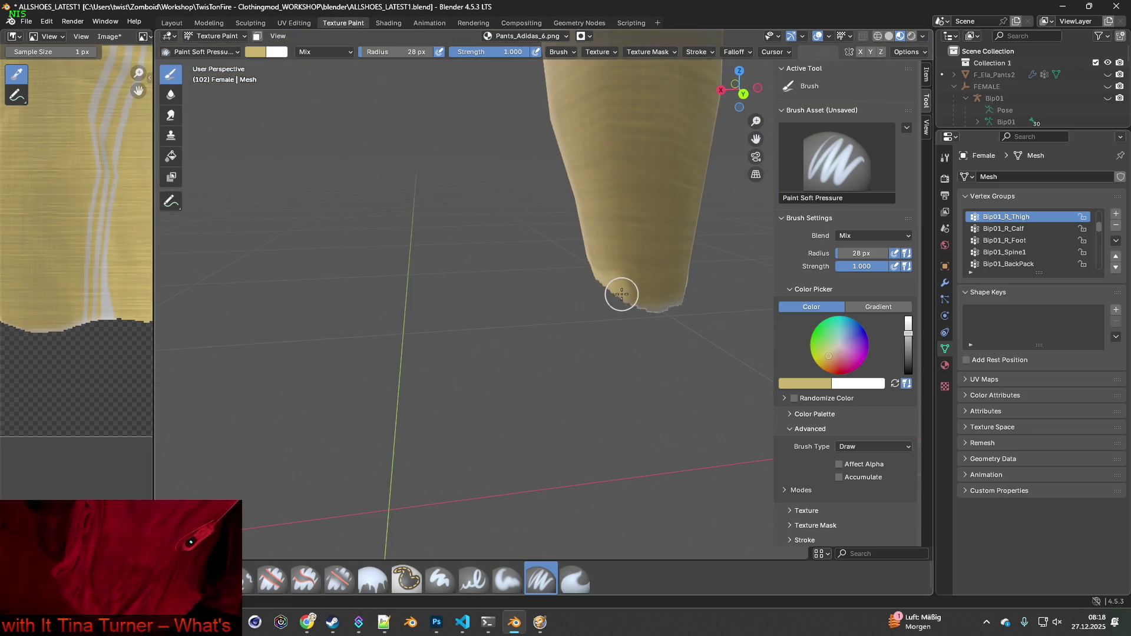
Undo the bad hem stroke, then repaint the jagged hem fringe with a darker sampled tan
left_click(47, 21)
left_click(56, 36)
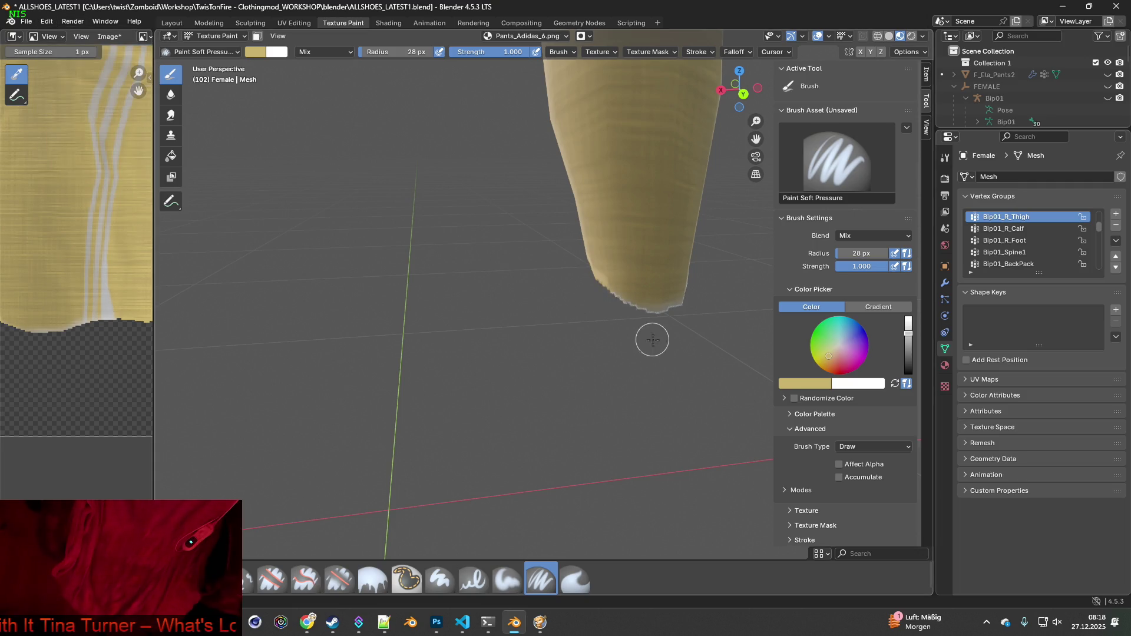
mouse_move(651, 336)
middle_mouse_down()
mouse_move(678, 362)
mouse_move(528, 353)
mouse_move(525, 284)
middle_mouse_up()
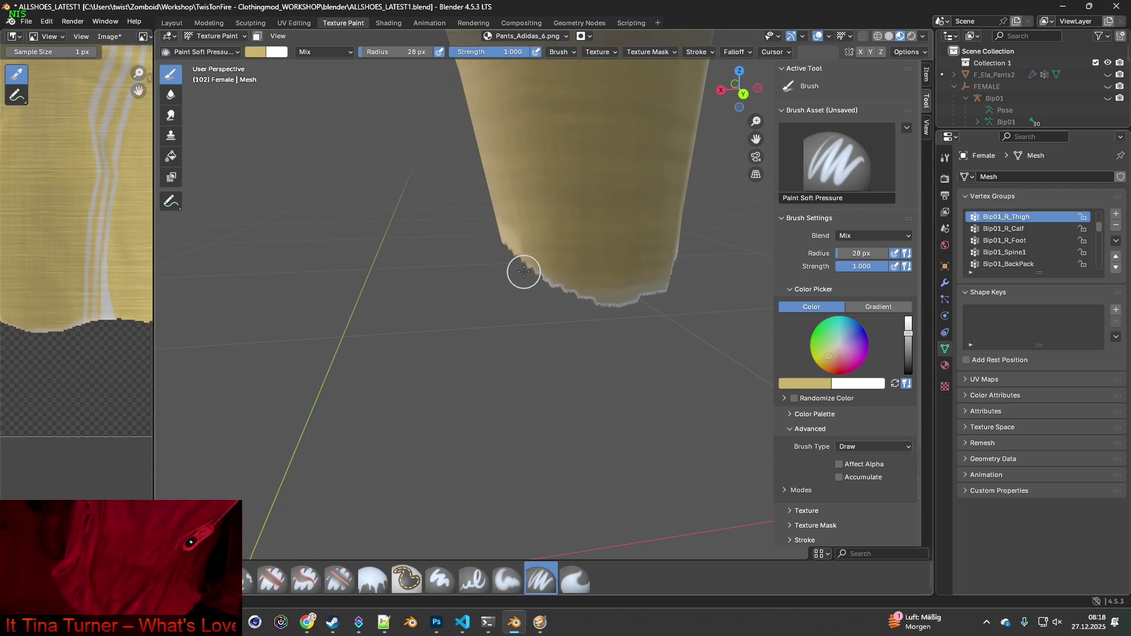
key("s")
mouse_move(515, 249)
left_mouse_down()
mouse_move(507, 237)
mouse_move(535, 265)
mouse_move(657, 323)
left_mouse_up()
mouse_move(658, 323)
middle_mouse_down()
mouse_move(679, 335)
mouse_move(479, 323)
middle_mouse_up()
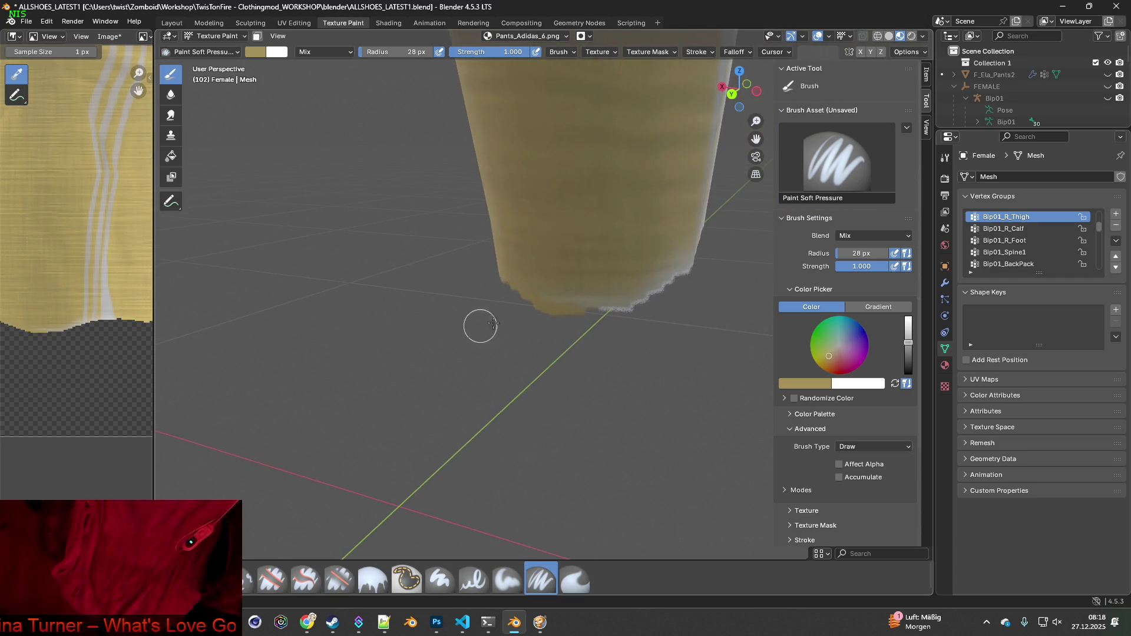
middle_click_drag(662, 291, 520, 310)
mouse_move(583, 292)
left_mouse_down()
mouse_move(578, 283)
mouse_move(582, 302)
left_mouse_up()
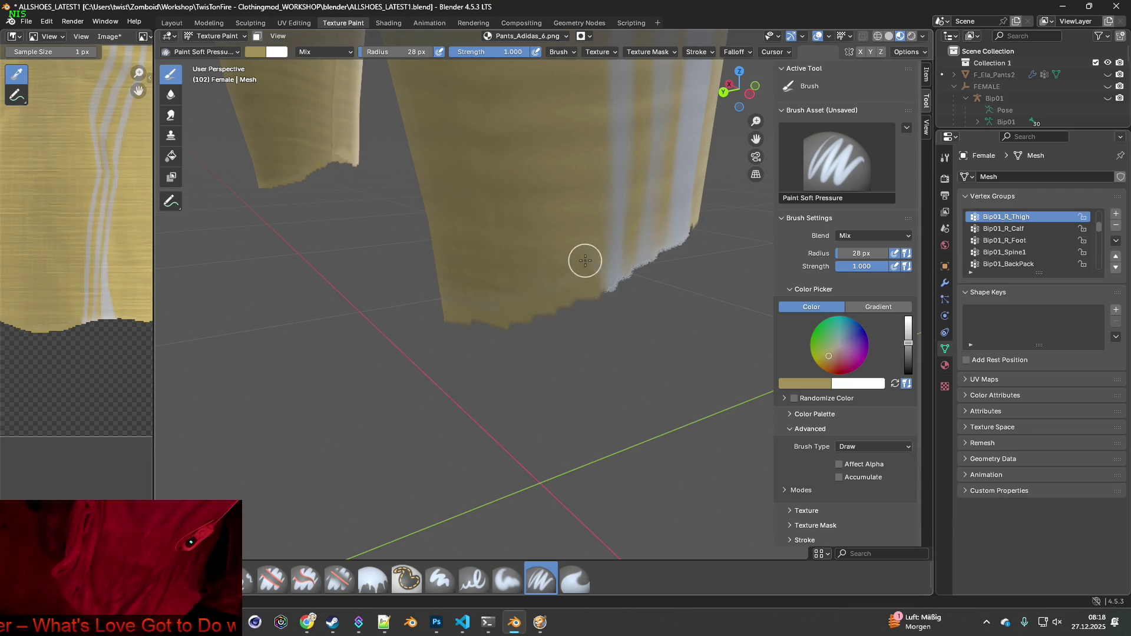
scroll(548, 338, "down", 3)
mouse_move(547, 338)
middle_mouse_down()
mouse_move(584, 257)
mouse_move(539, 283)
mouse_move(549, 337)
mouse_move(565, 339)
middle_mouse_up()
scroll(585, 257, "down", 5)
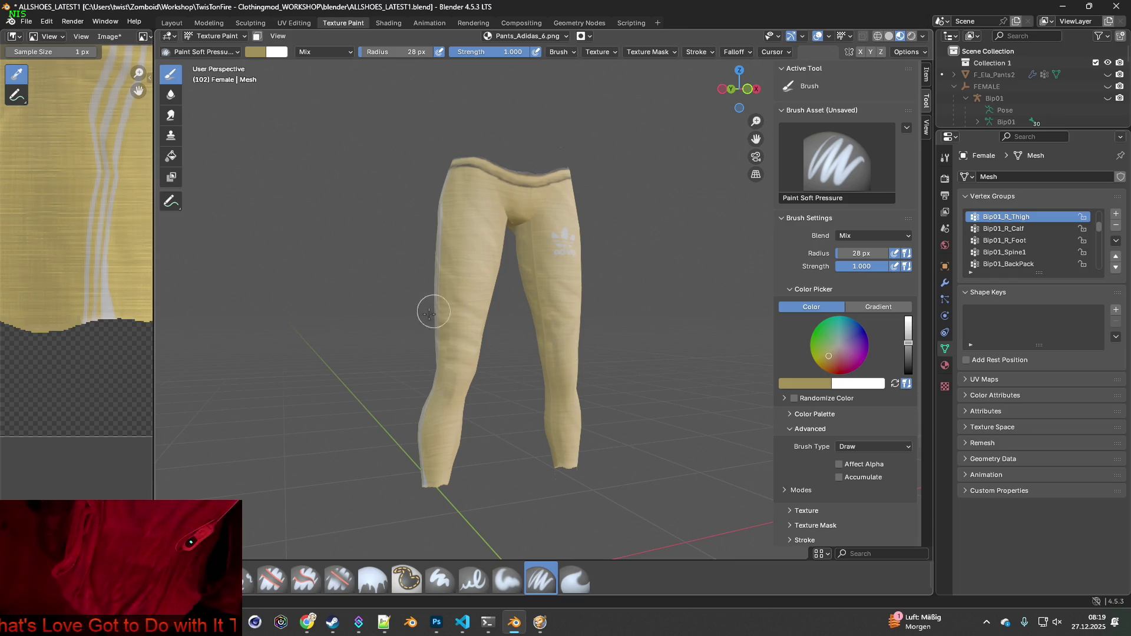
Save the painted Pants_Adidas_6.png texture and switch to the Shading workspace
left_click(108, 37)
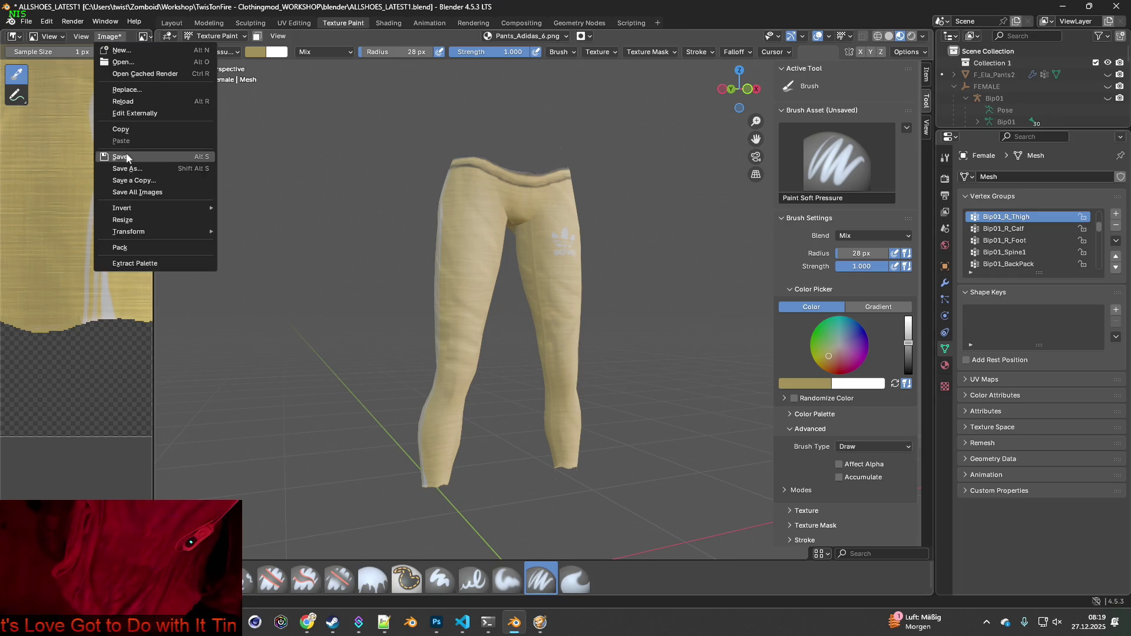
left_click(127, 156)
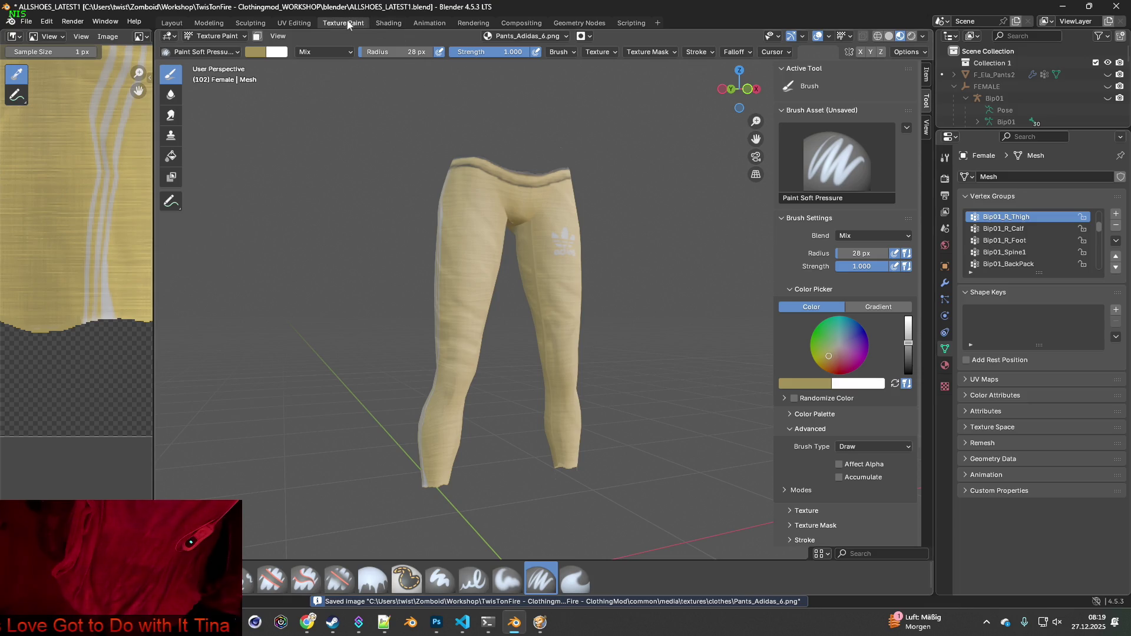
left_click(388, 23)
scroll(469, 270, "down", 5)
middle_click_drag(470, 289, 483, 310)
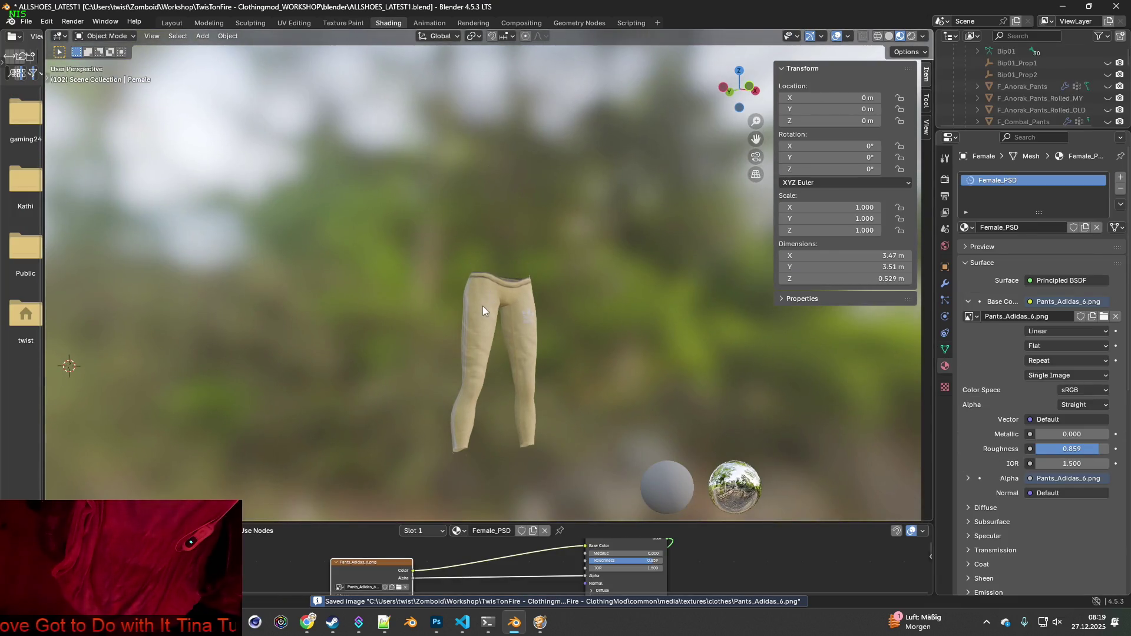
Filter the image browser by 'Pants_Adidas' and load Pants_Adidas_6.png into the image node
left_click(398, 587)
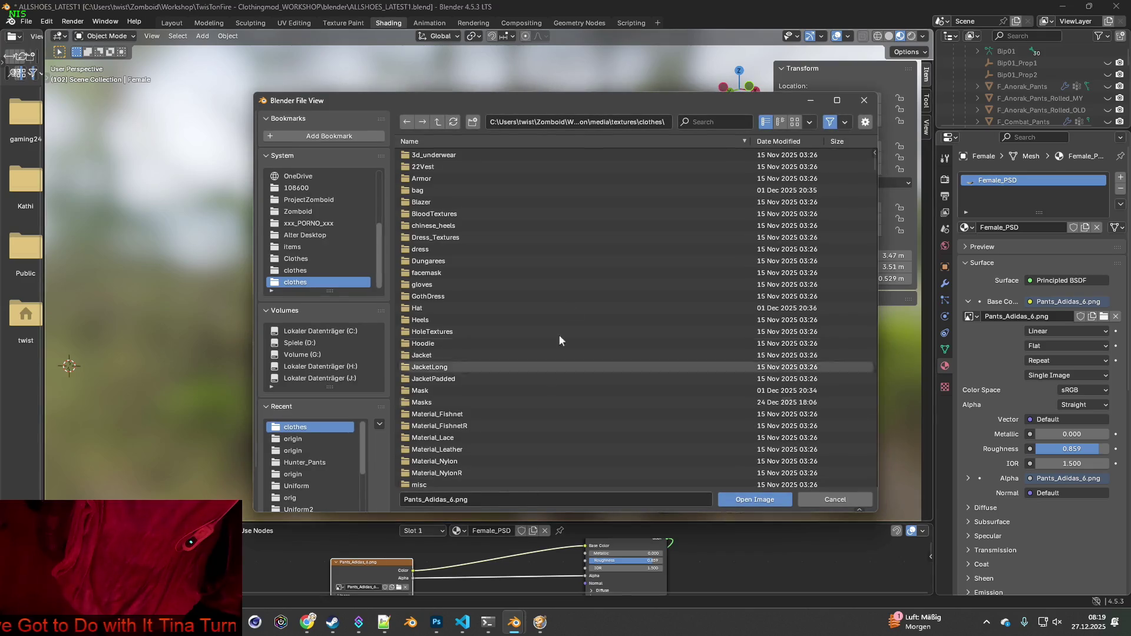
left_click(719, 124)
type("Pants_Adidas")
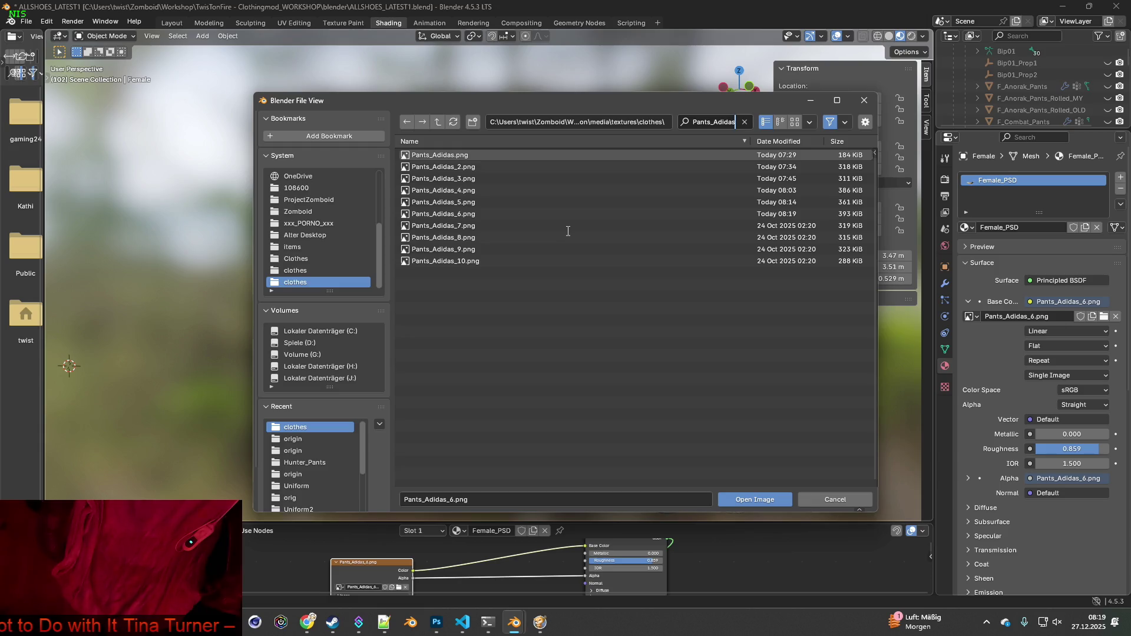
left_click(465, 216)
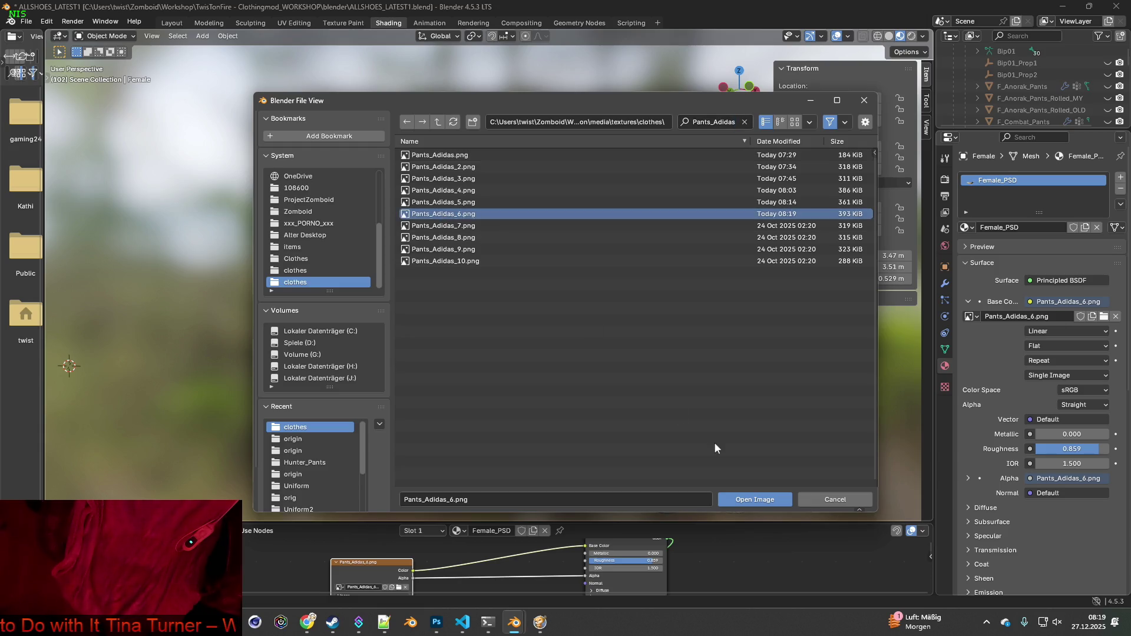
left_click(736, 503)
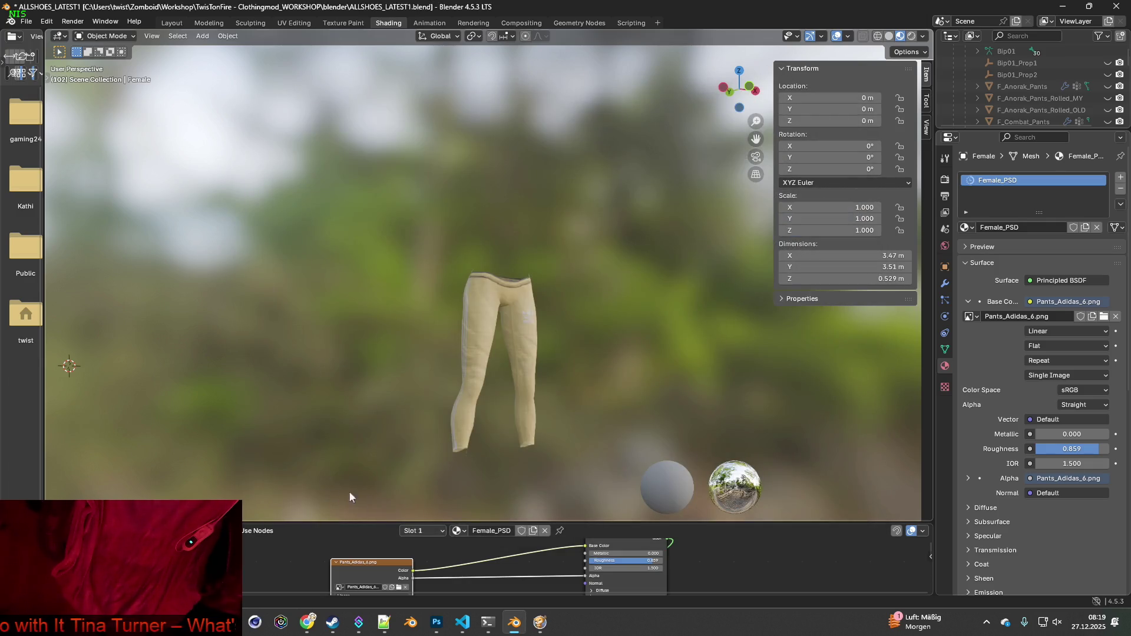
Browse again, filter by 'Pants_Adidas', and load Pants_Adidas_7.png onto the pants
left_click(399, 587)
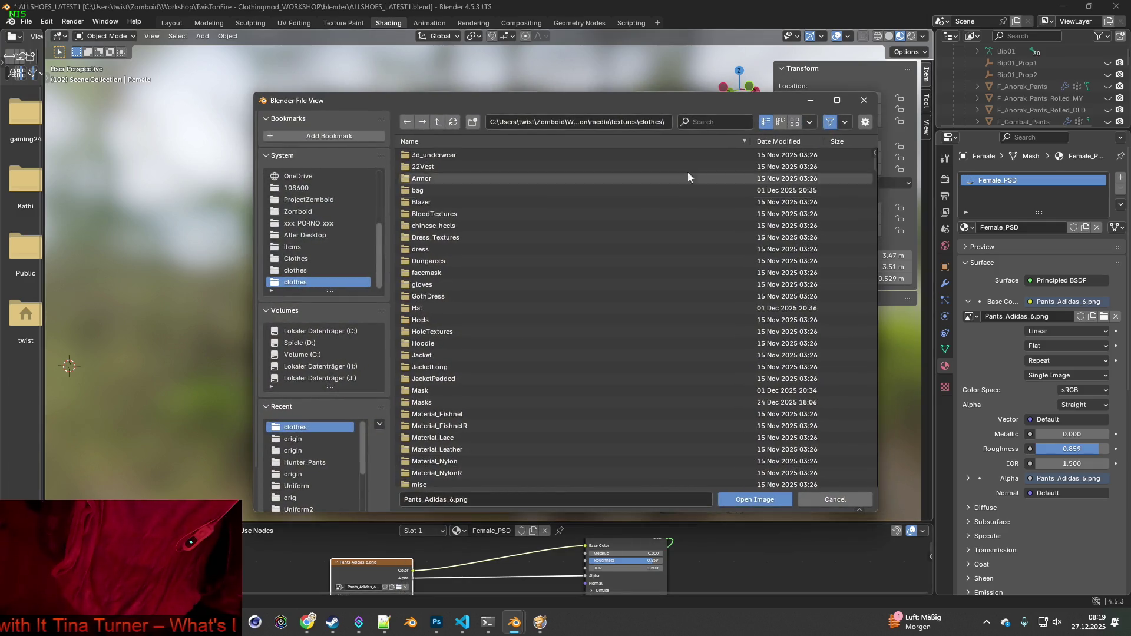
key("ctrl+f")
type("Pants_Adidas")
key("Return")
left_click(443, 225)
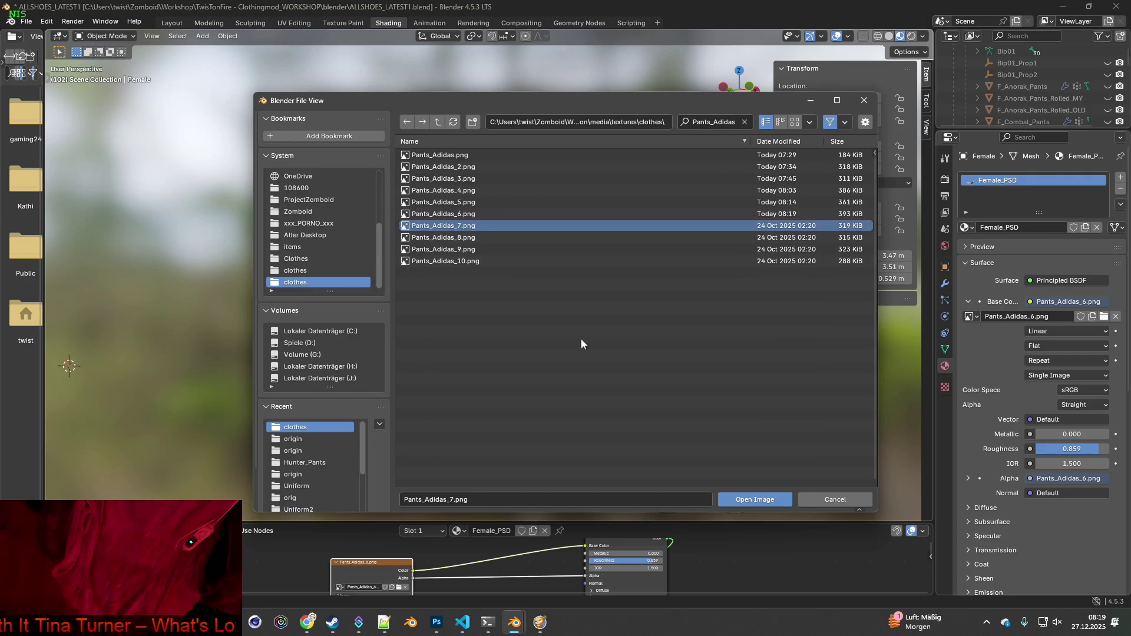
left_click(742, 501)
Orbit the purple pants to inspect the back, sides and front with the white stripes and logo
mouse_move(627, 391)
middle_mouse_down()
mouse_move(500, 409)
mouse_move(338, 399)
mouse_move(296, 354)
mouse_move(618, 398)
mouse_move(801, 380)
mouse_move(694, 353)
mouse_move(643, 309)
mouse_move(419, 395)
mouse_move(680, 405)
middle_mouse_up()
middle_click_drag(541, 344, 649, 342)
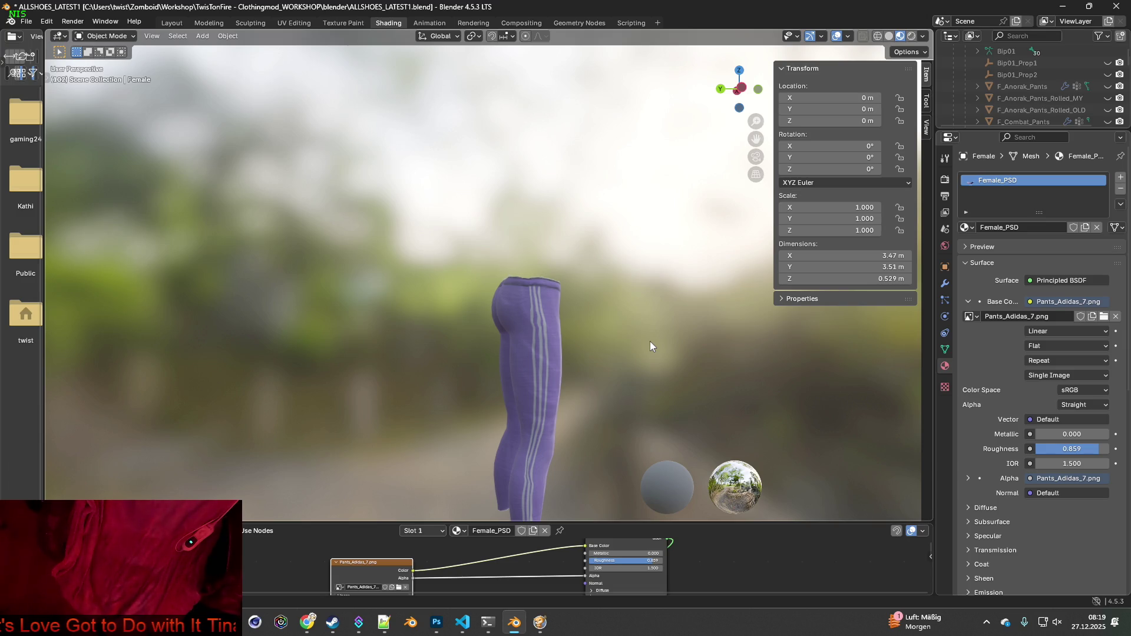
mouse_move(667, 353)
middle_mouse_down()
mouse_move(546, 344)
mouse_move(582, 362)
mouse_move(490, 362)
middle_mouse_up()
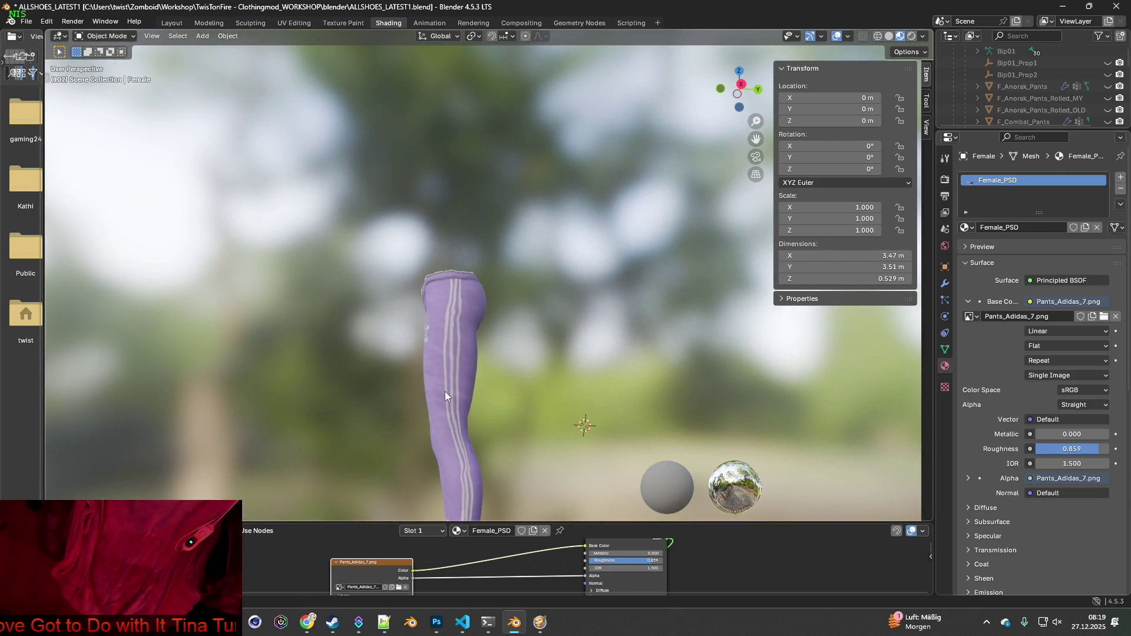
middle_click_drag(445, 393, 560, 394)
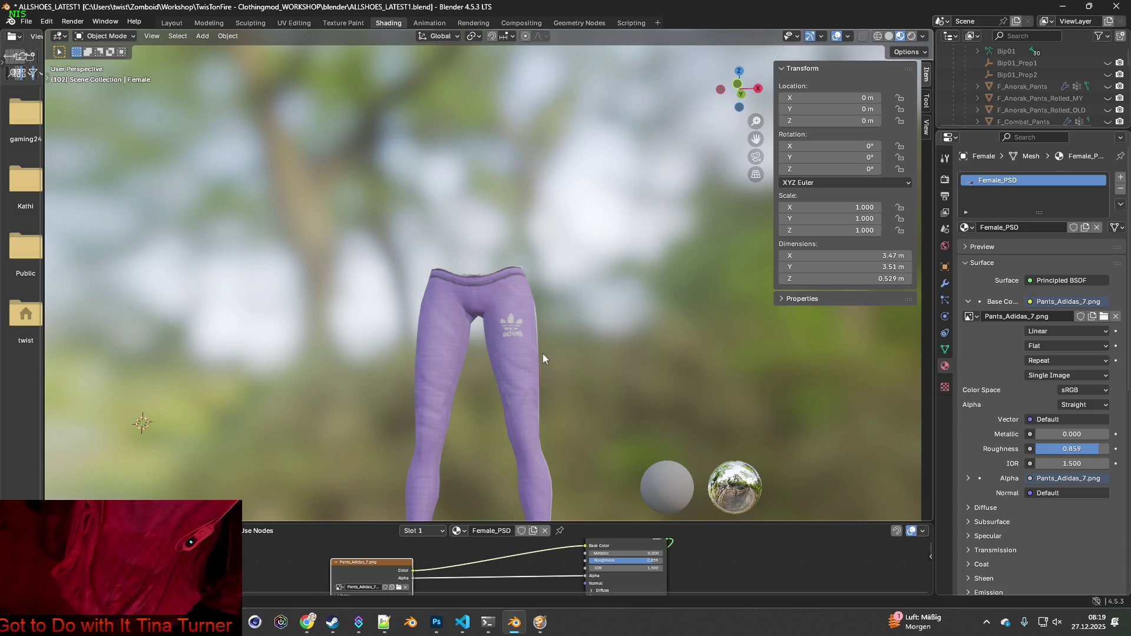
mouse_move(542, 328)
middle_mouse_down()
mouse_move(550, 379)
mouse_move(464, 391)
mouse_move(455, 407)
mouse_move(588, 425)
mouse_move(556, 413)
mouse_move(637, 412)
mouse_move(616, 409)
middle_mouse_up()
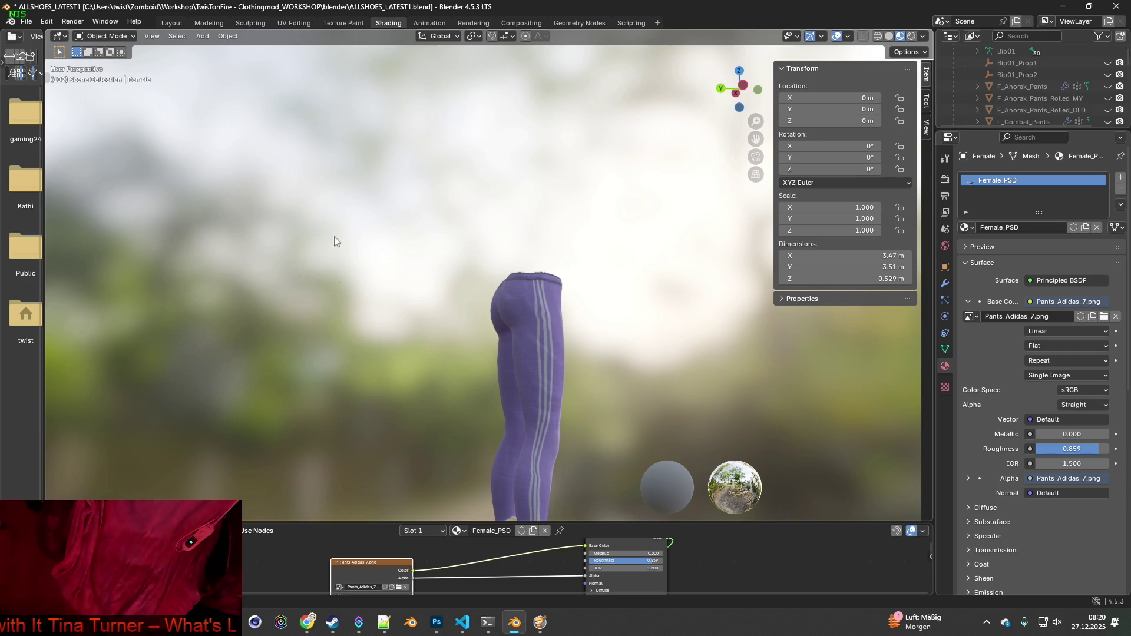
Return to Texture Paint, widen the image panel, and zoom into the purple Pants_Adidas_7.png texture
left_click(344, 23)
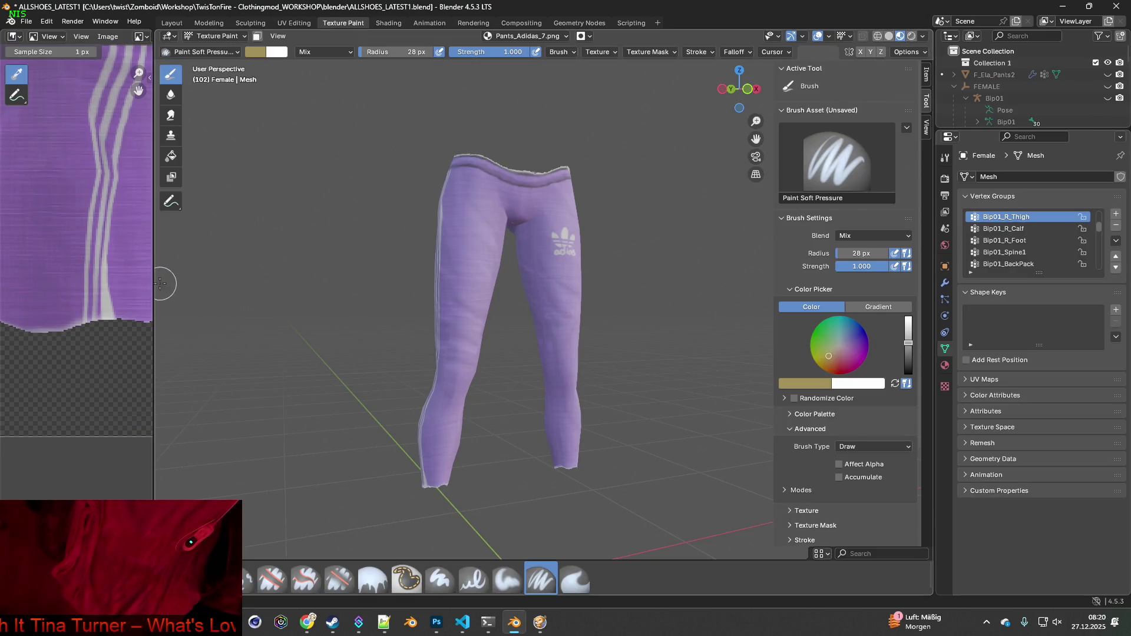
left_click_drag(161, 284, 301, 277)
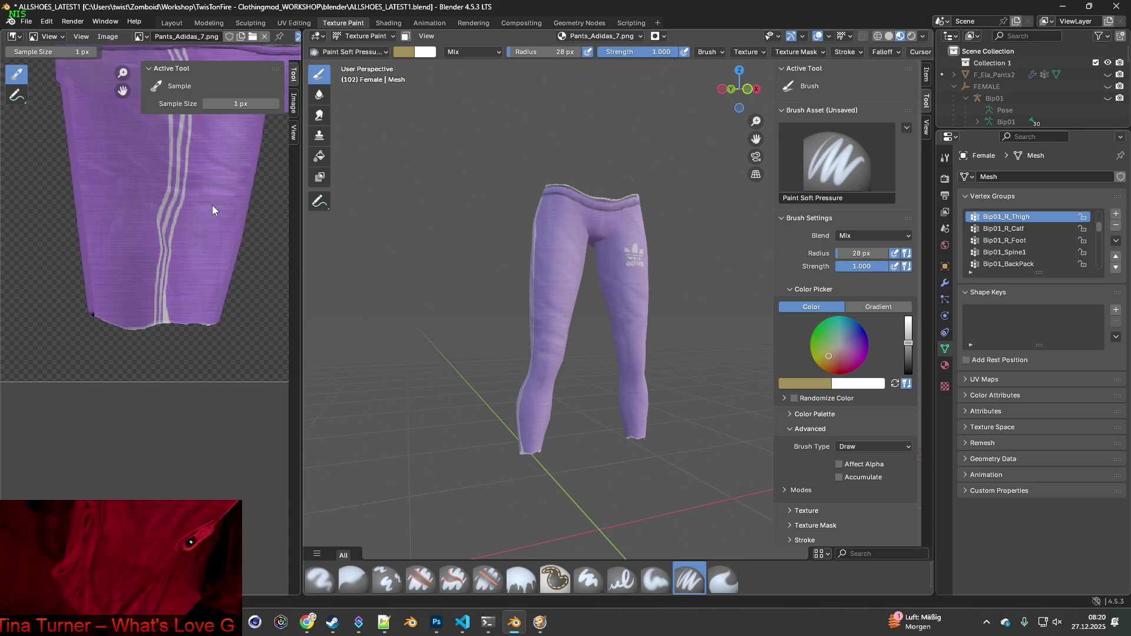
scroll(154, 311, "up", 3)
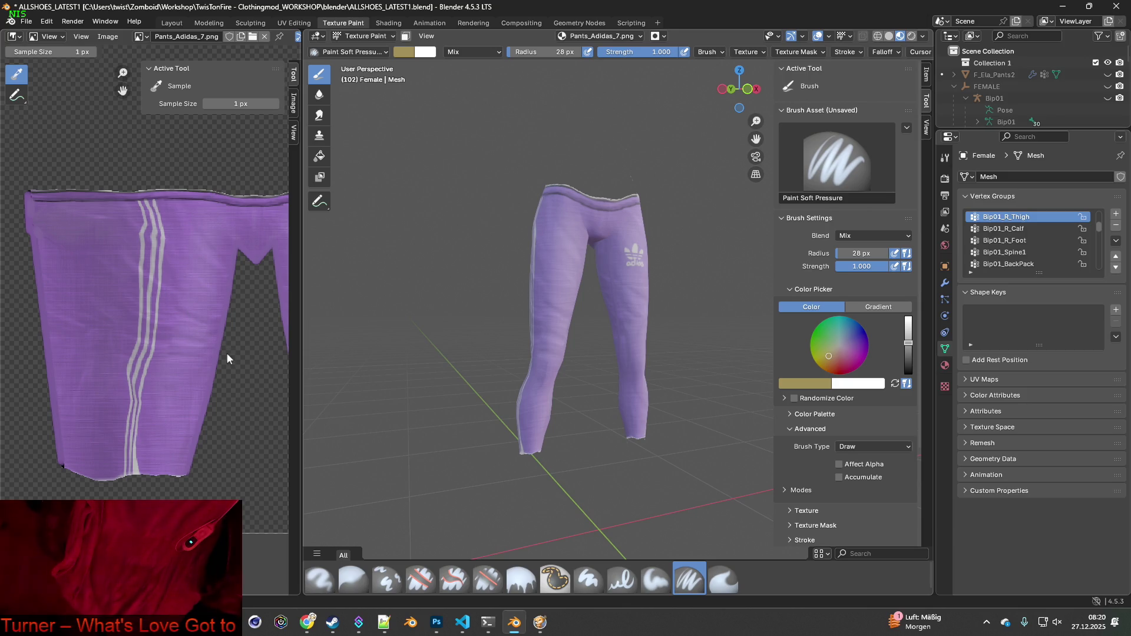
middle_click_drag(391, 353, 590, 367)
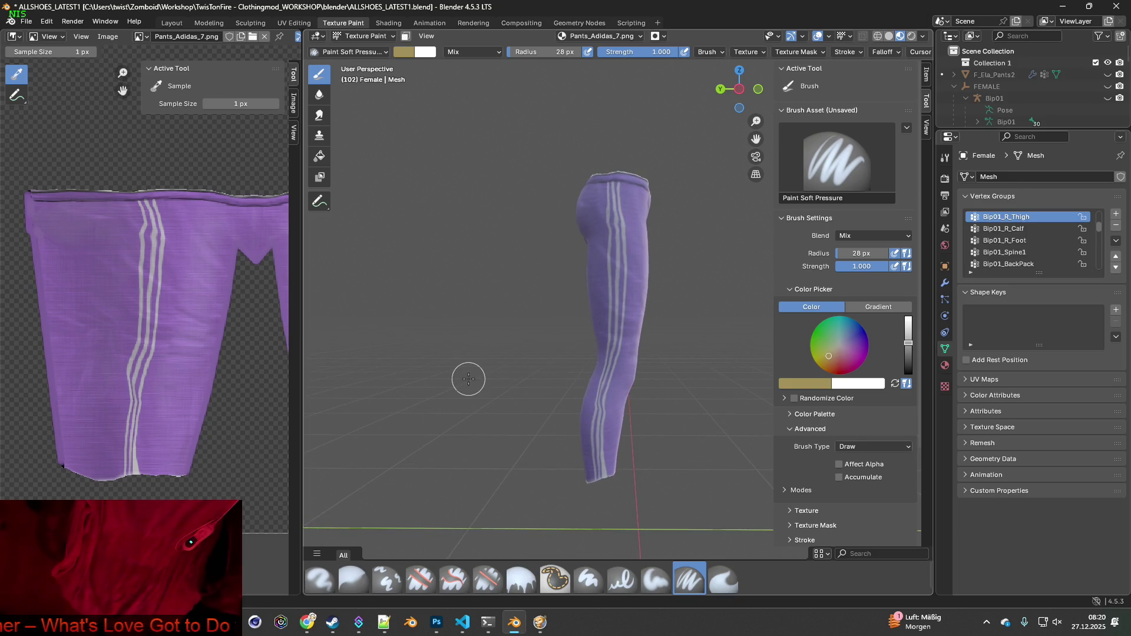
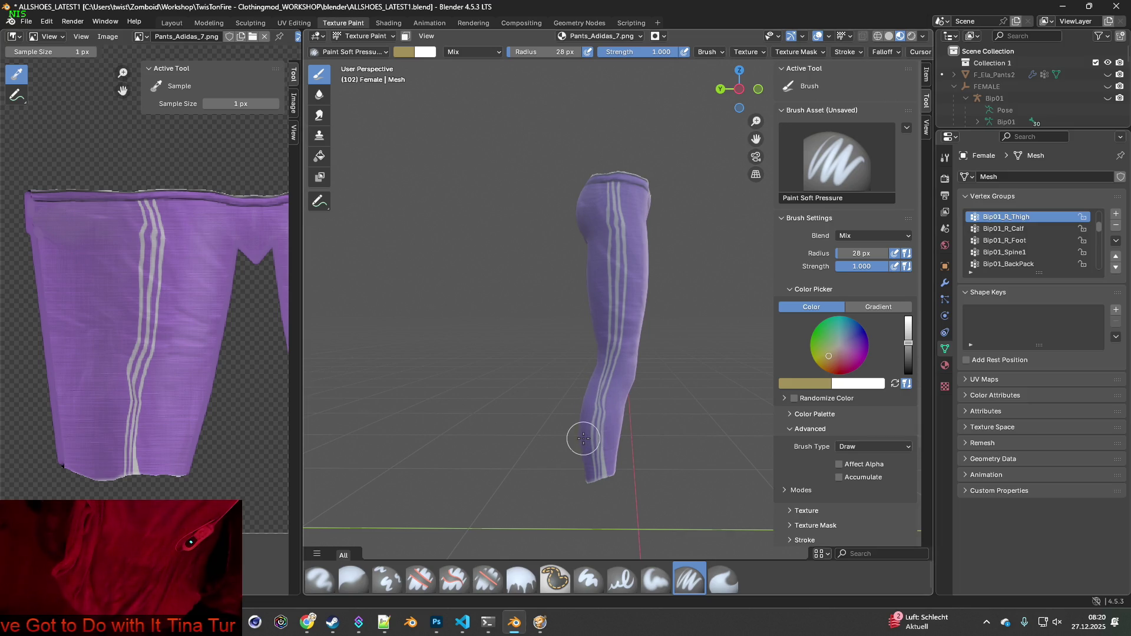
Turn the painted pants model in the viewport, then bring the Project Zomboid game to the front
mouse_move(646, 364)
middle_mouse_down()
mouse_move(445, 362)
mouse_move(553, 369)
middle_mouse_up()
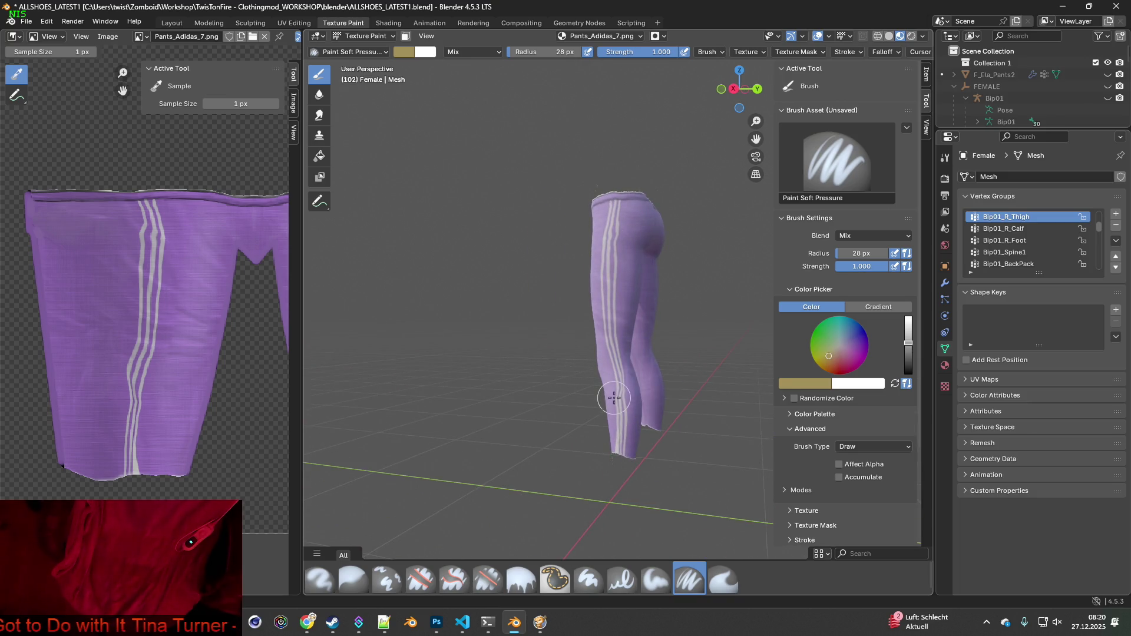
key("alt+Tab")
key("alt+Tab")
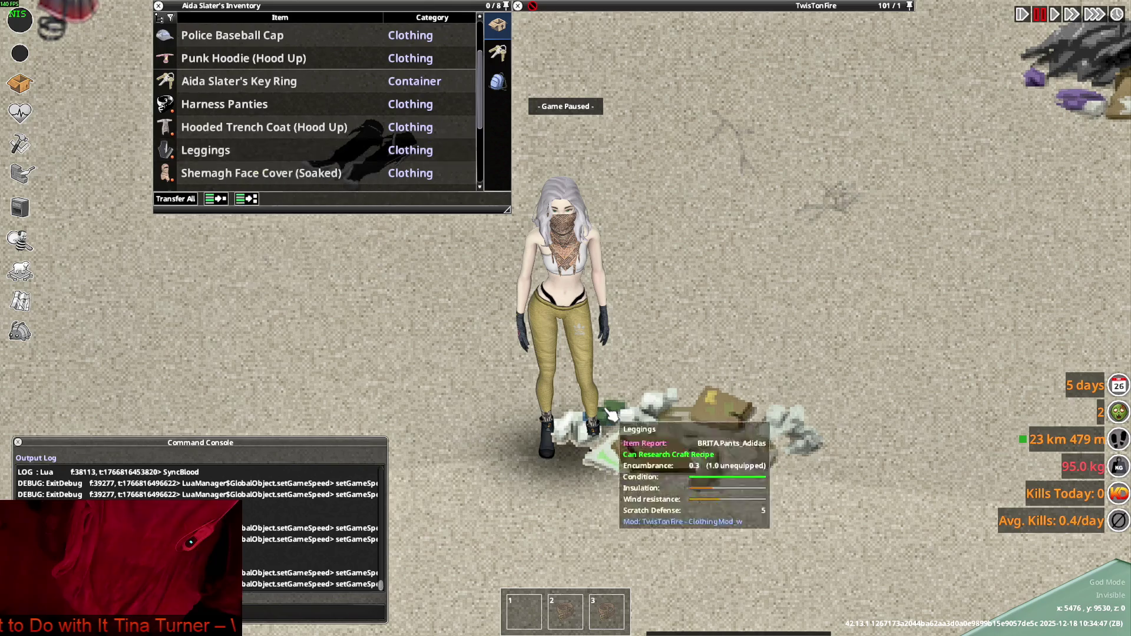
Unpause the game and have the character wear the Adidas Killa Pants
key("space")
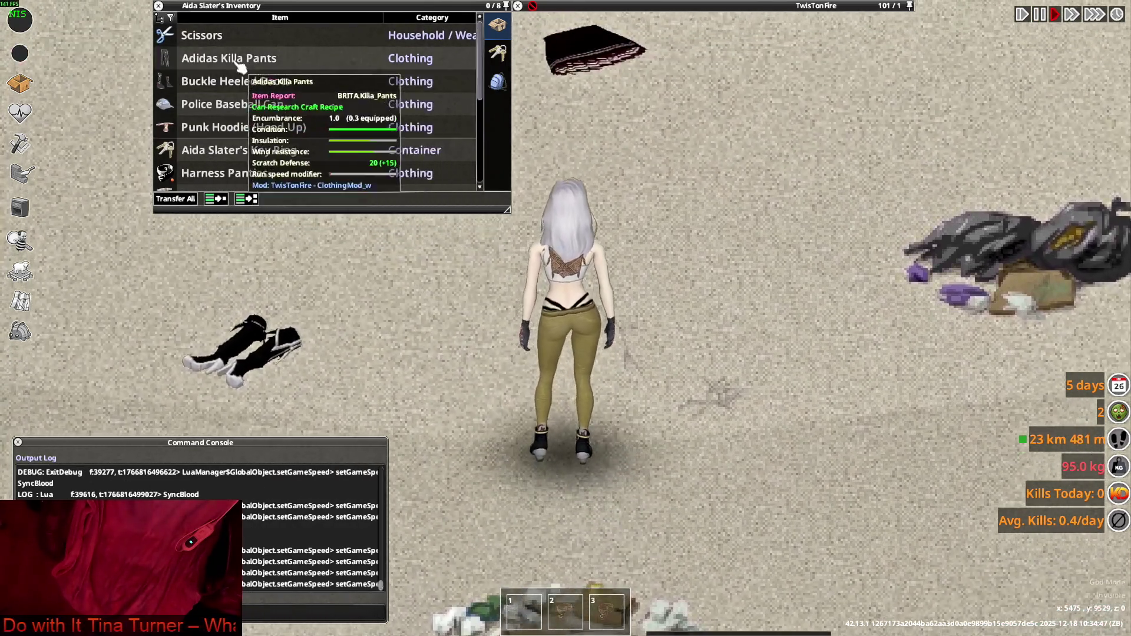
right_click(230, 59)
left_click(264, 97)
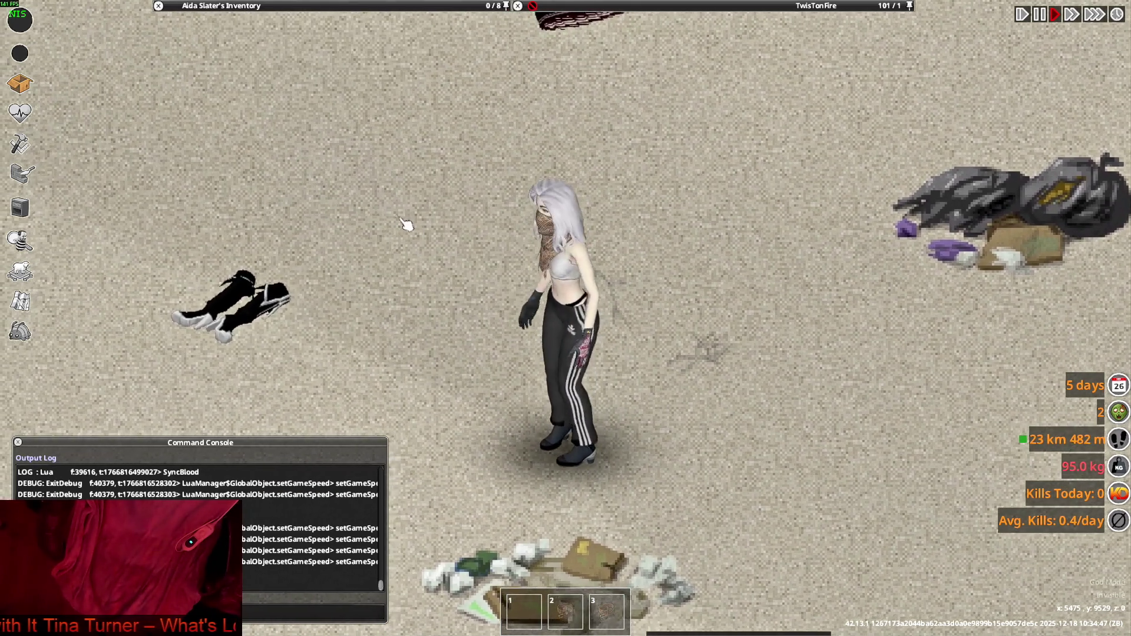
Walk the character around with WASD to inspect the side stripes, then return to Blender
key("a")
key("d")
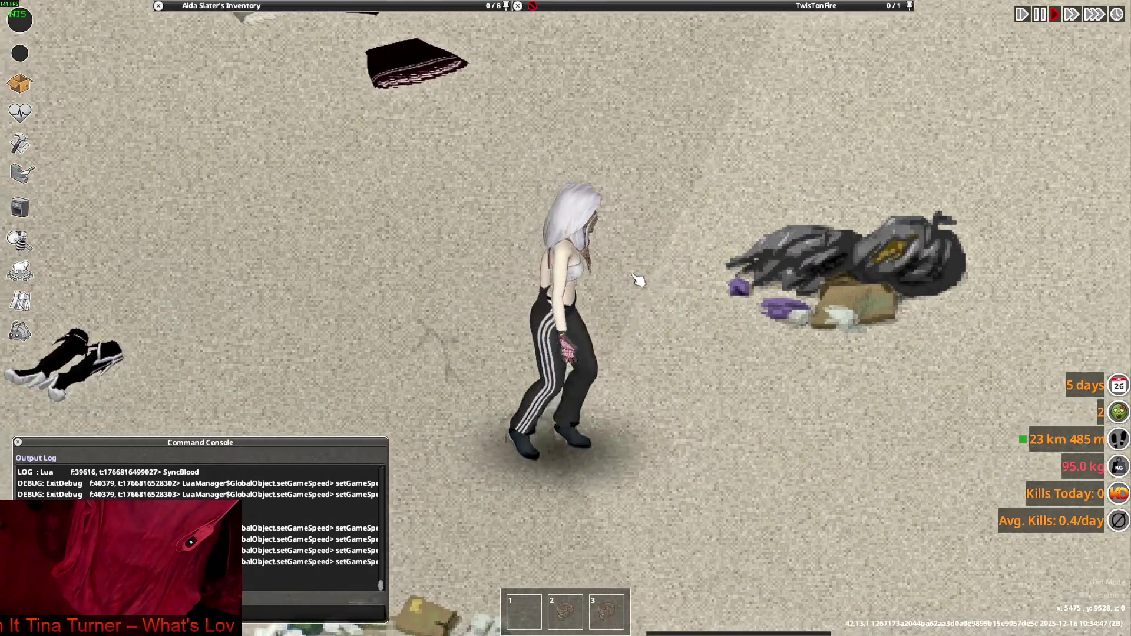
key("s")
key("a")
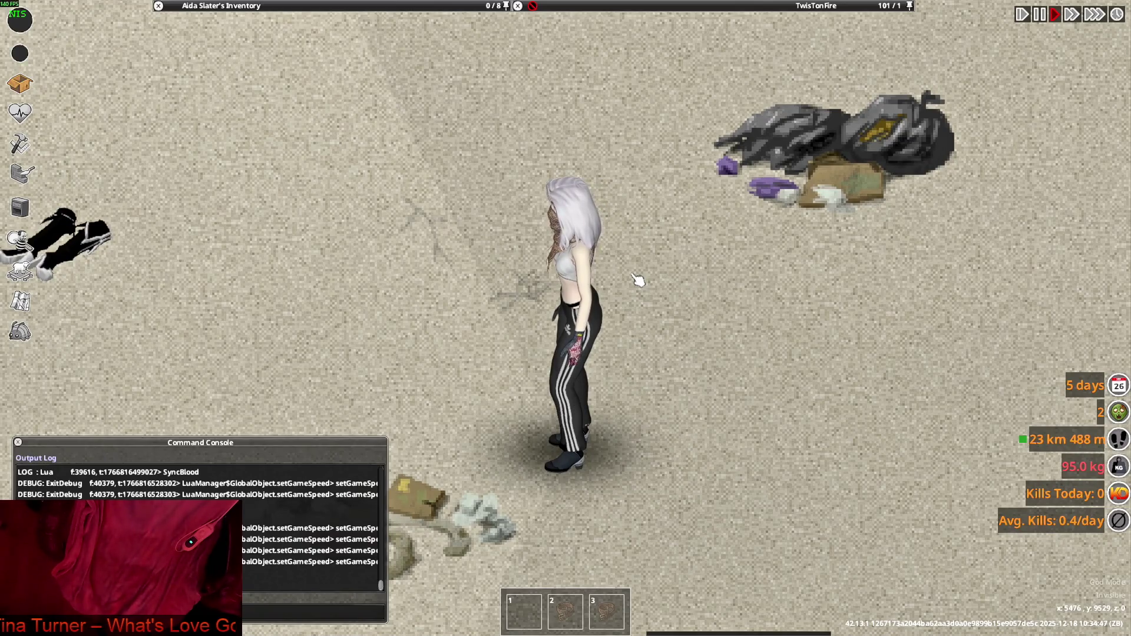
key("w")
key("a")
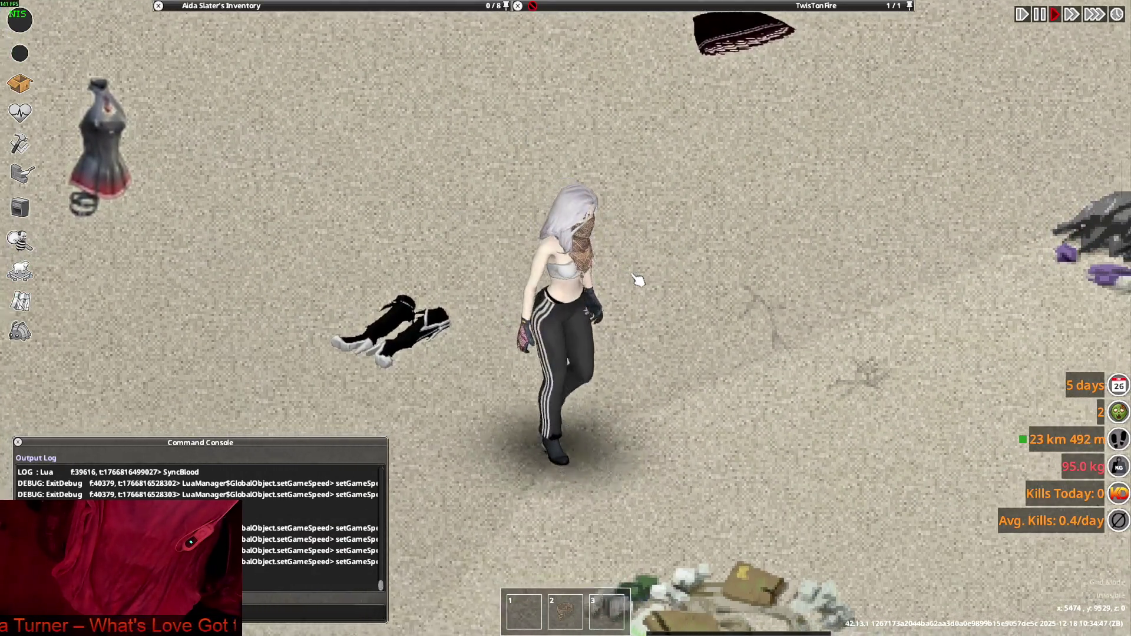
key("a")
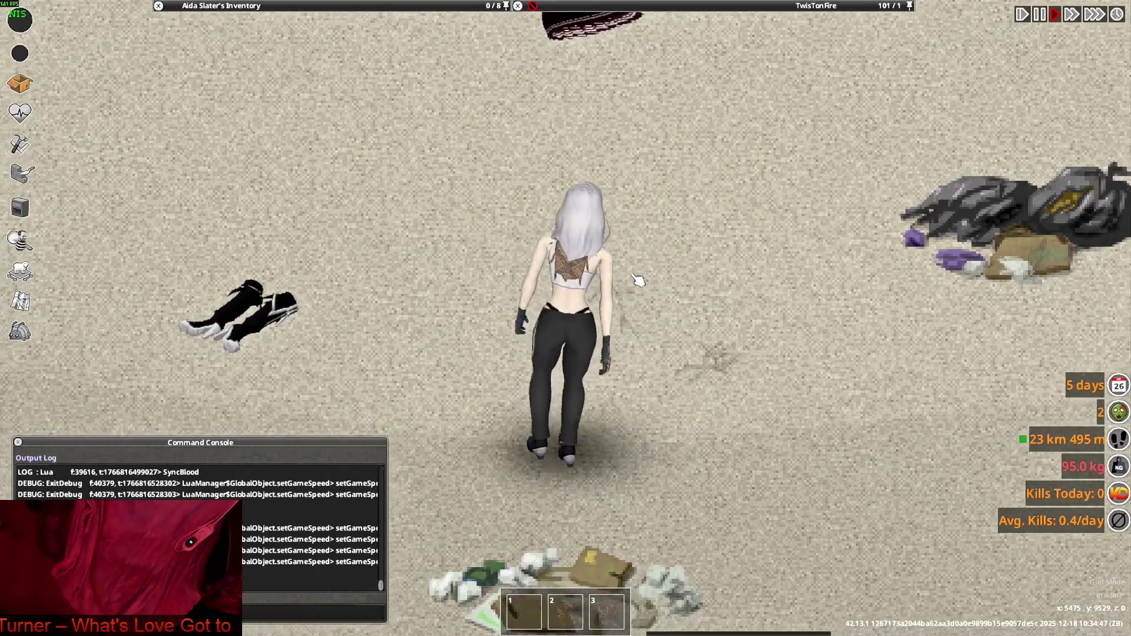
key("d")
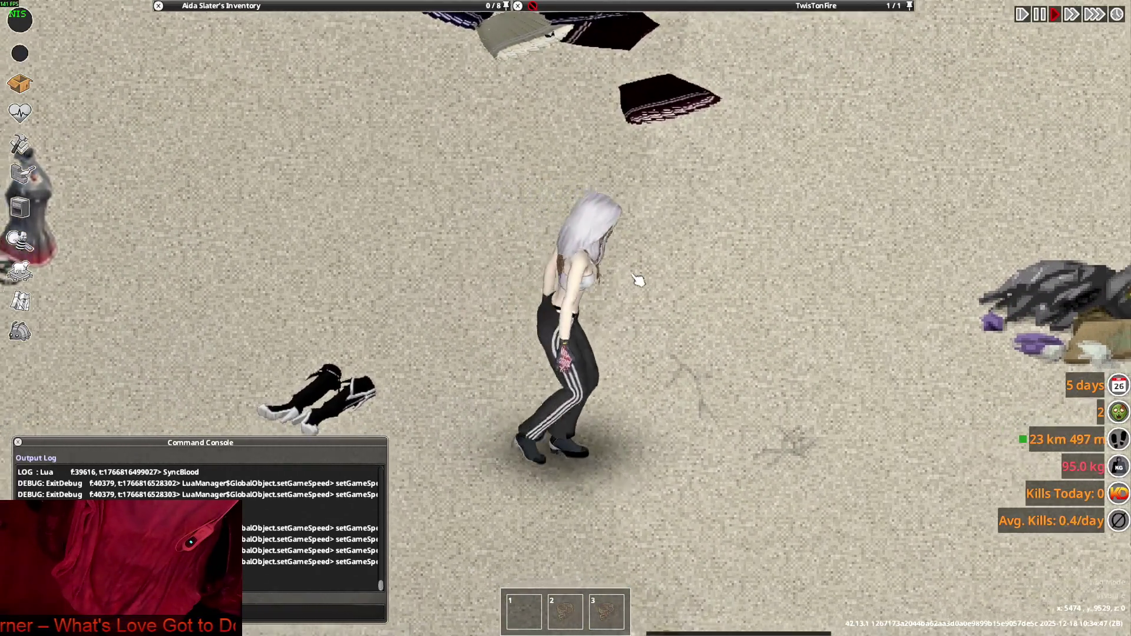
key("s")
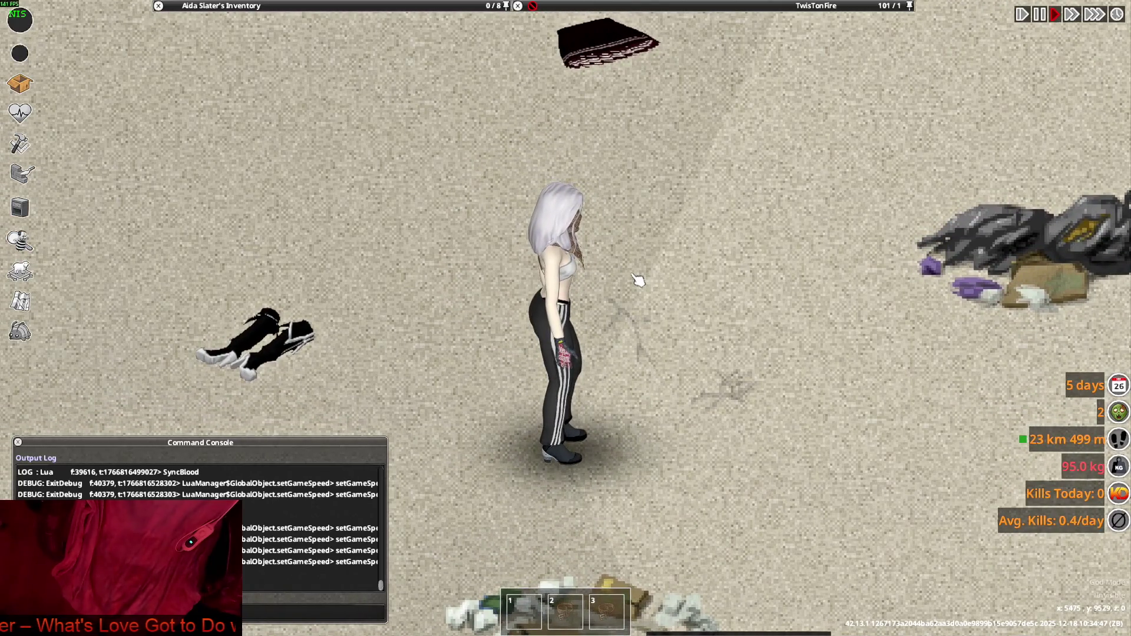
key("alt+Tab")
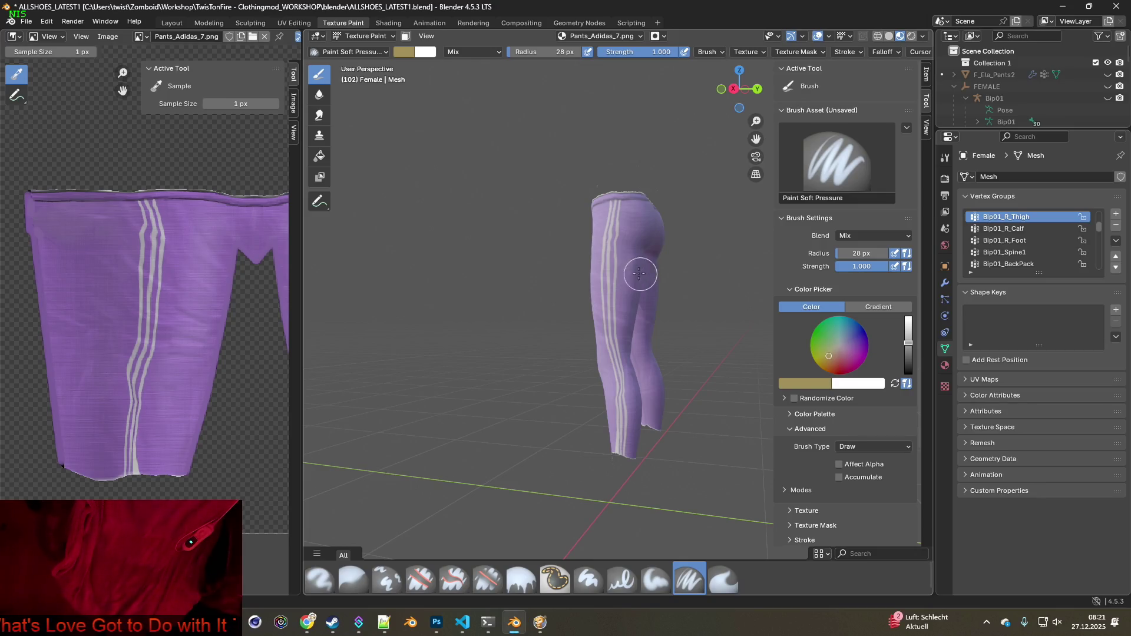
mouse_move(639, 274)
middle_mouse_down()
mouse_move(613, 250)
mouse_move(623, 306)
mouse_move(595, 281)
mouse_move(626, 222)
mouse_move(606, 336)
mouse_move(586, 335)
mouse_move(575, 371)
middle_mouse_up()
scroll(589, 278, "up", 5)
scroll(589, 278, "up", 2)
scroll(605, 331, "up", 3)
scroll(598, 318, "up", 2)
scroll(572, 372, "up", 3)
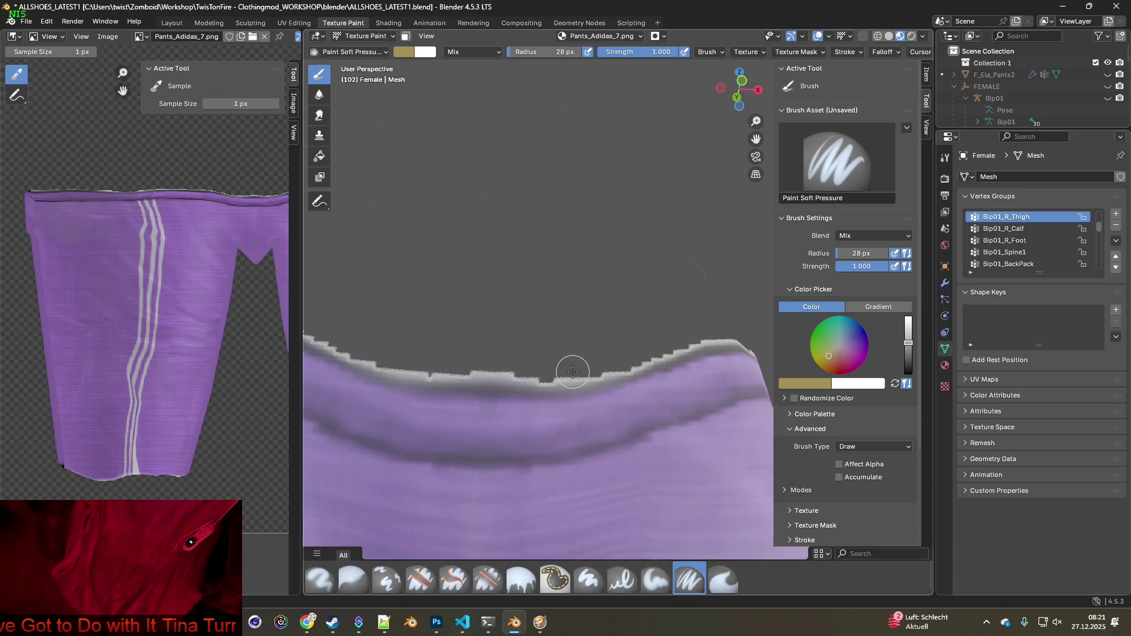
scroll(572, 372, "down", 1)
scroll(526, 338, "down", 3)
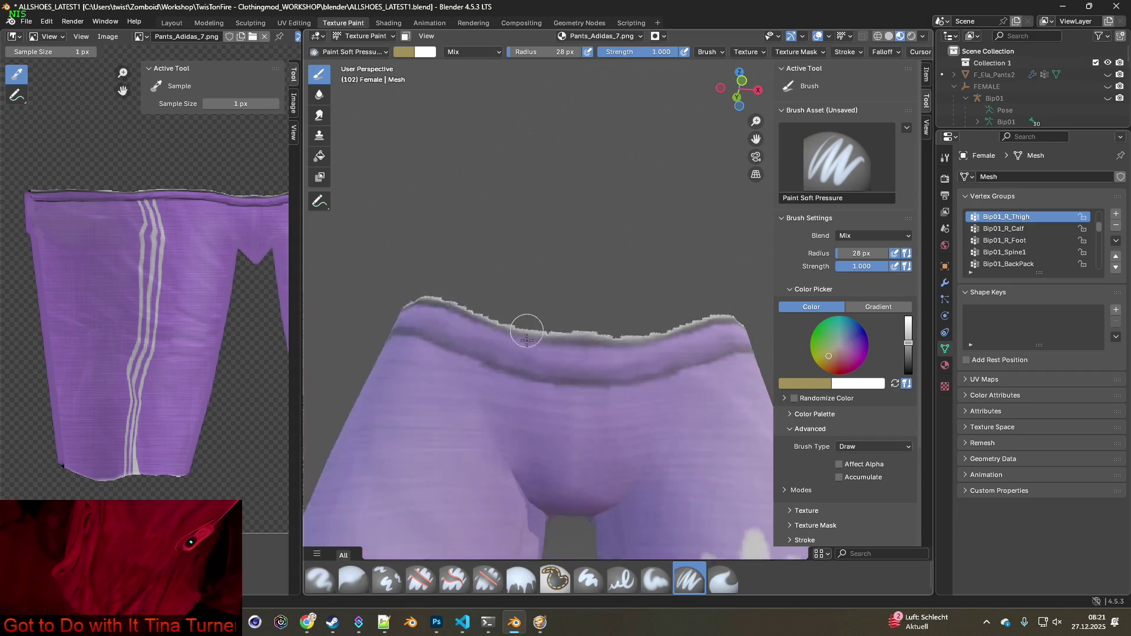
mouse_move(526, 338)
middle_mouse_down()
mouse_move(714, 371)
mouse_move(685, 342)
mouse_move(689, 390)
mouse_move(646, 359)
middle_mouse_up()
scroll(689, 390, "up", 3)
scroll(630, 376, "up", 2)
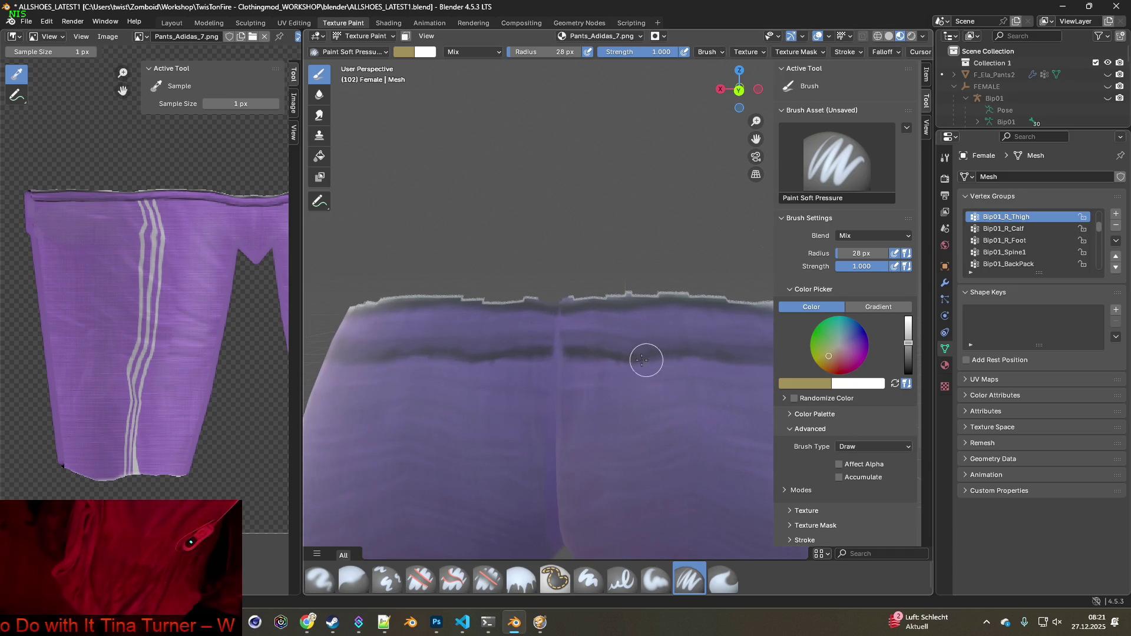
left_click(488, 580)
Erase the jagged white bumps along the back waistband's top edge
middle_click_drag(502, 479, 528, 473)
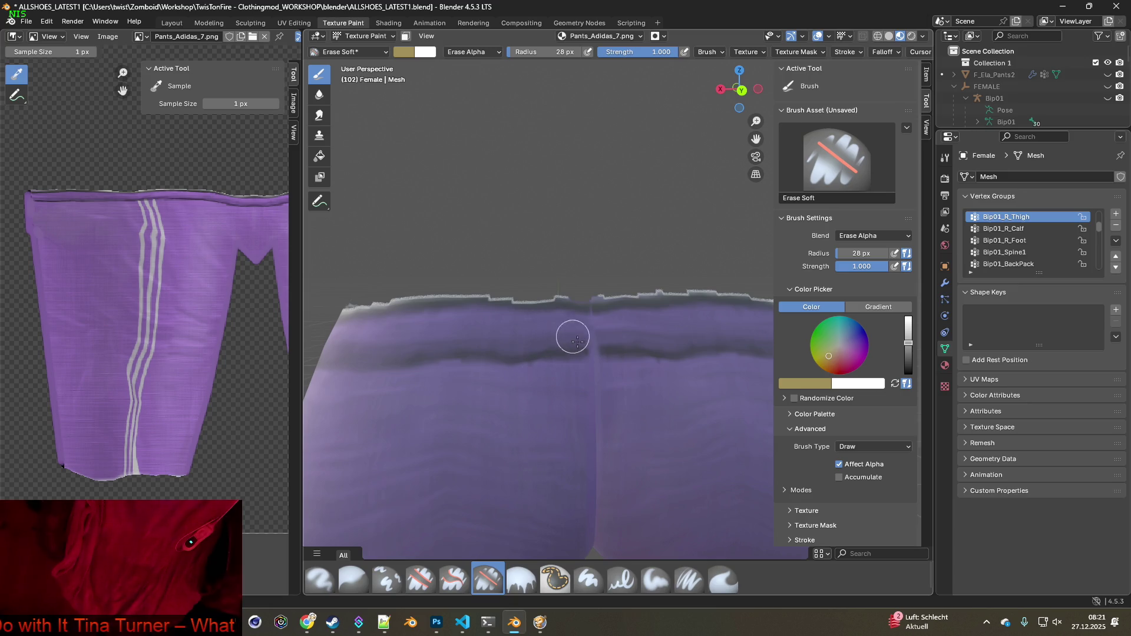
middle_click_drag(577, 339, 583, 345, "shift")
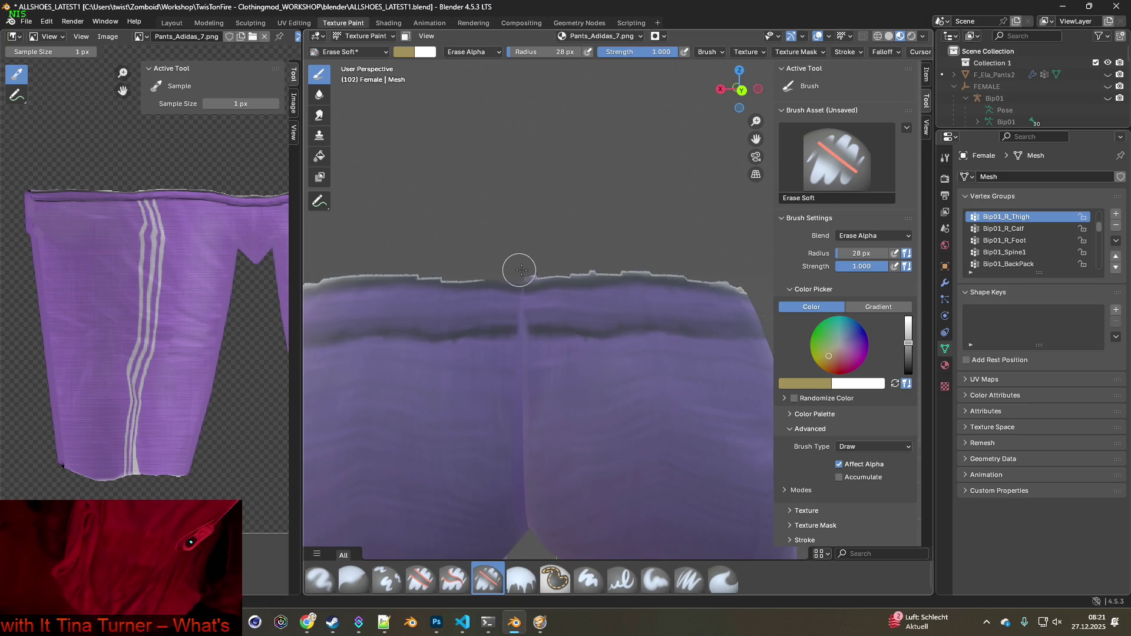
mouse_move(564, 270)
left_mouse_down()
mouse_move(666, 268)
mouse_move(739, 283)
left_mouse_up()
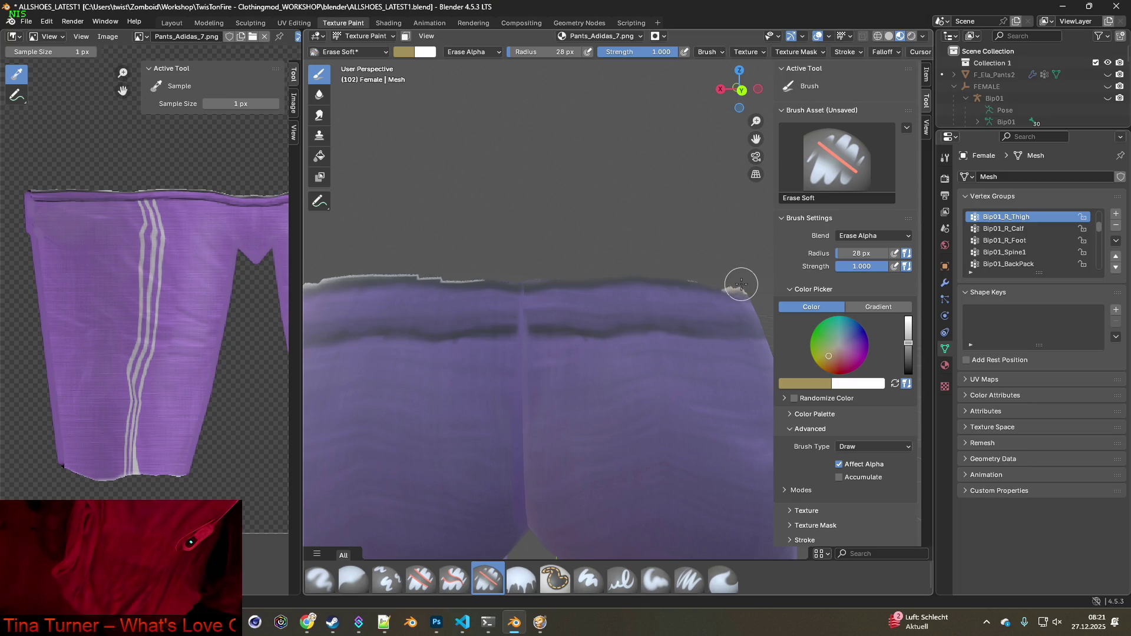
mouse_move(739, 283)
middle_mouse_down()
mouse_move(670, 308)
mouse_move(590, 260)
middle_mouse_up()
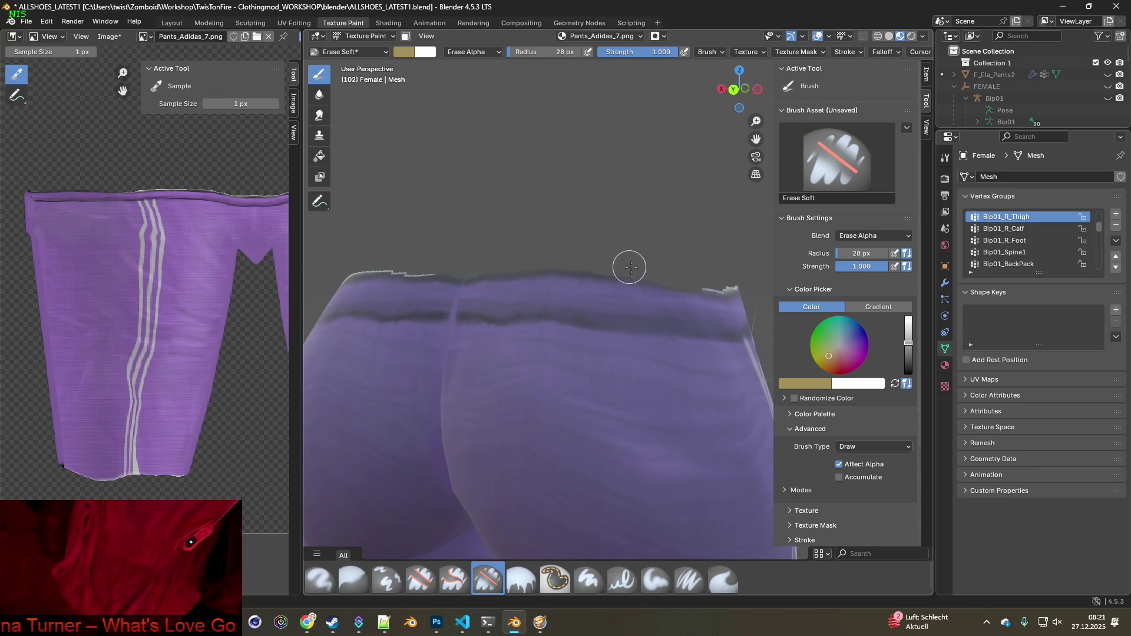
left_click_drag(683, 277, 732, 282)
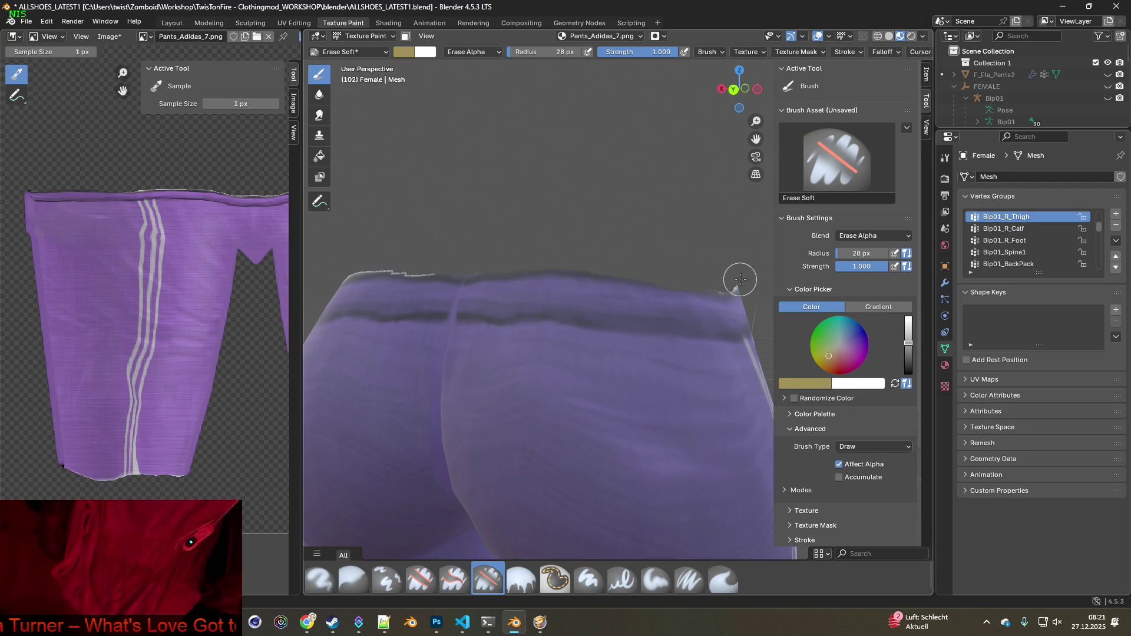
Erase the white rim along the waistband's left part and front top edge
middle_click_drag(490, 273, 512, 288)
middle_click_drag(432, 300, 586, 227)
left_click_drag(576, 238, 415, 238)
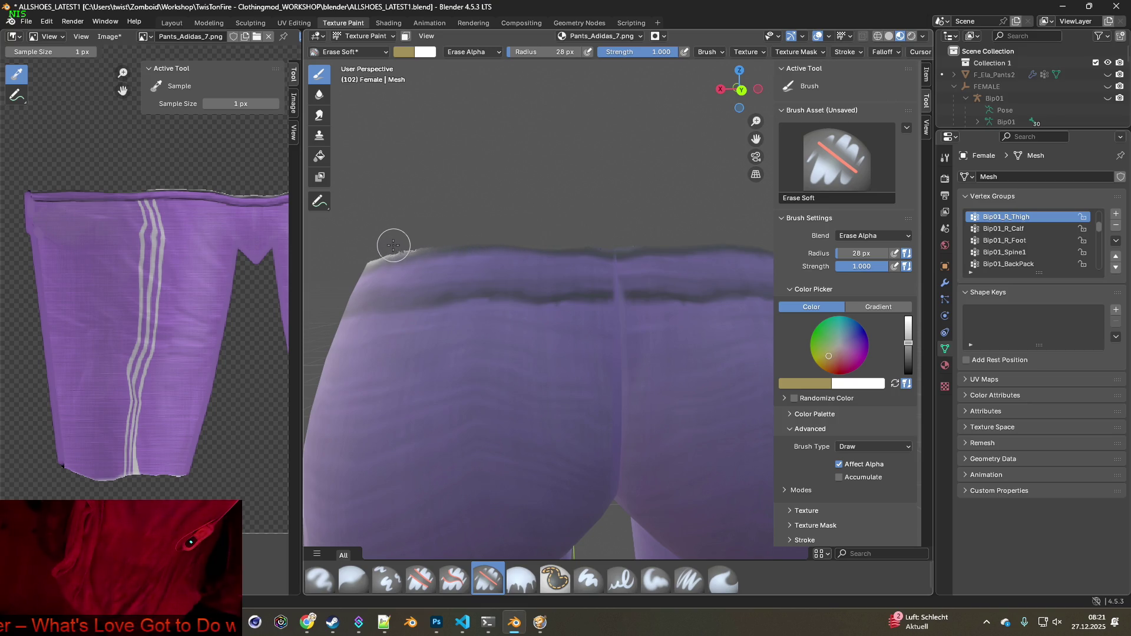
mouse_move(527, 236)
middle_mouse_down()
mouse_move(512, 259)
mouse_move(533, 279)
mouse_move(524, 253)
middle_mouse_up()
mouse_move(479, 220)
left_mouse_down()
mouse_move(618, 232)
mouse_move(709, 263)
left_mouse_up()
middle_click_drag(709, 262, 588, 258)
Orbit around the pants to check the cleaned waistband and side stripes, and pick the soft paint brush
mouse_move(671, 291)
middle_mouse_down()
mouse_move(577, 308)
mouse_move(548, 328)
mouse_move(565, 265)
middle_mouse_up()
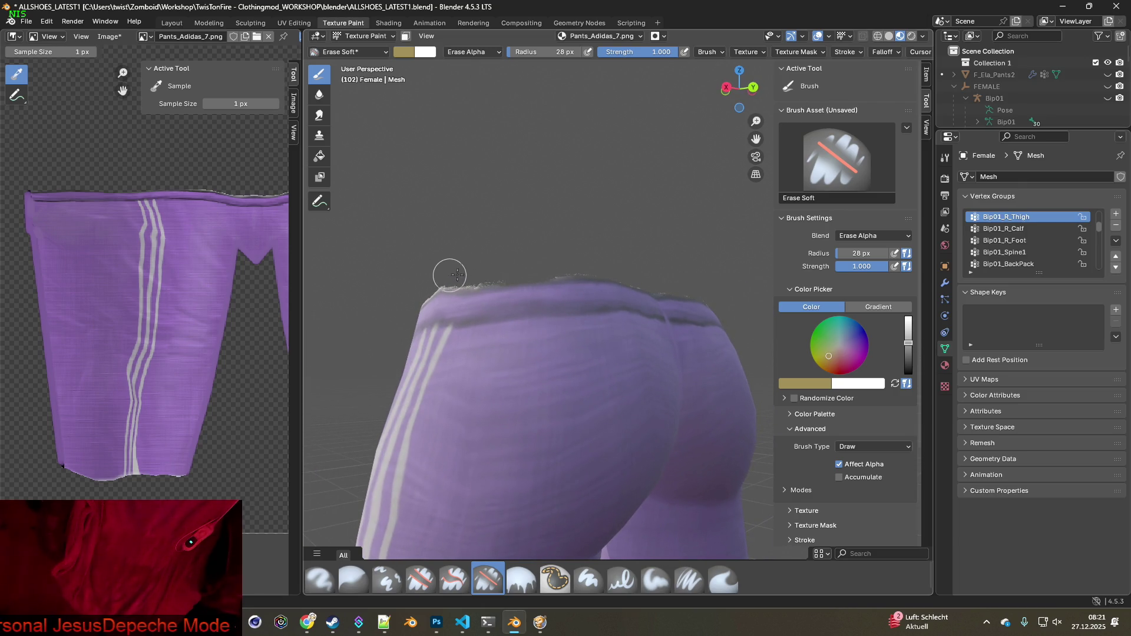
middle_click_drag(550, 280, 479, 298)
left_click(47, 22)
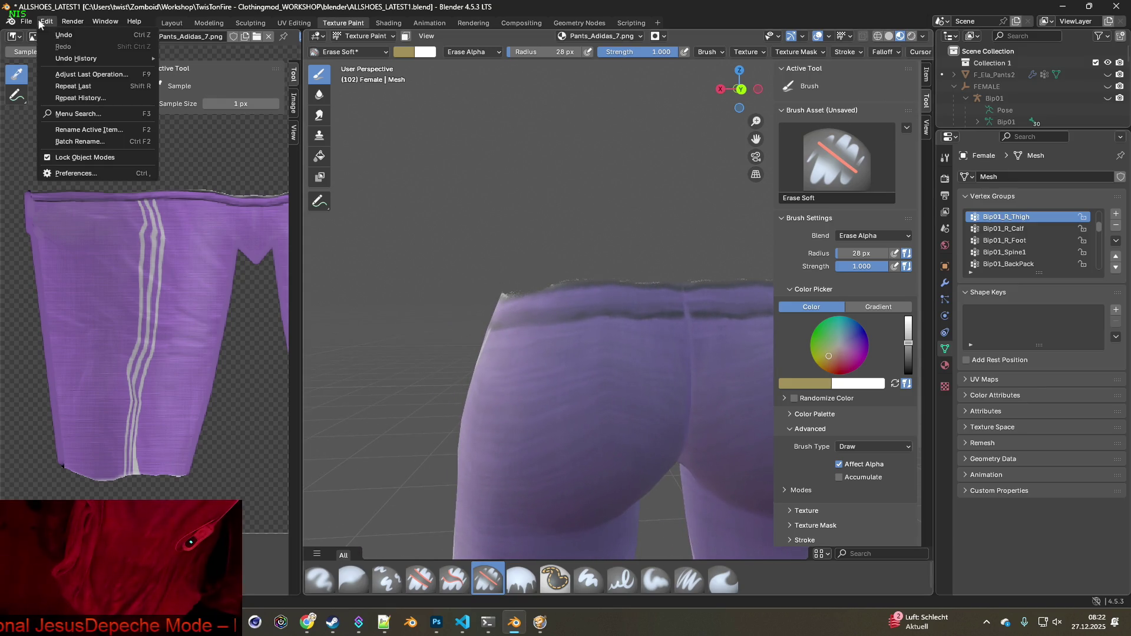
middle_click_drag(365, 194, 580, 273)
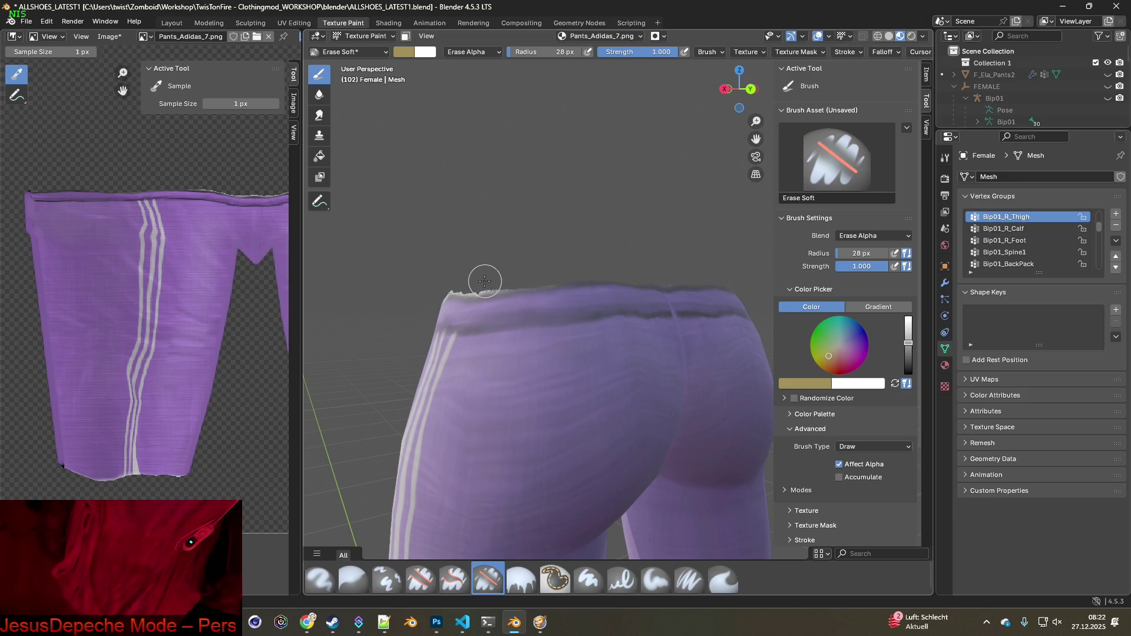
middle_click_drag(468, 282, 617, 275)
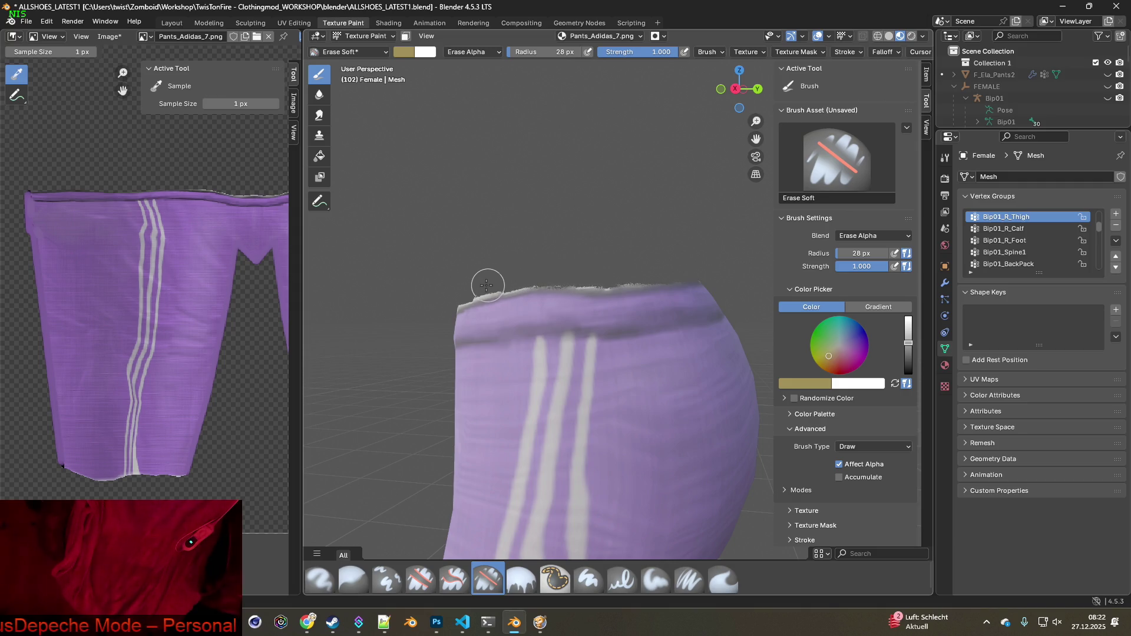
middle_click_drag(563, 268, 648, 273)
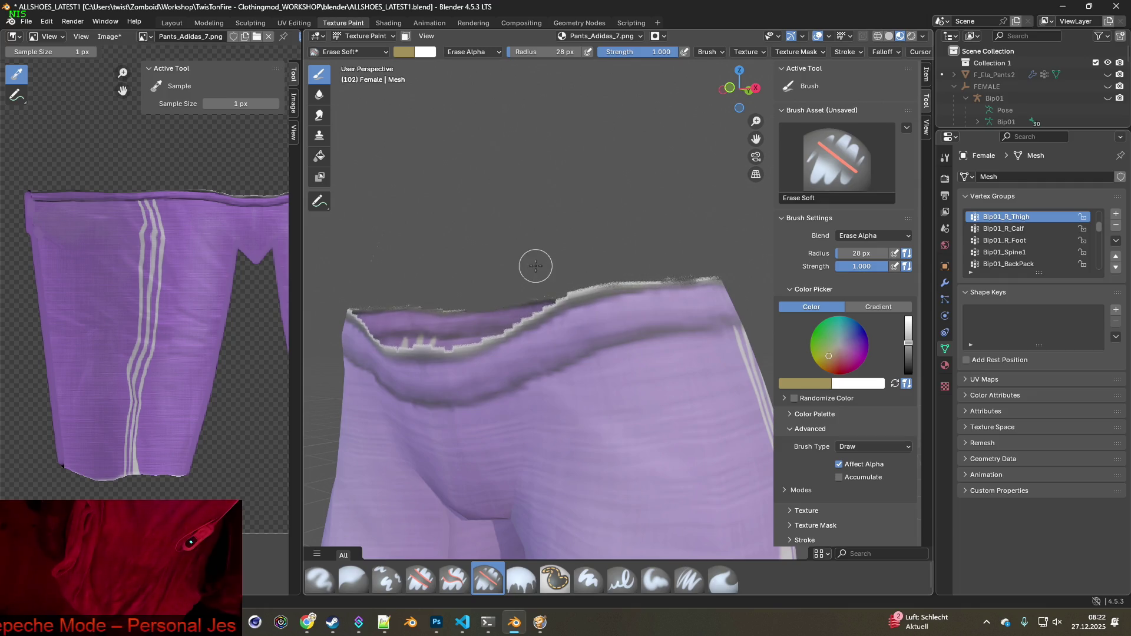
mouse_move(535, 262)
middle_mouse_down()
mouse_move(585, 277)
mouse_move(561, 284)
mouse_move(574, 307)
mouse_move(623, 316)
middle_mouse_up()
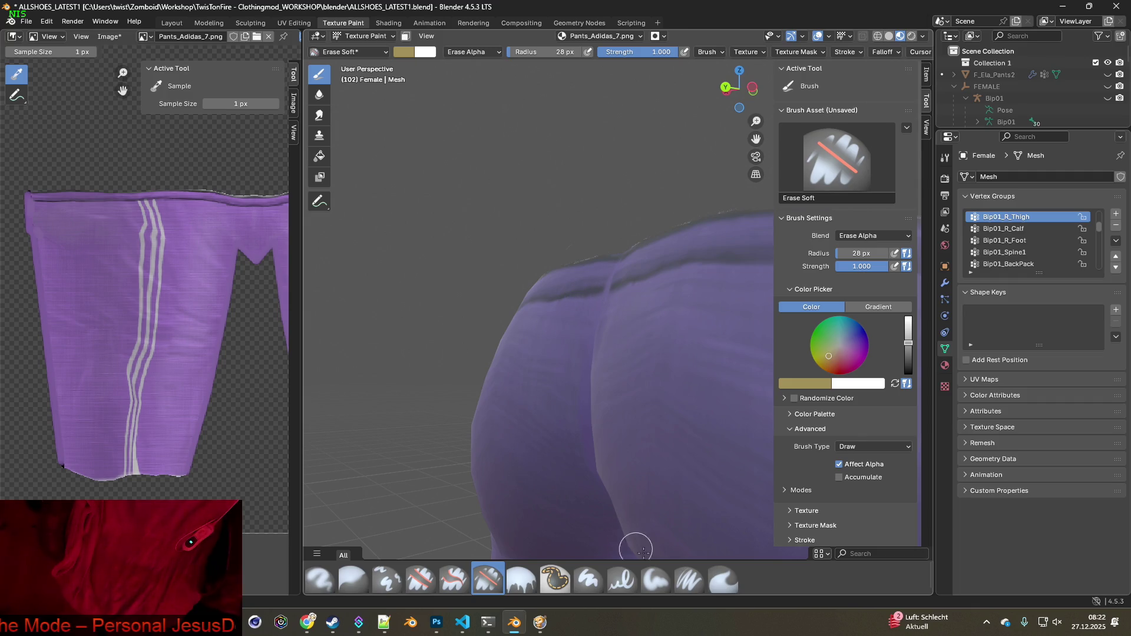
left_click(688, 579)
Sample the pants' dark purple and paint over the grey jagged waistband edge
key("s")
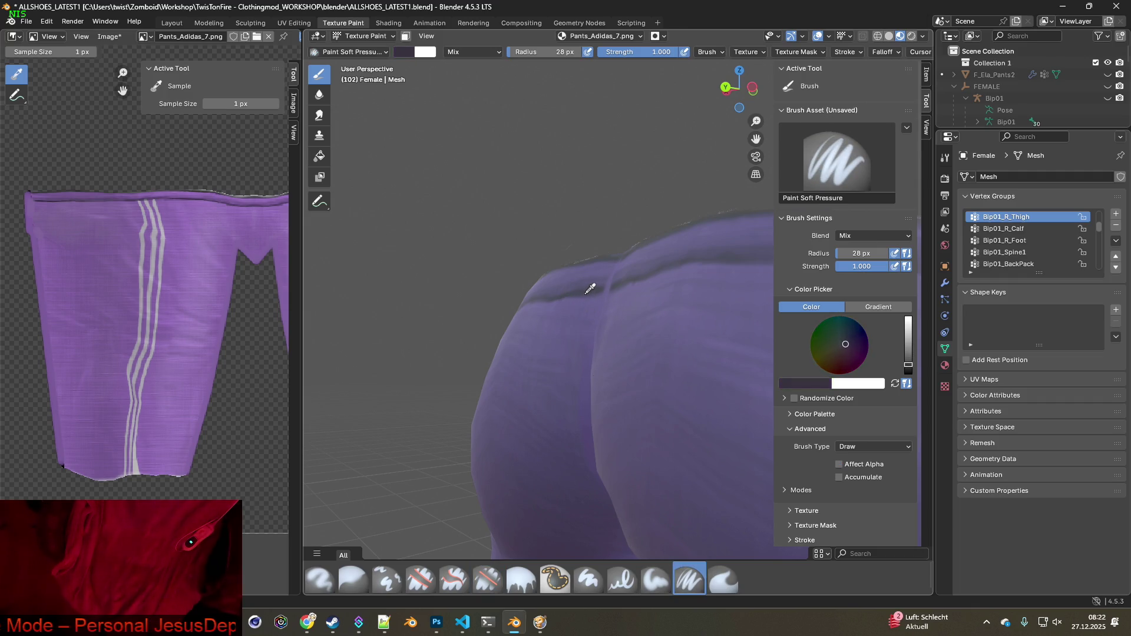
mouse_move(589, 288)
middle_mouse_down()
mouse_move(548, 400)
mouse_move(537, 374)
mouse_move(512, 383)
middle_mouse_up()
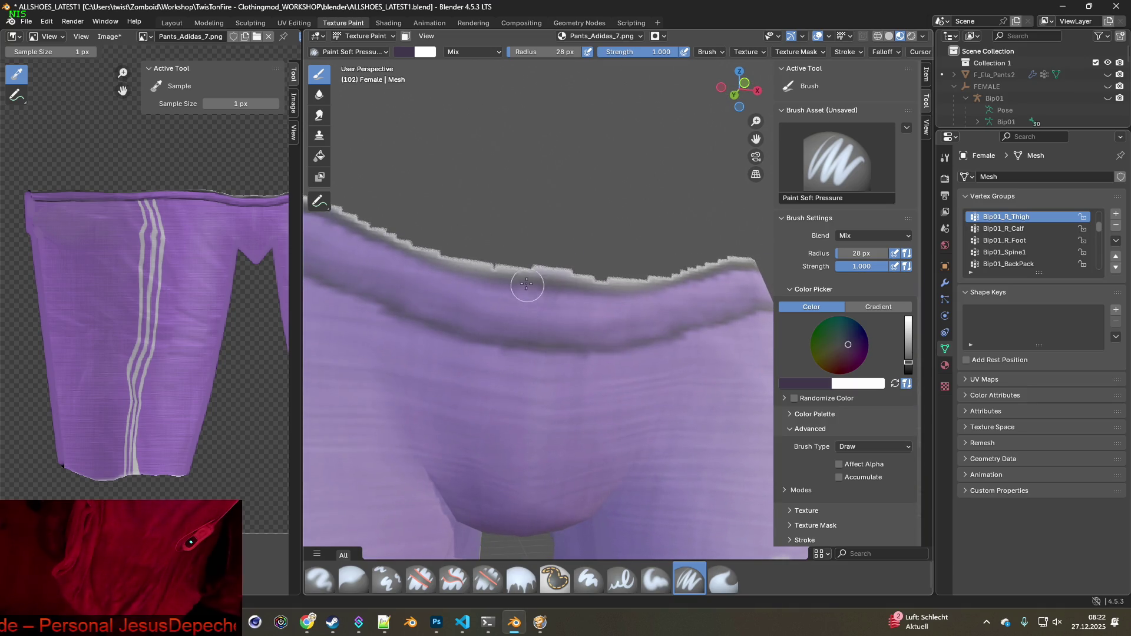
mouse_move(527, 284)
left_mouse_down()
mouse_move(530, 267)
mouse_move(570, 271)
mouse_move(456, 252)
left_mouse_up()
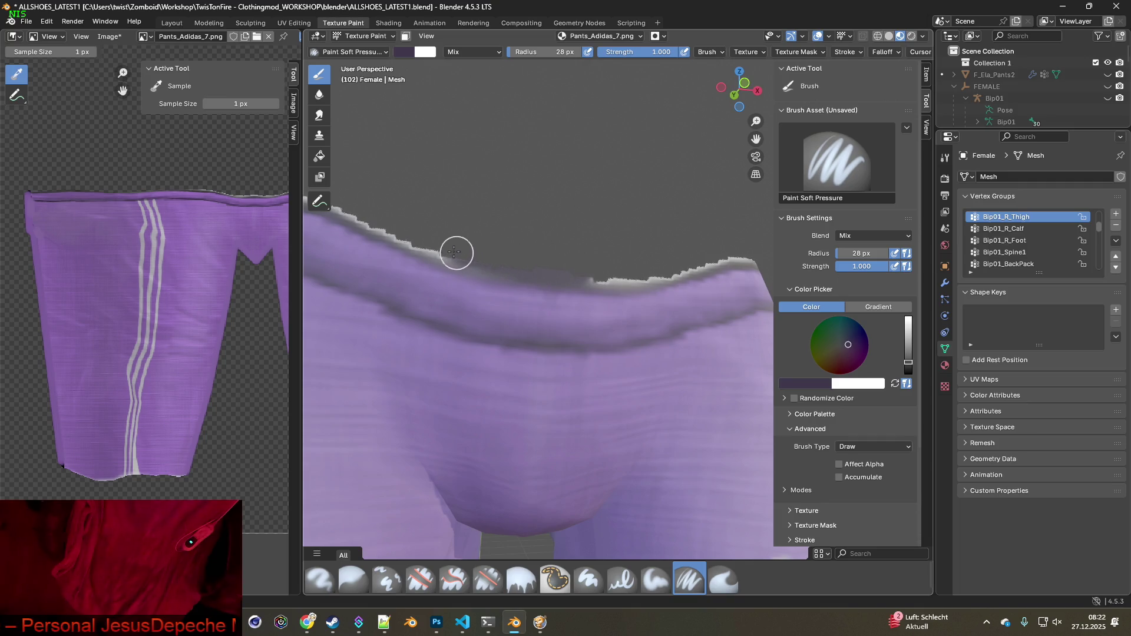
mouse_move(553, 267)
left_mouse_down()
mouse_move(624, 278)
mouse_move(671, 266)
left_mouse_up()
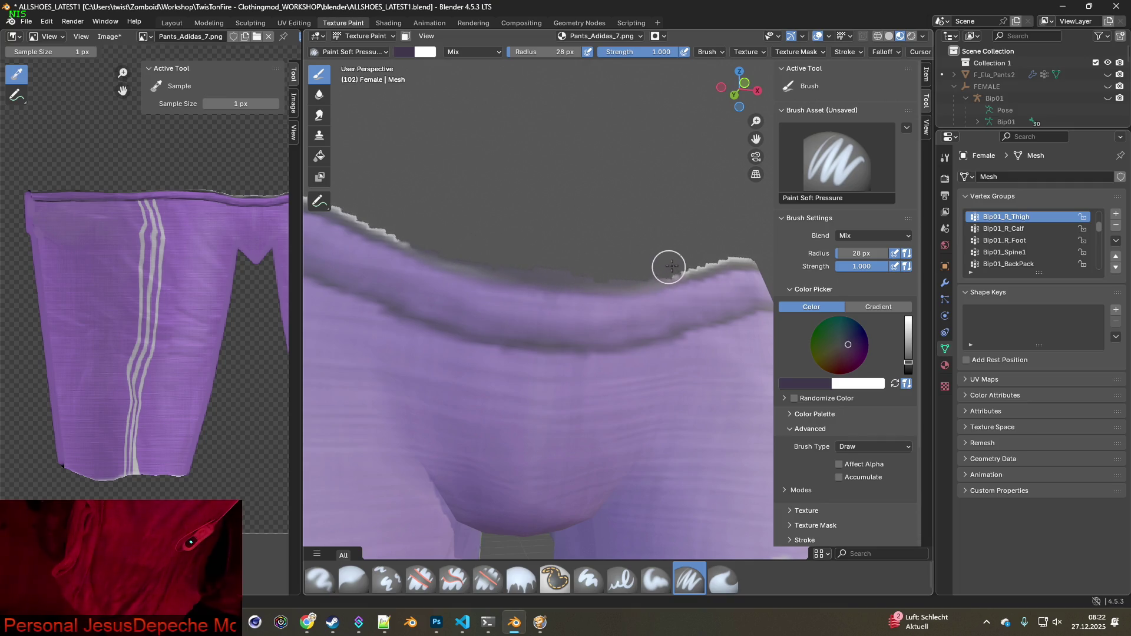
mouse_move(735, 247)
middle_mouse_down("shift")
mouse_move(511, 282)
mouse_move(542, 300)
mouse_move(517, 321)
middle_mouse_up("shift")
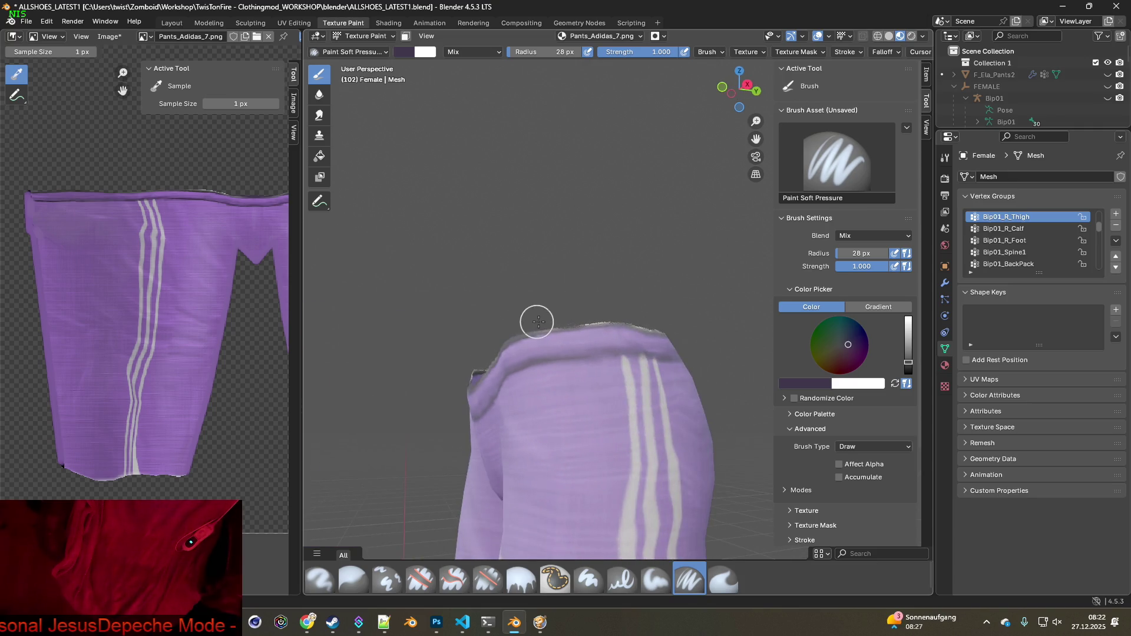
left_click_drag(537, 322, 653, 319)
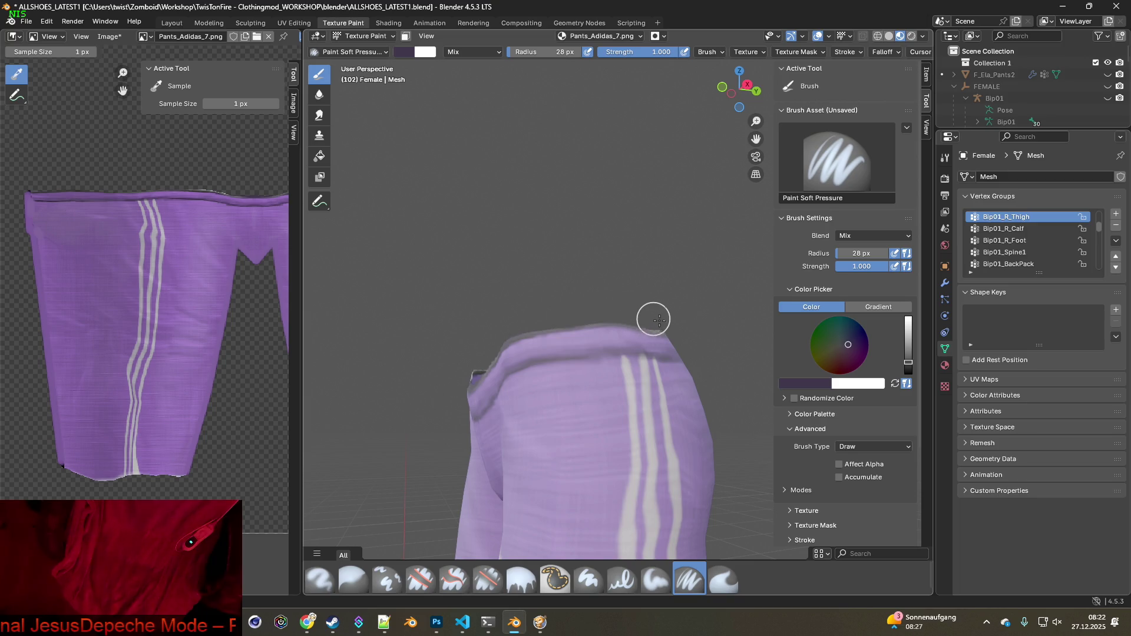
Orbit around the pants to review the repainted waistband, striped front and logo leg
mouse_move(653, 319)
middle_mouse_down()
mouse_move(619, 331)
mouse_move(553, 301)
mouse_move(593, 323)
mouse_move(577, 350)
mouse_move(471, 256)
middle_mouse_up()
scroll(608, 295, "up", 3)
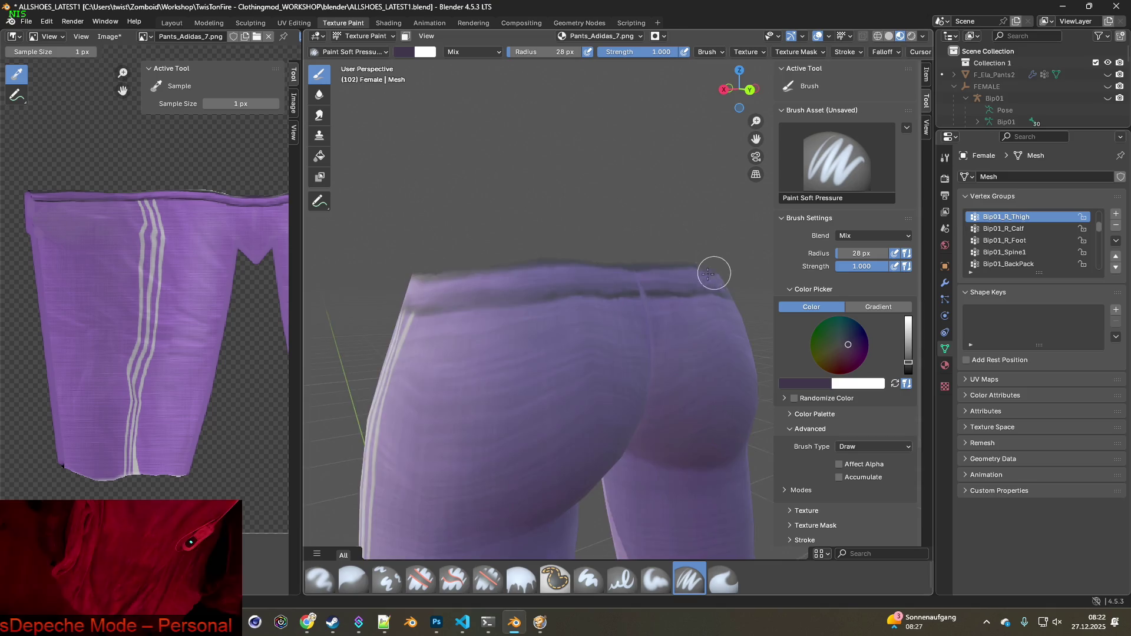
middle_click_drag(713, 274, 374, 281)
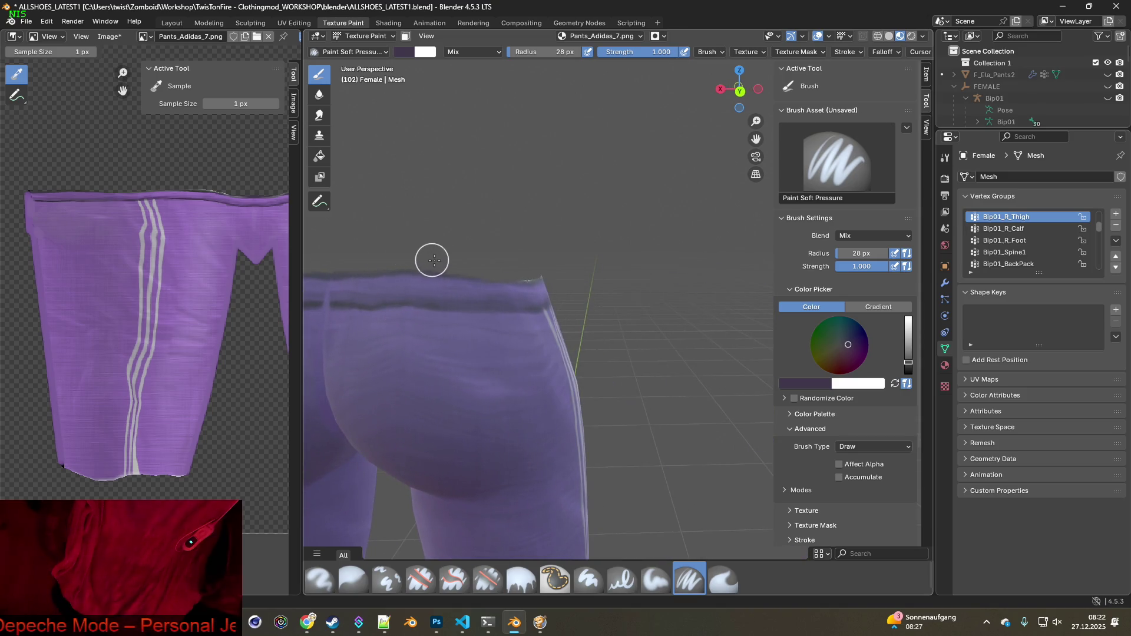
mouse_move(551, 266)
middle_mouse_down()
mouse_move(533, 316)
mouse_move(498, 280)
middle_mouse_up()
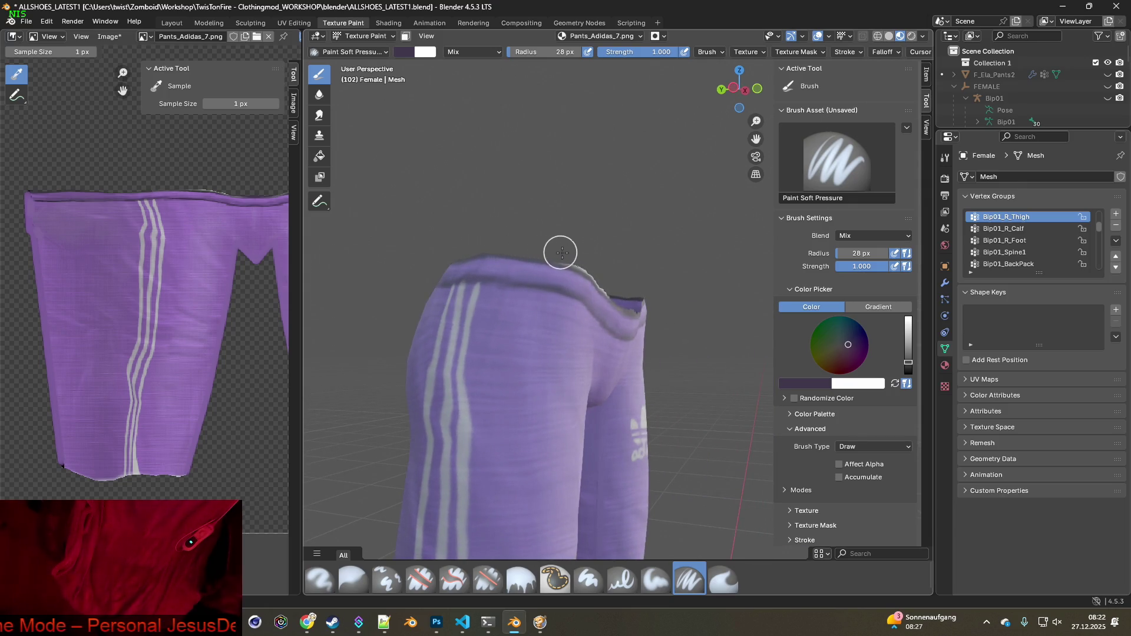
middle_click_drag(586, 259, 523, 269)
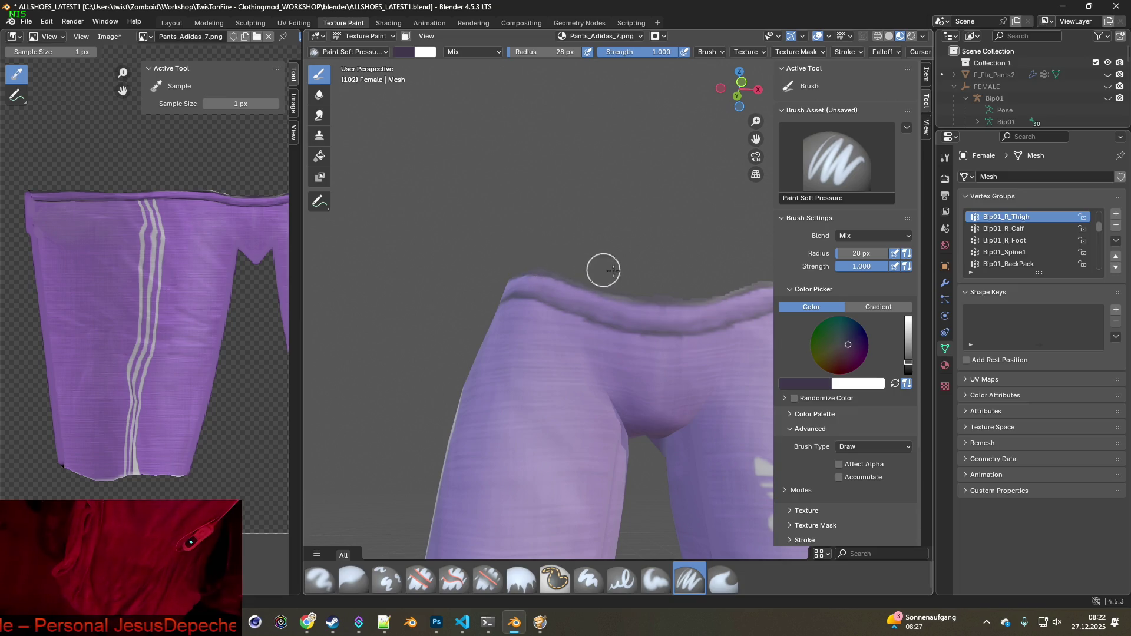
middle_click_drag(603, 270, 477, 298)
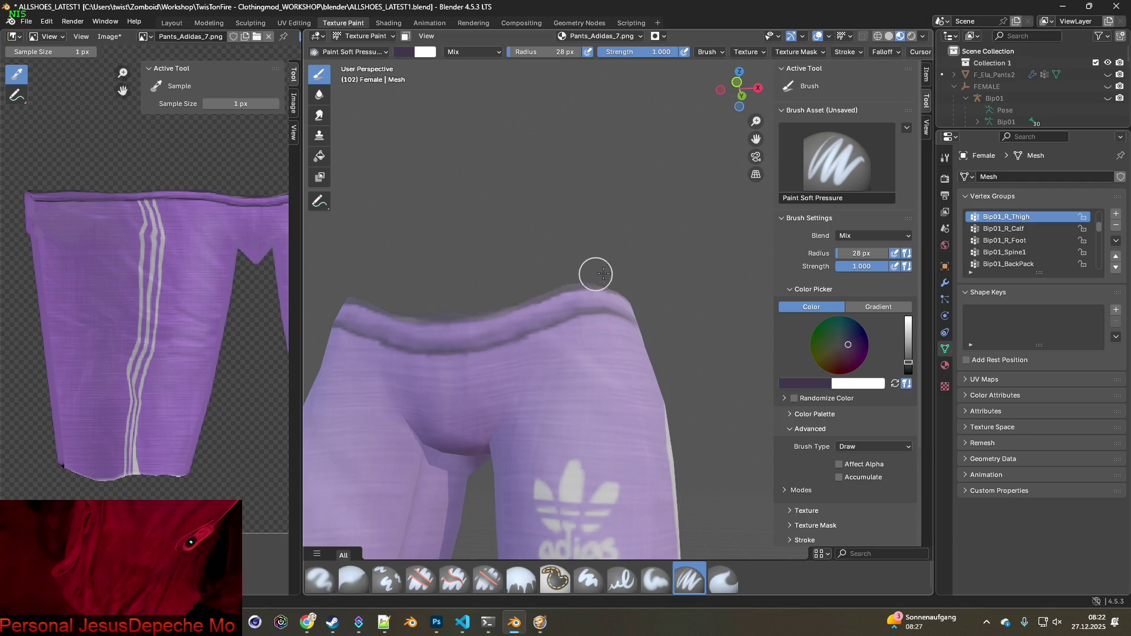
mouse_move(671, 349)
middle_mouse_down()
mouse_move(639, 412)
mouse_move(586, 379)
mouse_move(560, 303)
mouse_move(539, 342)
middle_mouse_up()
Orbit to the first leg hem and sample purple shades from the leg with the eyedropper
scroll(538, 342, "down", 8, "shift")
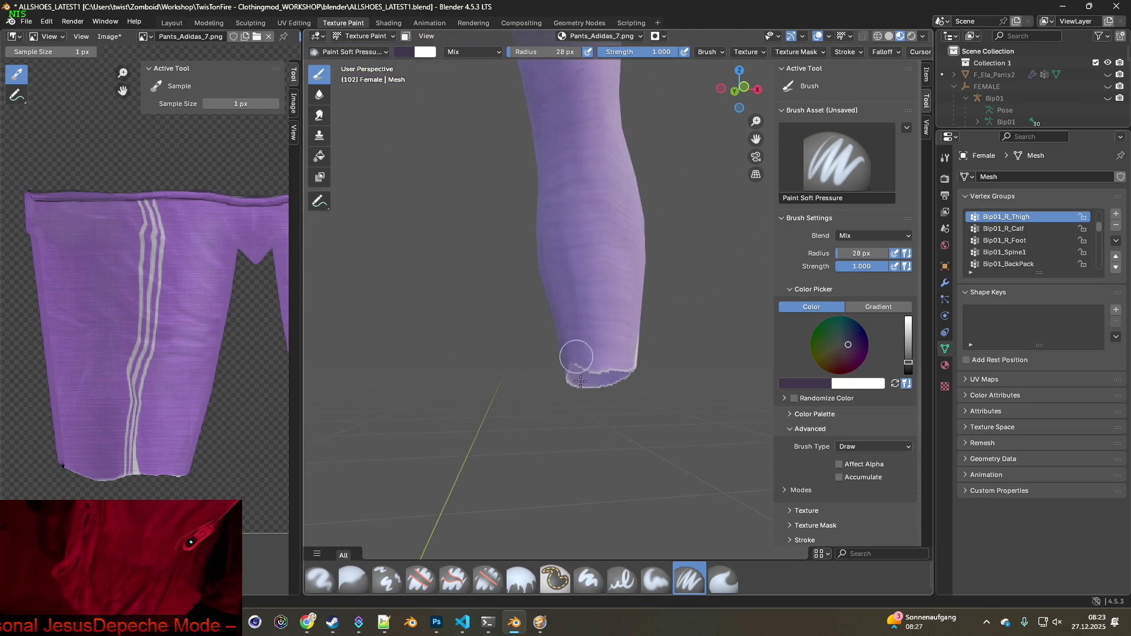
mouse_move(591, 414)
middle_mouse_down()
mouse_move(557, 434)
mouse_move(467, 392)
middle_mouse_up()
key("s")
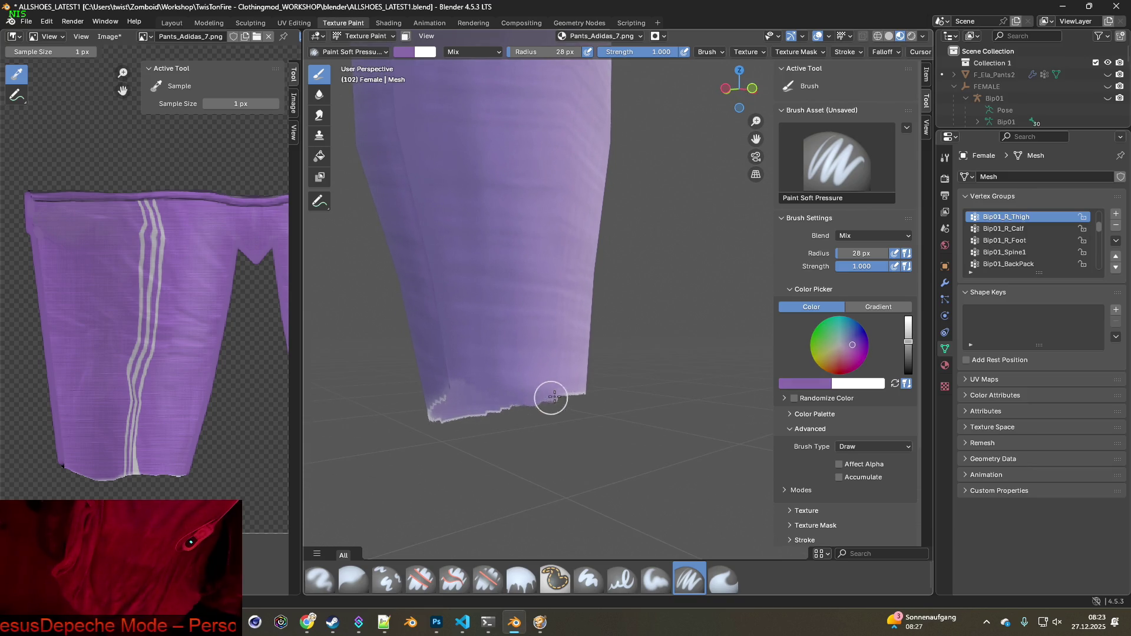
mouse_move(572, 408)
middle_mouse_down()
mouse_move(550, 383)
mouse_move(606, 391)
mouse_move(500, 394)
middle_mouse_up()
key("s")
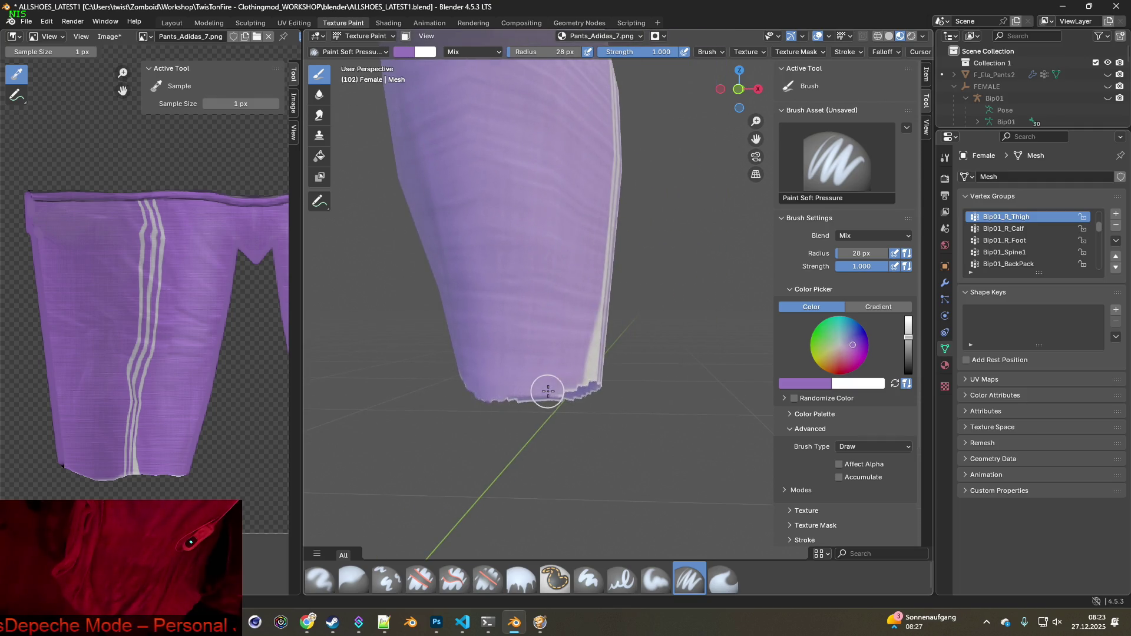
mouse_move(570, 389)
middle_mouse_down()
mouse_move(625, 405)
mouse_move(579, 399)
middle_mouse_up()
key("s")
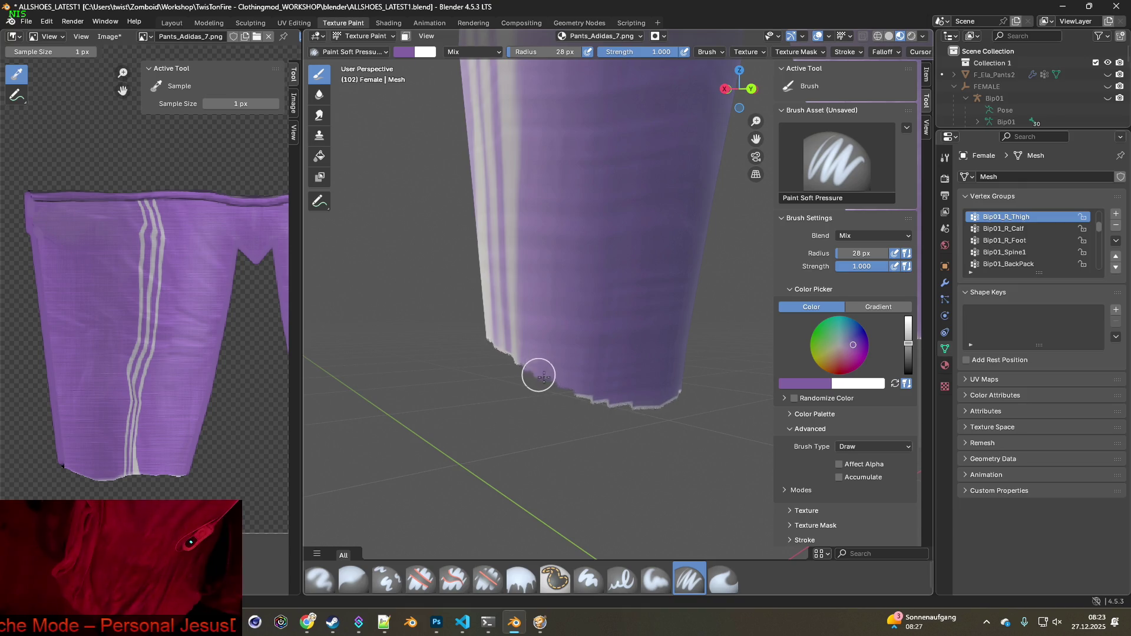
mouse_move(601, 396)
middle_mouse_down()
mouse_move(682, 417)
mouse_move(687, 583)
mouse_move(651, 422)
mouse_move(521, 403)
middle_mouse_up()
key("s")
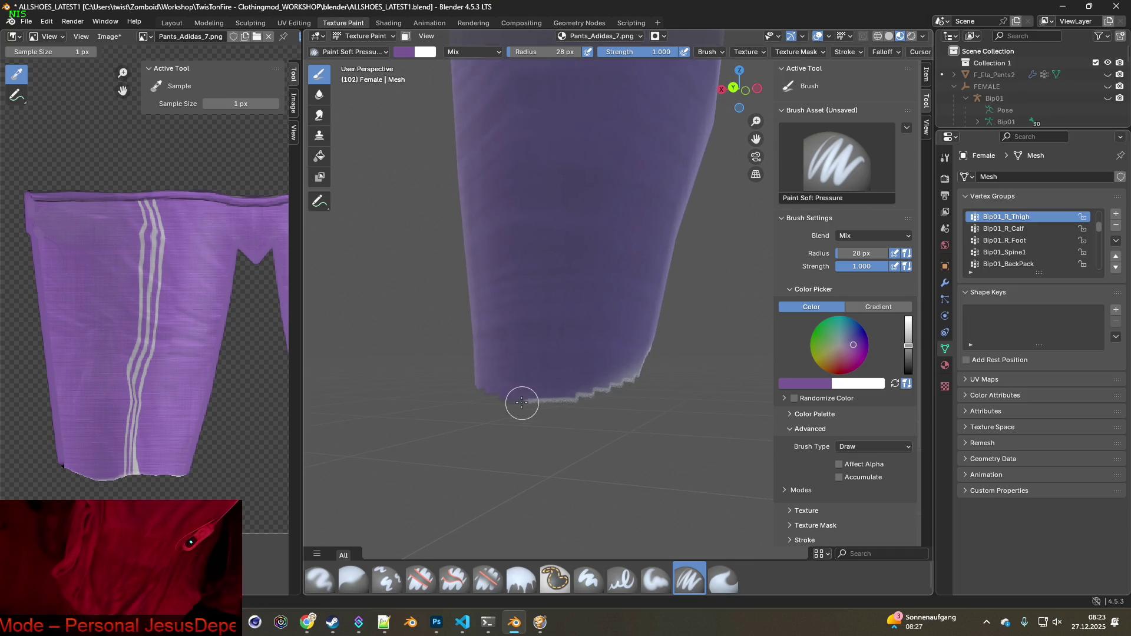
key("s")
mouse_move(611, 396)
middle_mouse_down("shift")
mouse_move(553, 369)
mouse_move(603, 381)
middle_mouse_up("shift")
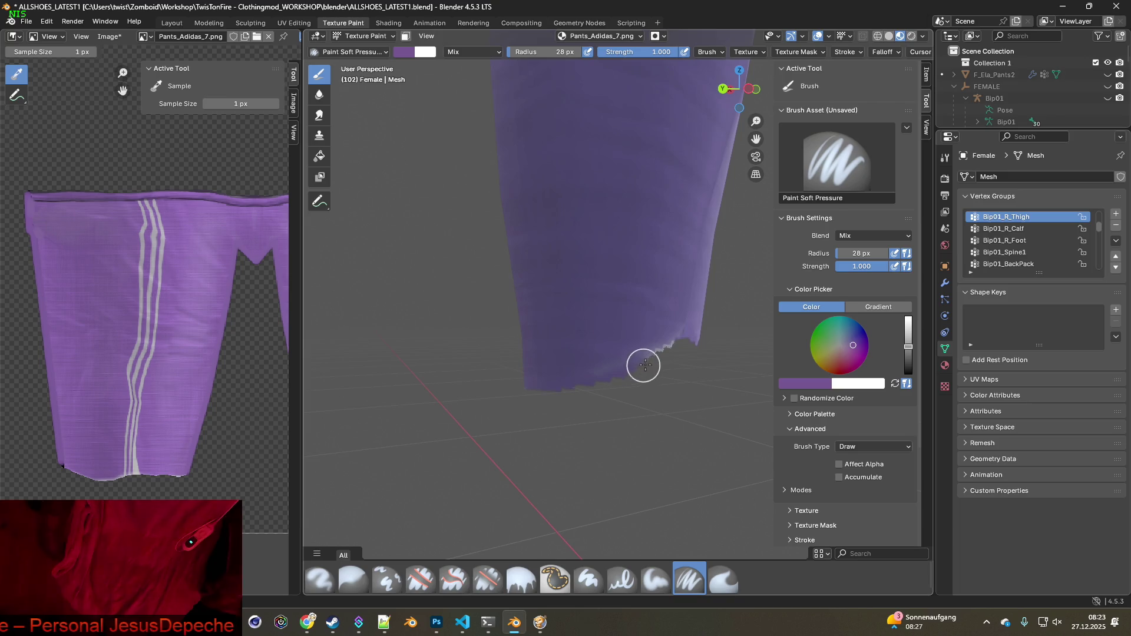
Zoom in and paint over the leg's white bottom hem with sampled purple
mouse_move(672, 346)
middle_mouse_down()
mouse_move(639, 376)
mouse_move(601, 379)
mouse_move(706, 374)
middle_mouse_up()
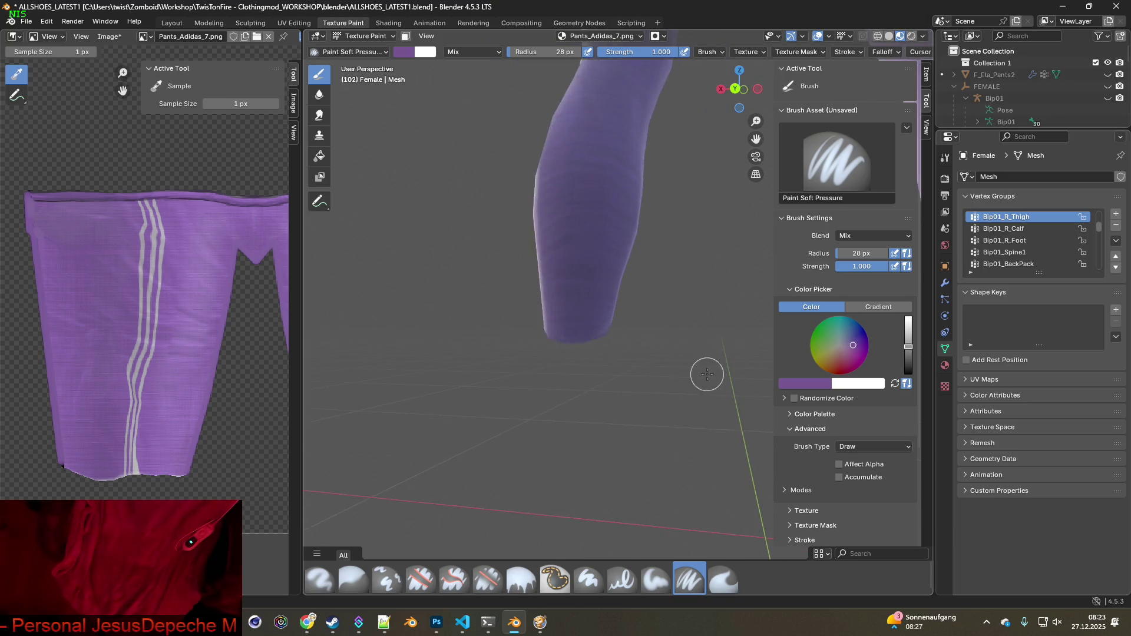
scroll(587, 365, "up", 6)
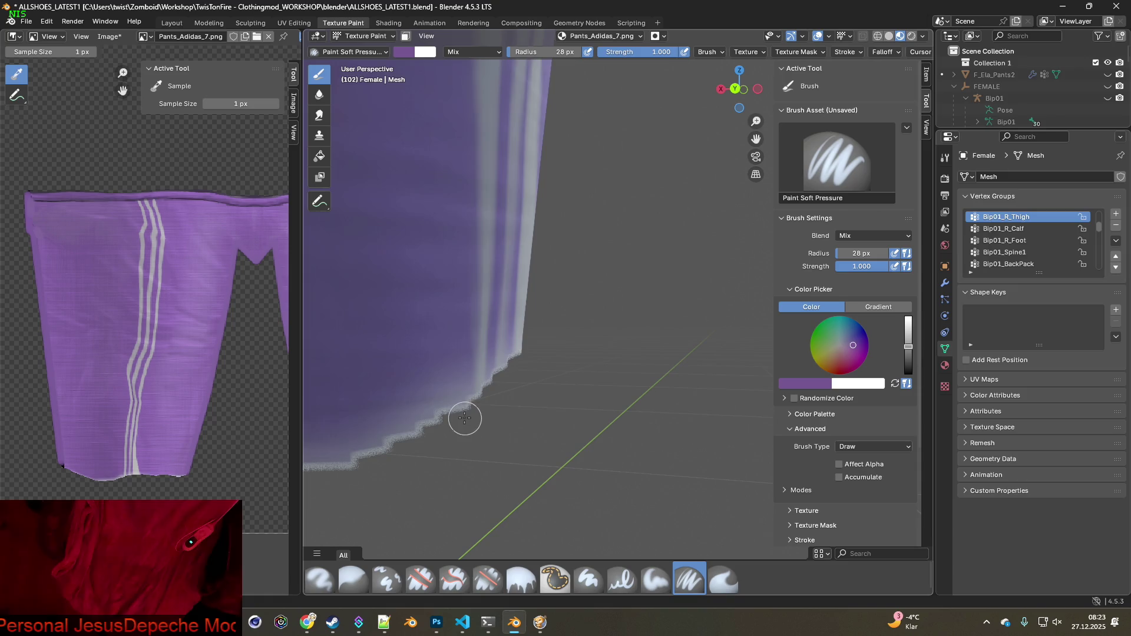
scroll(451, 395, "up", 2)
key("s")
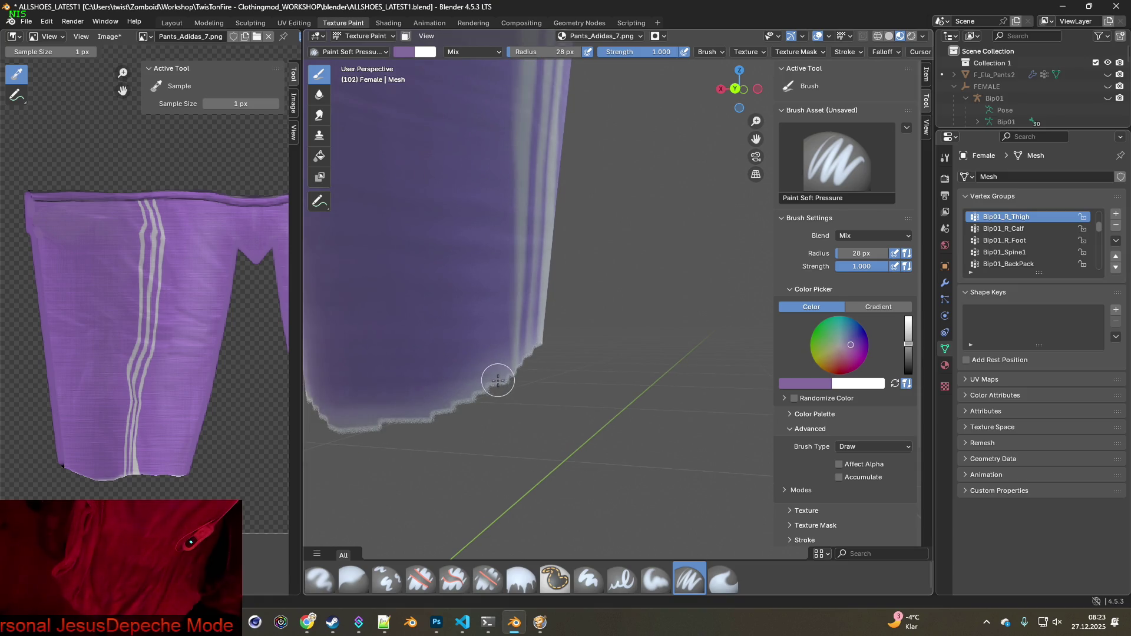
key("s")
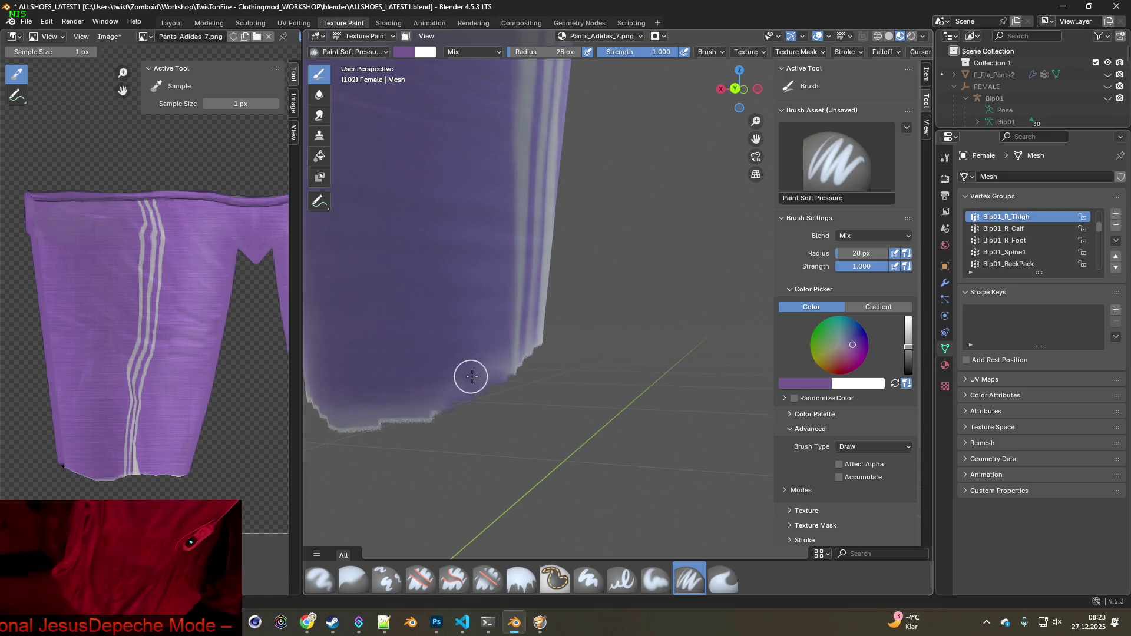
key("s")
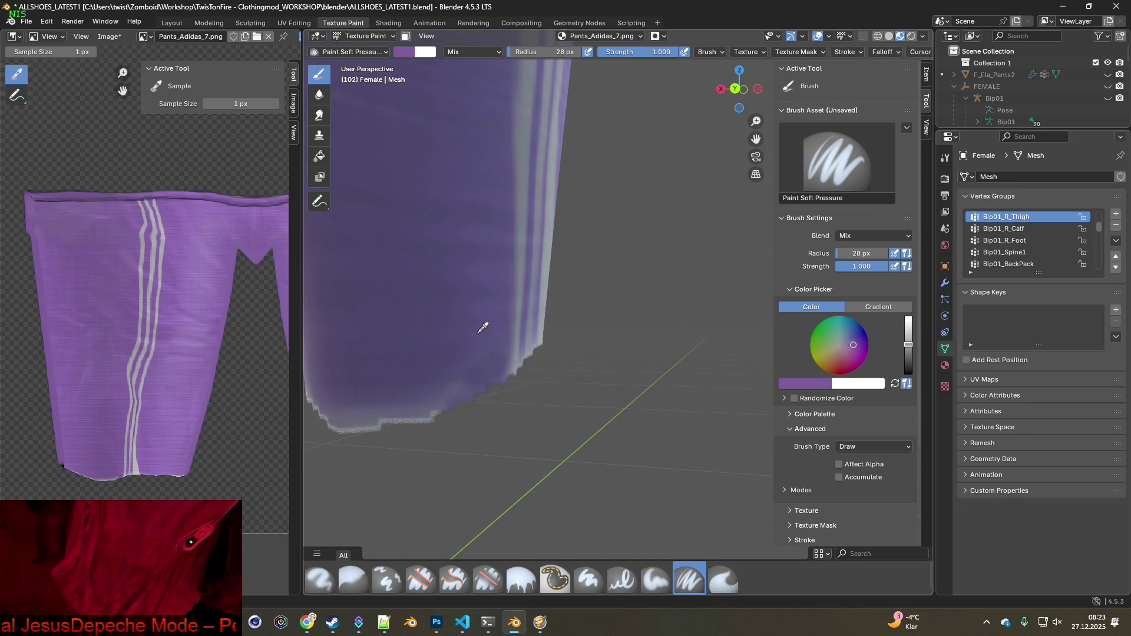
mouse_move(491, 358)
left_mouse_down()
mouse_move(489, 374)
mouse_move(421, 416)
mouse_move(330, 433)
left_mouse_up()
mouse_move(330, 433)
middle_mouse_down()
mouse_move(495, 420)
mouse_move(527, 373)
middle_mouse_up()
key("s")
mouse_move(528, 373)
left_mouse_down()
mouse_move(512, 404)
mouse_move(494, 407)
left_mouse_up()
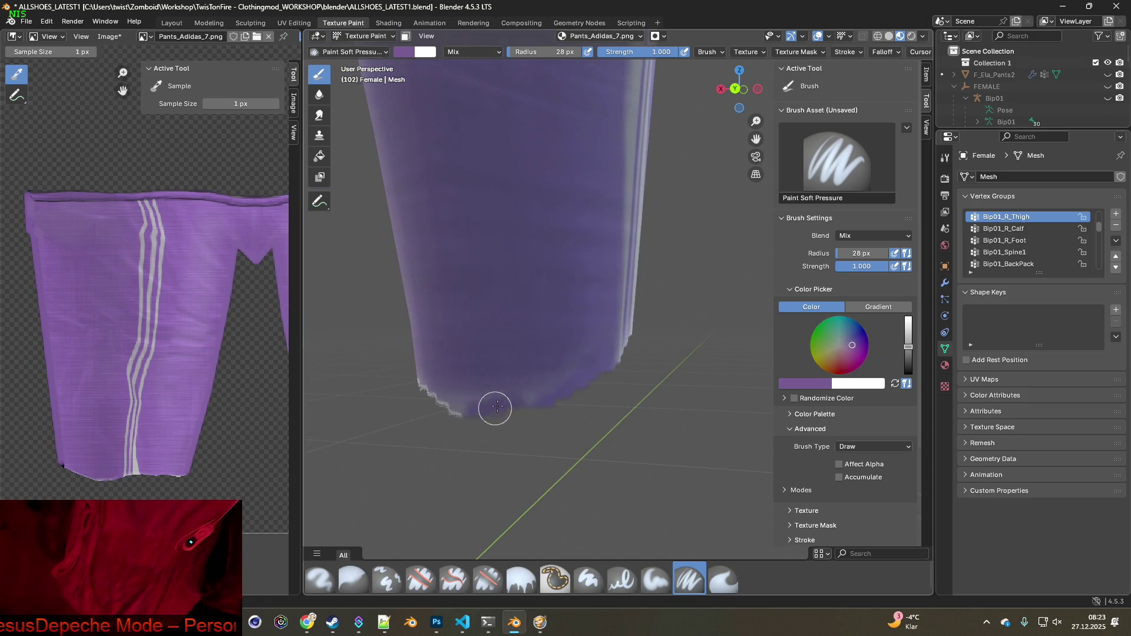
mouse_move(534, 344)
left_mouse_down()
mouse_move(505, 404)
mouse_move(590, 369)
mouse_move(555, 398)
left_mouse_up()
Paint the remaining white jagged hem edges purple from other angles, then pull back to see both legs
mouse_move(556, 397)
middle_mouse_down()
mouse_move(547, 391)
mouse_move(626, 391)
middle_mouse_up()
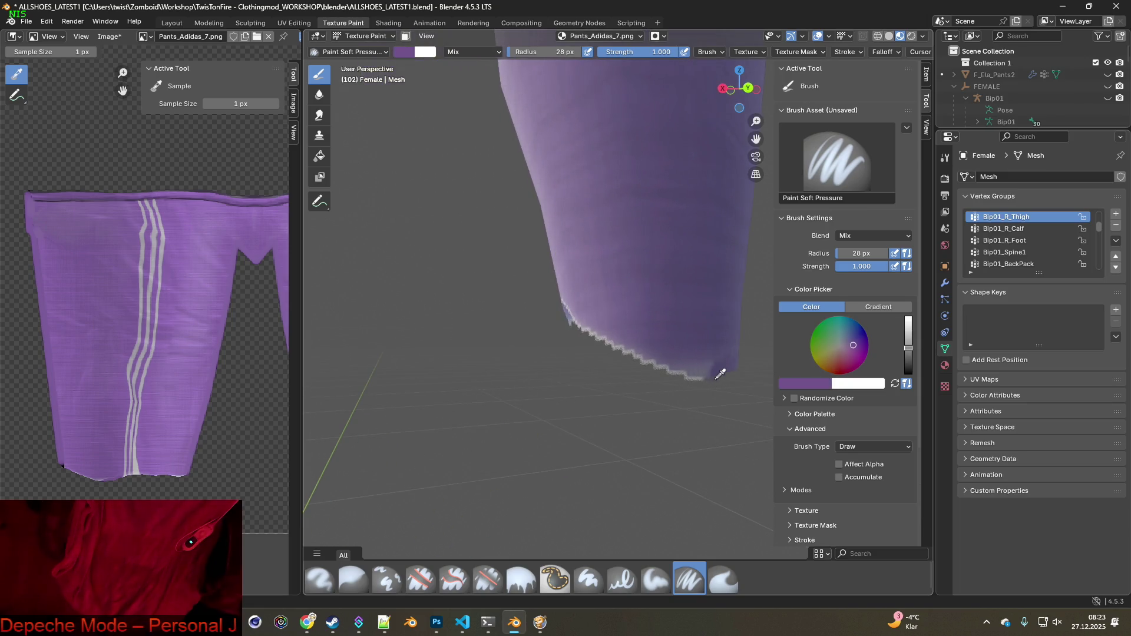
left_click(710, 342)
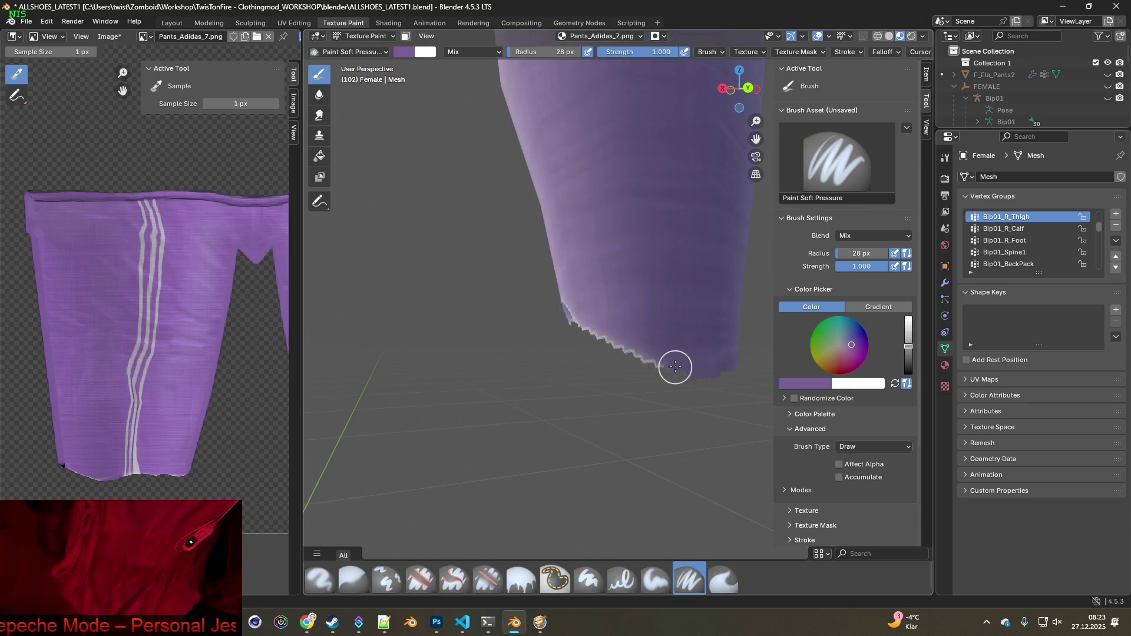
left_click_drag(706, 367, 599, 332)
mouse_move(599, 331)
middle_mouse_down()
mouse_move(610, 371)
mouse_move(580, 393)
mouse_move(701, 393)
middle_mouse_up()
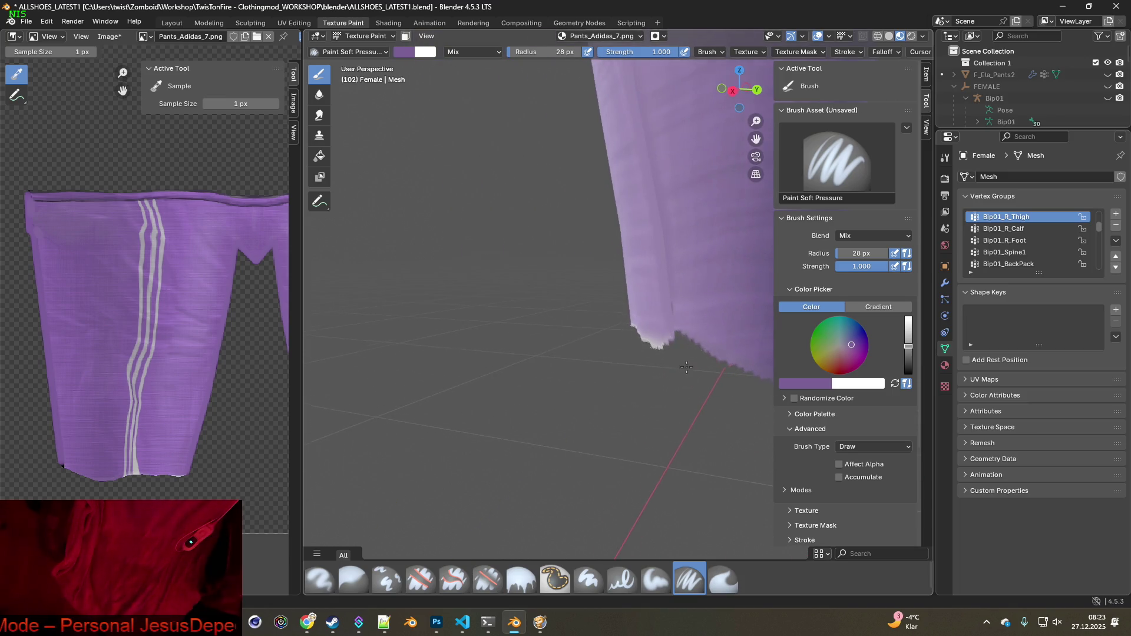
middle_click_drag(669, 329, 737, 370)
middle_click_drag(630, 372, 466, 388)
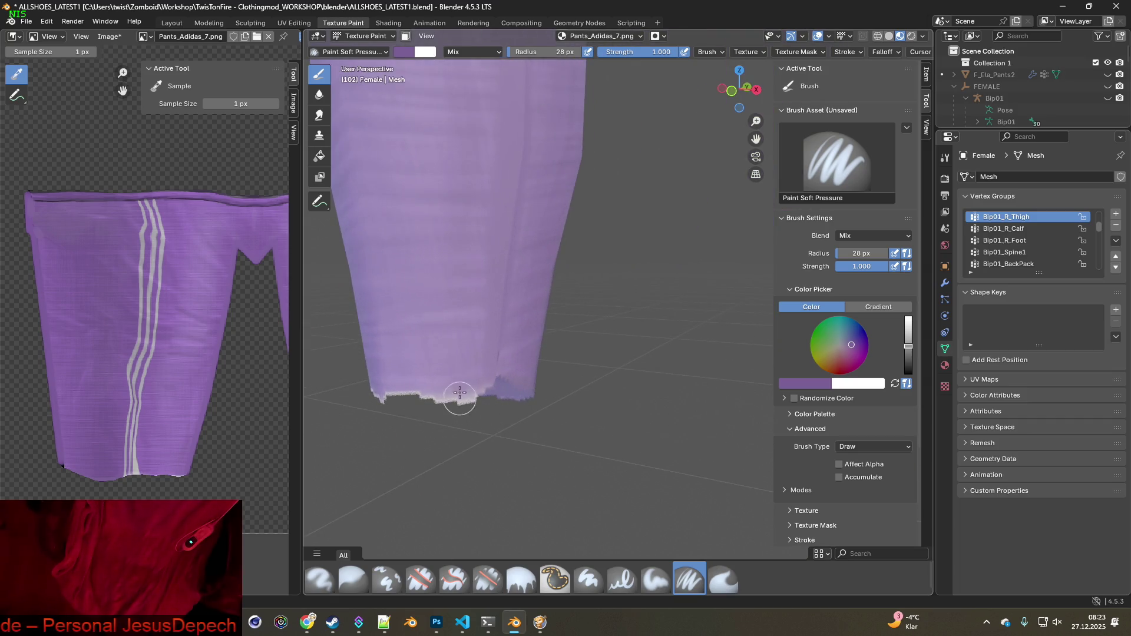
key("s")
mouse_move(477, 398)
left_mouse_down()
mouse_move(417, 391)
mouse_move(434, 417)
mouse_move(490, 391)
left_mouse_up()
mouse_move(436, 424)
middle_mouse_down()
mouse_move(404, 450)
mouse_move(540, 399)
middle_mouse_up()
left_click_drag(544, 384, 445, 390)
mouse_move(445, 389)
middle_mouse_down()
mouse_move(493, 429)
mouse_move(588, 338)
mouse_move(629, 339)
mouse_move(444, 359)
mouse_move(616, 253)
middle_mouse_up()
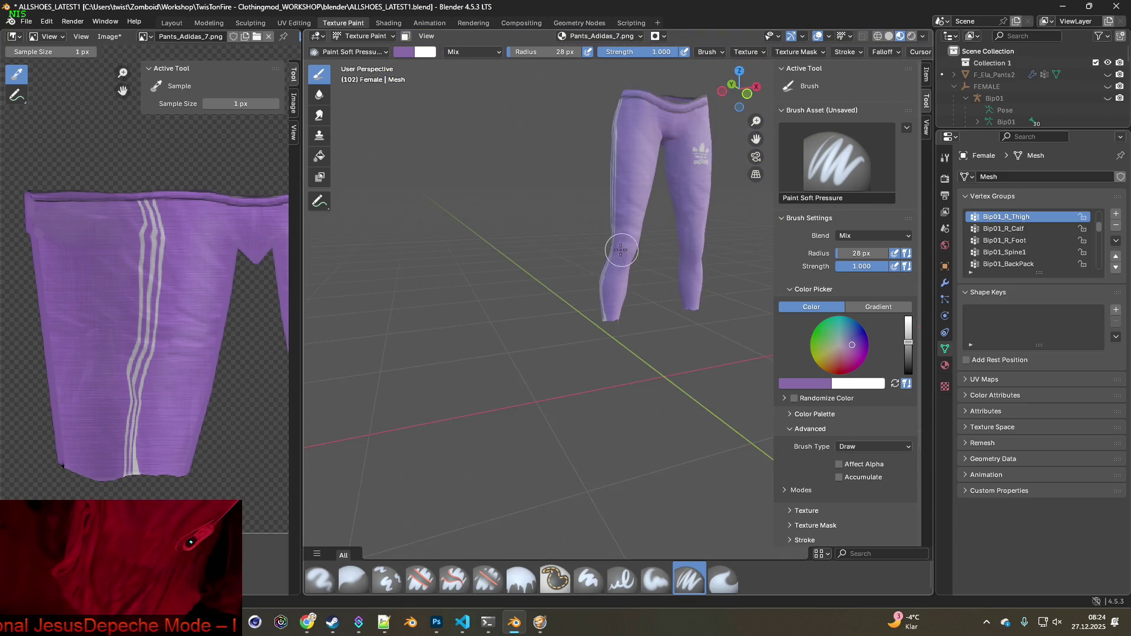
Save Pants_Adidas_7.png through Image > Save and switch to the Shading workspace
scroll(600, 283, "down", 3)
scroll(588, 318, "up", 6)
middle_click_drag(588, 317, 527, 264)
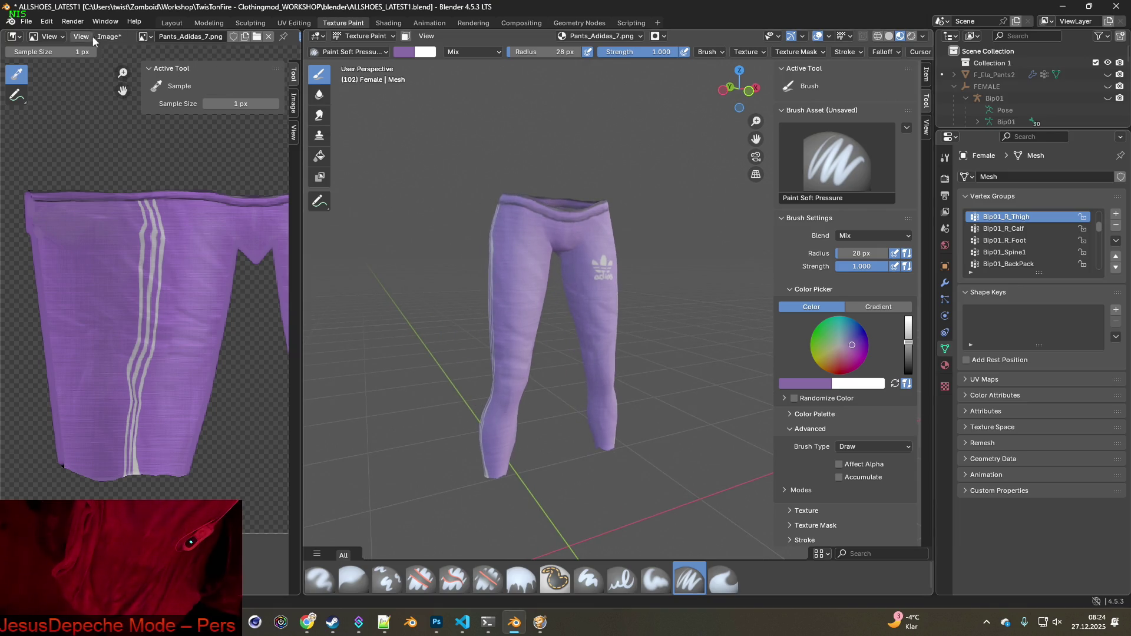
left_click(108, 37)
left_click(121, 150)
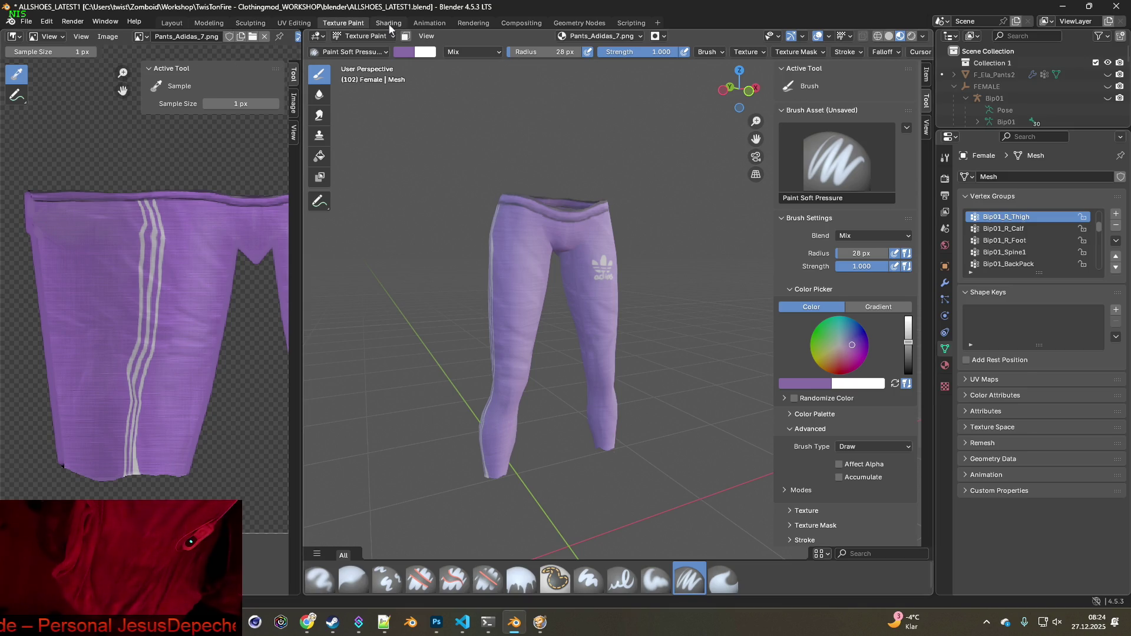
key("ctrl+Page_Down")
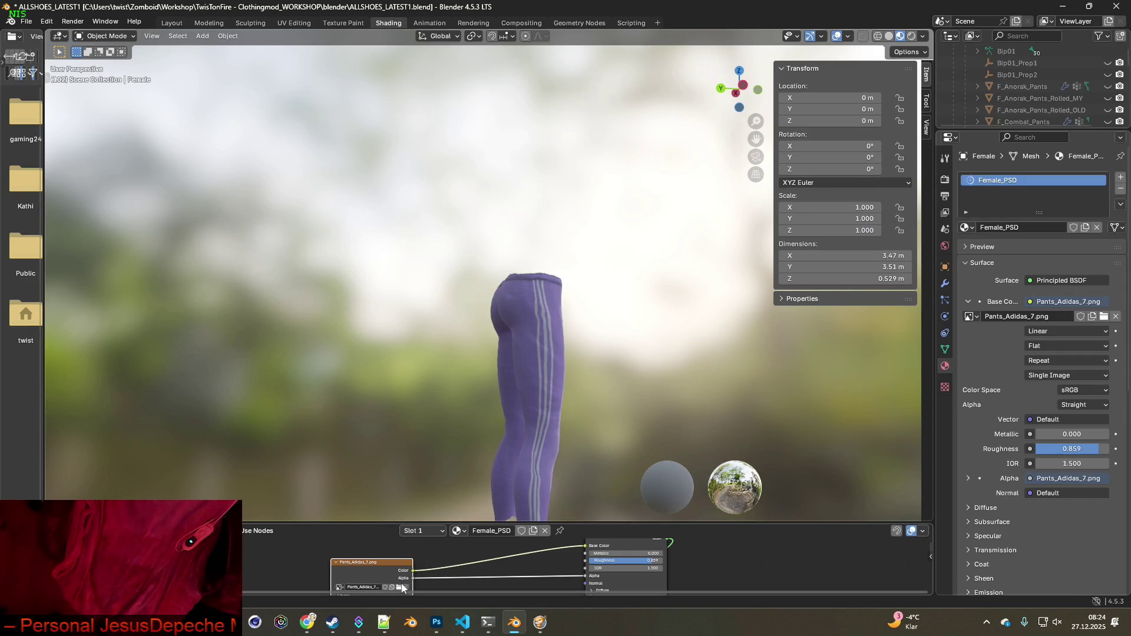
Load Pants_Adidas_8.png as the pants texture, filtering the folder by 'Pants_Adidas'
left_click(398, 587)
left_click(730, 123)
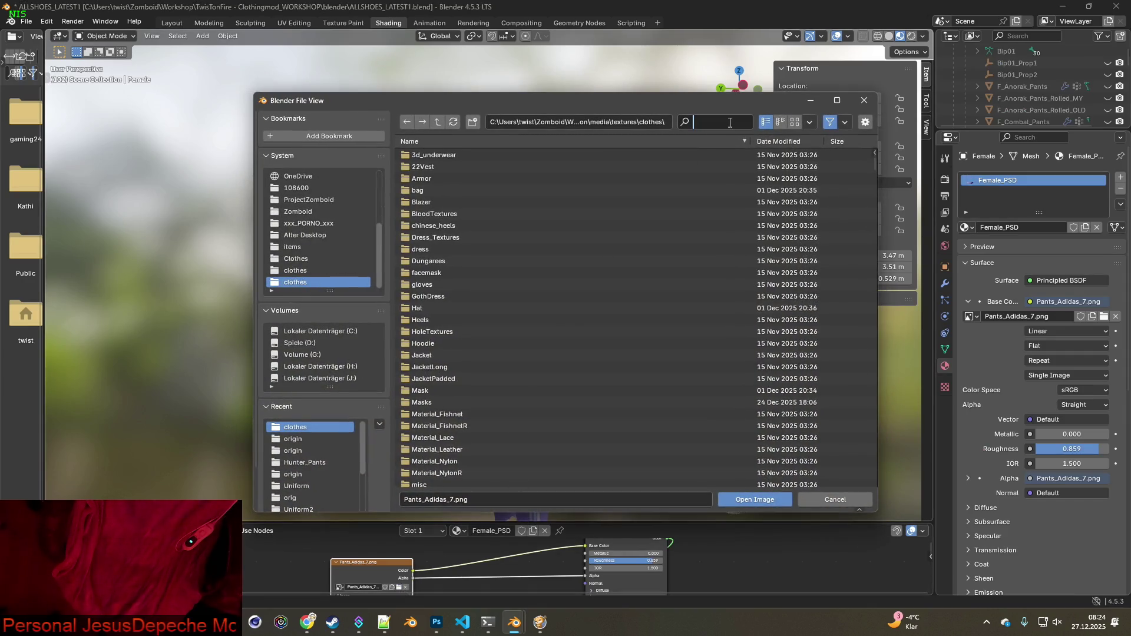
type("Pants_Adidas")
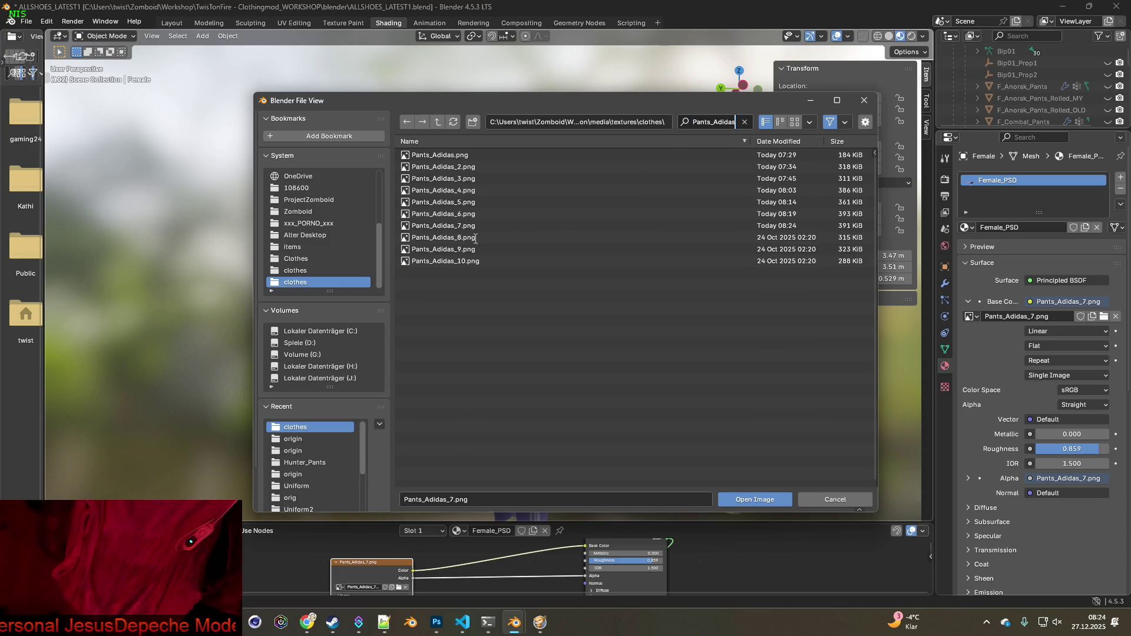
key("Return")
left_click(475, 238)
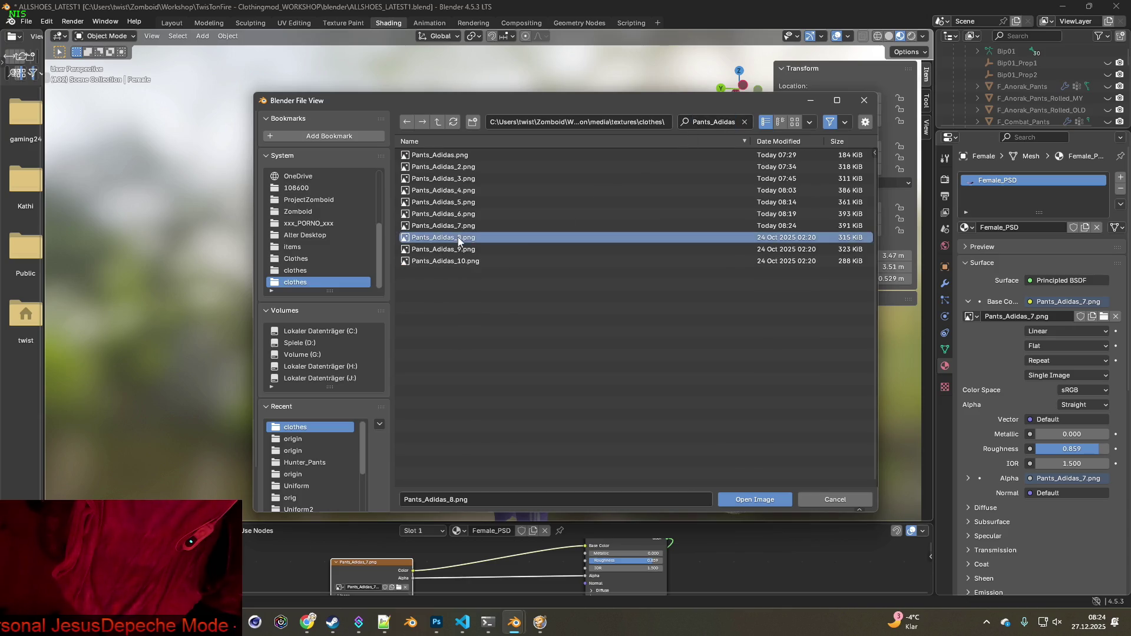
left_click(757, 498)
Orbit and zoom the viewport onto the blue pants' waistband
middle_click_drag(662, 386, 472, 399)
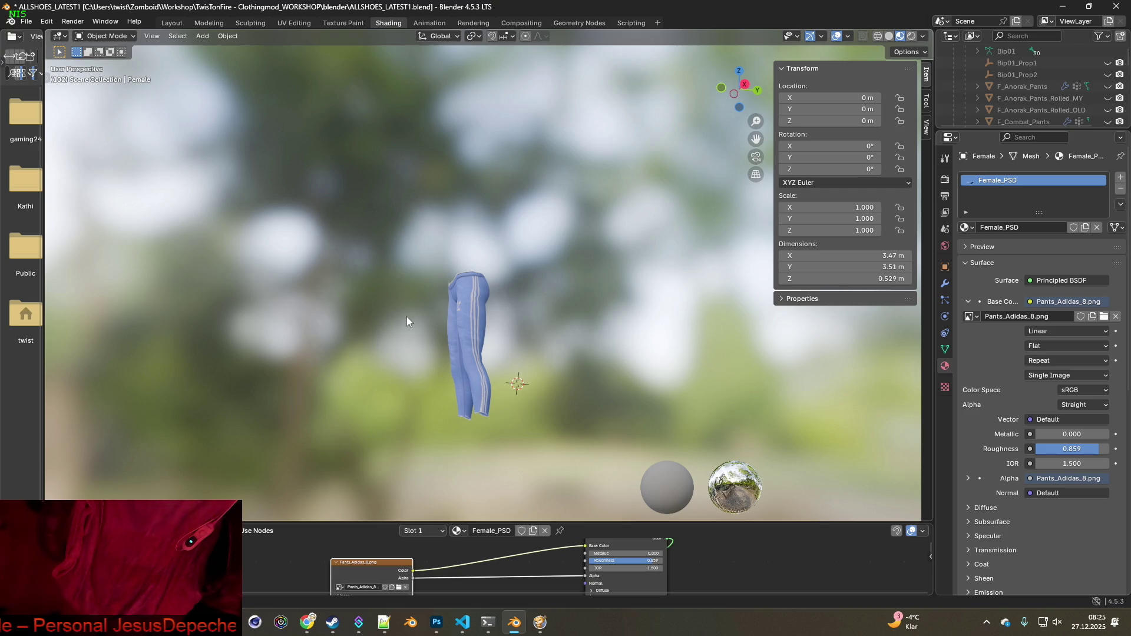
middle_click_drag(407, 316, 546, 327)
scroll(533, 334, "up", 8)
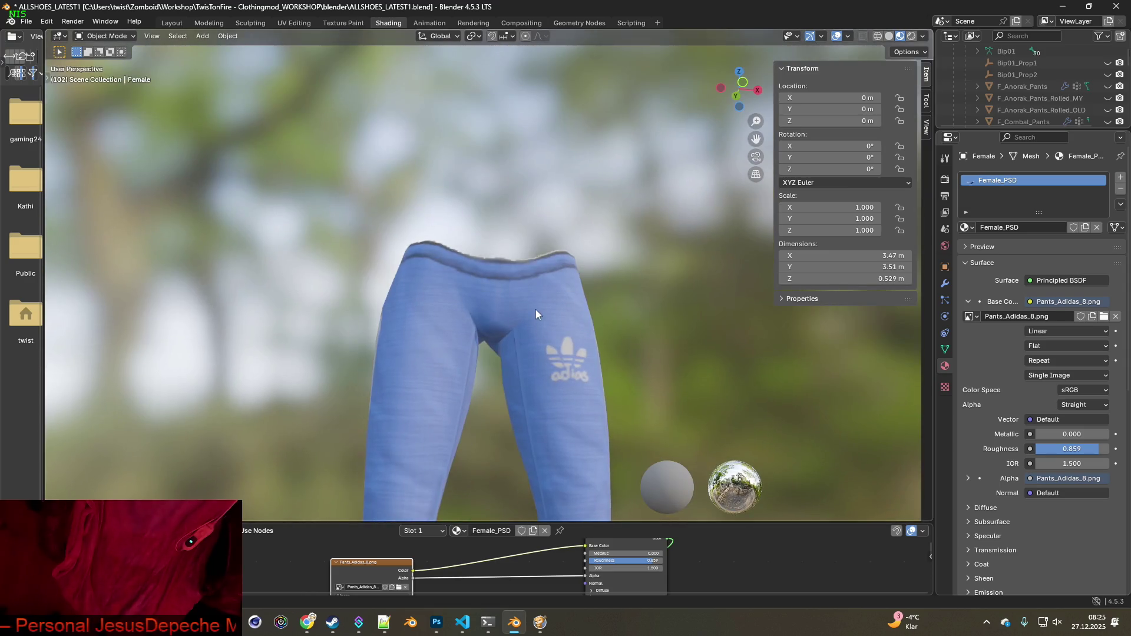
scroll(535, 309, "up", 5)
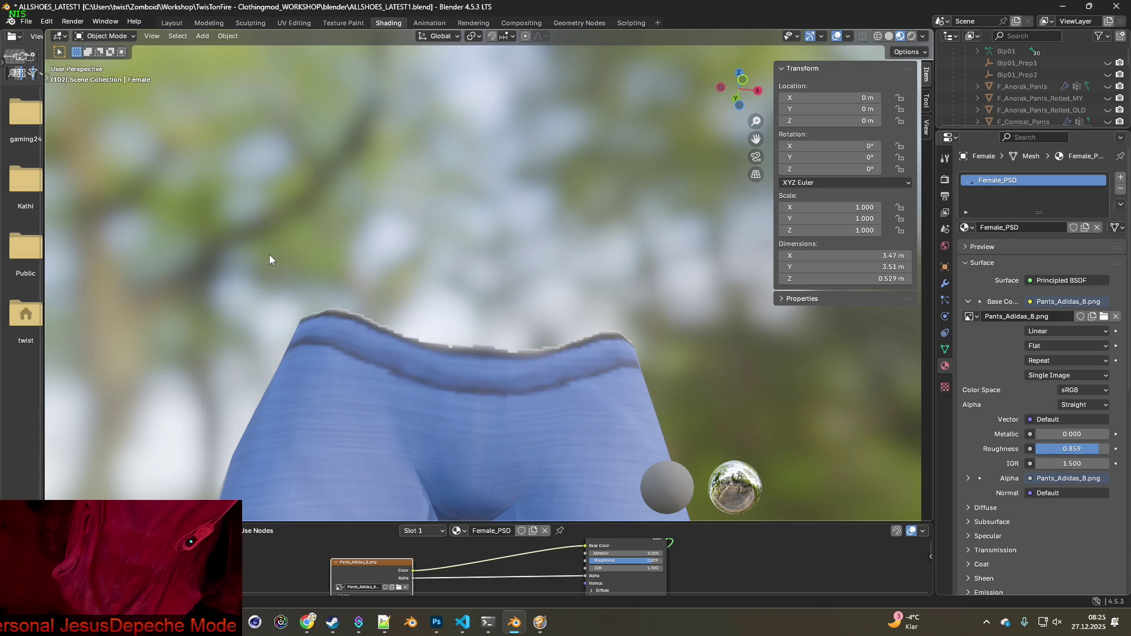
Switch to Project Zomboid and resume the paused game
key("alt+Tab")
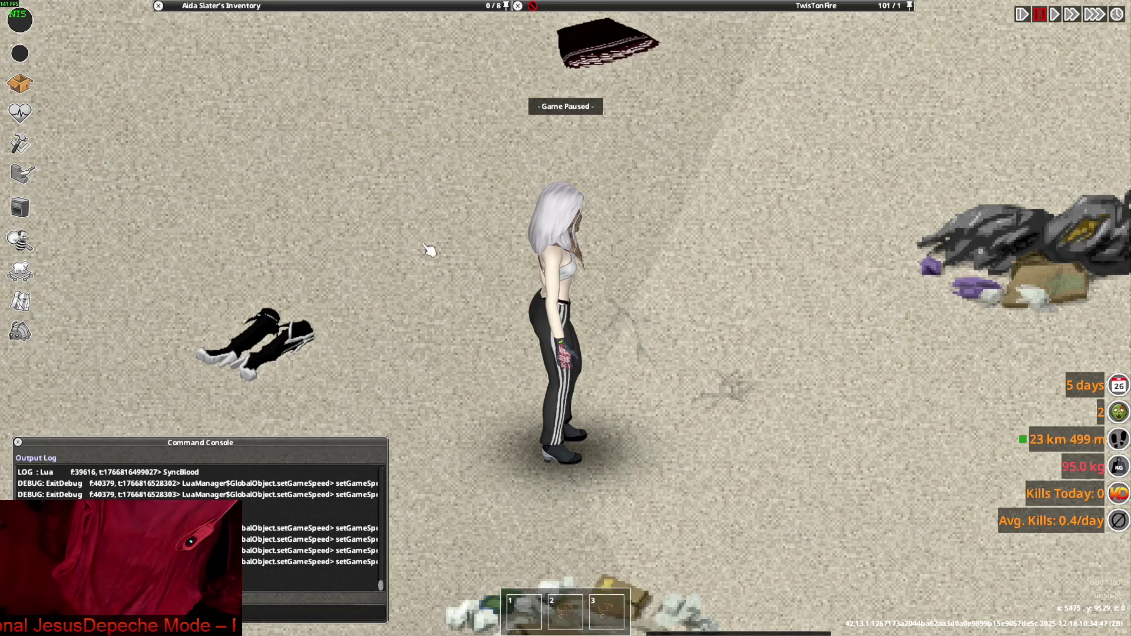
mouse_move(285, 93)
mouse_move(197, 85)
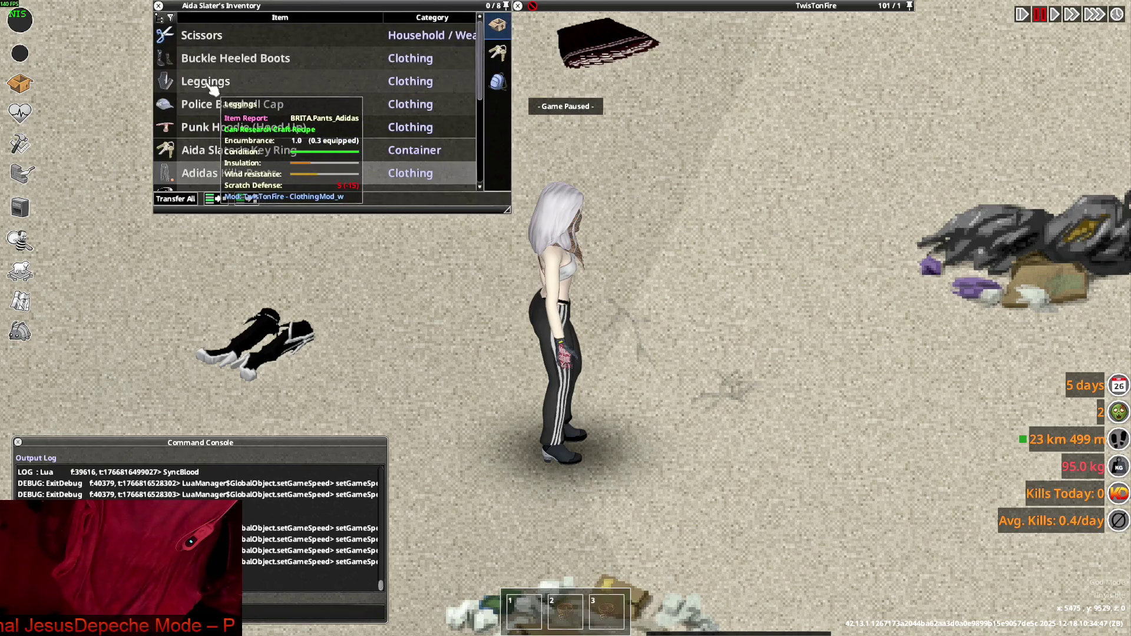
key("space")
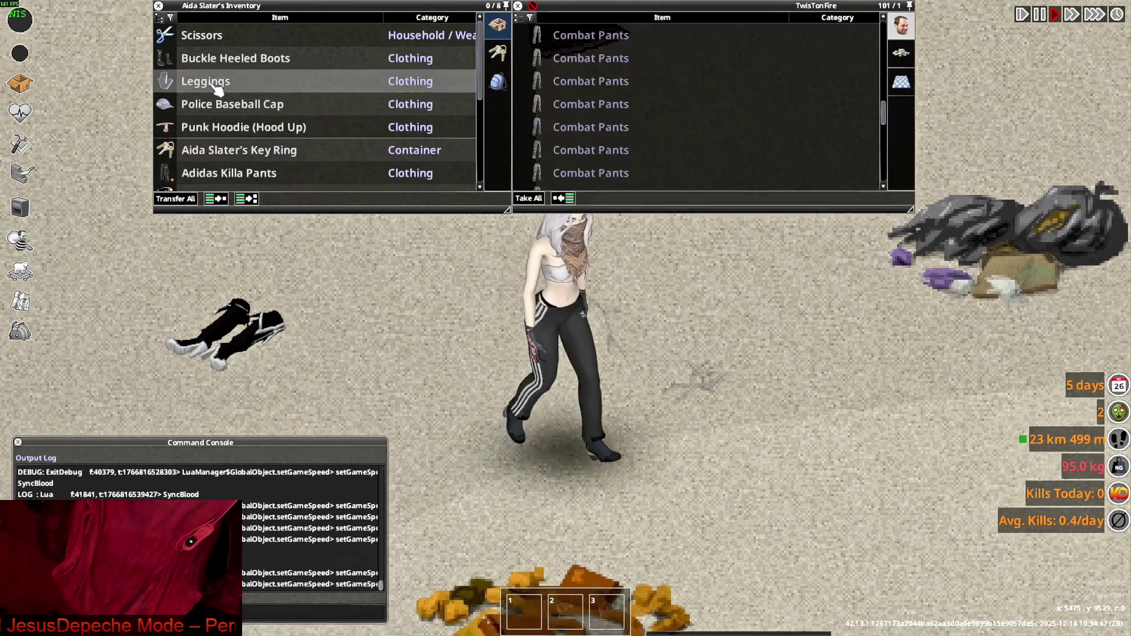
Clone the Leggings item repeatedly via Debug > Clone Item and expand the resulting stack
right_click(201, 87)
mouse_move(241, 96)
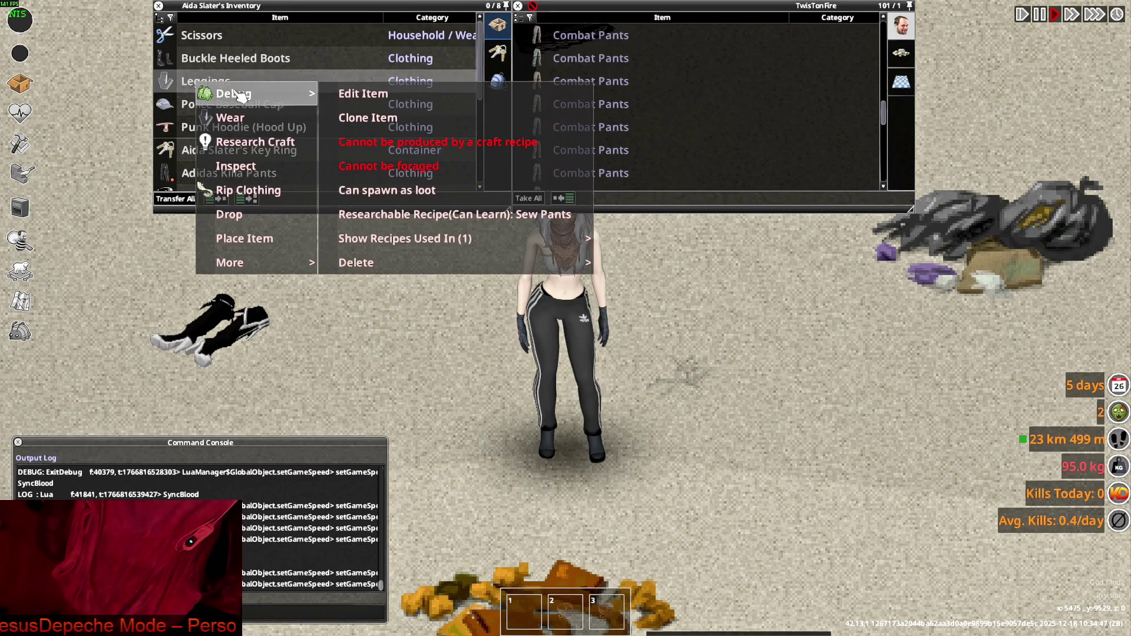
right_click(228, 90)
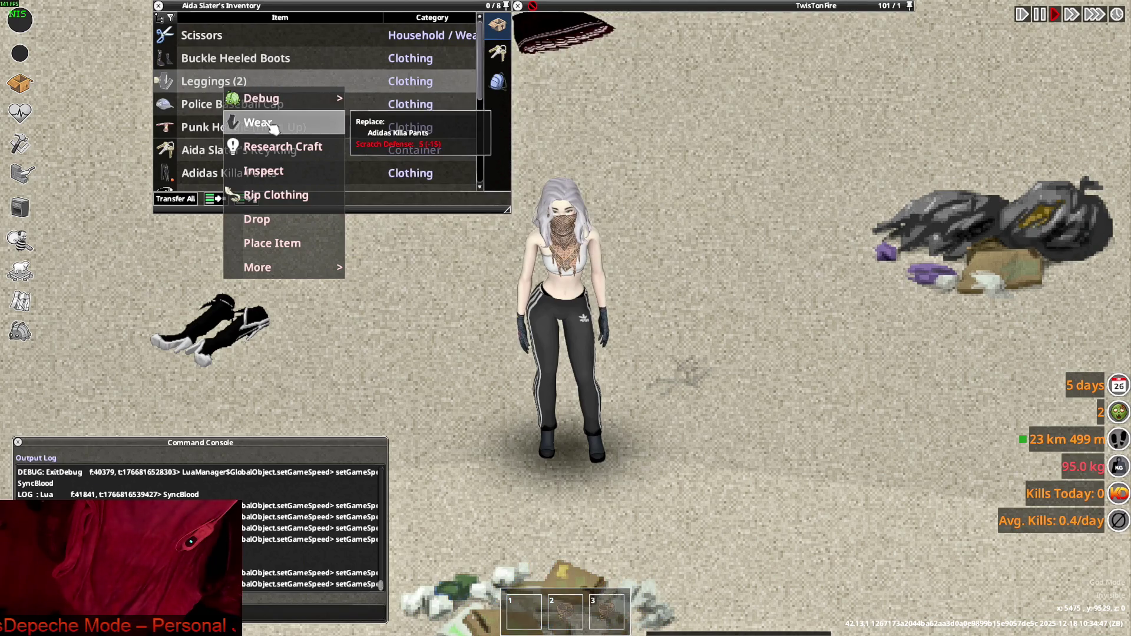
right_click(223, 83)
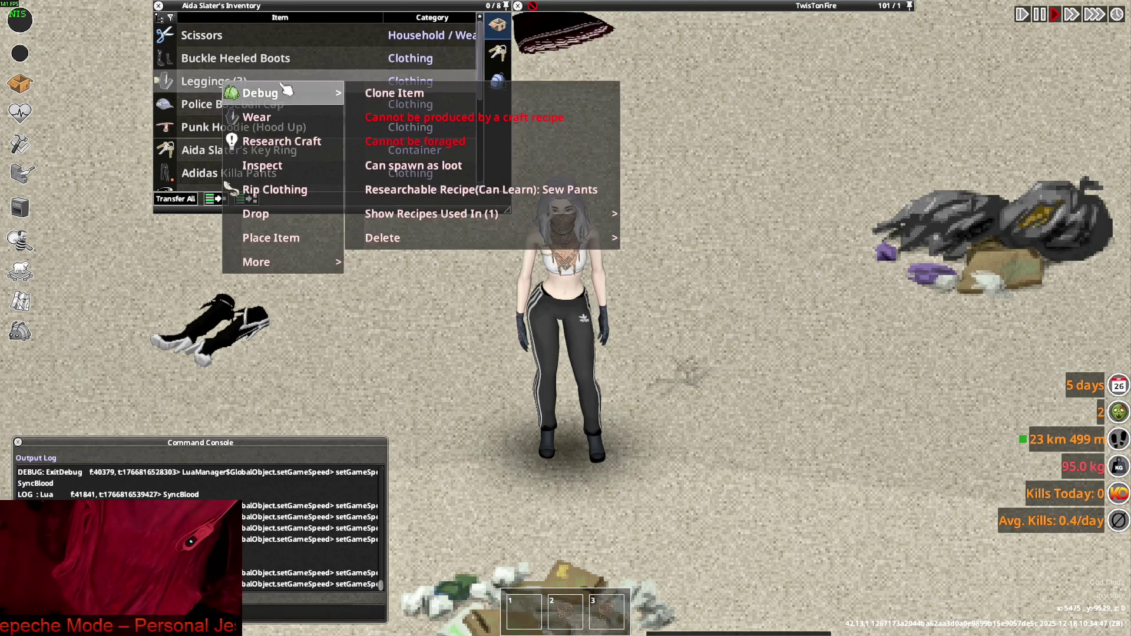
left_click(389, 94)
right_click(224, 82)
left_click(389, 95)
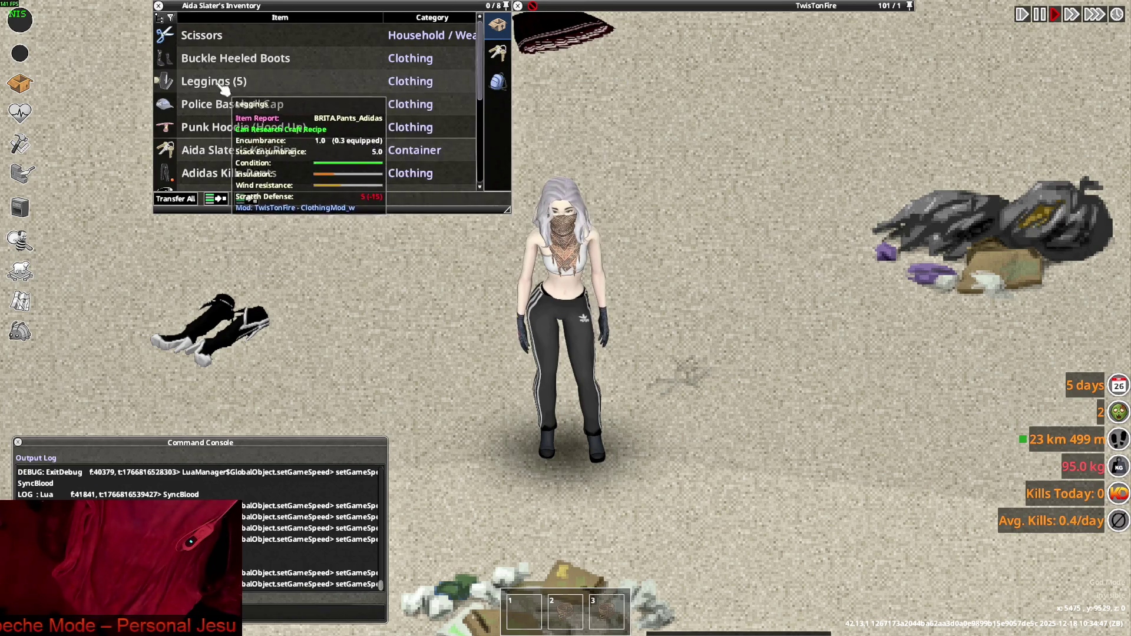
right_click(224, 83)
left_click(365, 97)
right_click(224, 81)
left_click(389, 94)
right_click(235, 82)
left_click(389, 94)
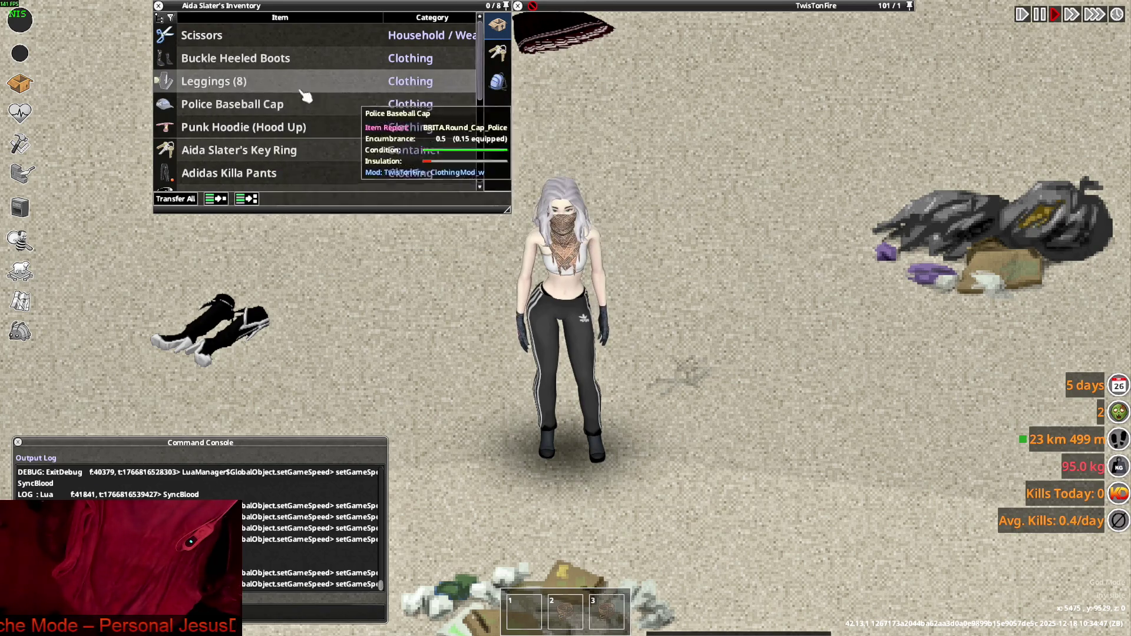
right_click(245, 82)
left_click(413, 95)
right_click(224, 81)
left_click(389, 94)
left_click(224, 81)
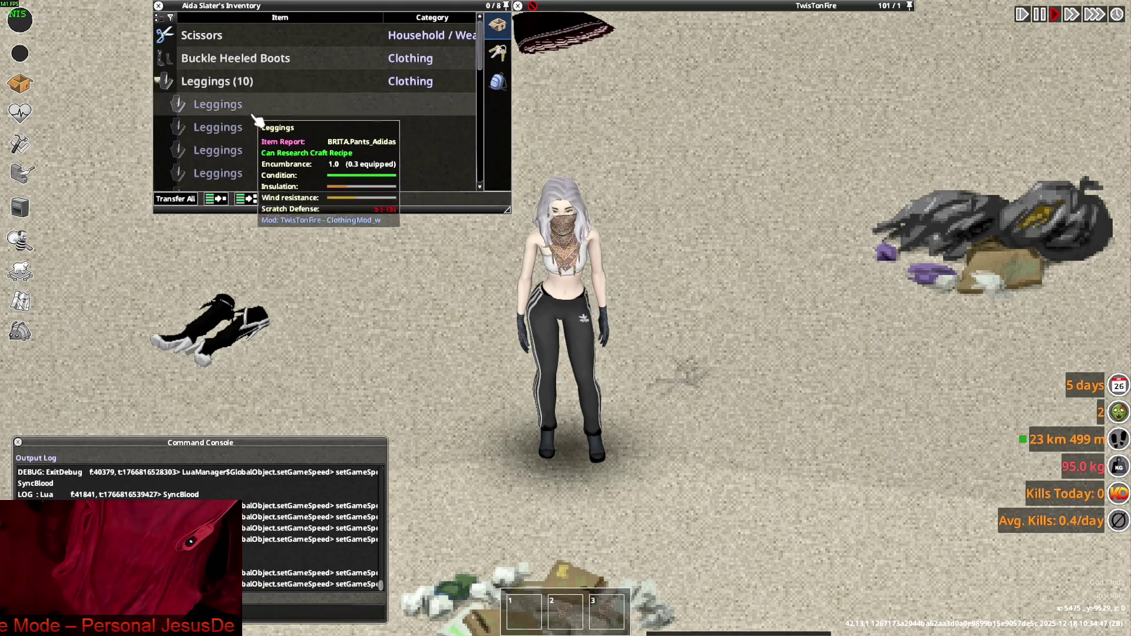
Have the character put on a pair of the olive Leggings
scroll(272, 115, "down", 3)
right_click(224, 105)
left_click(253, 145)
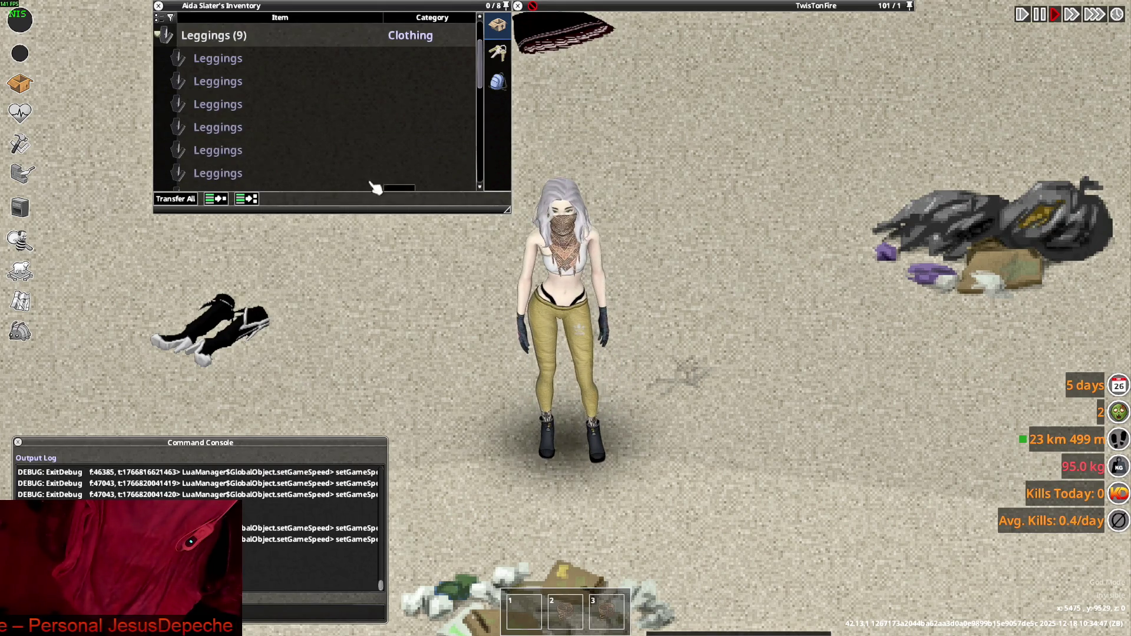
right_click(207, 147)
mouse_move(259, 154)
left_click(277, 177)
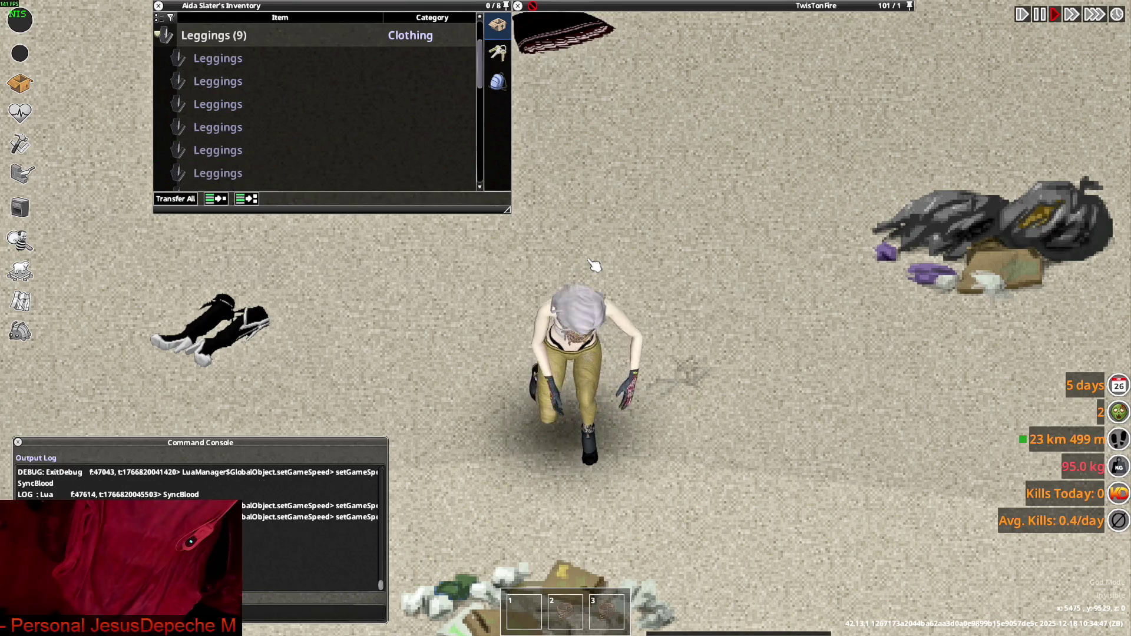
right_click(215, 174)
left_click(253, 198)
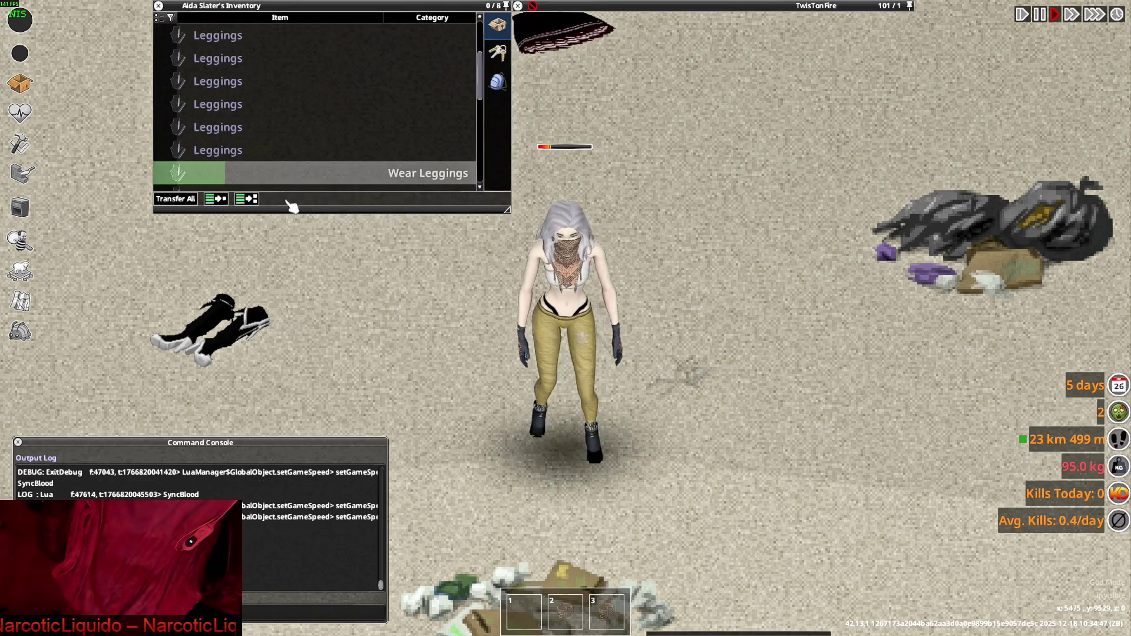
Drag the spare Leggings into the TwisTonFire container, then take the nine back out
scroll(230, 154, "up", 5)
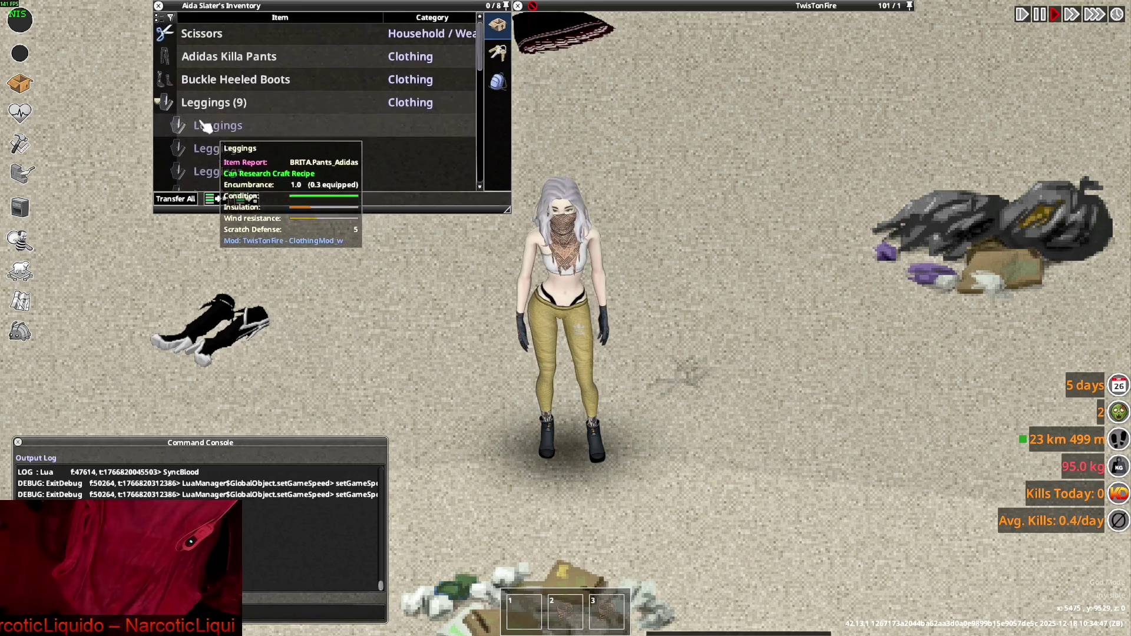
left_click_drag(187, 112, 648, 106)
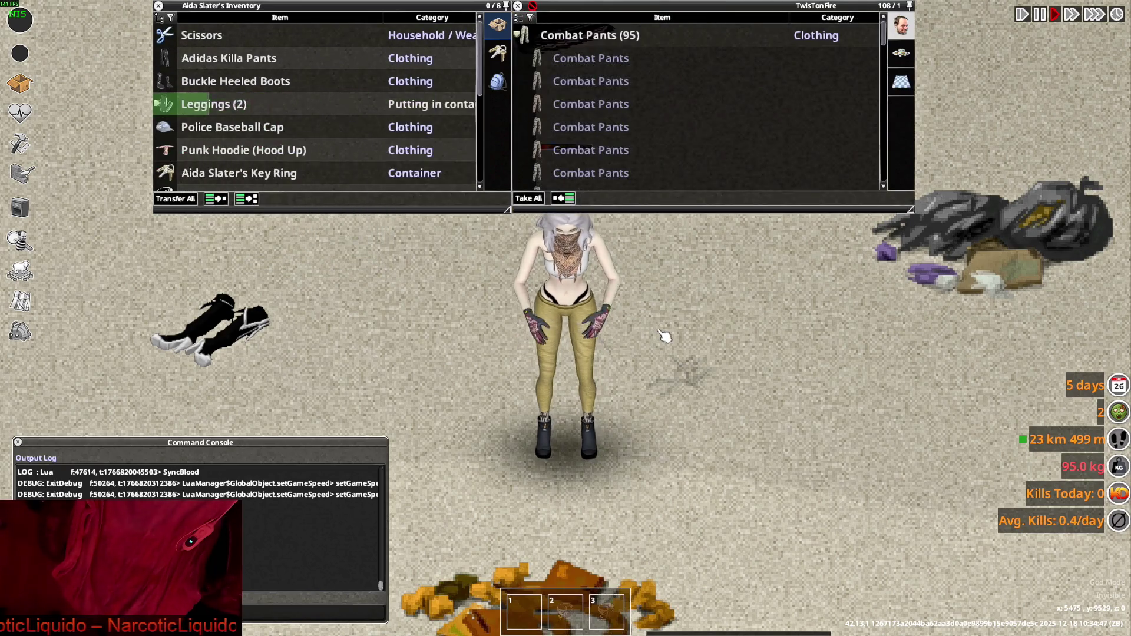
mouse_move(536, 59)
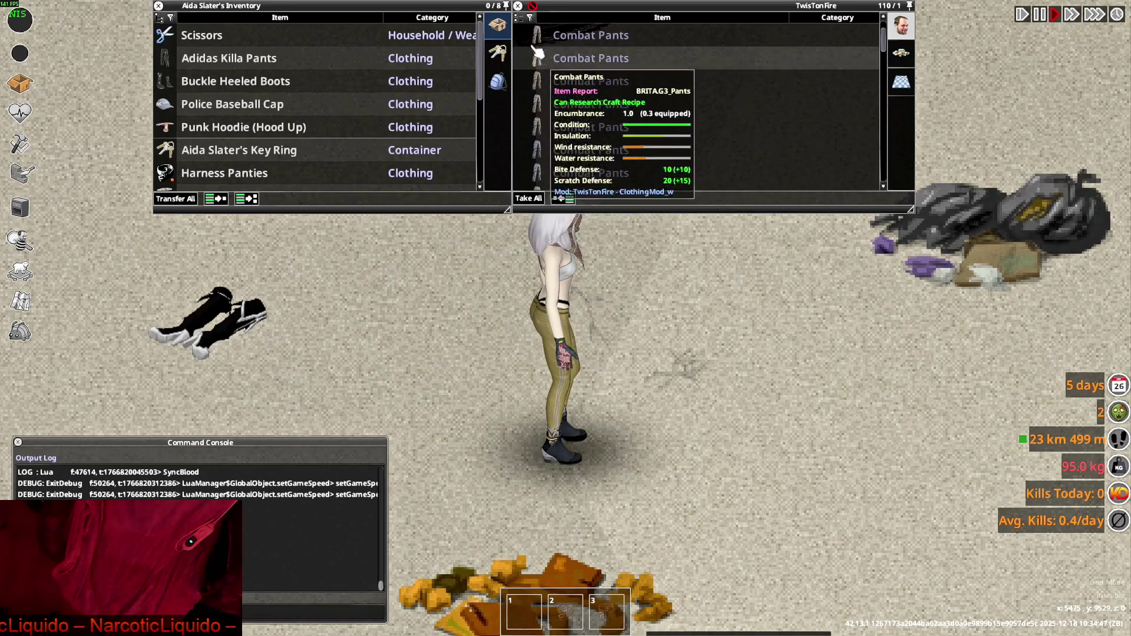
left_click(518, 35)
left_click_drag(565, 81, 636, 264)
scroll(636, 263, "down", 5)
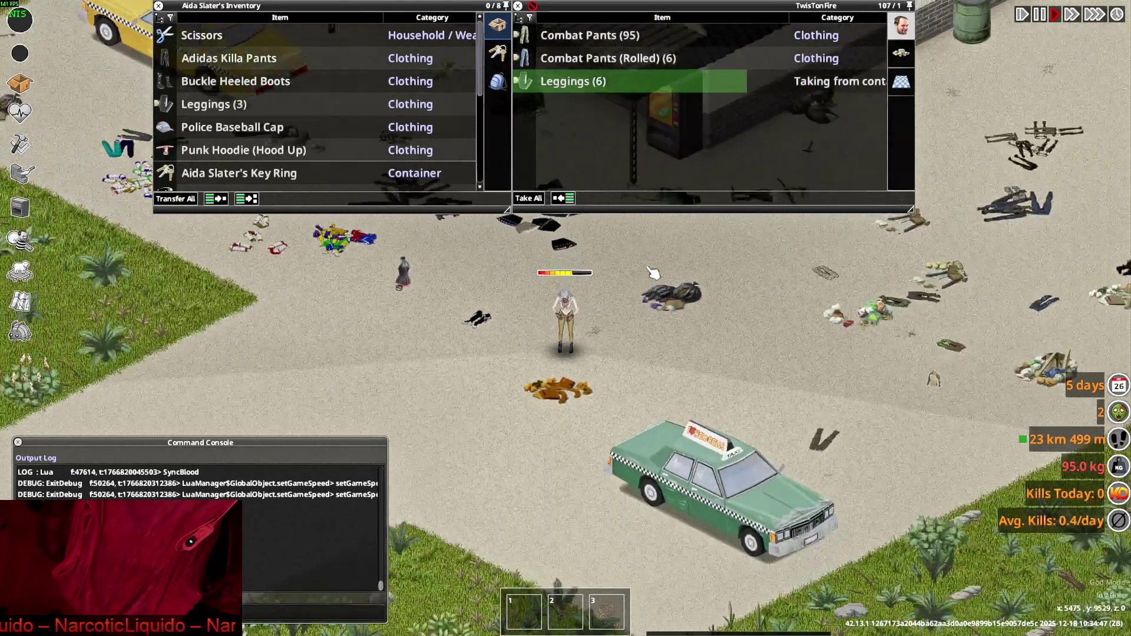
scroll(652, 272, "up", 2)
Walk left, move the Leggings (9) stack into the TwisTonFire container, then switch windows
key("a")
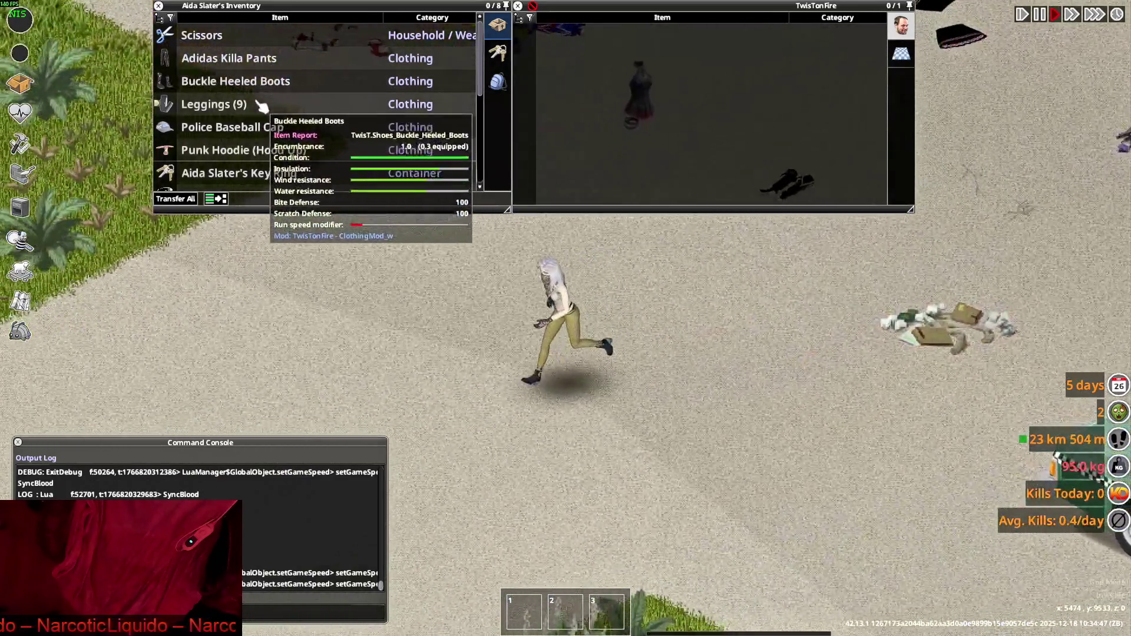
left_click(260, 104)
left_click_drag(300, 155, 678, 389)
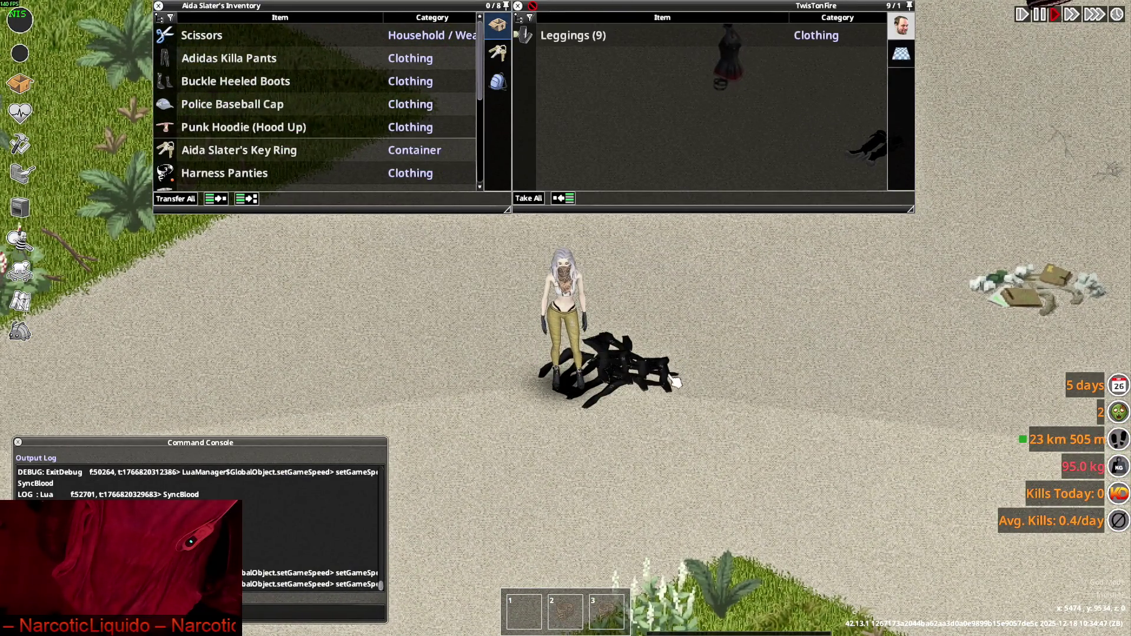
scroll(680, 392, "up", 2)
key("d")
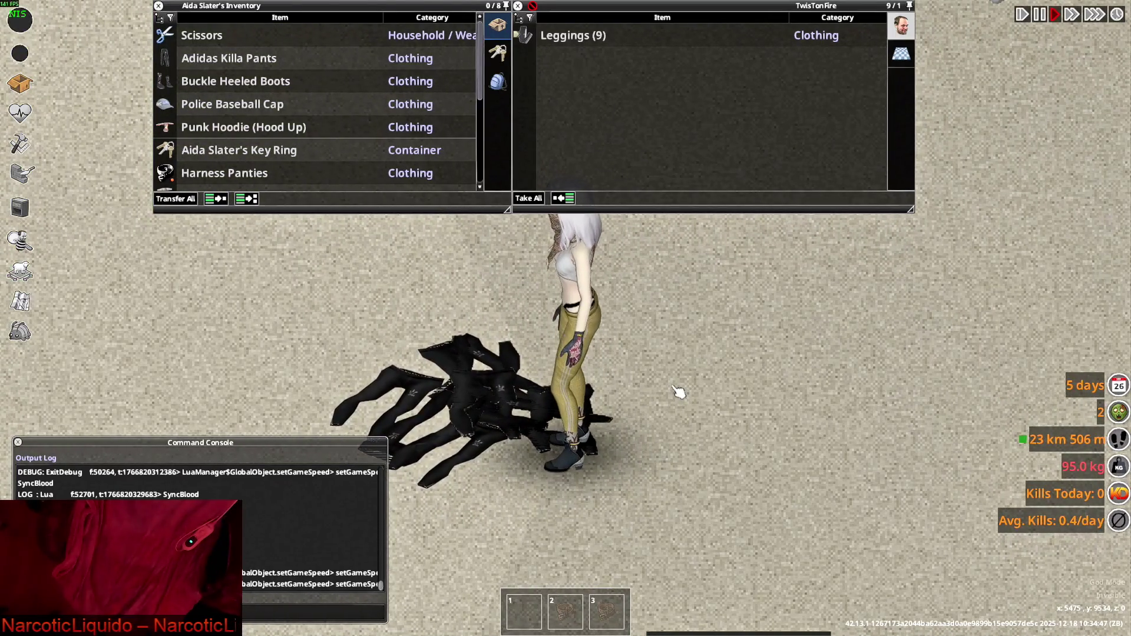
key("s")
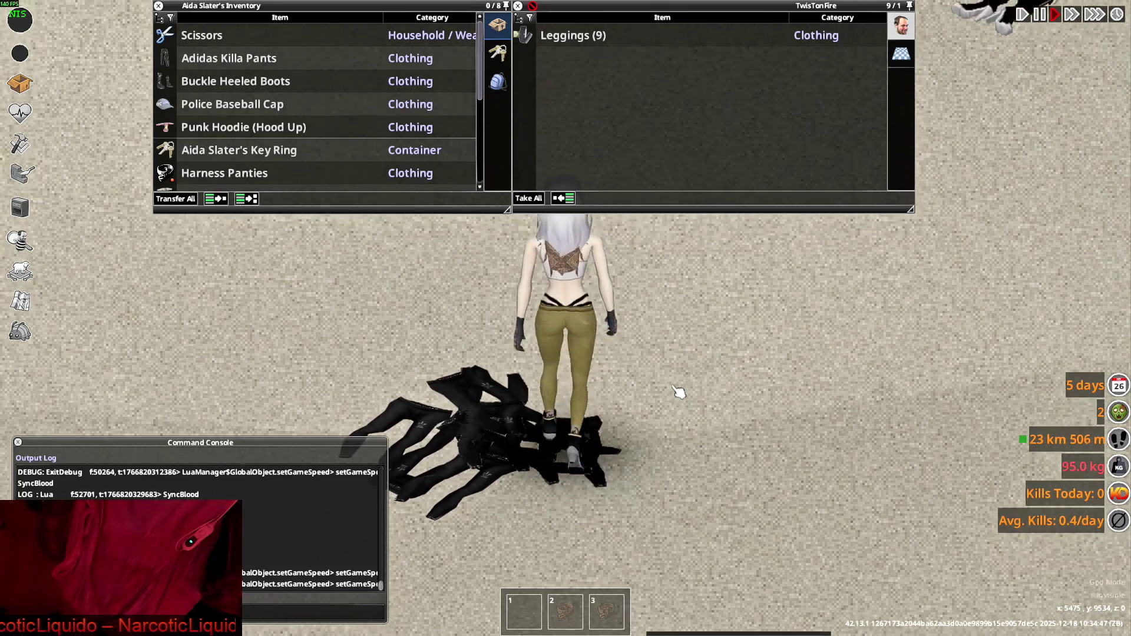
key("alt+Tab")
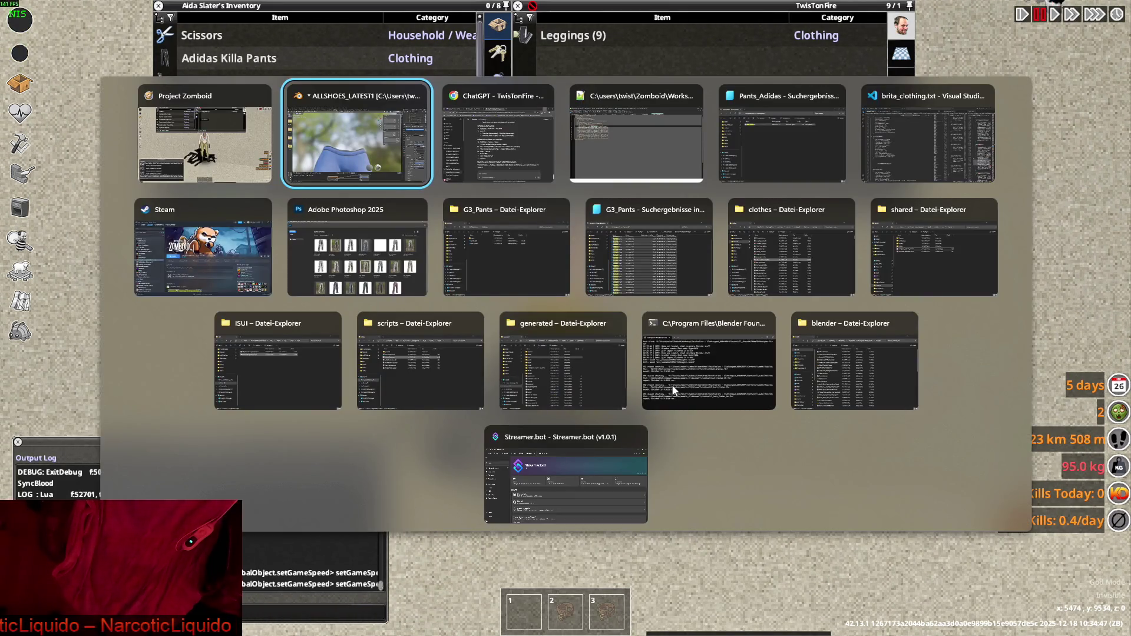
Copy the W_Pants_Adidas model name and look it up in brita_worlditems.txt
key("Tab")
key("Tab")
key("Tab")
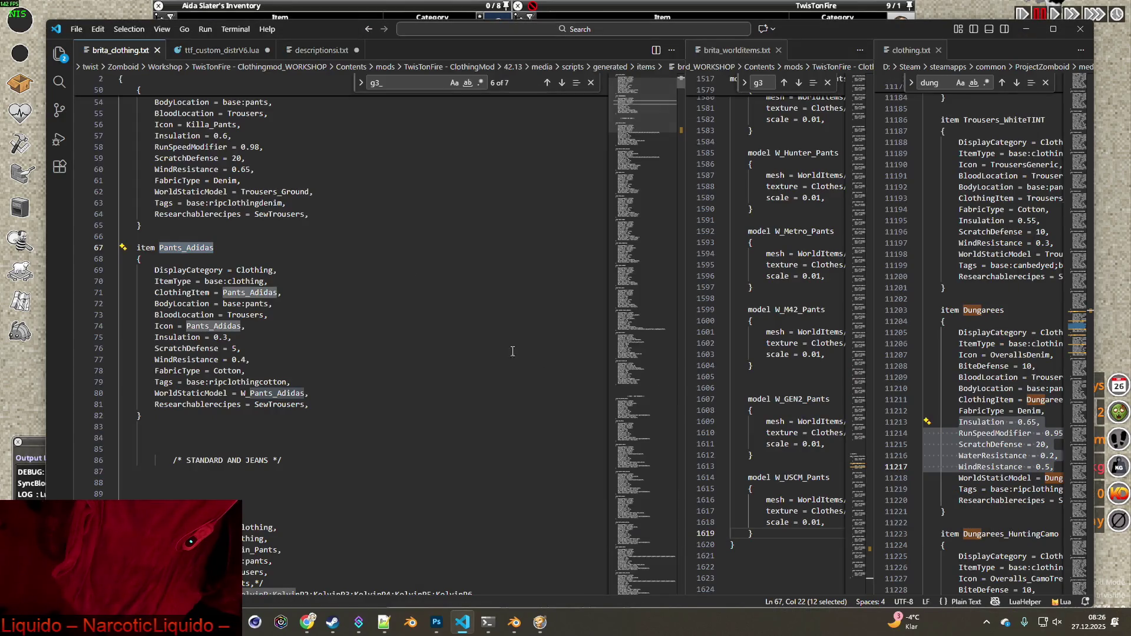
left_click(294, 392)
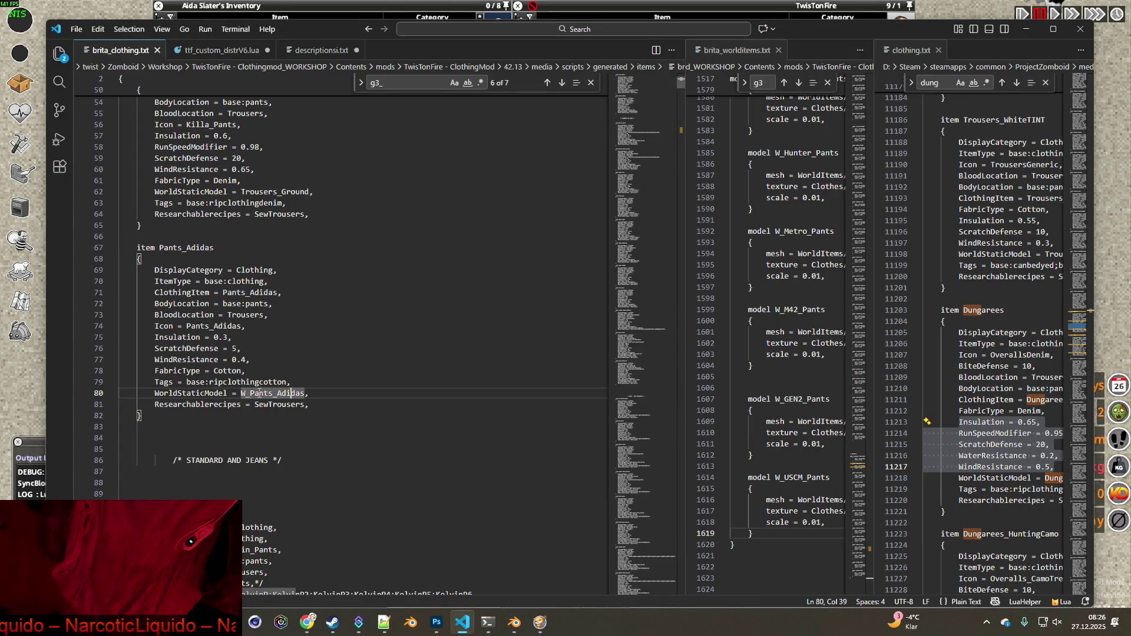
left_click_drag(242, 393, 292, 394)
key("ctrl+c")
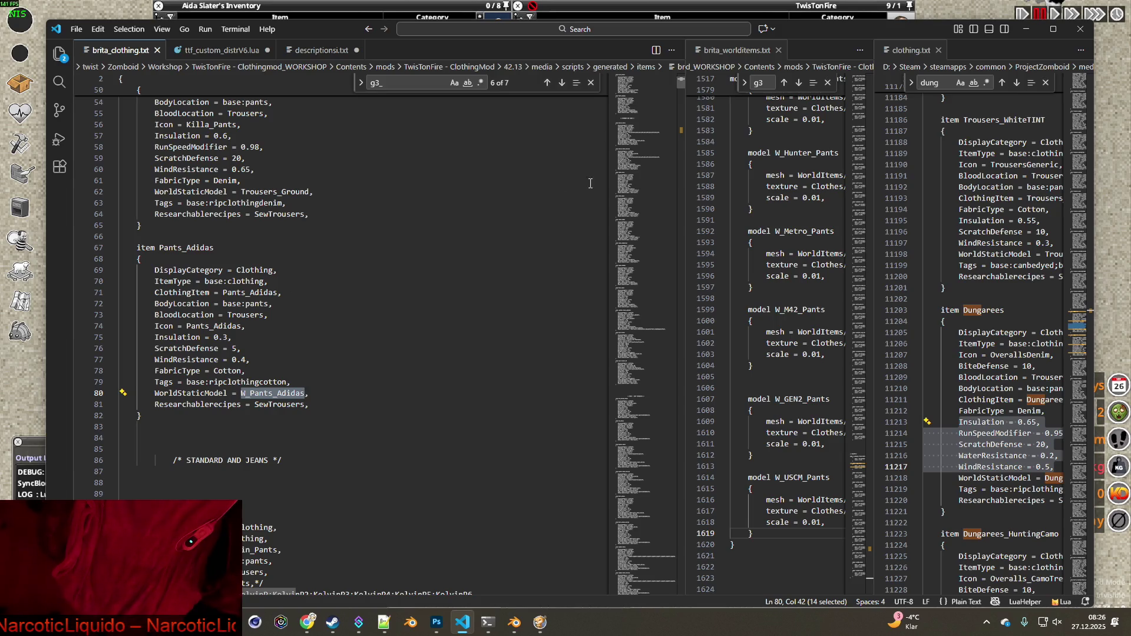
left_click_drag(681, 214, 556, 213)
left_click(319, 391)
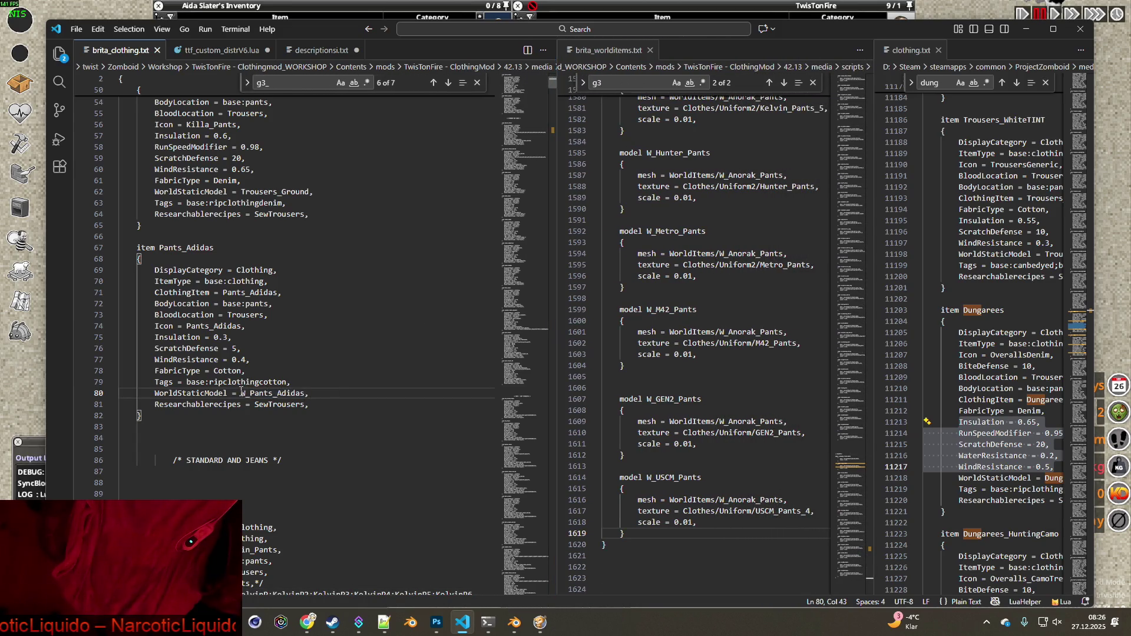
left_click_drag(241, 392, 302, 391)
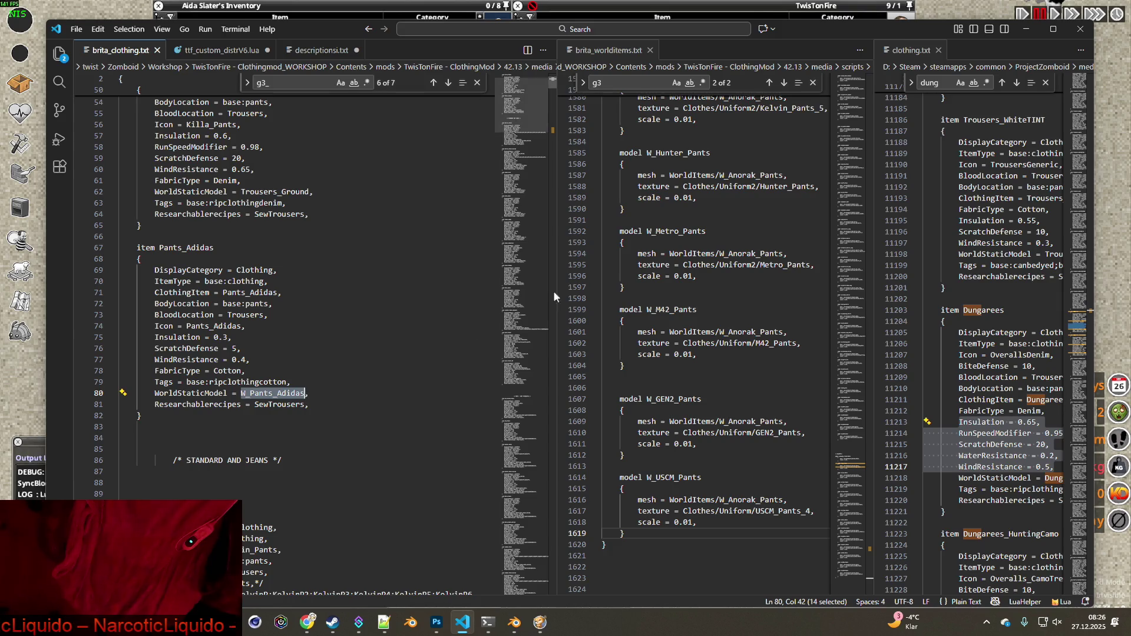
left_click(613, 83)
key("ctrl+v")
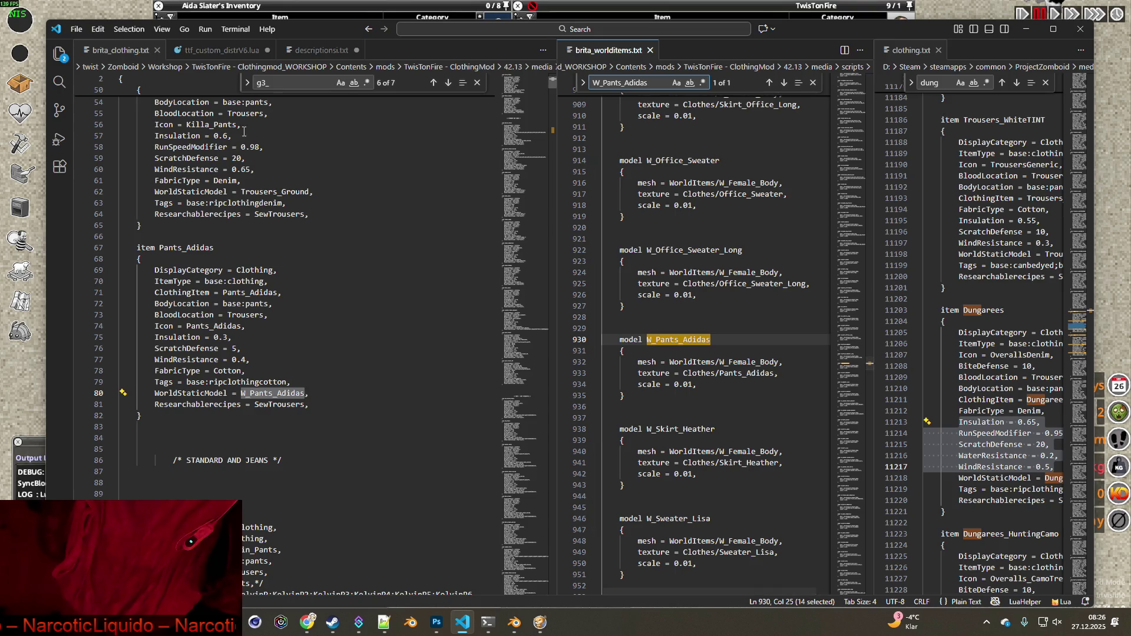
Search brita_clothing.txt for 'gene' and select a WorldStaticModel = WorldItem_Generic line
left_click(286, 83)
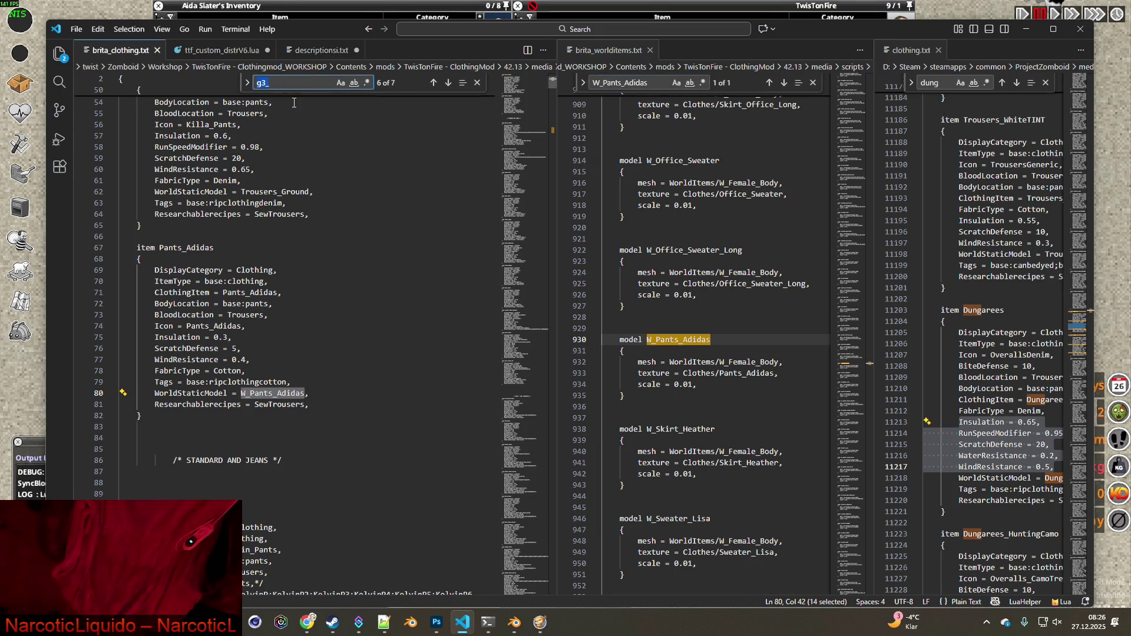
type("gew")
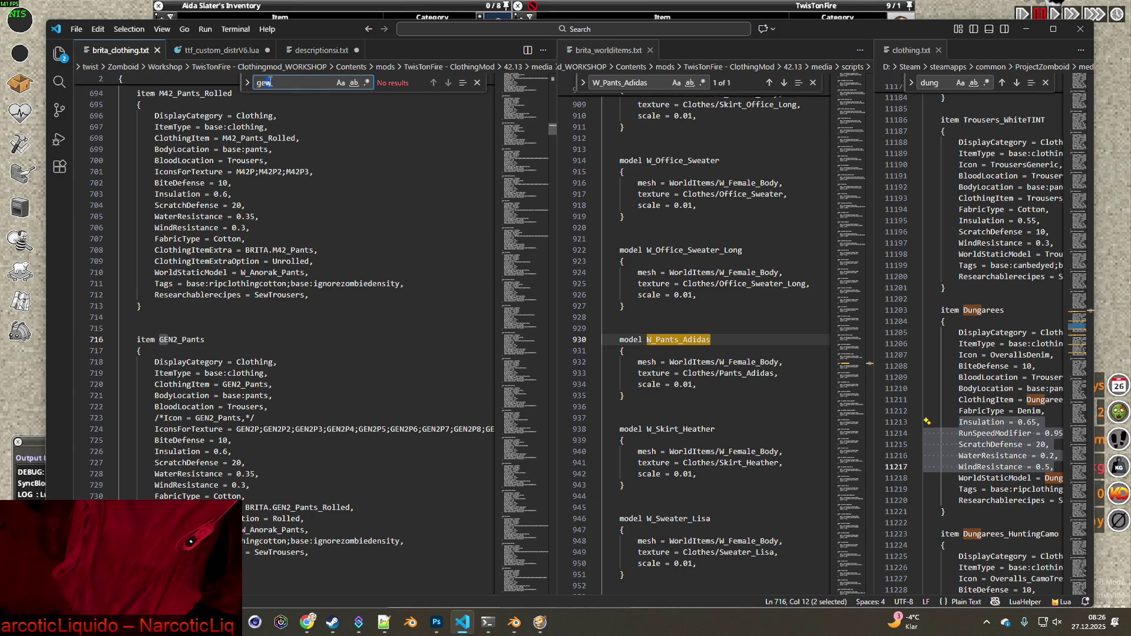
key("BackSpace")
type("ner")
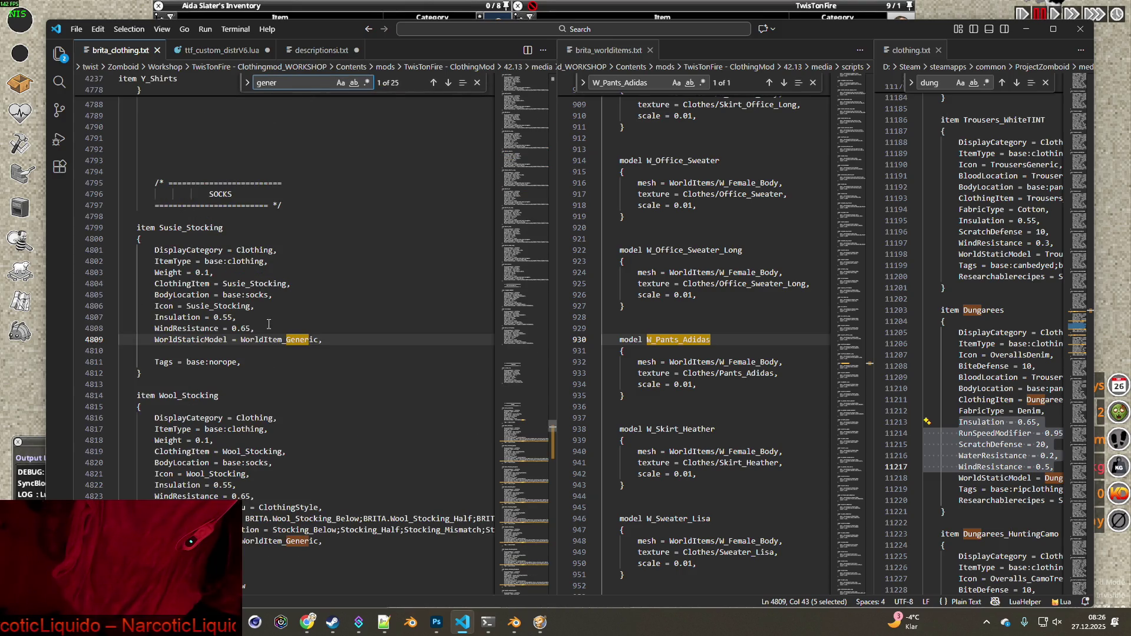
left_click_drag(156, 340, 331, 336)
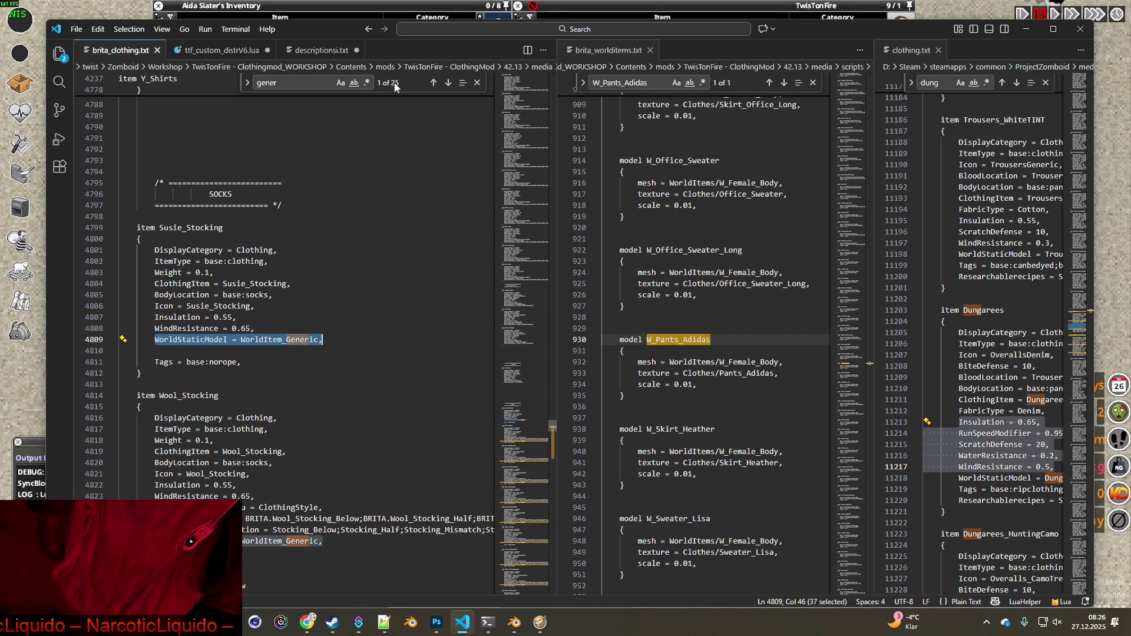
Find 'adi', comment out the Pants_Adidas WorldStaticModel line, and start a new line below it
double_click(304, 83)
type("adi")
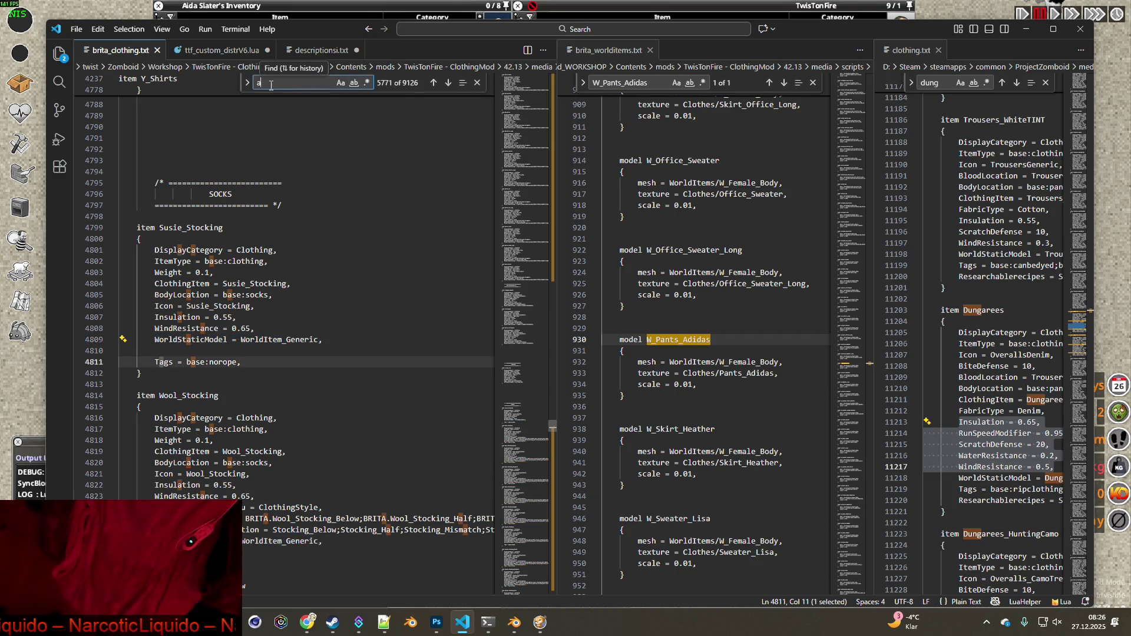
scroll(330, 224, "down", 12)
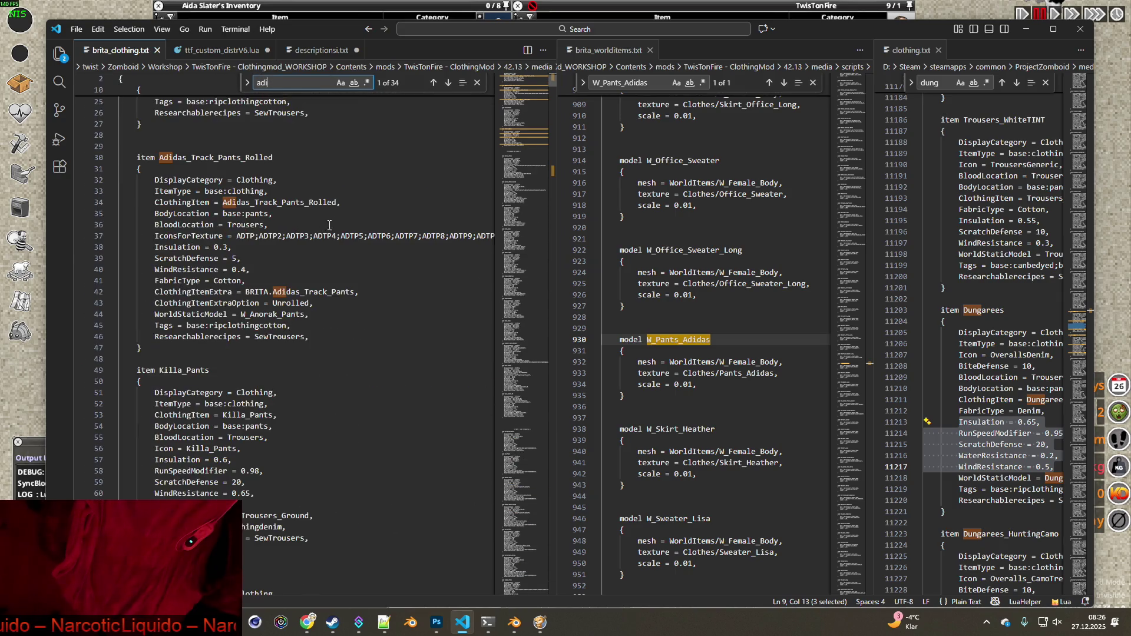
scroll(352, 226, "down", 4)
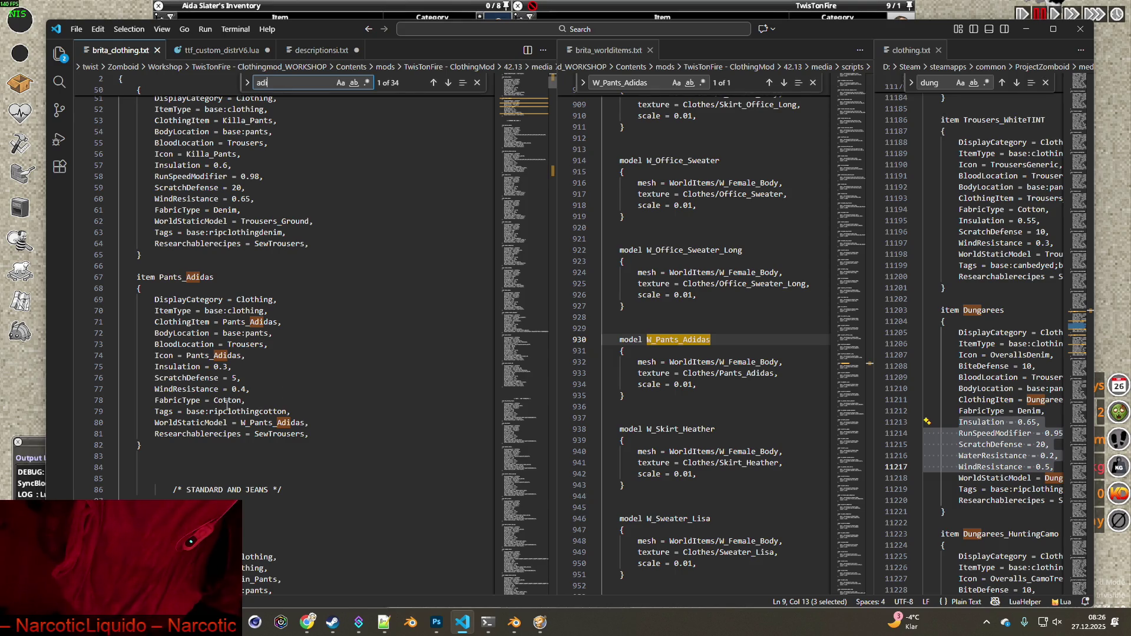
left_click_drag(155, 422, 328, 424)
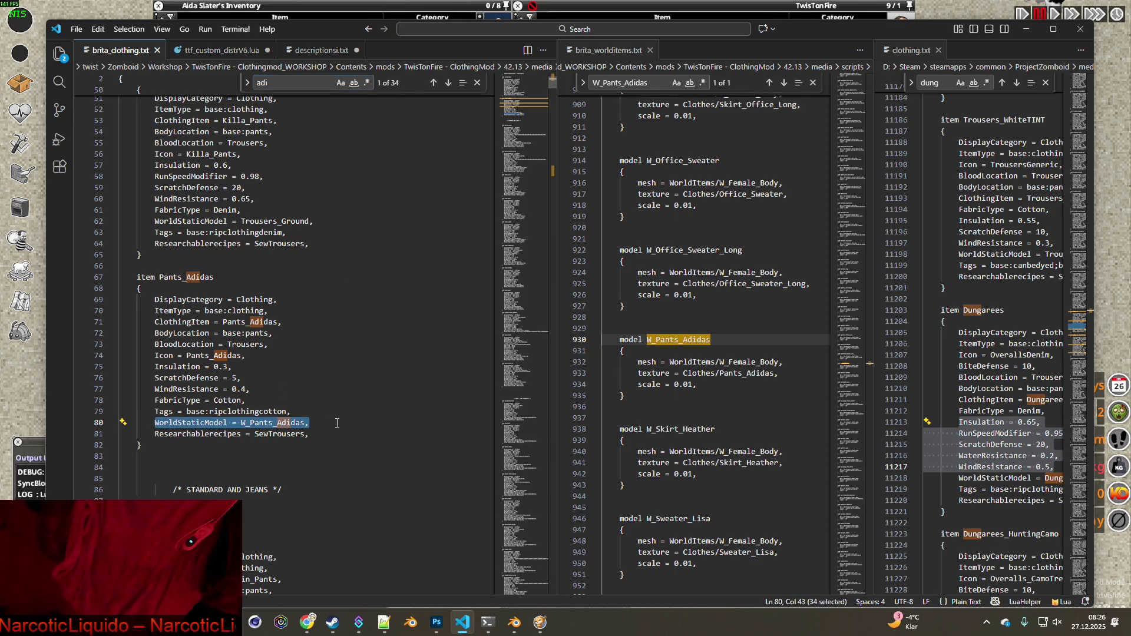
key("Left")
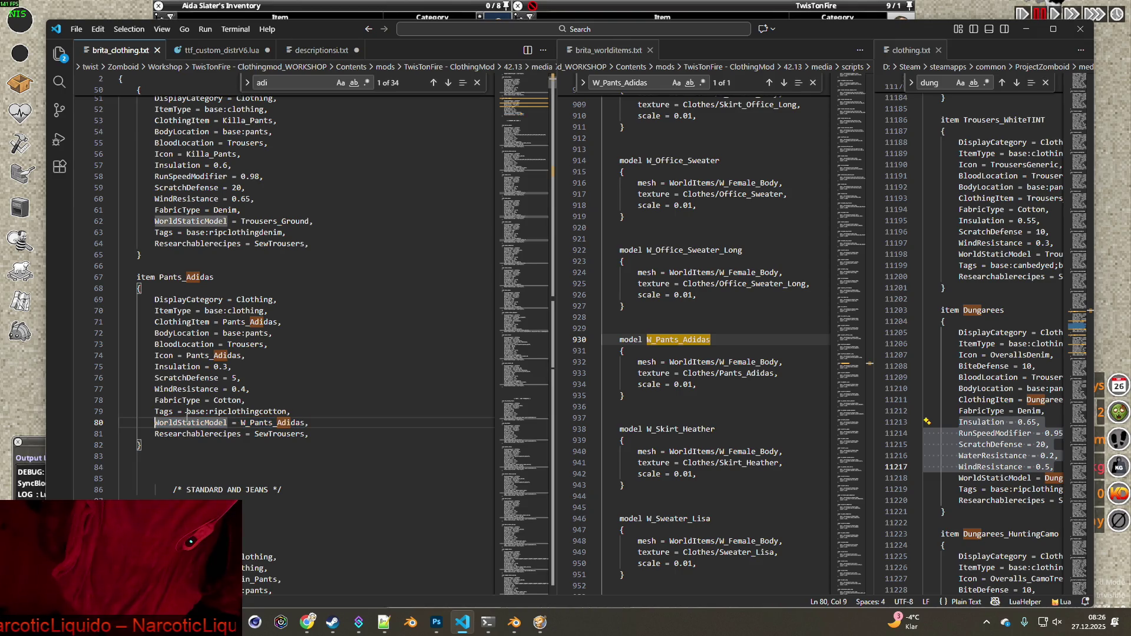
type("/*")
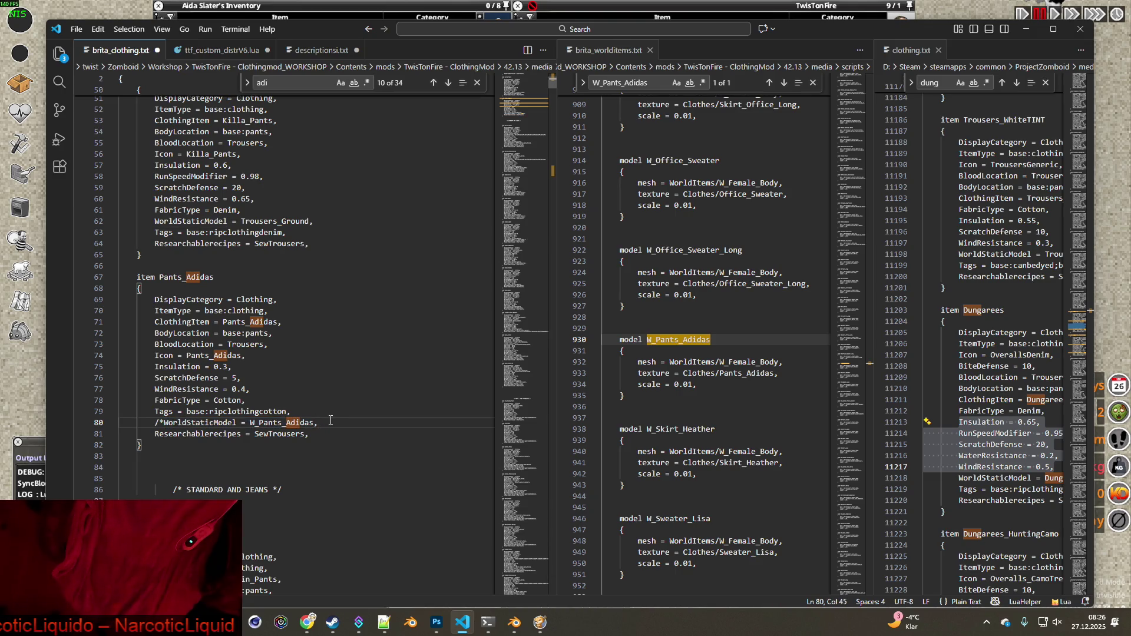
key("Return")
type("WorldStaticModel = WorldItem_Generic,")
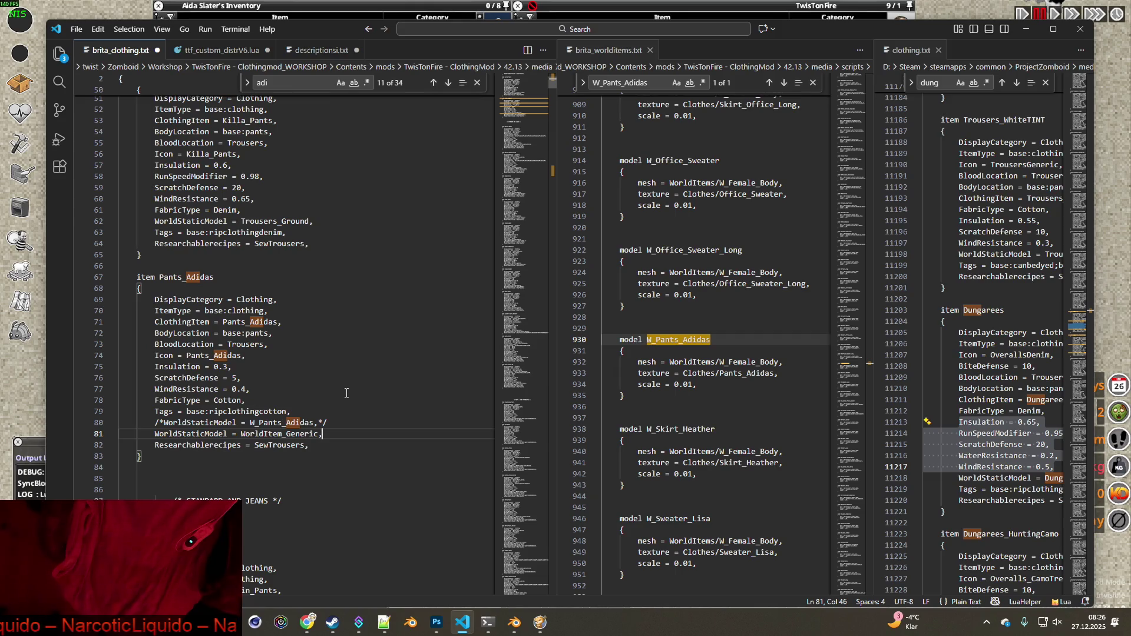
mouse_move(625, 396)
left_mouse_down()
mouse_move(607, 374)
mouse_move(606, 341)
left_mouse_up()
key("ctrl+c")
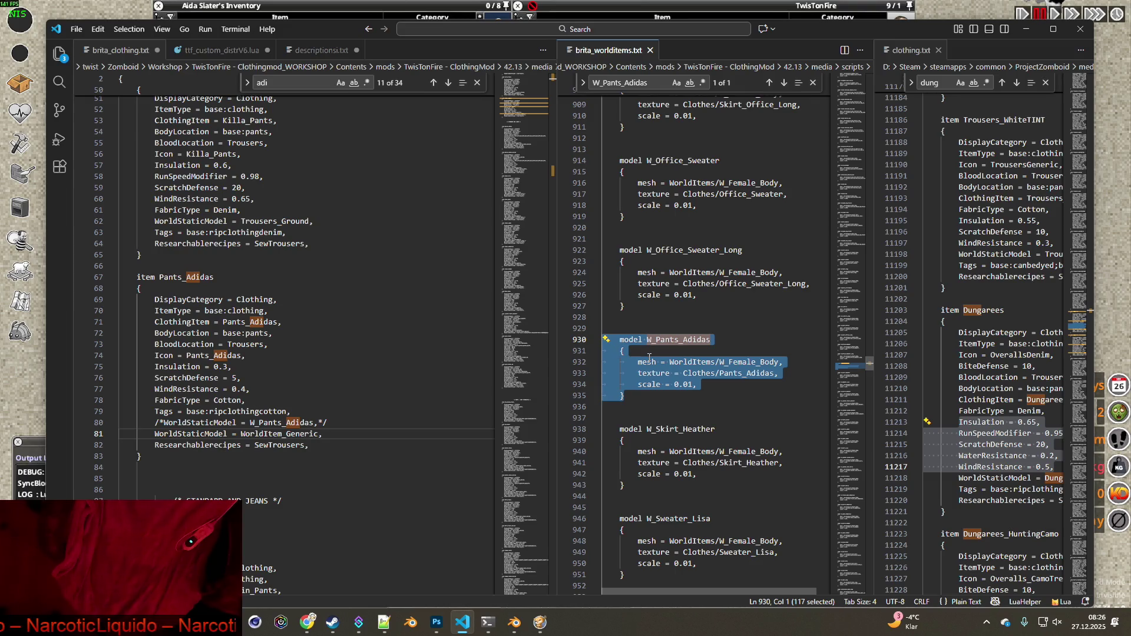
Move the W_Pants_Adidas model block to the end of brita_worlditems.txt
key("Delete")
key("BackSpace")
key("BackSpace")
key("BackSpace")
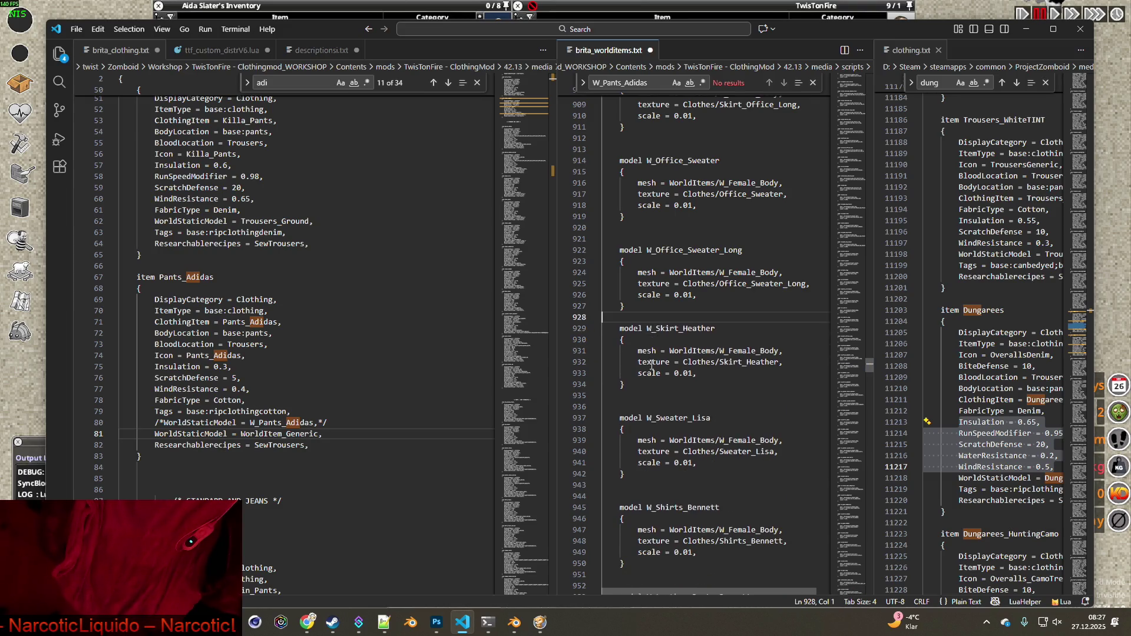
mouse_move(861, 367)
left_mouse_down()
mouse_move(874, 573)
mouse_move(826, 523)
left_mouse_up()
scroll(732, 391, "up", 15)
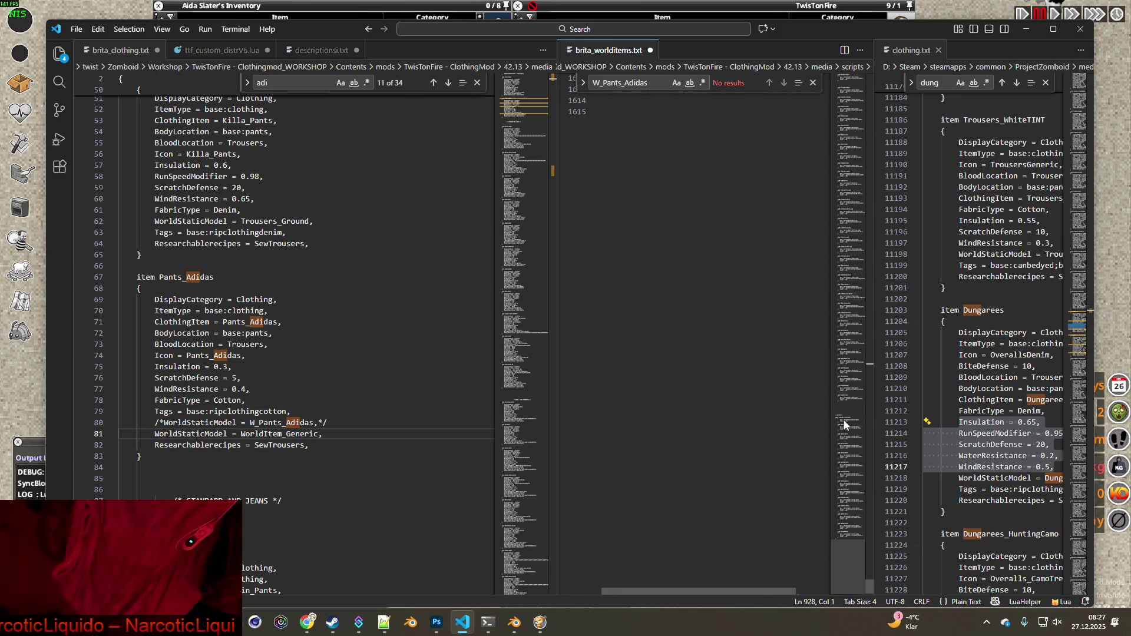
scroll(664, 315, "down", 12)
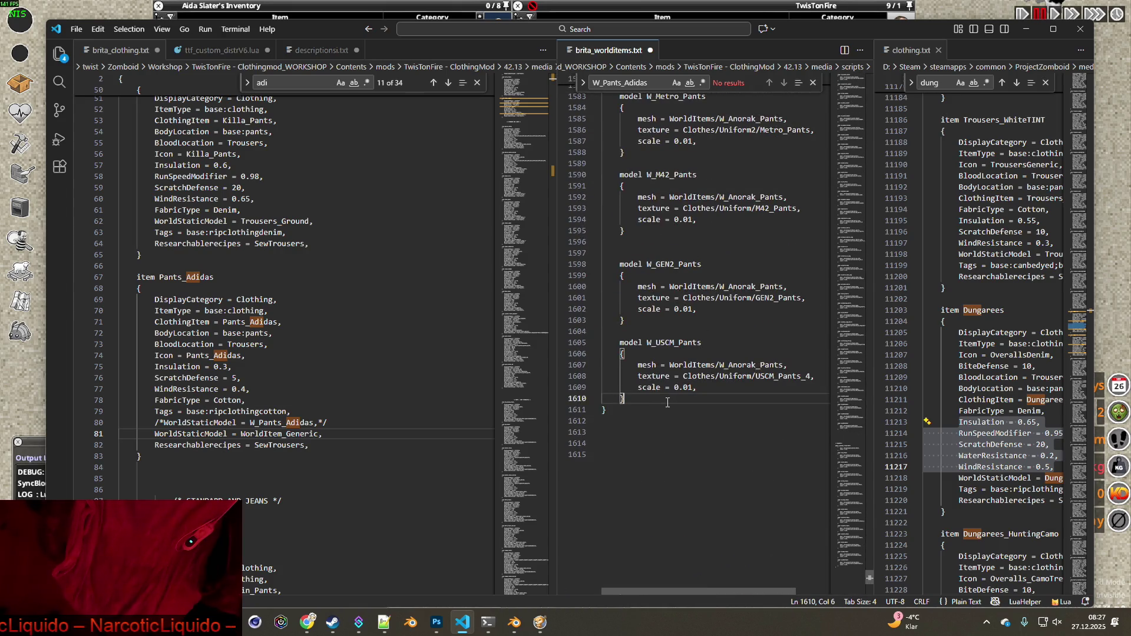
key("Return")
key("Return")
key("ctrl+v")
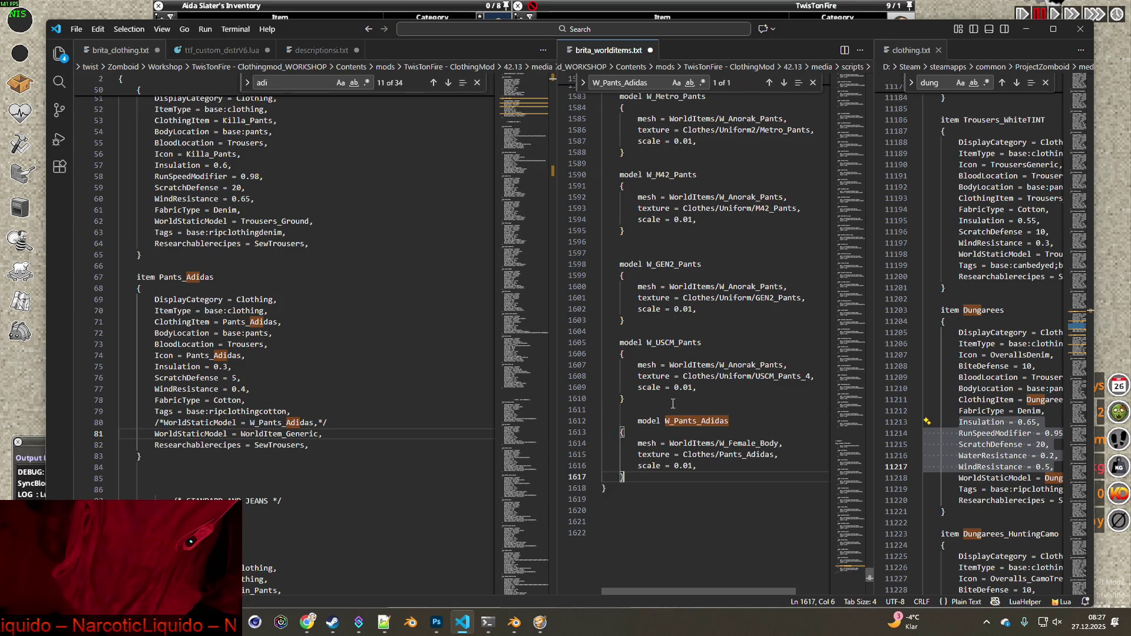
Save brita_worlditems.txt and brita_clothing.txt, then return to Project Zomboid and unpause
left_click(76, 29)
left_click(111, 233)
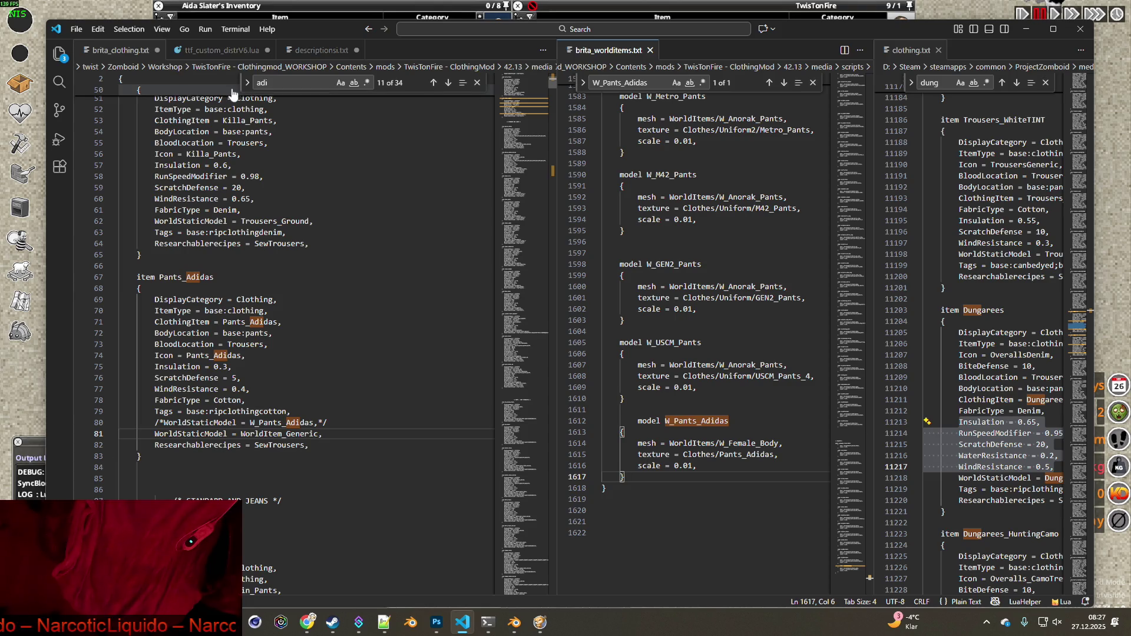
left_click(118, 50)
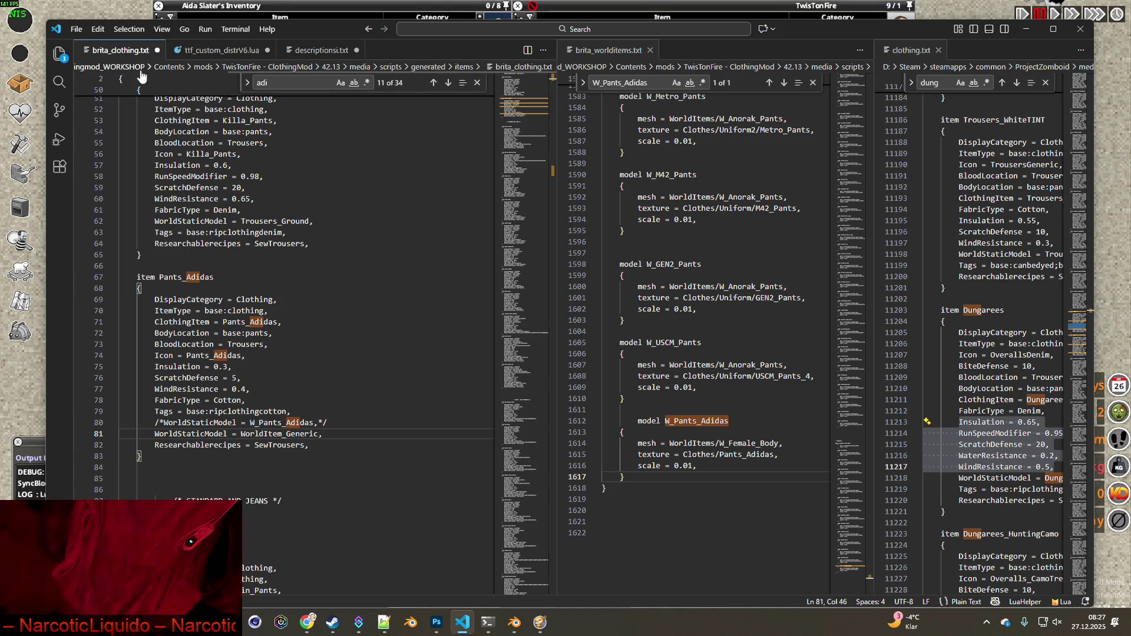
left_click(76, 29)
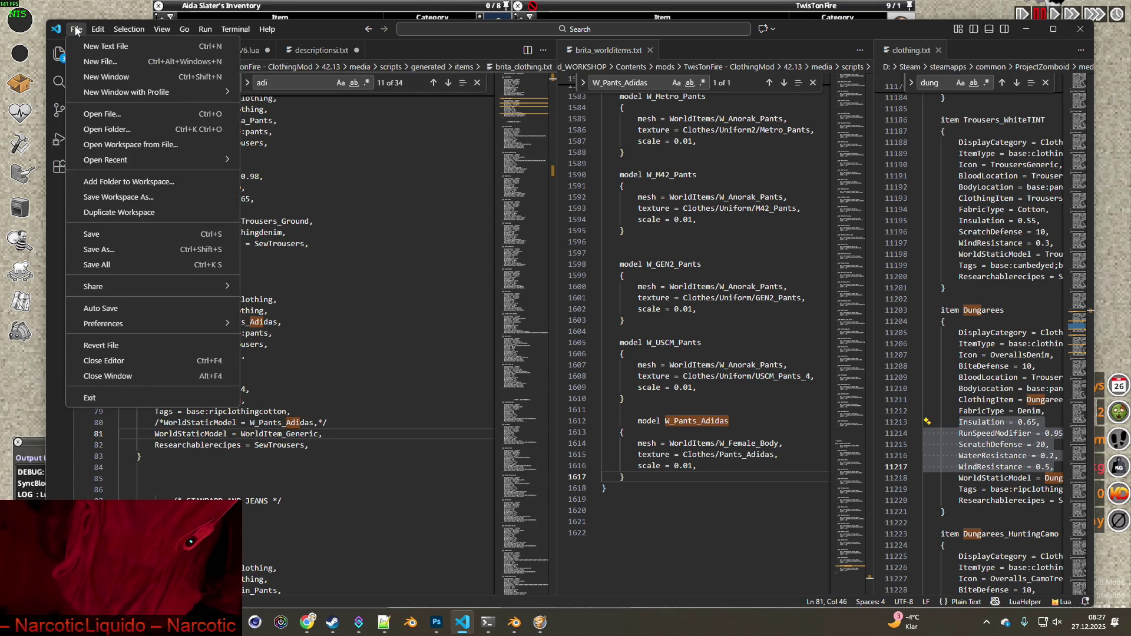
left_click(106, 235)
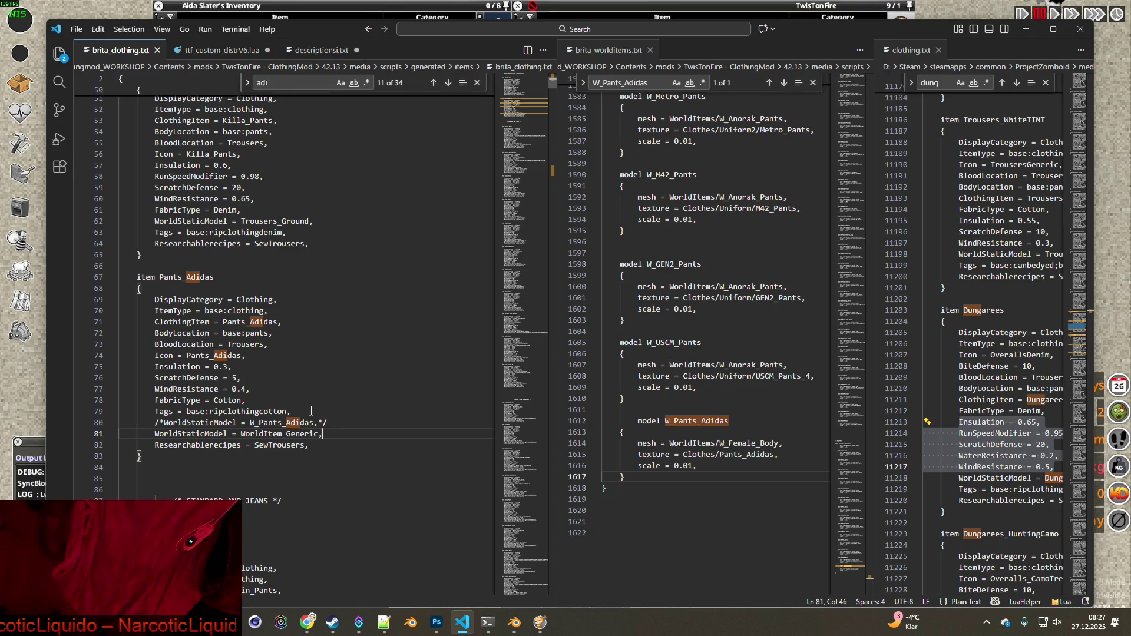
key("alt+Tab")
key("space")
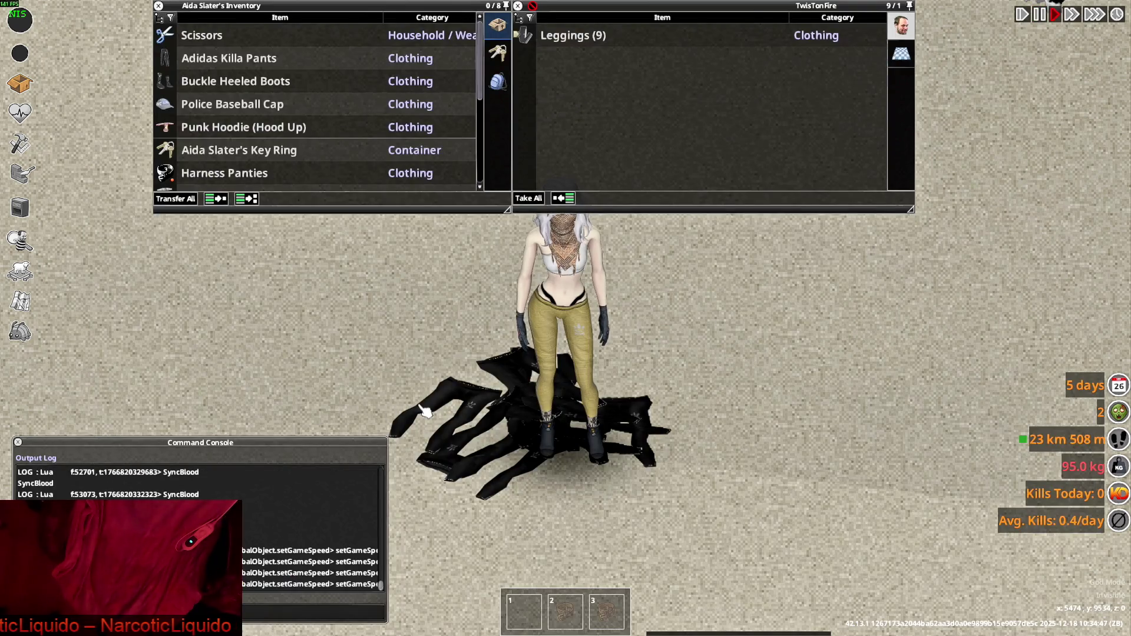
Spawn a stack of Leggings using the debug Items List Viewer
scroll(423, 411, "down", 2)
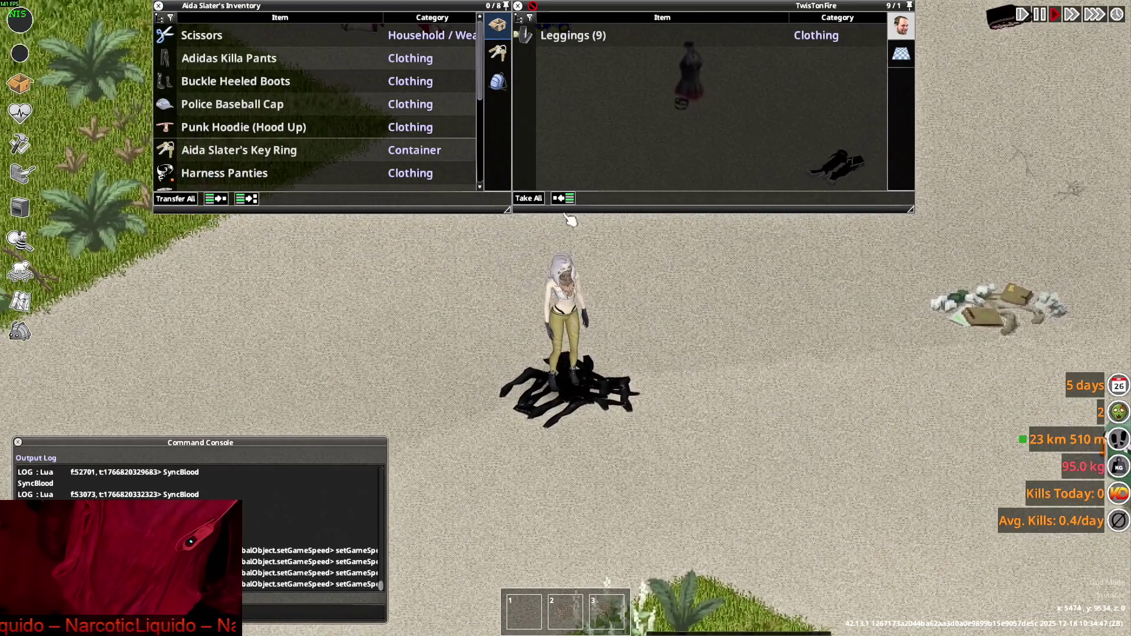
left_click(518, 36)
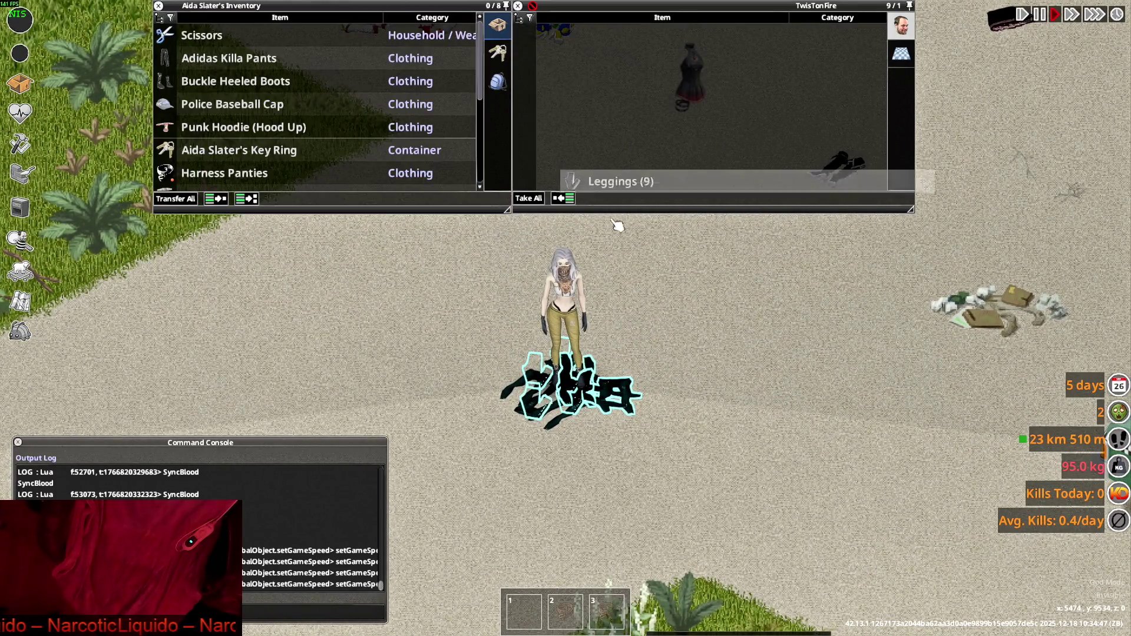
key("d")
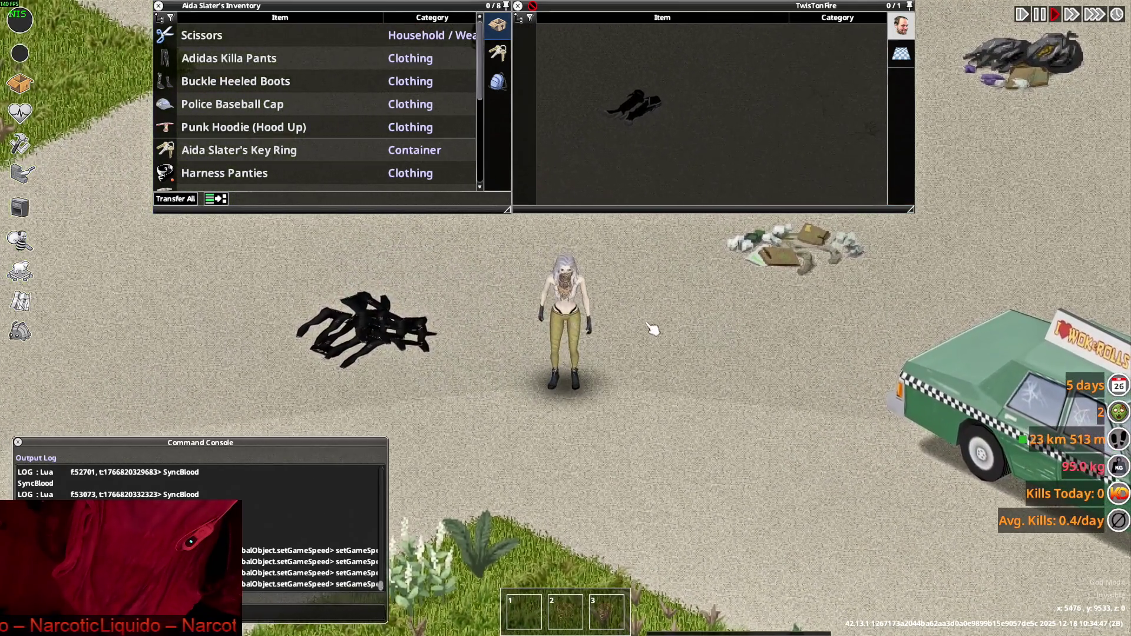
key("a")
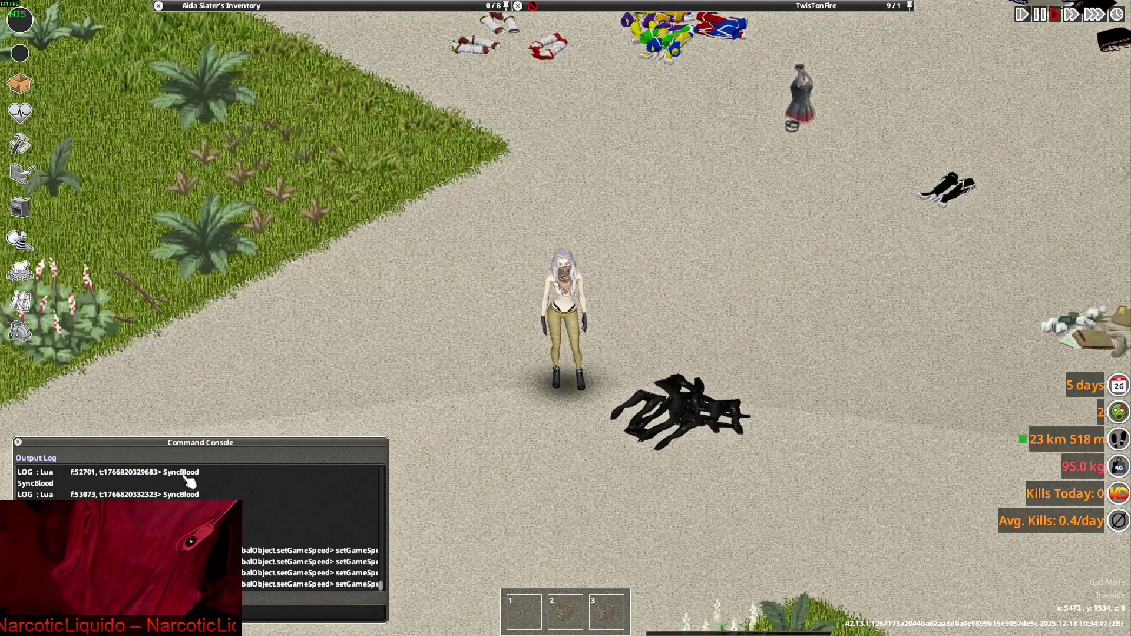
left_click(20, 331)
left_click(129, 241)
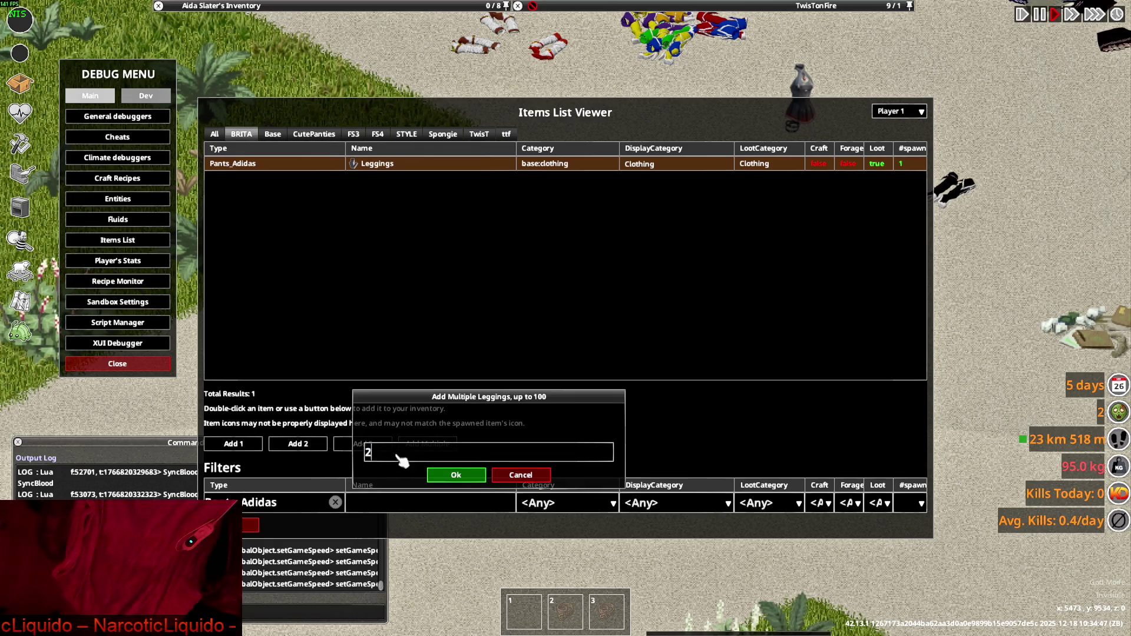
left_click(250, 527)
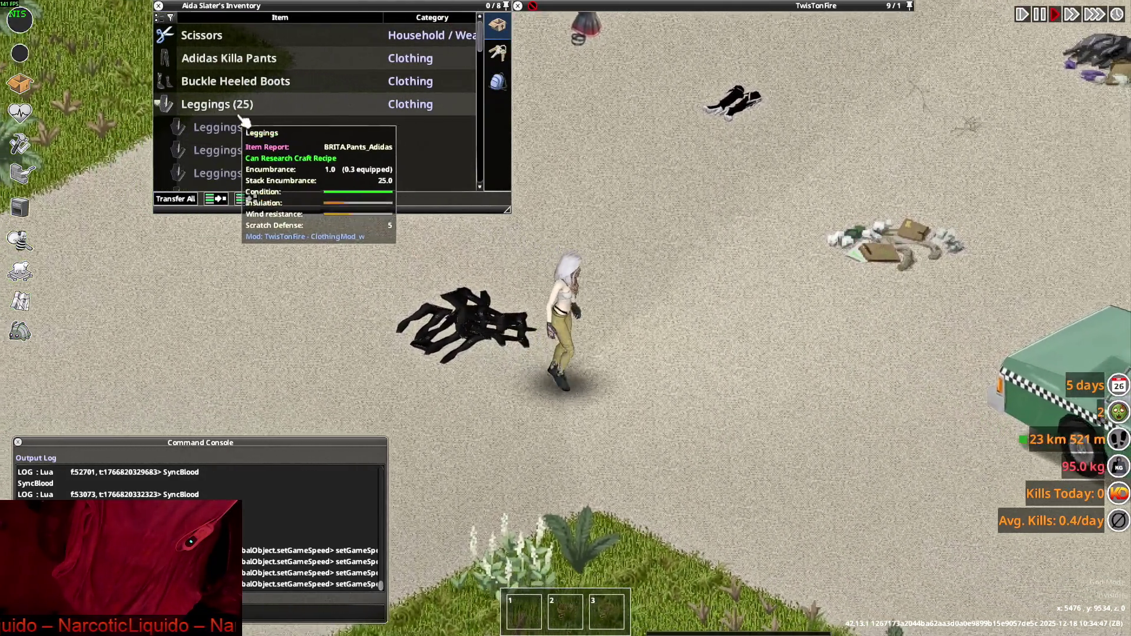
Try on several pairs from the Leggings (25) stack, including a green Adidas pair
left_click(164, 104)
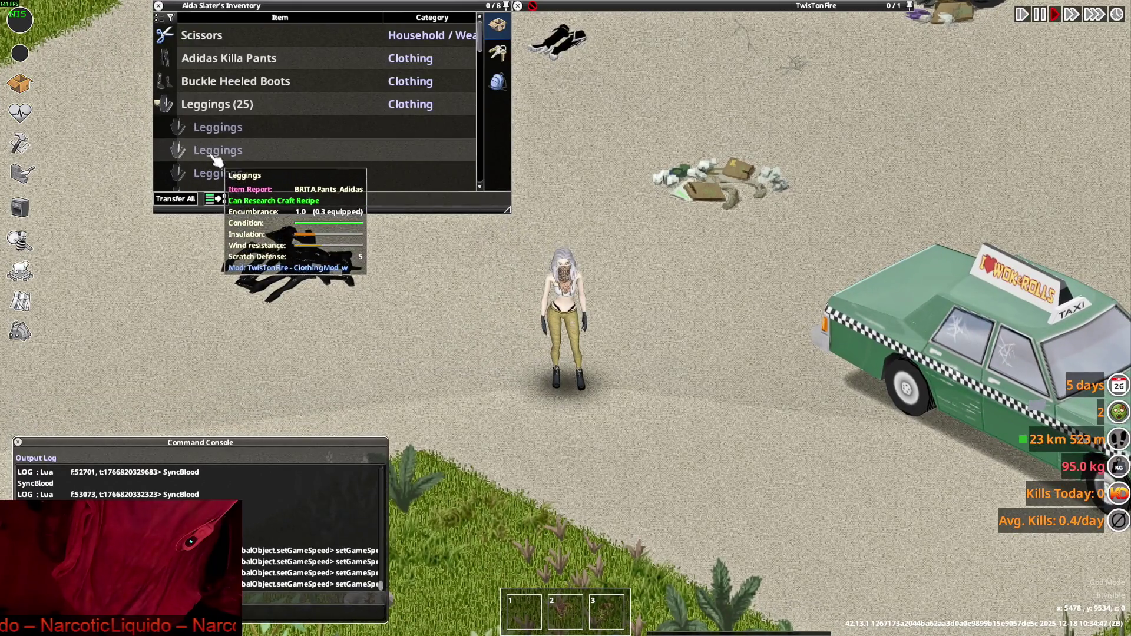
right_click(207, 151)
left_click(238, 188)
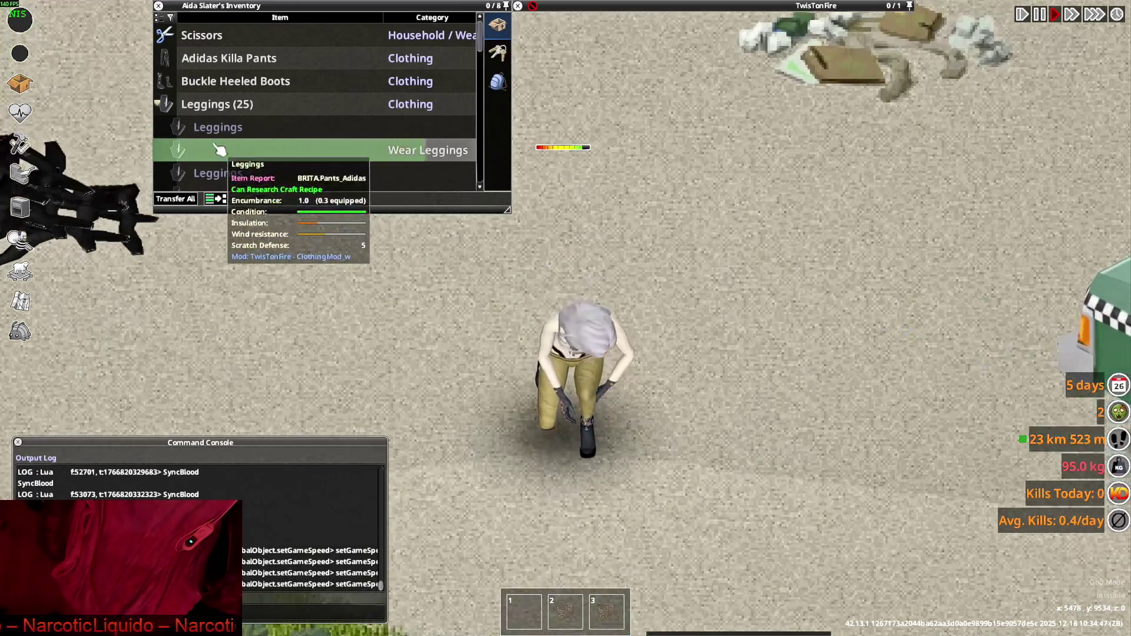
scroll(224, 162, "down", 3)
right_click(214, 152)
left_click(262, 195)
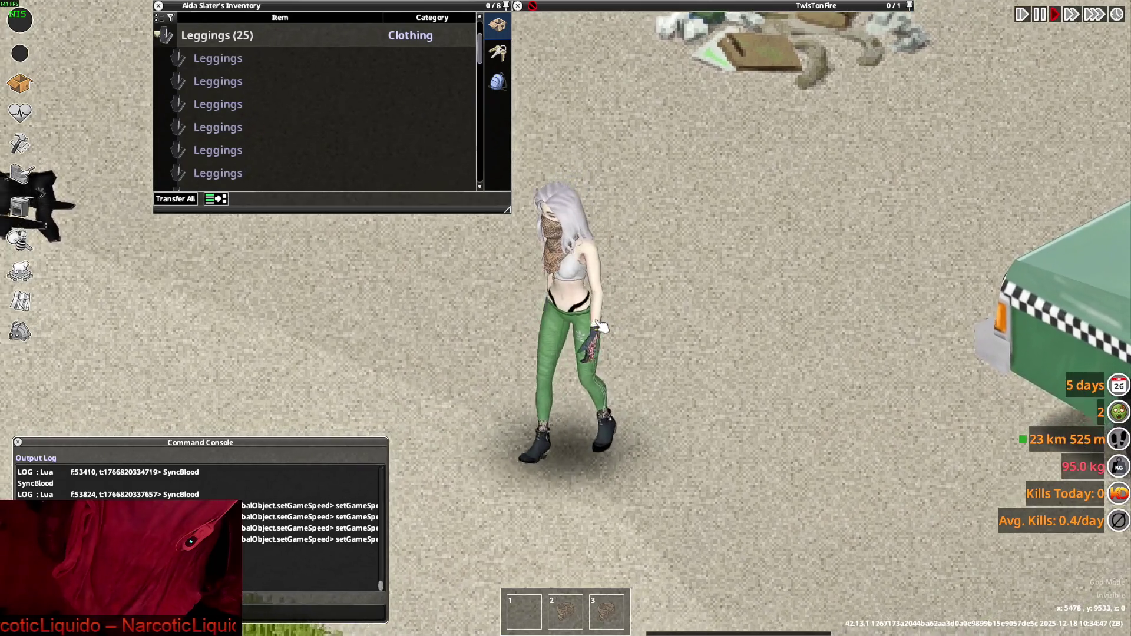
key("a")
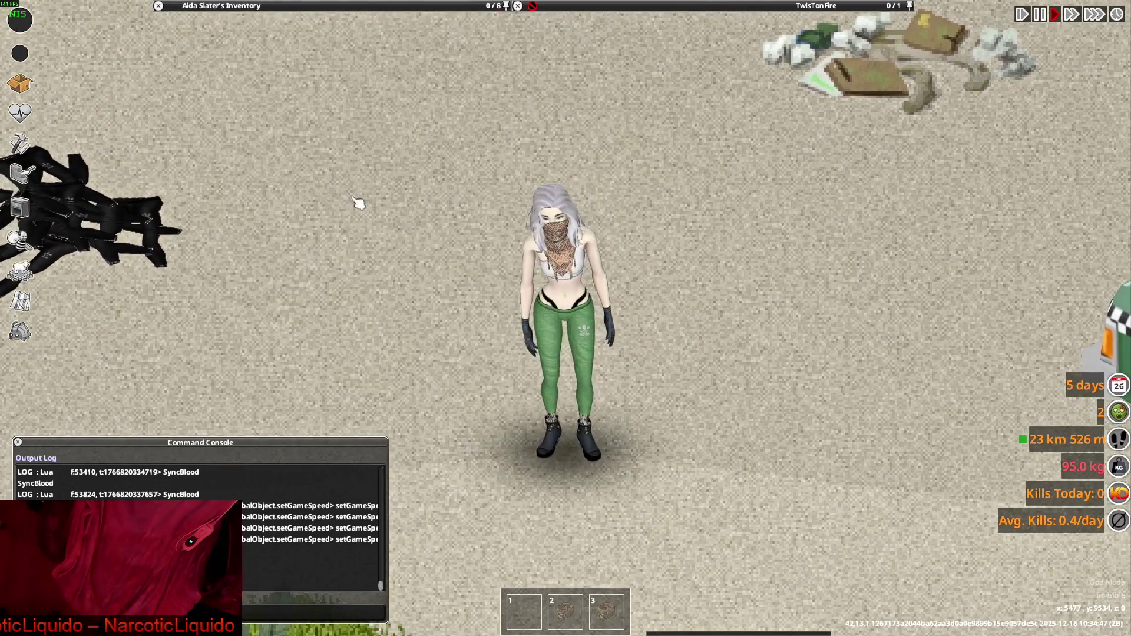
scroll(265, 152, "down", 1)
right_click(215, 150)
left_click(272, 188)
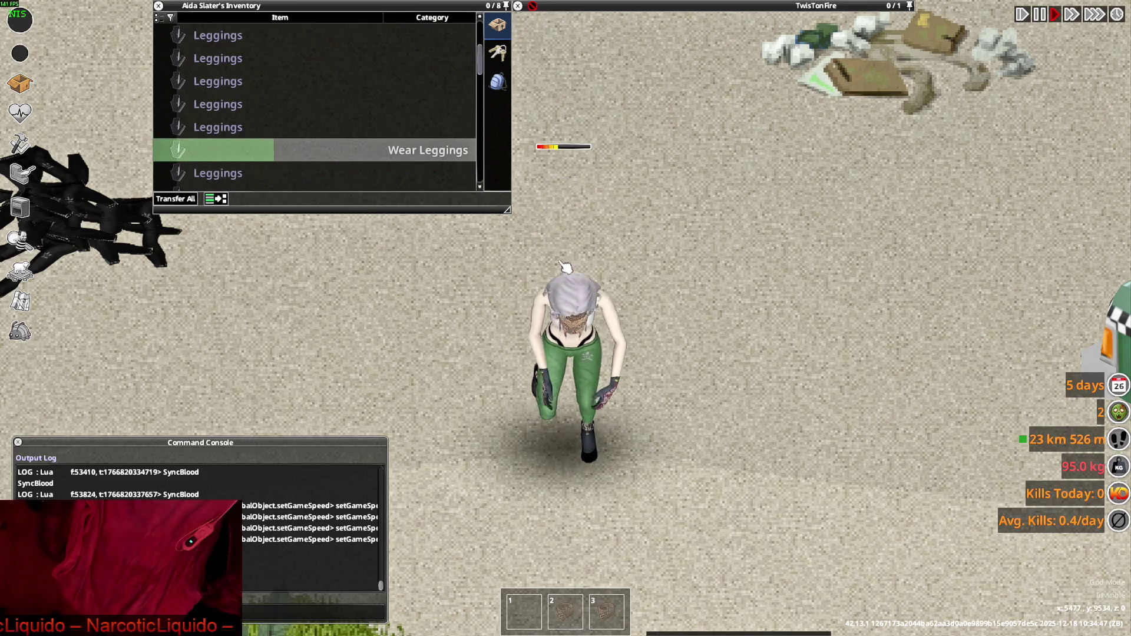
Put on the camouflage Leggings, walk to view them, and bring up the window switcher
key("w")
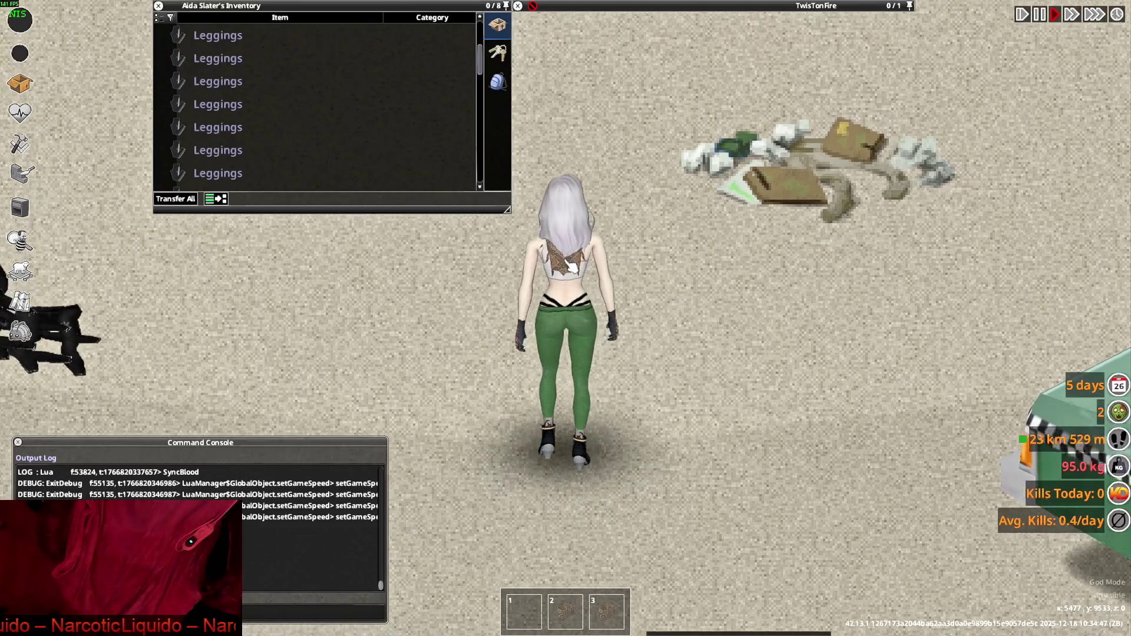
scroll(218, 146, "up", 1)
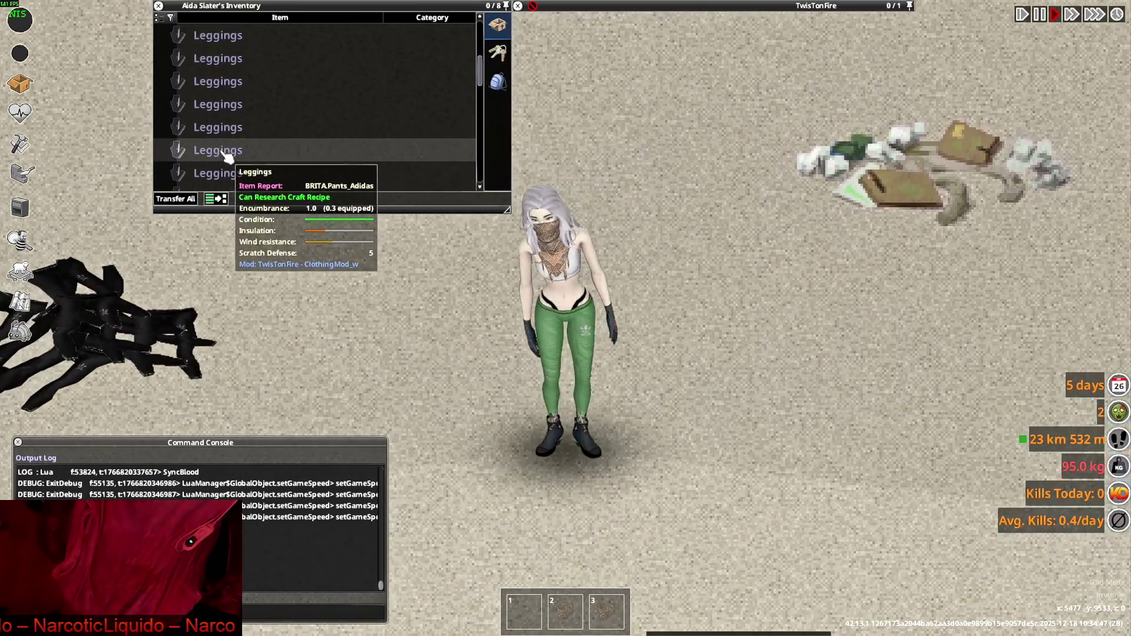
right_click(227, 156)
left_click(291, 187)
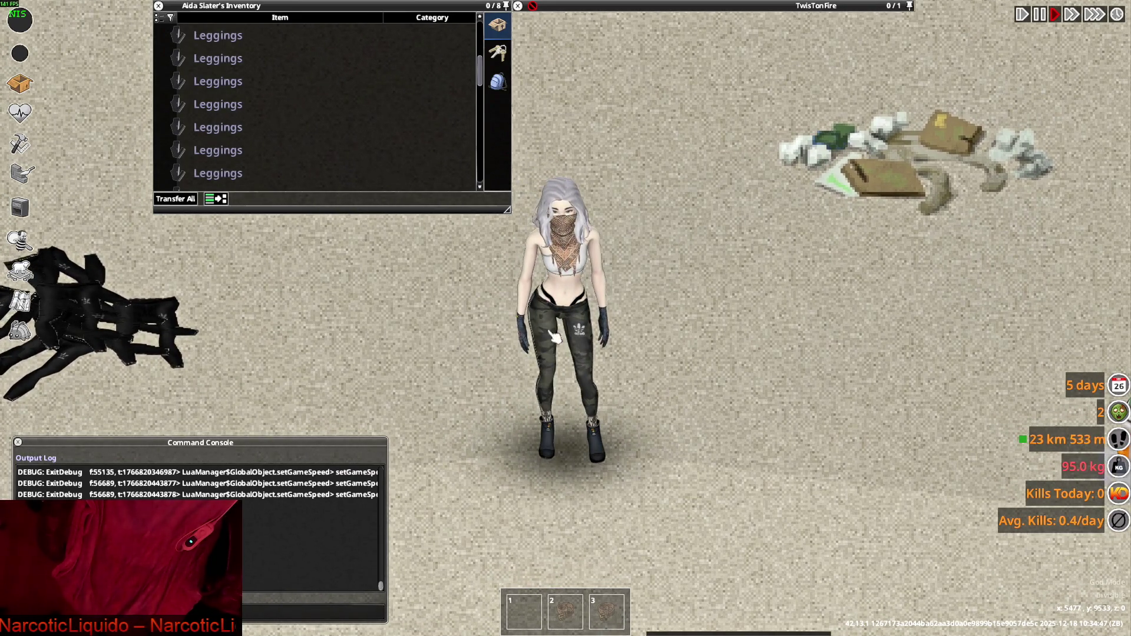
scroll(580, 362, "down", 3)
key("w")
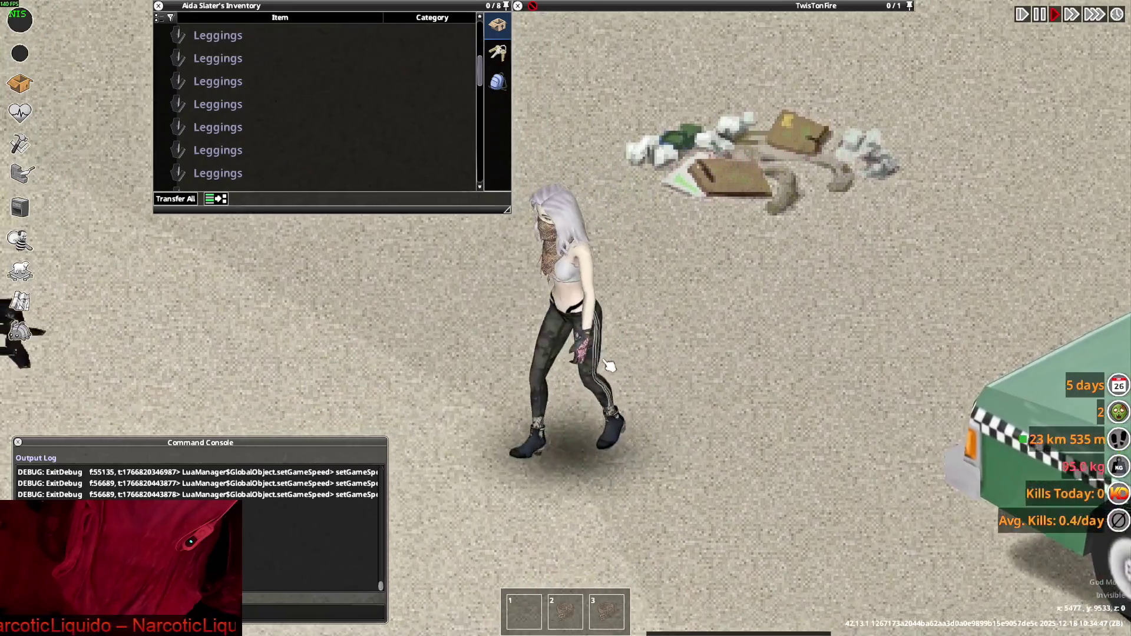
scroll(586, 357, "down", 2)
key("alt+Tab")
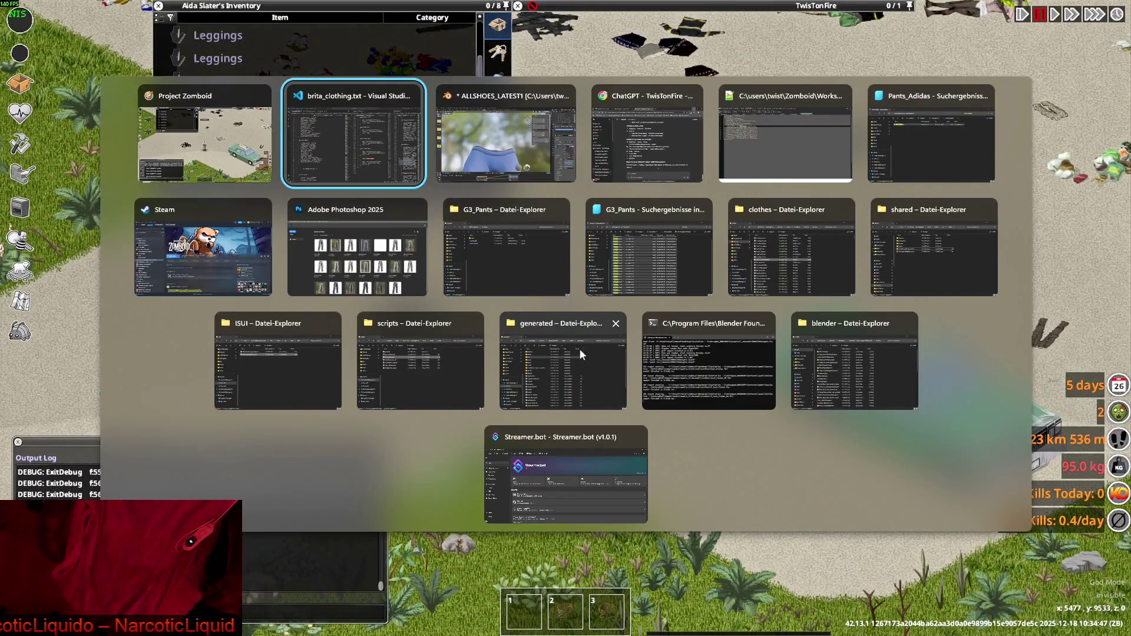
Return to Blender and open the Texture Paint workspace with the waistband centred
key("Tab")
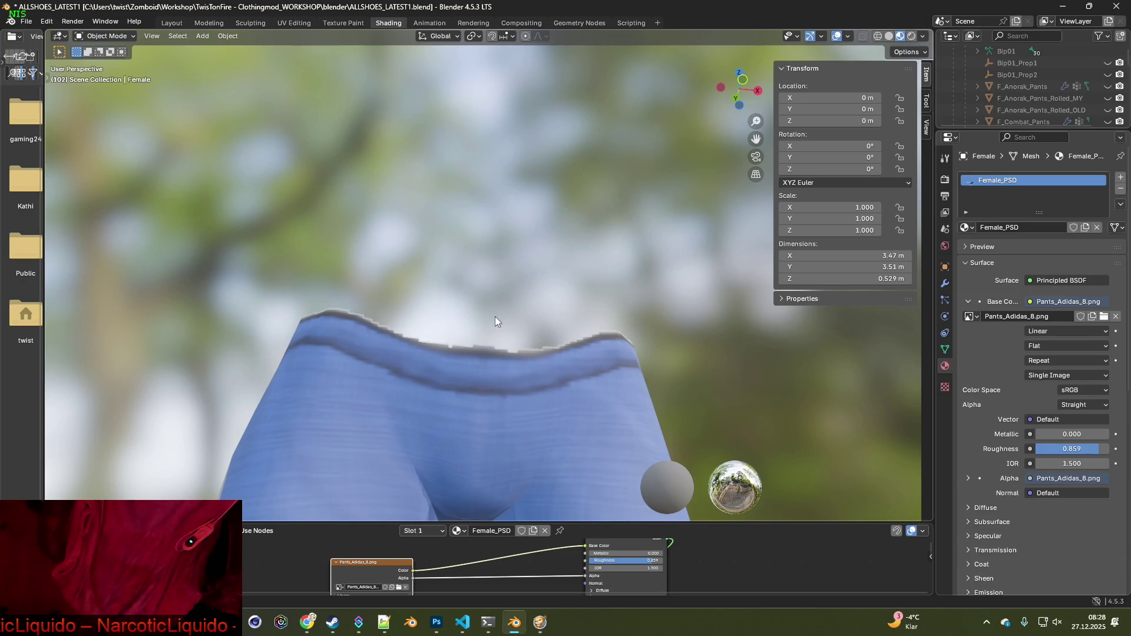
middle_click_drag(494, 317, 489, 337)
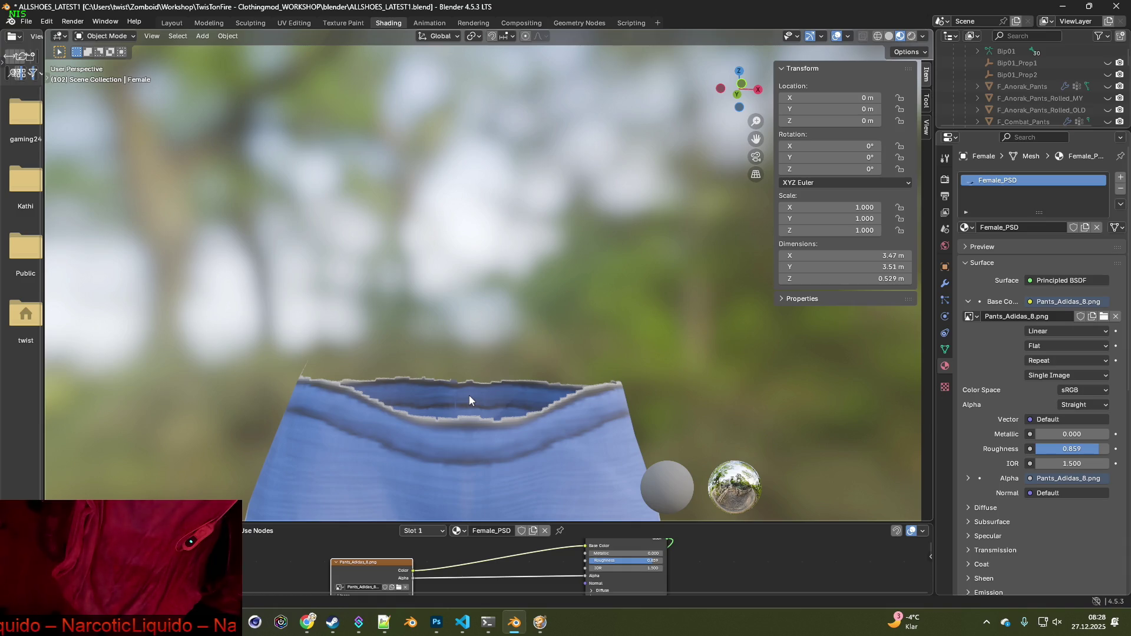
mouse_move(471, 395)
middle_mouse_down()
mouse_move(447, 395)
mouse_move(517, 377)
mouse_move(338, 392)
mouse_move(455, 398)
mouse_move(501, 413)
mouse_move(479, 336)
middle_mouse_up()
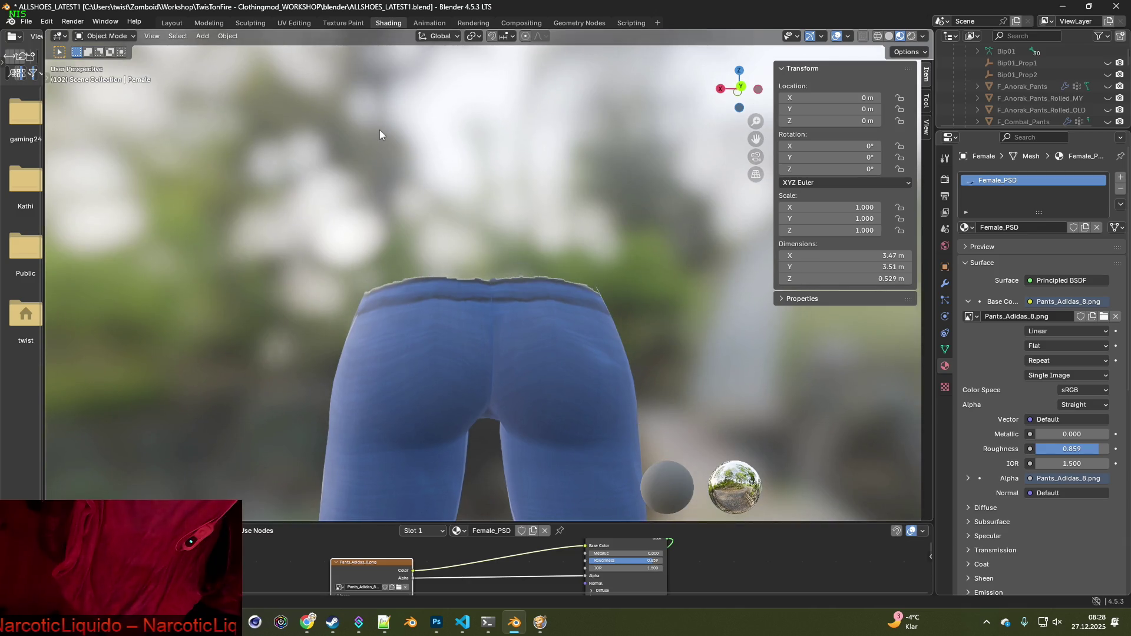
left_click(343, 22)
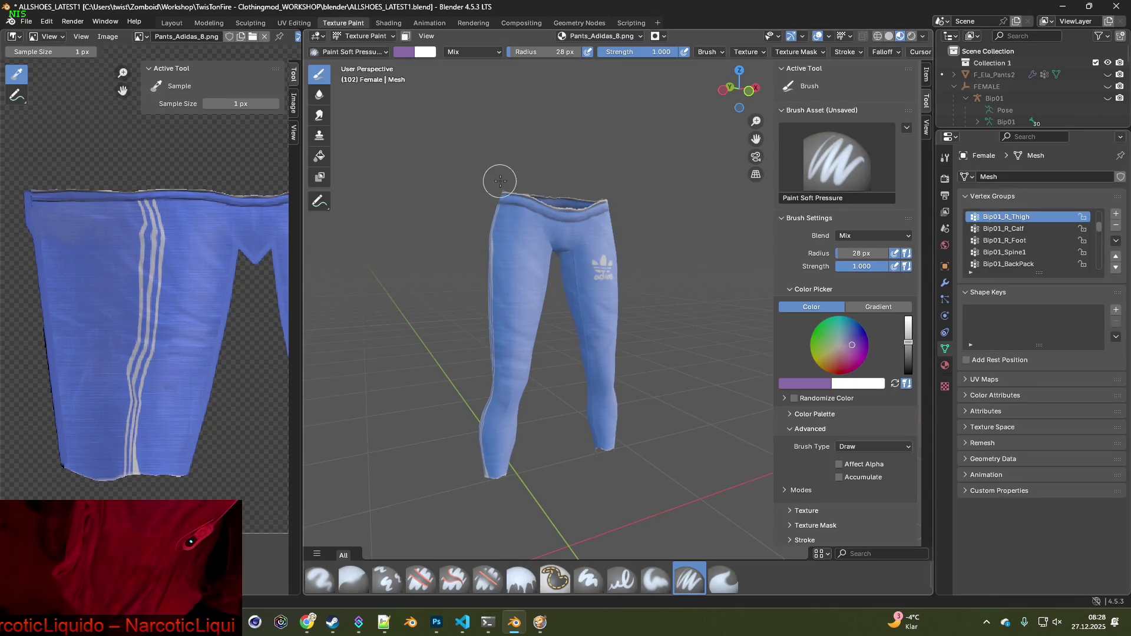
mouse_move(500, 180)
middle_mouse_down()
mouse_move(677, 194)
mouse_move(438, 192)
middle_mouse_up()
scroll(551, 198, "up", 5)
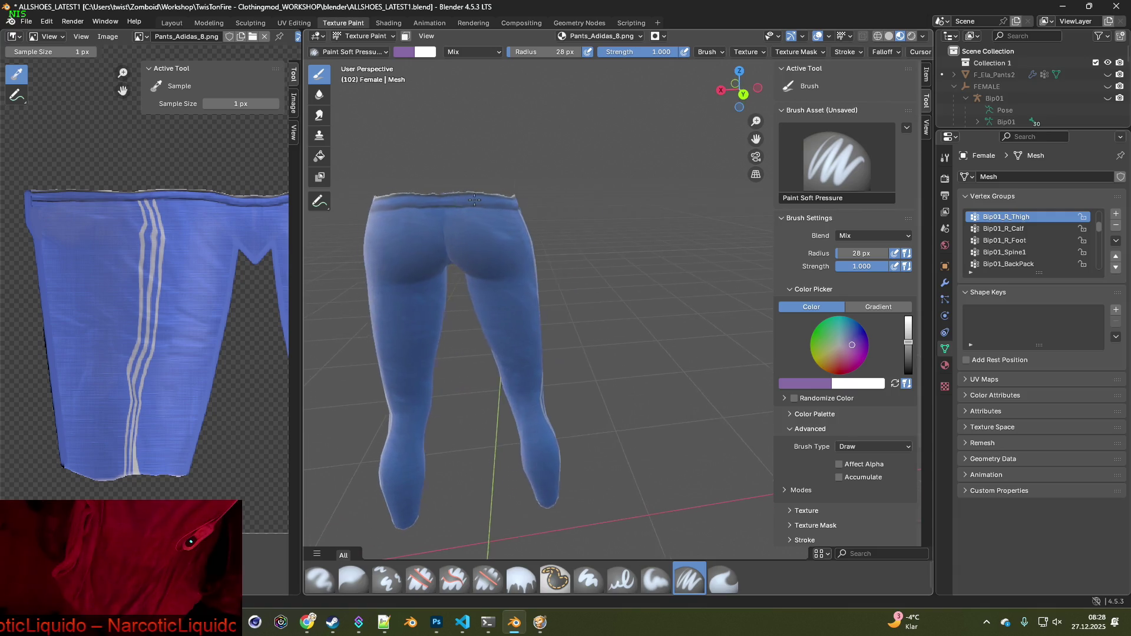
mouse_move(550, 189)
middle_mouse_down("shift")
mouse_move(581, 274)
mouse_move(572, 259)
middle_mouse_up("shift")
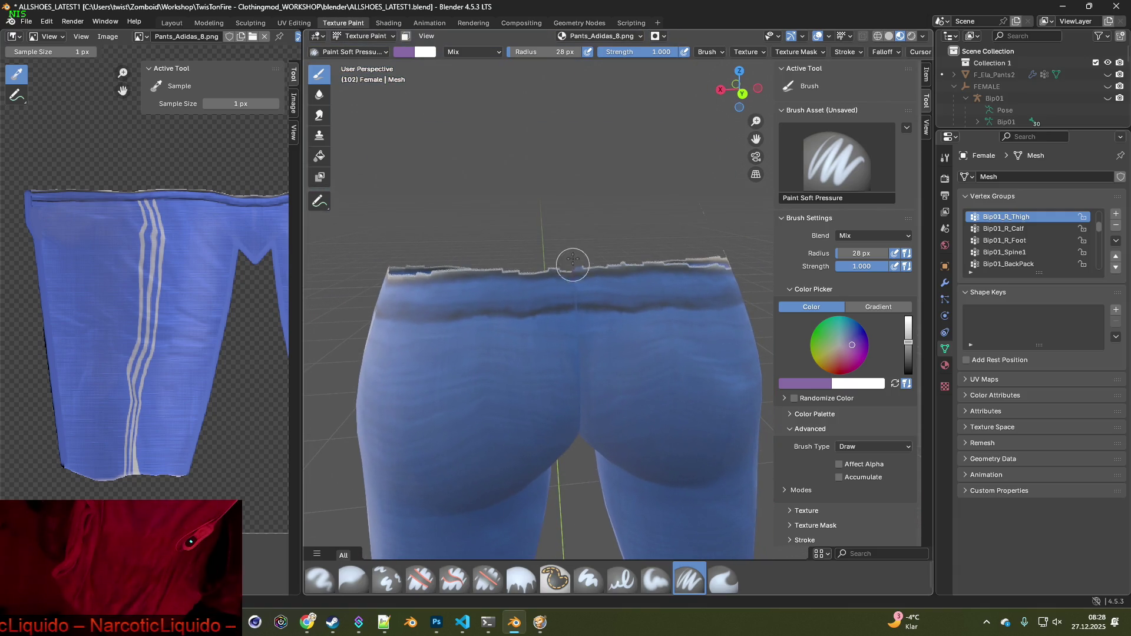
Erase ragged waistband spots with Erase Soft, then sample dark blue with Paint Soft Pressure
left_click(487, 579)
middle_click_drag(523, 465, 548, 409)
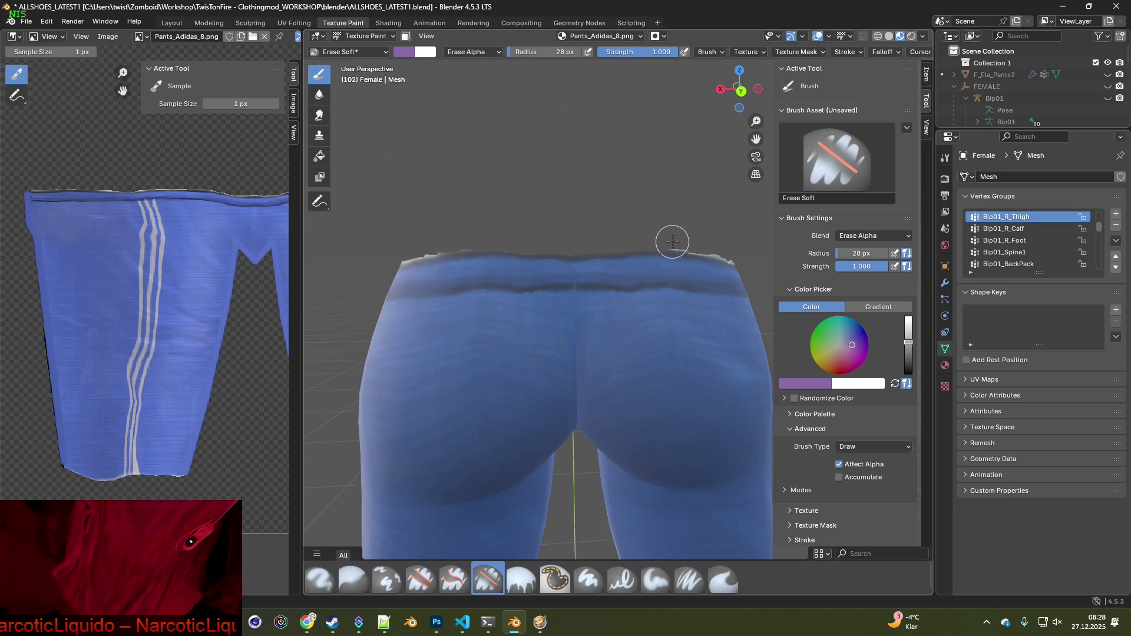
left_click(736, 252)
mouse_move(732, 253)
middle_mouse_down()
mouse_move(662, 263)
mouse_move(571, 251)
middle_mouse_up()
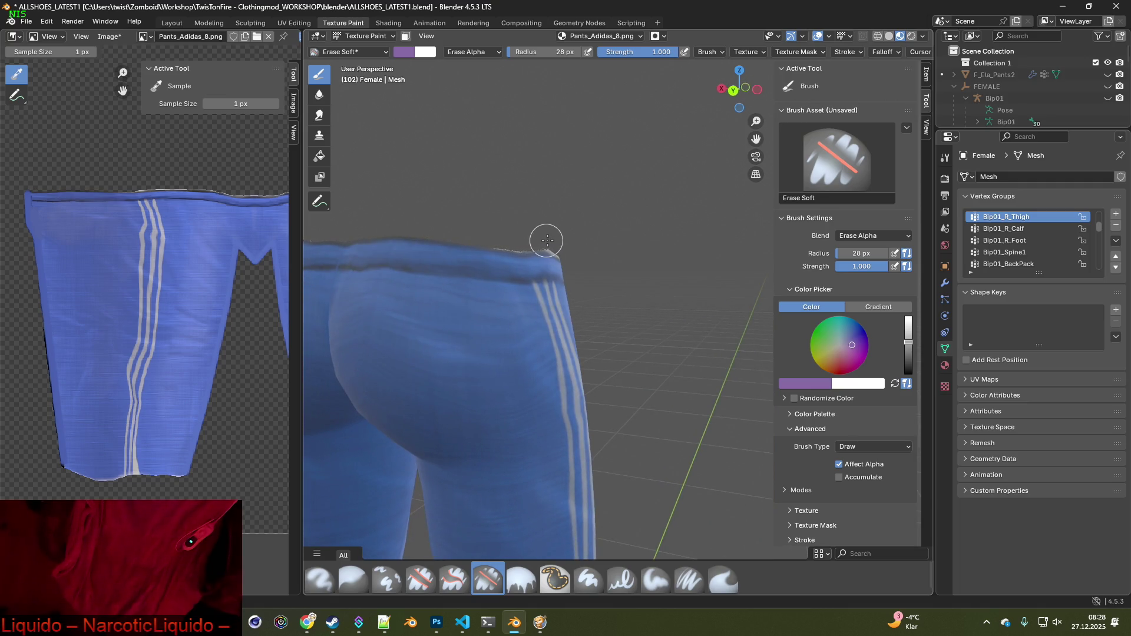
mouse_move(612, 253)
middle_mouse_down()
mouse_move(506, 234)
mouse_move(587, 249)
middle_mouse_up()
middle_click_drag(661, 255, 631, 245)
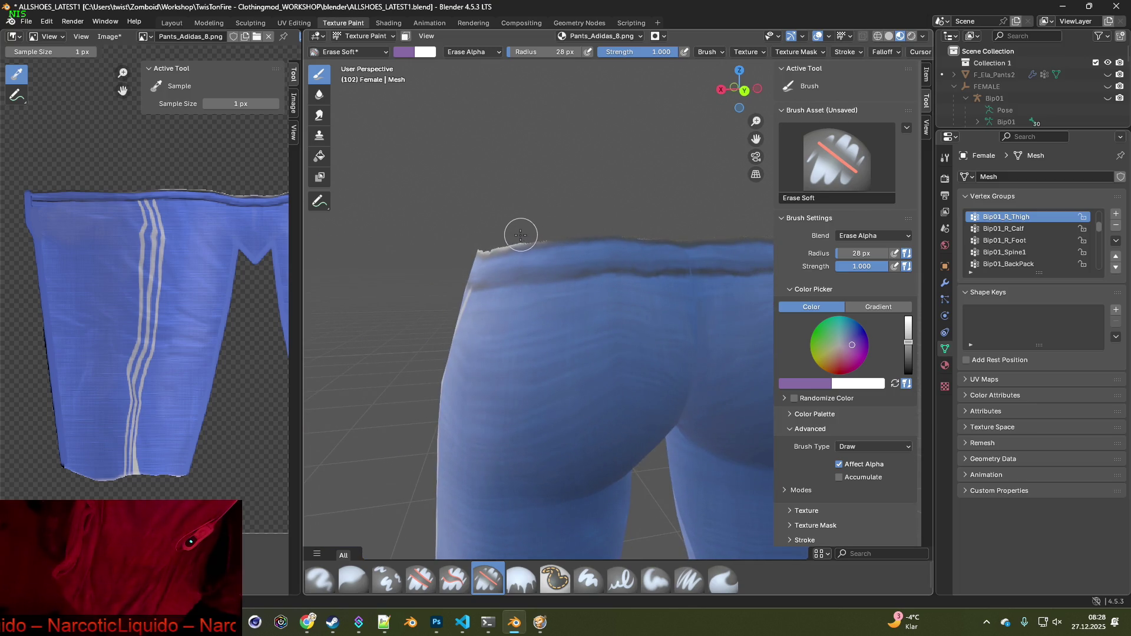
middle_click_drag(479, 241, 570, 255)
scroll(570, 255, "up", 2)
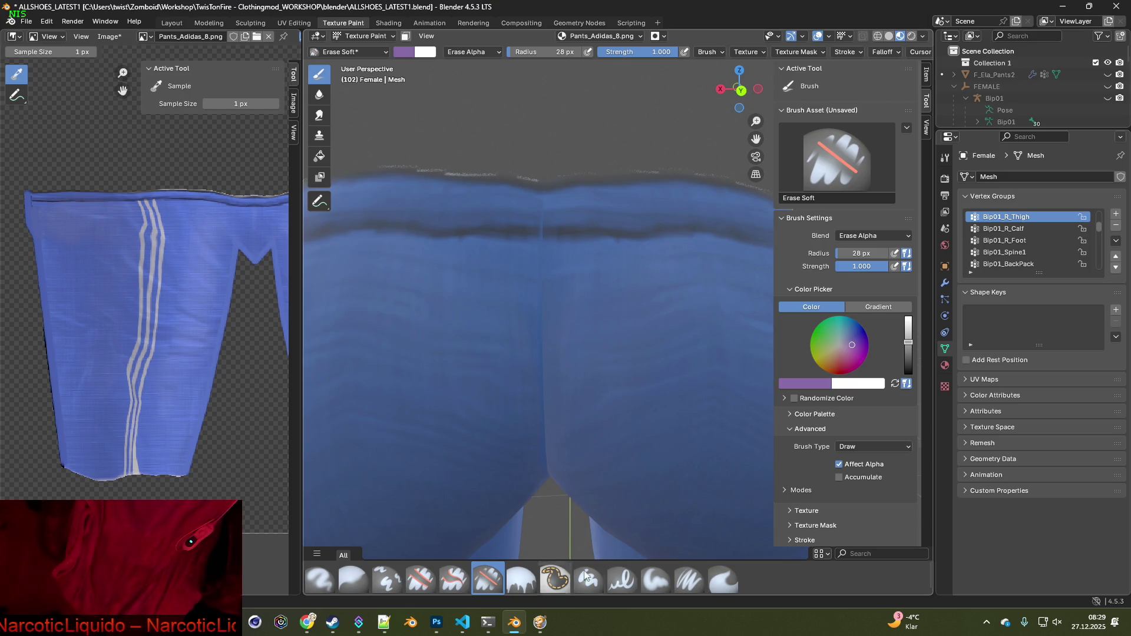
left_click(689, 579)
key("s")
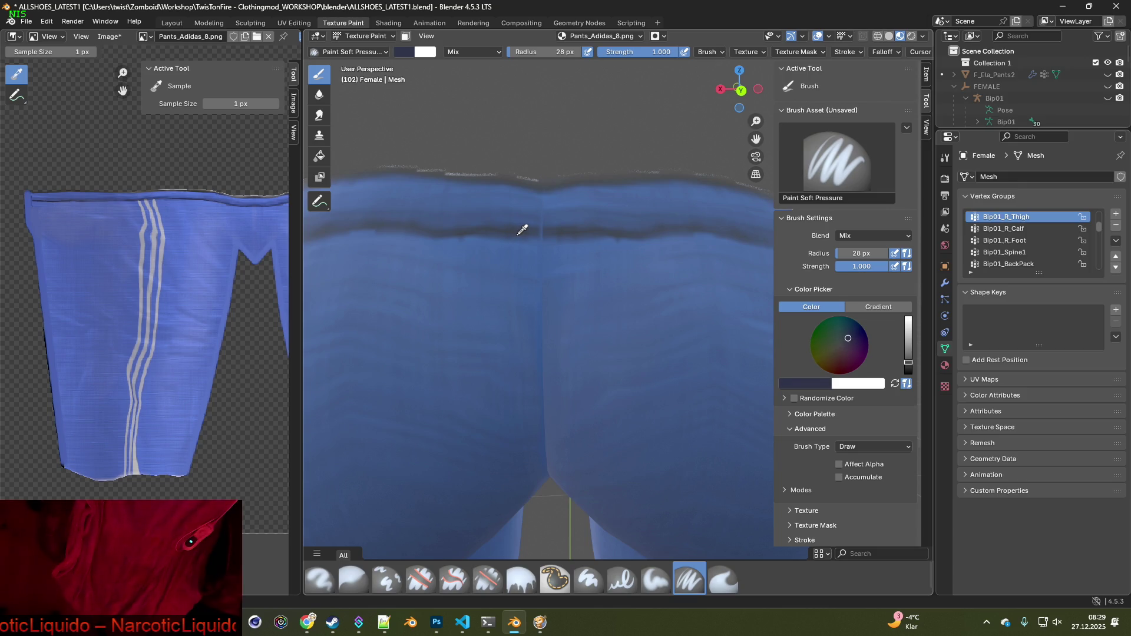
Resample dark blue and paint the grey waistband edge along the front and one side
left_click(517, 229)
left_click(519, 229)
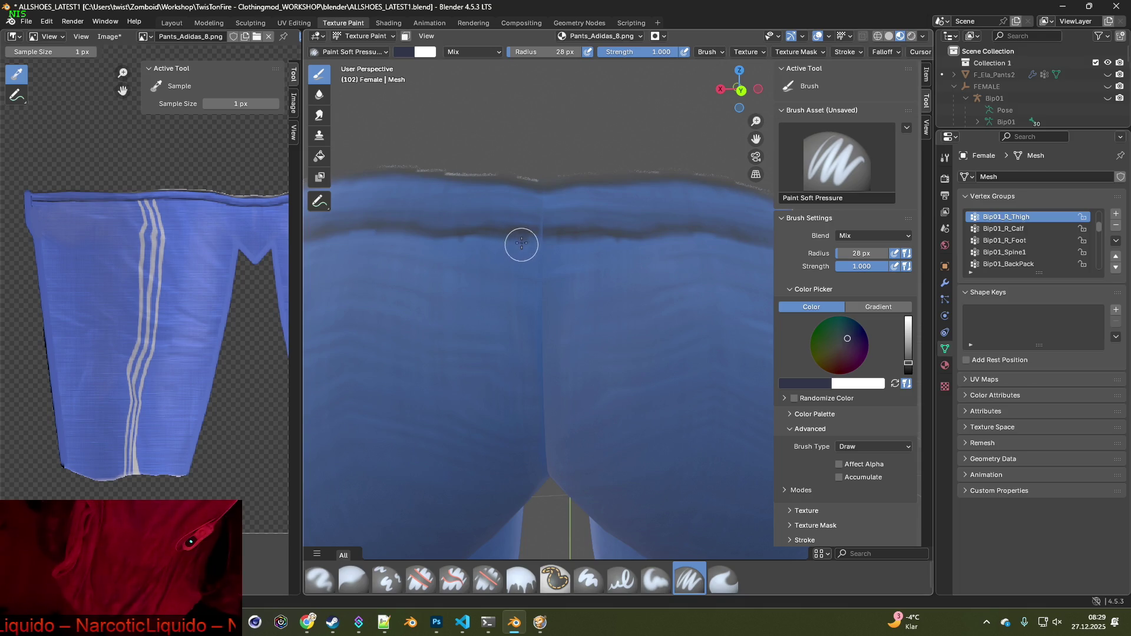
scroll(524, 173, "down", 3)
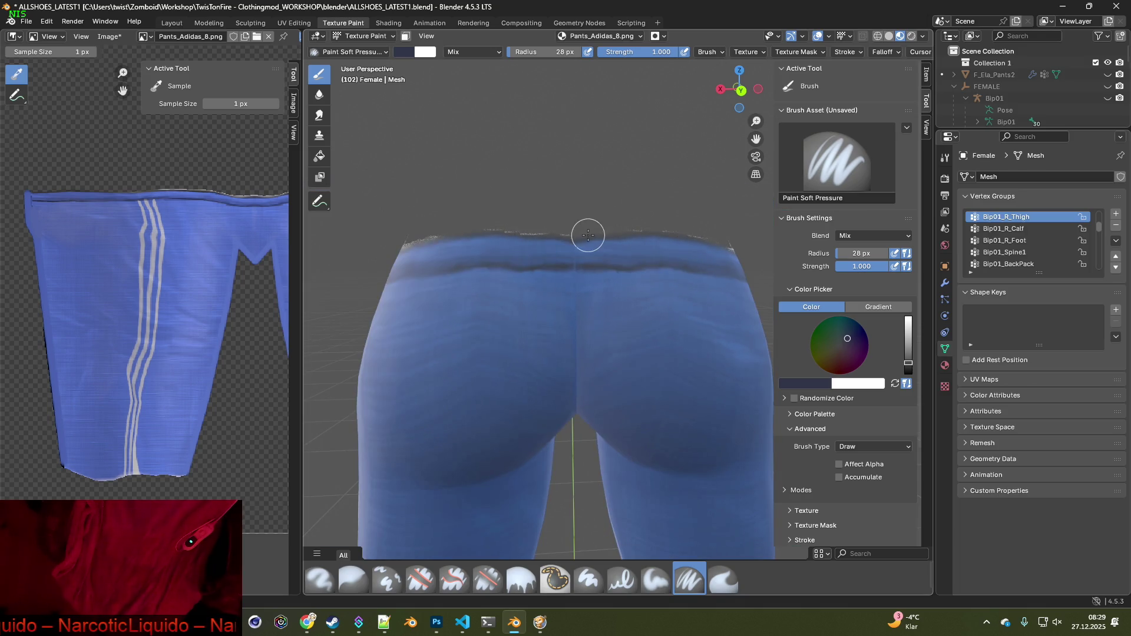
scroll(561, 233, "up", 2)
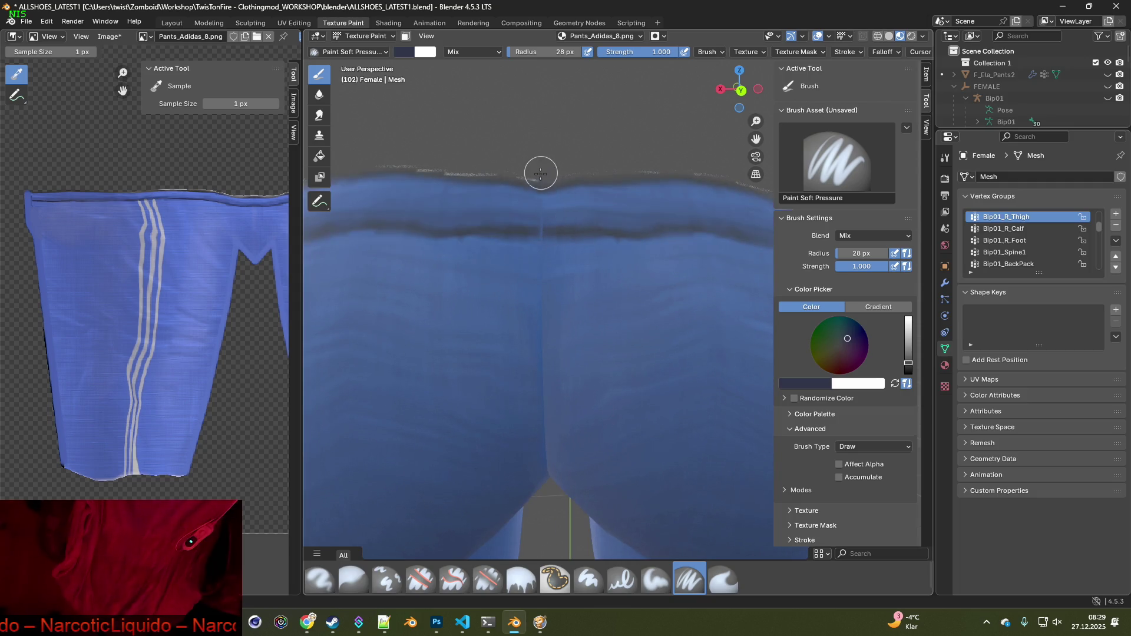
left_click_drag(540, 173, 453, 167)
middle_click_drag(432, 170, 524, 217)
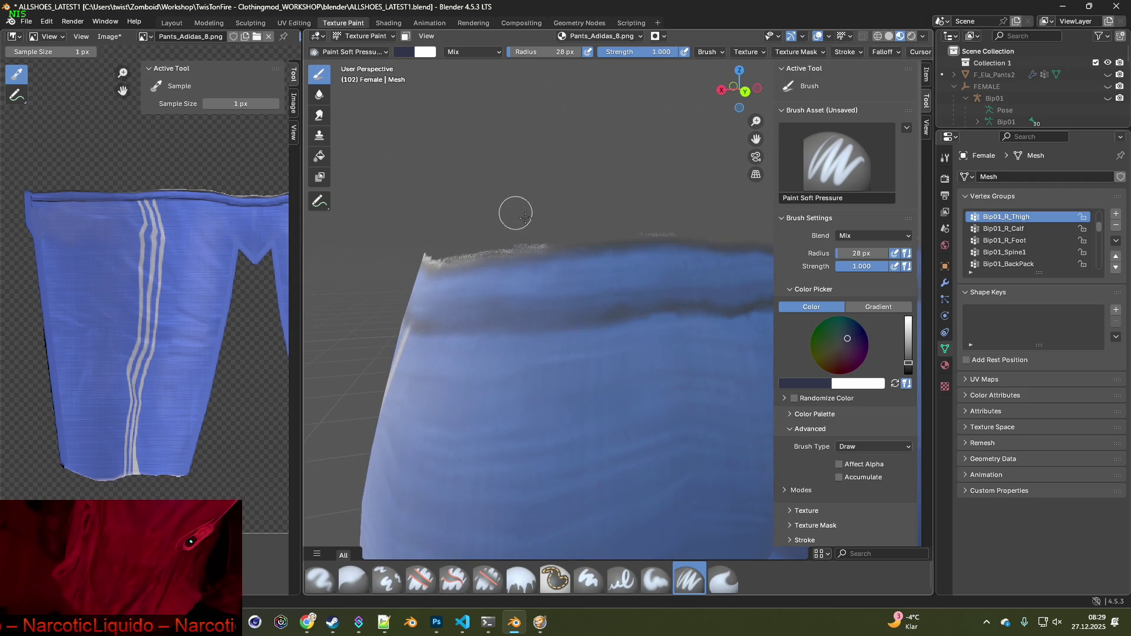
mouse_move(701, 232)
left_mouse_down()
mouse_move(660, 227)
mouse_move(450, 254)
left_mouse_up()
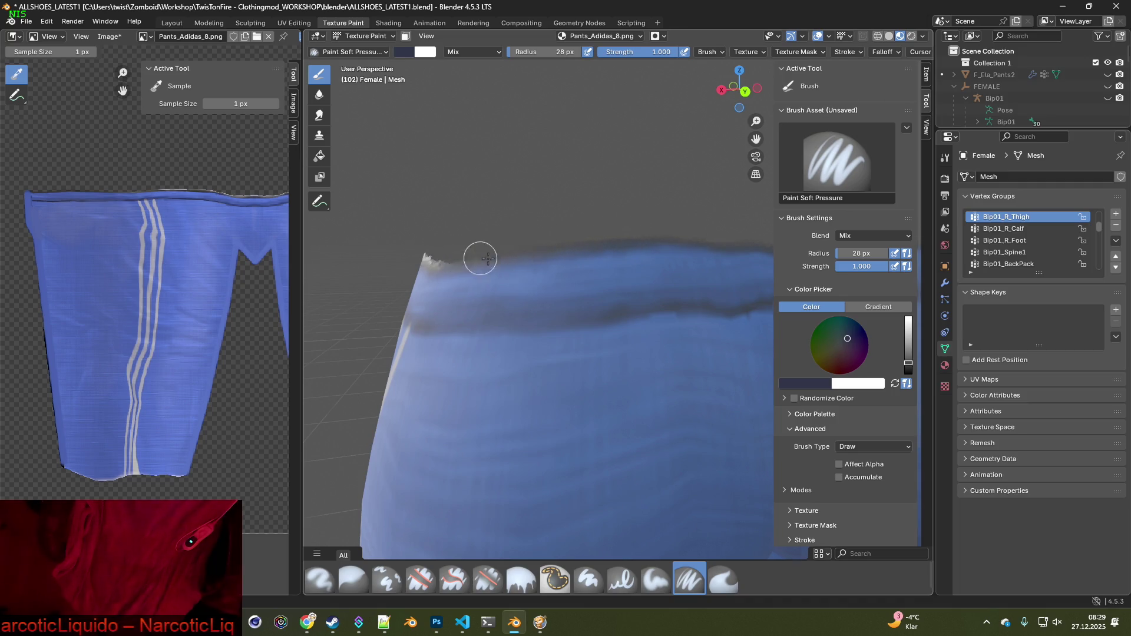
mouse_move(480, 255)
middle_mouse_down()
mouse_move(663, 285)
mouse_move(513, 250)
mouse_move(589, 256)
mouse_move(562, 253)
middle_mouse_up()
mouse_move(631, 203)
left_mouse_down()
mouse_move(581, 195)
mouse_move(467, 222)
left_mouse_up()
mouse_move(467, 223)
middle_mouse_down()
mouse_move(628, 234)
mouse_move(330, 285)
middle_mouse_up()
Enlarge the 3D view and paint the jagged grey rim on the logo and stripe sides
left_click_drag(303, 291, 79, 291)
scroll(408, 342, "up", 2)
middle_click_drag(408, 342, 477, 318)
mouse_move(642, 165)
left_mouse_down()
mouse_move(544, 199)
mouse_move(391, 206)
mouse_move(422, 212)
left_mouse_up()
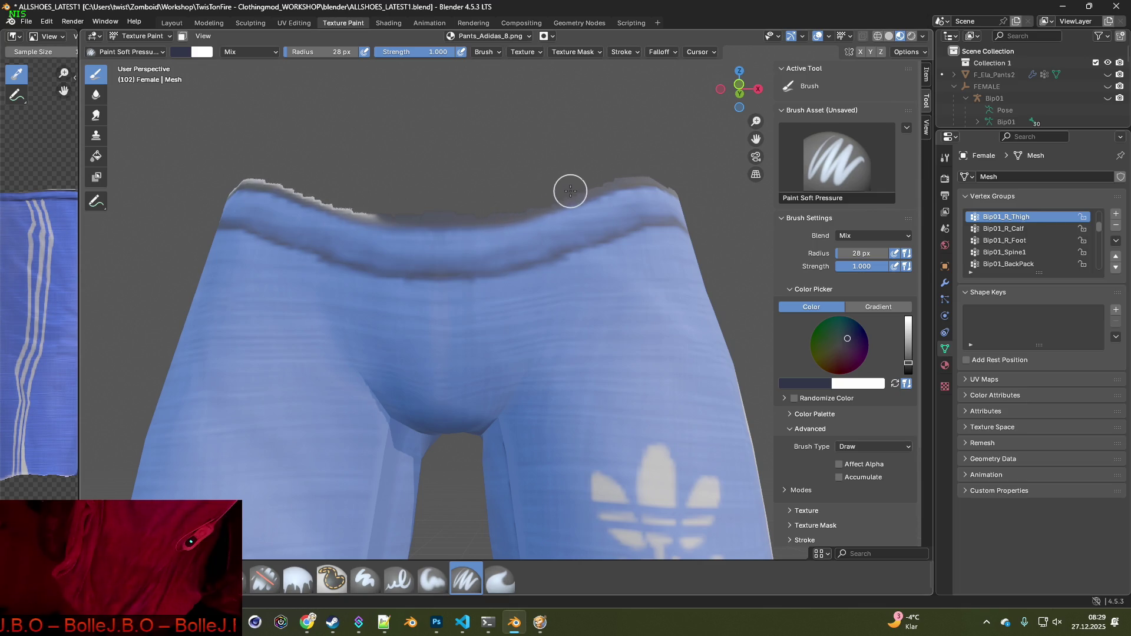
left_click_drag(378, 212, 247, 176)
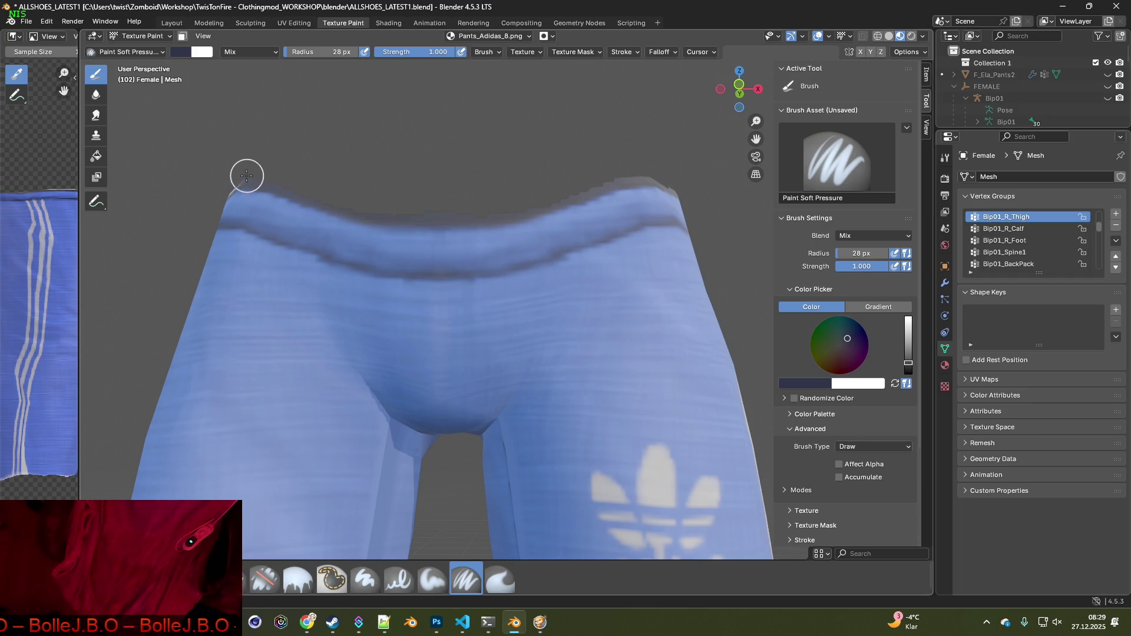
middle_click_drag(296, 185, 399, 199)
left_click_drag(663, 214, 475, 220)
Orbit around to the back of the pants and close in on one leg's hem
mouse_move(474, 221)
middle_mouse_down()
mouse_move(638, 242)
mouse_move(447, 250)
mouse_move(642, 263)
mouse_move(584, 276)
middle_mouse_up()
scroll(584, 276, "up", 3)
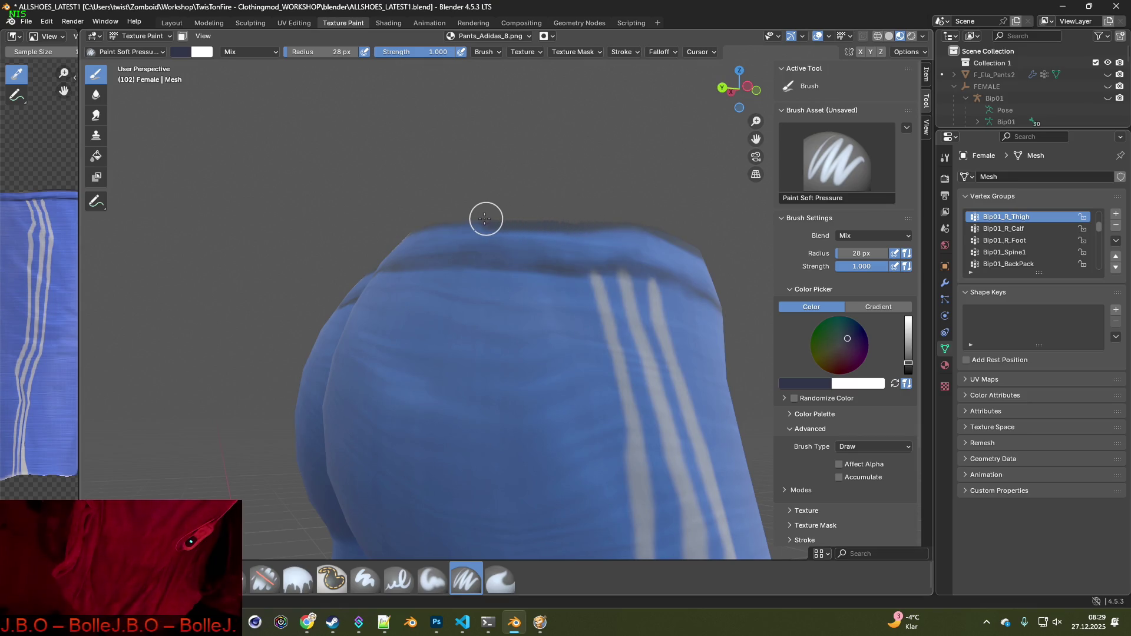
middle_click_drag(421, 223, 599, 251)
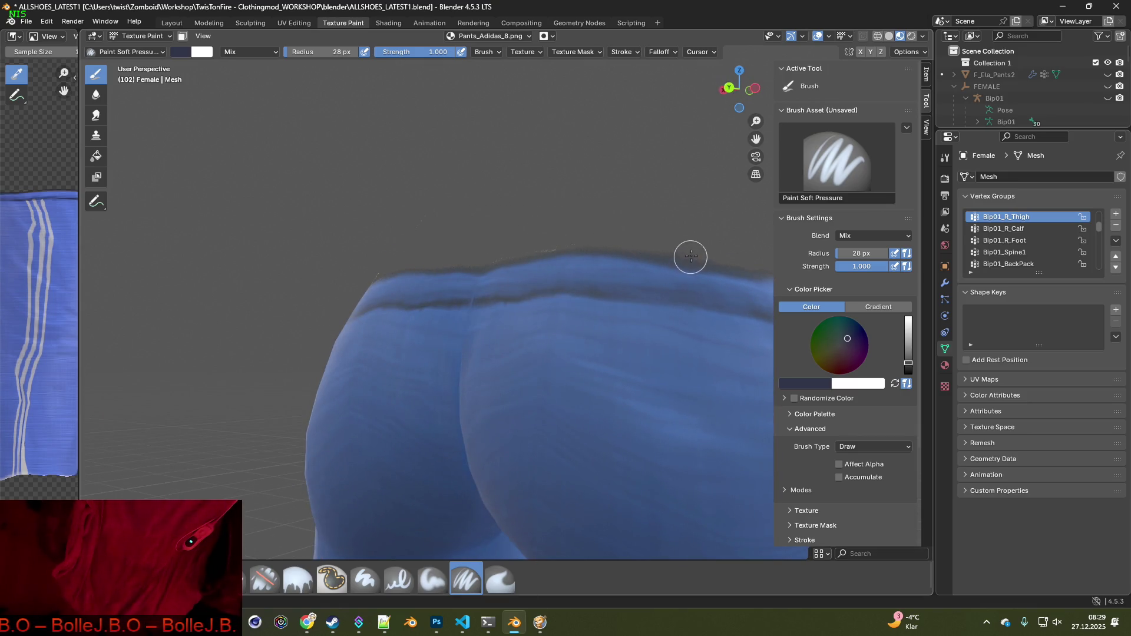
mouse_move(515, 245)
middle_mouse_down()
mouse_move(566, 311)
mouse_move(648, 317)
mouse_move(559, 294)
middle_mouse_up()
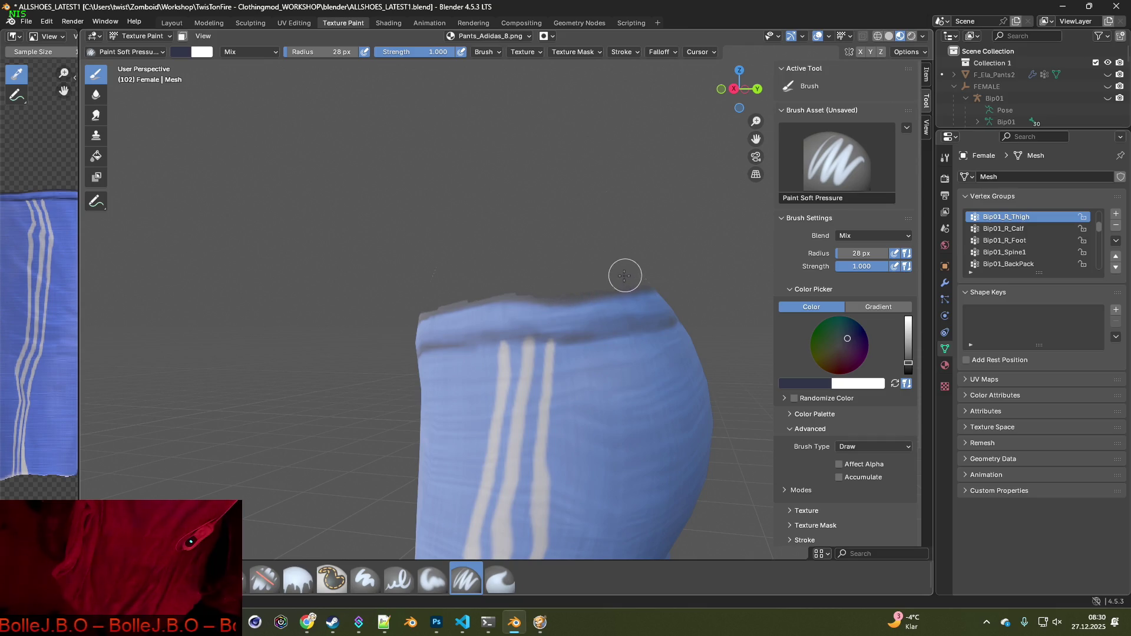
mouse_move(623, 273)
middle_mouse_down()
mouse_move(505, 284)
mouse_move(521, 300)
middle_mouse_up()
scroll(542, 330, "down", 5)
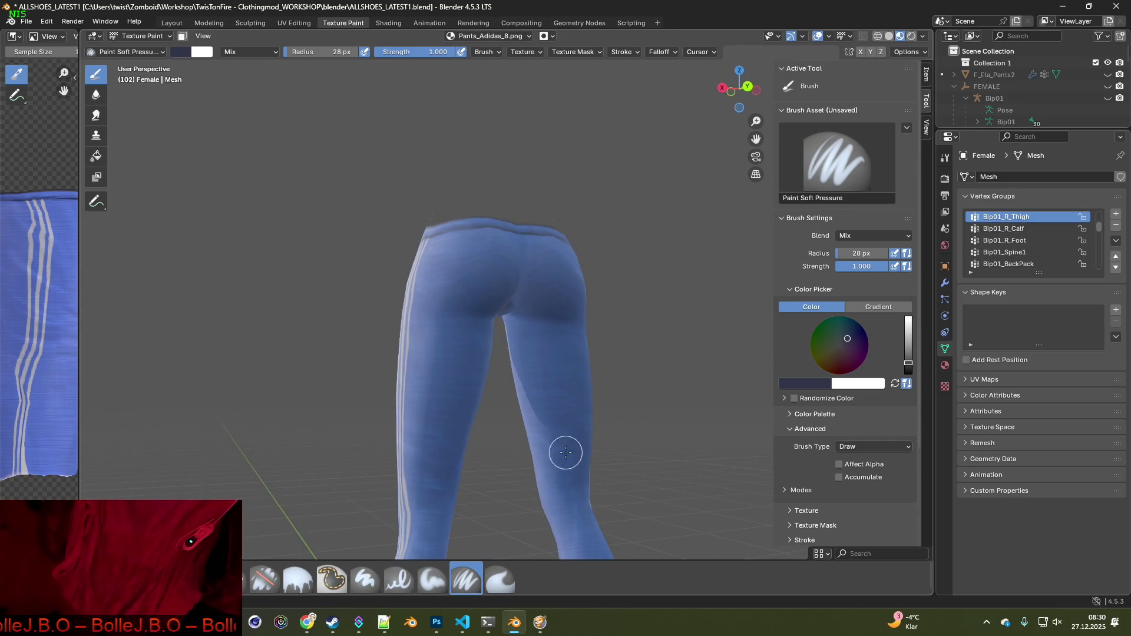
mouse_move(565, 454)
middle_mouse_down()
mouse_move(514, 369)
mouse_move(504, 325)
middle_mouse_up()
scroll(505, 325, "up", 5)
mouse_move(497, 263)
middle_mouse_down()
mouse_move(495, 325)
mouse_move(589, 300)
middle_mouse_up()
Sample the pants' blue and paint over the white jagged fringe on the first hem
key("s")
key("s")
mouse_move(601, 272)
left_mouse_down()
mouse_move(593, 293)
mouse_move(629, 318)
mouse_move(725, 355)
left_mouse_up()
mouse_move(724, 355)
middle_mouse_down()
mouse_move(535, 361)
mouse_move(471, 348)
middle_mouse_up()
key("s")
mouse_move(318, 324)
left_mouse_down()
mouse_move(356, 311)
mouse_move(355, 295)
left_mouse_up()
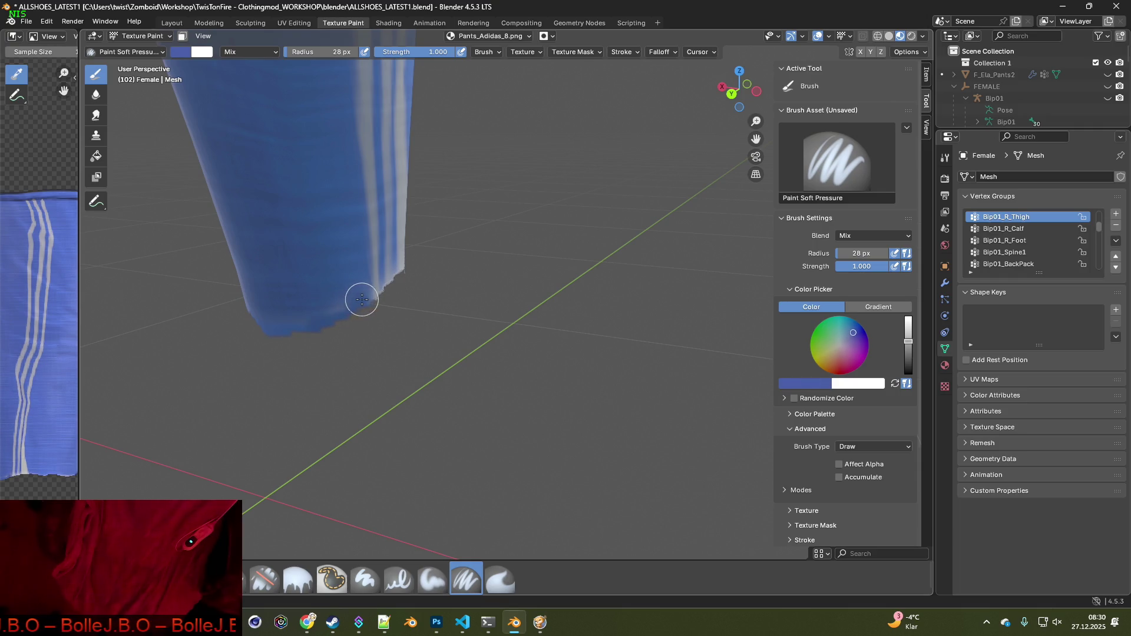
left_click_drag(350, 304, 296, 333)
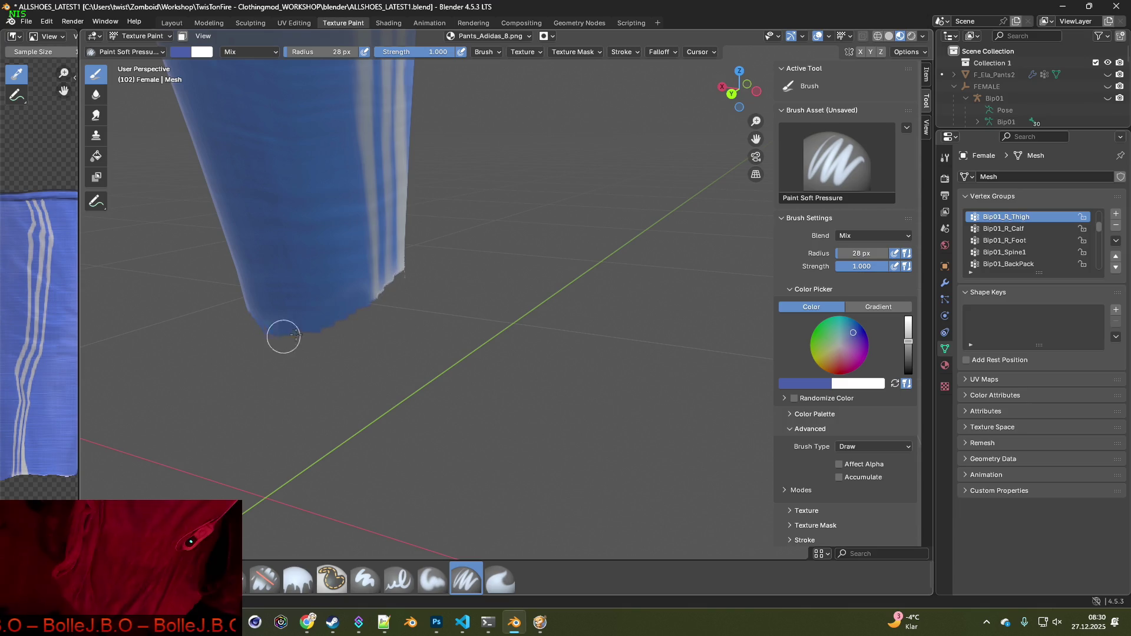
mouse_move(353, 333)
middle_mouse_down()
mouse_move(361, 303)
mouse_move(323, 335)
mouse_move(446, 463)
middle_mouse_up()
Paint the other leg's whitish hem edge in sampled lighter and darker blue
key("s")
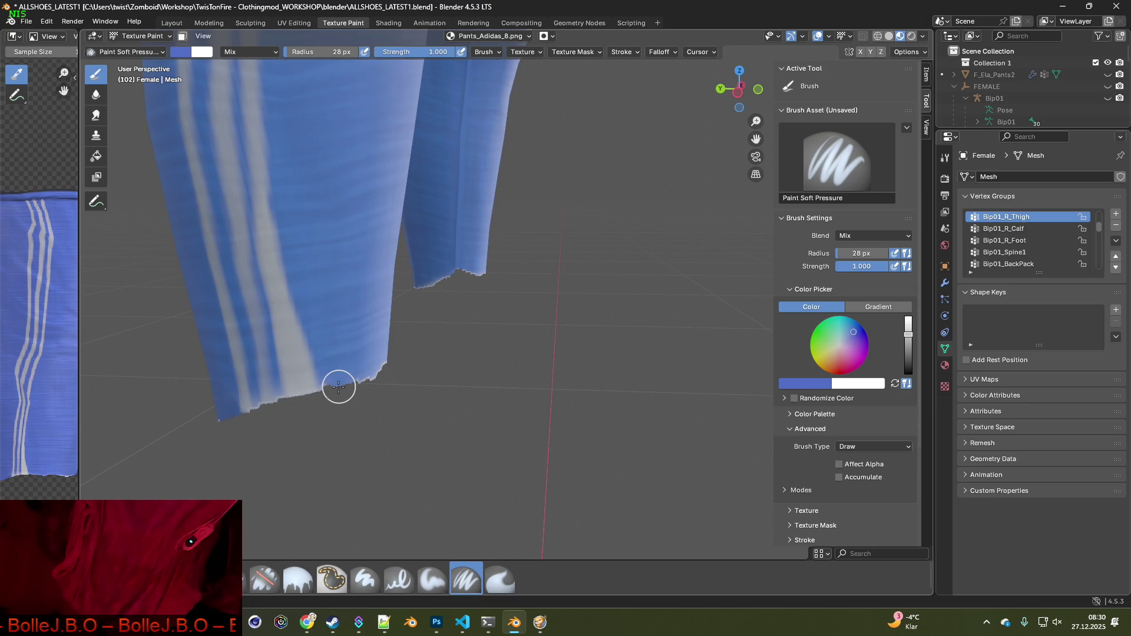
mouse_move(404, 361)
middle_mouse_down()
mouse_move(302, 372)
mouse_move(430, 368)
mouse_move(406, 367)
middle_mouse_up()
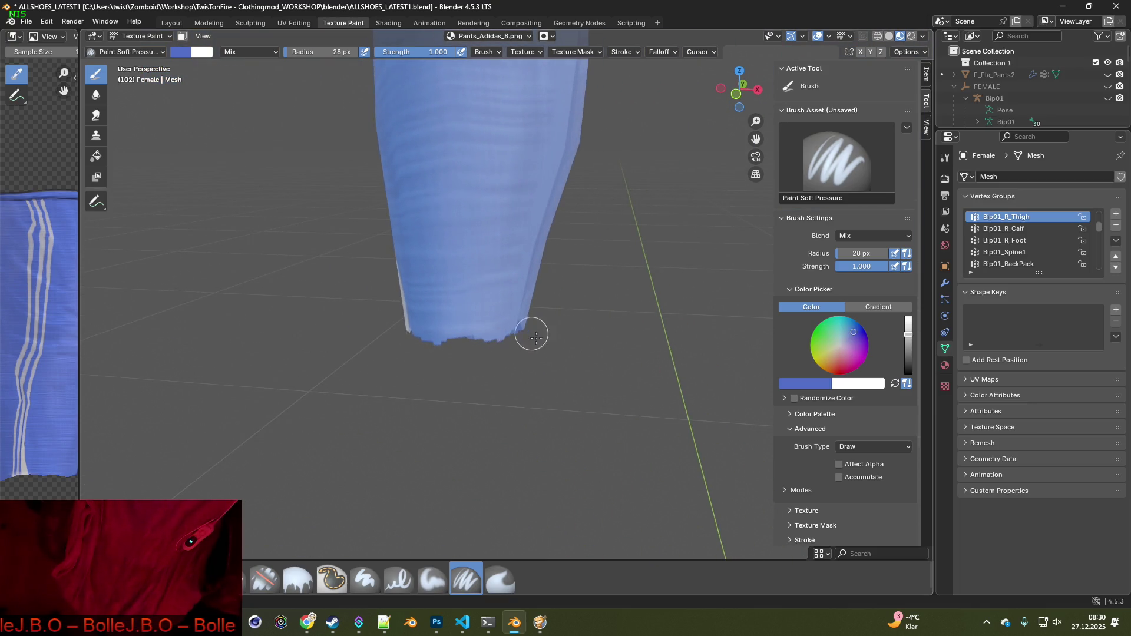
mouse_move(530, 331)
middle_mouse_down()
mouse_move(233, 261)
mouse_move(434, 308)
mouse_move(566, 362)
middle_mouse_up()
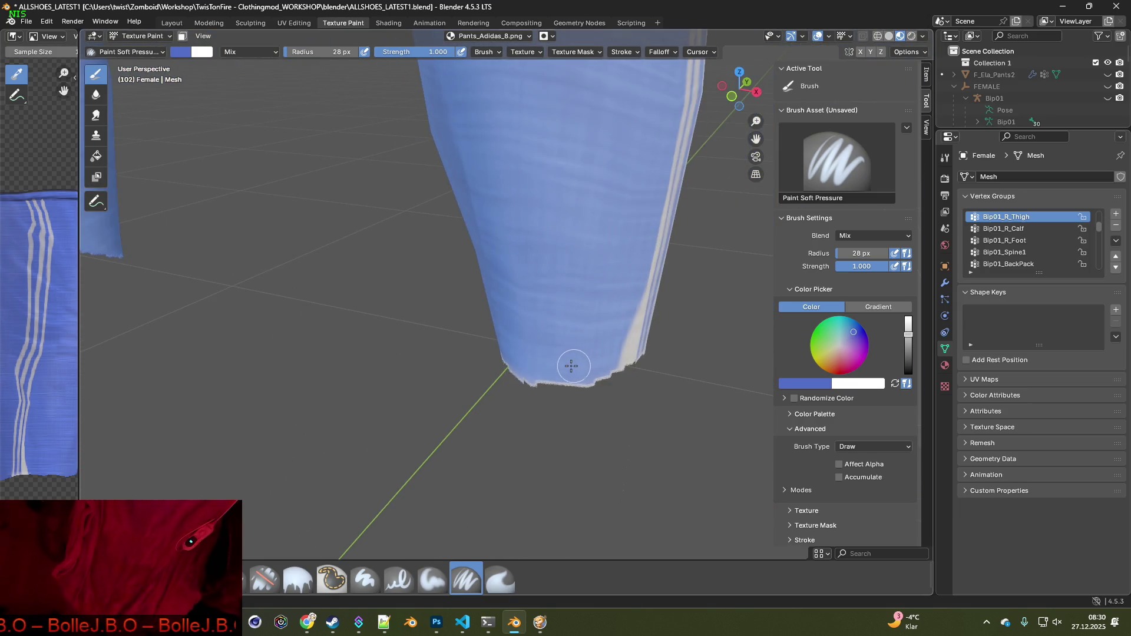
key("s")
mouse_move(587, 401)
middle_mouse_down()
mouse_move(586, 378)
mouse_move(670, 372)
middle_mouse_up()
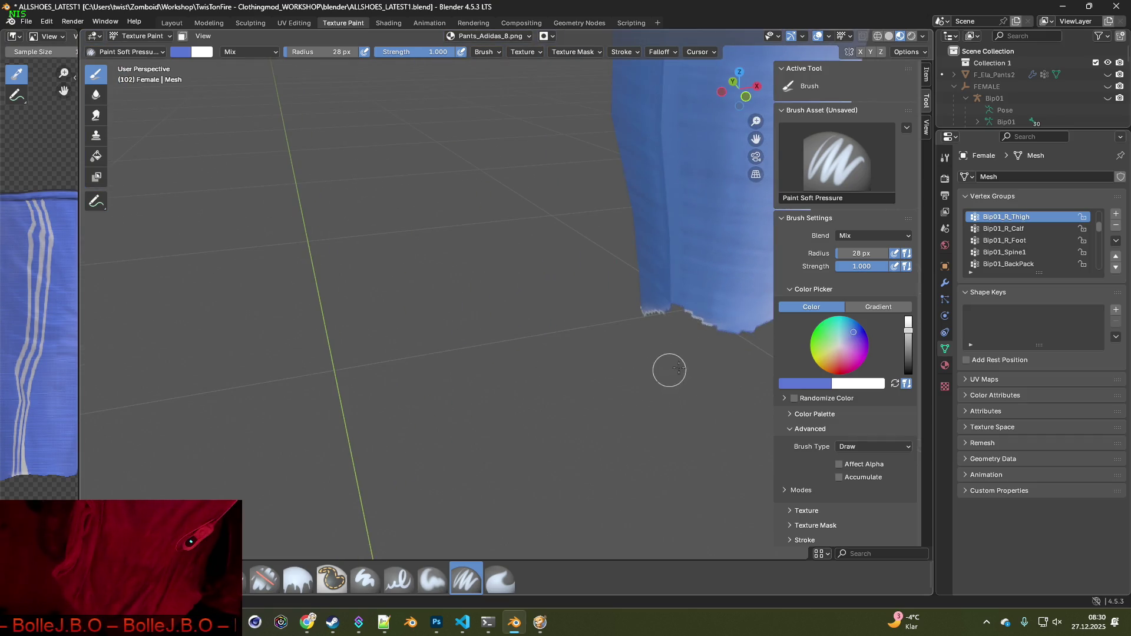
mouse_move(686, 317)
middle_mouse_down()
mouse_move(497, 275)
mouse_move(479, 259)
mouse_move(656, 215)
middle_mouse_up()
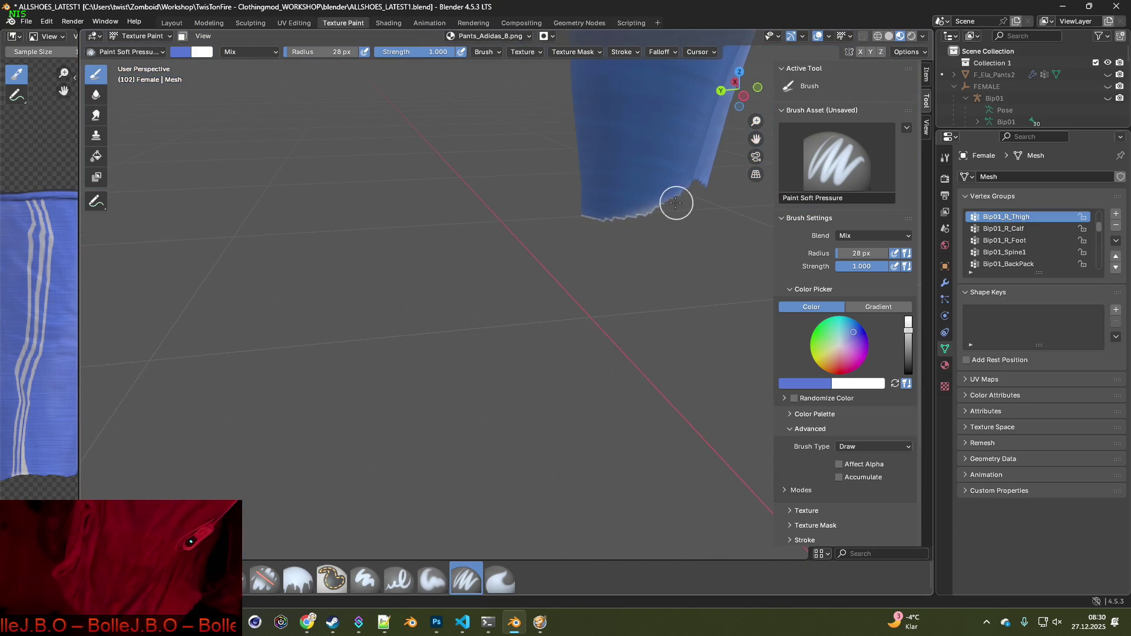
left_click_drag(675, 202, 579, 235)
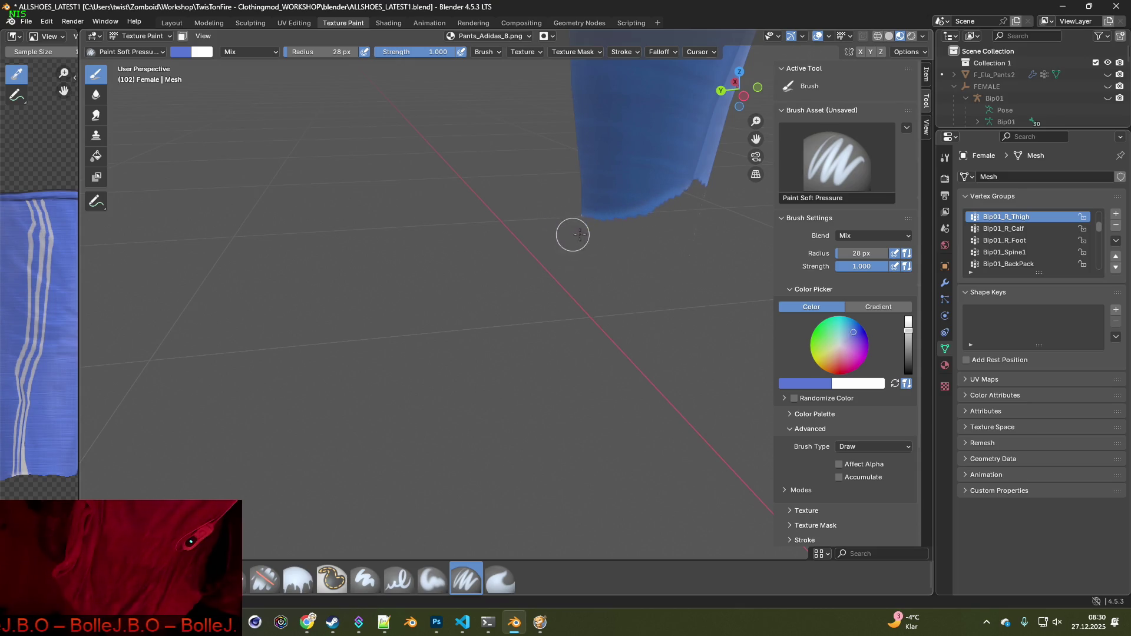
key("s")
mouse_move(678, 199)
left_mouse_down()
mouse_move(606, 217)
mouse_move(686, 195)
left_mouse_up()
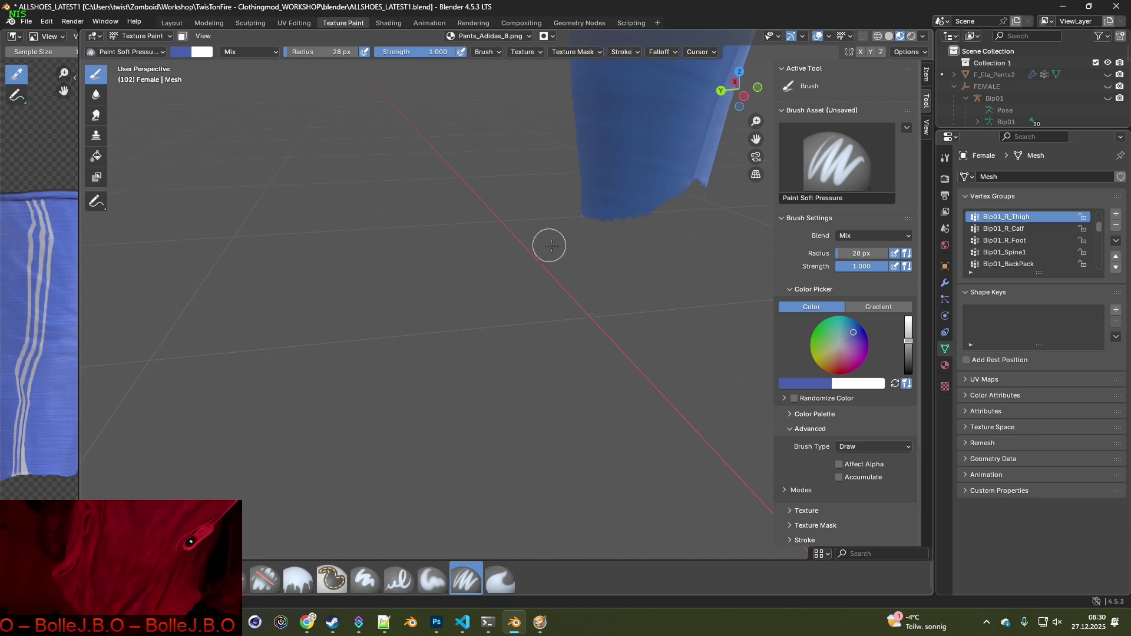
Cover the white stripe ends at the hem and widen the texture image preview
mouse_move(551, 245)
middle_mouse_down()
mouse_move(427, 262)
mouse_move(578, 273)
mouse_move(490, 265)
mouse_move(567, 283)
middle_mouse_up()
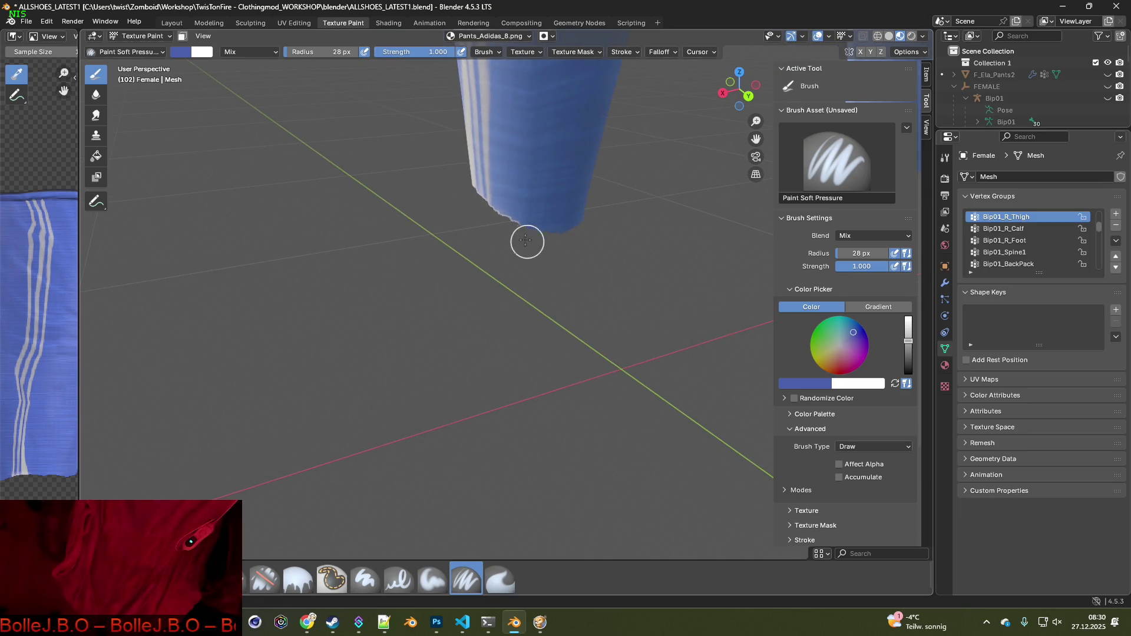
left_click_drag(528, 243, 506, 229)
mouse_move(471, 230)
middle_mouse_down()
mouse_move(563, 300)
mouse_move(518, 307)
mouse_move(471, 294)
mouse_move(541, 310)
mouse_move(442, 313)
mouse_move(409, 298)
mouse_move(381, 225)
mouse_move(432, 302)
mouse_move(455, 410)
middle_mouse_up()
middle_click_drag(464, 344, 404, 291)
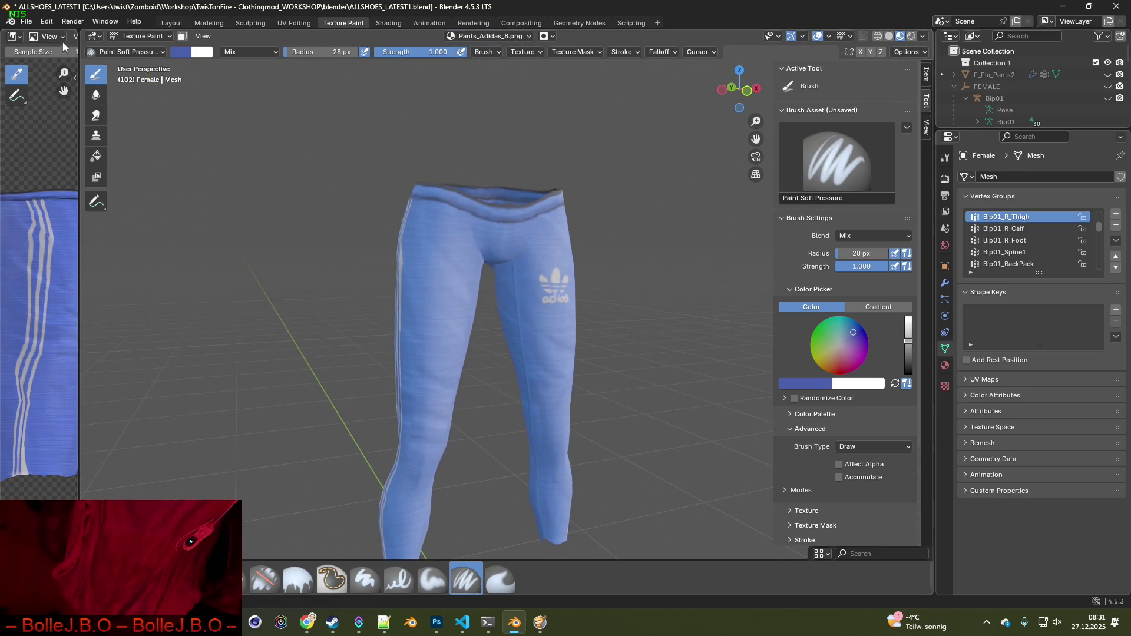
left_click_drag(81, 62, 154, 63)
Save the edited Pants_Adidas_8.png texture and preview the pants in the Shading workspace
left_click(109, 37)
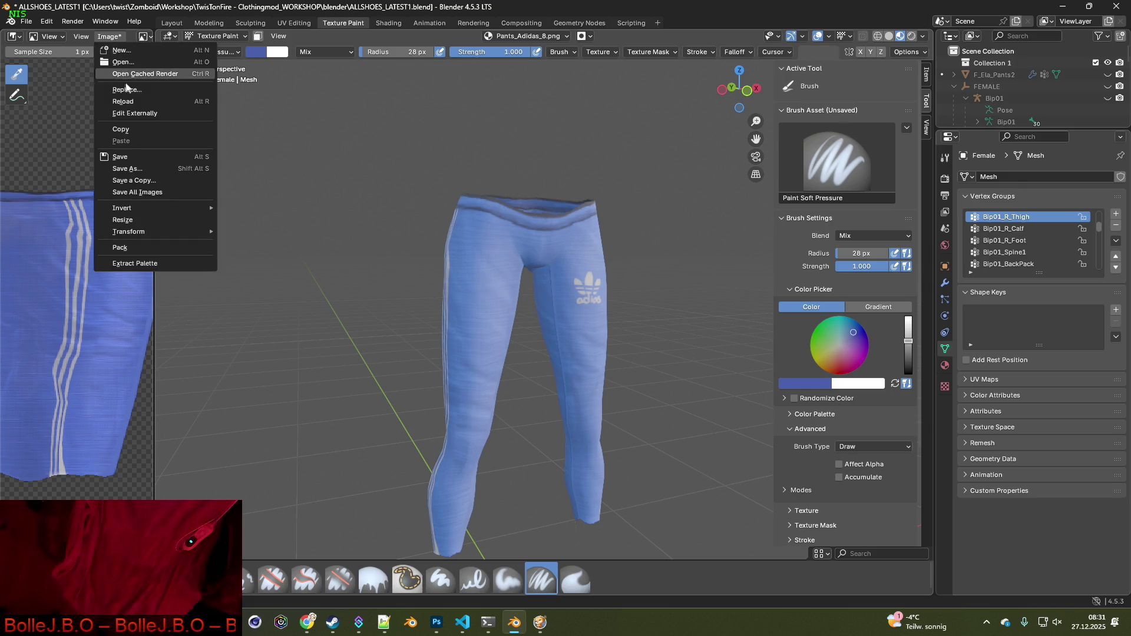
left_click(123, 157)
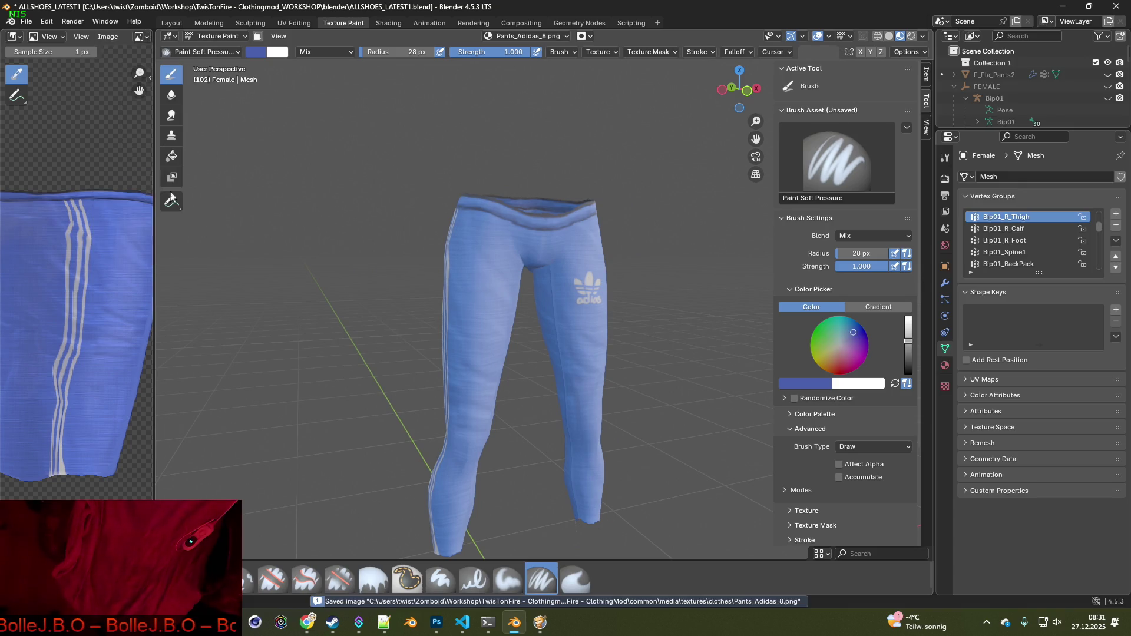
left_click(385, 23)
mouse_move(451, 217)
middle_mouse_down()
mouse_move(525, 265)
mouse_move(346, 268)
mouse_move(423, 290)
middle_mouse_up()
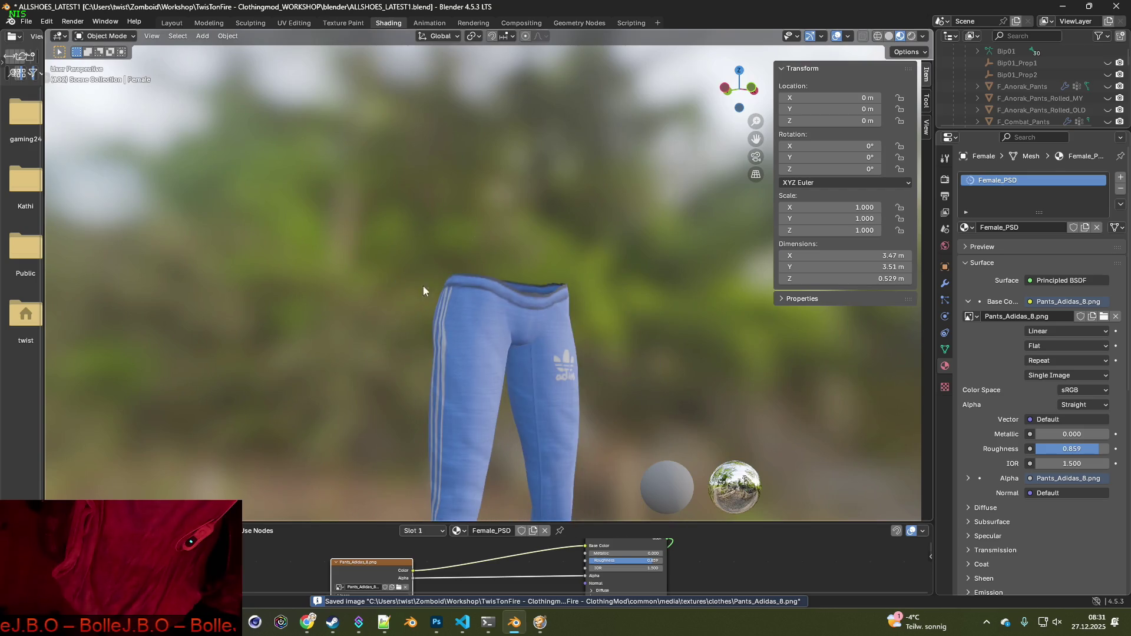
scroll(518, 320, "down", 3)
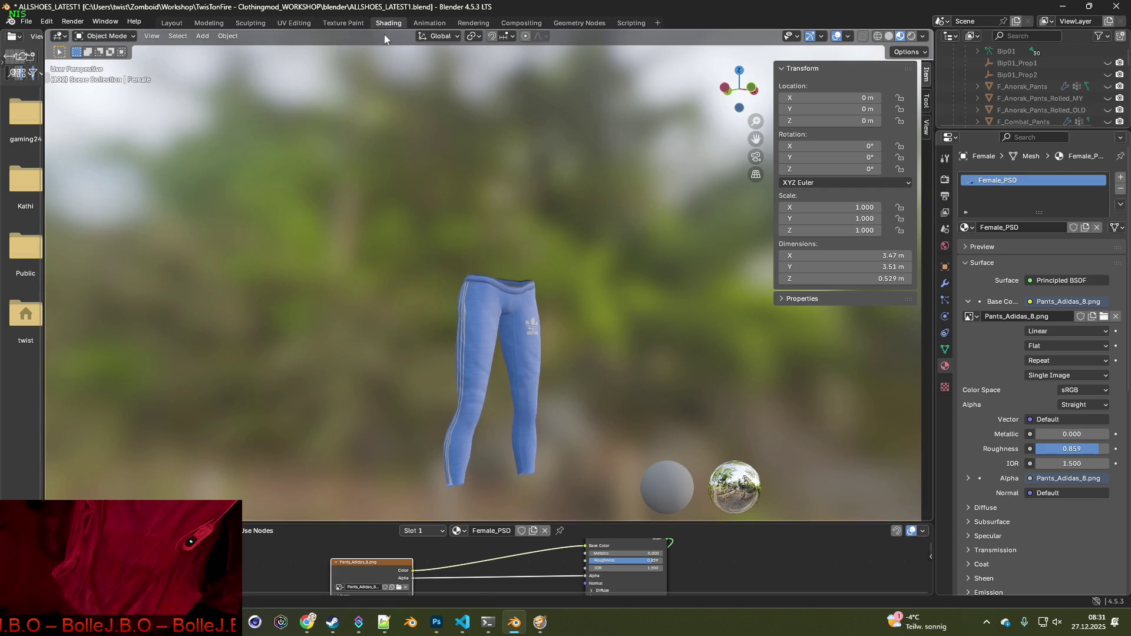
Load Pants_Adidas_9.png into the pants' image node, filtering the file browser by 'Pants_Adidas'
left_click(399, 587)
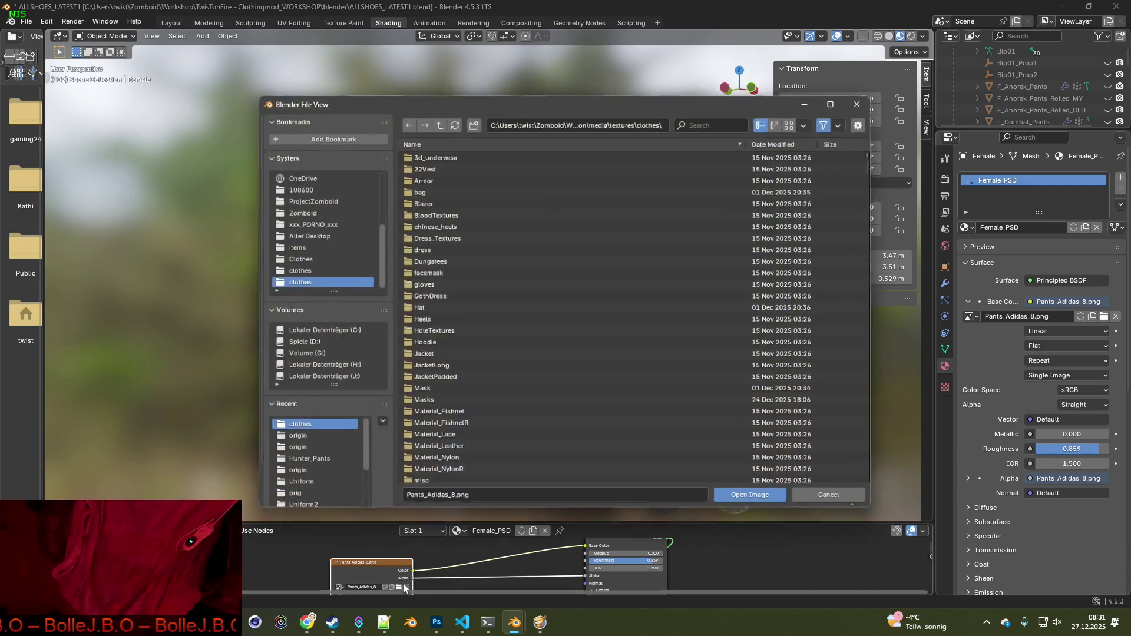
left_click(718, 124)
type("Pants_Adidas")
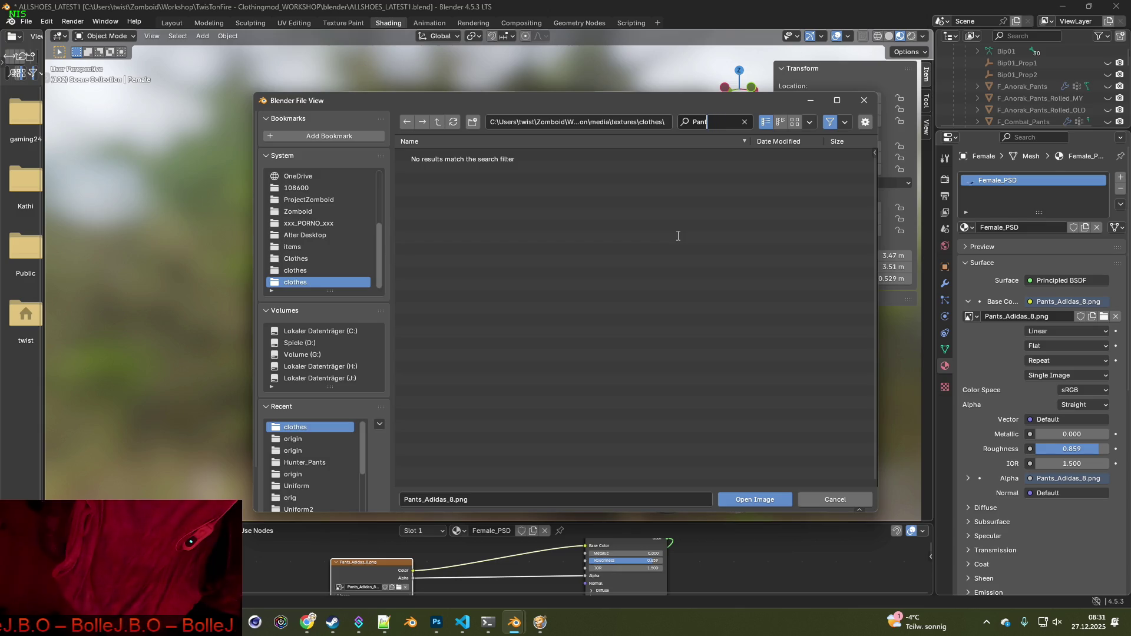
key("BackSpace")
key("BackSpace")
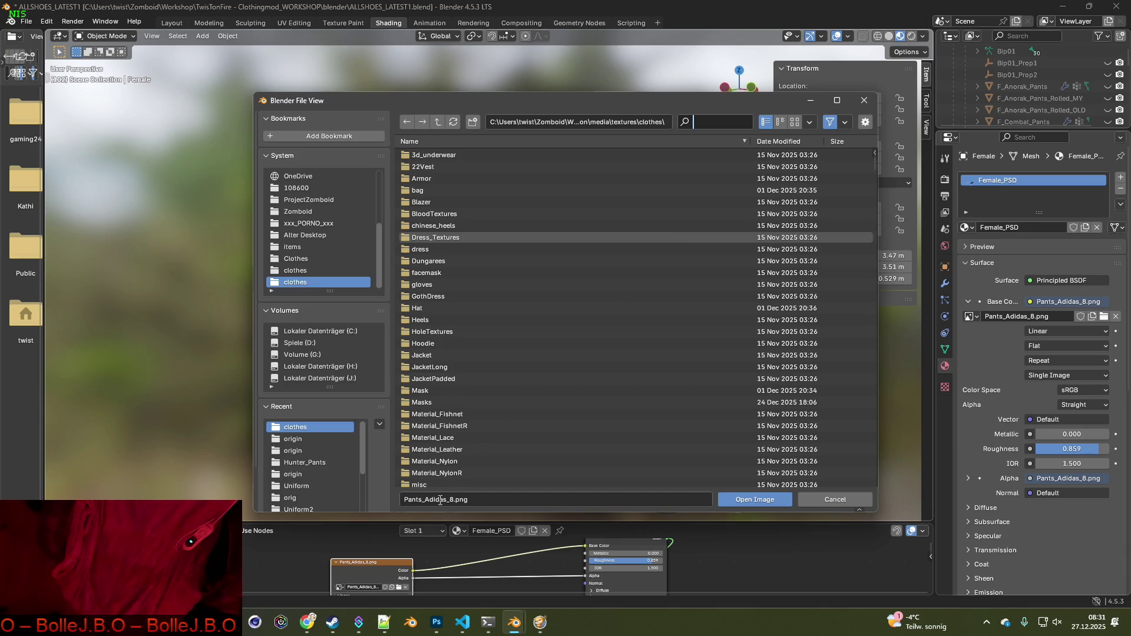
left_click(440, 500)
left_click(442, 500)
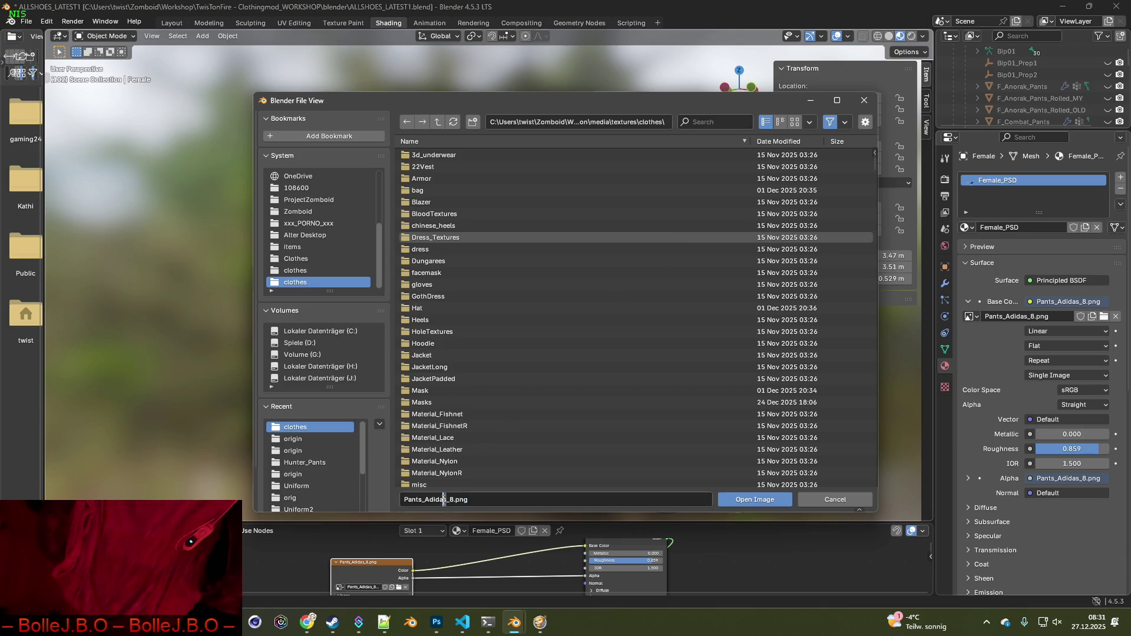
left_click_drag(445, 500, 404, 499)
key("ctrl+c")
left_click(724, 157)
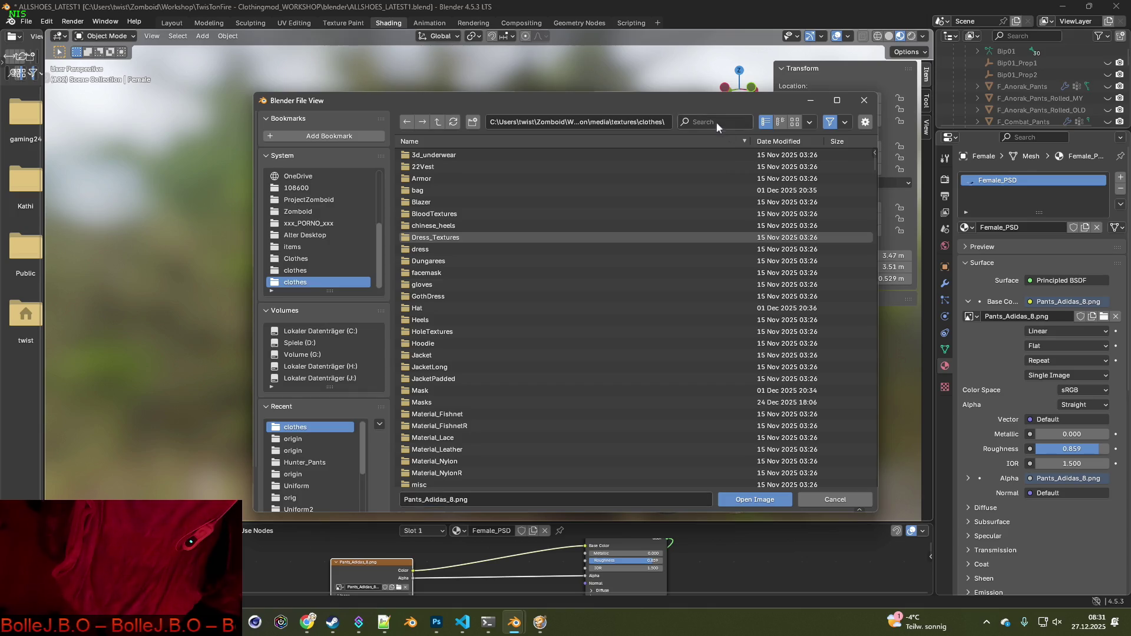
left_click(717, 123)
key("ctrl+v")
left_click(465, 249)
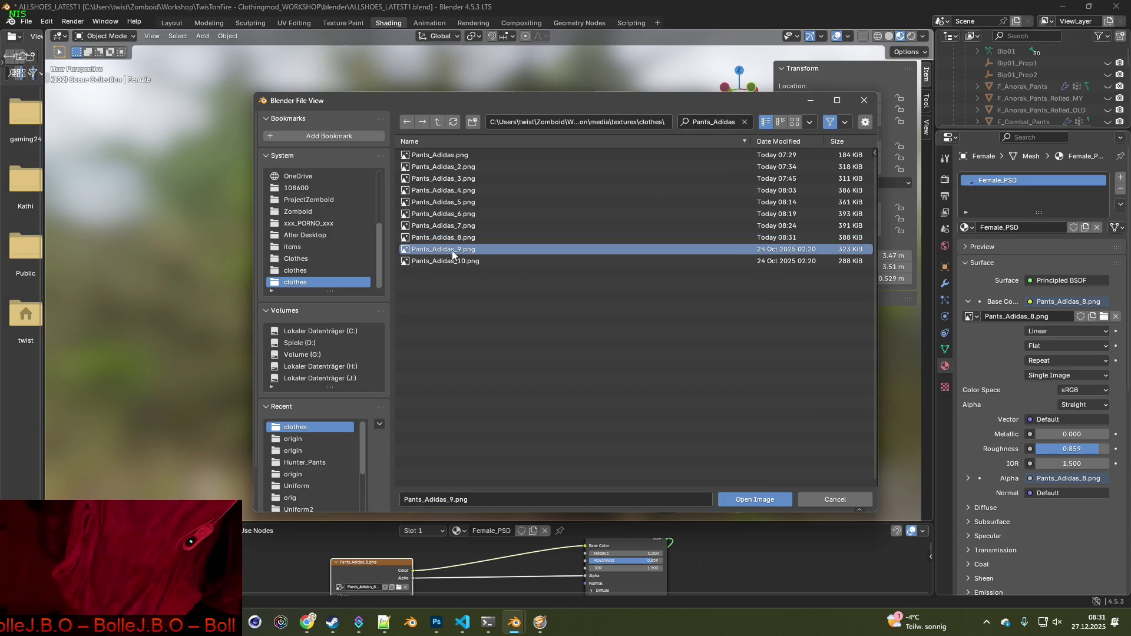
left_click(758, 500)
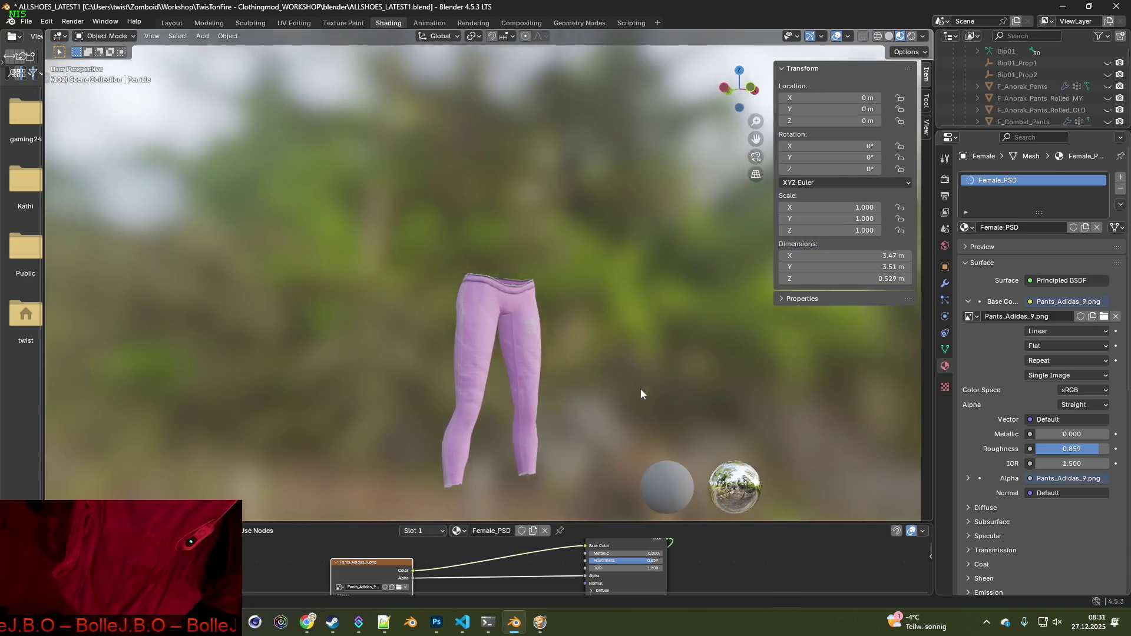
Orbit and zoom around the pants to inspect the new pink Pants_Adidas_9.png texture
mouse_move(639, 391)
middle_mouse_down()
mouse_move(465, 387)
mouse_move(586, 391)
mouse_move(550, 353)
mouse_move(476, 371)
mouse_move(487, 373)
middle_mouse_up()
scroll(538, 387, "up", 2)
scroll(545, 363, "up", 2)
scroll(545, 363, "up", 1)
scroll(550, 353, "up", 1)
middle_click_drag(534, 377, 528, 386, "shift")
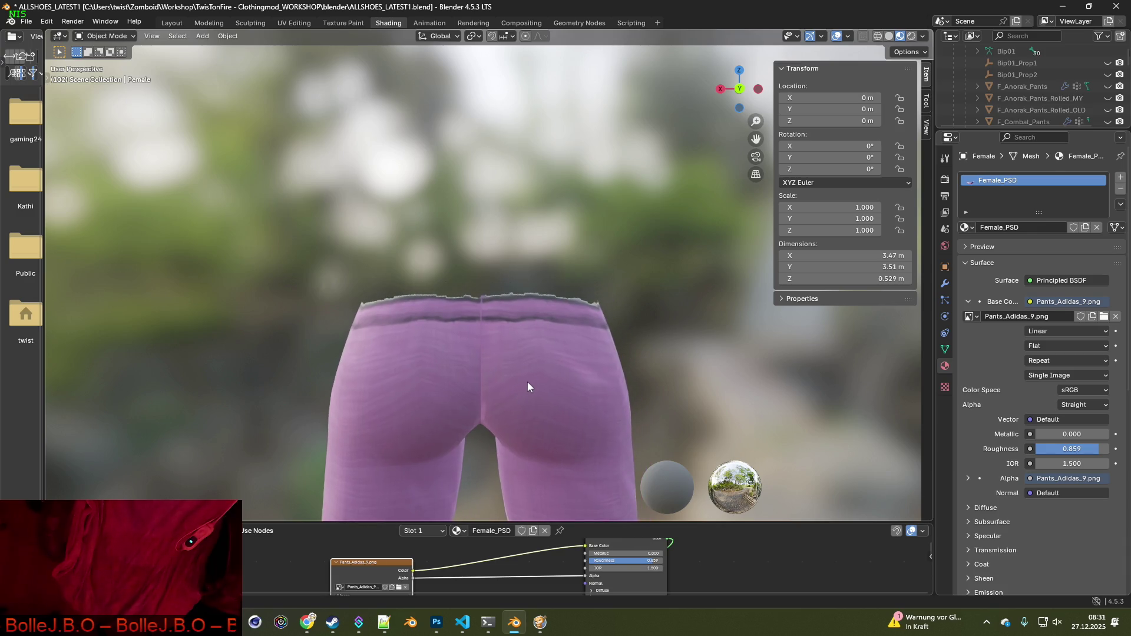
Return to Texture Paint and frame the back waistband of the pants up close
left_click(343, 22)
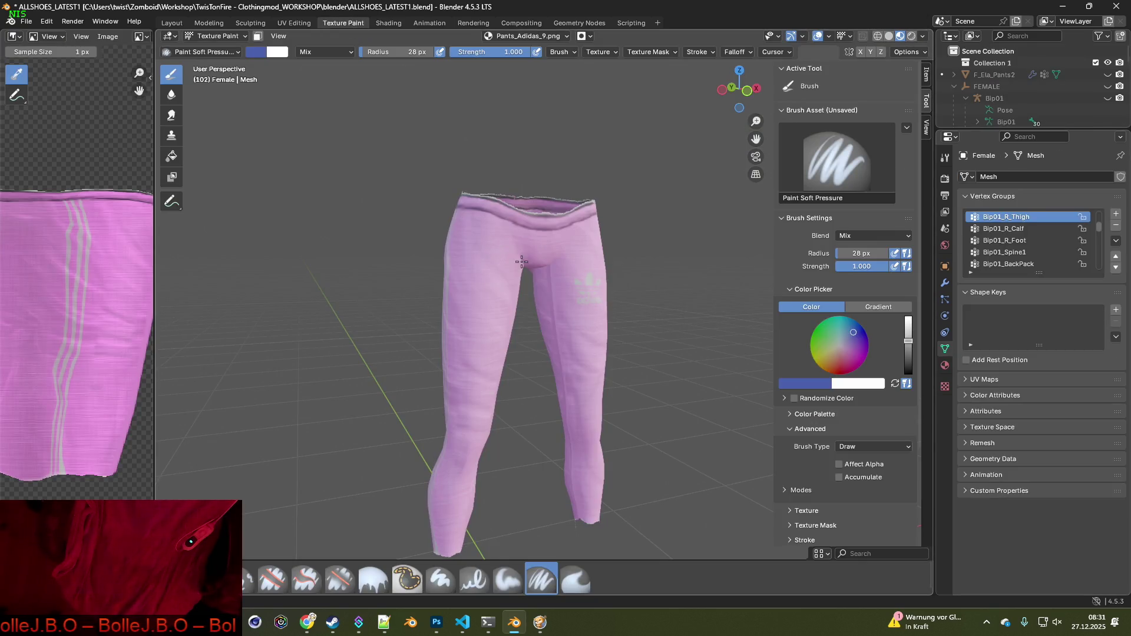
mouse_move(521, 261)
middle_mouse_down()
mouse_move(479, 265)
mouse_move(610, 243)
mouse_move(471, 358)
middle_mouse_up()
scroll(452, 342, "up", 3)
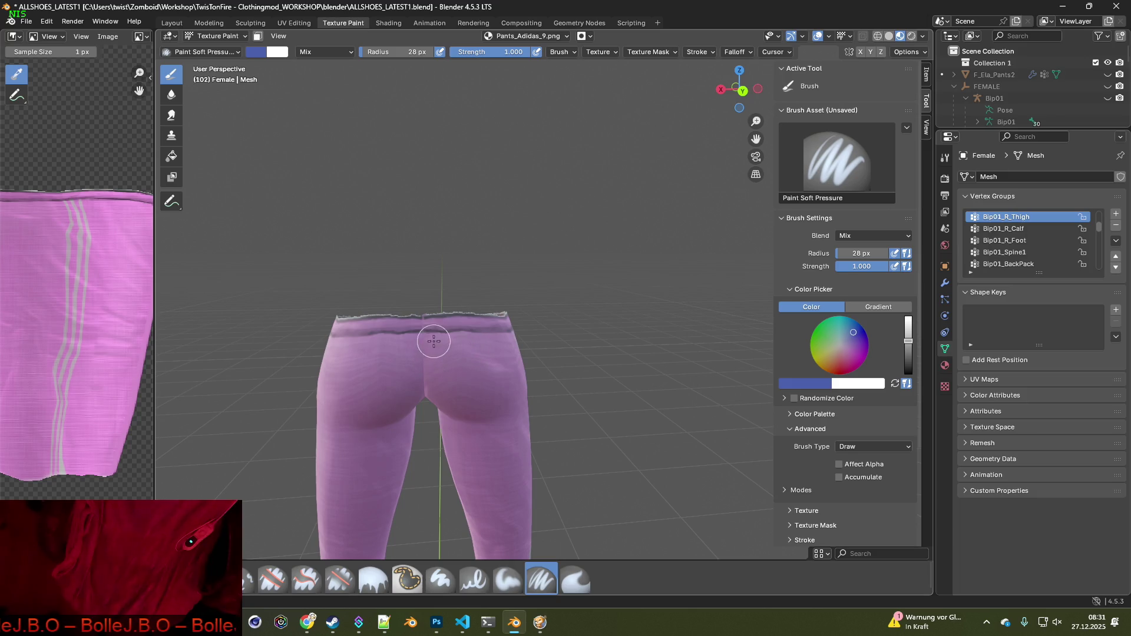
middle_click_drag(433, 320, 502, 302, "shift")
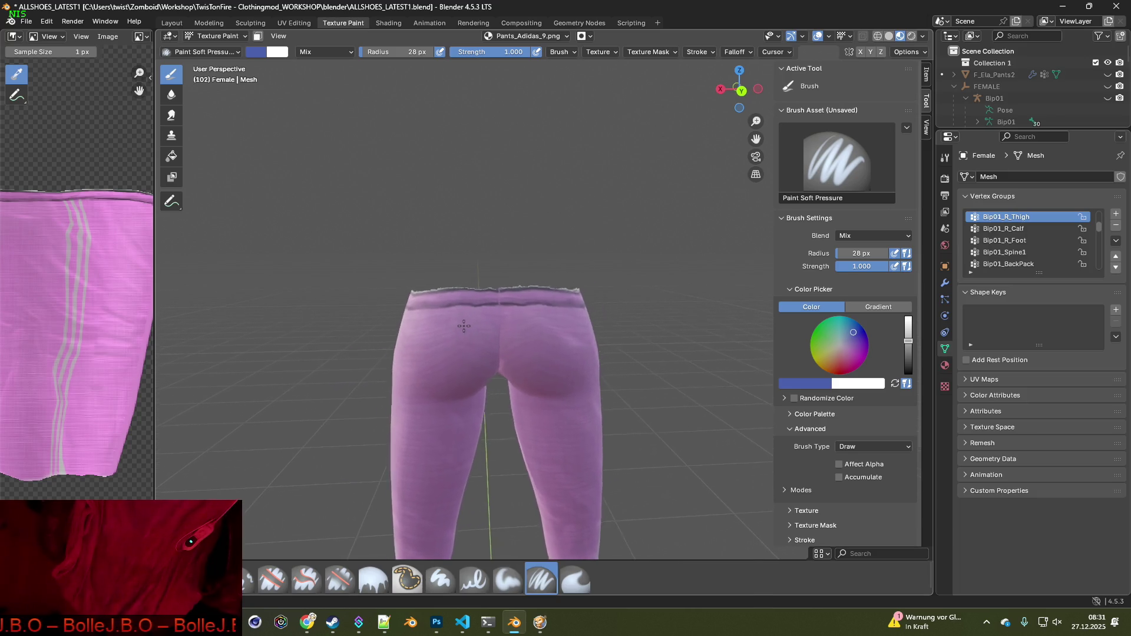
scroll(439, 355, "up", 3)
mouse_move(439, 356)
middle_mouse_down("shift")
mouse_move(433, 345)
mouse_move(456, 364)
middle_mouse_up("shift")
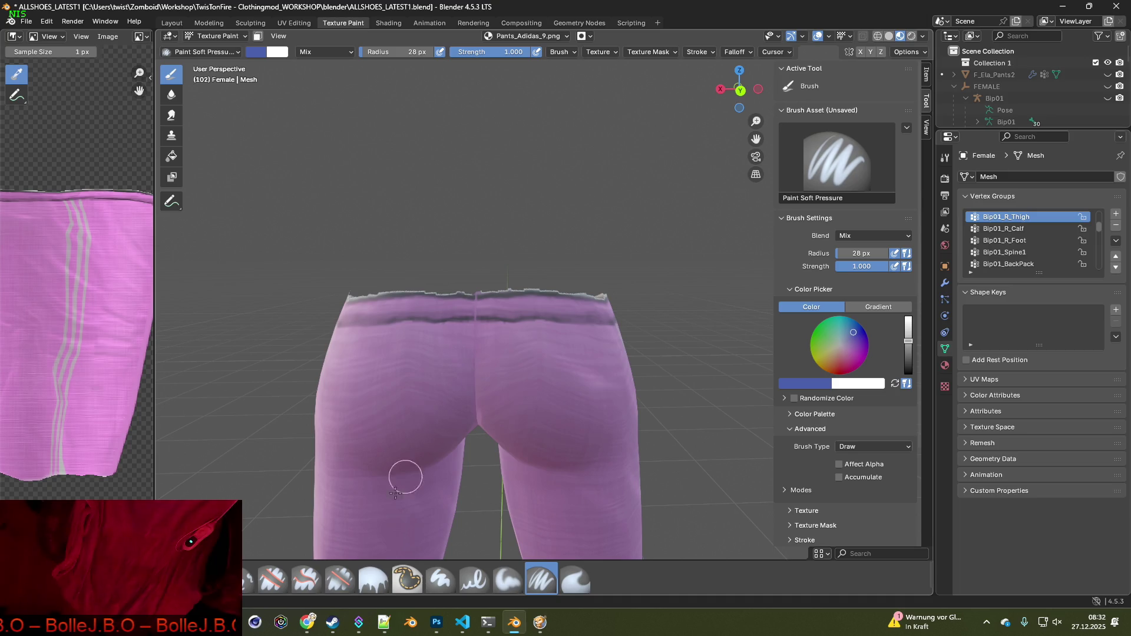
Erase the waistband's ragged top edge with the Erase Soft brush
left_click(340, 579)
scroll(420, 456, "up", 2)
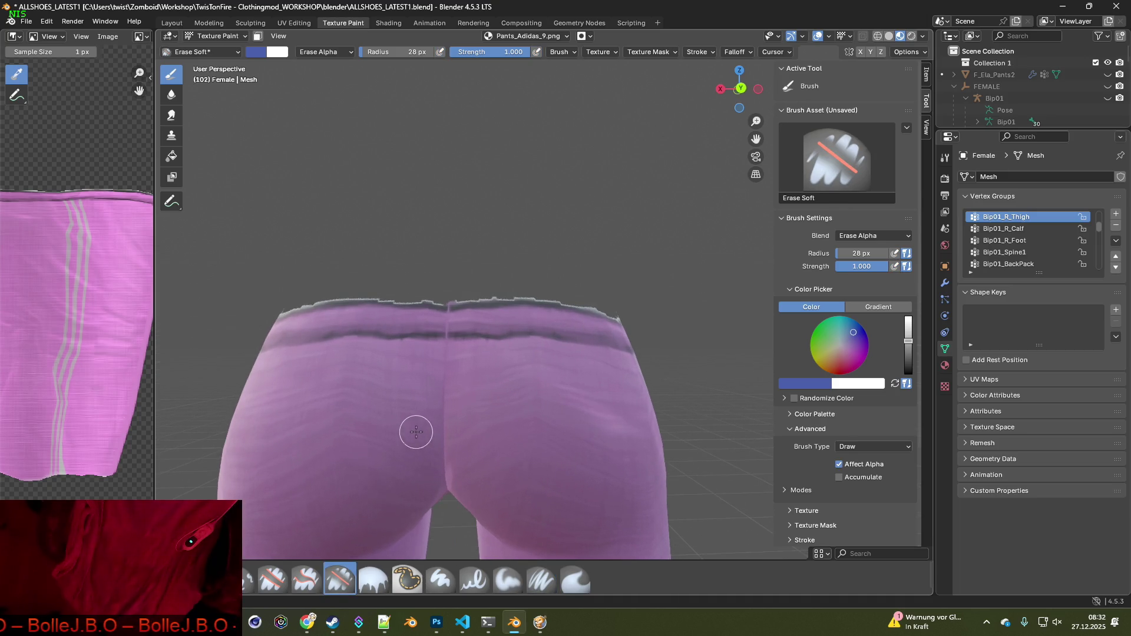
middle_click_drag(414, 435, 455, 431, "shift")
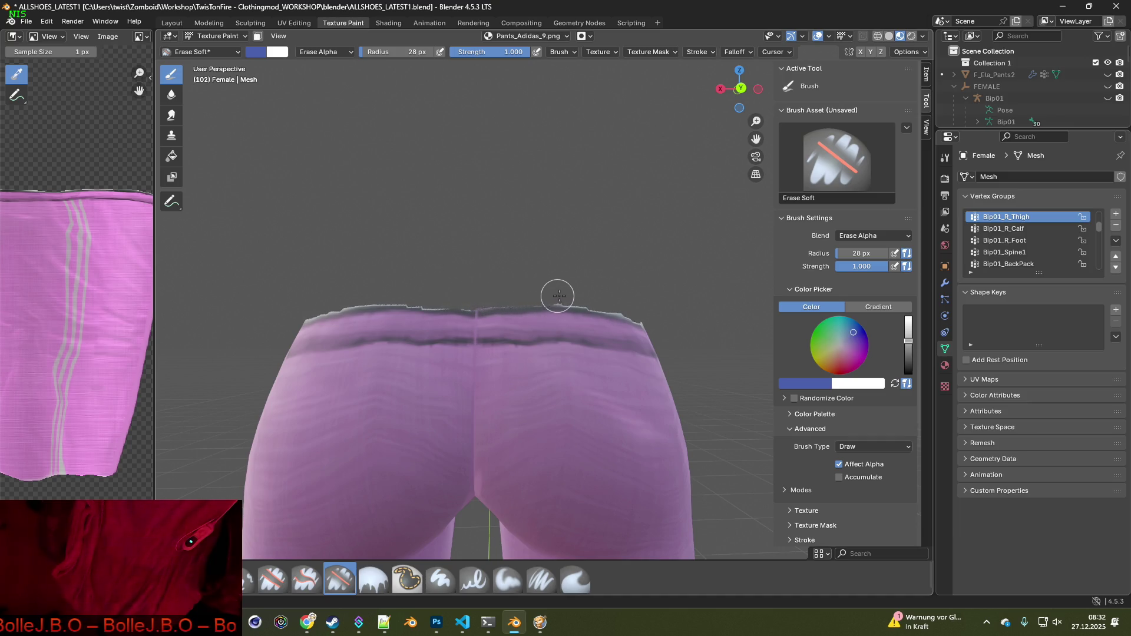
left_click_drag(619, 303, 608, 303)
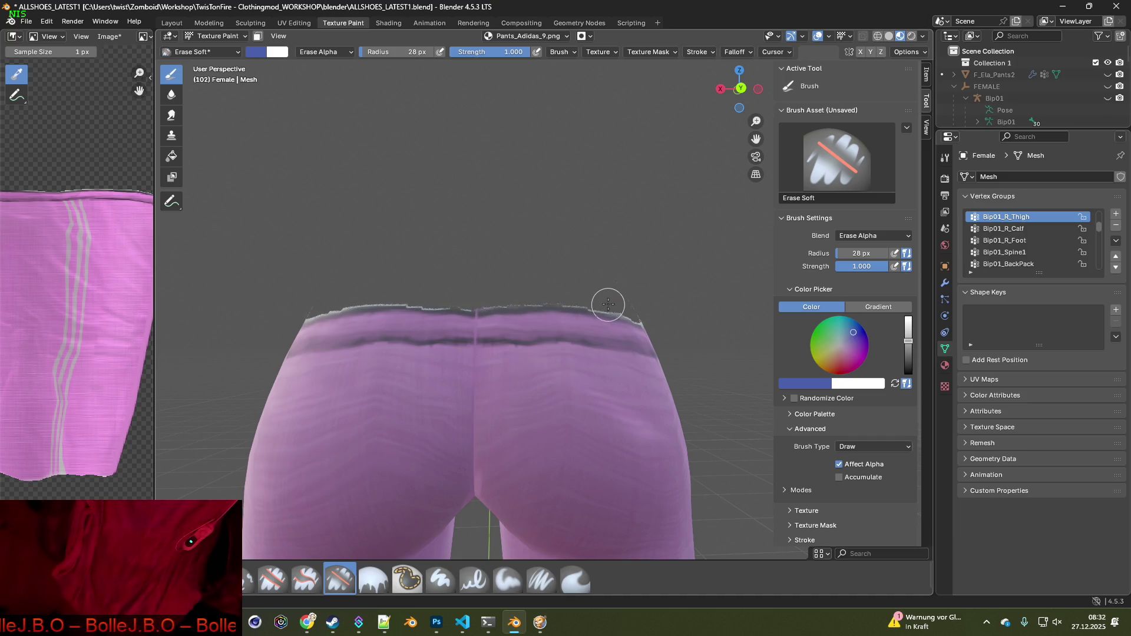
Change options in the top menu bar while nudging the view of the pants
left_click(72, 22)
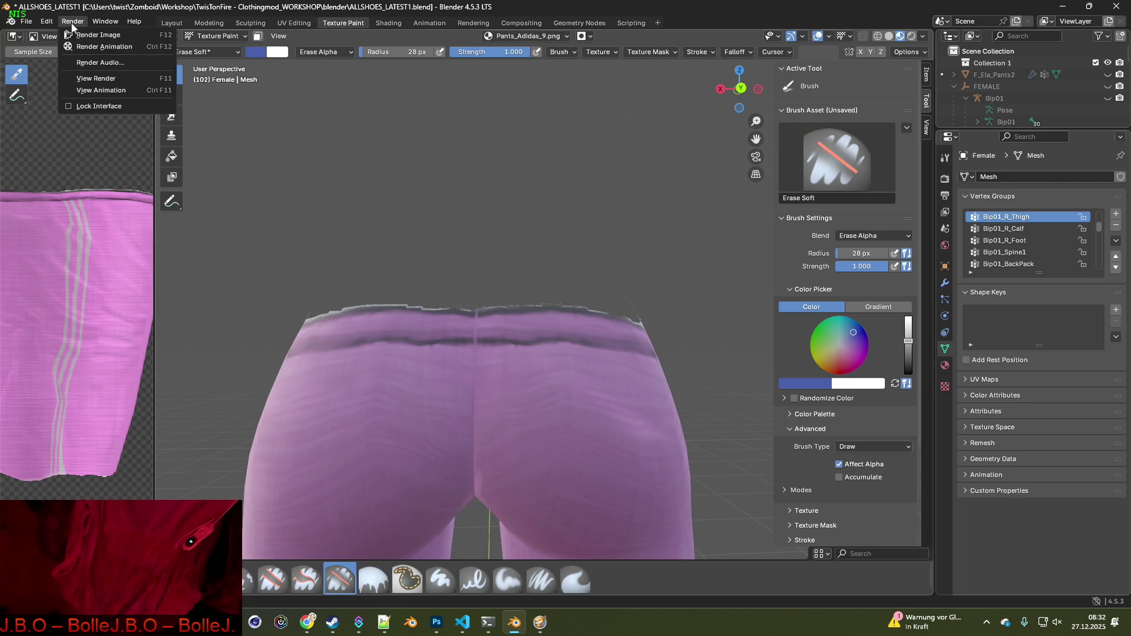
left_click(82, 33)
left_click(59, 22)
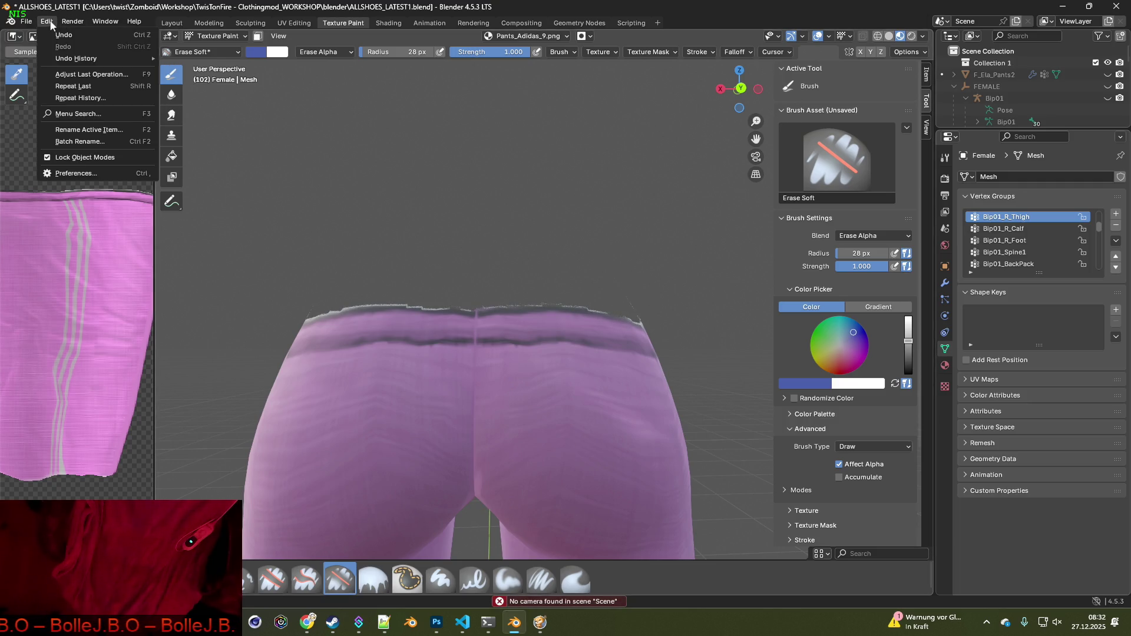
middle_click_drag(580, 305, 568, 298)
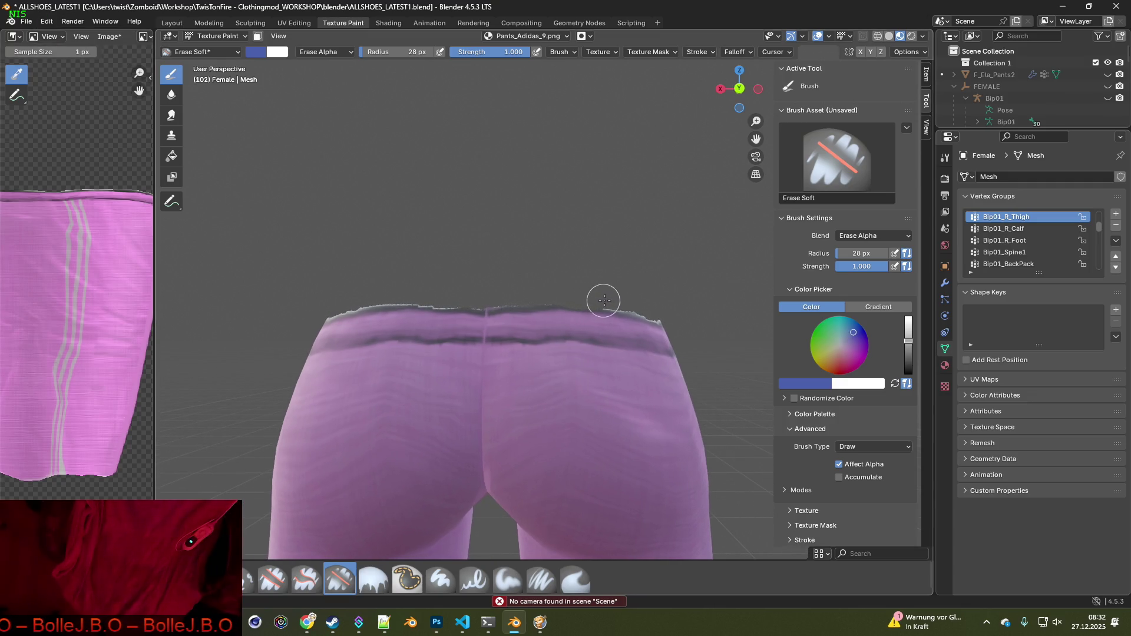
left_click(46, 22)
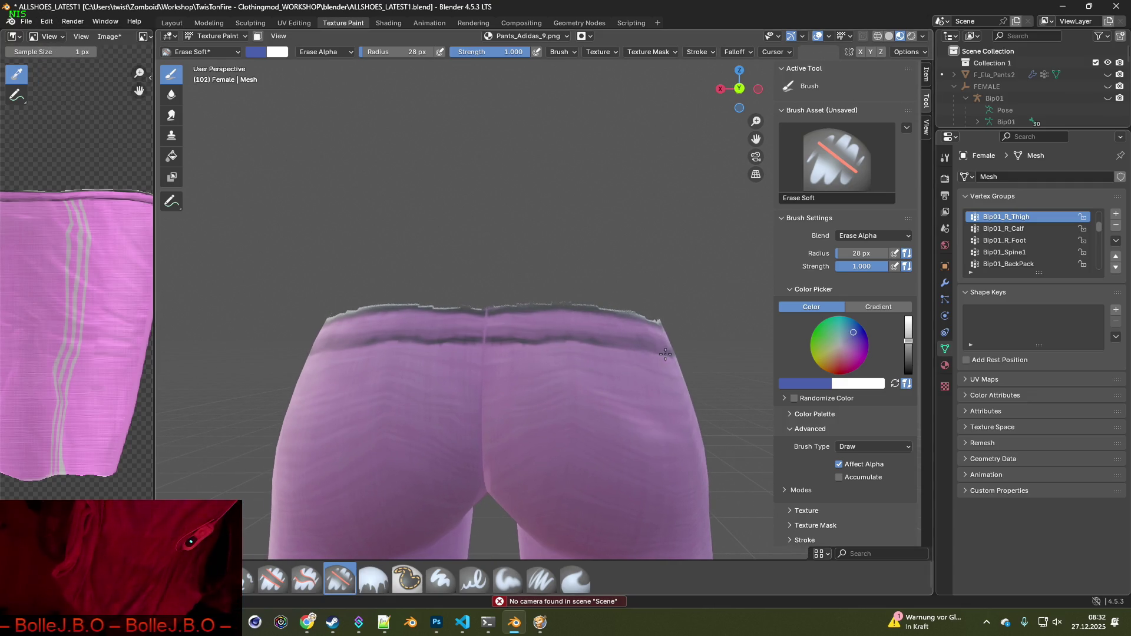
Orbit around the pants to inspect the side stripes and back waistband
mouse_move(664, 354)
middle_mouse_down()
mouse_move(434, 336)
mouse_move(449, 292)
middle_mouse_up()
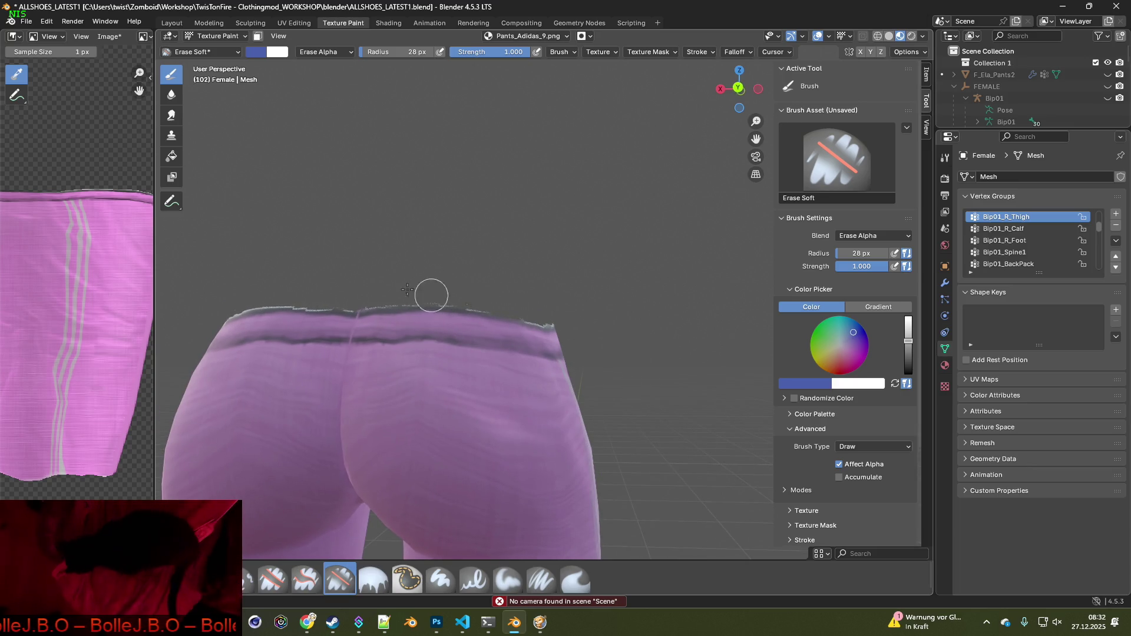
mouse_move(431, 295)
middle_mouse_down()
mouse_move(384, 283)
mouse_move(510, 267)
mouse_move(434, 257)
mouse_move(438, 315)
mouse_move(535, 269)
mouse_move(422, 263)
mouse_move(515, 286)
middle_mouse_up()
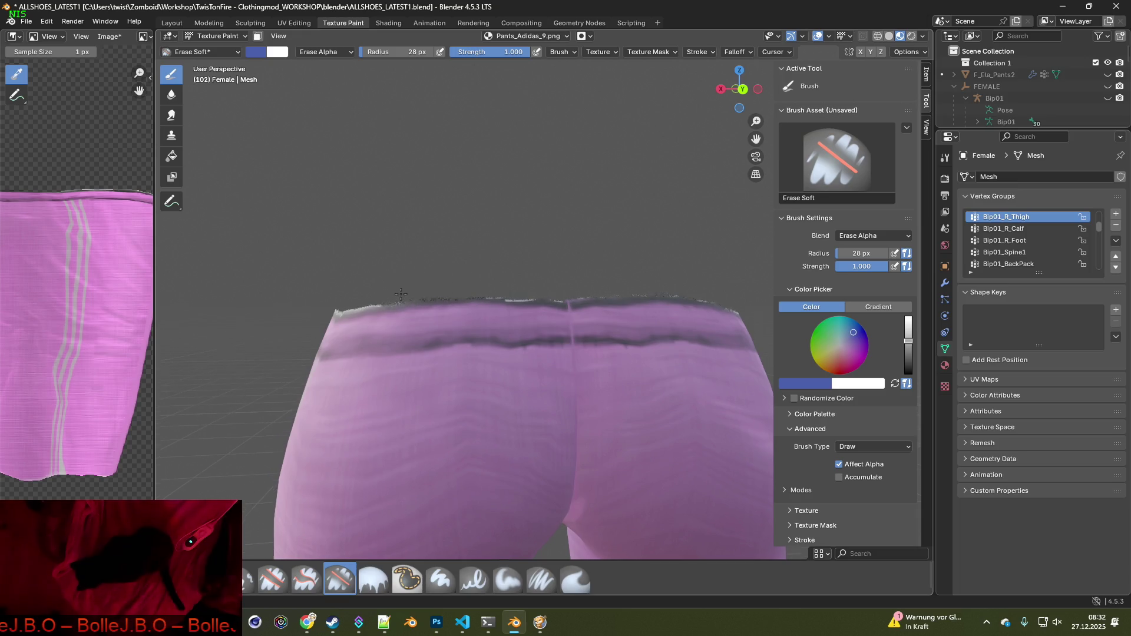
mouse_move(400, 294)
middle_mouse_down()
mouse_move(450, 293)
mouse_move(404, 284)
middle_mouse_up()
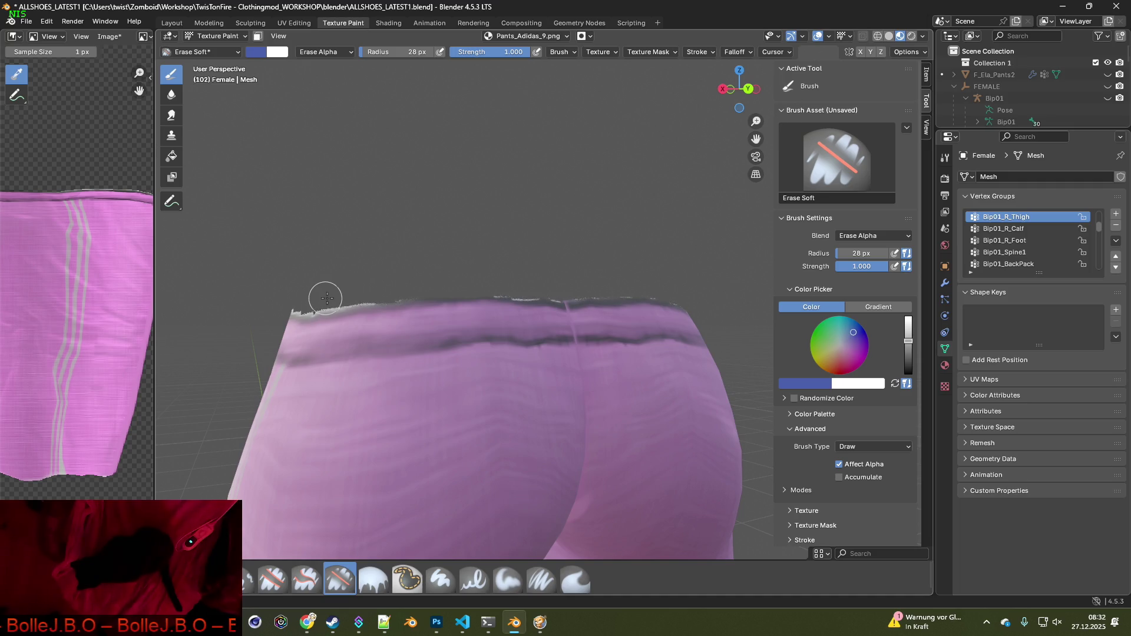
middle_click_drag(374, 293, 447, 291)
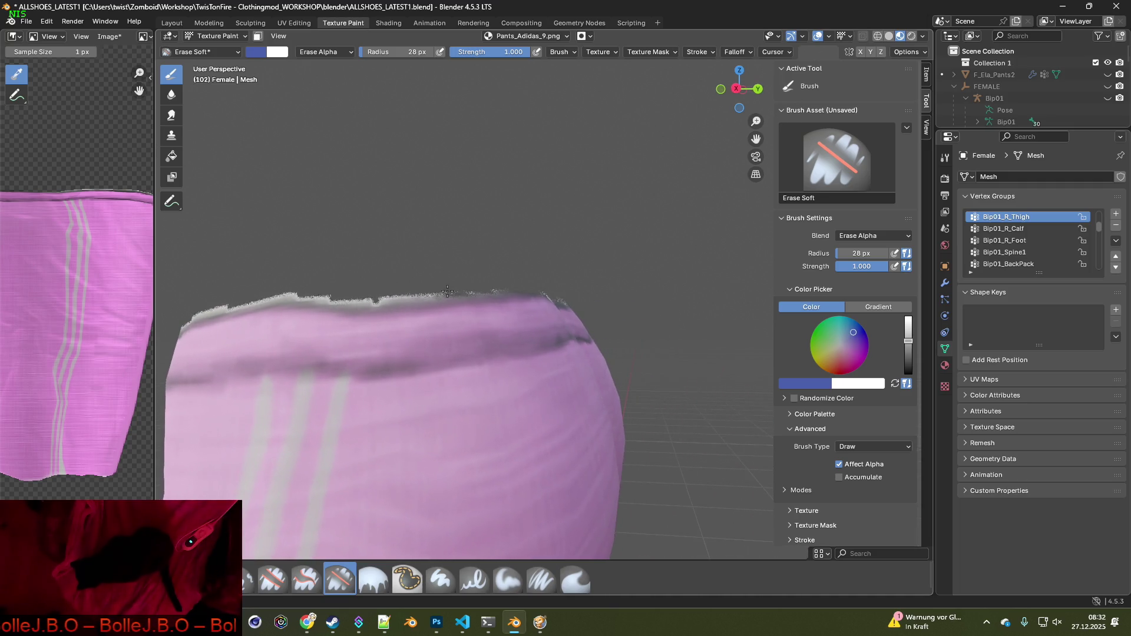
middle_click_drag(355, 279, 485, 282)
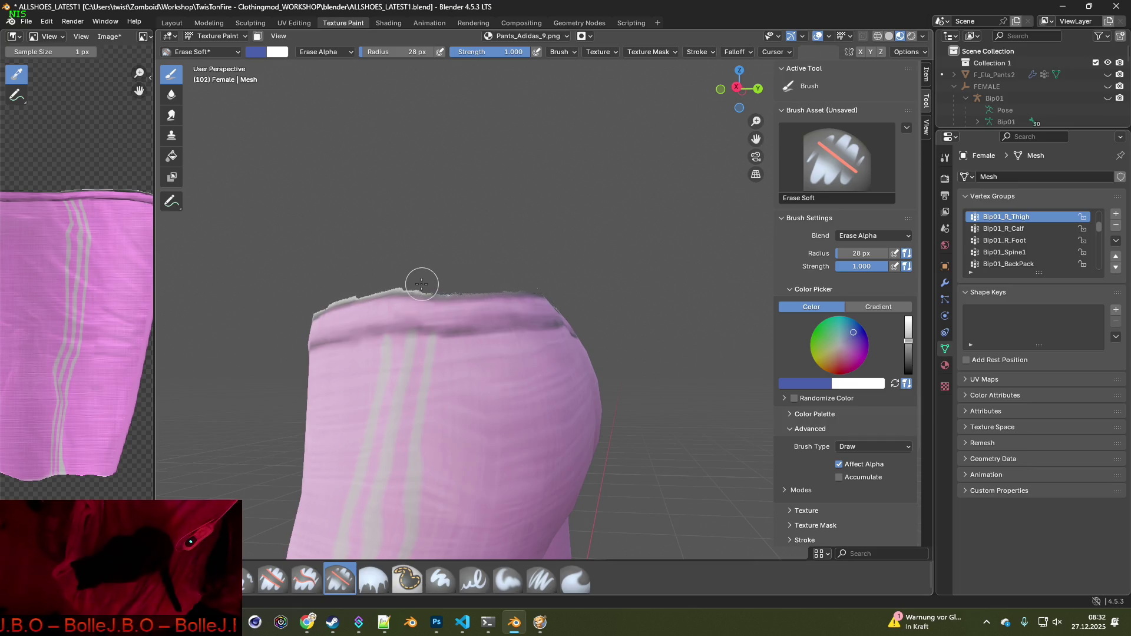
mouse_move(406, 282)
middle_mouse_down()
mouse_move(601, 315)
mouse_move(575, 320)
mouse_move(507, 245)
middle_mouse_up()
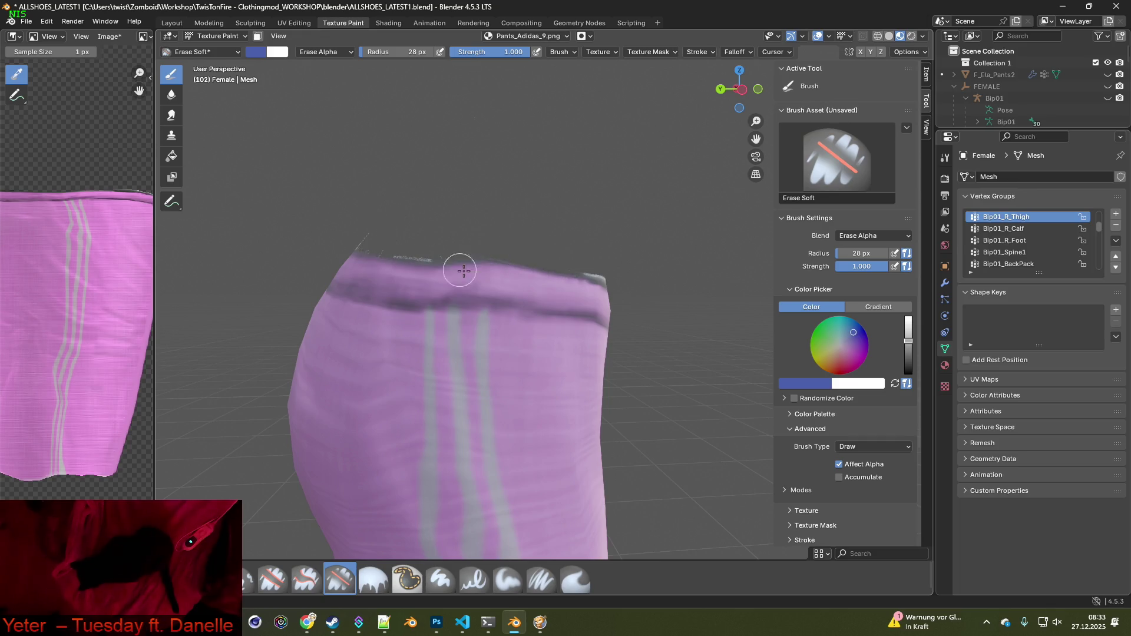
middle_click_drag(449, 259, 405, 242)
scroll(332, 248, "up", 2)
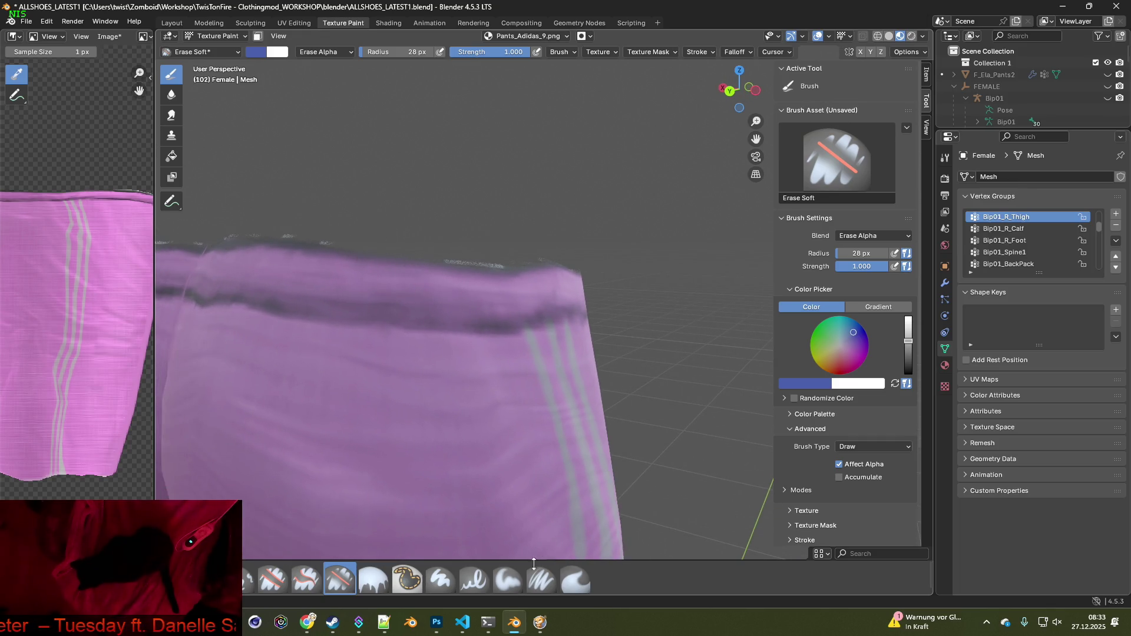
Select the Paint Soft Pressure brush and sample the waistband's dark purple
left_click(541, 580)
scroll(505, 446, "up", 1)
key("s")
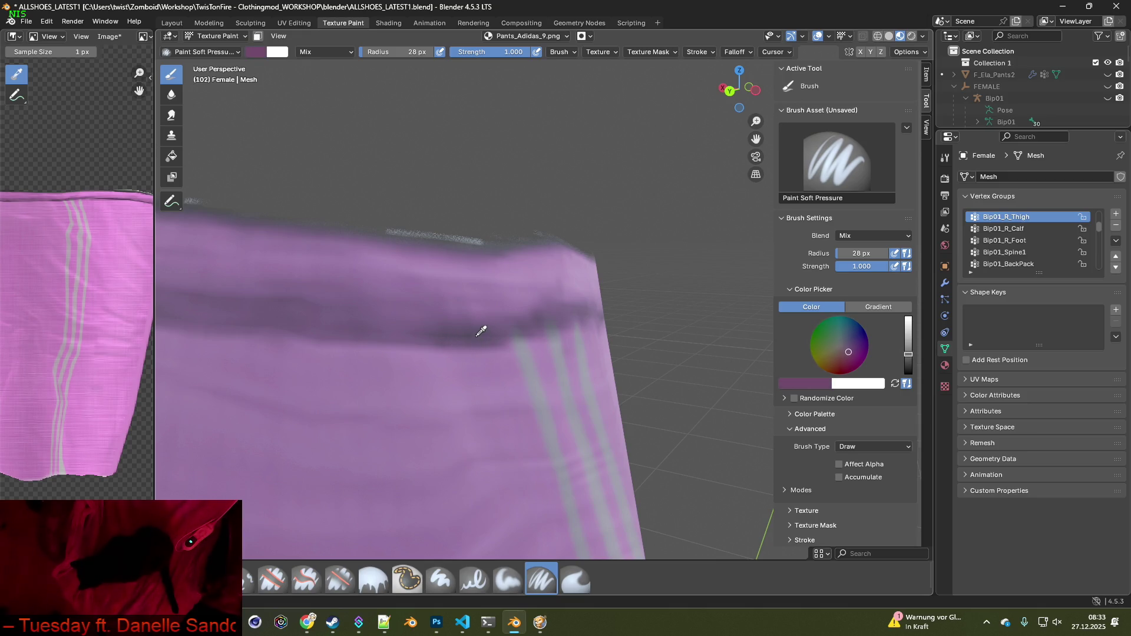
Paint the sampled dark purple along the back waistband's ragged top edge
middle_click_drag(263, 321, 432, 338)
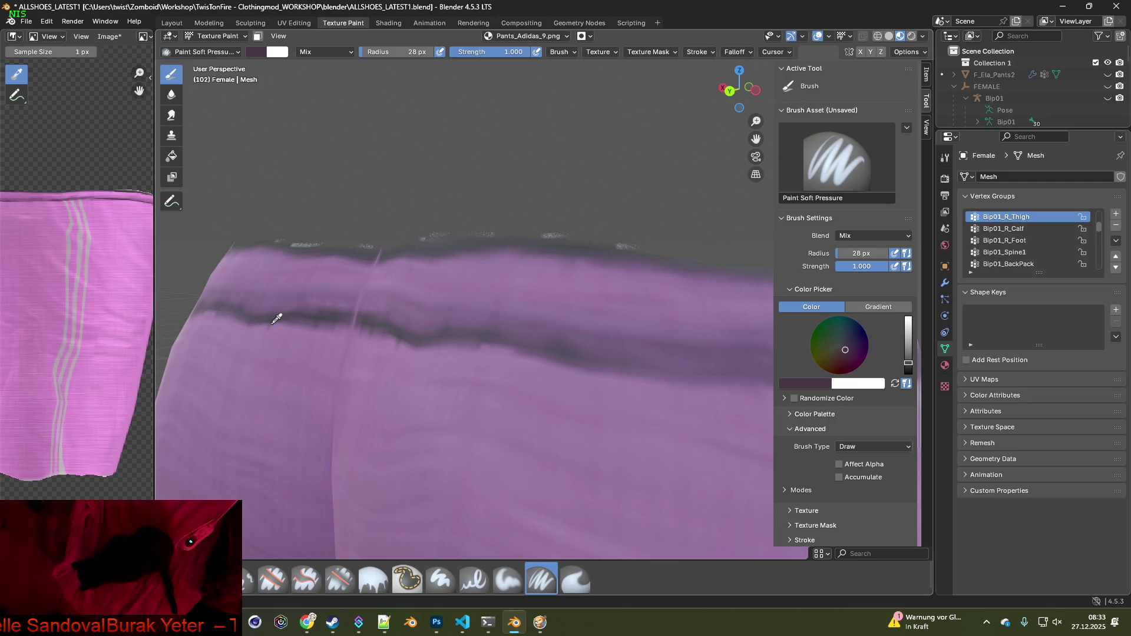
middle_click_drag(405, 296, 467, 308)
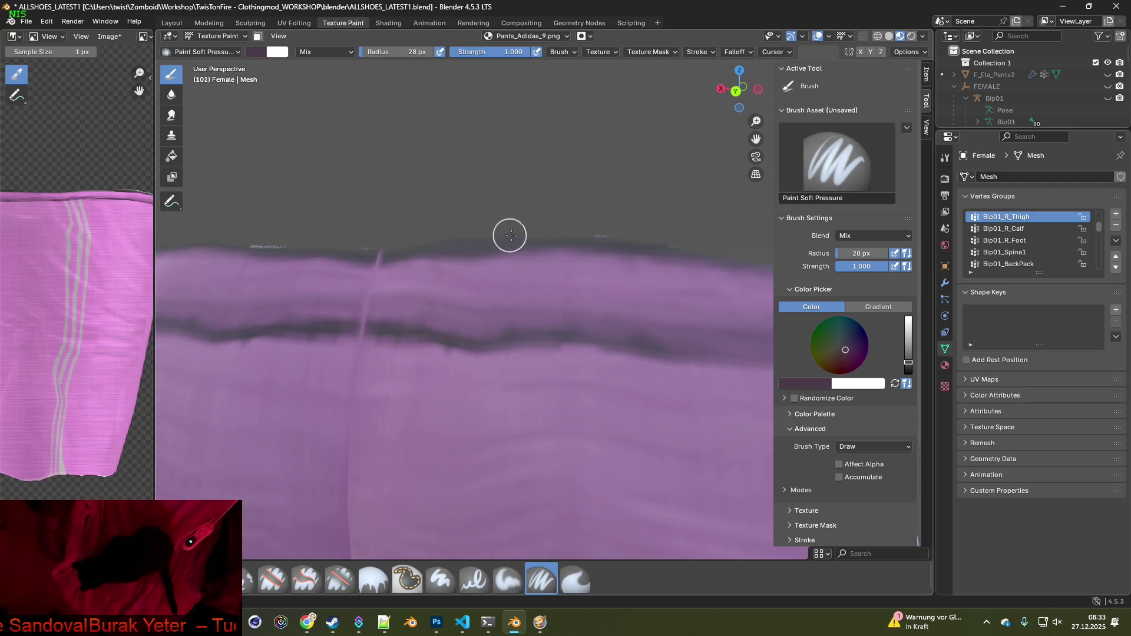
scroll(535, 288, "down", 2)
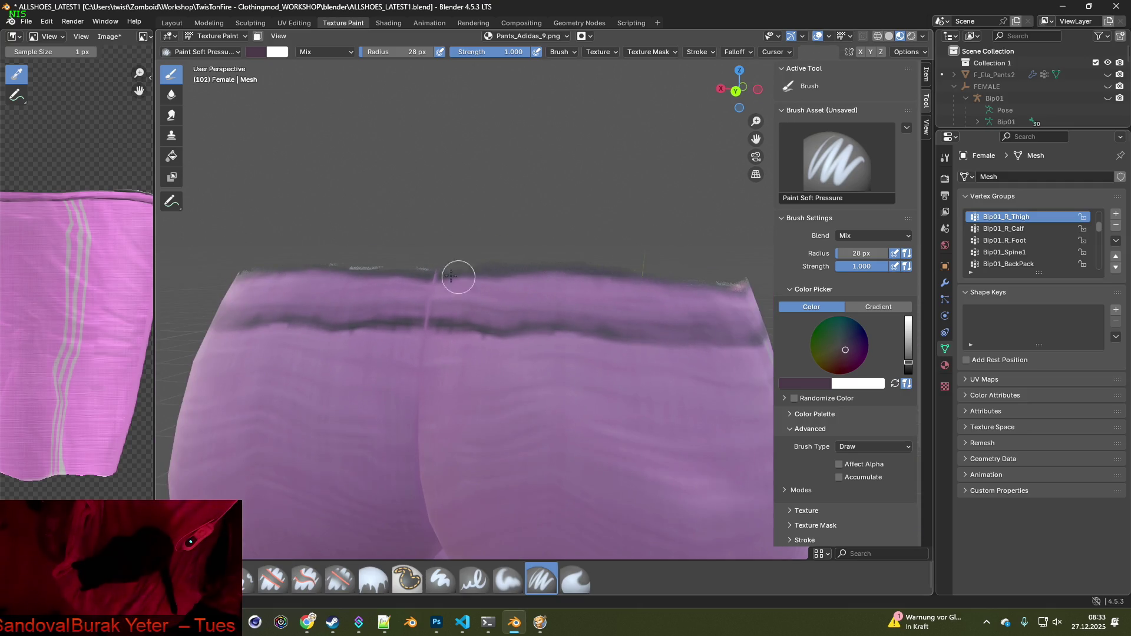
middle_click_drag(457, 277, 542, 273, "shift")
mouse_move(429, 267)
left_mouse_down()
mouse_move(361, 263)
mouse_move(417, 268)
left_mouse_up()
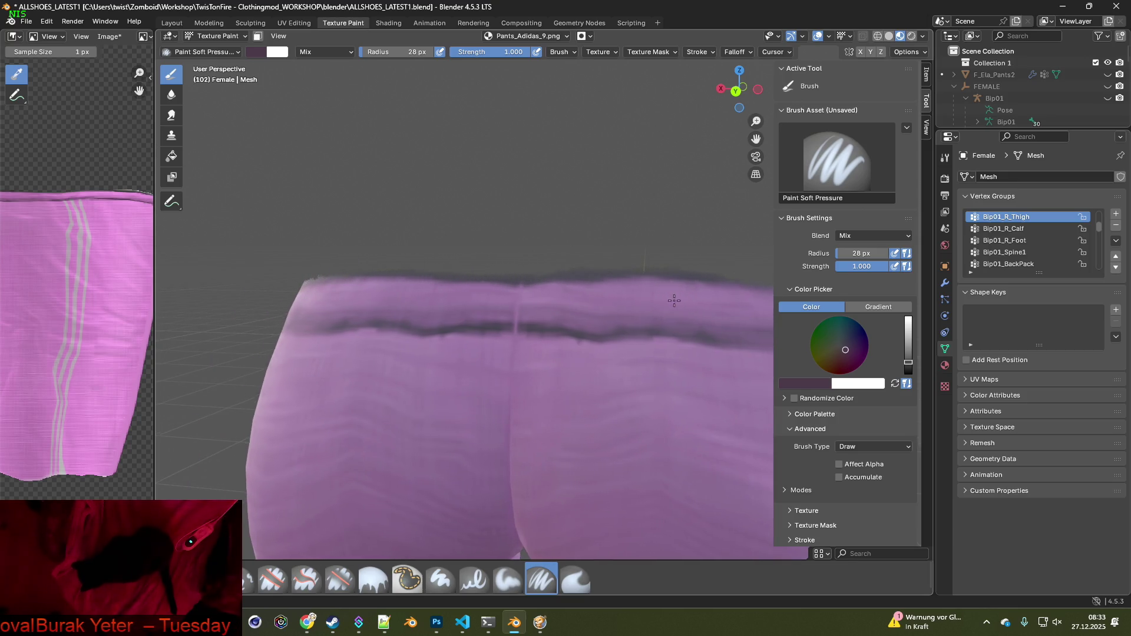
middle_click_drag(680, 300, 383, 267, "shift")
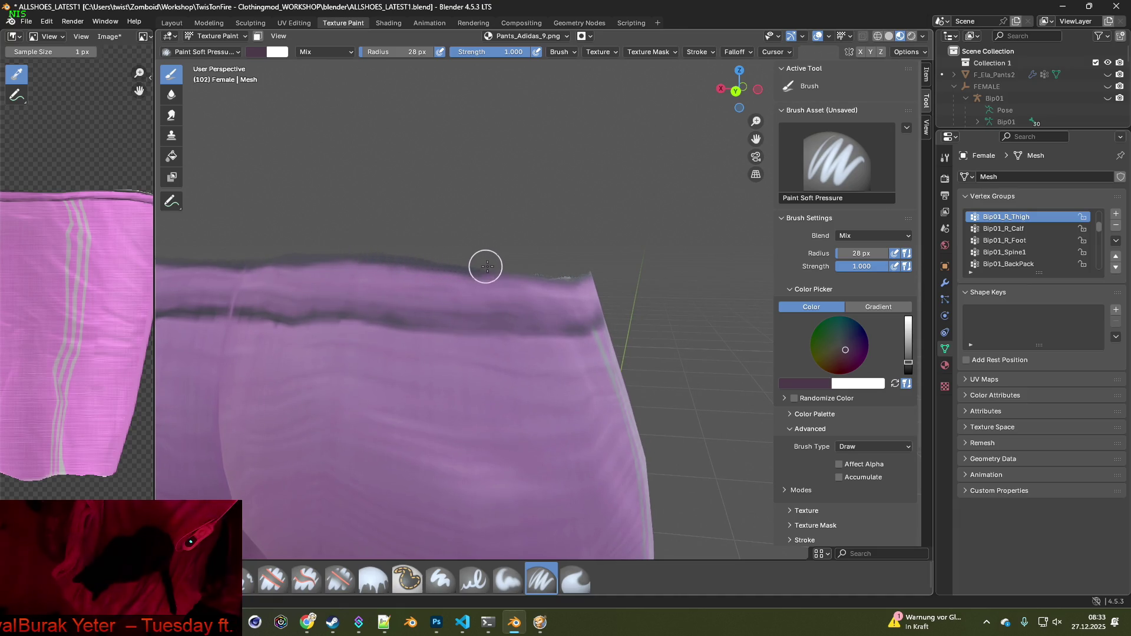
mouse_move(577, 268)
middle_mouse_down()
mouse_move(605, 273)
mouse_move(606, 320)
mouse_move(355, 212)
middle_mouse_up()
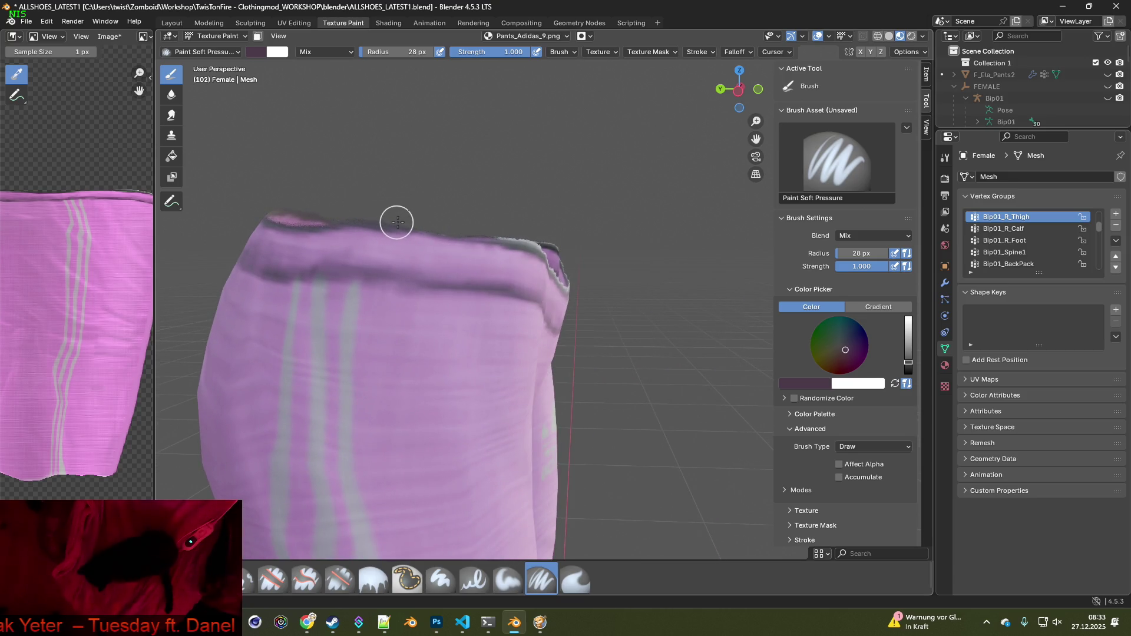
middle_click_drag(505, 232, 547, 245)
middle_click_drag(647, 270, 358, 202)
Cover the grey rim across the front and side of the waistband with dark purple
mouse_move(358, 202)
left_mouse_down()
mouse_move(323, 177)
mouse_move(522, 209)
mouse_move(707, 172)
left_mouse_up()
middle_click_drag(707, 172, 562, 197)
left_click_drag(562, 196, 683, 166)
mouse_move(683, 166)
middle_mouse_down()
mouse_move(651, 213)
mouse_move(442, 278)
middle_mouse_up()
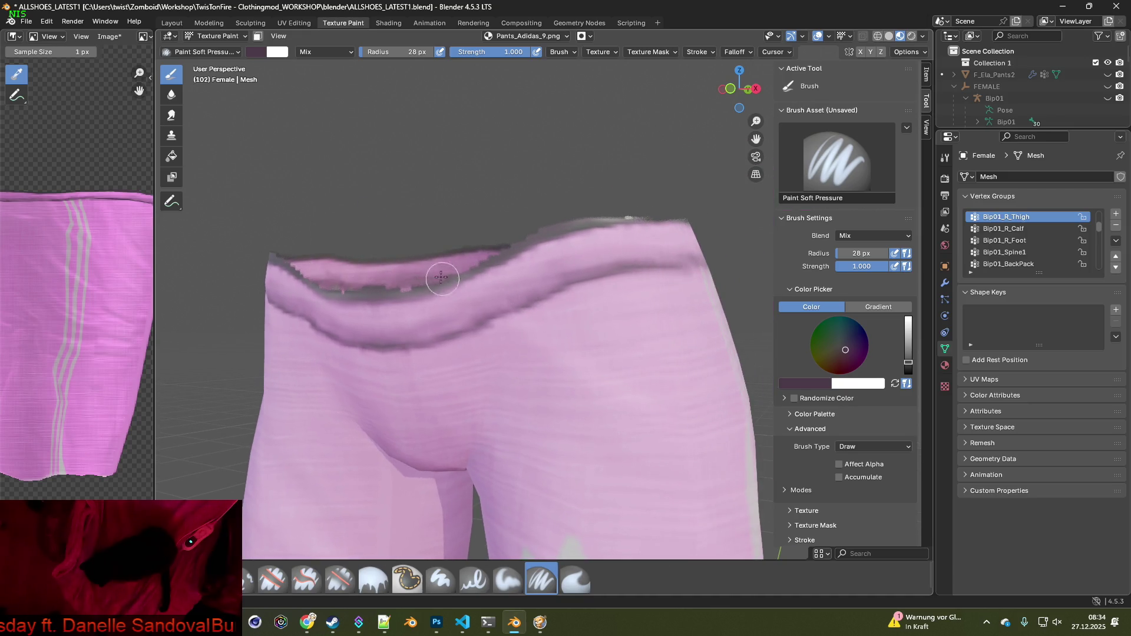
left_click_drag(431, 273, 448, 268)
middle_click_drag(448, 268, 463, 262)
mouse_move(462, 262)
left_mouse_down()
mouse_move(558, 222)
mouse_move(659, 243)
left_mouse_up()
mouse_move(659, 242)
middle_mouse_down()
mouse_move(651, 271)
mouse_move(725, 336)
mouse_move(512, 320)
mouse_move(480, 333)
middle_mouse_up()
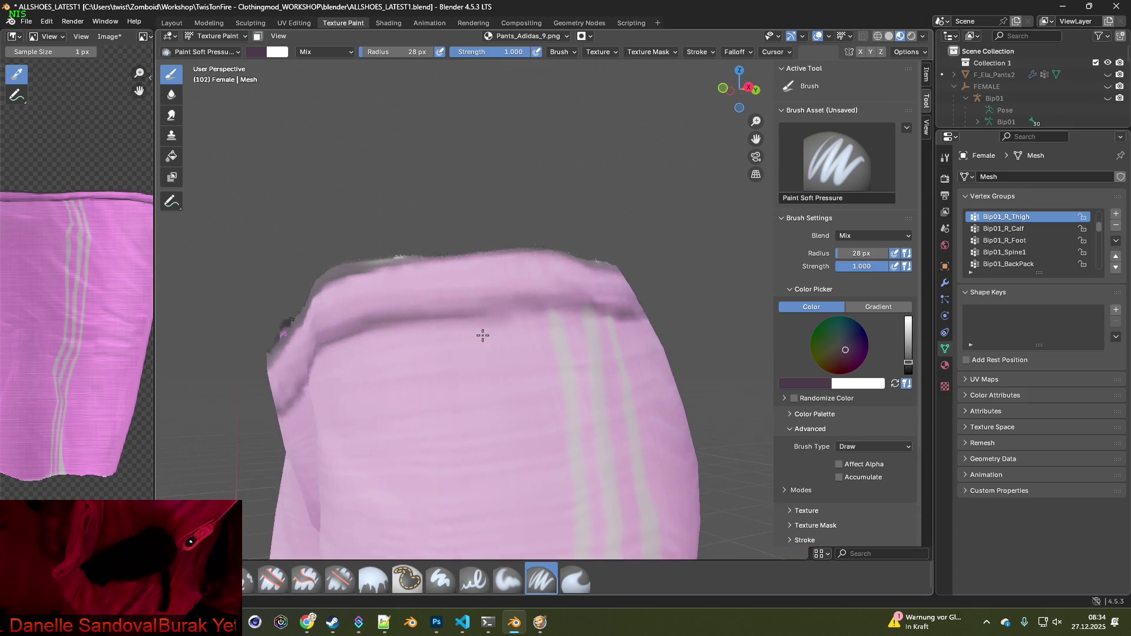
Smooth the remaining ragged grey edge at the back, then reselect Erase Soft
mouse_move(352, 245)
left_mouse_down()
mouse_move(518, 242)
mouse_move(603, 255)
mouse_move(498, 245)
left_mouse_up()
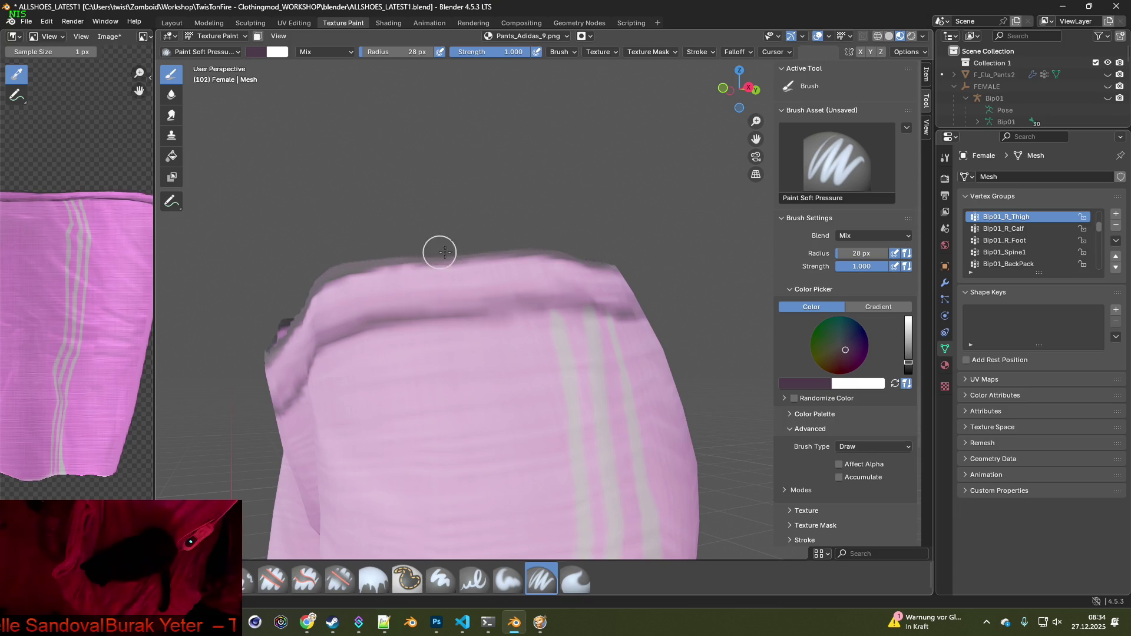
mouse_move(545, 242)
middle_mouse_down()
mouse_move(592, 260)
mouse_move(451, 266)
middle_mouse_up()
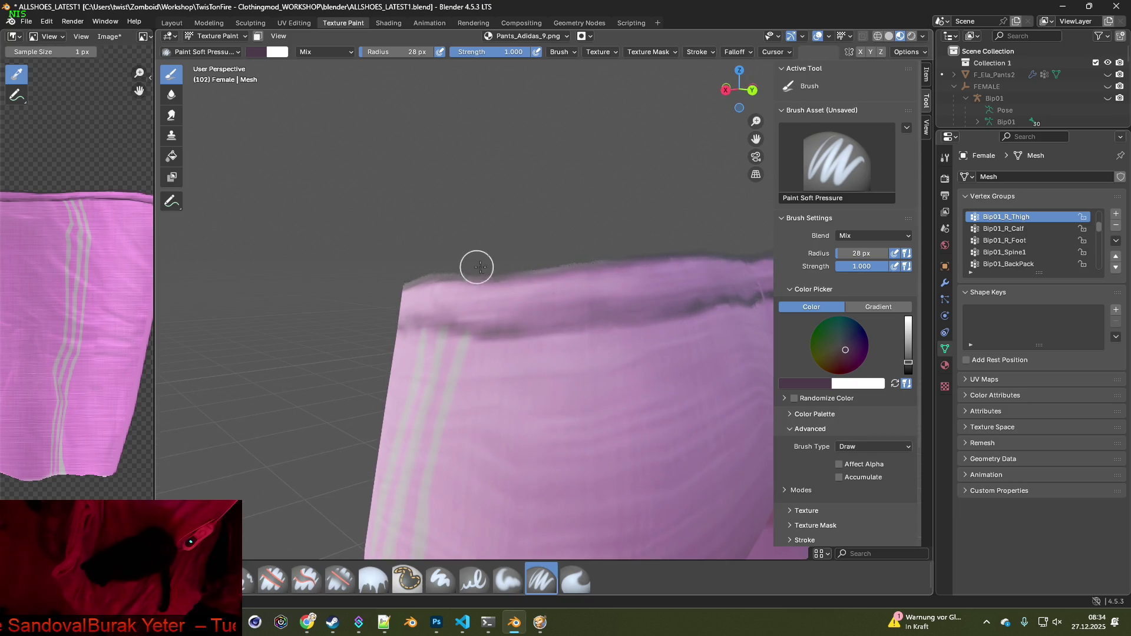
middle_click_drag(694, 288, 439, 274)
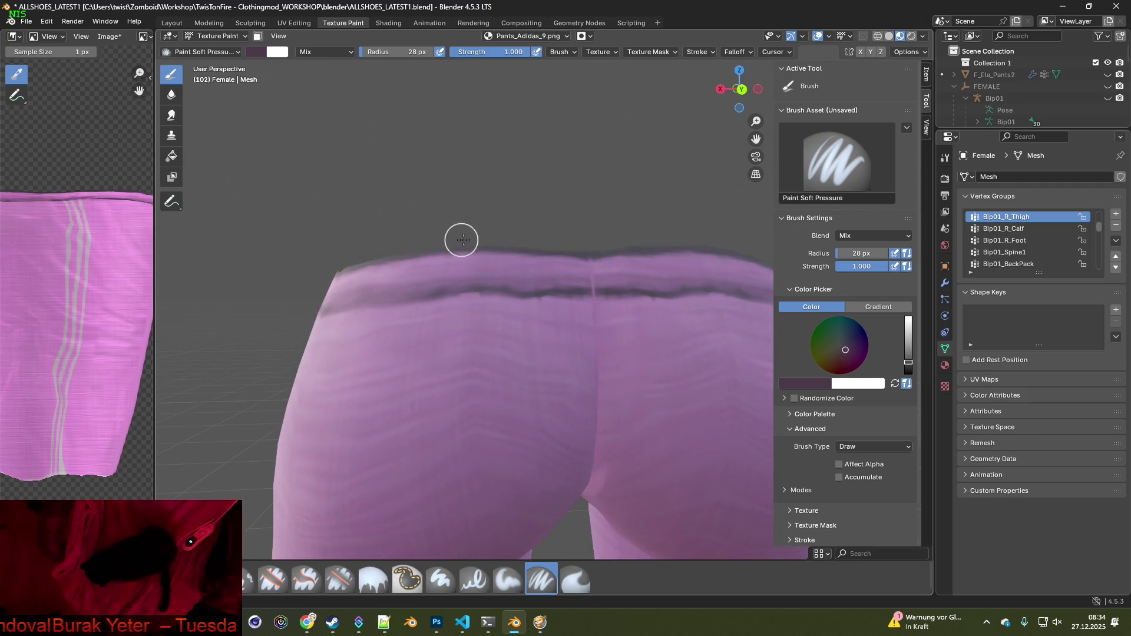
mouse_move(674, 242)
middle_mouse_down()
mouse_move(632, 271)
mouse_move(487, 247)
mouse_move(537, 292)
mouse_move(455, 299)
middle_mouse_up()
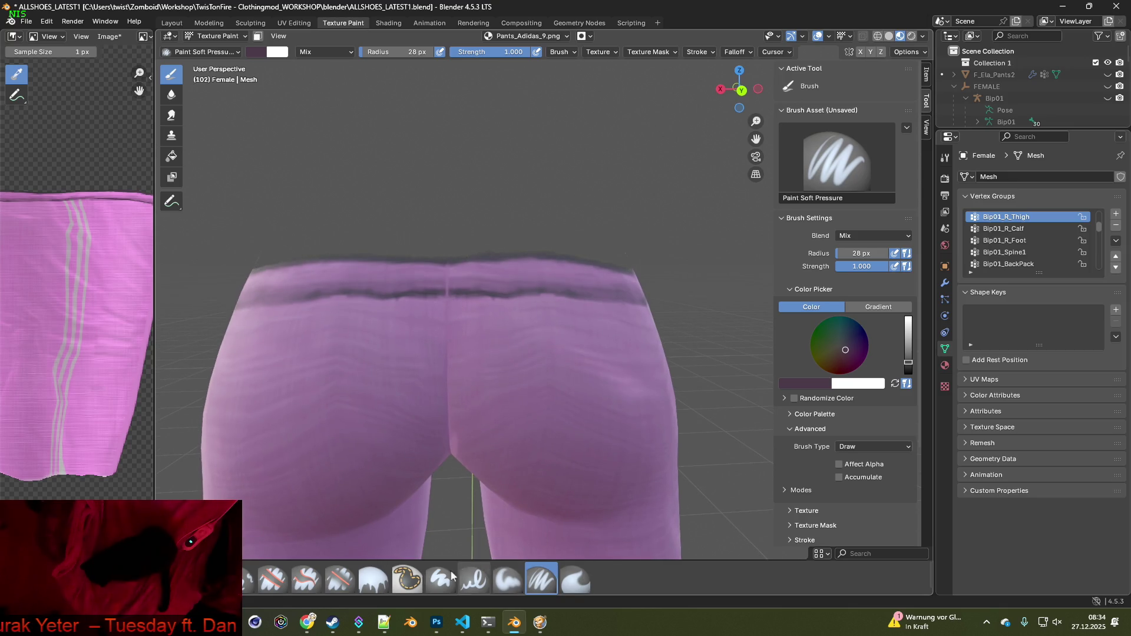
left_click(339, 580)
middle_click_drag(444, 445, 442, 429)
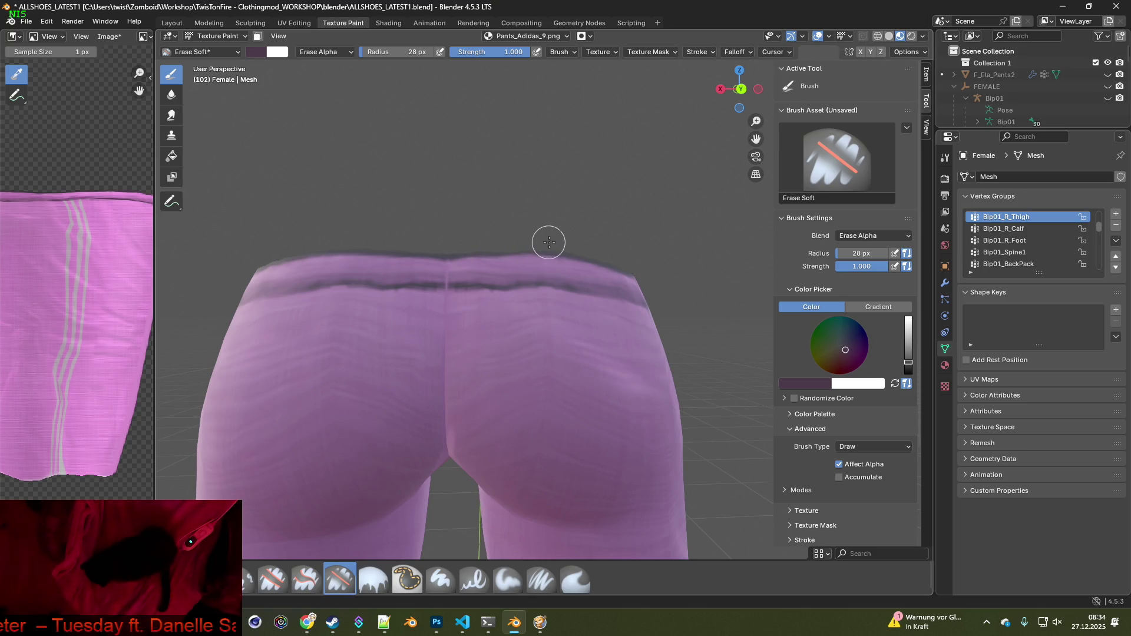
mouse_move(604, 247)
middle_mouse_down()
mouse_move(600, 359)
mouse_move(562, 362)
middle_mouse_up()
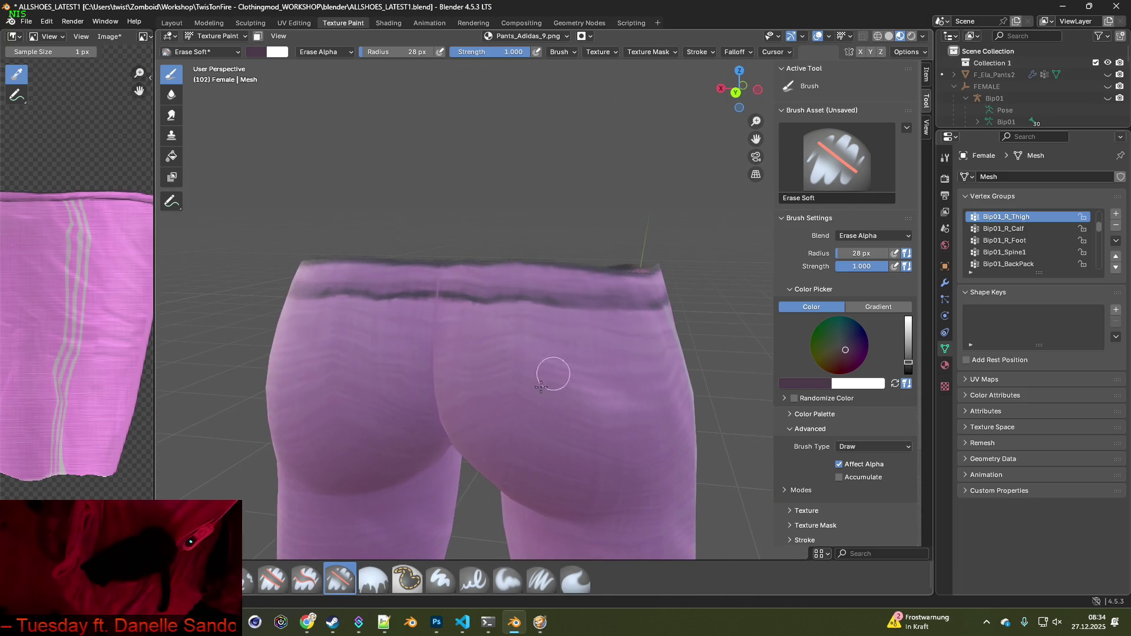
left_click(541, 580)
scroll(507, 308, "up", 5)
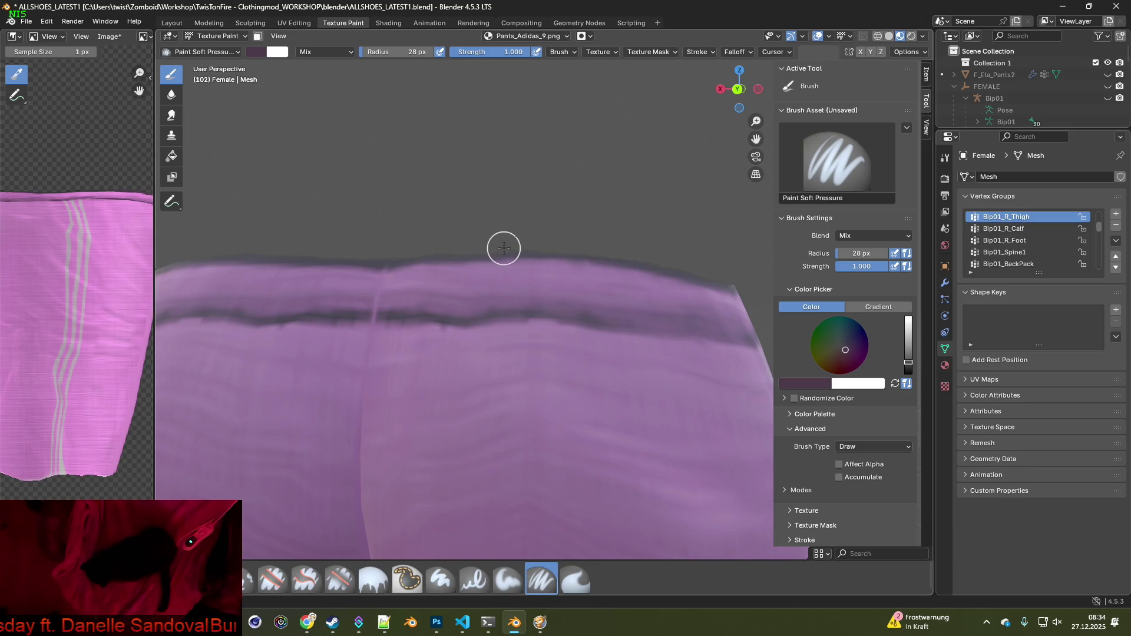
scroll(635, 334, "down", 3)
mouse_move(635, 334)
middle_mouse_down()
mouse_move(525, 391)
mouse_move(456, 380)
middle_mouse_up()
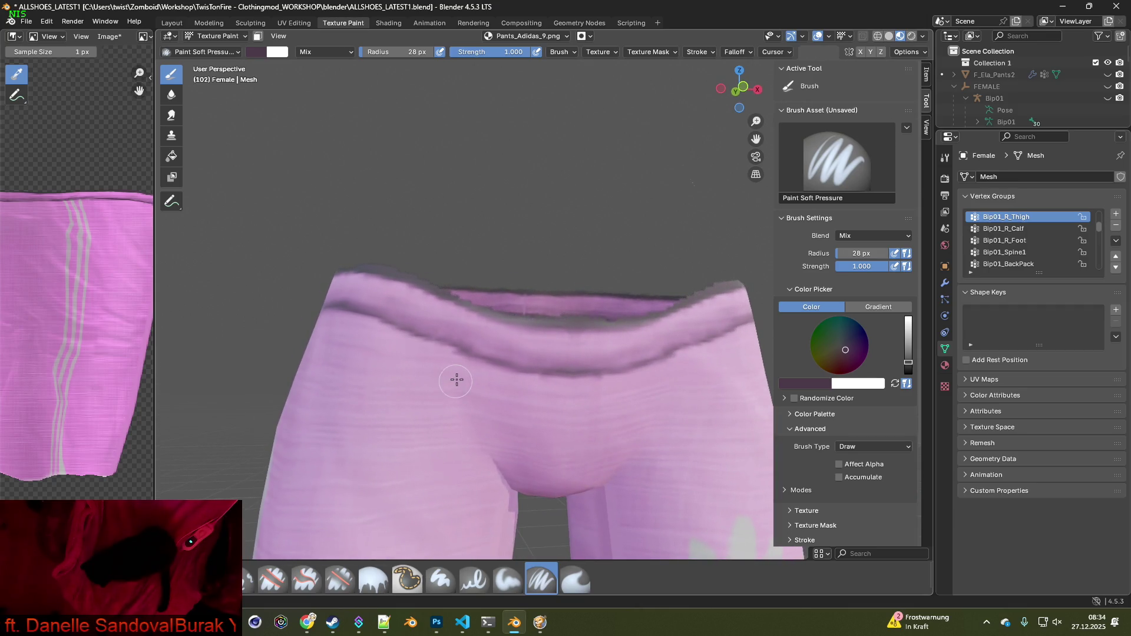
middle_click_drag(457, 289, 469, 298)
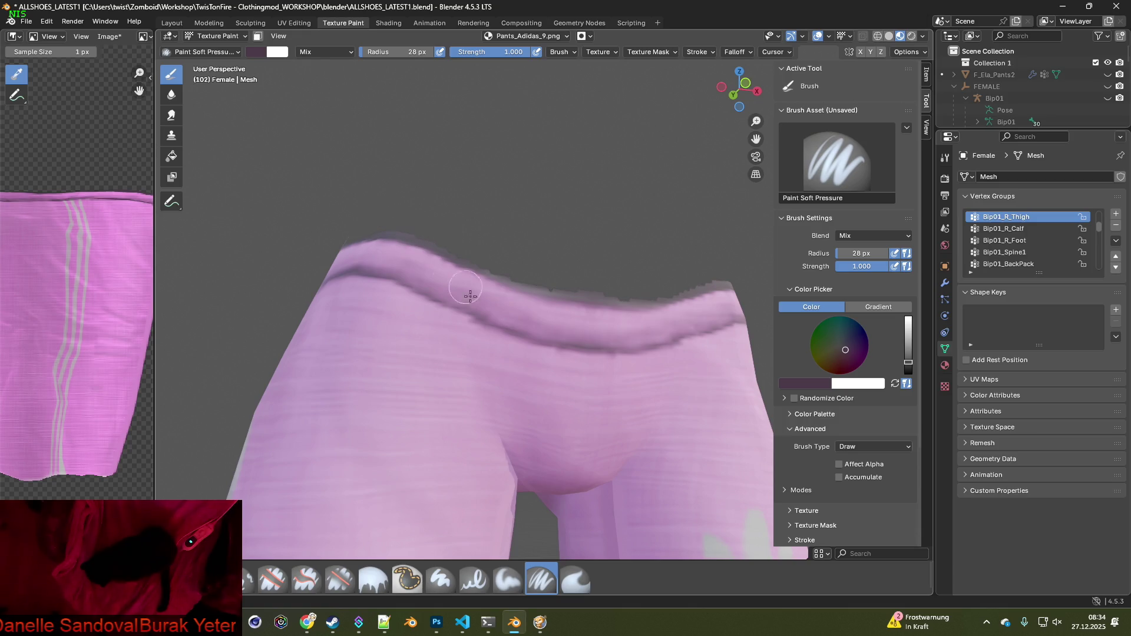
scroll(475, 328, "down", 3)
scroll(434, 391, "up", 4)
scroll(465, 487, "down", 4)
scroll(431, 416, "up", 3)
mouse_move(432, 417)
middle_mouse_down()
mouse_move(482, 336)
mouse_move(504, 361)
mouse_move(583, 391)
mouse_move(536, 328)
mouse_move(532, 407)
middle_mouse_up()
key("s")
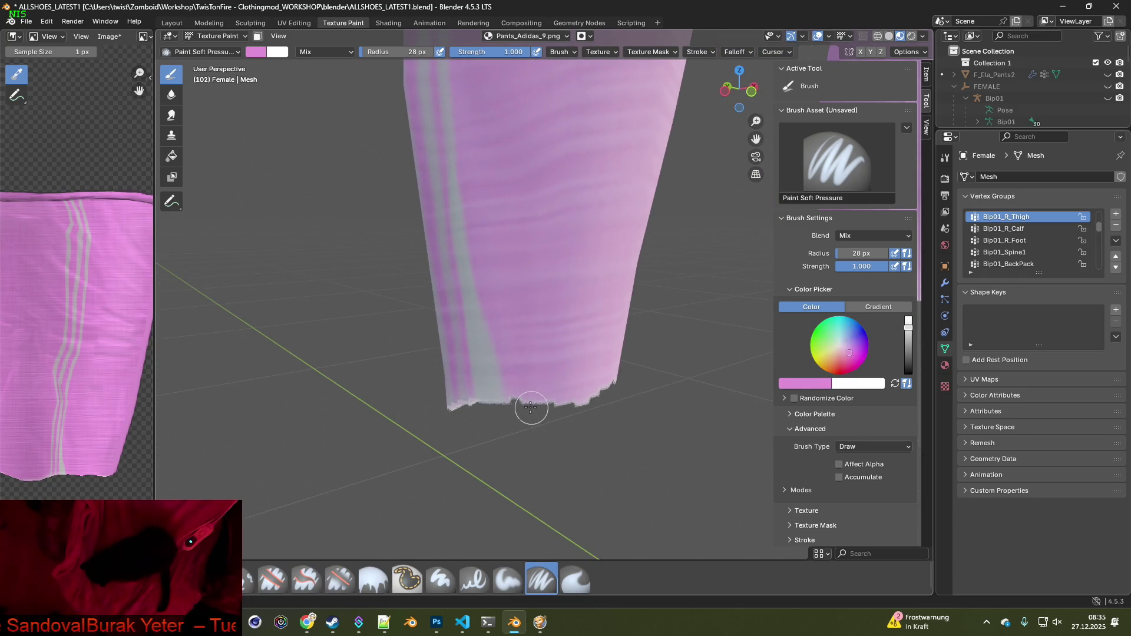
Paint along a pant leg's lower hem with pink sampled from the fabric
mouse_move(608, 386)
middle_mouse_down()
mouse_move(570, 405)
mouse_move(277, 403)
middle_mouse_up()
mouse_move(361, 406)
middle_mouse_down()
mouse_move(278, 394)
mouse_move(316, 346)
mouse_move(503, 391)
mouse_move(563, 376)
mouse_move(518, 403)
middle_mouse_up()
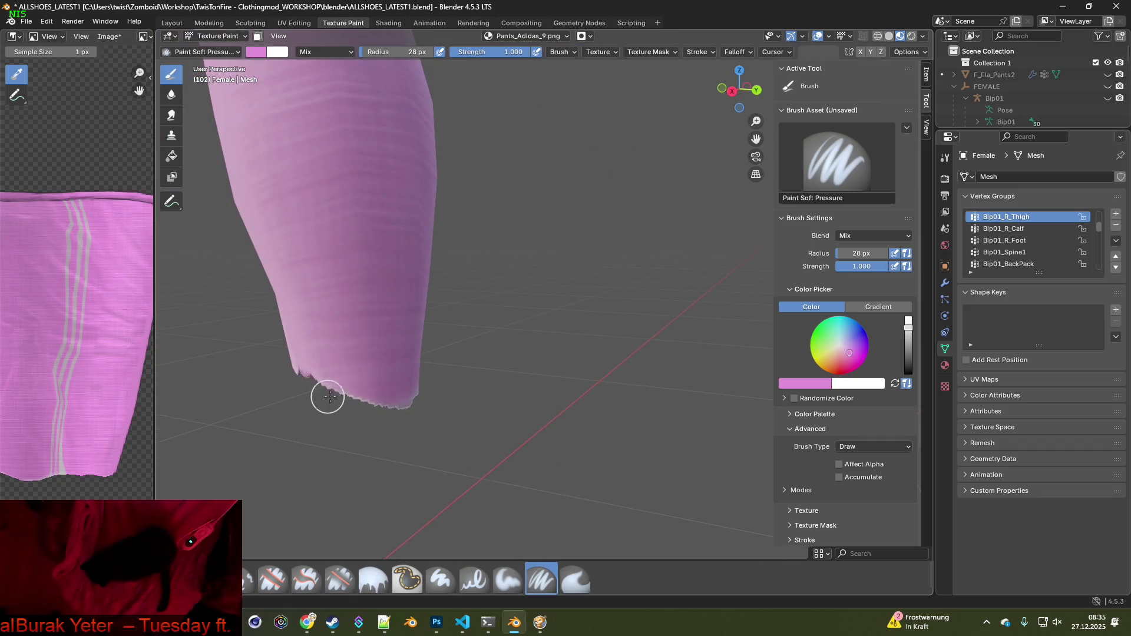
middle_click_drag(422, 396, 439, 393)
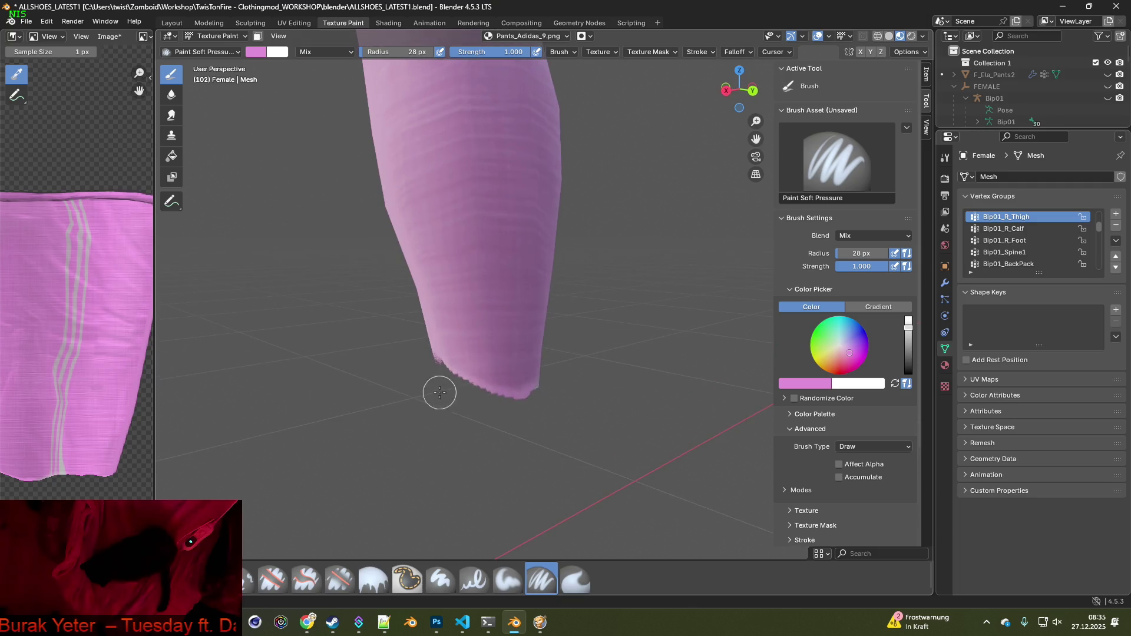
key("s")
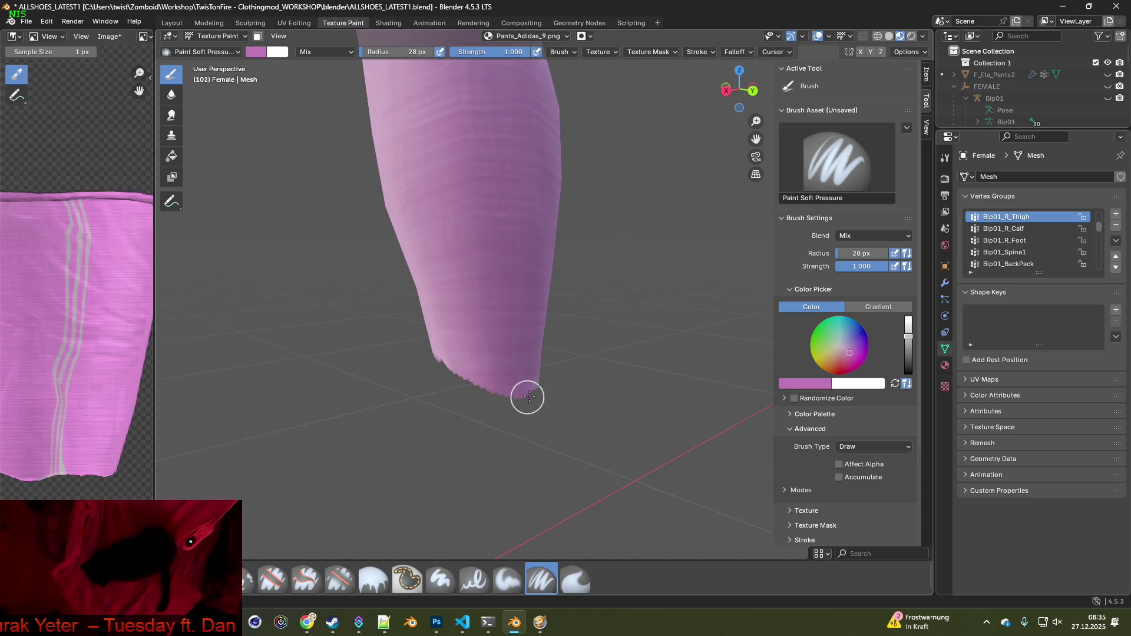
mouse_move(550, 397)
middle_mouse_down()
mouse_move(492, 398)
mouse_move(255, 345)
mouse_move(429, 384)
mouse_move(444, 404)
mouse_move(435, 410)
mouse_move(393, 374)
mouse_move(549, 324)
middle_mouse_up()
scroll(548, 323, "up", 6)
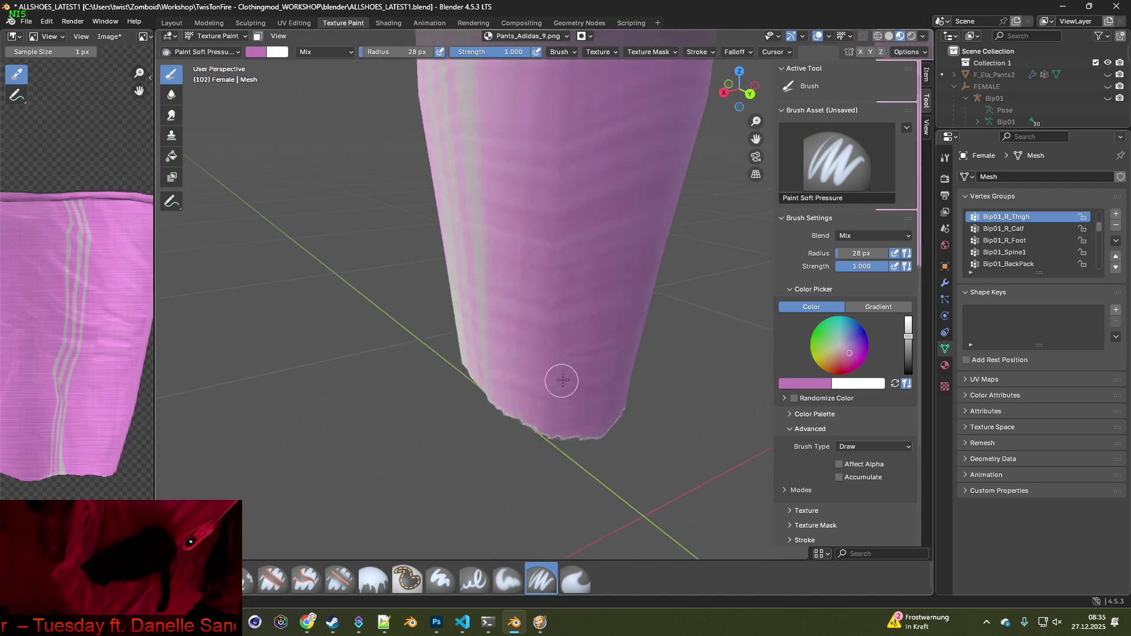
middle_click_drag(580, 371, 602, 345, "shift")
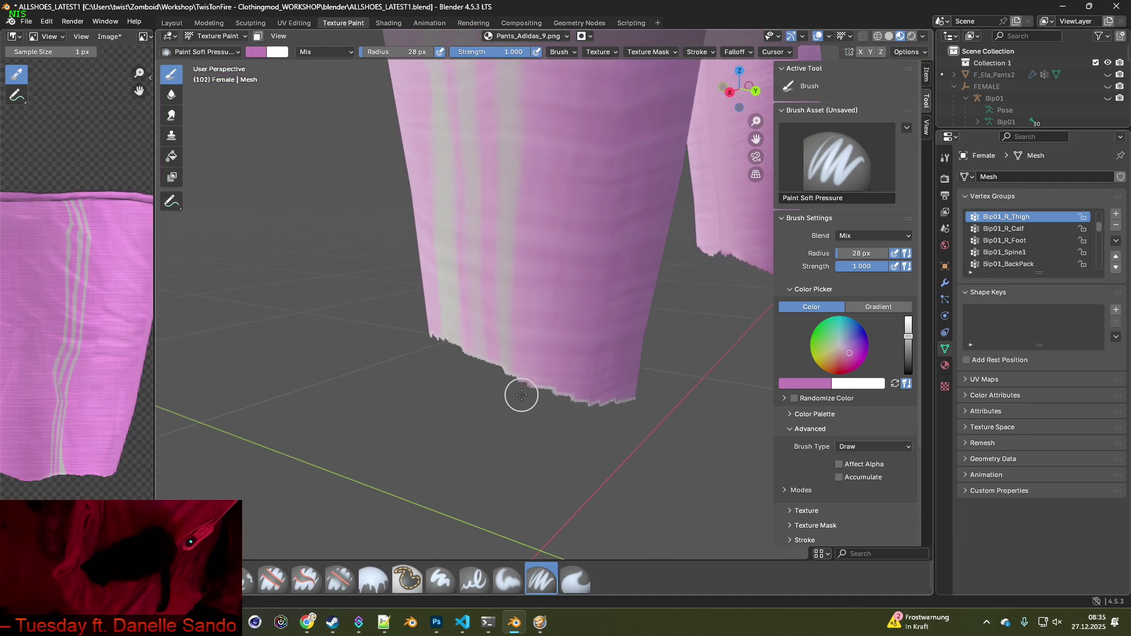
Resample a brighter pink, finish the cuffs, and check both full legs before saving
key("s")
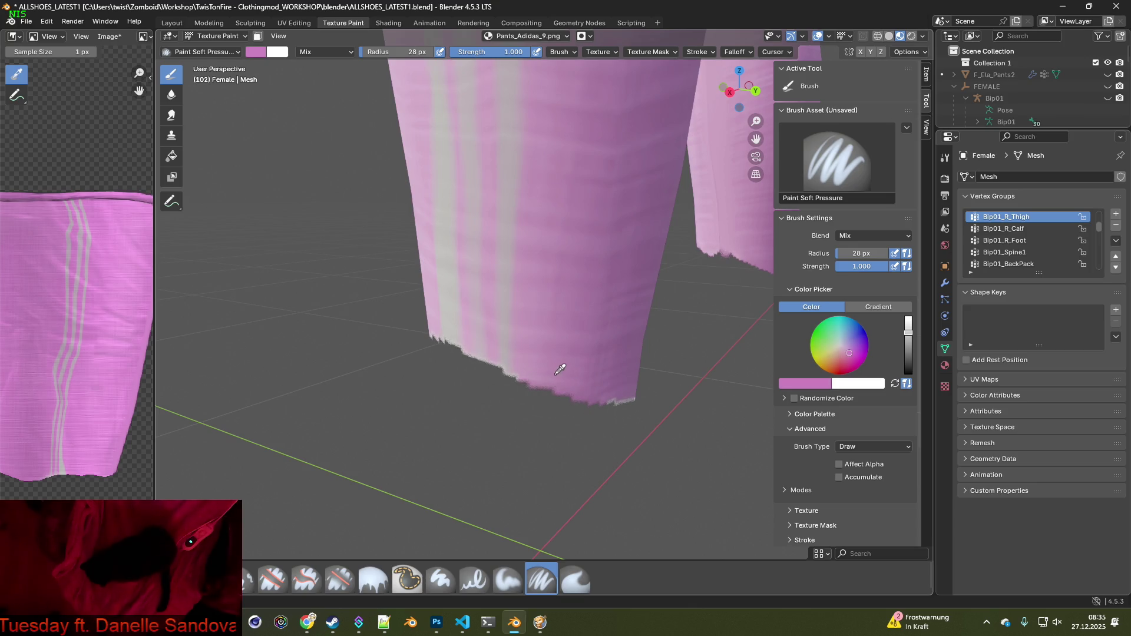
middle_click_drag(646, 396, 395, 416)
middle_click_drag(522, 371, 560, 369)
mouse_move(622, 331)
middle_mouse_down()
mouse_move(591, 412)
mouse_move(601, 468)
mouse_move(613, 449)
middle_mouse_up()
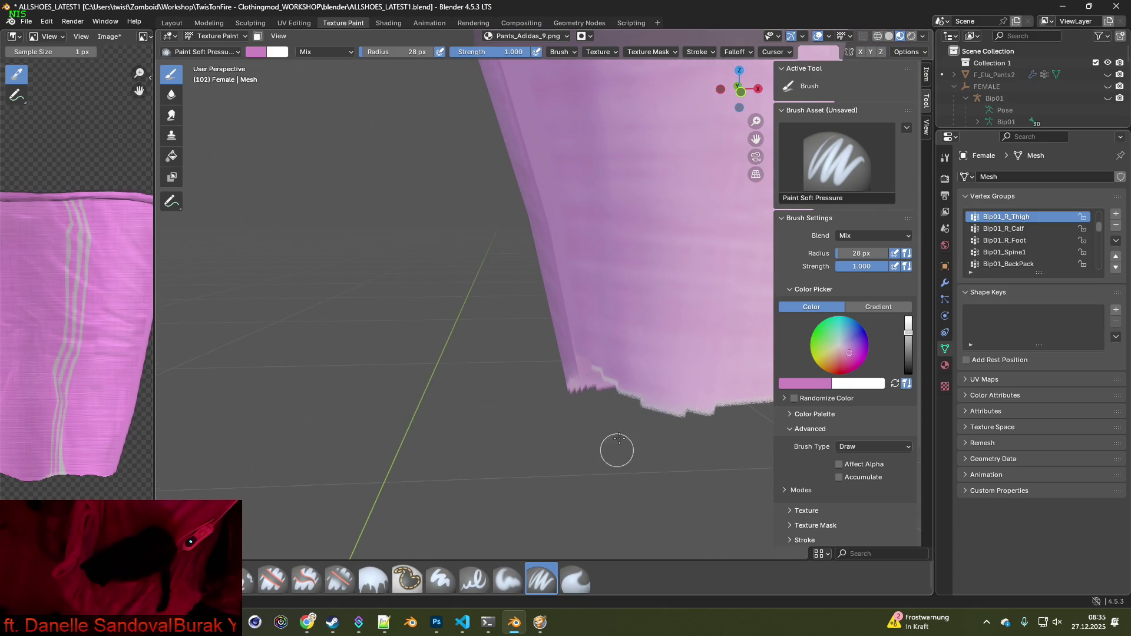
mouse_move(648, 373)
middle_mouse_down()
mouse_move(660, 448)
mouse_move(603, 258)
middle_mouse_up()
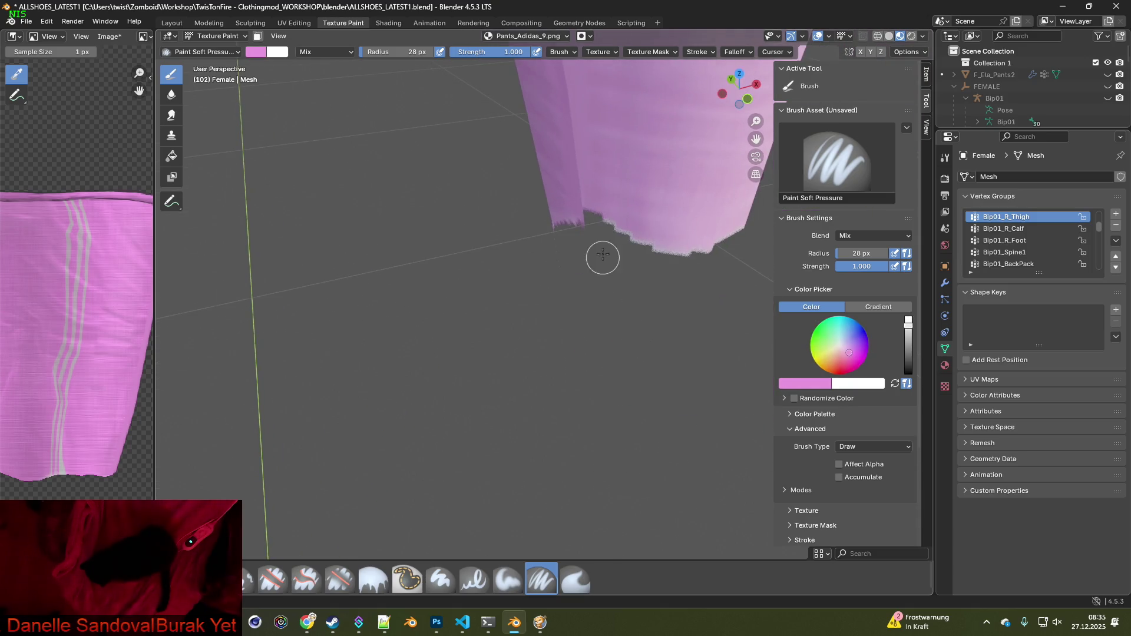
mouse_move(714, 270)
middle_mouse_down()
mouse_move(669, 353)
mouse_move(499, 368)
middle_mouse_up()
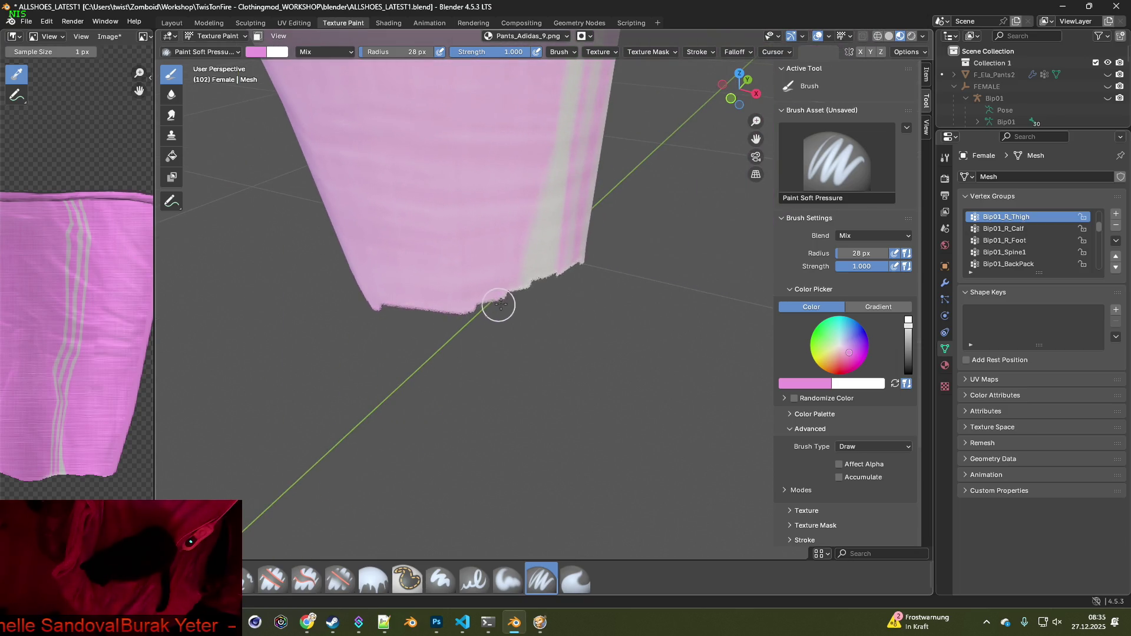
scroll(512, 307, "down", 5)
scroll(455, 301, "down", 4)
mouse_move(449, 274)
middle_mouse_down()
mouse_move(497, 253)
mouse_move(454, 291)
mouse_move(460, 370)
middle_mouse_up()
scroll(460, 369, "up", 3)
mouse_move(391, 373)
middle_mouse_down()
mouse_move(507, 330)
mouse_move(483, 337)
mouse_move(499, 342)
middle_mouse_up()
scroll(499, 341, "down", 2)
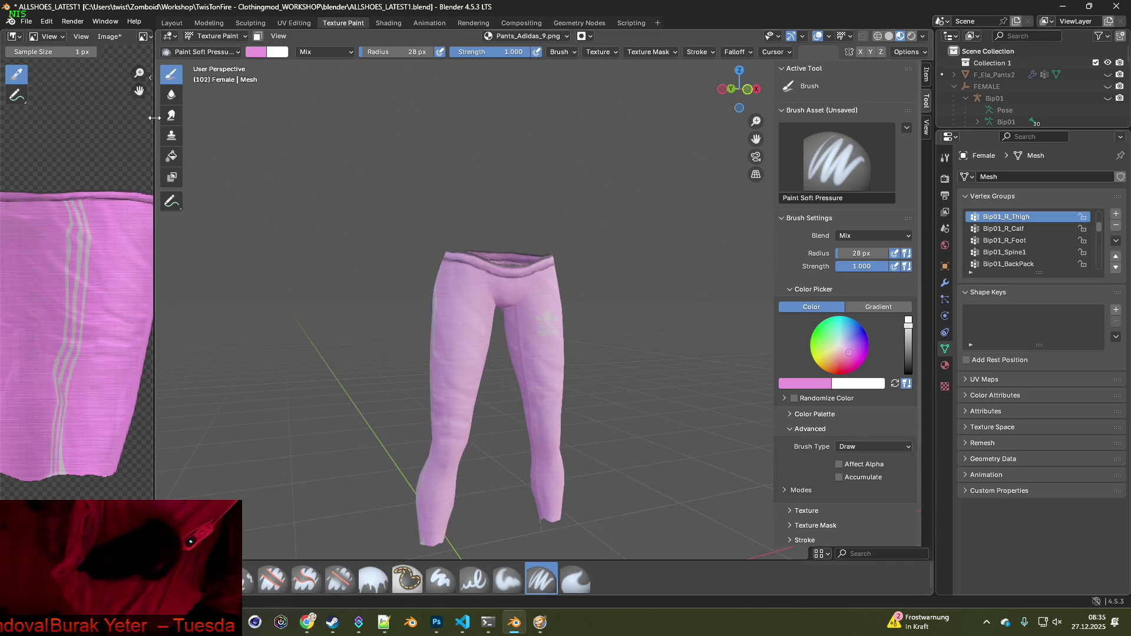
left_click(114, 38)
Save the retouched texture and load Pants_Adidas_10.png into the pants' image node
left_click(118, 145)
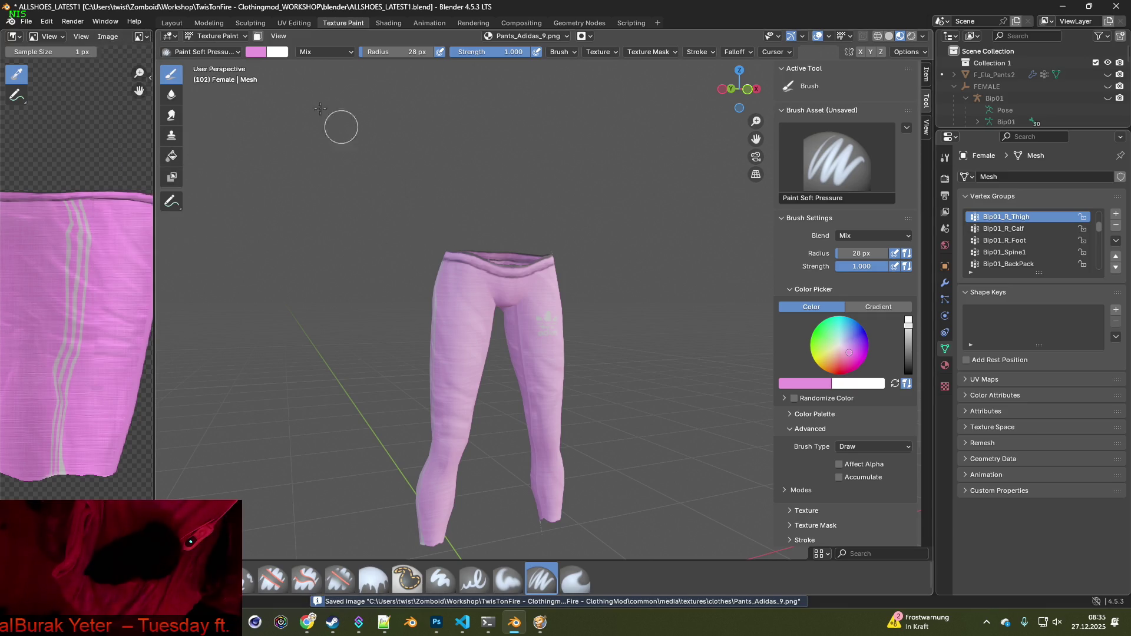
left_click(388, 23)
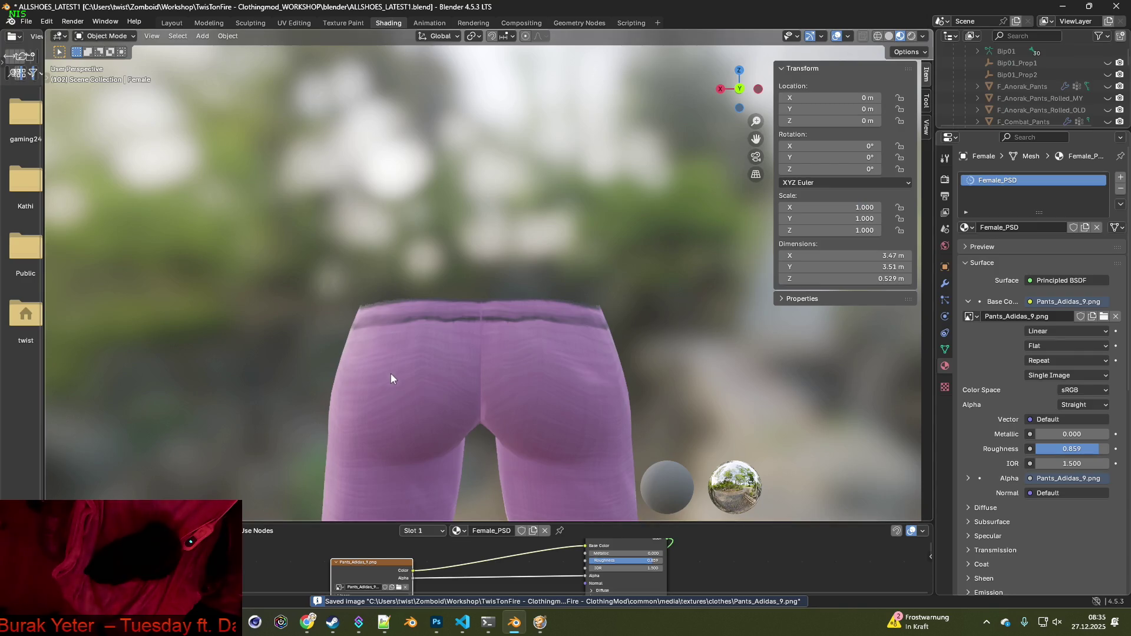
left_click(399, 588)
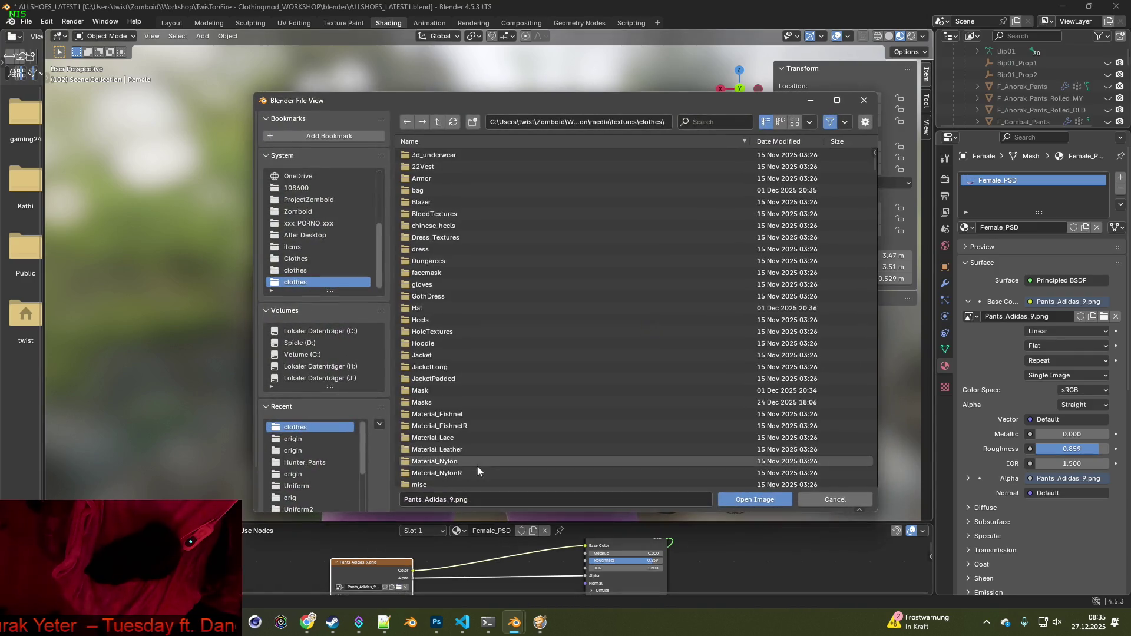
left_click(704, 122)
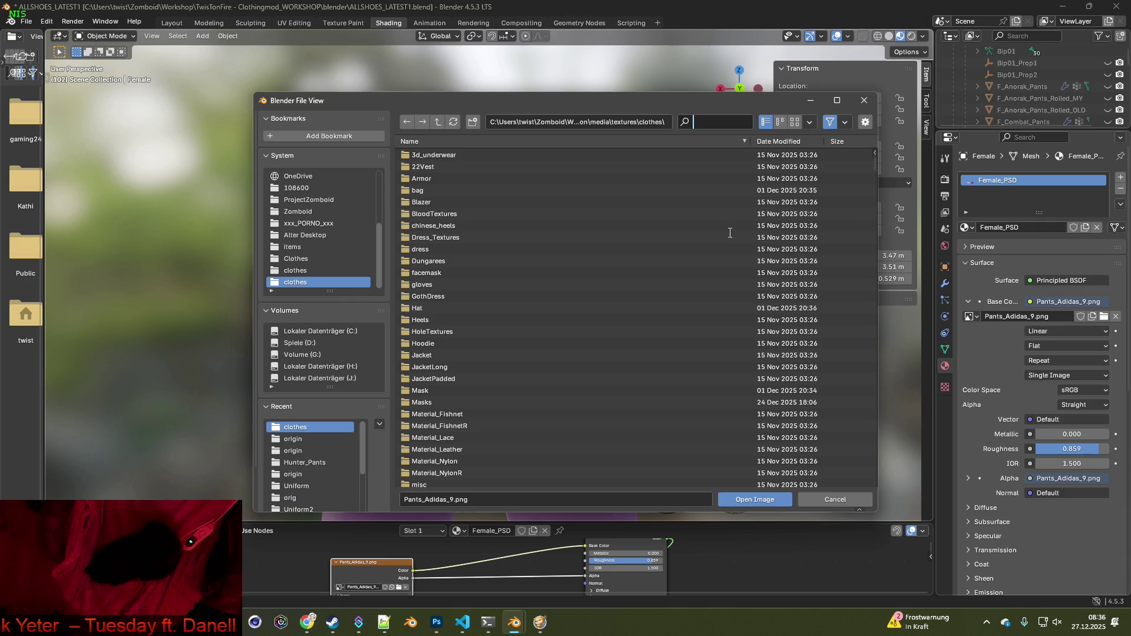
type("Pants_Adidas")
left_click(450, 262)
left_click(755, 498)
Orbit to a straight front view of the camo pants with the Adidas logo
mouse_move(565, 448)
middle_mouse_down()
mouse_move(530, 409)
mouse_move(472, 399)
mouse_move(512, 429)
mouse_move(675, 447)
mouse_move(479, 391)
mouse_move(303, 383)
mouse_move(625, 438)
mouse_move(442, 422)
middle_mouse_up()
mouse_move(476, 389)
middle_mouse_down()
mouse_move(576, 396)
mouse_move(487, 357)
middle_mouse_up()
scroll(575, 396, "up", 3)
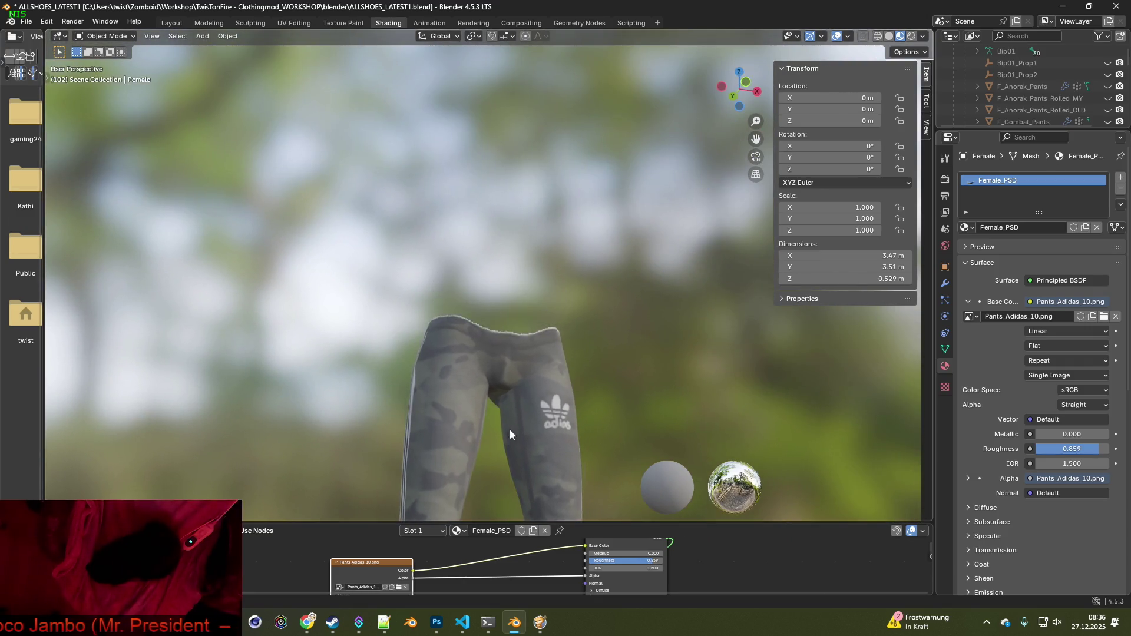
scroll(513, 418, "up", 5)
middle_click_drag(477, 335, 472, 361)
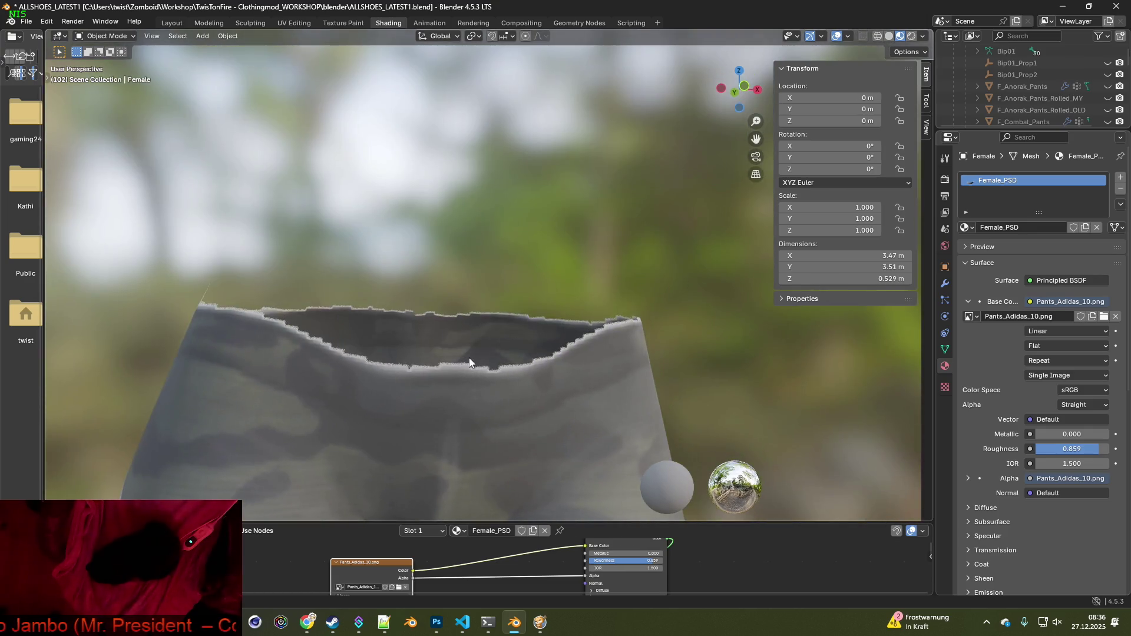
mouse_move(600, 361)
middle_mouse_down()
mouse_move(534, 378)
mouse_move(605, 383)
mouse_move(576, 405)
middle_mouse_up()
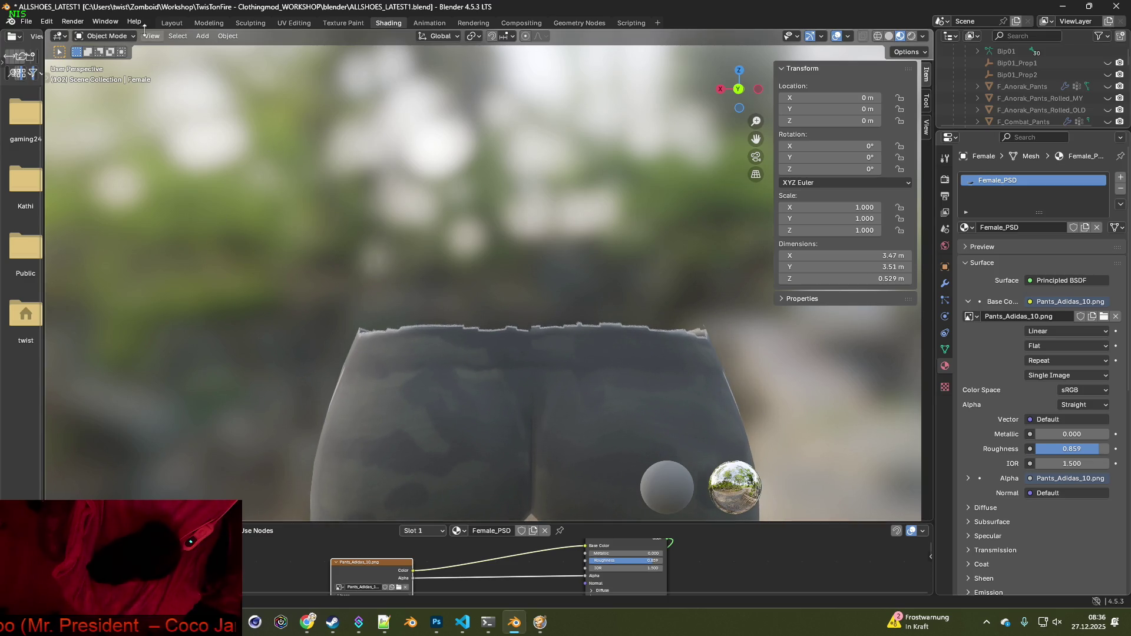
Return to Texture Paint, view the back, and select the Erase Soft brush
left_click(325, 24)
mouse_move(467, 169)
middle_mouse_down()
mouse_move(560, 252)
mouse_move(488, 285)
mouse_move(521, 378)
middle_mouse_up()
left_click(340, 579)
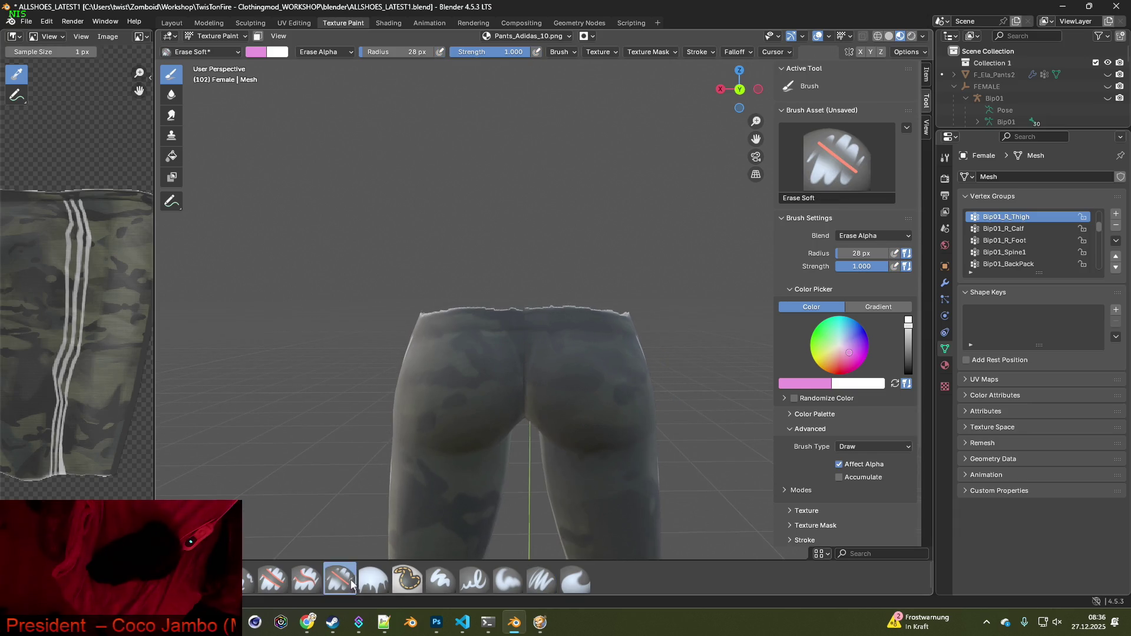
Erase the white fringe along the camo waistband's top edge, then pick the Smear brush
scroll(500, 434, "up", 4)
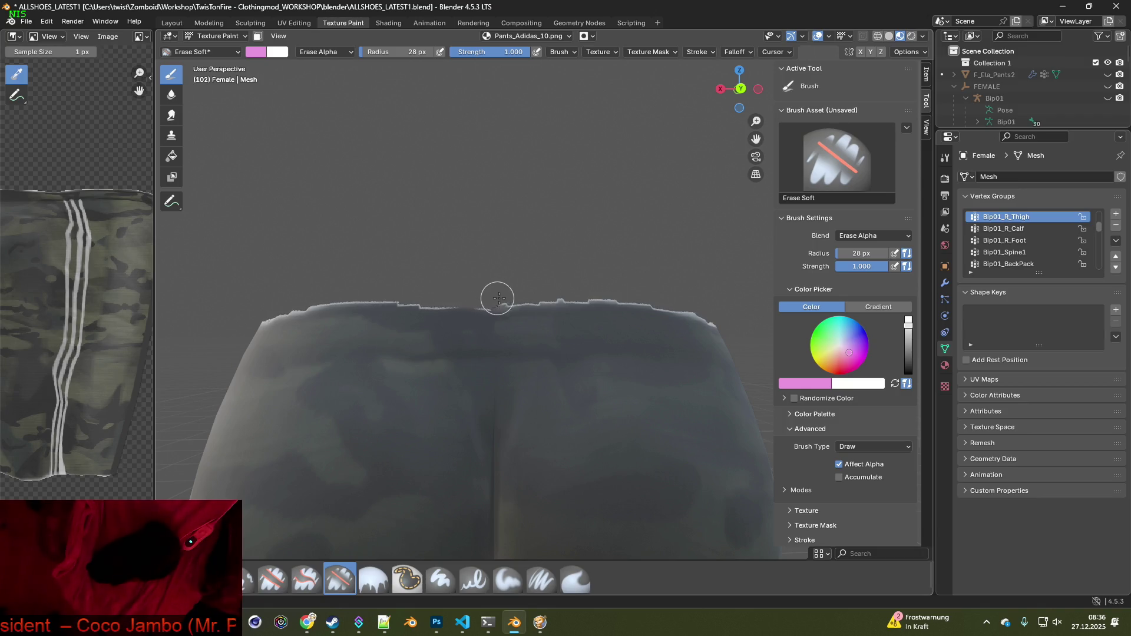
left_click_drag(531, 299, 601, 291)
mouse_move(690, 298)
left_mouse_down()
mouse_move(699, 306)
mouse_move(666, 296)
left_mouse_up()
middle_click_drag(495, 295, 474, 296)
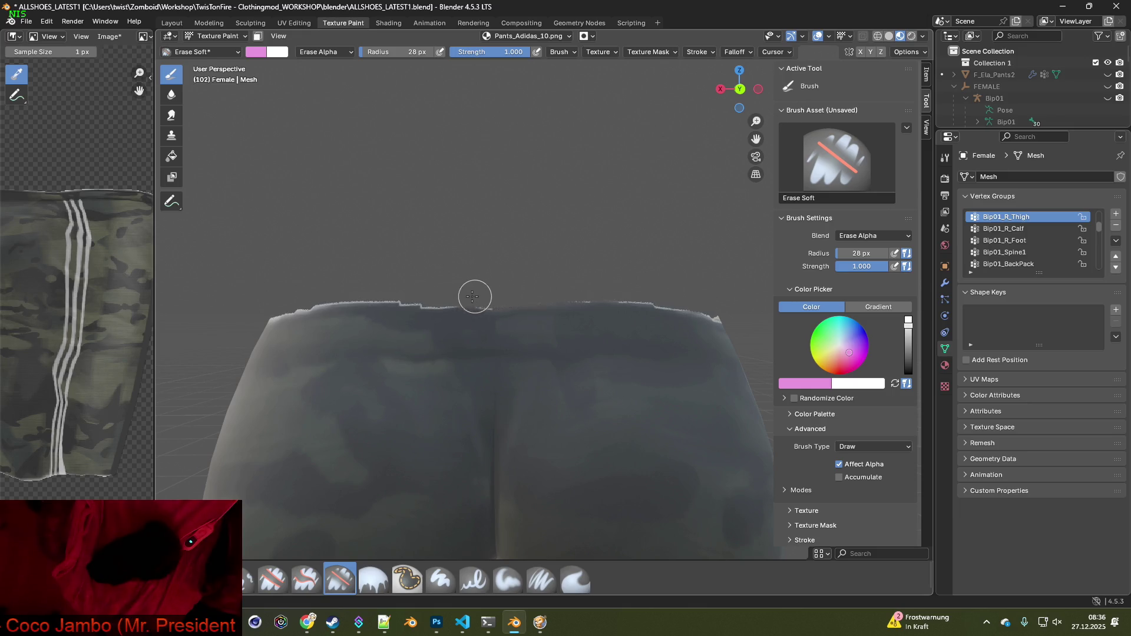
left_click_drag(405, 296, 342, 294)
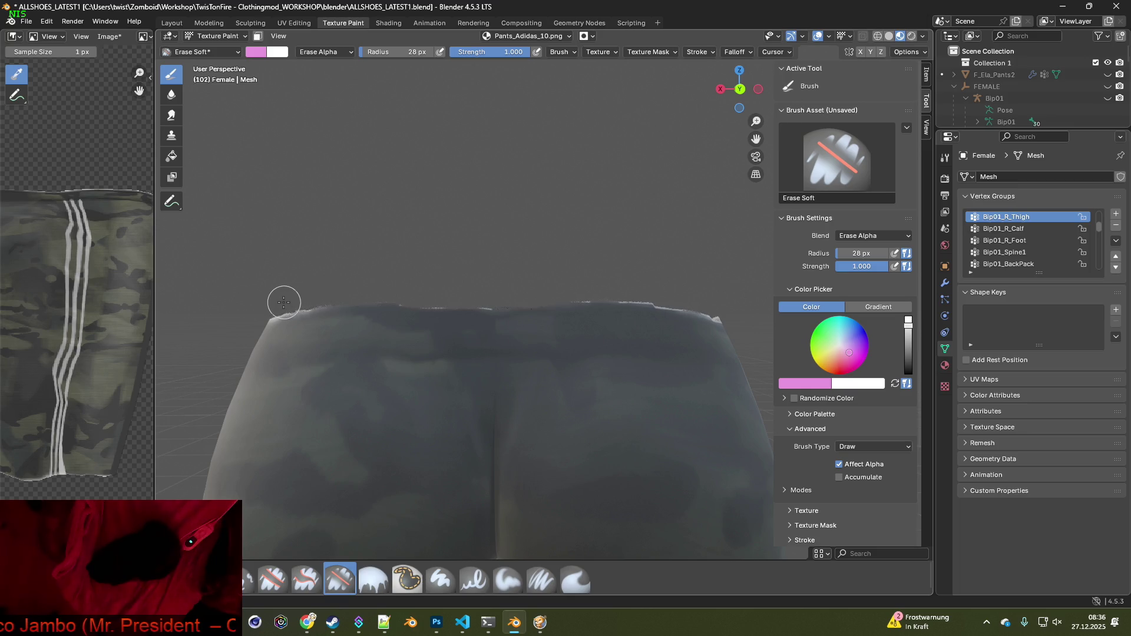
mouse_move(507, 306)
middle_mouse_down()
mouse_move(673, 353)
mouse_move(415, 268)
middle_mouse_up()
left_click_drag(414, 268, 636, 295)
mouse_move(636, 295)
middle_mouse_down()
mouse_move(699, 348)
mouse_move(588, 353)
mouse_move(643, 378)
mouse_move(550, 390)
mouse_move(695, 391)
mouse_move(647, 394)
middle_mouse_up()
left_click(576, 580)
mouse_move(576, 579)
middle_mouse_down()
mouse_move(469, 386)
mouse_move(737, 405)
middle_mouse_up()
Smear the waistband's jagged top edge near the side stripes into the camo
mouse_move(576, 407)
middle_mouse_down()
mouse_move(469, 386)
mouse_move(502, 400)
mouse_move(498, 341)
mouse_move(516, 338)
middle_mouse_up()
mouse_move(448, 330)
left_mouse_down()
mouse_move(368, 328)
mouse_move(449, 316)
left_mouse_up()
left_click_drag(523, 336, 565, 333)
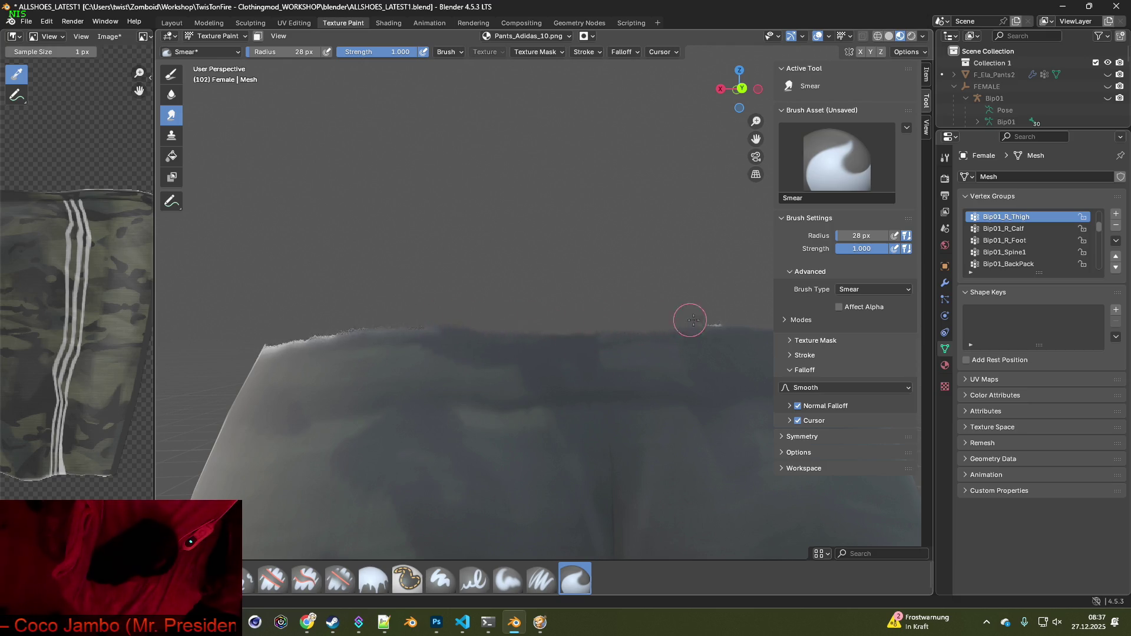
middle_click_drag(732, 354, 449, 373)
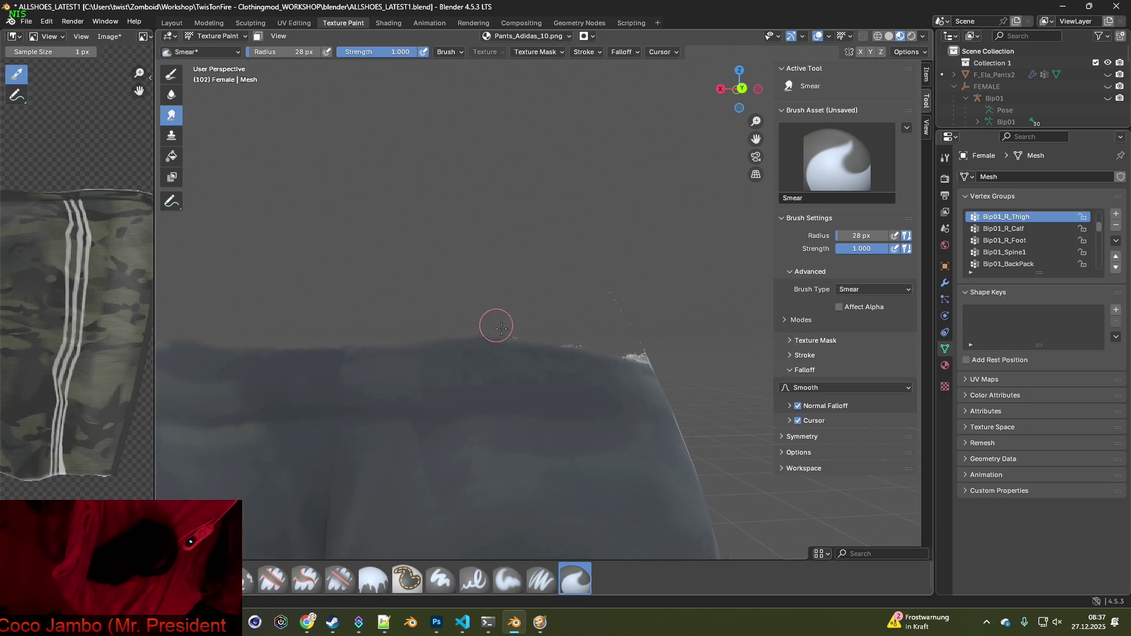
mouse_move(638, 384)
middle_mouse_down()
mouse_move(663, 404)
mouse_move(457, 346)
middle_mouse_up()
left_click_drag(519, 314, 653, 350)
middle_click_drag(679, 376, 466, 303)
Smear more of the bright whitish rim darker and smoother along the waistband
mouse_move(477, 279)
left_mouse_down()
mouse_move(505, 264)
mouse_move(522, 268)
mouse_move(493, 279)
mouse_move(589, 291)
left_mouse_up()
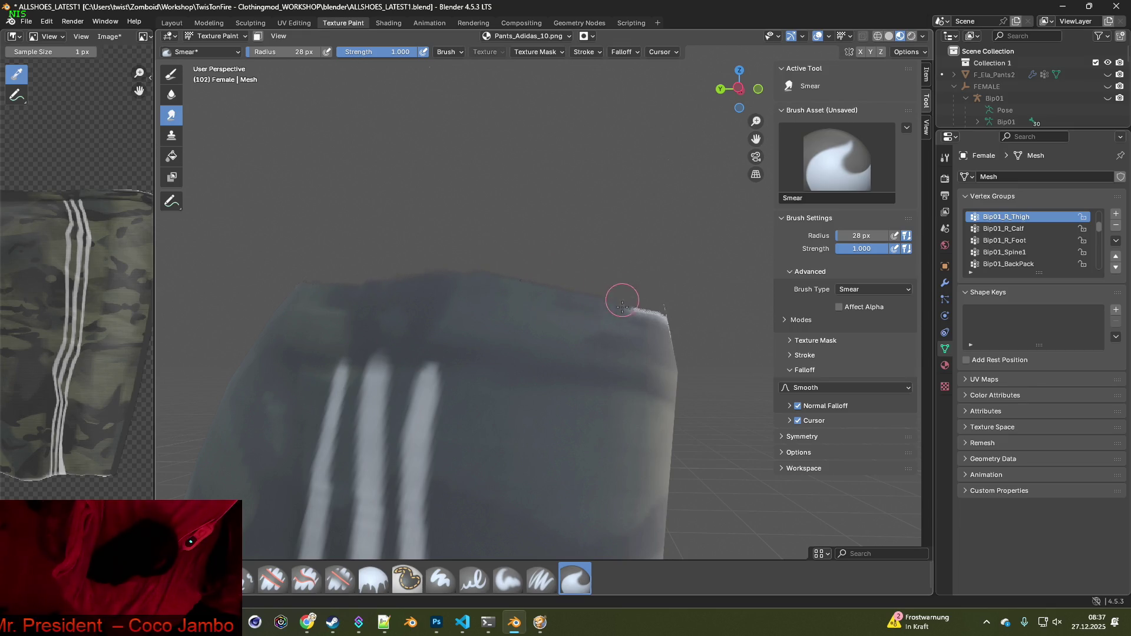
mouse_move(644, 303)
middle_mouse_down()
mouse_move(626, 348)
mouse_move(470, 368)
middle_mouse_up()
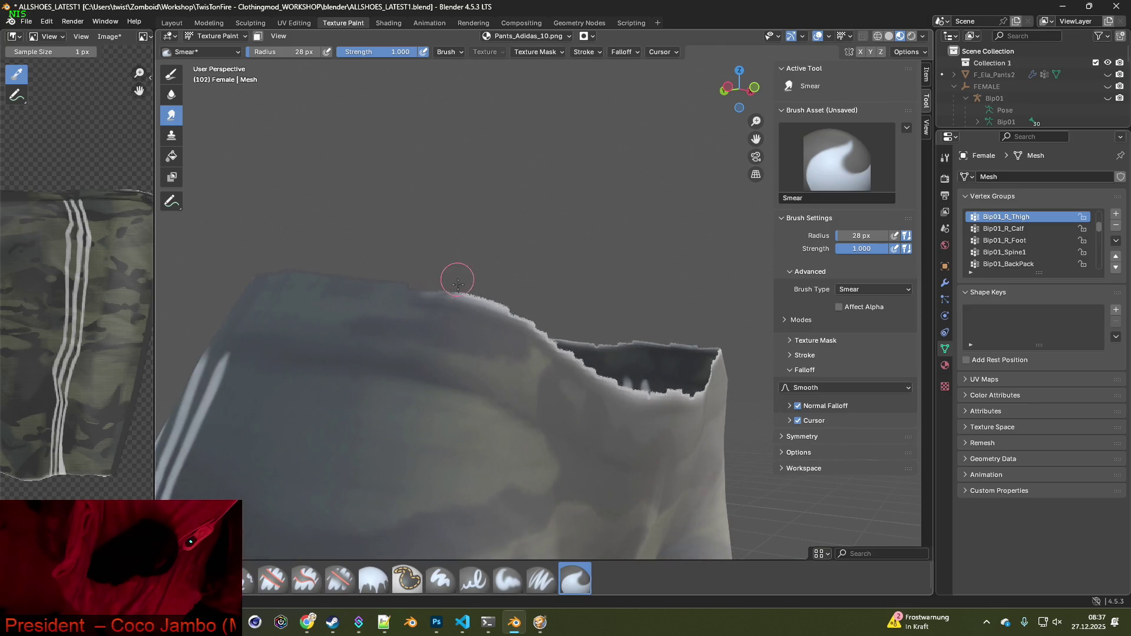
mouse_move(435, 285)
left_mouse_down()
mouse_move(469, 309)
mouse_move(508, 316)
left_mouse_up()
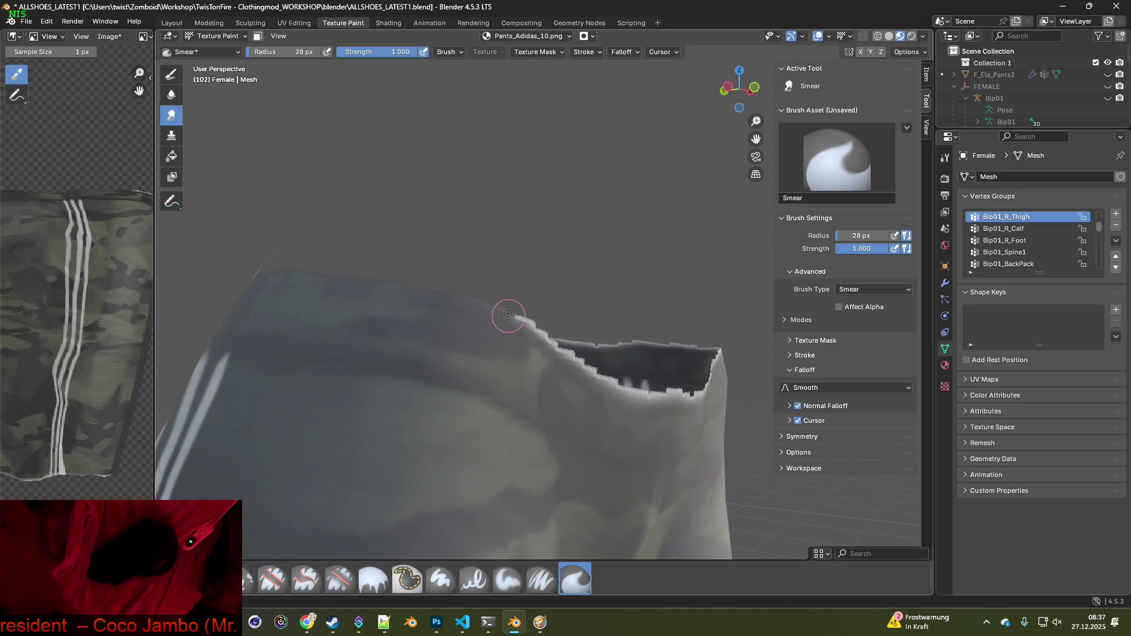
middle_click_drag(562, 344, 547, 312)
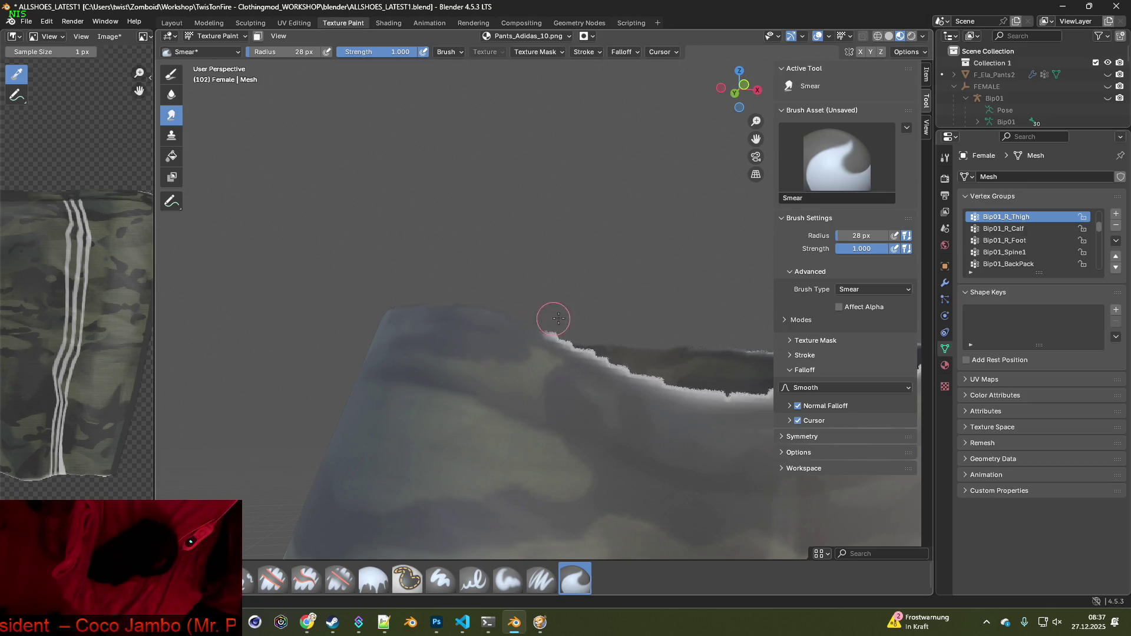
mouse_move(560, 346)
left_mouse_down()
mouse_move(596, 336)
mouse_move(578, 361)
left_mouse_up()
mouse_move(578, 361)
middle_mouse_down()
mouse_move(604, 365)
mouse_move(472, 302)
middle_mouse_up()
mouse_move(473, 303)
left_mouse_down()
mouse_move(520, 311)
mouse_move(553, 286)
mouse_move(510, 303)
mouse_move(548, 320)
mouse_move(573, 284)
mouse_move(578, 331)
mouse_move(620, 306)
mouse_move(642, 335)
mouse_move(663, 298)
mouse_move(697, 323)
mouse_move(683, 292)
left_mouse_up()
middle_click_drag(683, 305, 467, 321, "shift")
Smear the remaining bright, jagged stretches of the waistband's top rim into a smooth dark edge
mouse_move(467, 321)
left_mouse_down()
mouse_move(472, 285)
mouse_move(494, 322)
mouse_move(495, 293)
mouse_move(520, 290)
mouse_move(557, 319)
left_mouse_up()
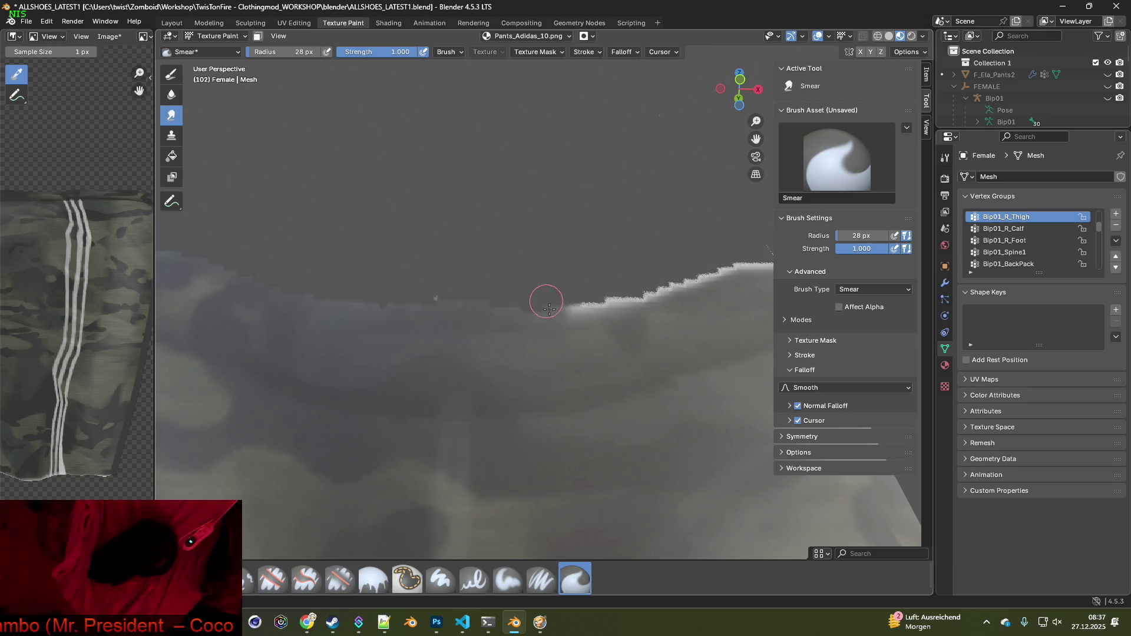
middle_click_drag(558, 331, 467, 341, "shift")
mouse_move(412, 292)
left_mouse_down()
mouse_move(424, 285)
mouse_move(397, 305)
mouse_move(444, 308)
mouse_move(482, 273)
mouse_move(462, 276)
left_mouse_up()
left_click_drag(557, 276, 585, 262)
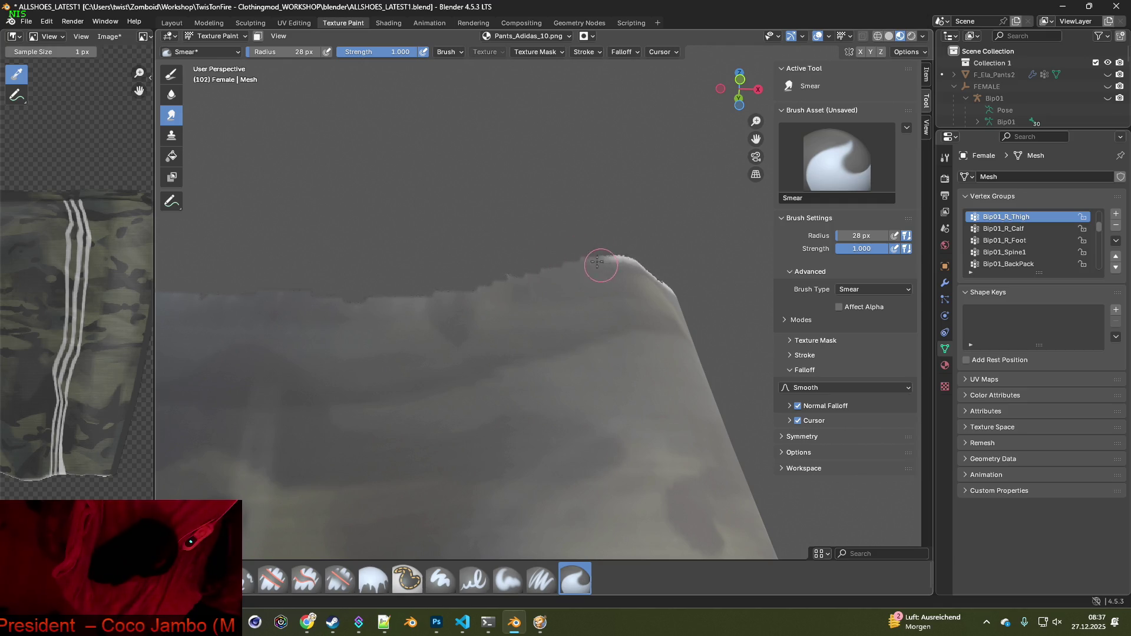
mouse_move(677, 323)
middle_mouse_down()
mouse_move(714, 345)
mouse_move(491, 283)
middle_mouse_up()
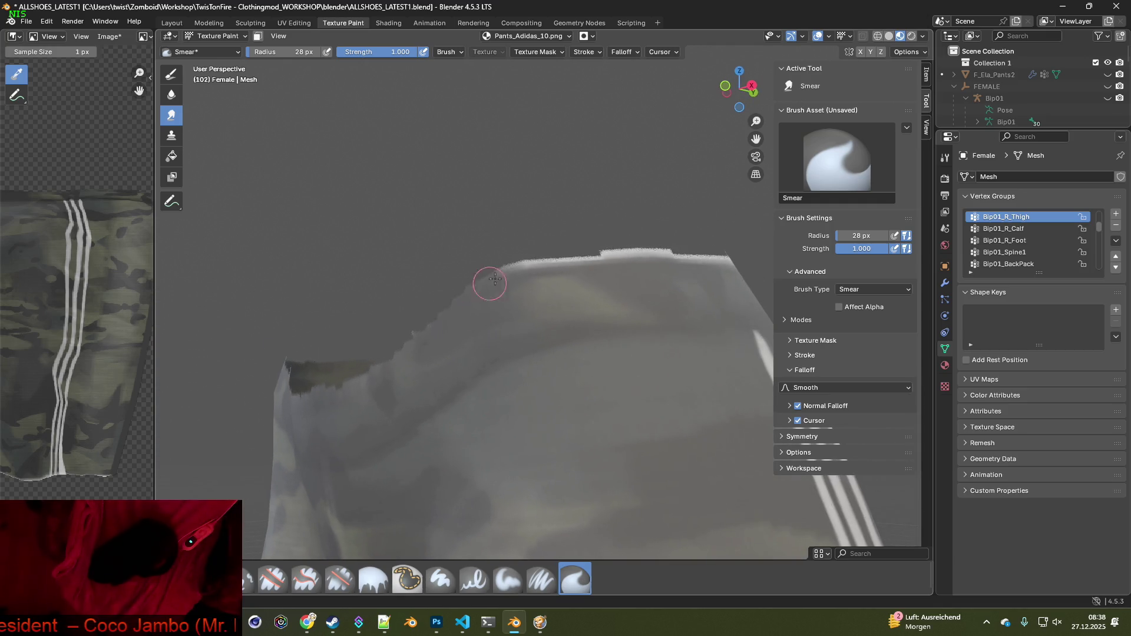
mouse_move(577, 261)
left_mouse_down()
mouse_move(613, 239)
mouse_move(600, 241)
left_mouse_up()
middle_click_drag(652, 289, 365, 259, "shift")
mouse_move(356, 303)
left_mouse_down()
mouse_move(412, 255)
mouse_move(378, 298)
mouse_move(467, 273)
mouse_move(441, 275)
mouse_move(442, 290)
mouse_move(472, 300)
left_mouse_up()
middle_click_drag(569, 295, 451, 320)
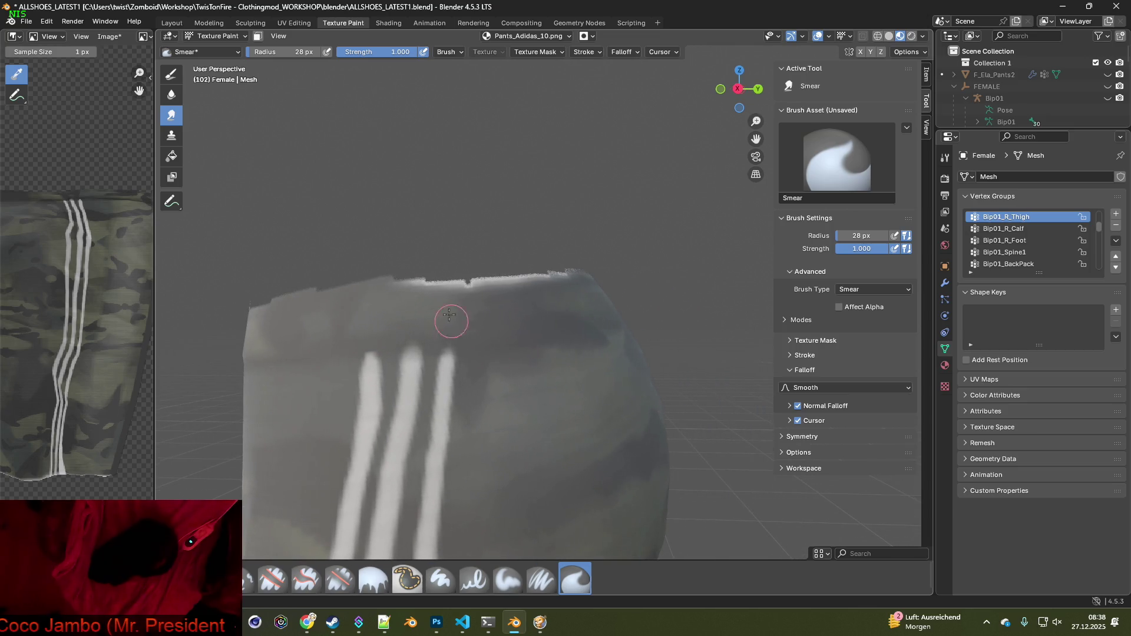
left_click_drag(421, 285, 455, 281)
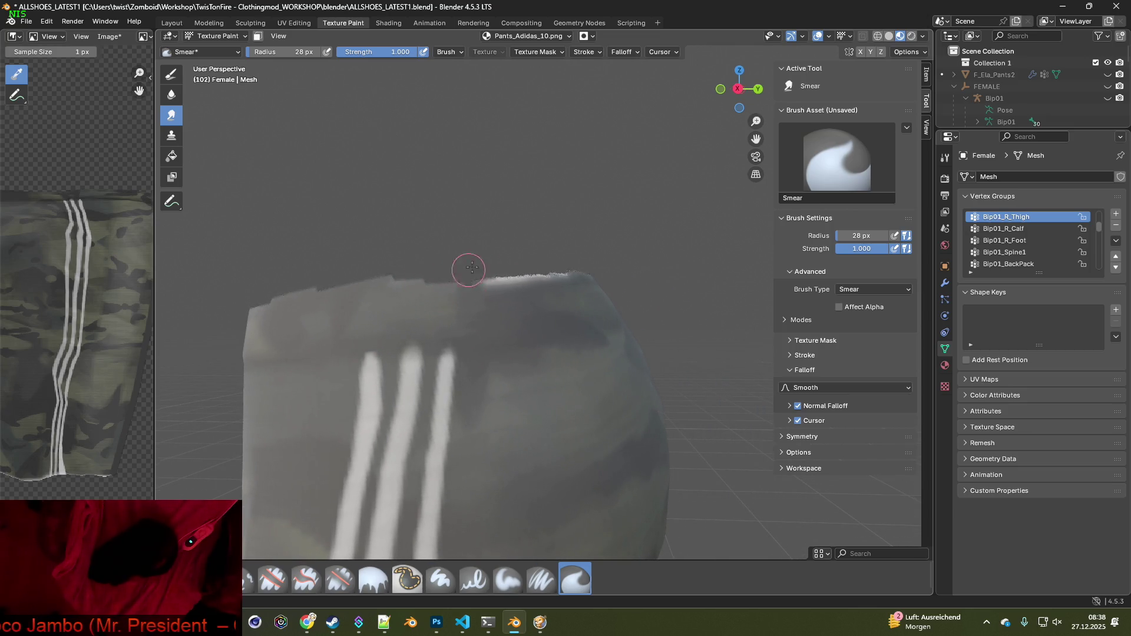
mouse_move(557, 302)
middle_mouse_down()
mouse_move(714, 330)
mouse_move(488, 298)
middle_mouse_up()
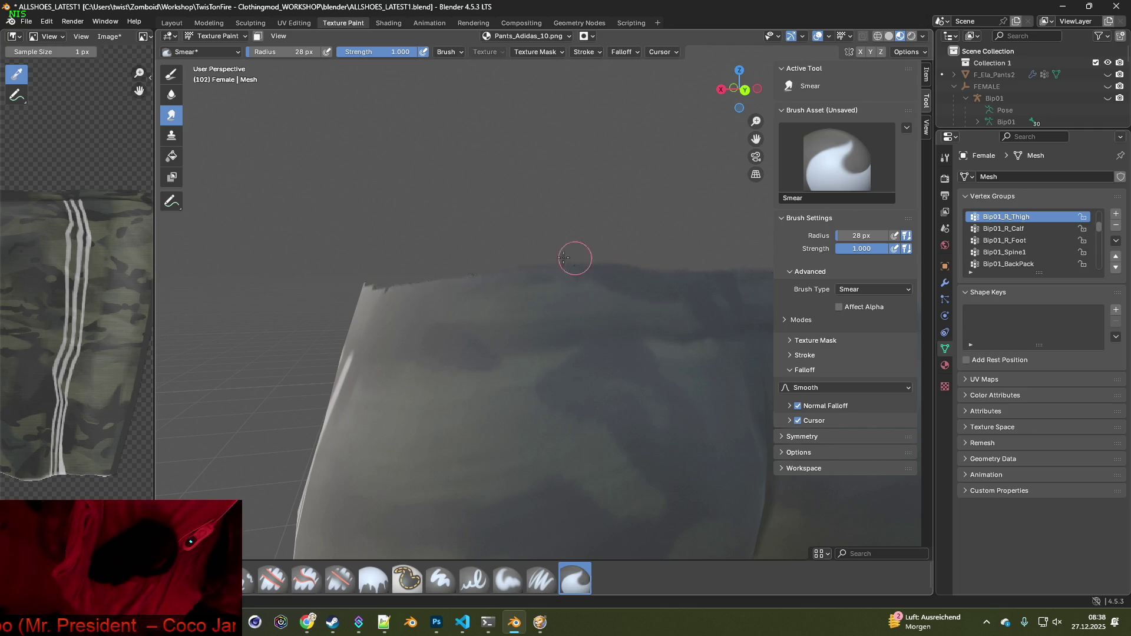
mouse_move(511, 257)
middle_mouse_down()
mouse_move(454, 336)
mouse_move(462, 394)
mouse_move(526, 415)
mouse_move(530, 325)
mouse_move(591, 436)
mouse_move(575, 413)
mouse_move(585, 451)
mouse_move(588, 397)
mouse_move(606, 409)
mouse_move(613, 454)
mouse_move(637, 432)
middle_mouse_up()
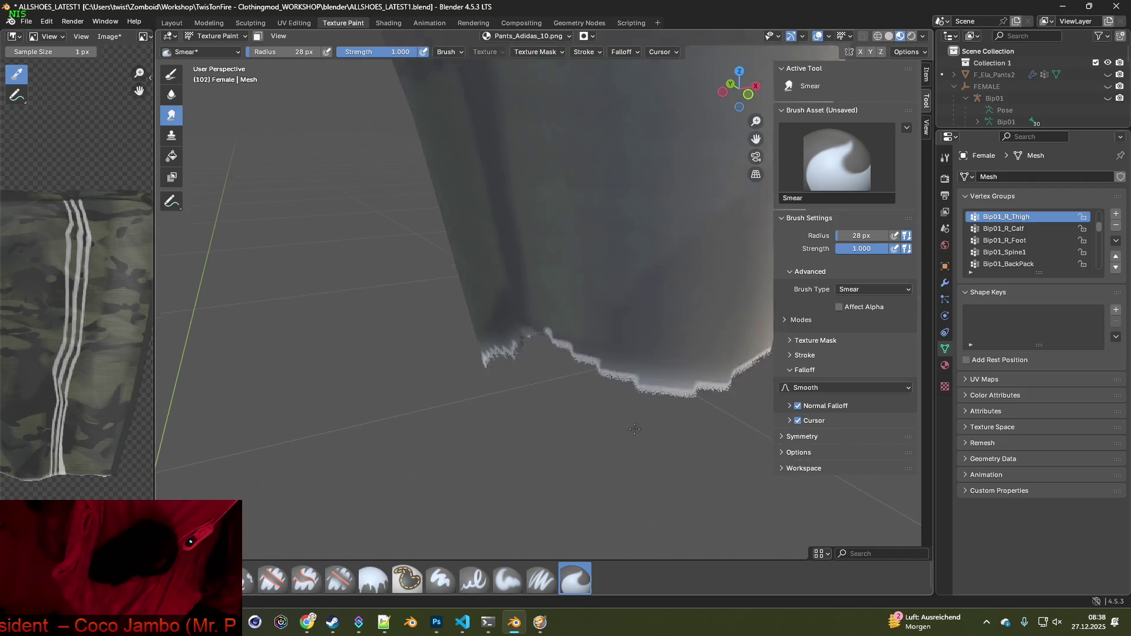
Zoom to the pant-leg cuff and smear its jagged edge, checking the hem from several angles
scroll(561, 374, "down", 4)
left_click_drag(516, 299, 598, 311)
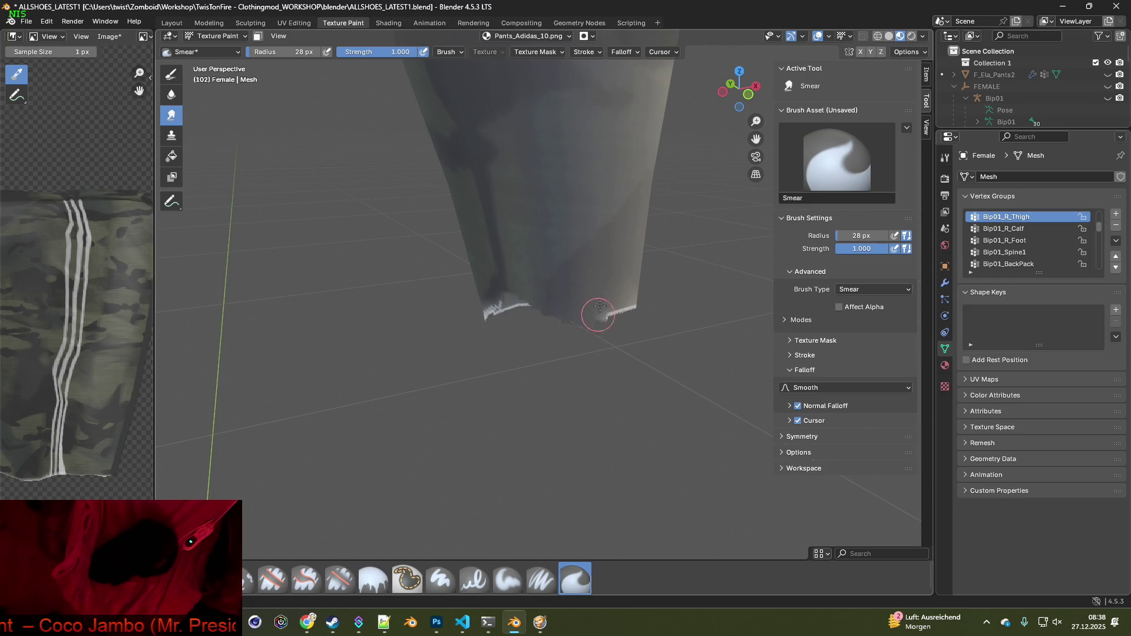
middle_click_drag(631, 344, 538, 346)
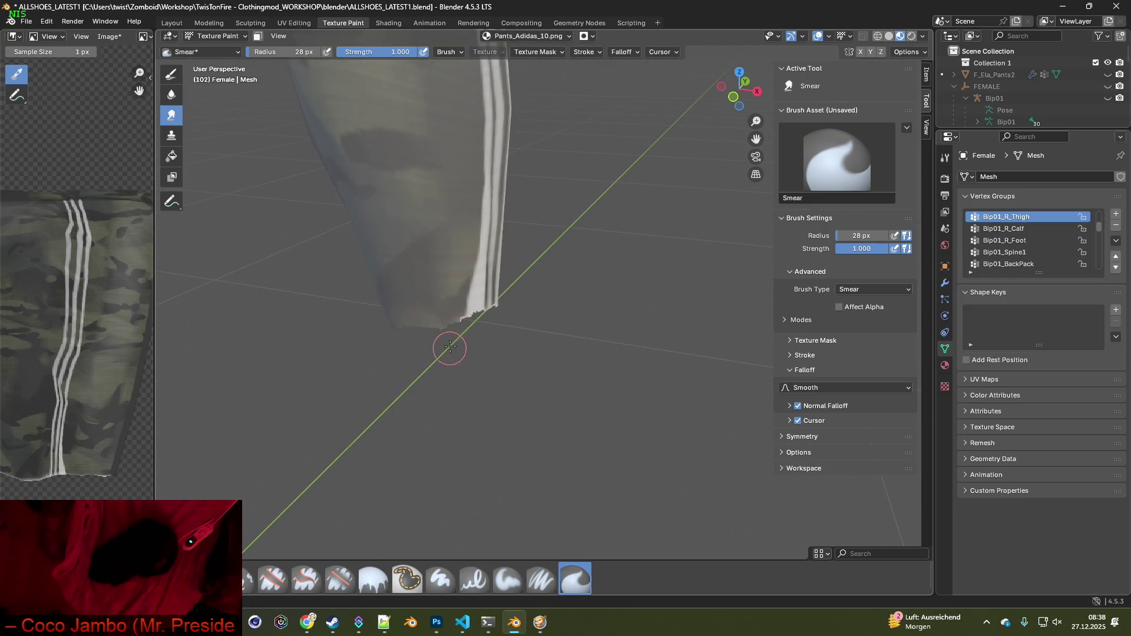
mouse_move(461, 319)
middle_mouse_down()
mouse_move(473, 285)
mouse_move(561, 309)
middle_mouse_up()
mouse_move(529, 241)
middle_mouse_down()
mouse_move(484, 250)
mouse_move(568, 232)
mouse_move(566, 252)
mouse_move(651, 285)
mouse_move(455, 321)
mouse_move(542, 298)
mouse_move(593, 303)
middle_mouse_up()
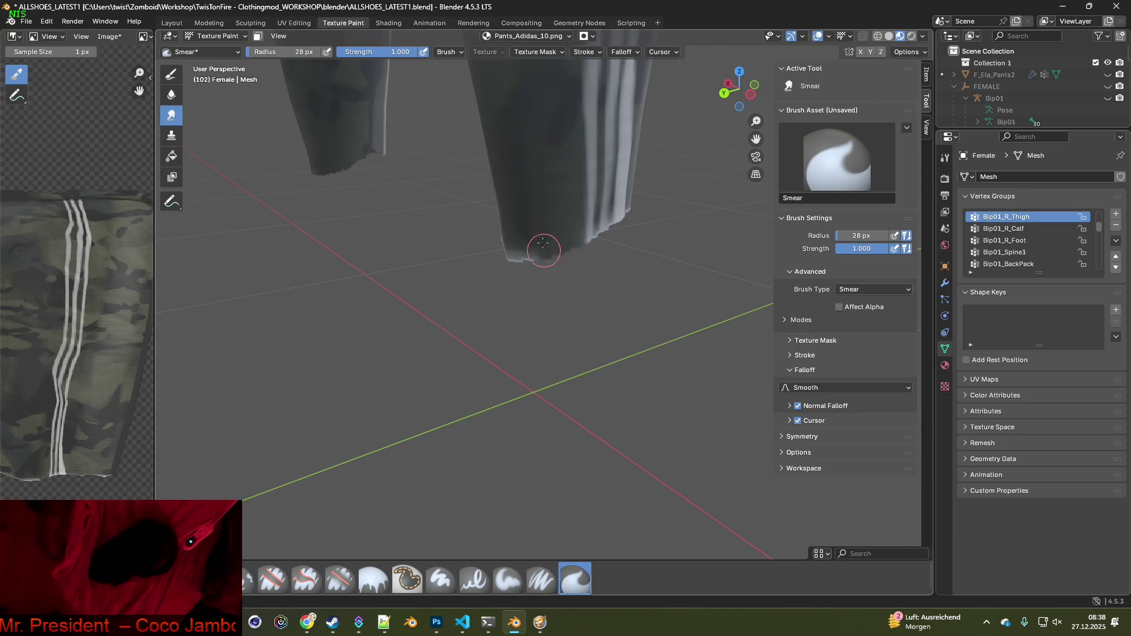
mouse_move(518, 278)
middle_mouse_down()
mouse_move(509, 271)
mouse_move(474, 290)
middle_mouse_up()
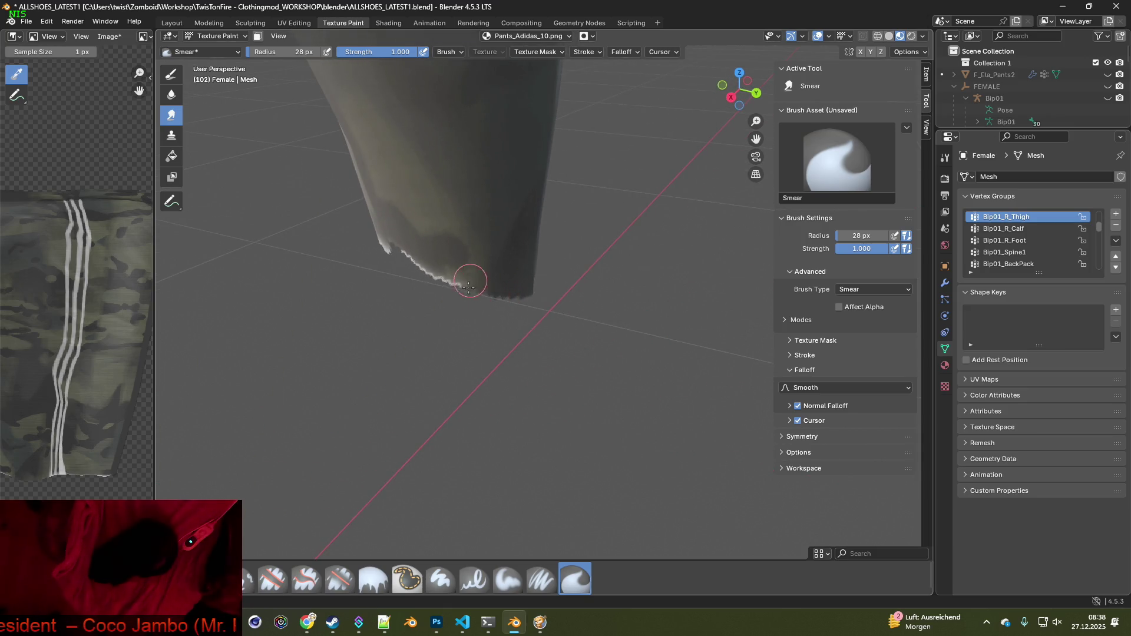
Smear the ragged white hem edges smooth, then zoom back out to the whole pants
left_click_drag(433, 286, 412, 264)
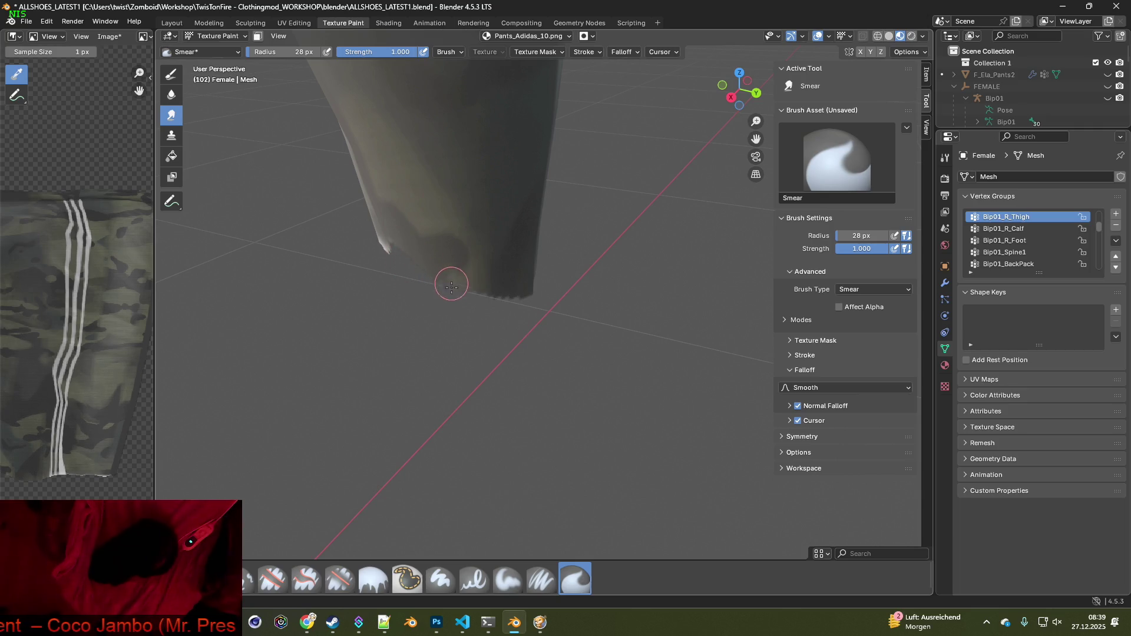
middle_click_drag(400, 288, 530, 285)
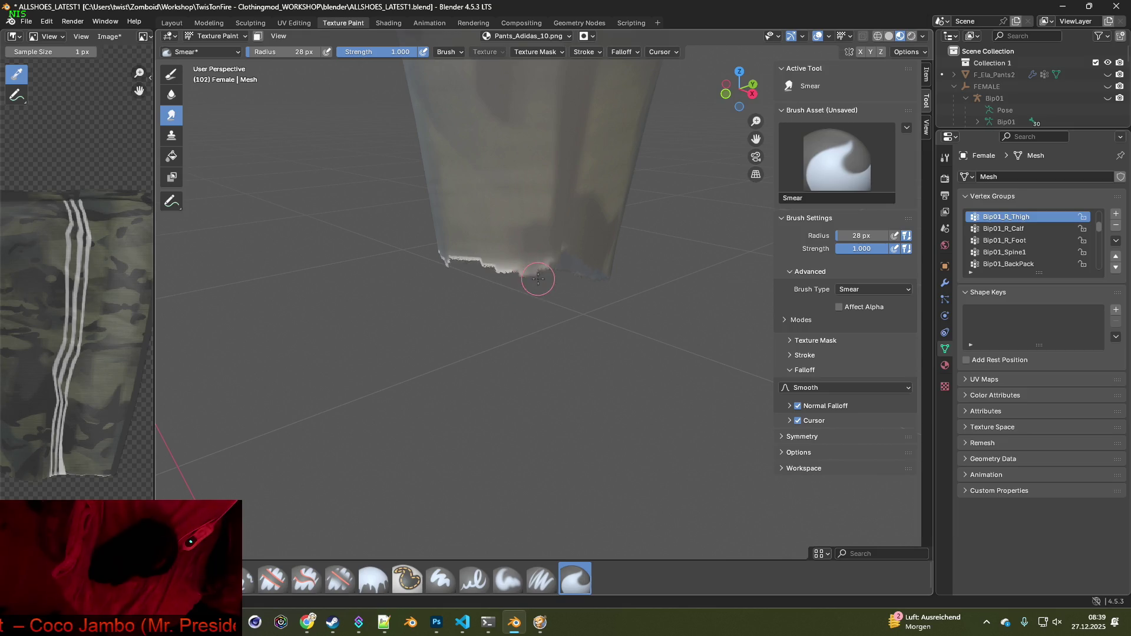
left_click_drag(542, 271, 493, 268)
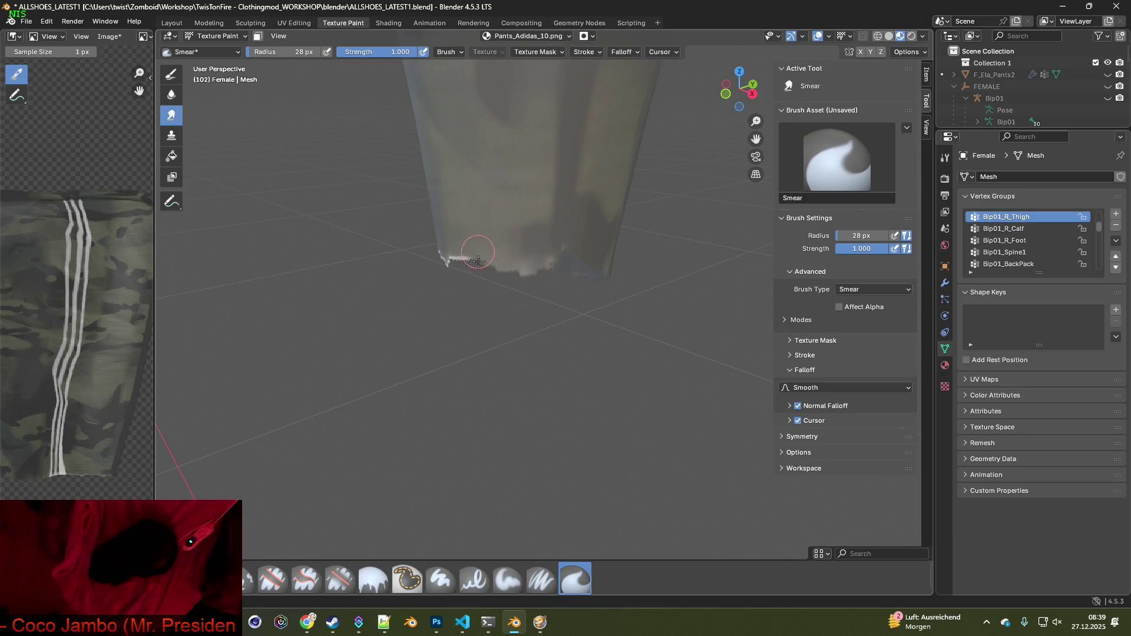
middle_click_drag(473, 288, 561, 281)
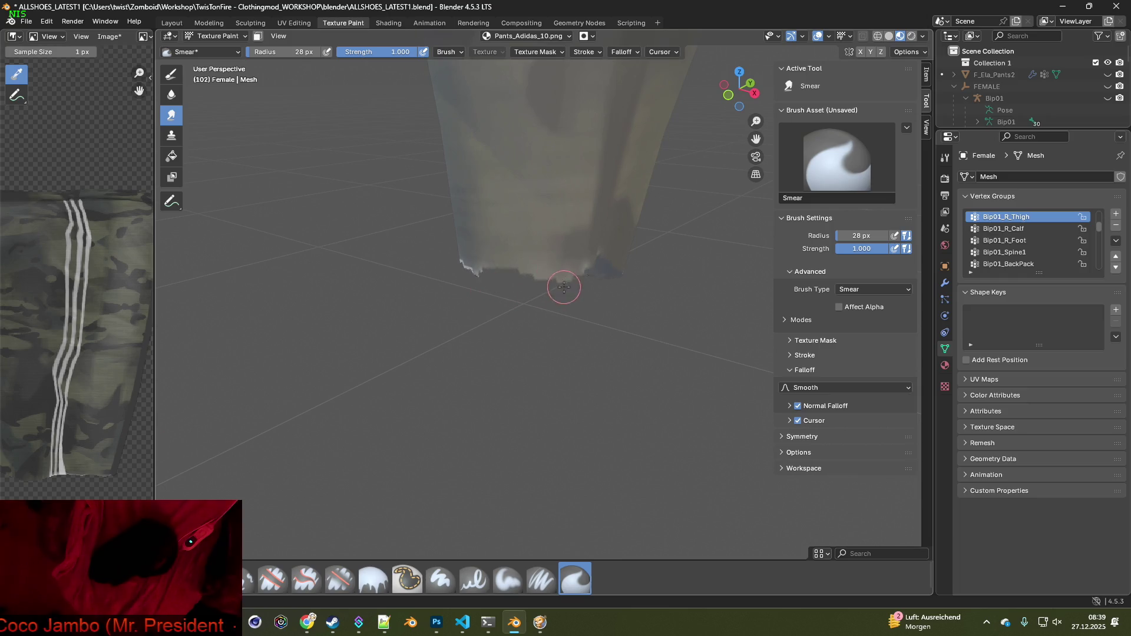
mouse_move(512, 298)
middle_mouse_down()
mouse_move(581, 283)
mouse_move(605, 303)
middle_mouse_up()
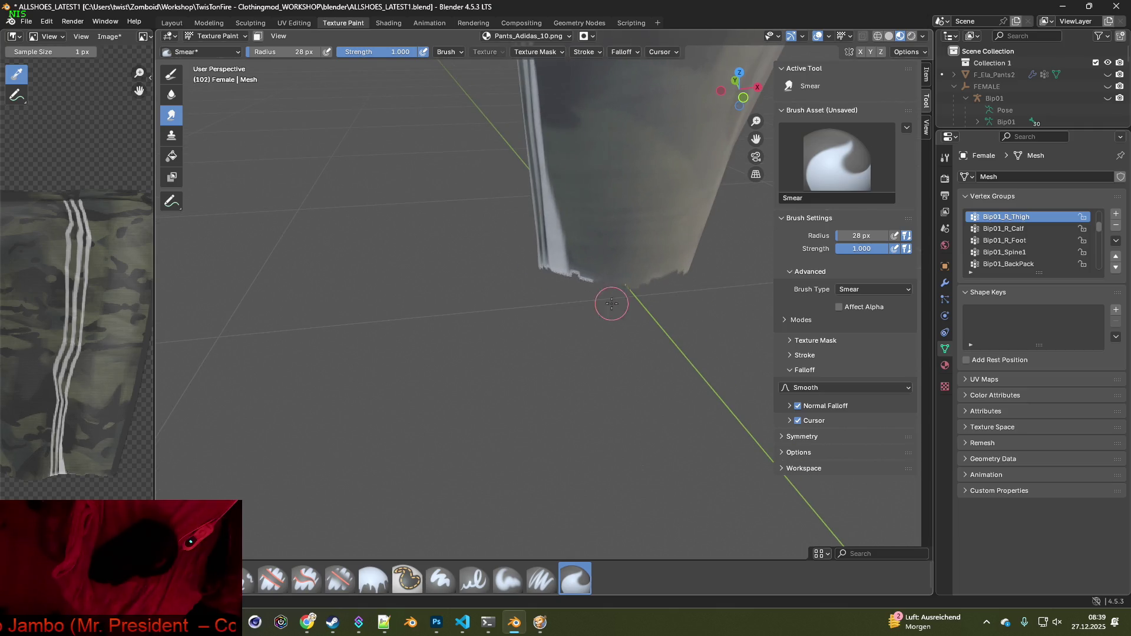
scroll(592, 306, "down", 10)
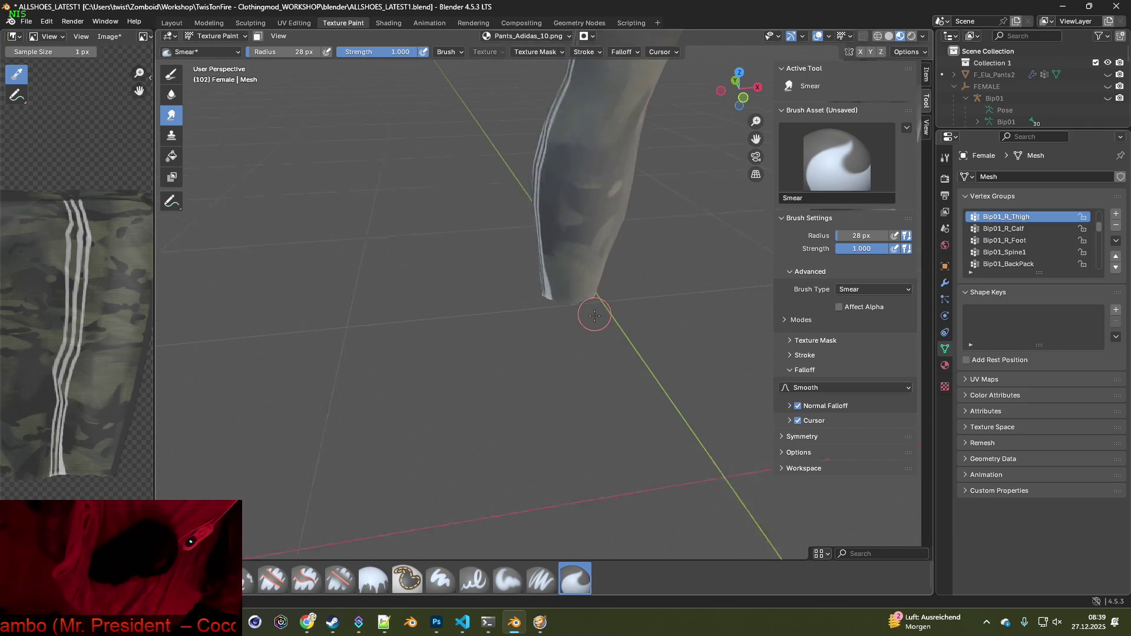
mouse_move(605, 290)
middle_mouse_down()
mouse_move(530, 354)
mouse_move(533, 312)
mouse_move(518, 344)
mouse_move(495, 341)
mouse_move(519, 340)
middle_mouse_up()
scroll(524, 321, "up", 3)
scroll(518, 340, "down", 2)
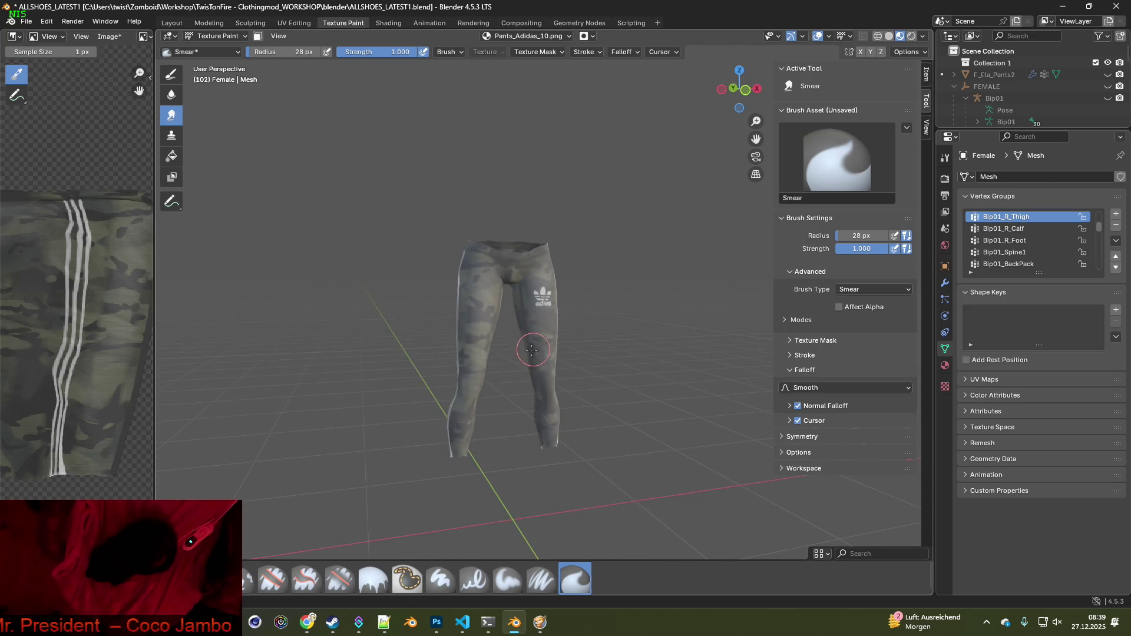
Save the painted Pants_Adidas_10.png texture from the image editor's Image menu
scroll(535, 339, "down", 2)
scroll(545, 347, "up", 3)
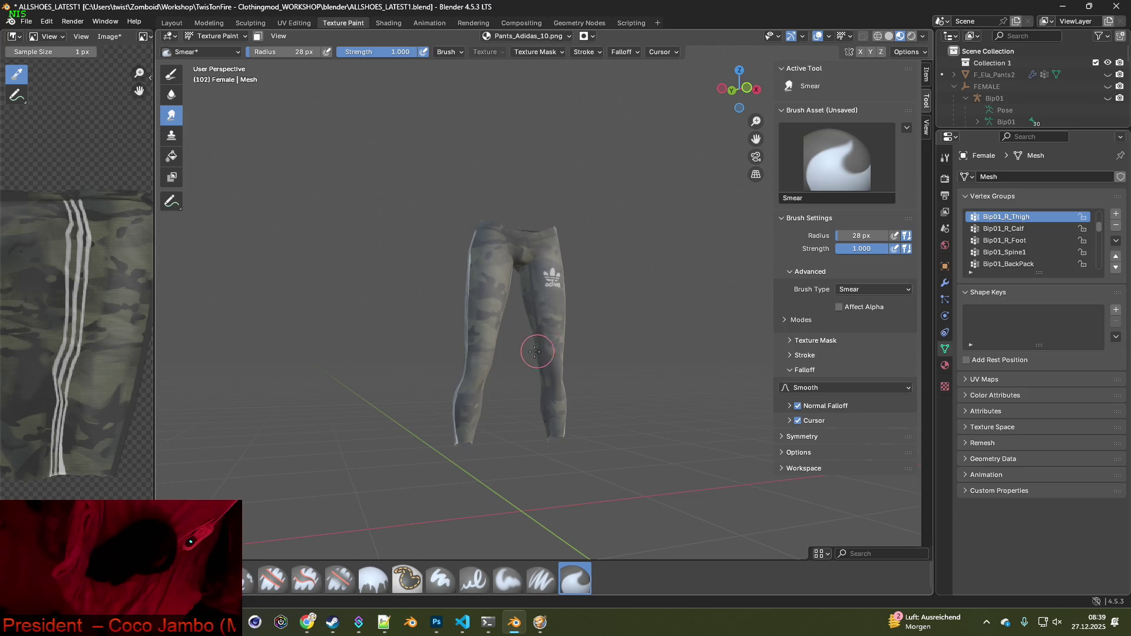
left_click(109, 37)
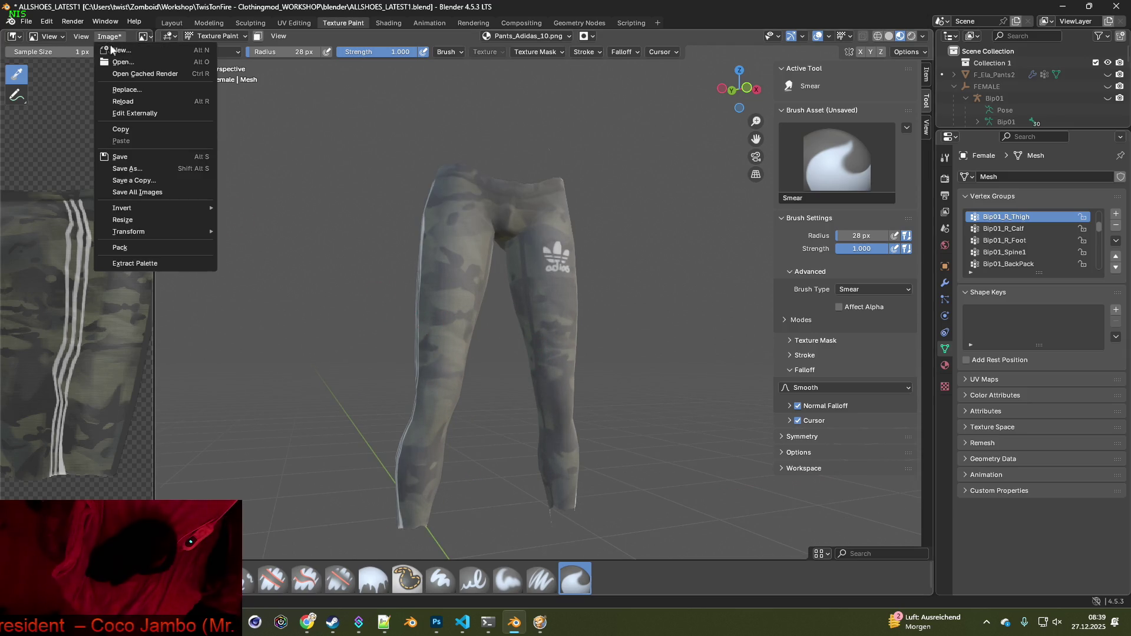
left_click(125, 151)
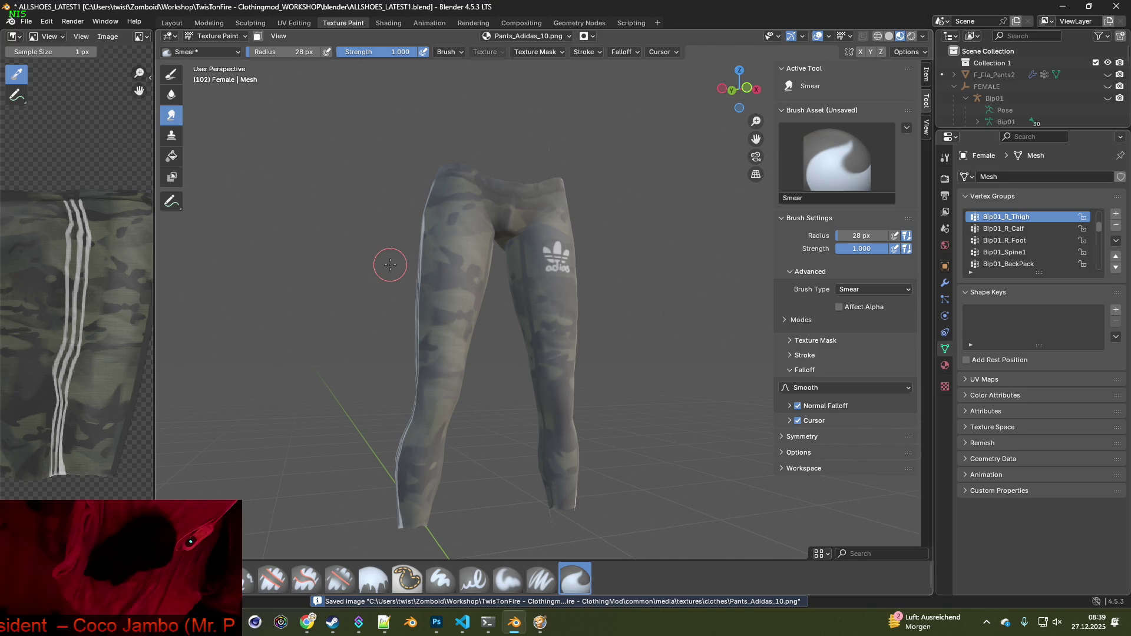
View the camo pants from the front in the Shading workspace
left_click(388, 22)
scroll(606, 262, "down", 2)
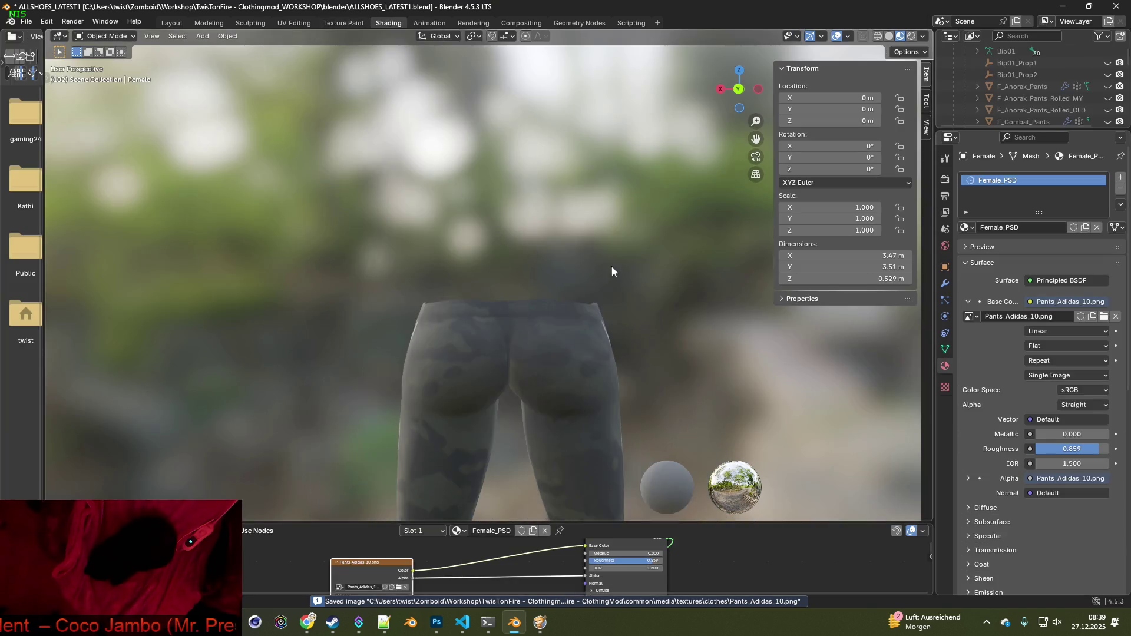
middle_click_drag(606, 262, 383, 275)
scroll(462, 310, "down", 2)
mouse_move(462, 310)
middle_mouse_down("shift")
mouse_move(474, 242)
mouse_move(461, 232)
mouse_move(450, 250)
mouse_move(486, 254)
mouse_move(342, 259)
mouse_move(476, 252)
mouse_move(481, 264)
middle_mouse_up("shift")
scroll(436, 242, "up", 3)
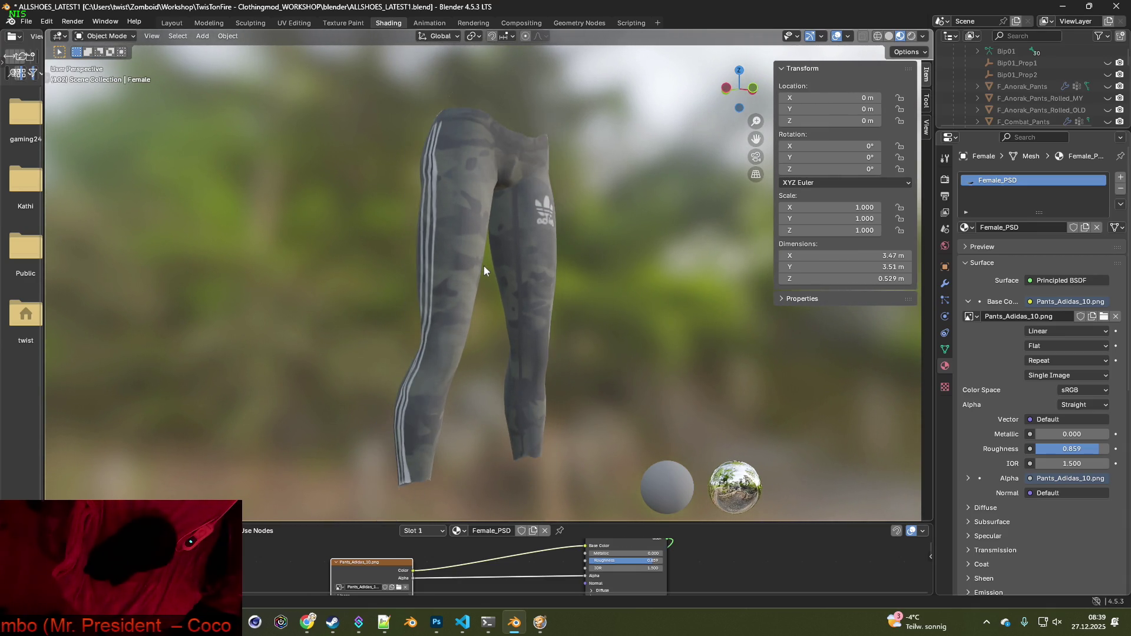
Load Pants_Adidas.png as the image texture and orbit to view the grey striped pants
left_click(400, 587)
left_click(721, 125)
type("Pants_Adidas")
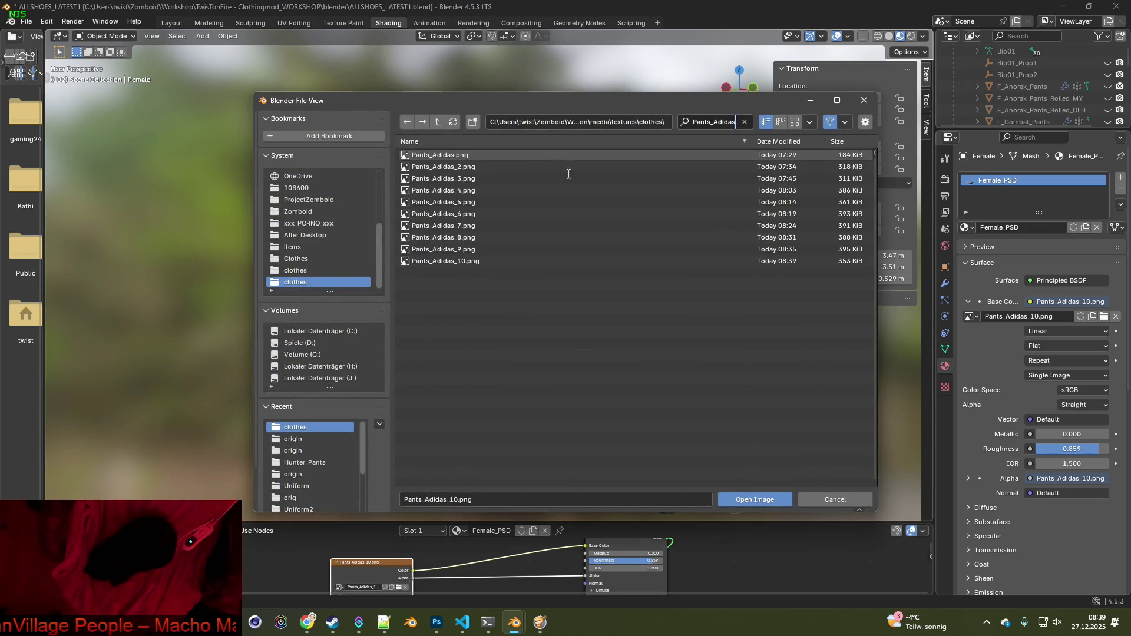
left_click(443, 156)
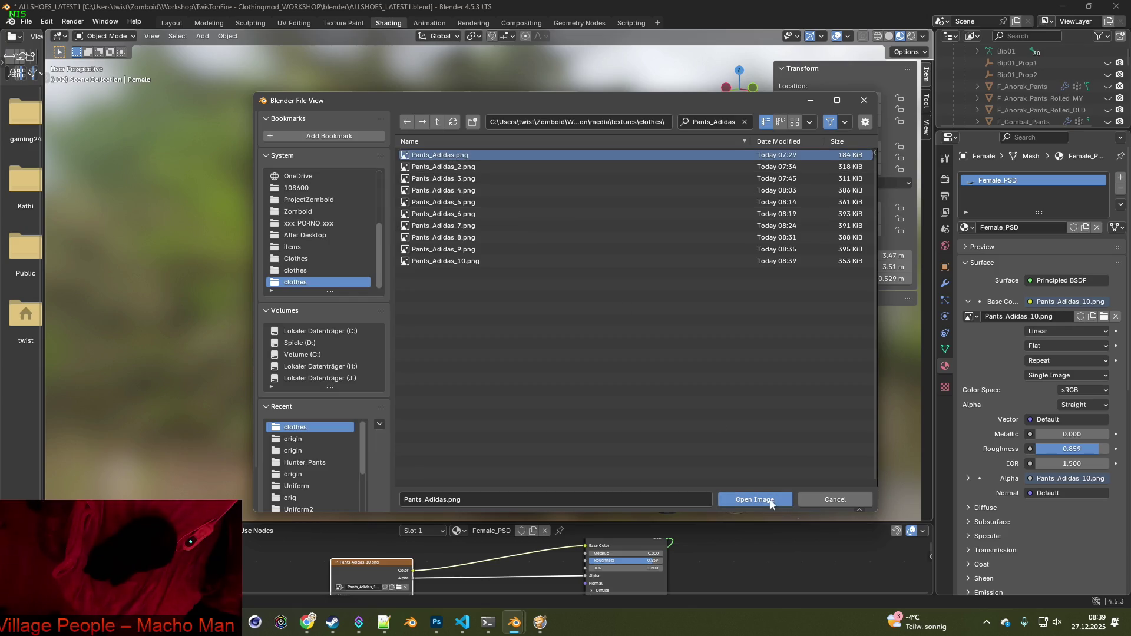
left_click(760, 499)
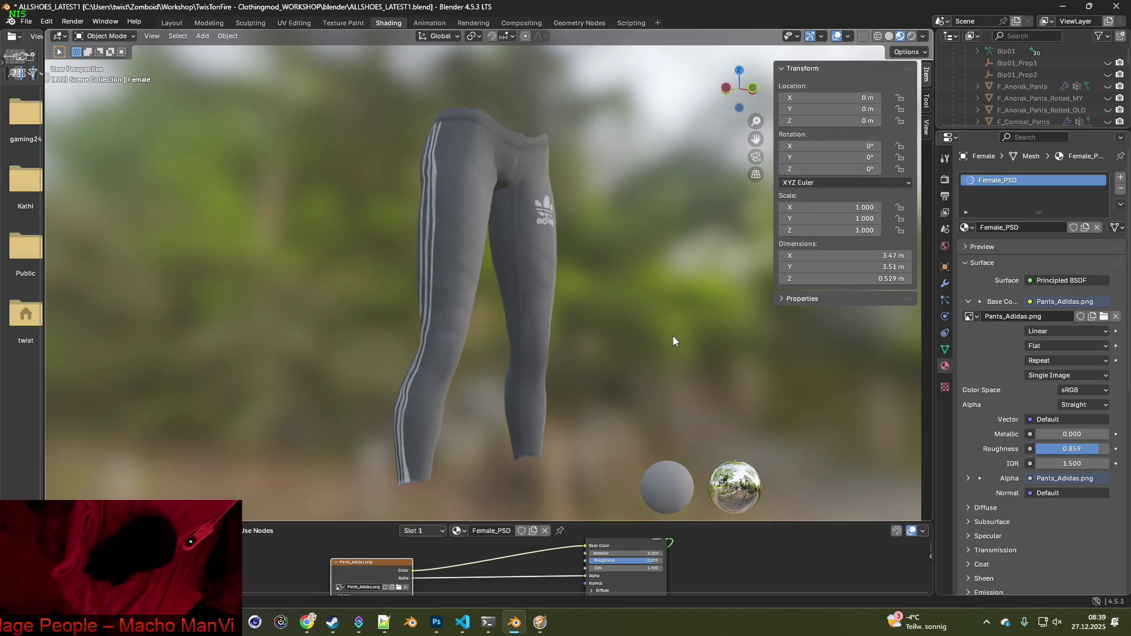
mouse_move(666, 330)
middle_mouse_down()
mouse_move(603, 312)
mouse_move(628, 291)
mouse_move(522, 317)
mouse_move(467, 310)
mouse_move(596, 319)
middle_mouse_up()
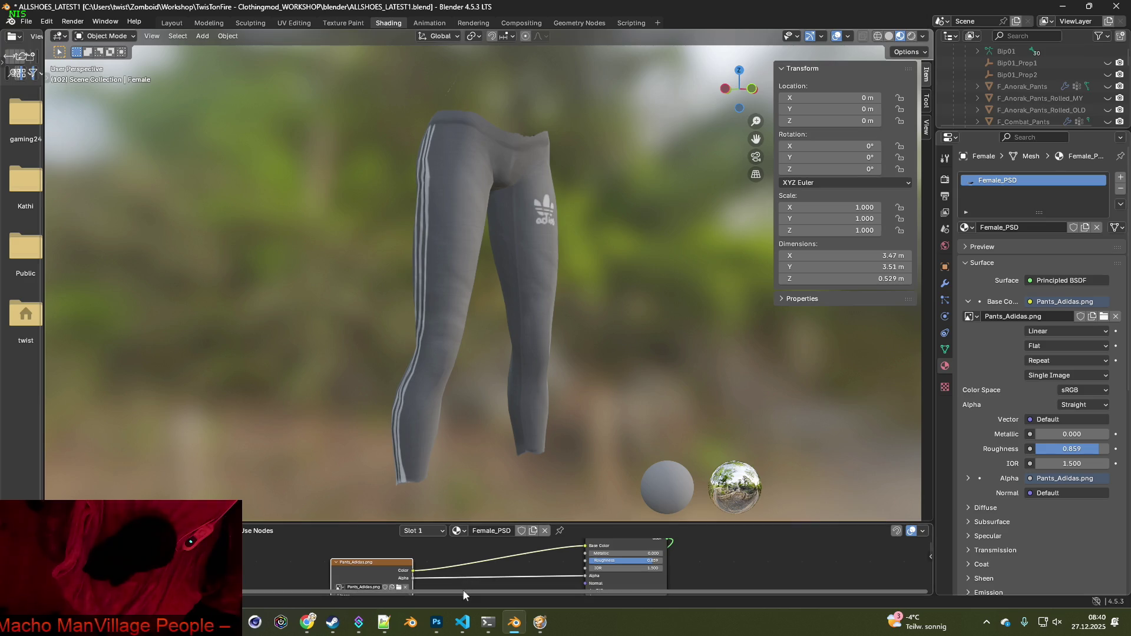
mouse_move(307, 622)
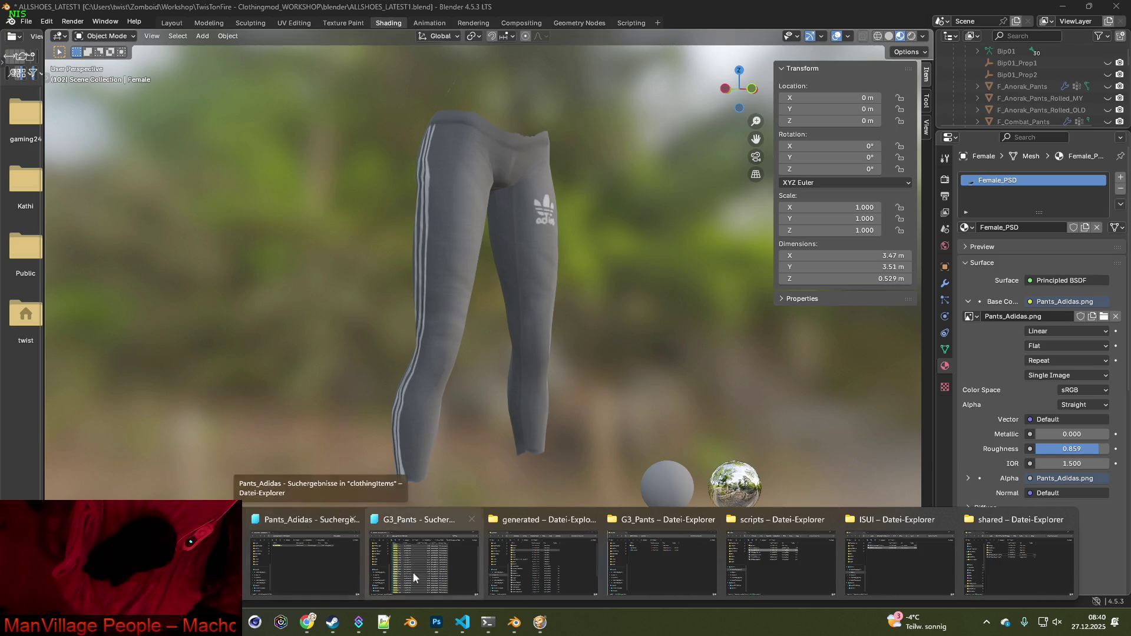
Bring VS Code forward and highlight the Pants_Adidas item name in brita_clothing.txt
left_click(462, 622)
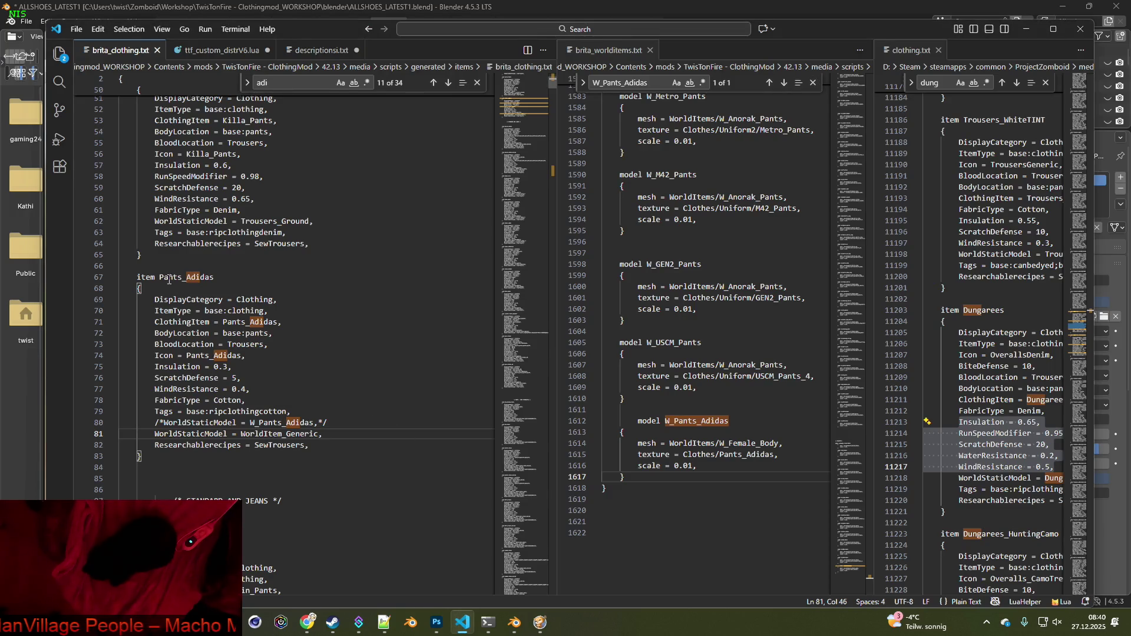
left_click(212, 278)
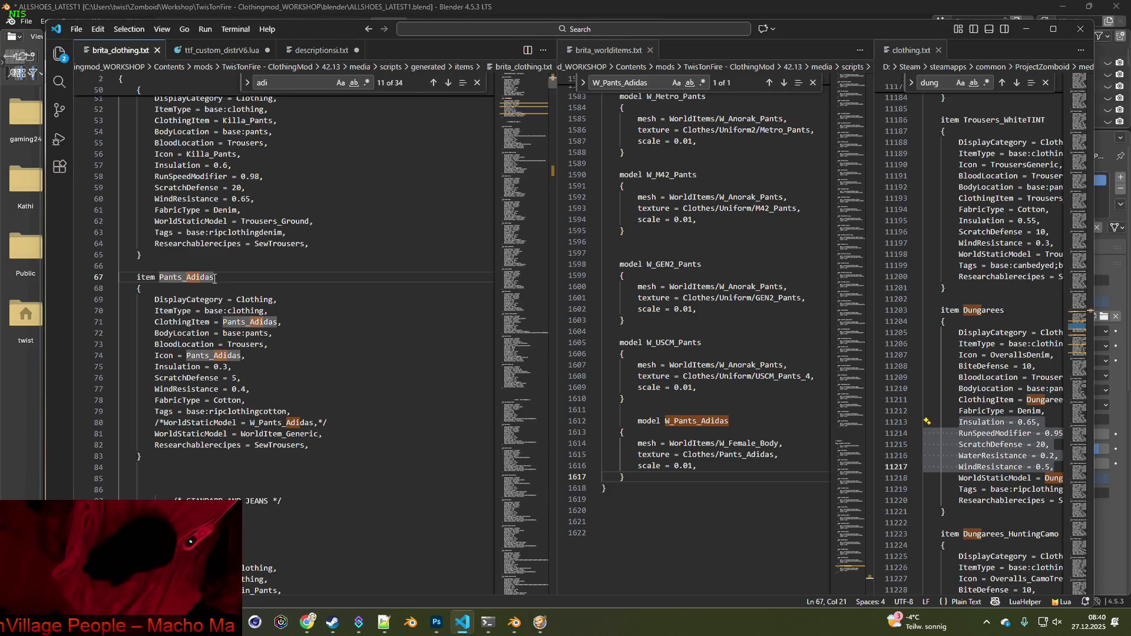
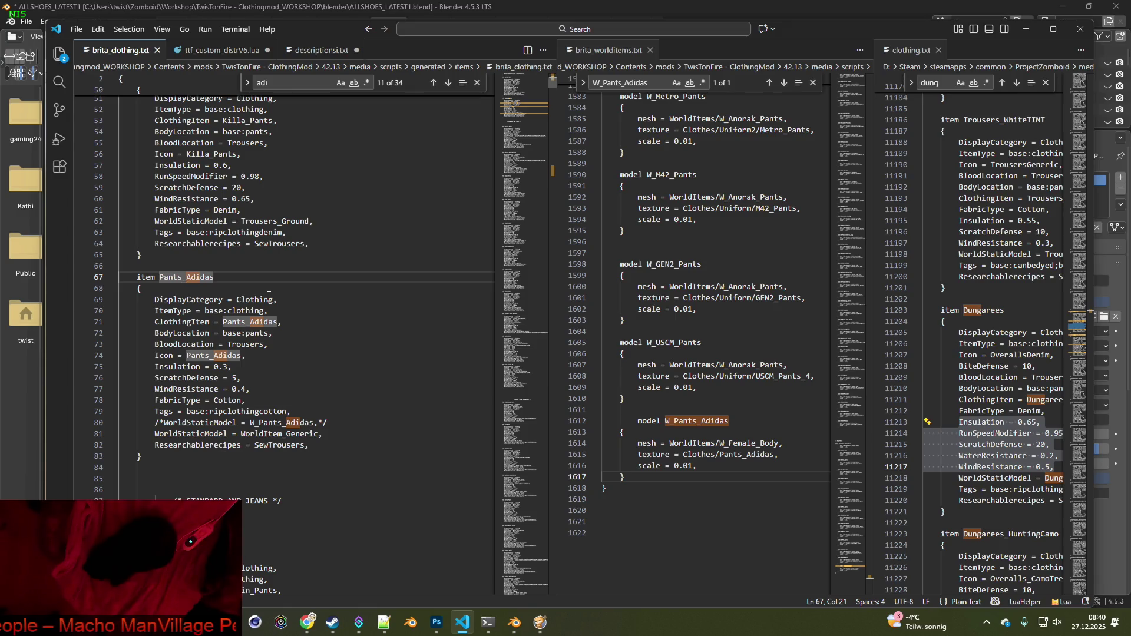
Copy the item name Pants_Adidas from line 67 and bring the G3_Pants folder window forward
left_click_drag(159, 278, 220, 277)
key("ctrl+c")
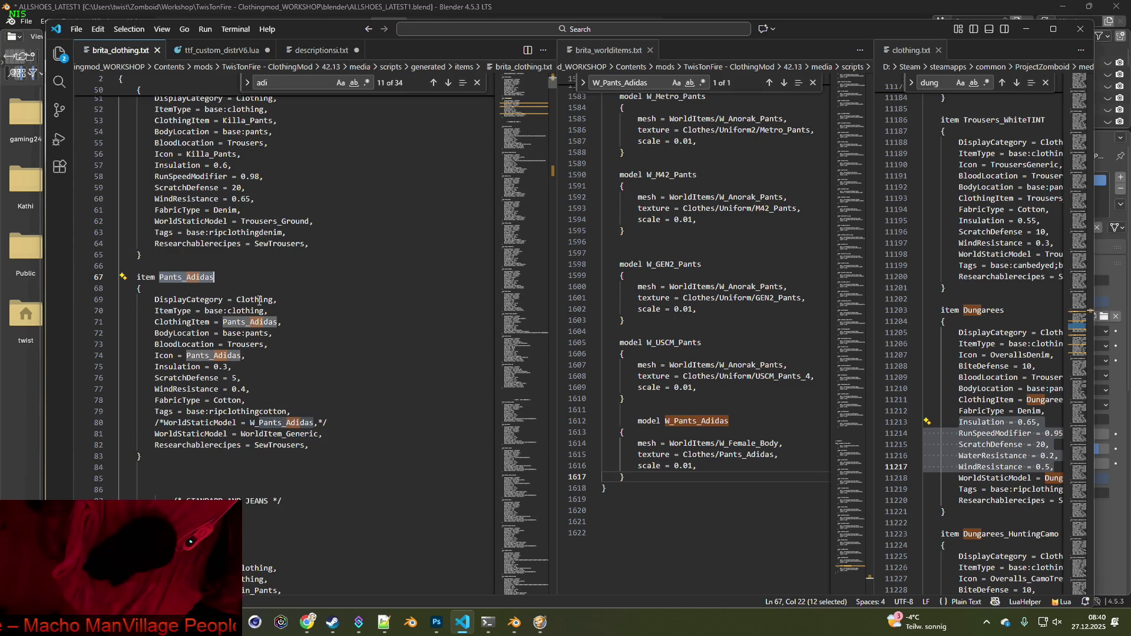
mouse_move(384, 622)
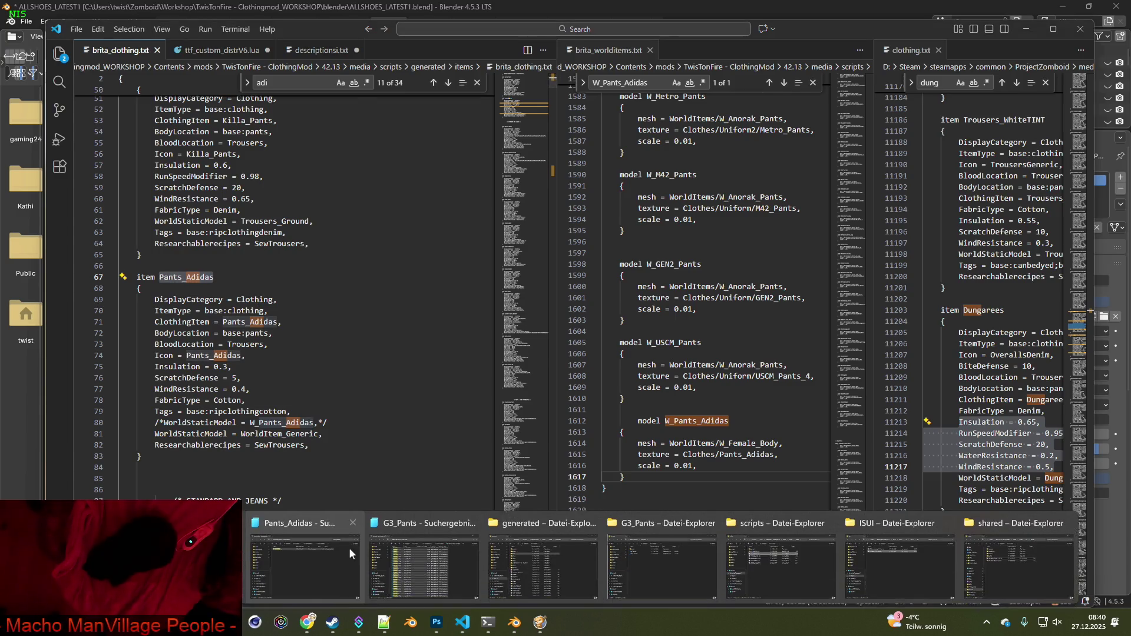
left_click(293, 523)
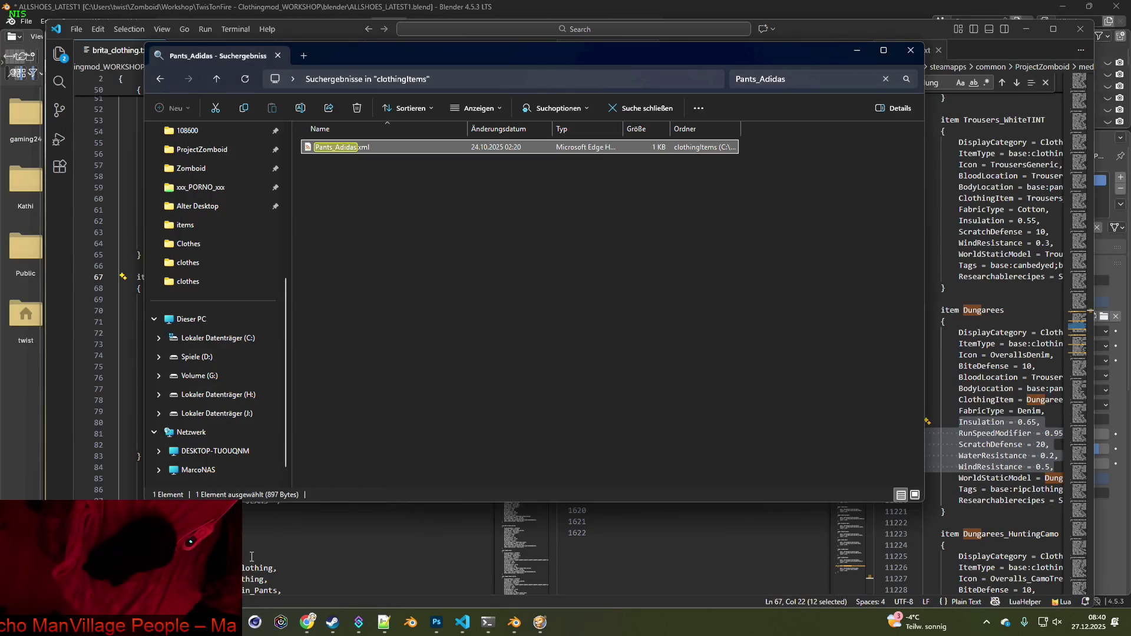
mouse_move(384, 623)
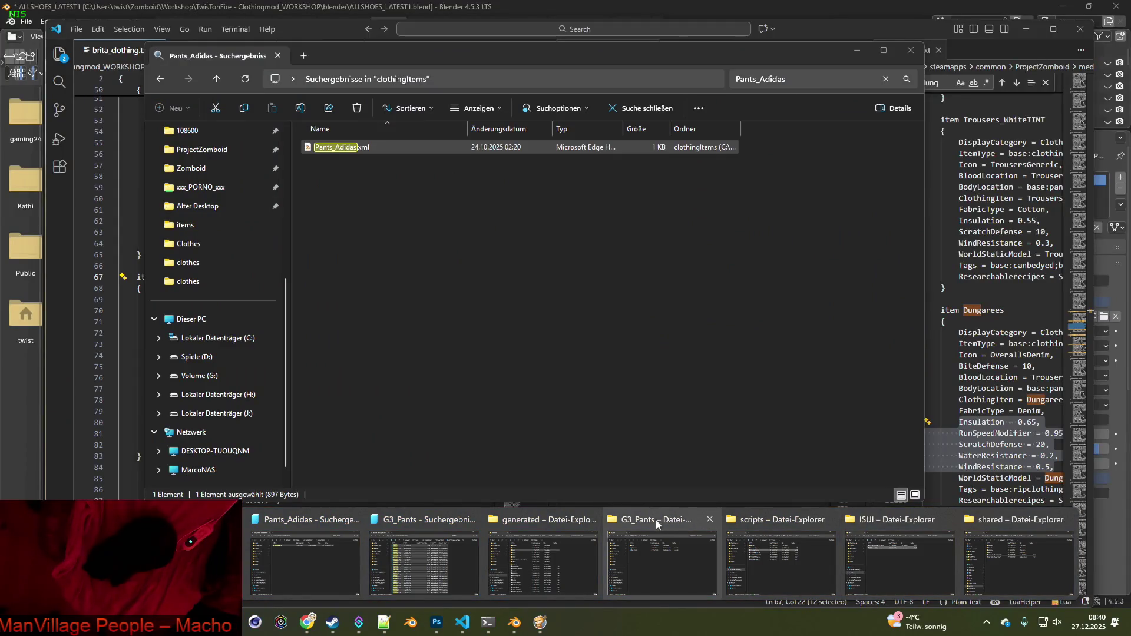
left_click(655, 519)
Create an empty Pants_Adidas folder in BRITA_Textures and open it
left_click(625, 137)
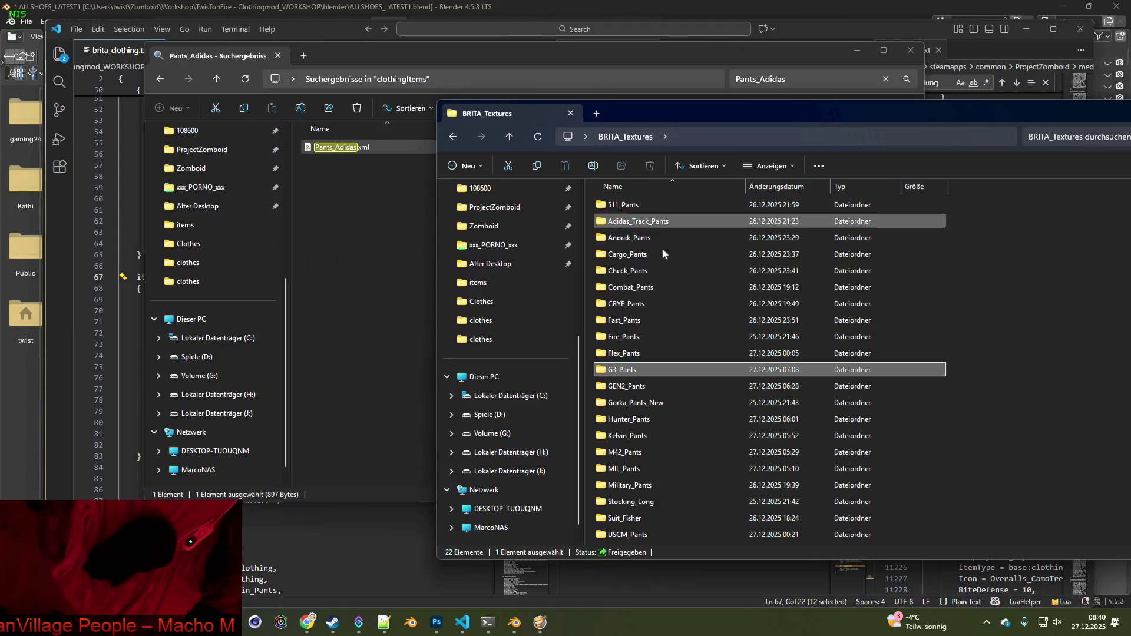
right_click(588, 351)
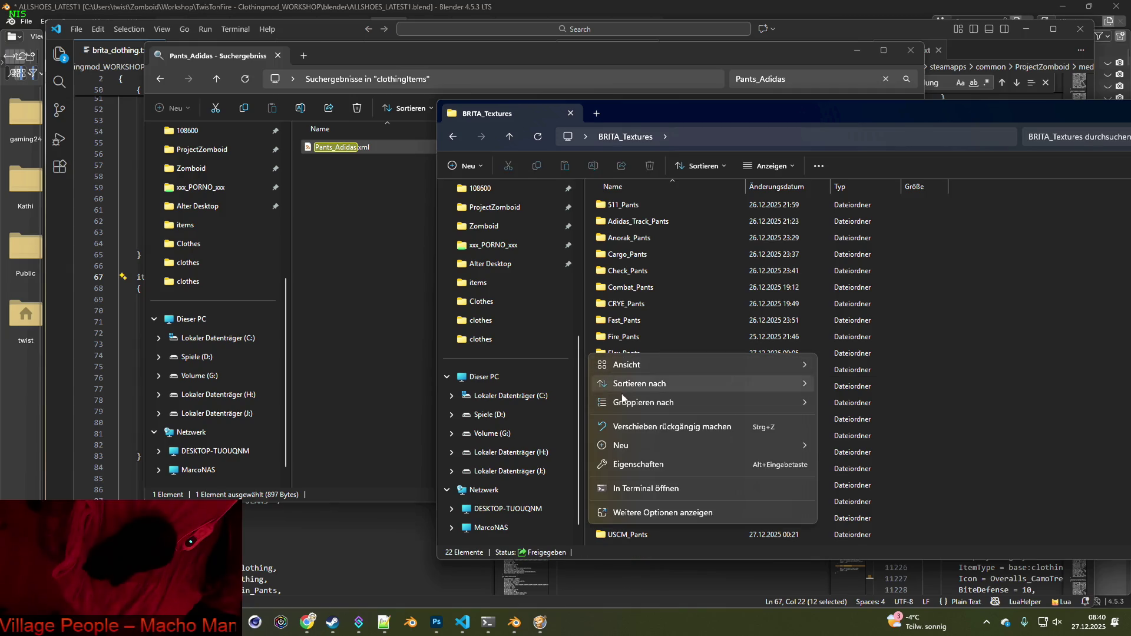
mouse_move(631, 440)
left_click(825, 437)
key("ctrl+v")
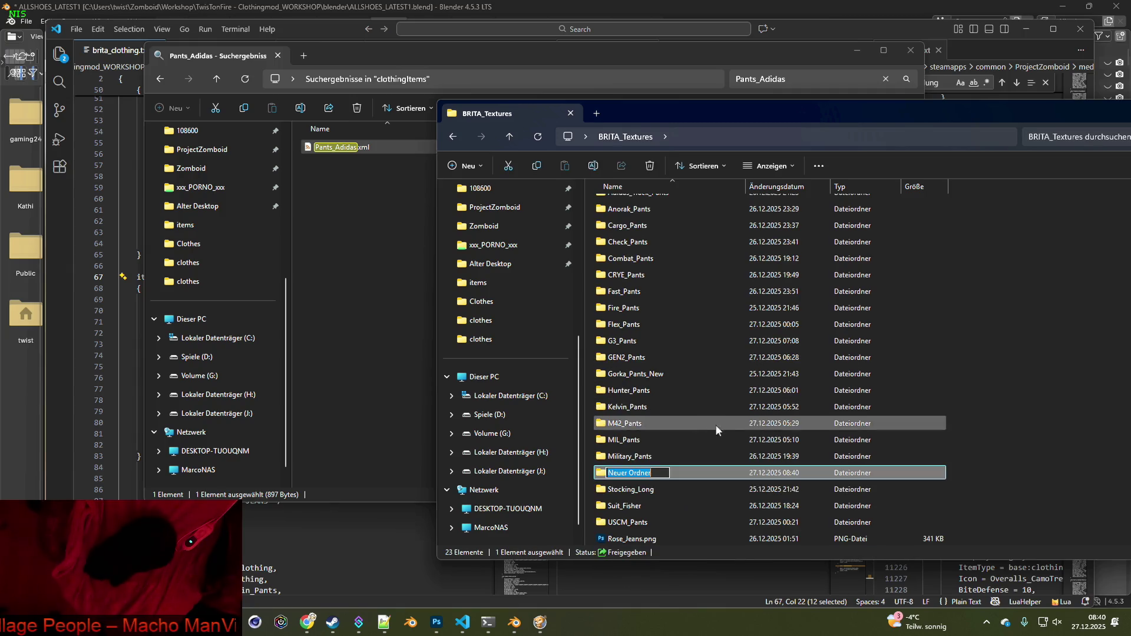
key("Return")
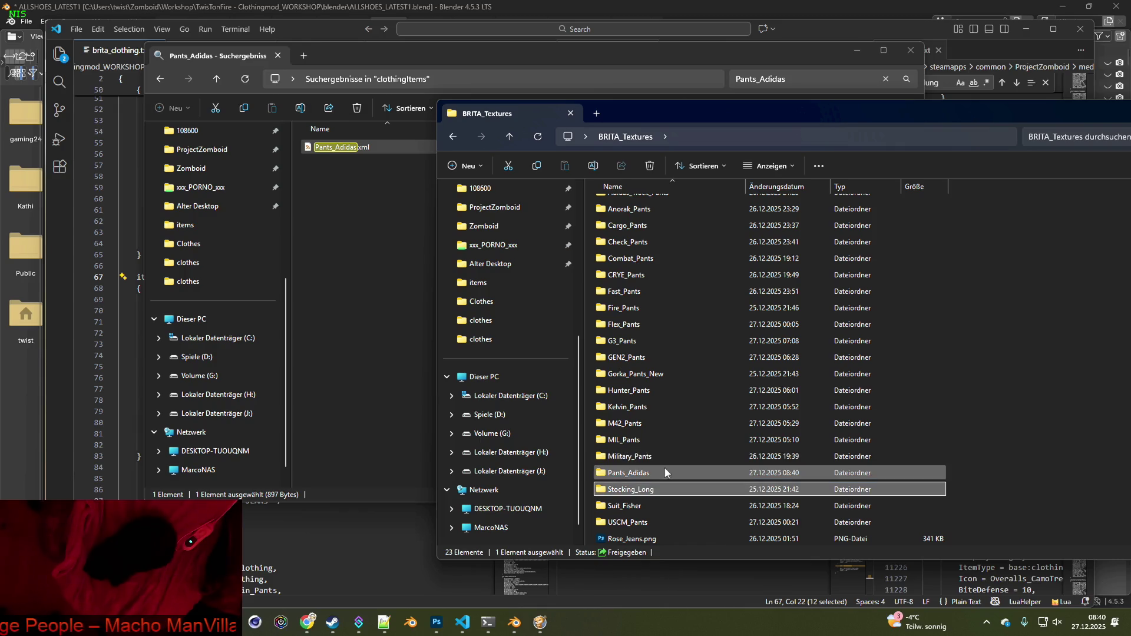
double_click(630, 471)
left_click_drag(730, 111, 745, 111)
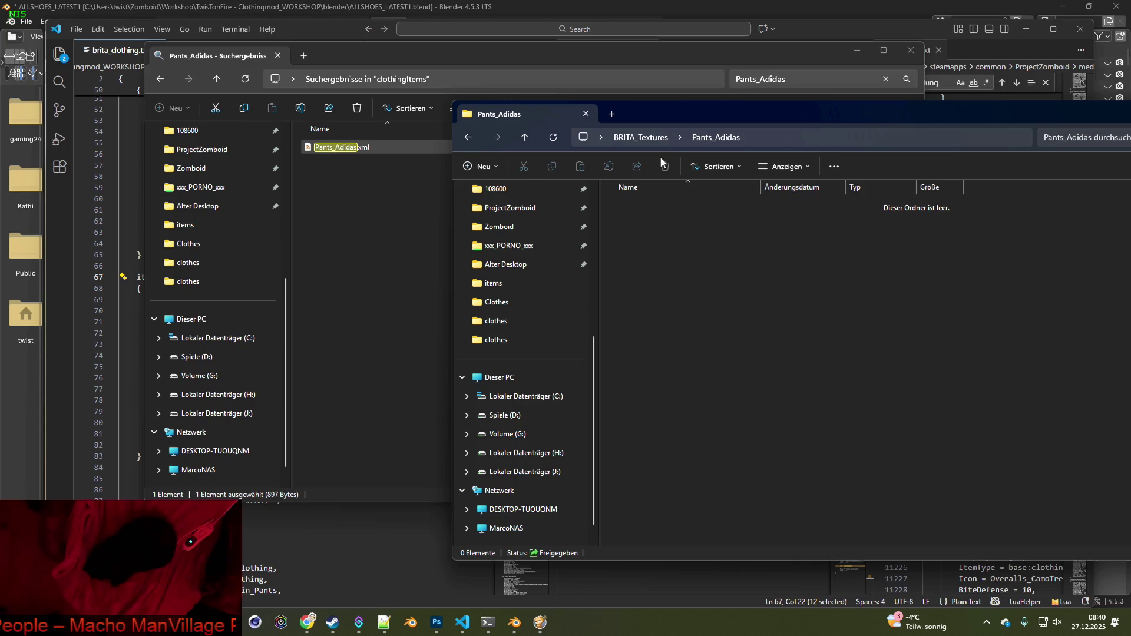
Search the Uniform2 folder for Pants_Adidas, find nothing, and clear the search
key("alt+Tab")
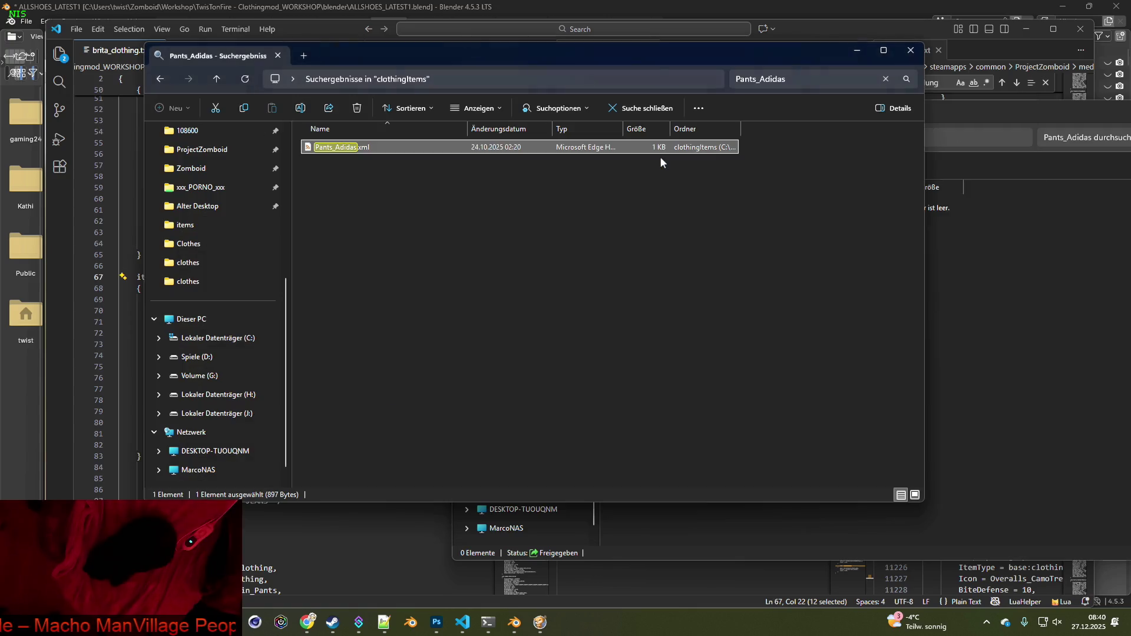
key("alt+Tab")
key("alt+Tab")
key("alt+Tab")
key("alt+Tab")
key("alt+Tab")
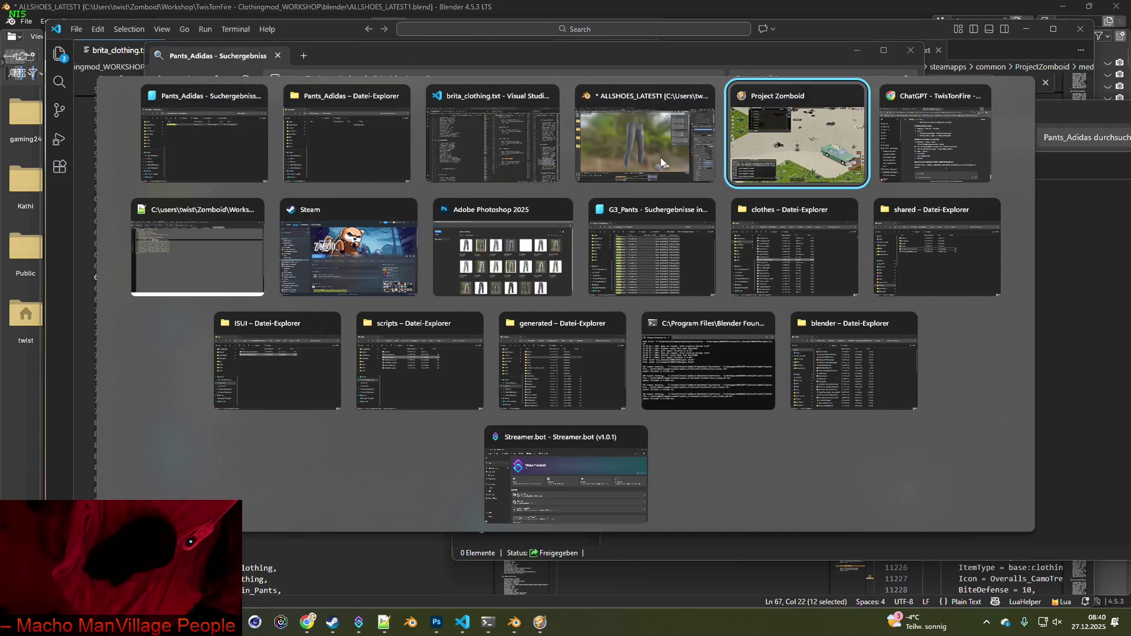
key("ctrl+e")
key("ctrl+v")
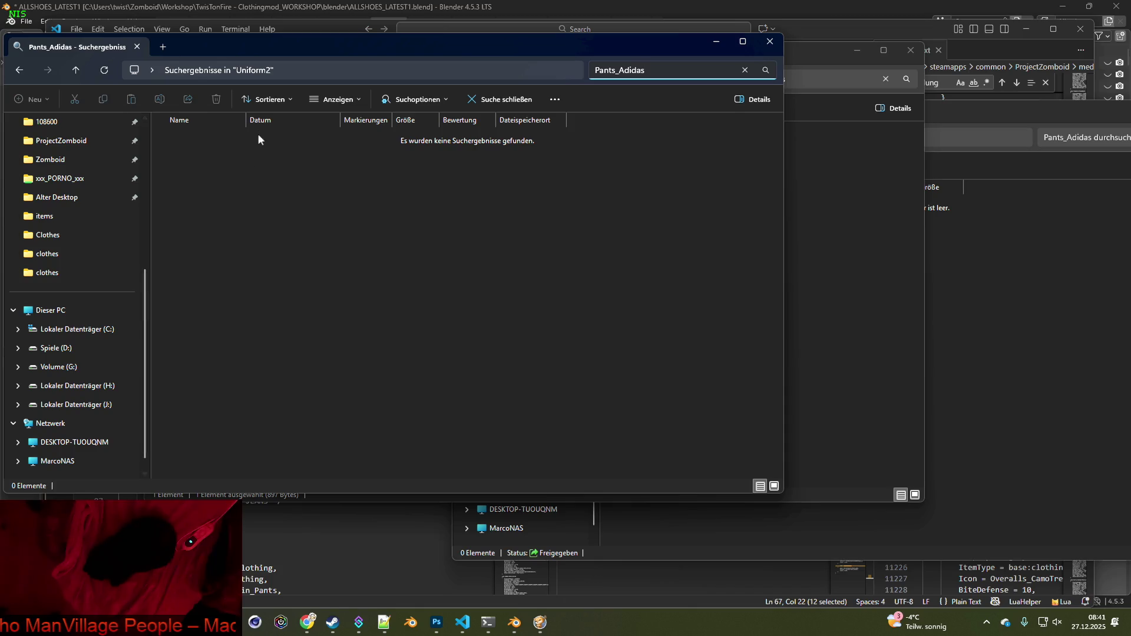
key("Escape")
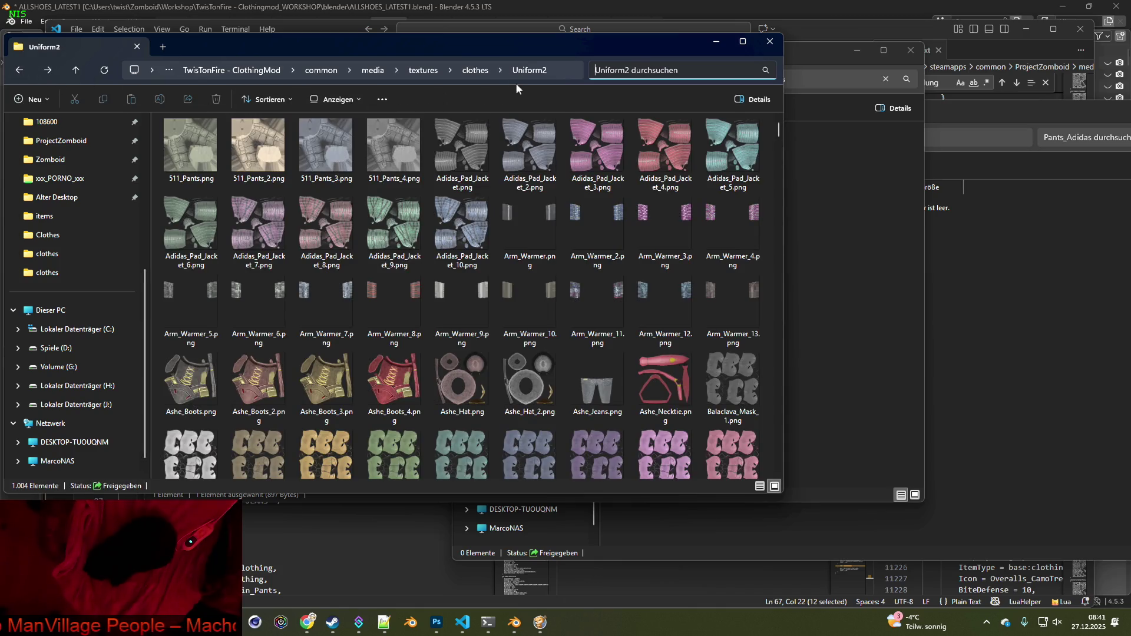
Search the clothes folder for Pants_Adidas and copy the ten PNG textures found
left_click(475, 70)
left_click(654, 71)
type("Pants_Adidas")
key("Return")
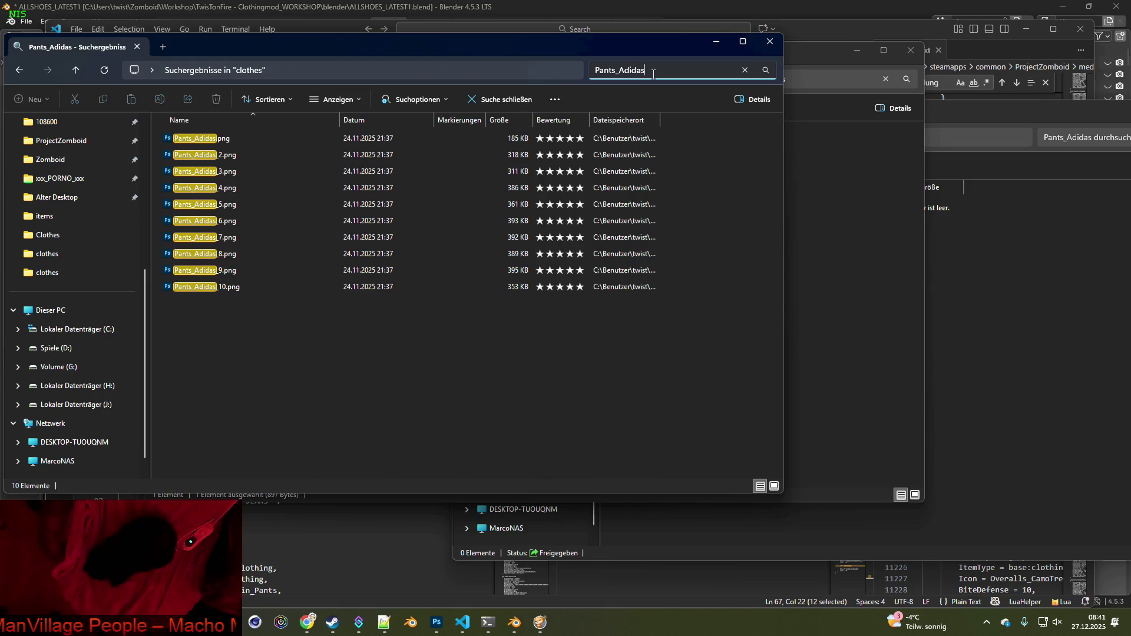
left_click_drag(277, 316, 194, 145)
right_click(193, 150)
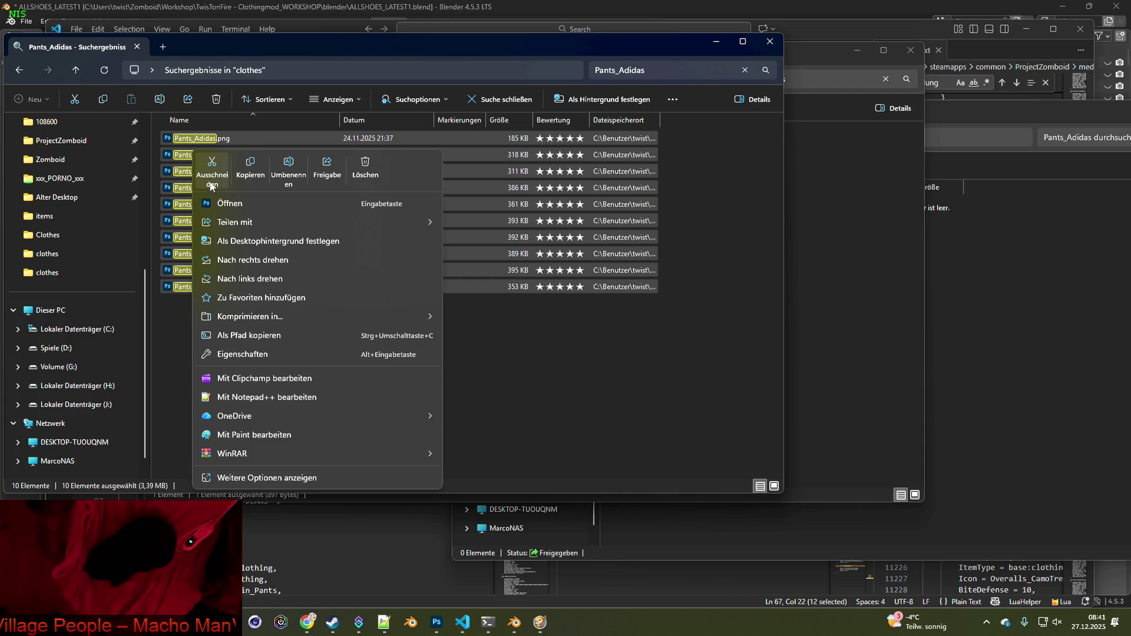
left_click(246, 168)
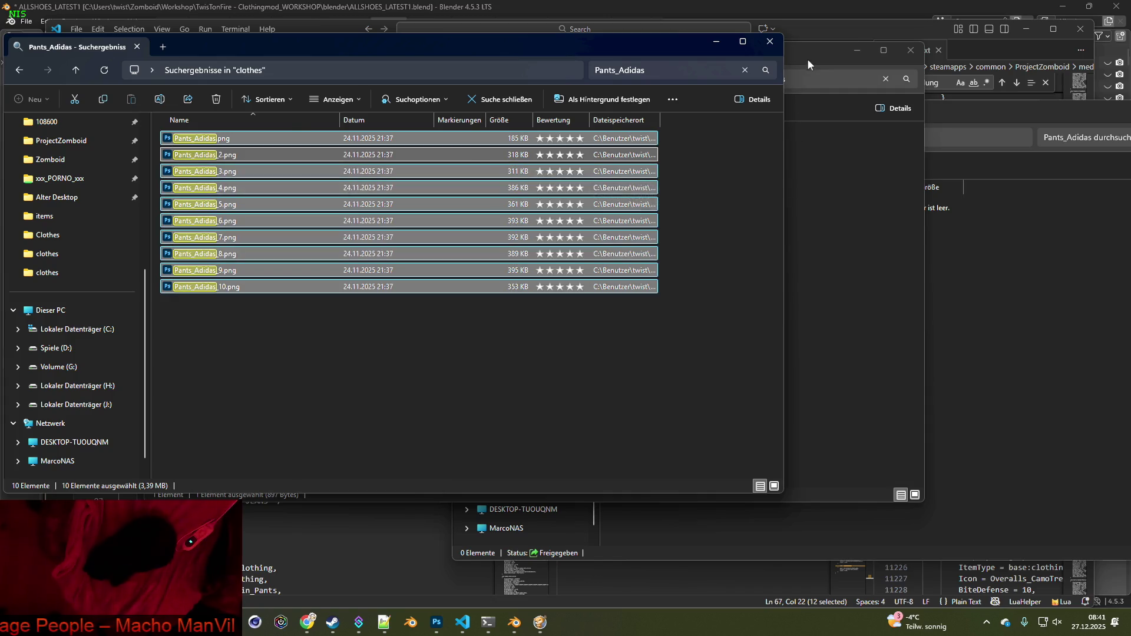
Create an origin subfolder inside Pants_Adidas and paste the ten PNGs into it
left_click(806, 58)
left_click(1004, 111)
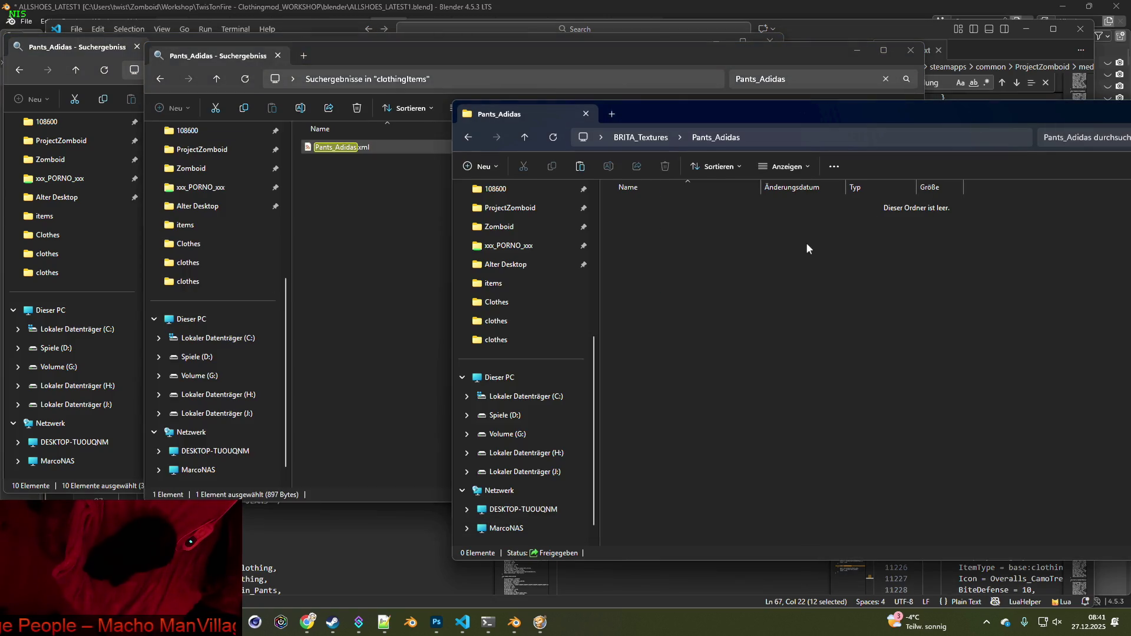
right_click(736, 262)
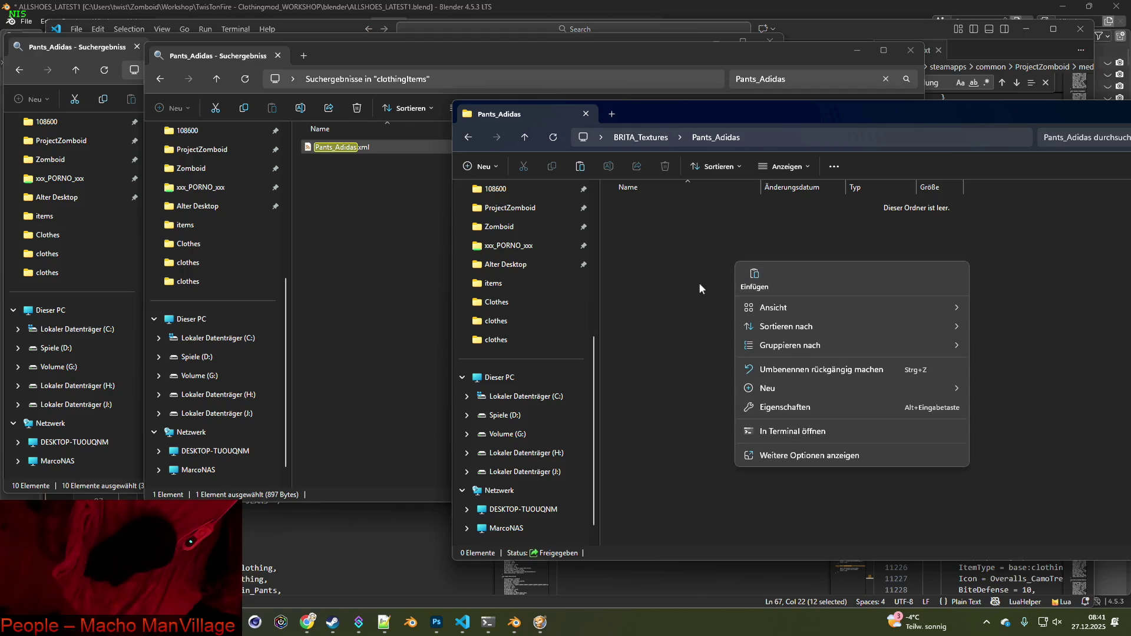
mouse_move(776, 388)
left_click(1008, 391)
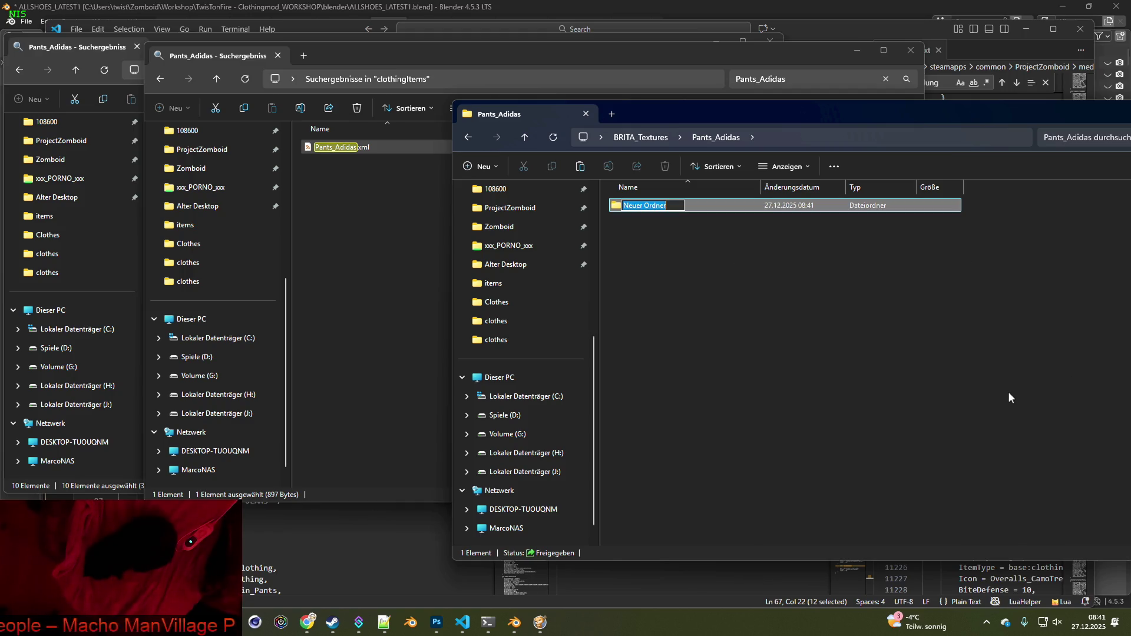
type("origin")
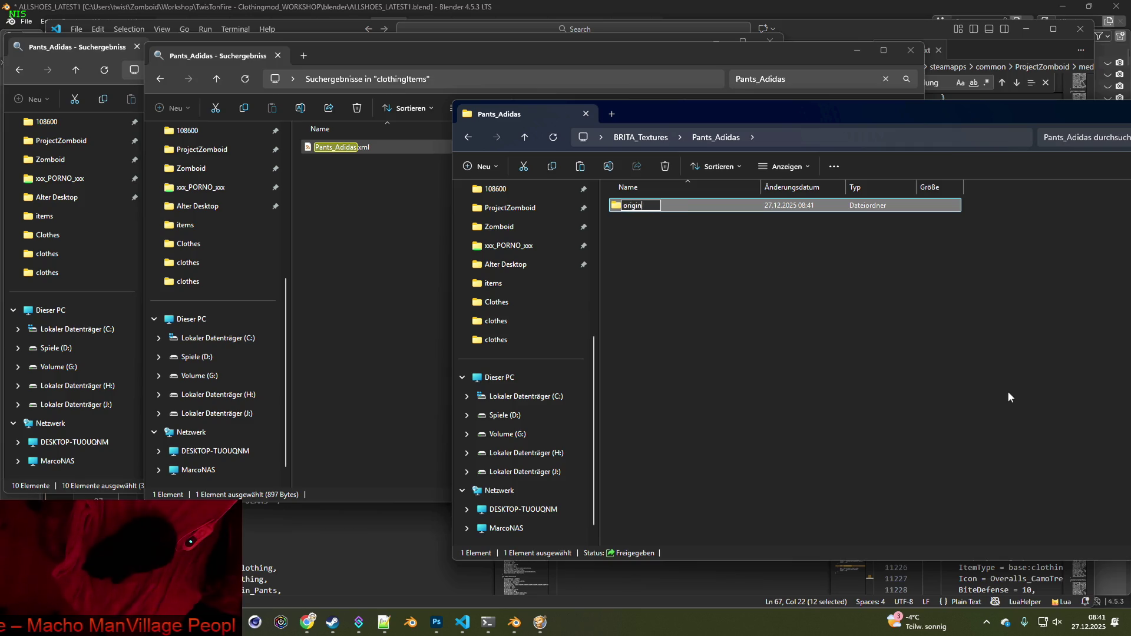
key("Return")
double_click(631, 205)
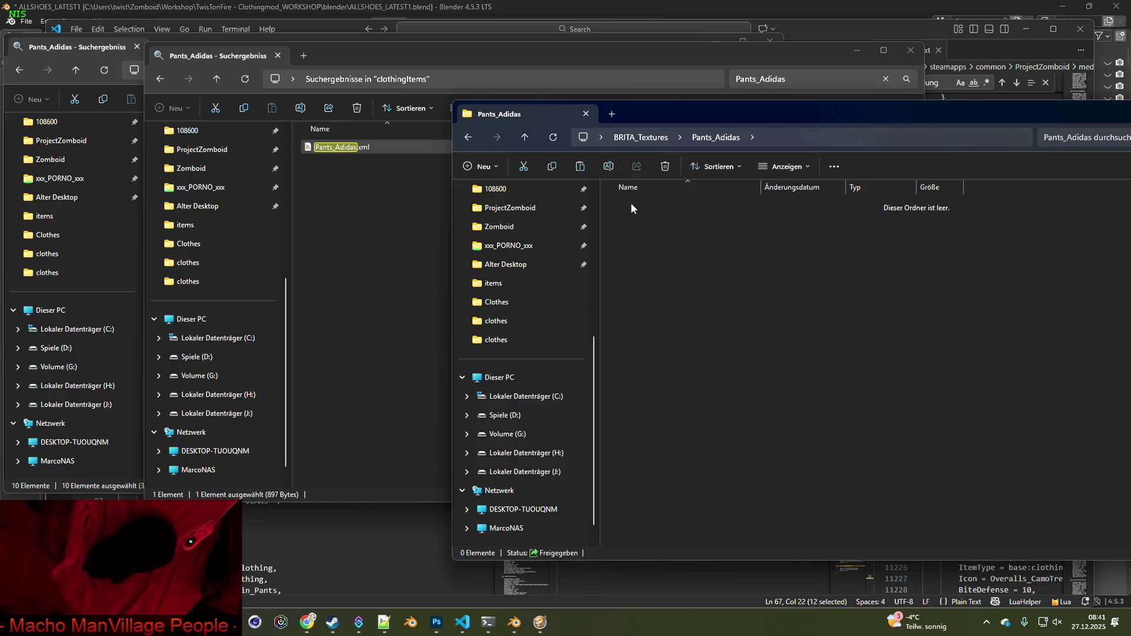
key("ctrl+v")
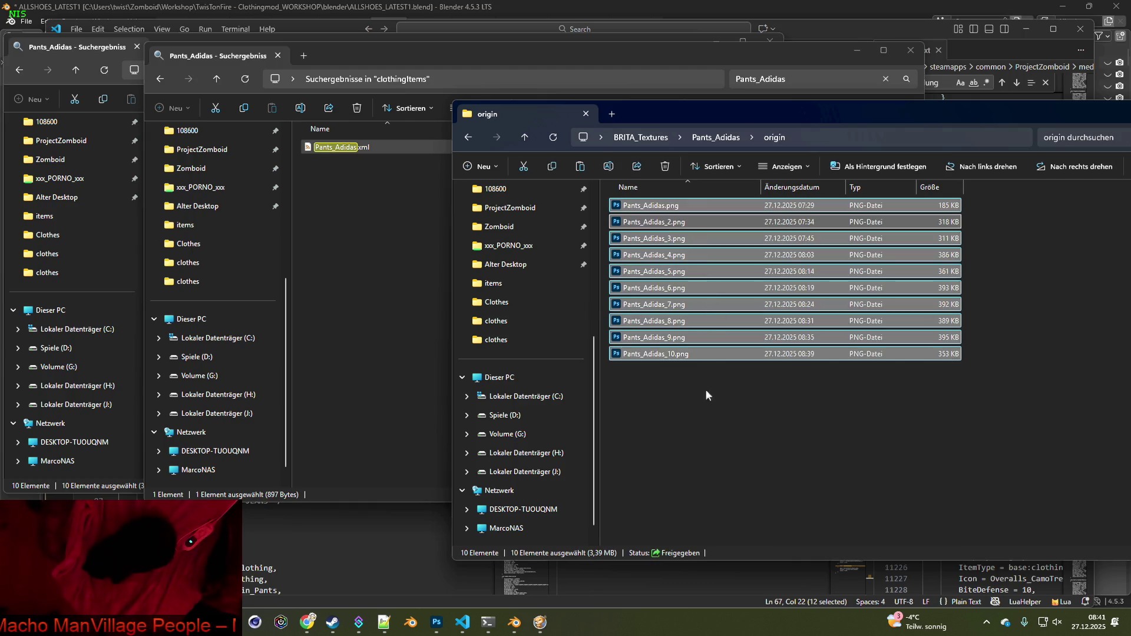
left_click(715, 407)
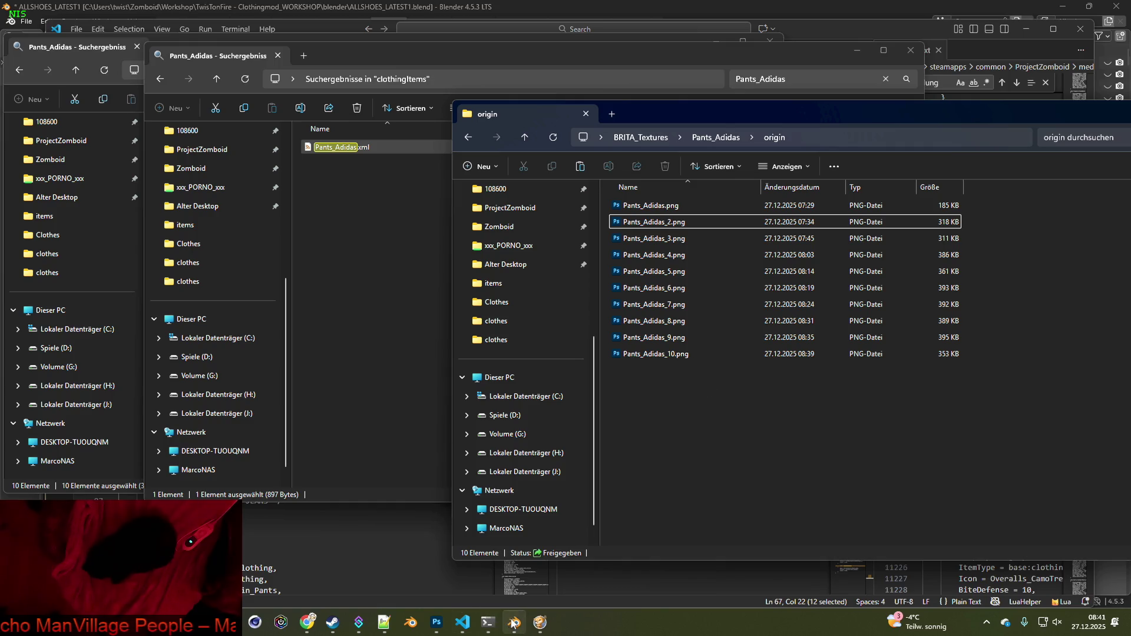
In Blender, load Pants_Adidas.png from BRITA_Textures\Pants_Adidas as the base colour texture
left_click(514, 622)
left_click(399, 588)
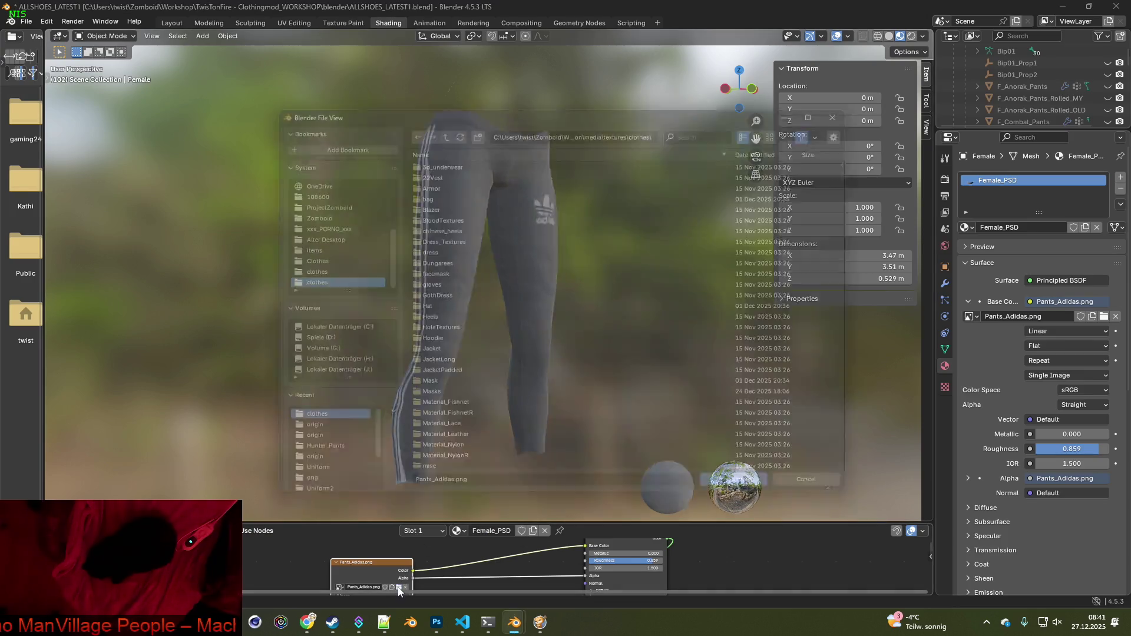
left_click(303, 451)
left_click(438, 125)
left_click(438, 124)
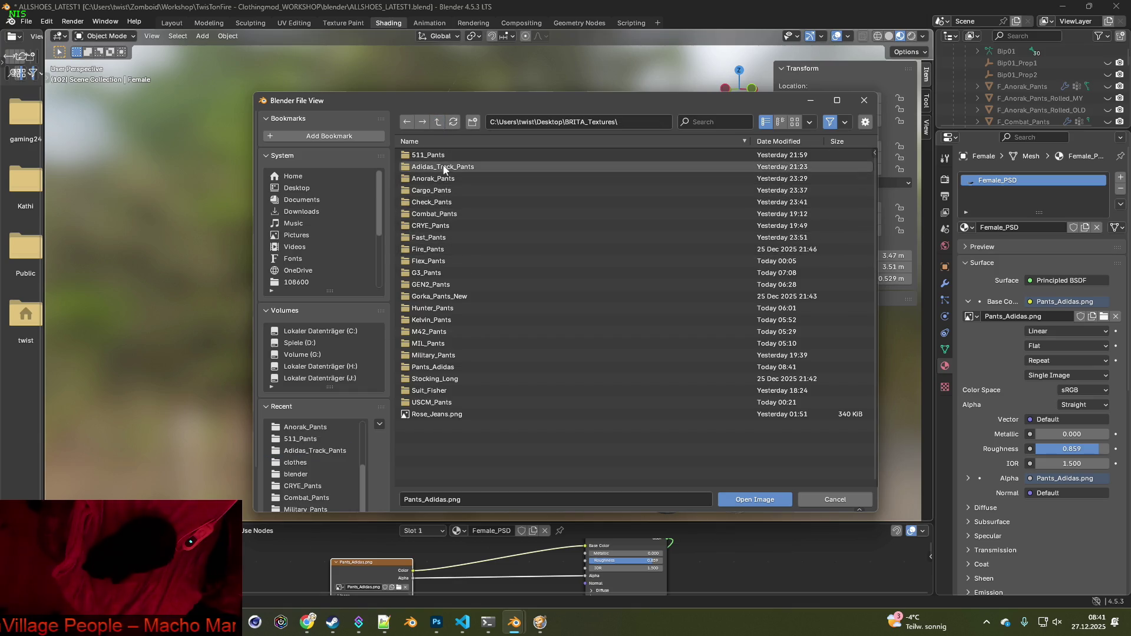
left_click(437, 366)
left_click(754, 500)
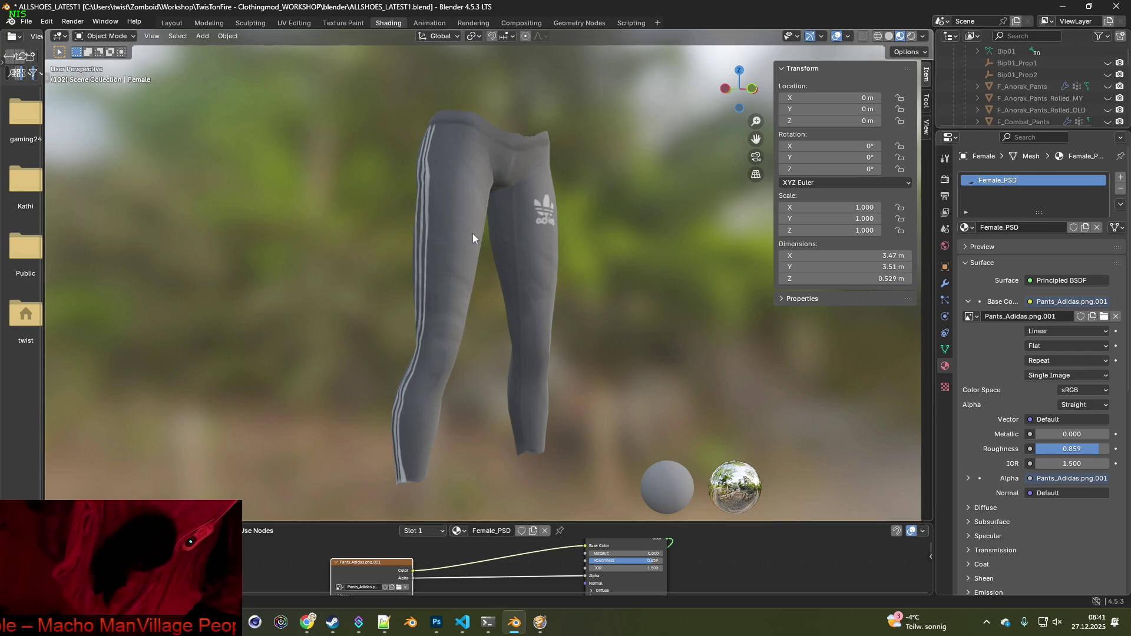
Snip the grey textured pants render and paste it into a new transparent Photoshop document
key("super+shift+s")
mouse_move(308, 89)
left_mouse_down()
mouse_move(566, 384)
mouse_move(602, 490)
mouse_move(623, 502)
mouse_move(610, 496)
left_mouse_up()
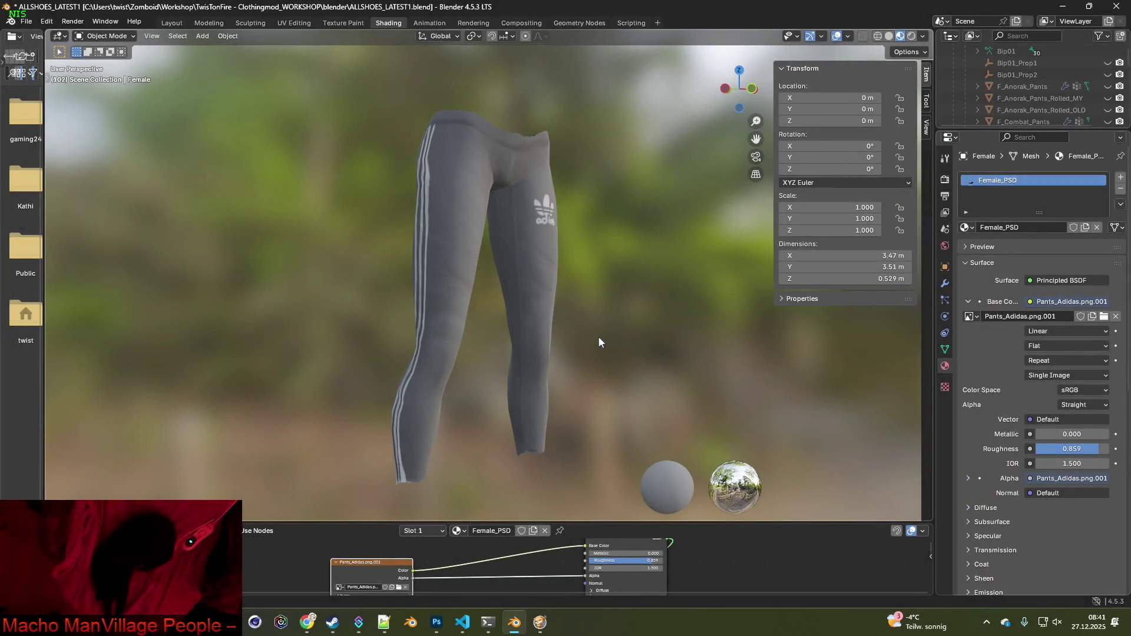
key("alt+Tab")
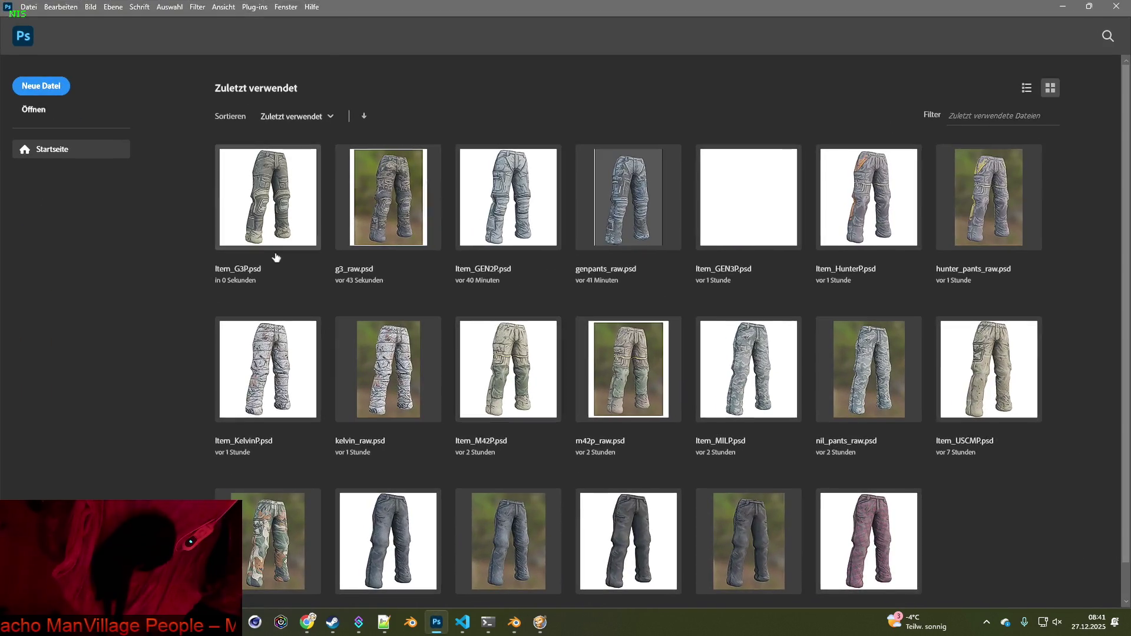
left_click(53, 85)
left_click(717, 464)
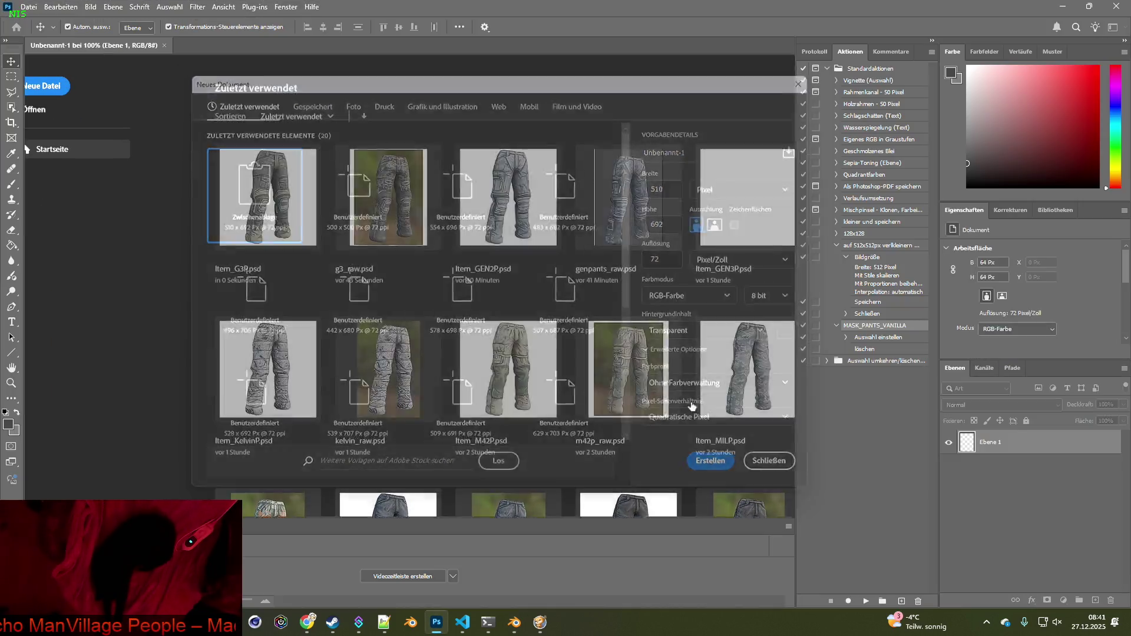
key("ctrl+v")
key("alt+Tab")
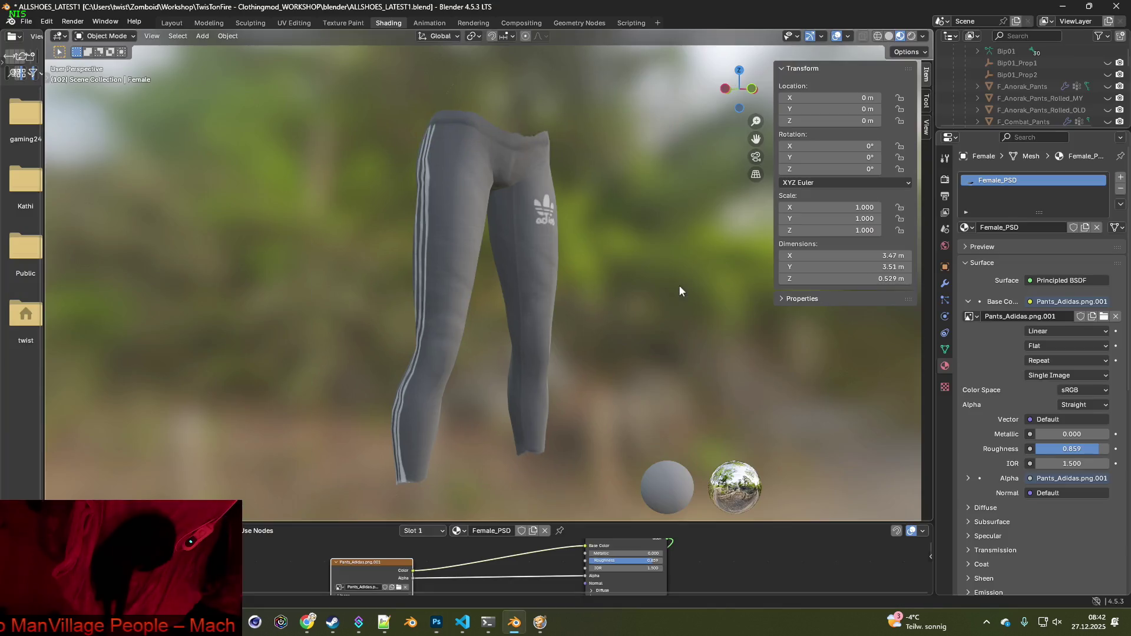
left_click(399, 587)
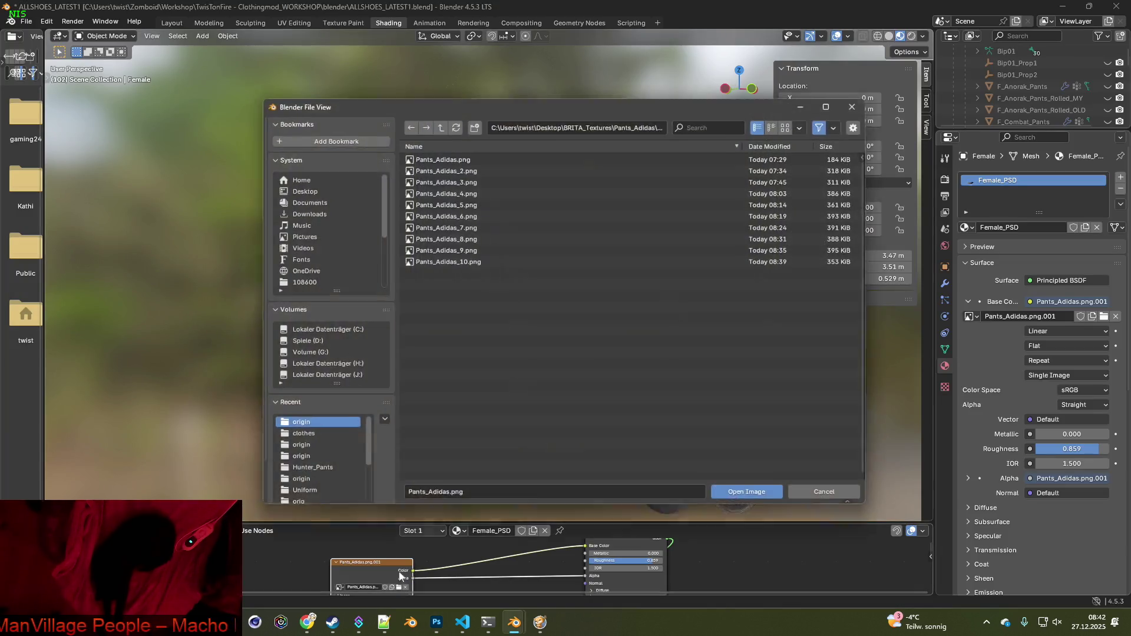
Apply Pants_Adidas_2.png and paste a snip of the pink pants into Photoshop
left_click(455, 168)
left_click(757, 499)
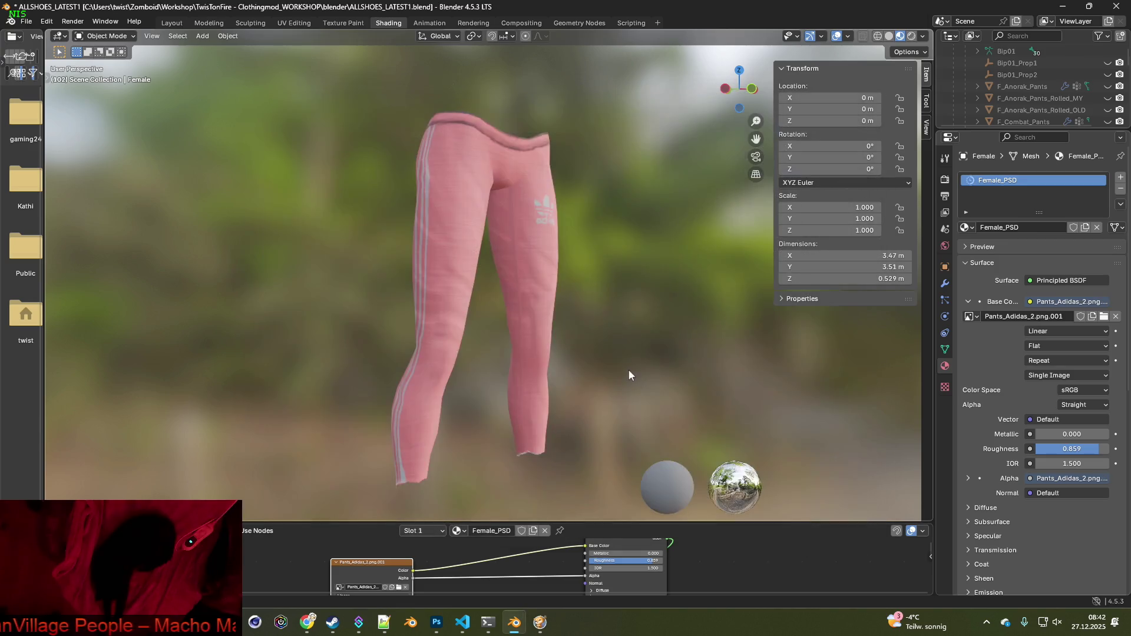
key("shift+super+s")
left_click_drag(333, 86, 616, 505)
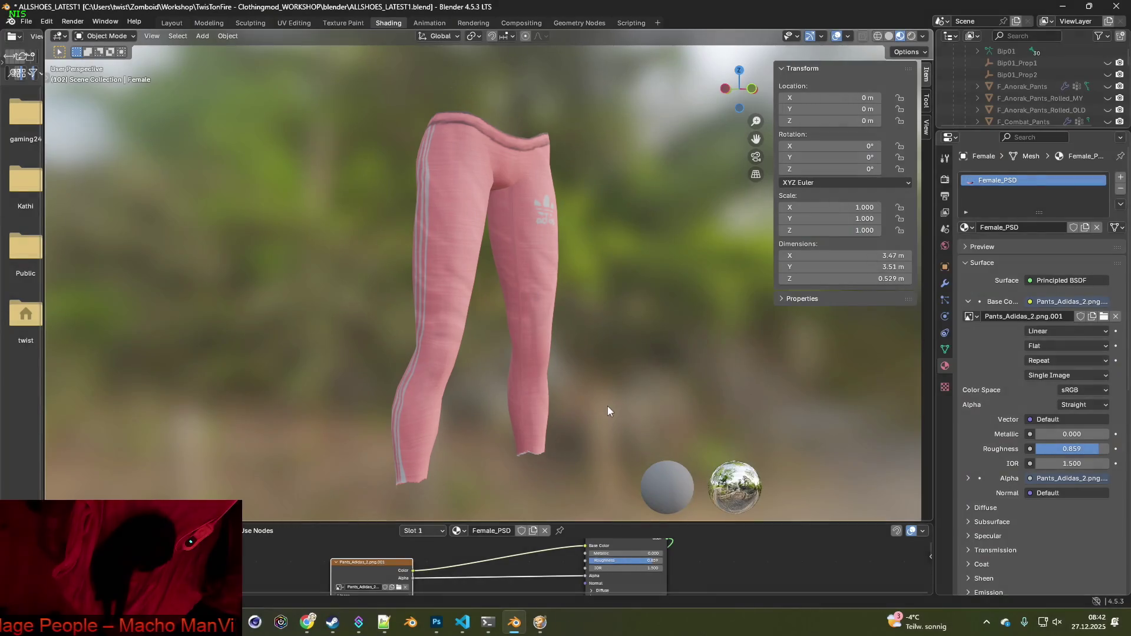
key("alt+Tab")
key("ctrl+v")
key("alt+Tab")
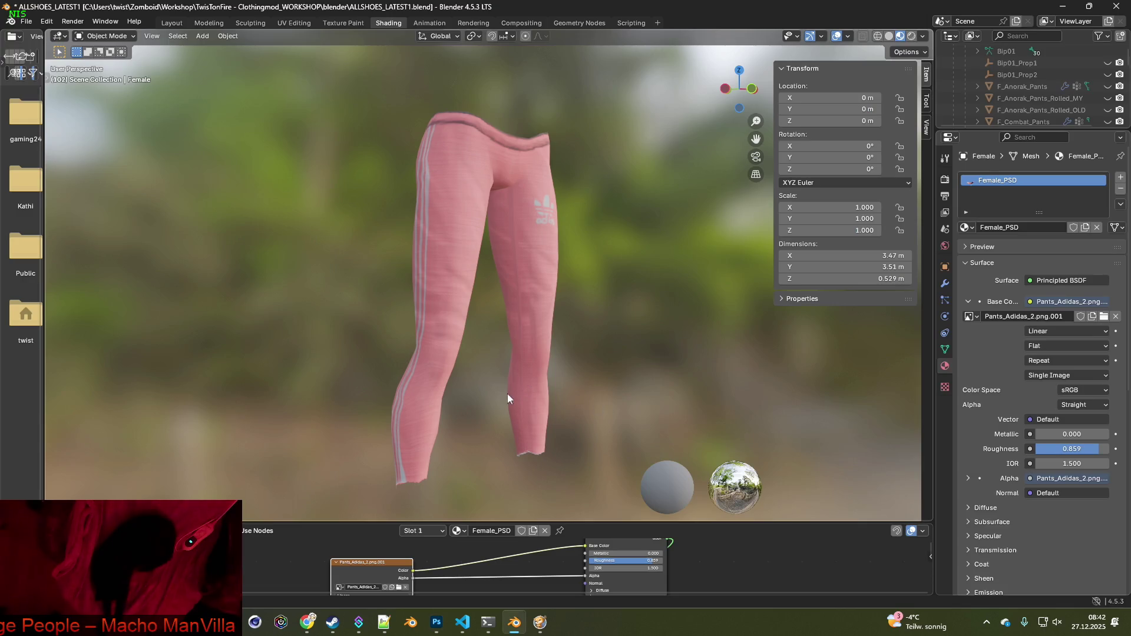
Apply Pants_Adidas_3.png and capture the red pants render
left_click(453, 178)
left_click(747, 498)
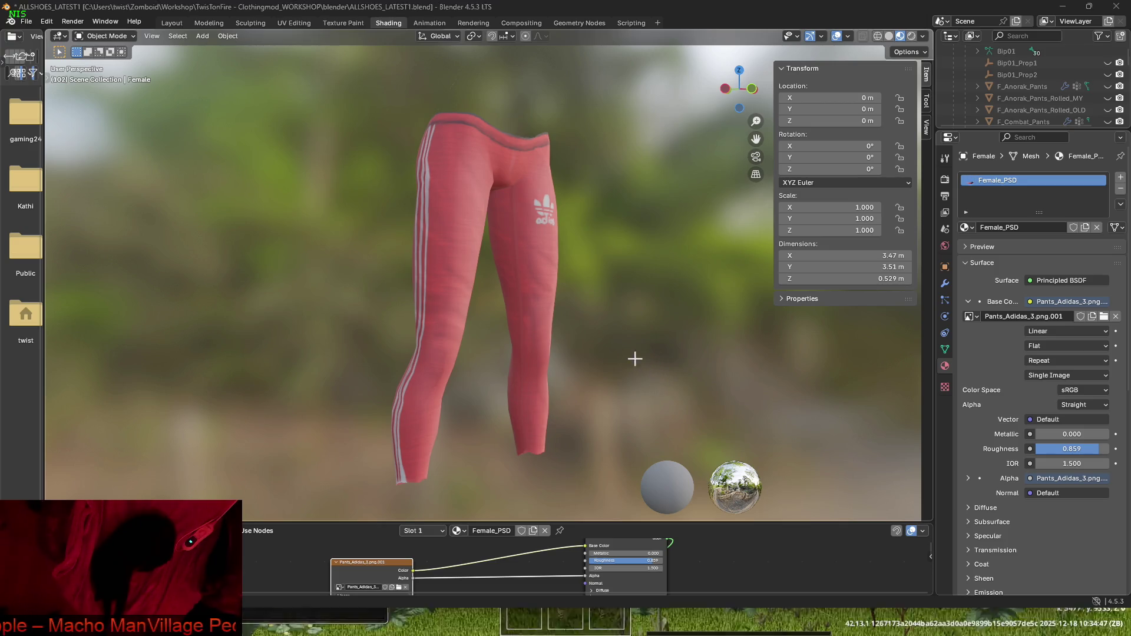
key("ctrl+b")
mouse_move(332, 84)
left_mouse_down()
mouse_move(366, 113)
mouse_move(607, 501)
left_mouse_up()
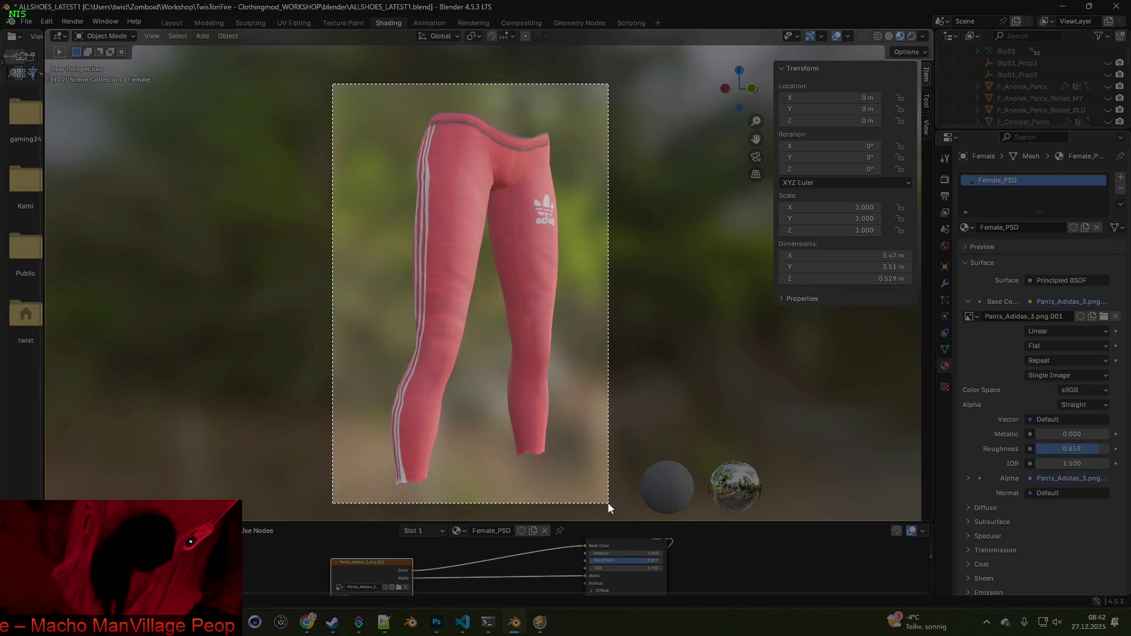
key("alt+Tab")
key("alt+Tab")
Apply Pants_Adidas_4.png and paste a snip of the green pants into Photoshop
left_click(399, 587)
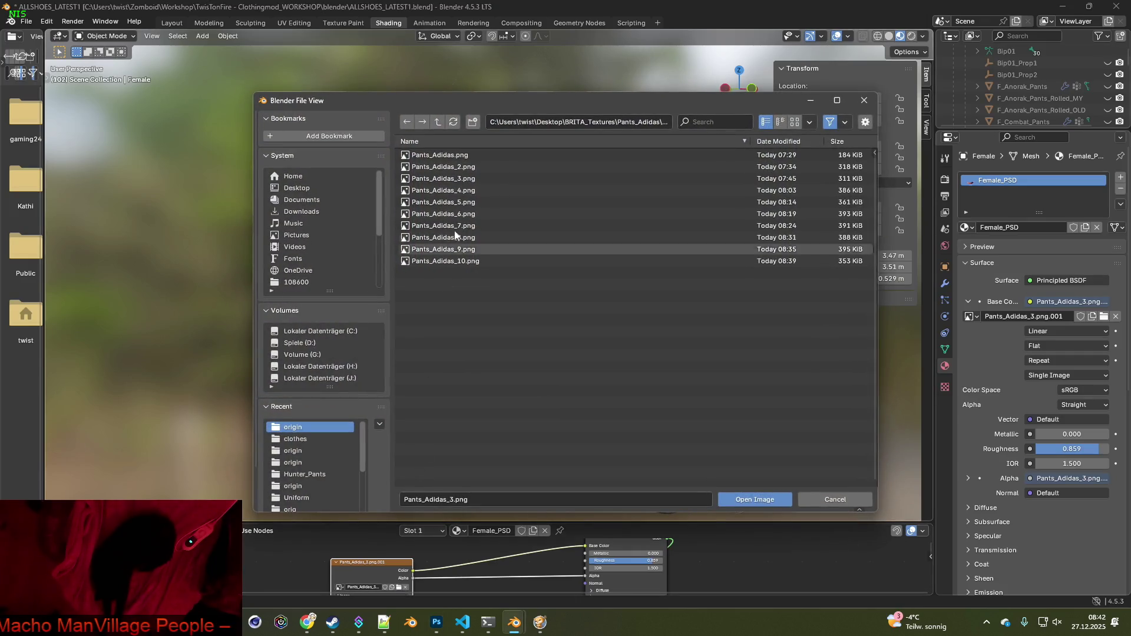
left_click(461, 190)
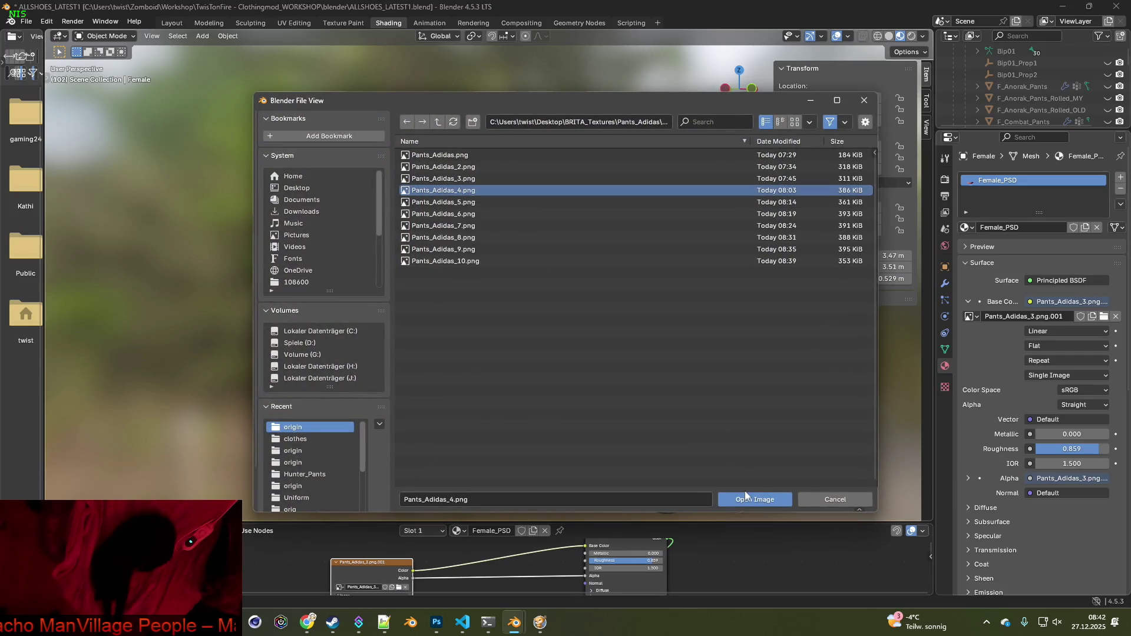
left_click(747, 496)
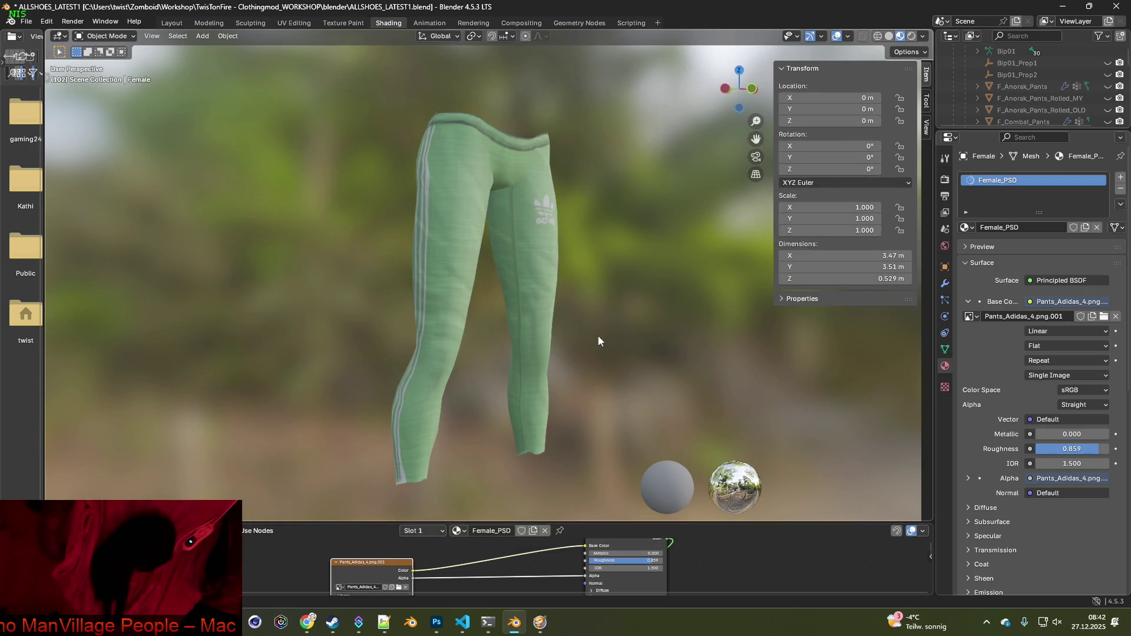
key("shift+super+s")
left_click_drag(347, 85, 603, 470)
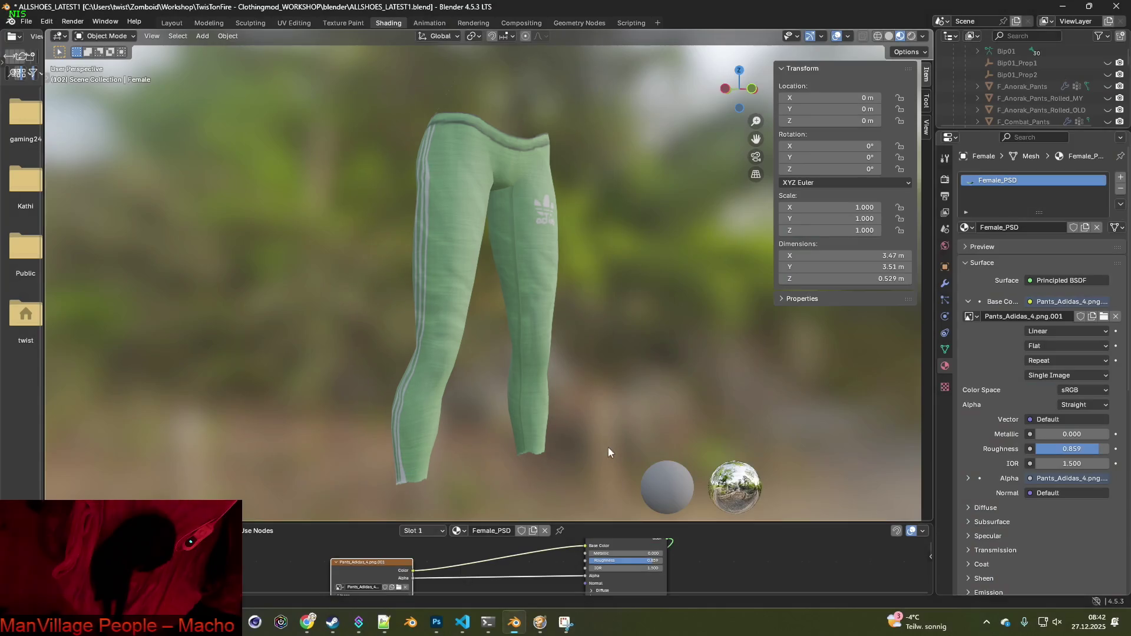
key("alt+Tab")
key("ctrl+v")
key("alt+Tab")
Apply Pants_Adidas_5.png, adjust the world background display, and capture the grey pants for Photoshop
left_click(398, 588)
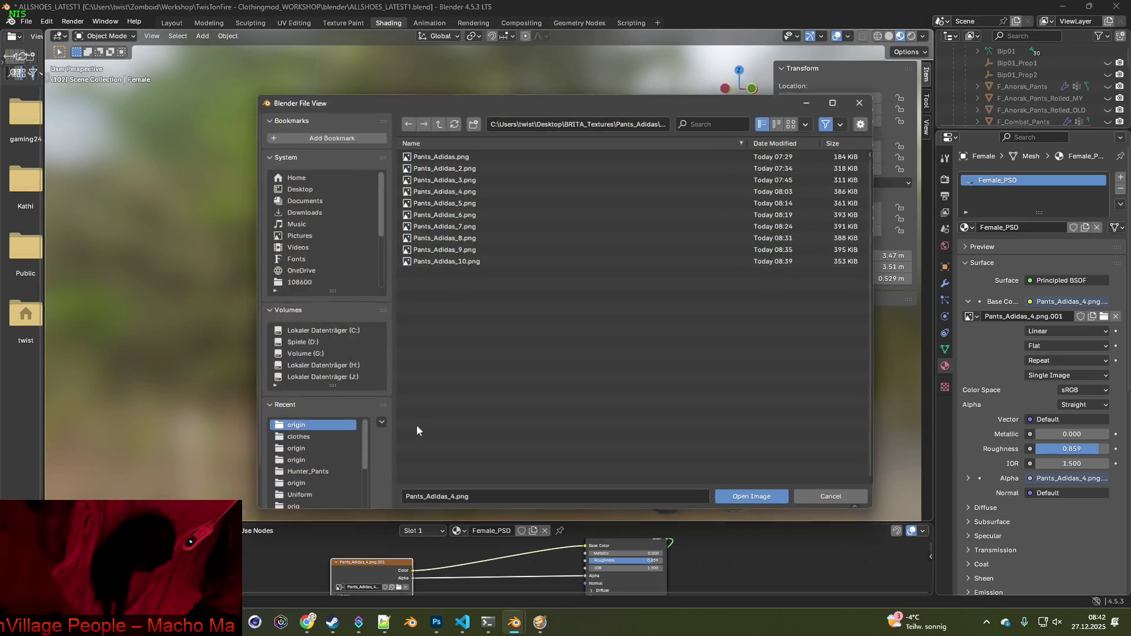
left_click(447, 202)
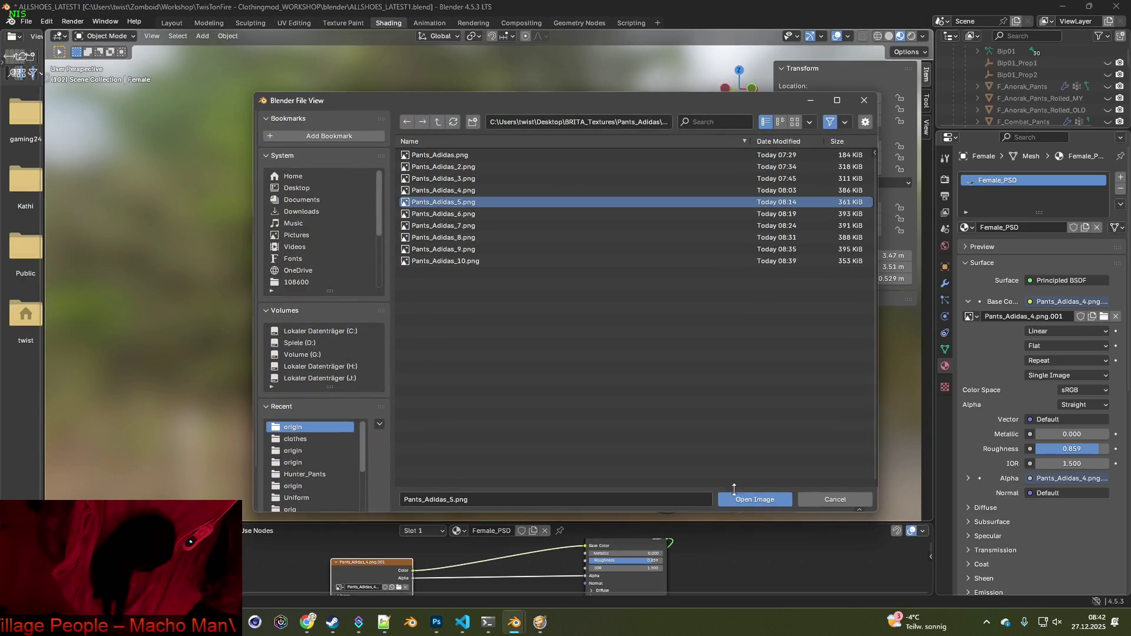
left_click(755, 499)
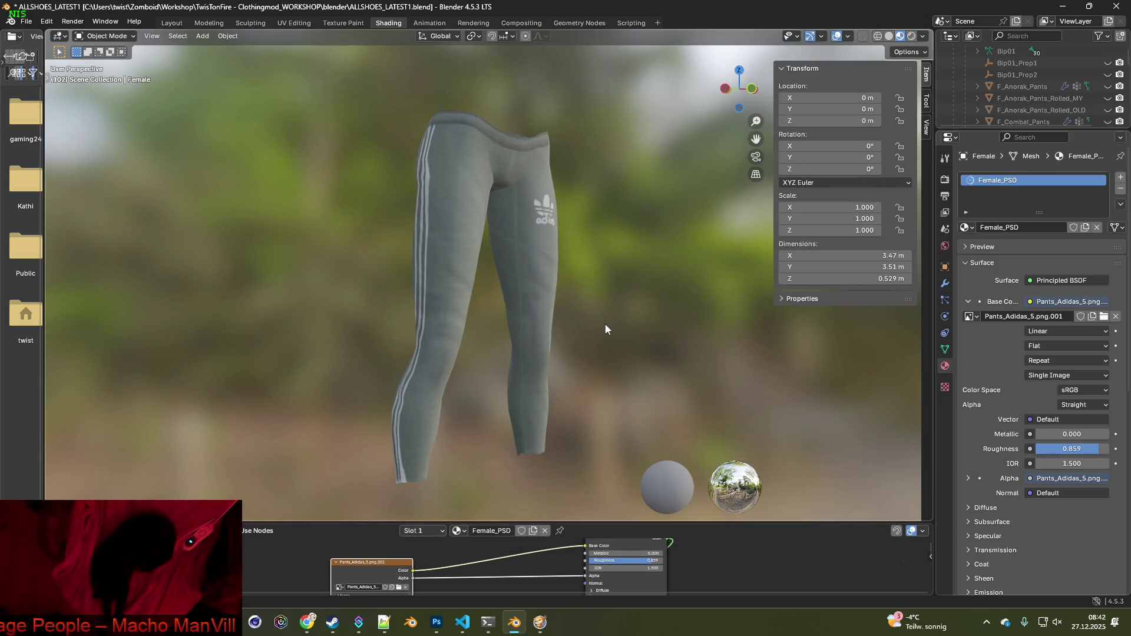
left_click(922, 36)
left_click_drag(916, 190, 851, 194)
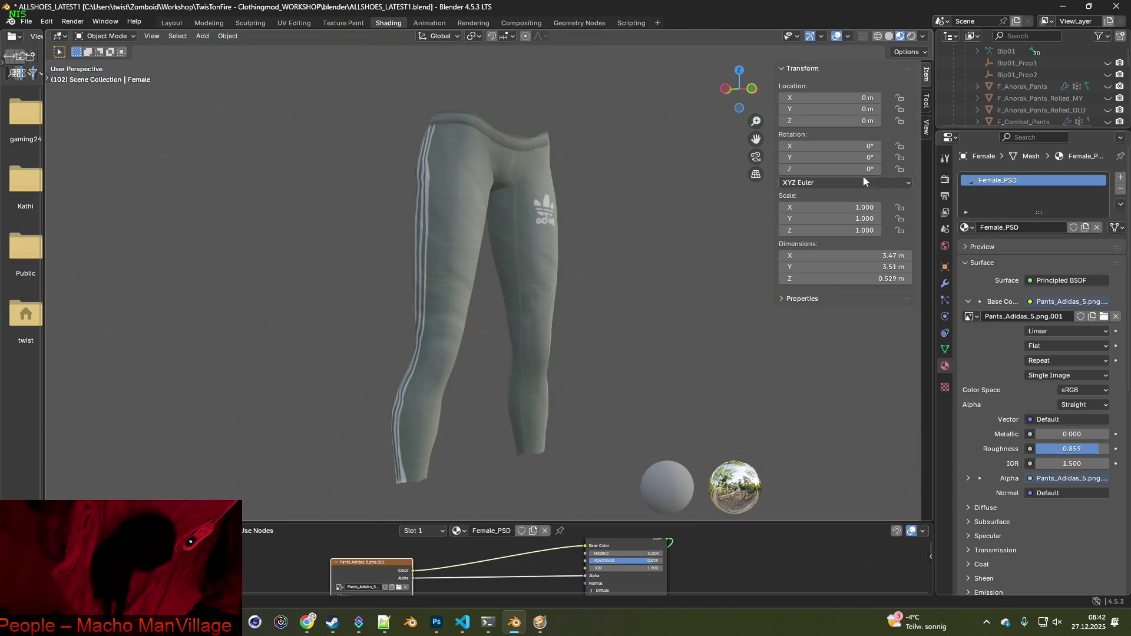
left_click(922, 35)
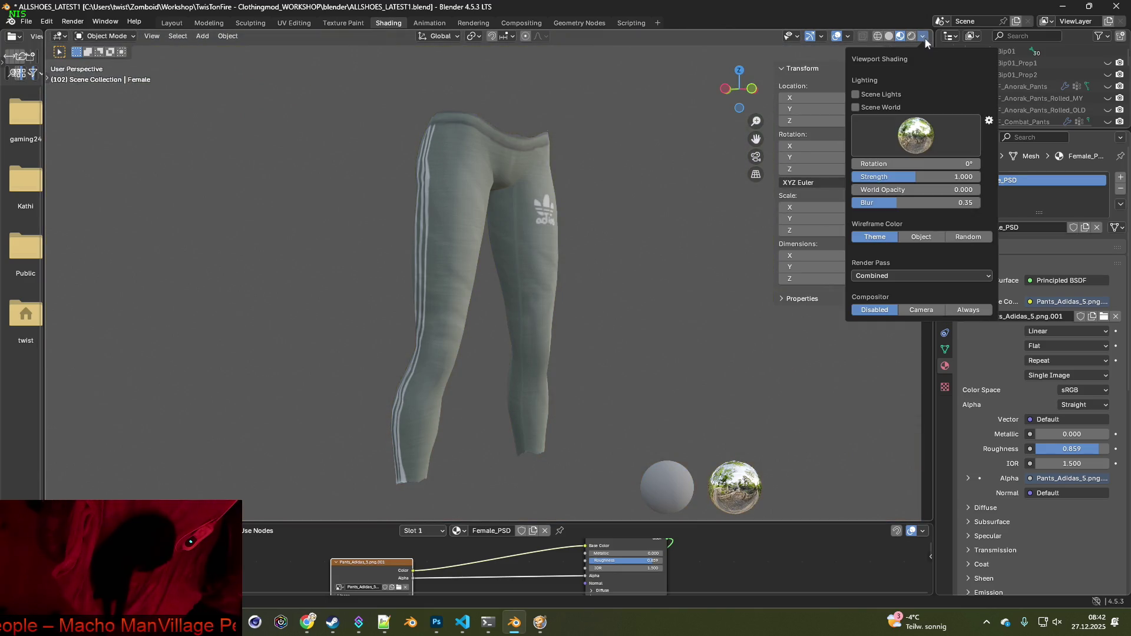
mouse_move(879, 202)
left_mouse_down()
mouse_move(859, 202)
mouse_move(980, 190)
left_mouse_up()
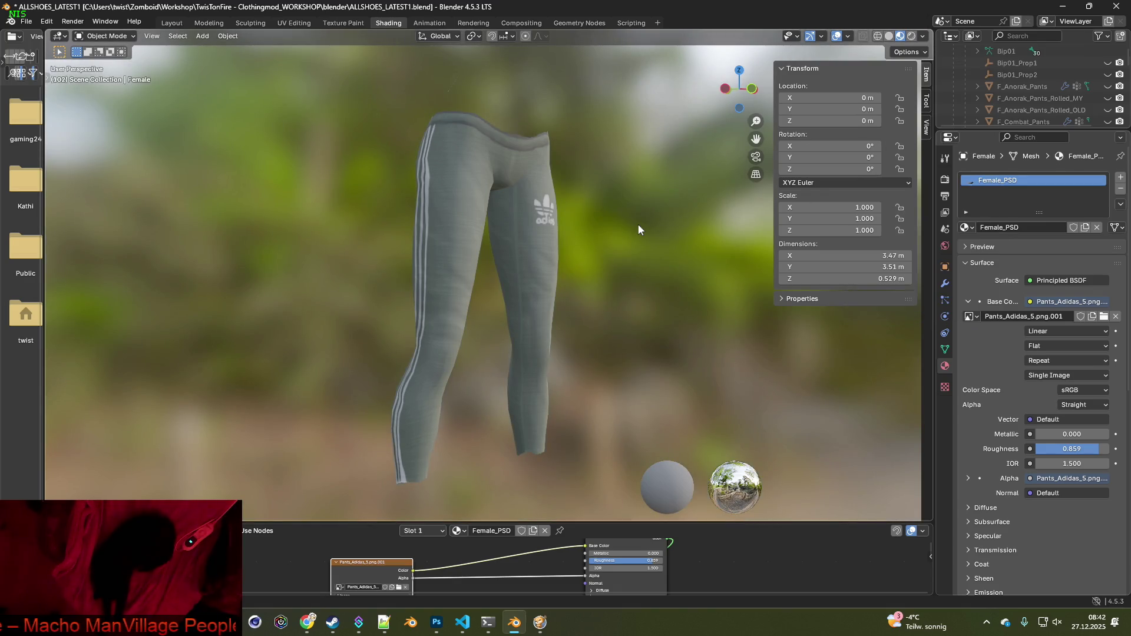
key("ctrl+b")
mouse_move(312, 88)
left_mouse_down()
mouse_move(387, 122)
mouse_move(602, 499)
left_mouse_up()
key("alt+Tab")
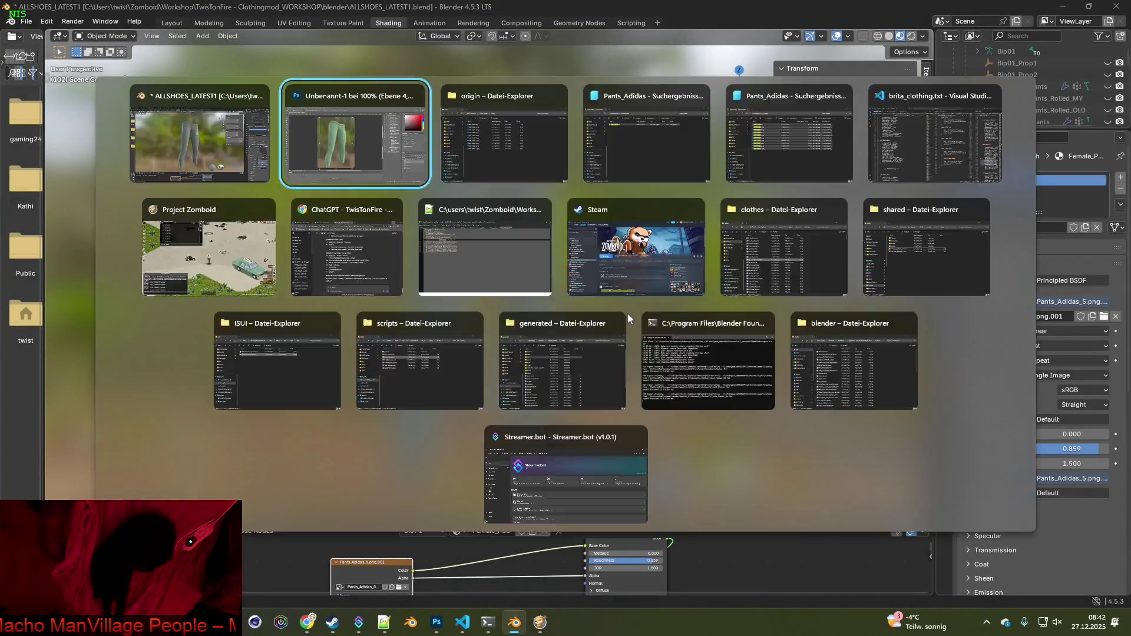
key("ctrl+z")
key("alt+Tab")
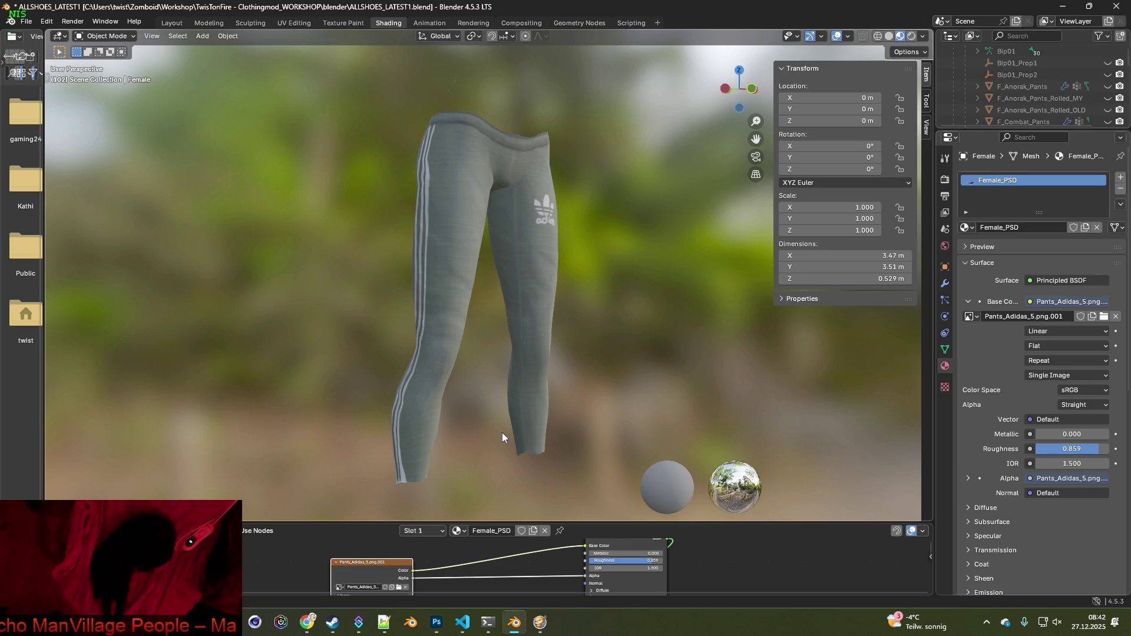
Apply Pants_Adidas_6.png and paste a snip of the beige pants into Photoshop as a new layer
left_click(398, 587)
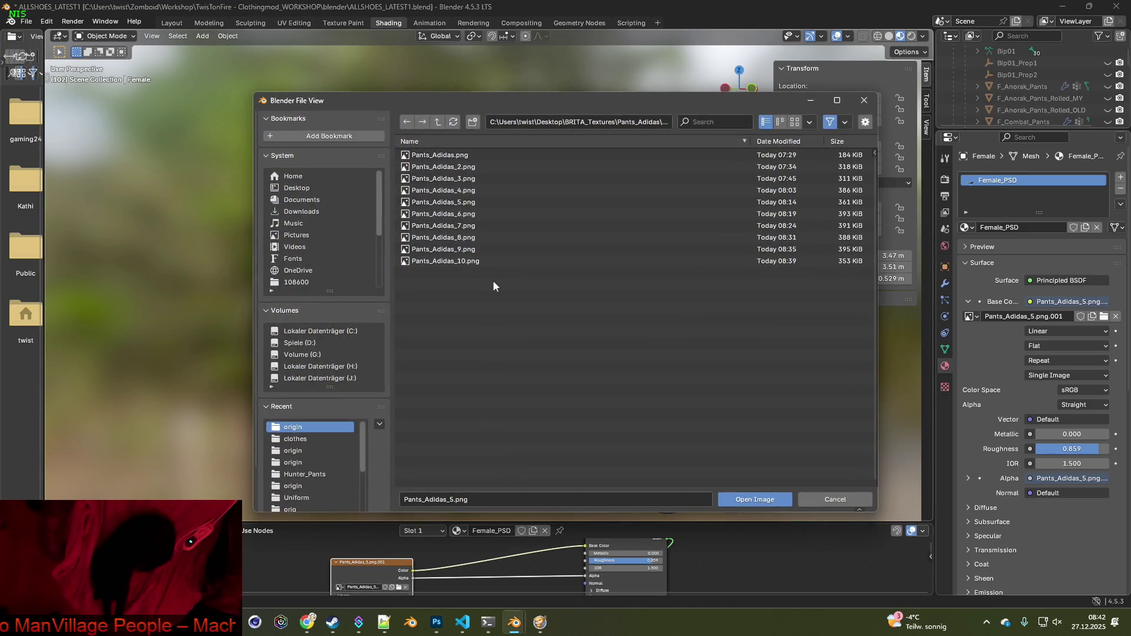
left_click(494, 214)
left_click(756, 500)
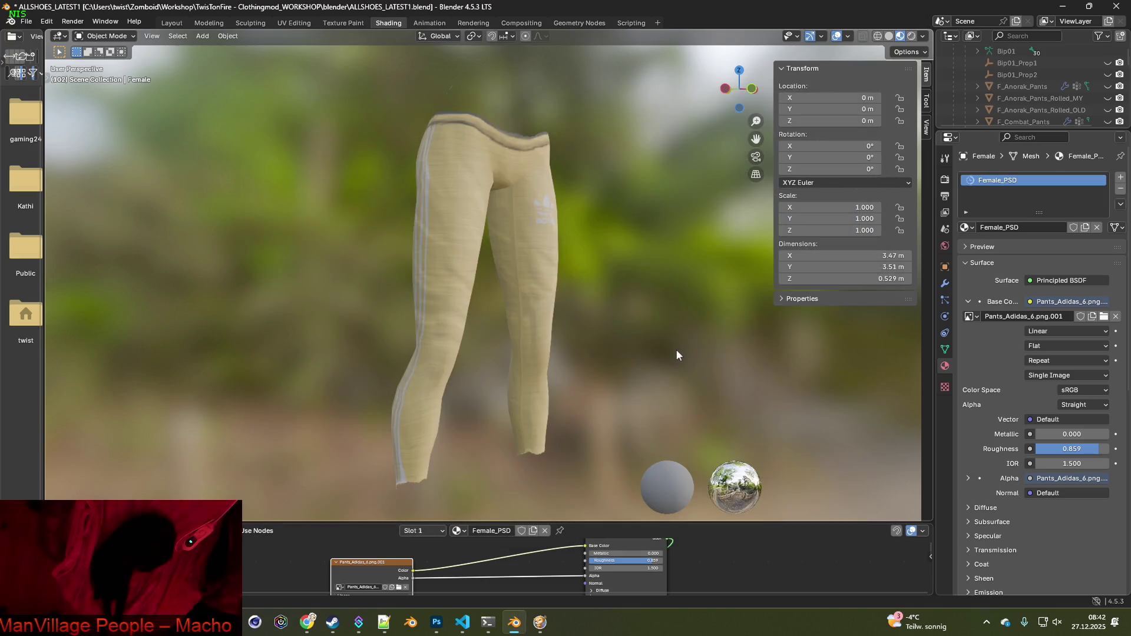
key("super+shift+s")
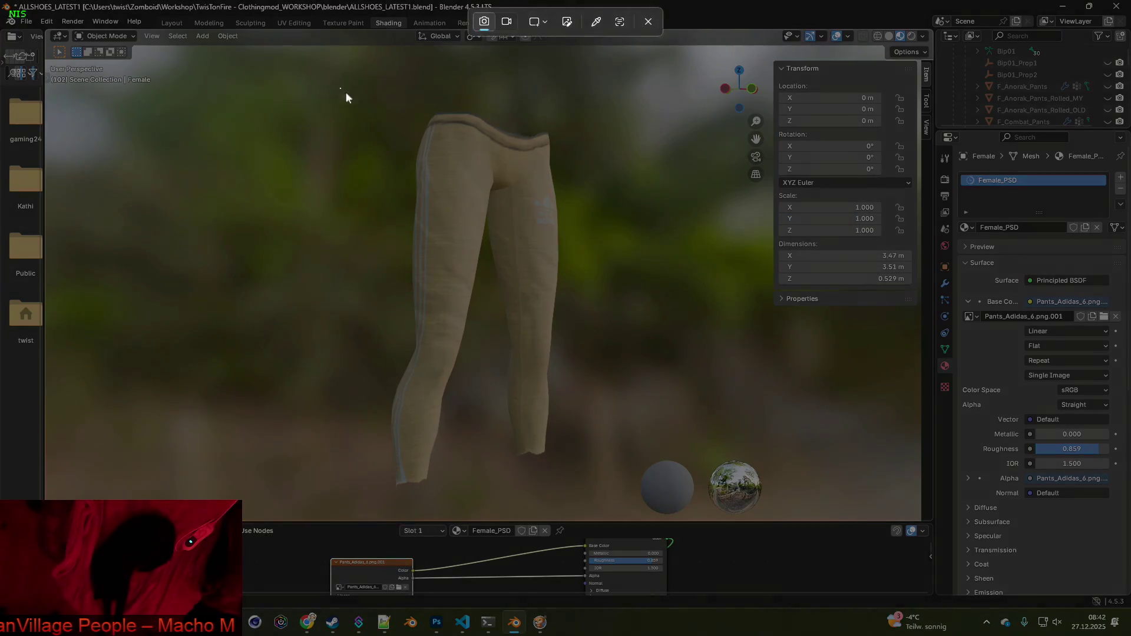
left_click_drag(339, 89, 632, 495)
key("alt+Tab")
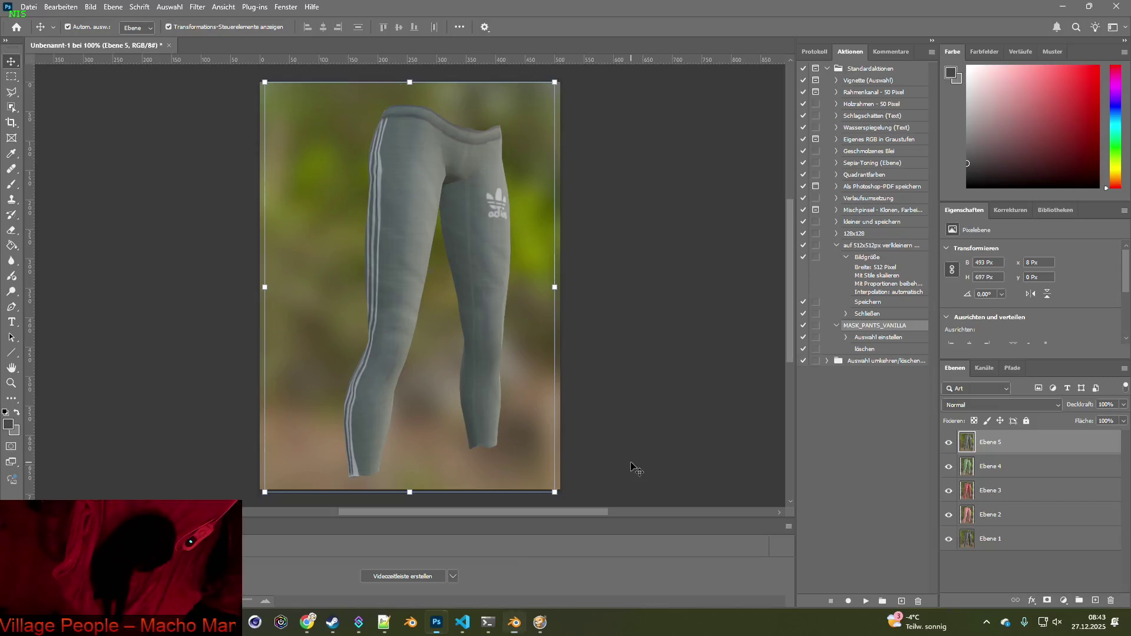
key("ctrl+v")
key("alt+Tab")
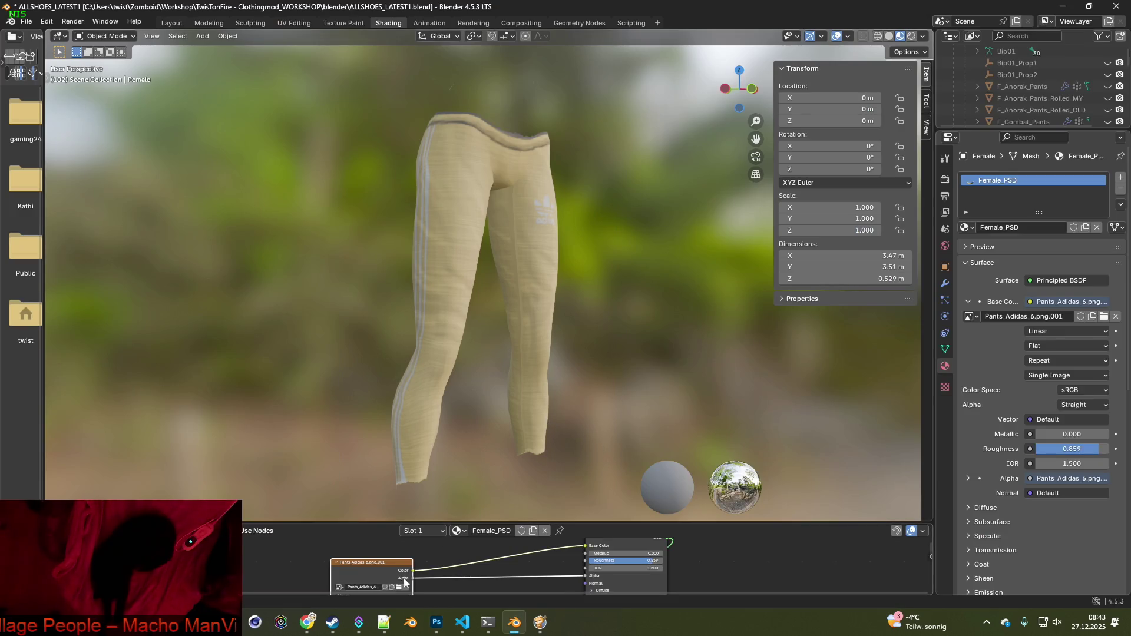
Apply Pants_Adidas_7.png and paste a snip of the purple pants into Photoshop
left_click(398, 588)
left_click(465, 226)
left_click(755, 499)
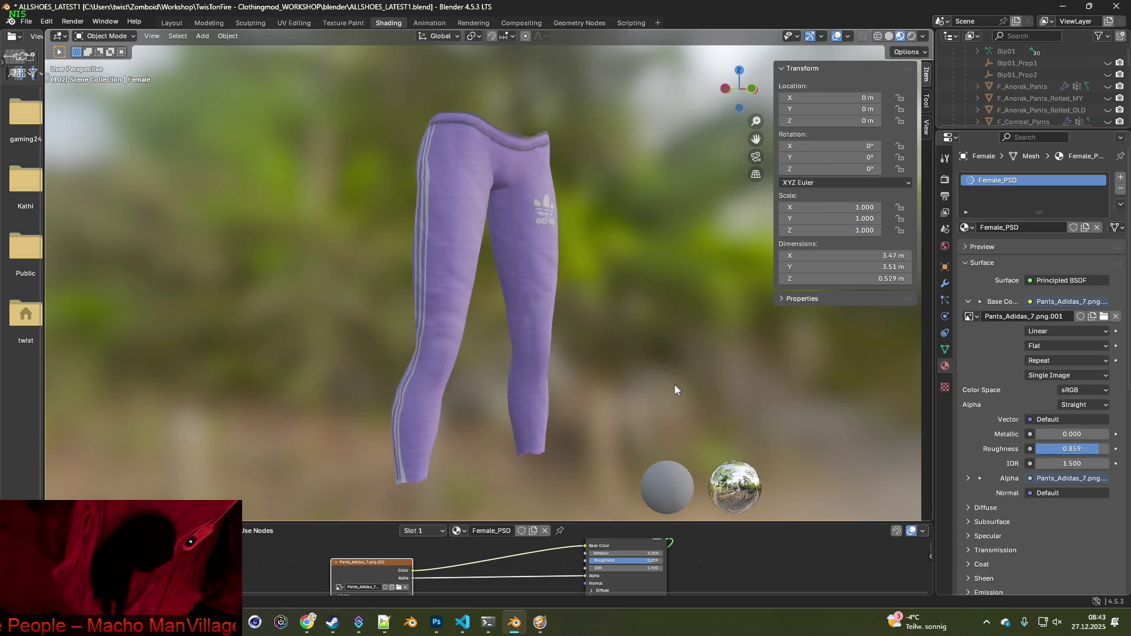
key("super+shift+s")
left_click_drag(328, 93, 621, 504)
key("alt+Tab")
key("ctrl+v")
key("alt+Tab")
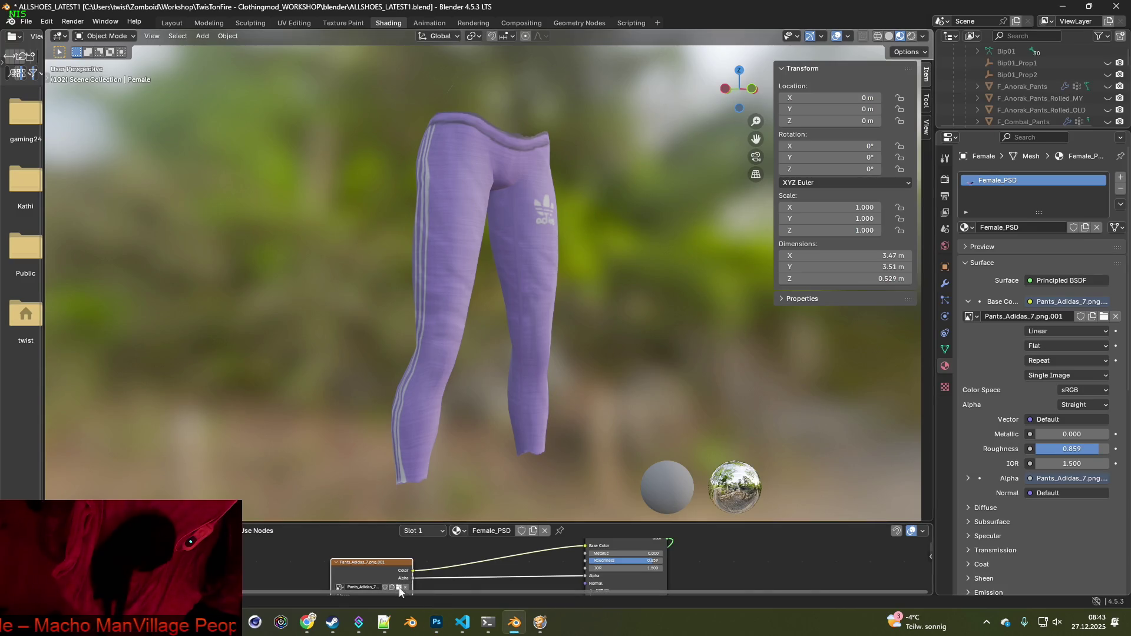
Apply Pants_Adidas_8.png and paste a snip of the blue pants into Photoshop
left_click(399, 587)
left_click(465, 237)
left_click(753, 498)
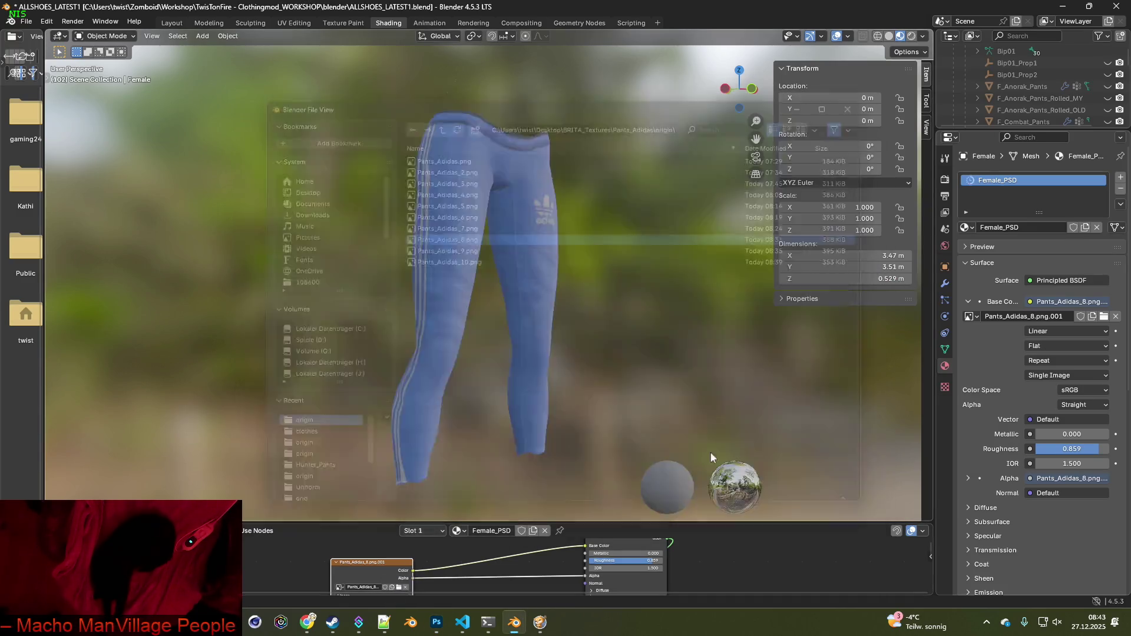
key("shift+super+s")
mouse_move(324, 82)
left_mouse_down()
mouse_move(611, 463)
mouse_move(617, 502)
left_mouse_up()
key("alt+Tab")
key("ctrl+v")
key("alt+Tab")
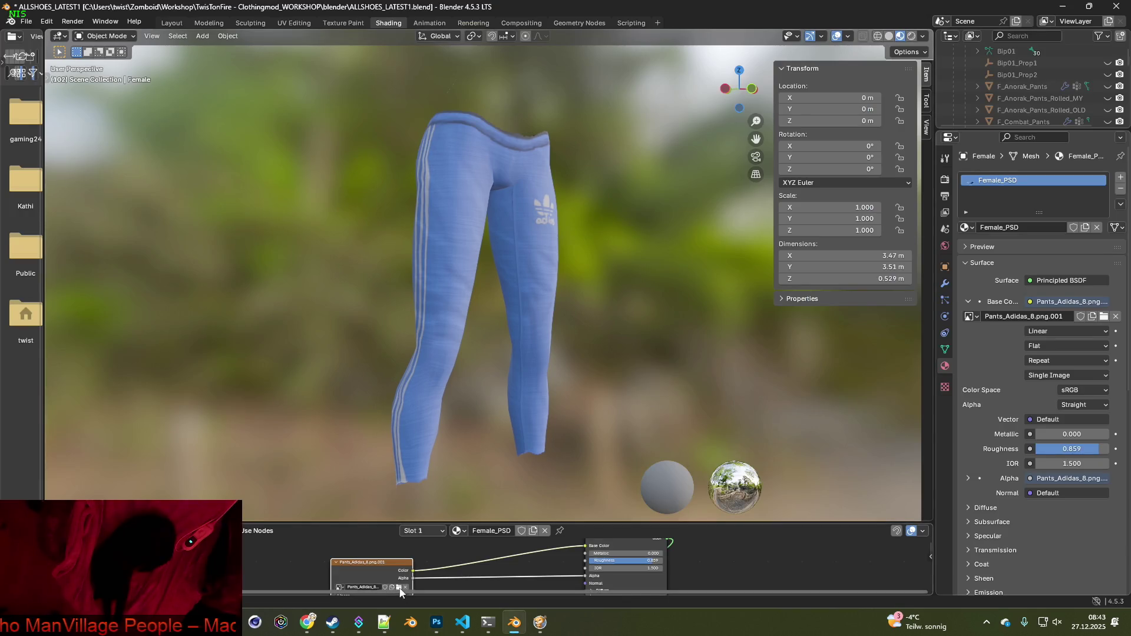
Apply Pants_Adidas_9.png and paste a snip of the pink pants into Photoshop
left_click(399, 588)
left_click(443, 249)
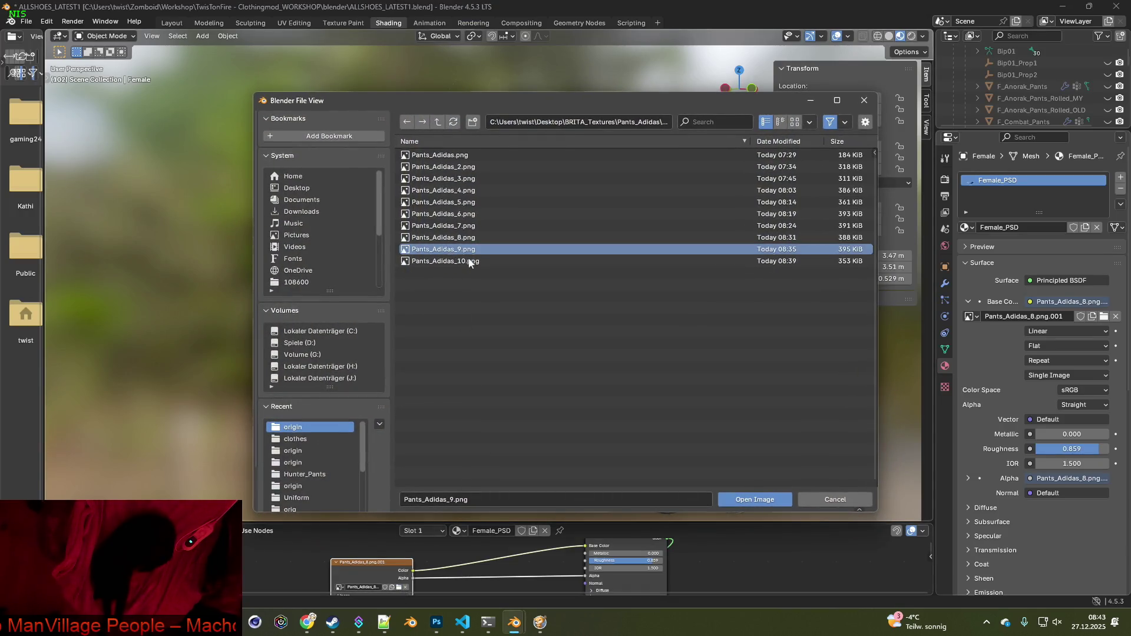
left_click(735, 499)
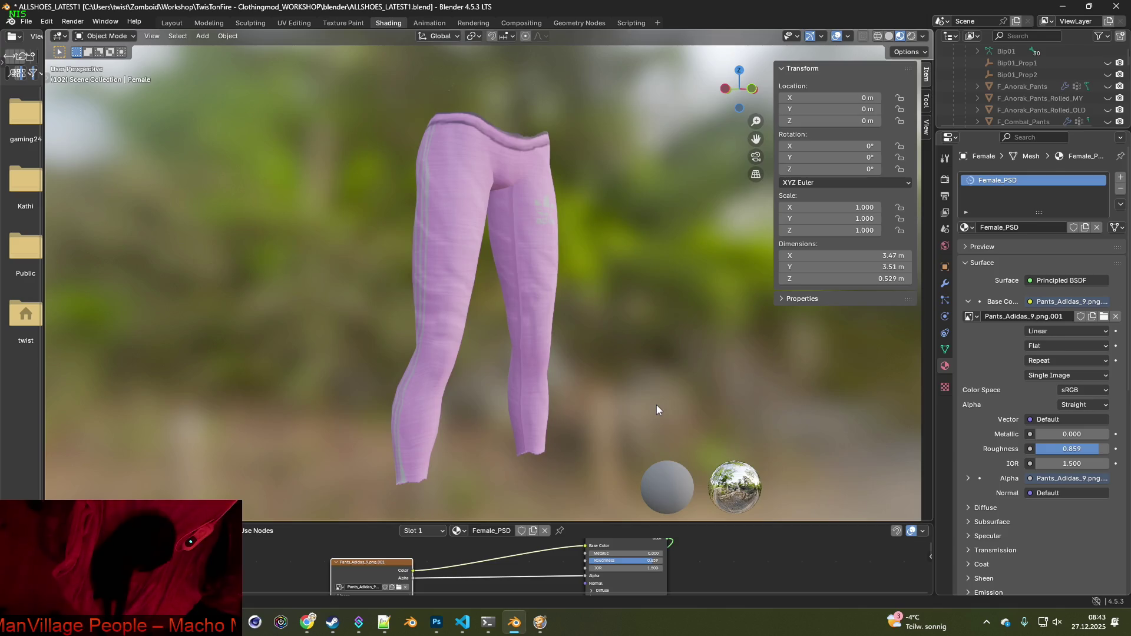
key("super+shift+s")
mouse_move(321, 87)
left_mouse_down()
mouse_move(467, 194)
mouse_move(614, 500)
left_mouse_up()
key("alt+Tab")
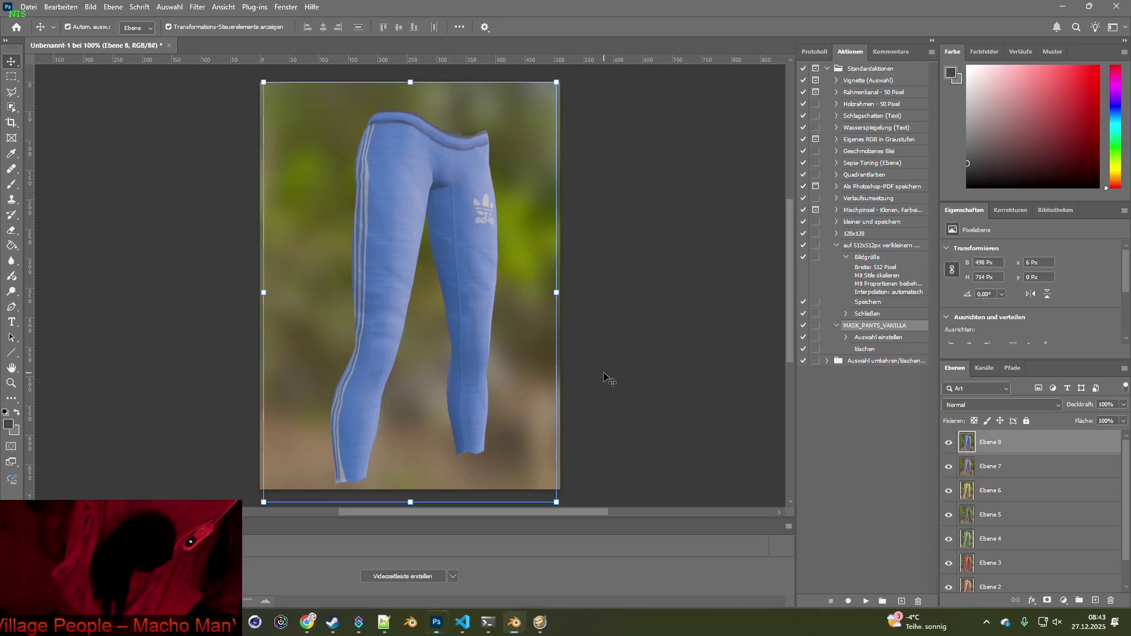
key("ctrl+v")
left_click(514, 621)
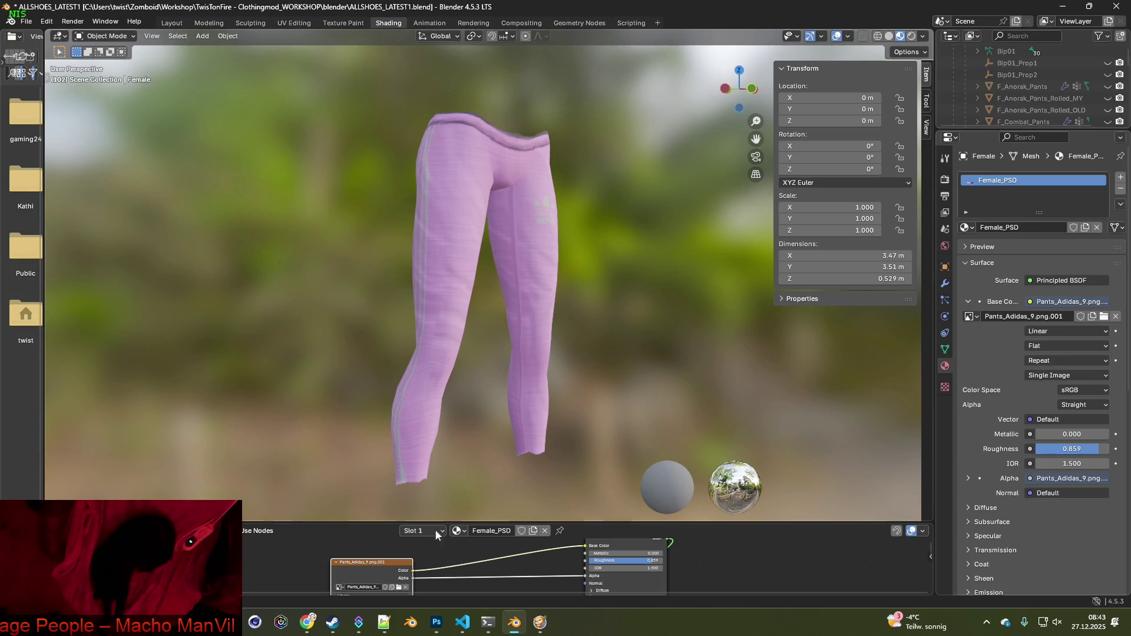
Apply Pants_Adidas_10.png and paste a snip of the camouflage pants as layer Ebene 10
left_click(398, 588)
left_click(456, 262)
left_click(755, 498)
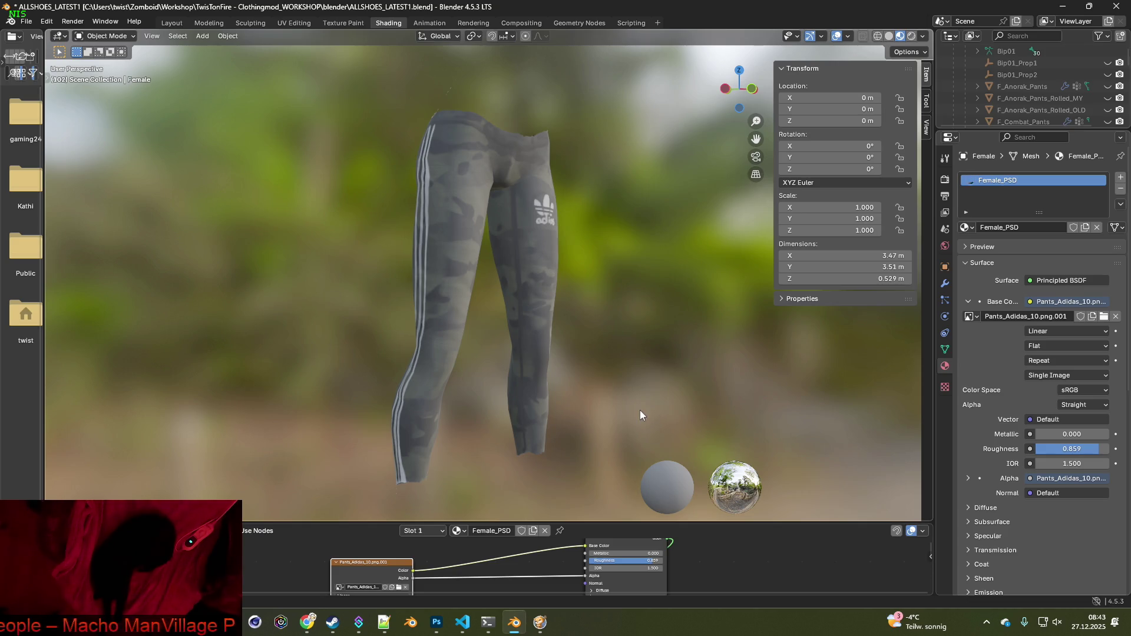
key("super+shift+s")
left_click_drag(344, 93, 614, 497)
key("alt+Tab")
key("ctrl+v")
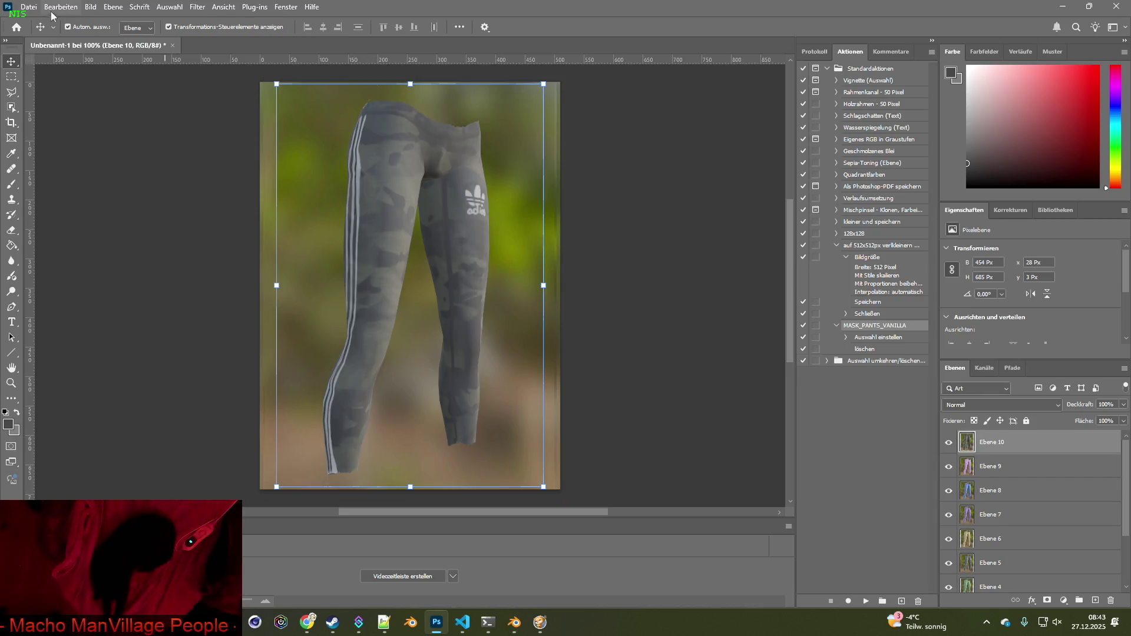
Save the layered image as ico_pants_adidas_raw.psd in BRITA_Textures\Pants_Adidas, accepting the compatibility prompt
left_click(28, 6)
left_click(67, 152)
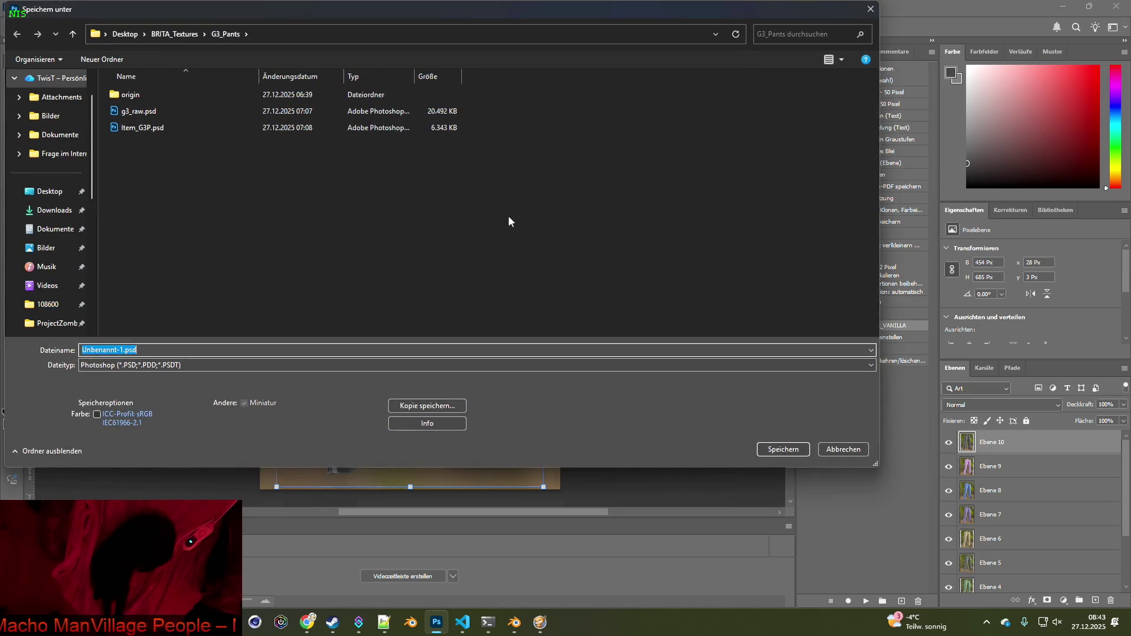
left_click(173, 33)
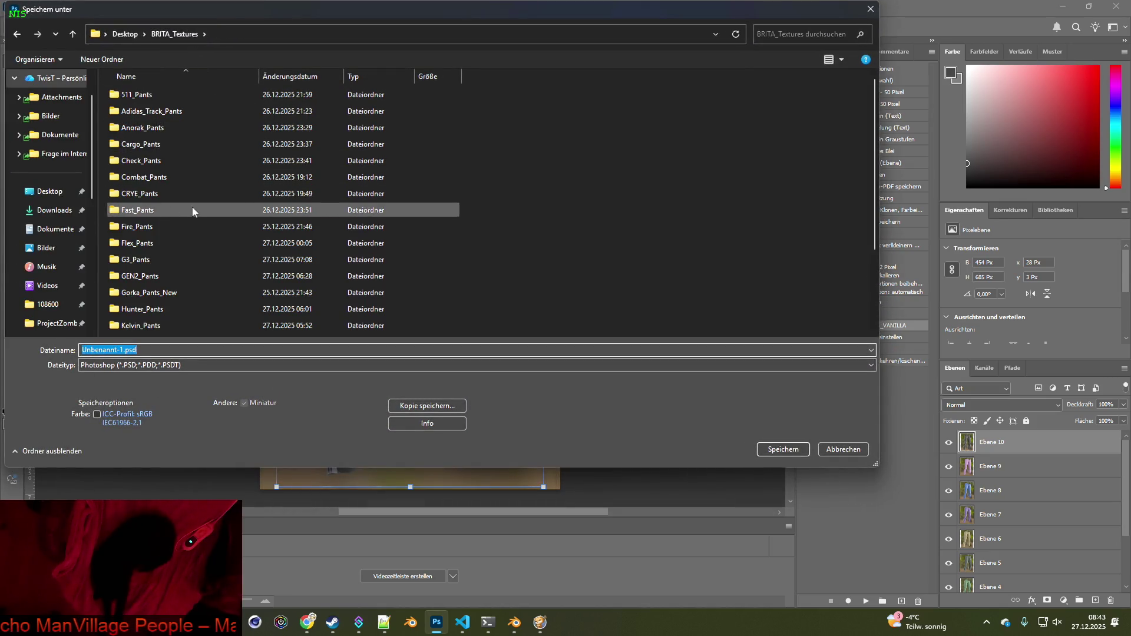
double_click(151, 281)
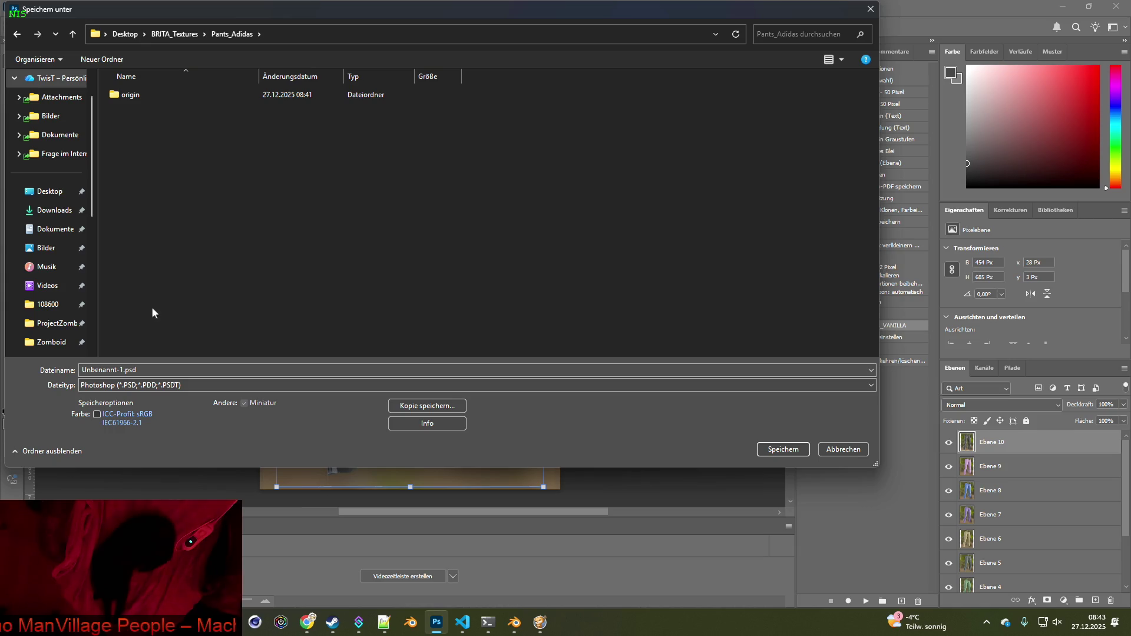
left_click_drag(120, 370, 49, 367)
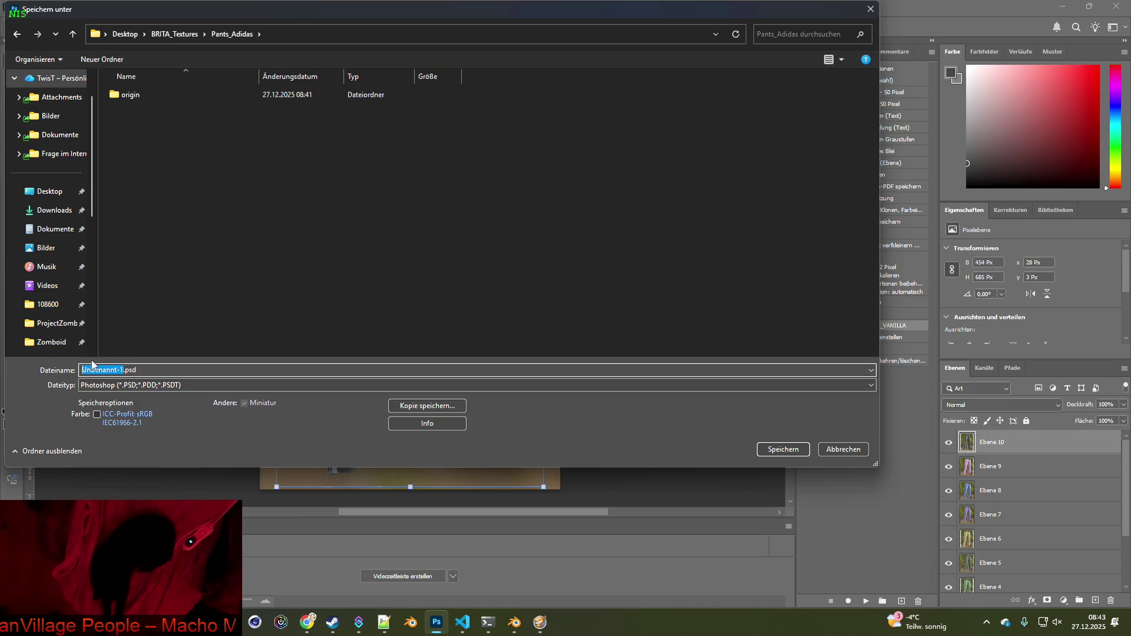
type("icon_")
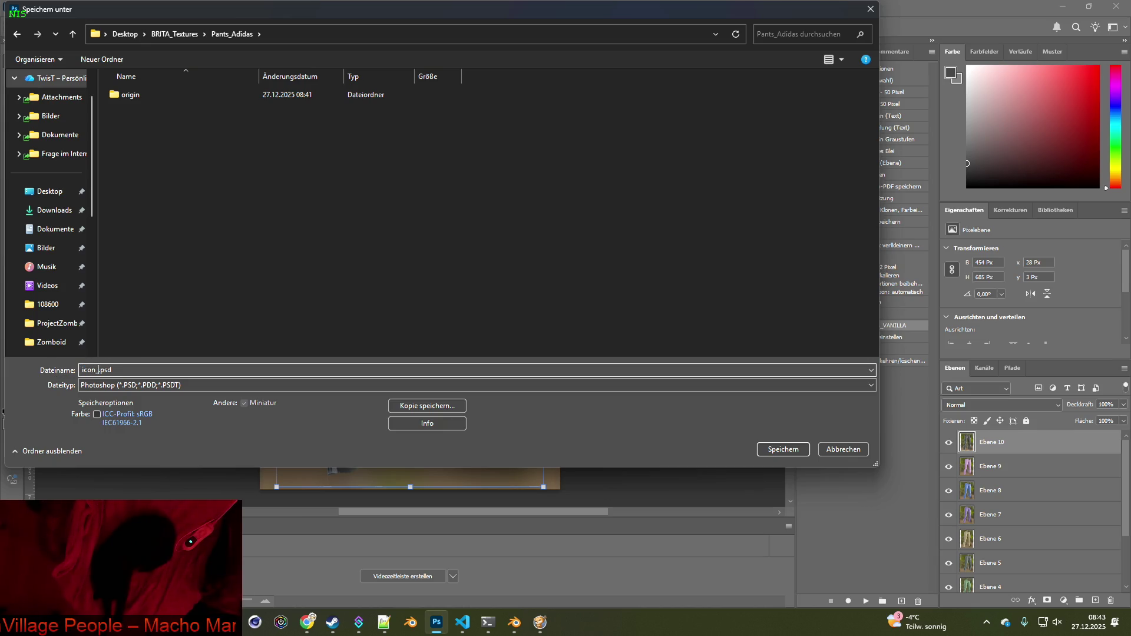
key("BackSpace")
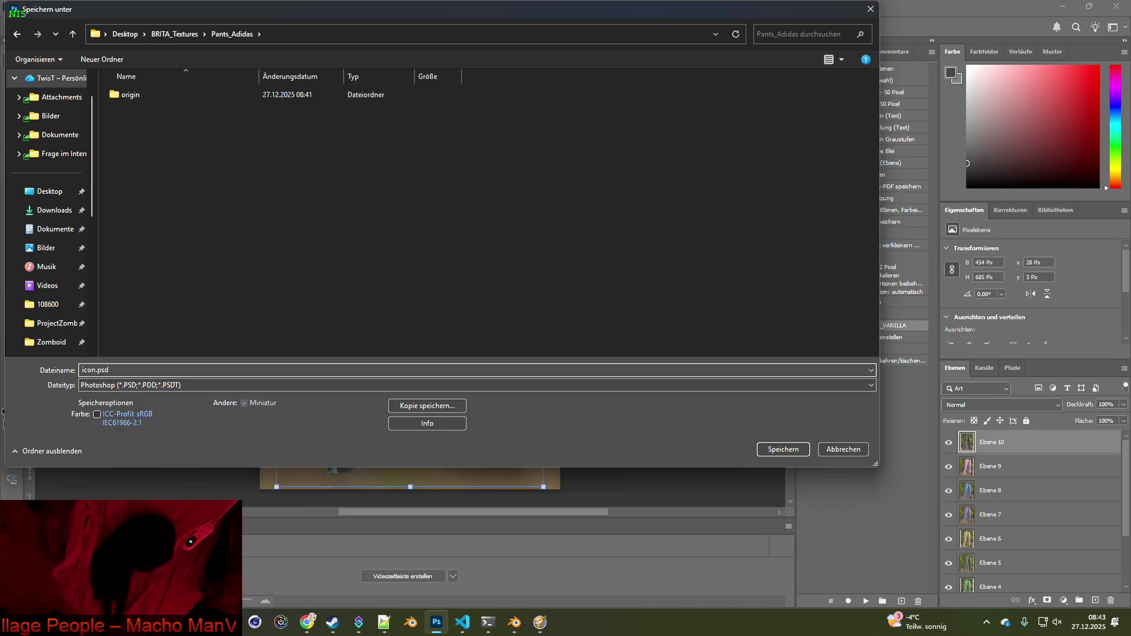
key("BackSpace")
type("_")
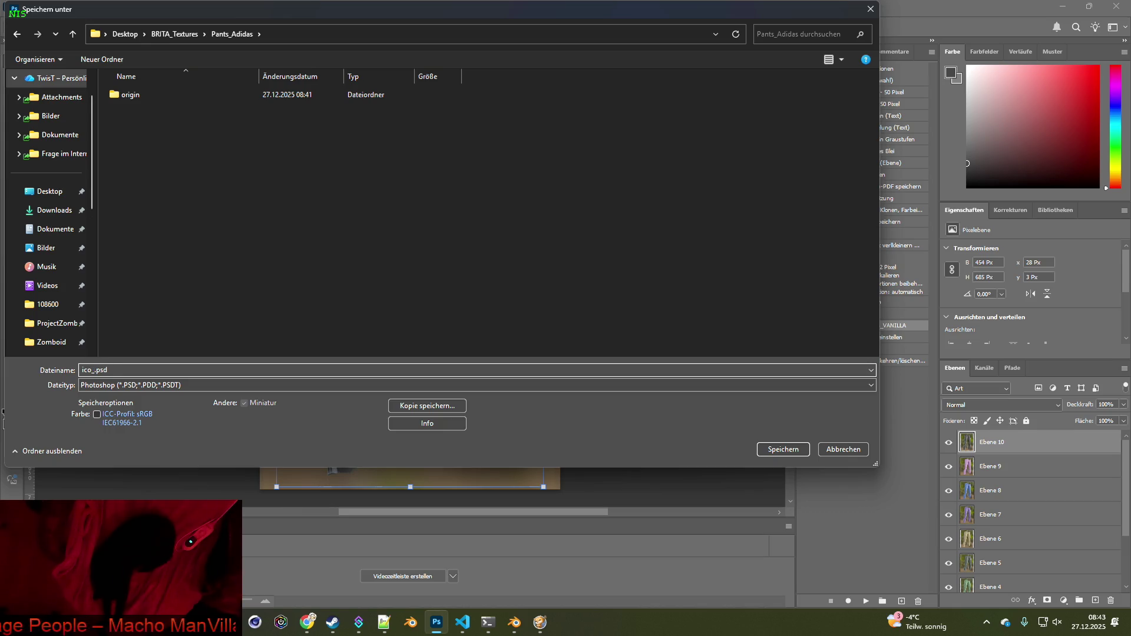
type("pants_adidas_")
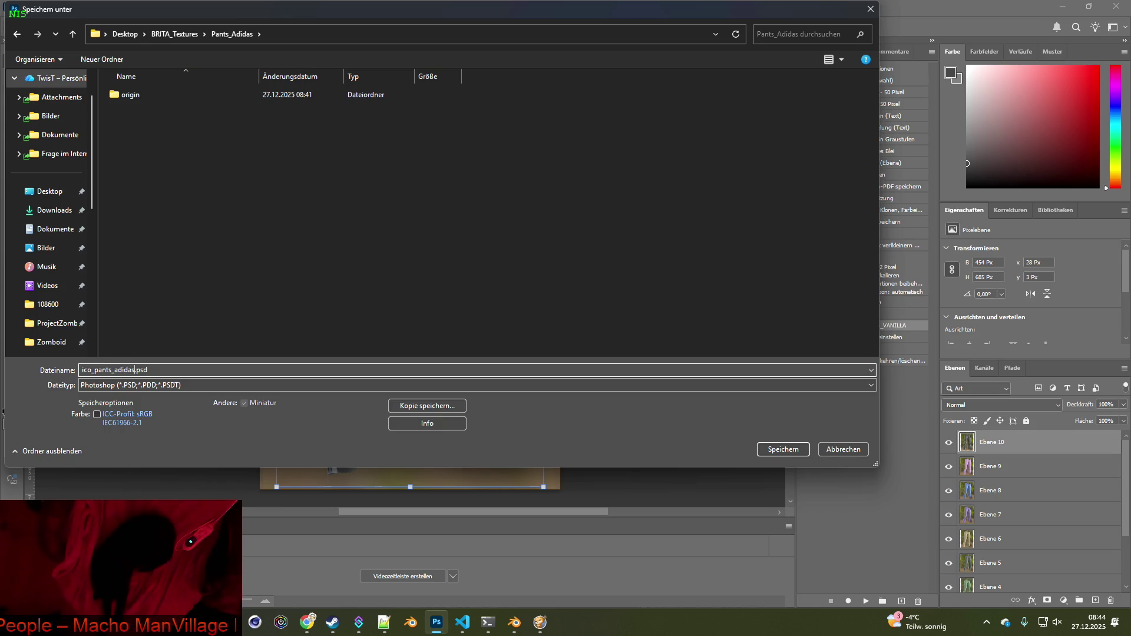
type("raw")
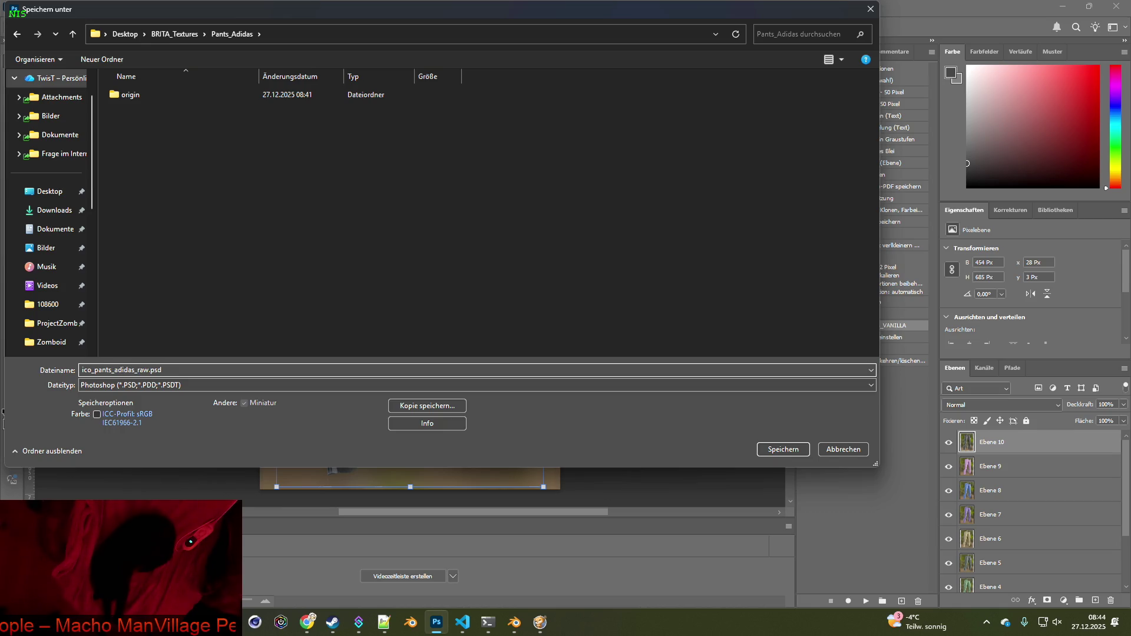
key("Return")
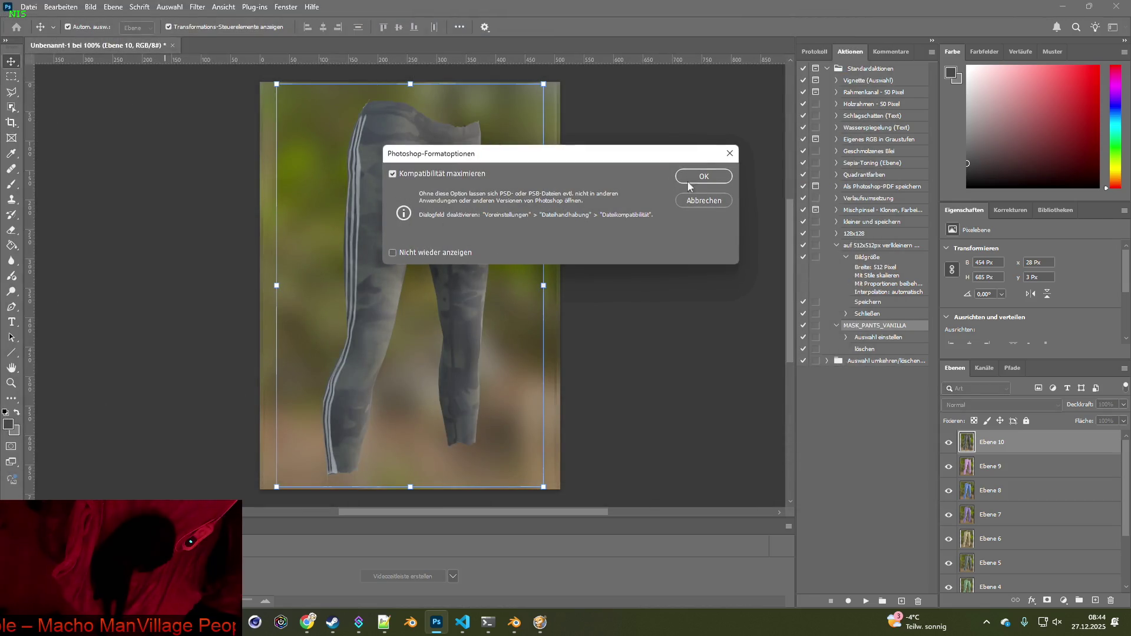
left_click(686, 182)
Create a new transparent document 500 px wide and 500 px high
left_click(29, 7)
left_click(29, 16)
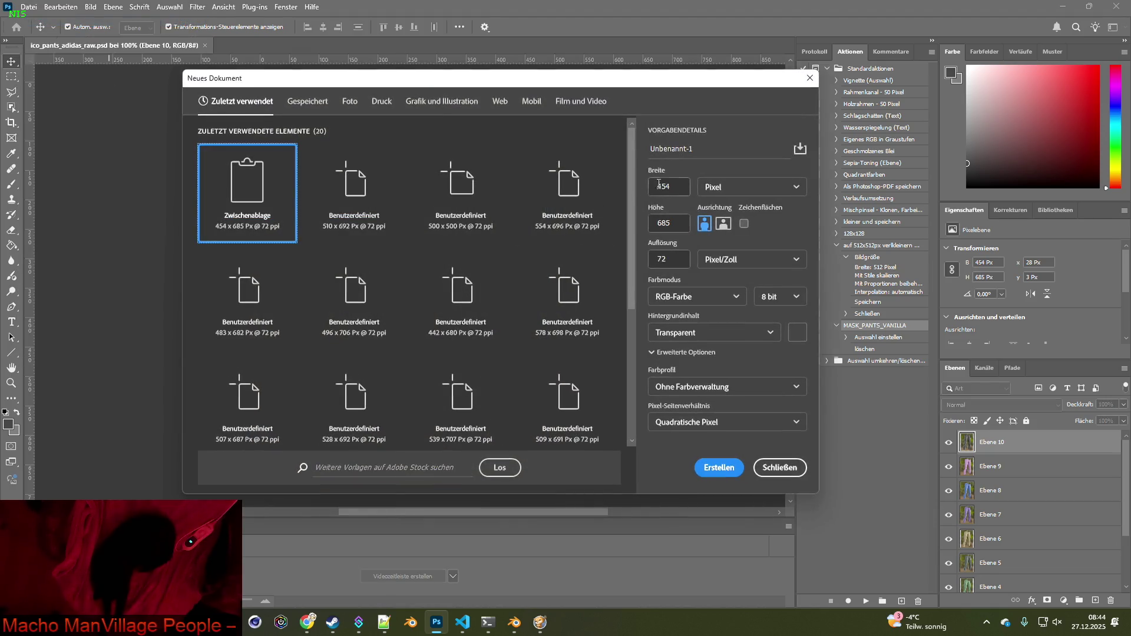
type("500")
key("Tab")
type("500")
key("Return")
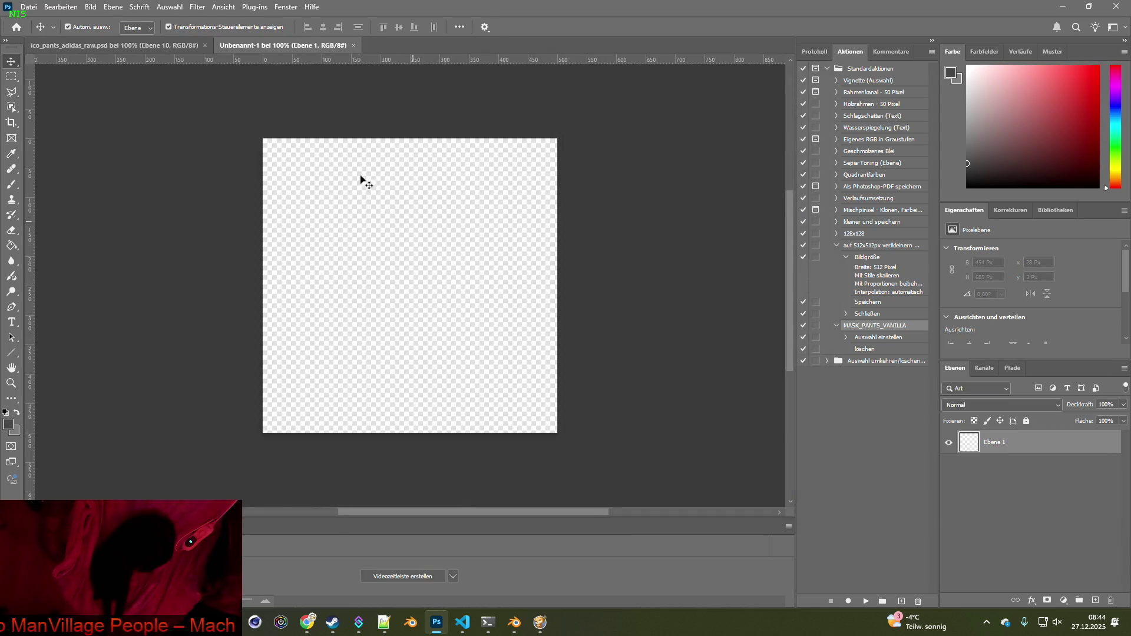
Move the new document to the first tab and switch to the brita_clothing.txt script
left_click_drag(262, 48, 89, 47)
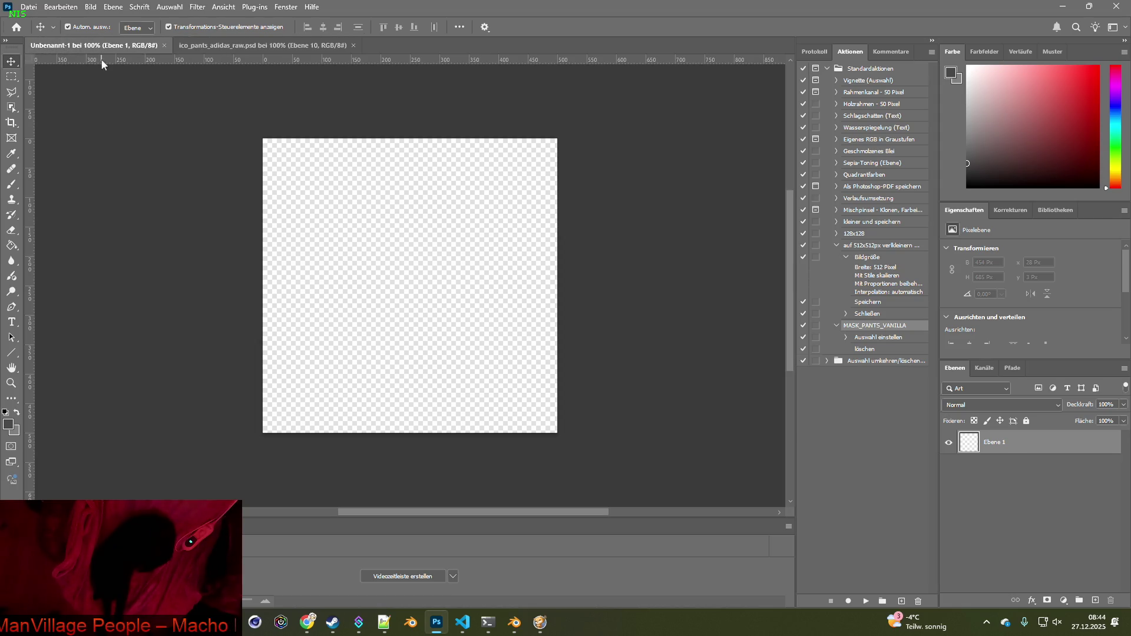
key("super+Tab")
key("alt+Tab")
key("alt+Tab")
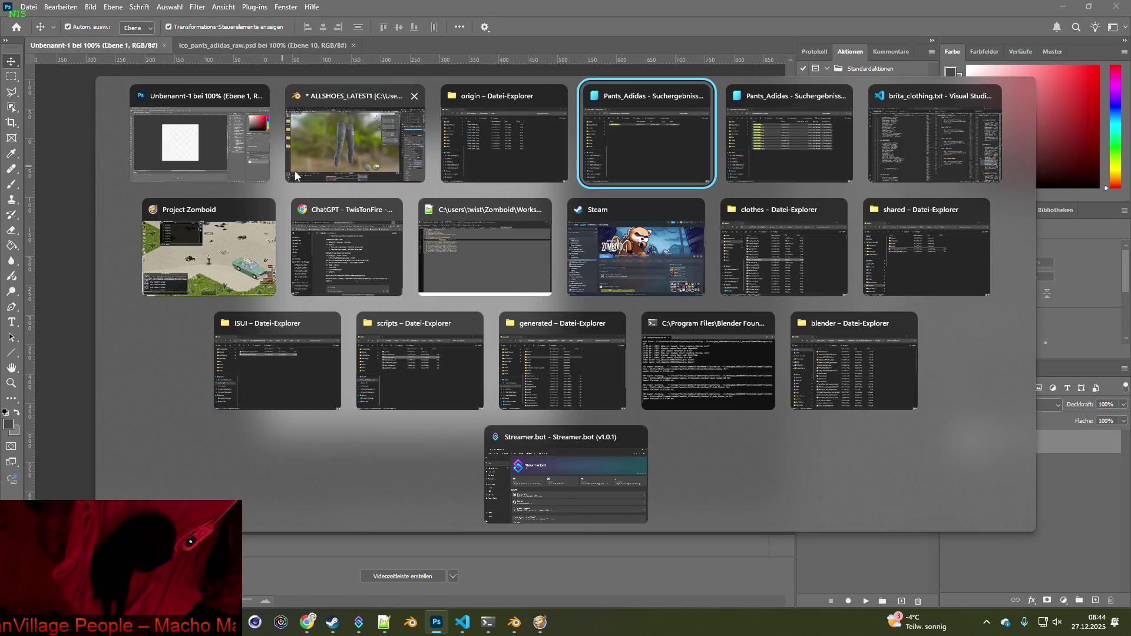
key("alt+Tab")
key("alt+Tab")
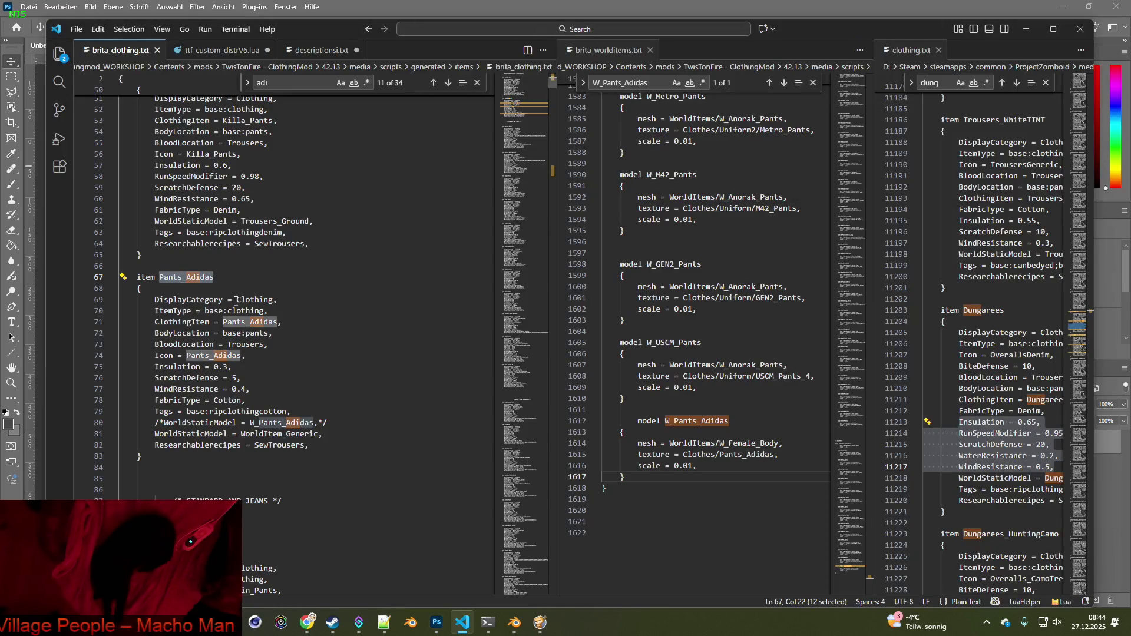
Comment out the Pants_Adidas Icon line and add 'IconsForTexture = PAdidas;' beneath it
left_click(155, 354)
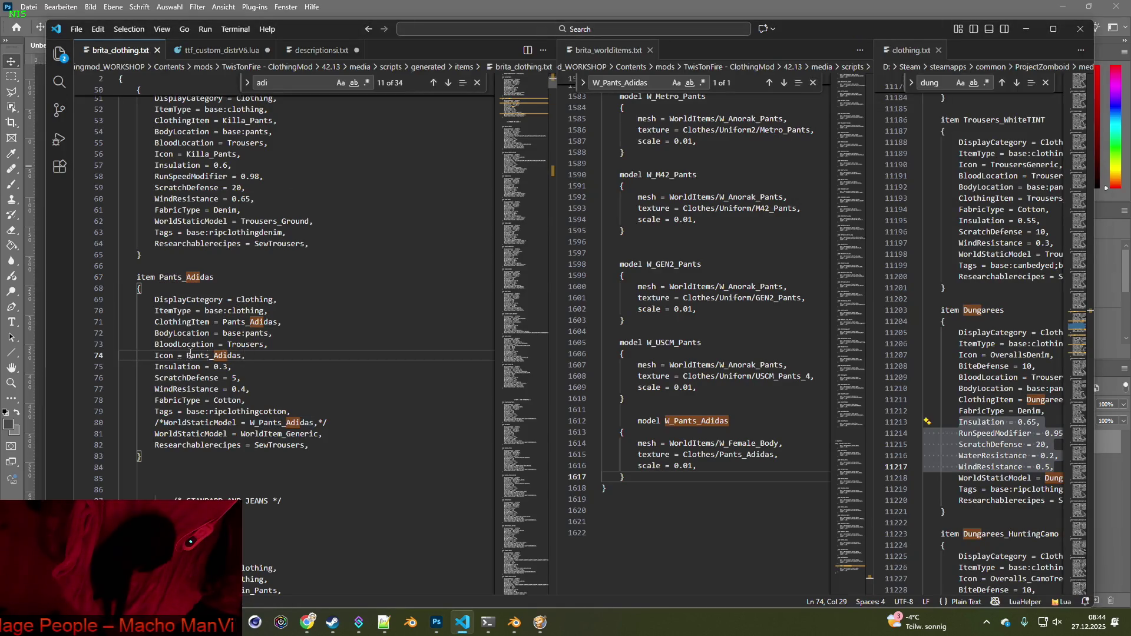
type("/*")
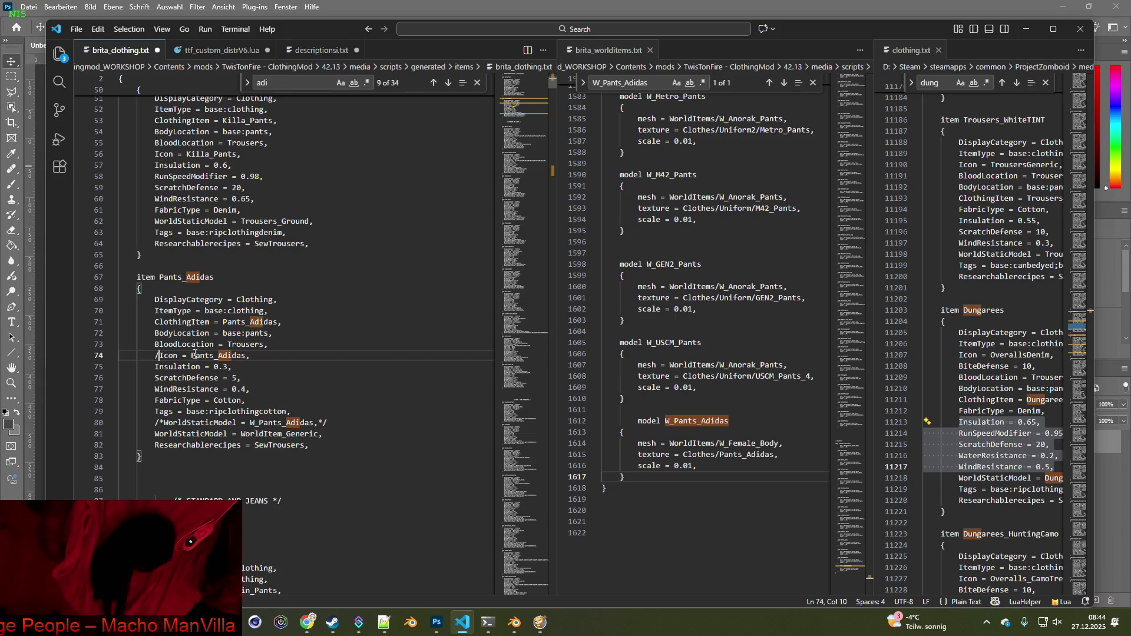
type("*")
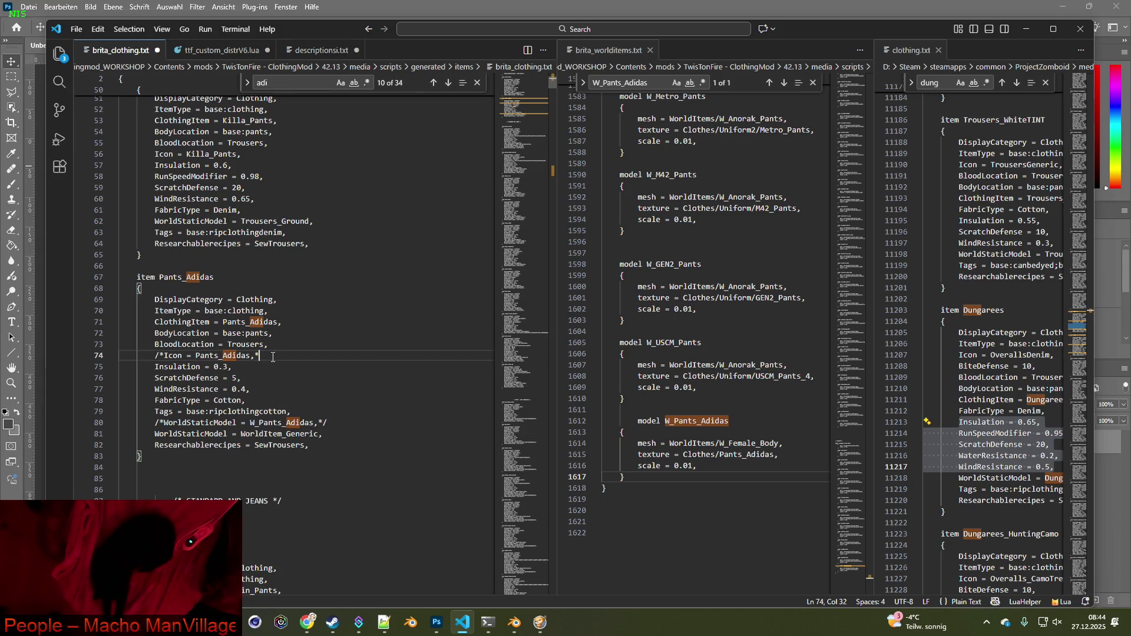
key("Return")
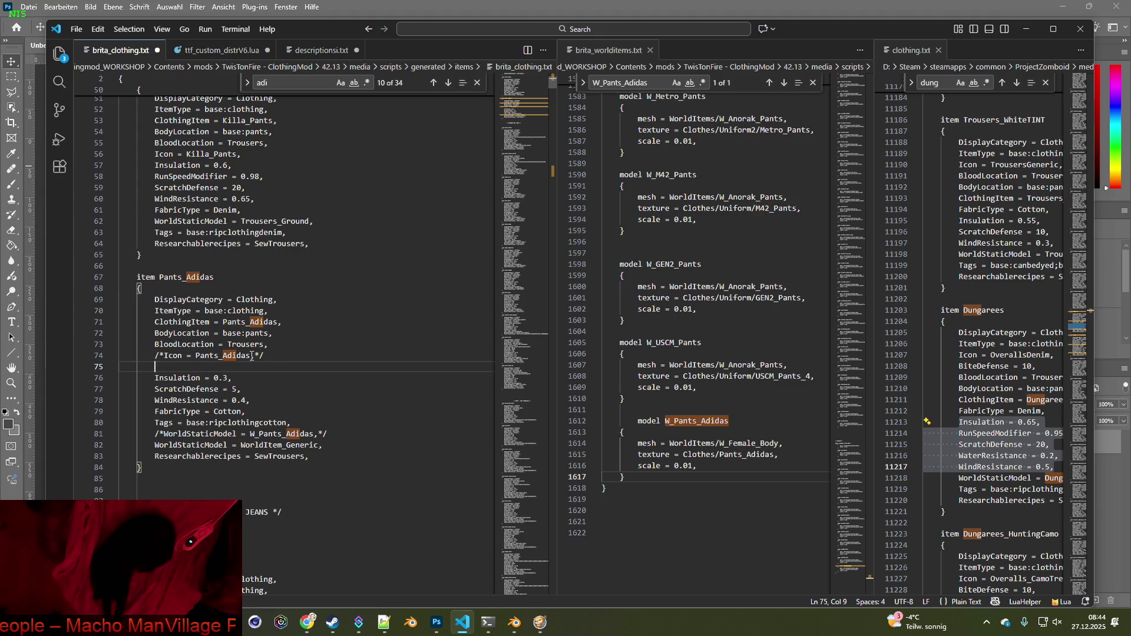
type("IconsFor")
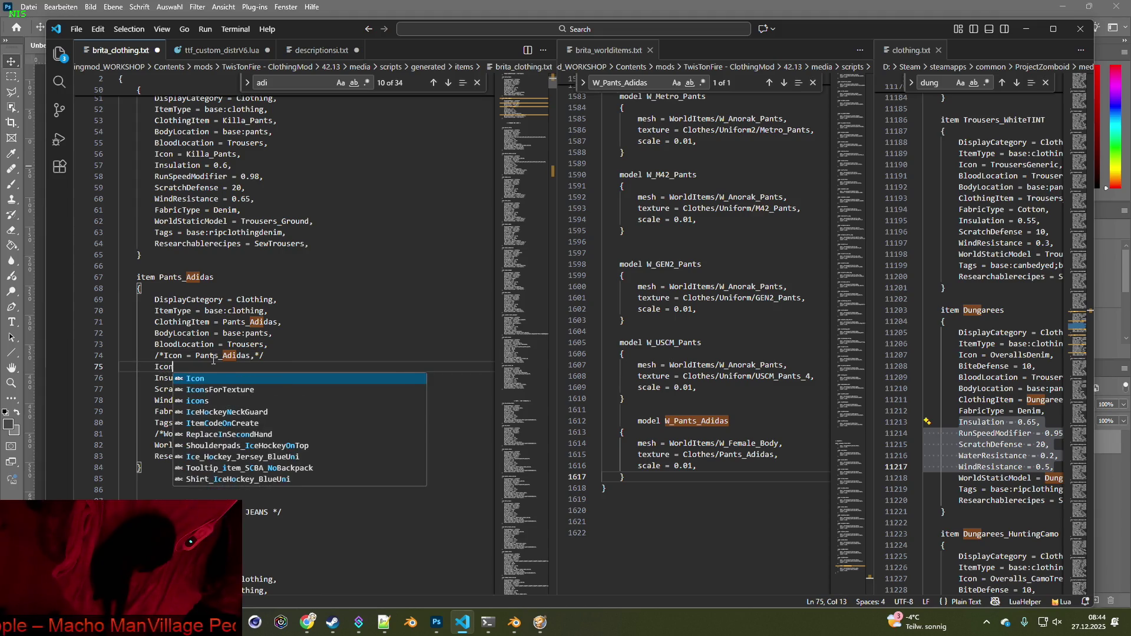
key("Tab")
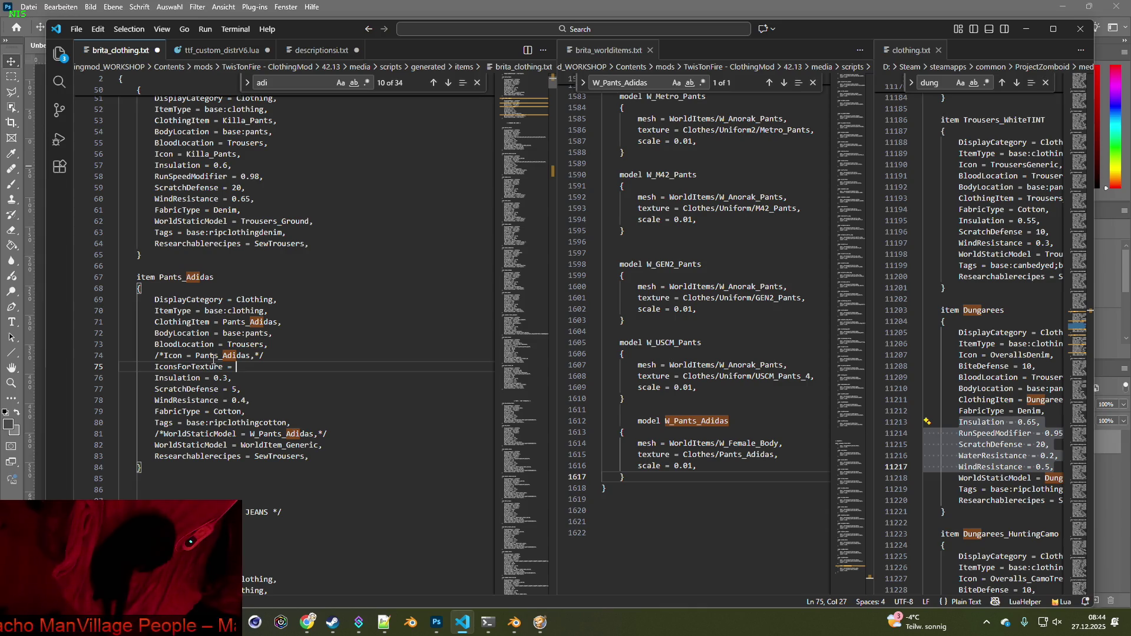
type("P")
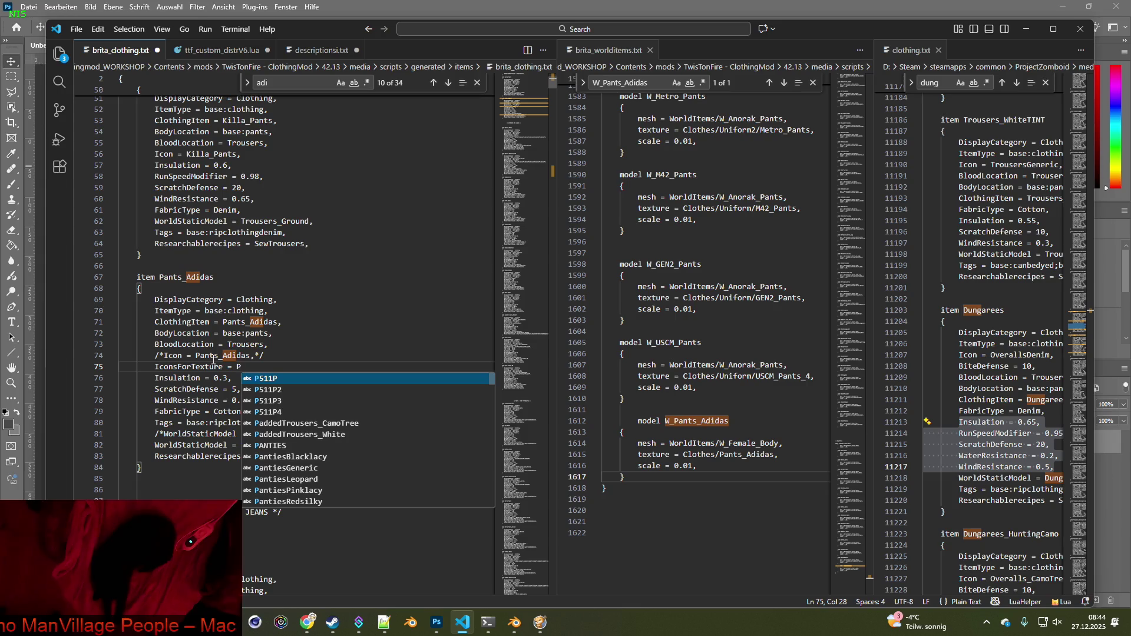
key("BackSpace")
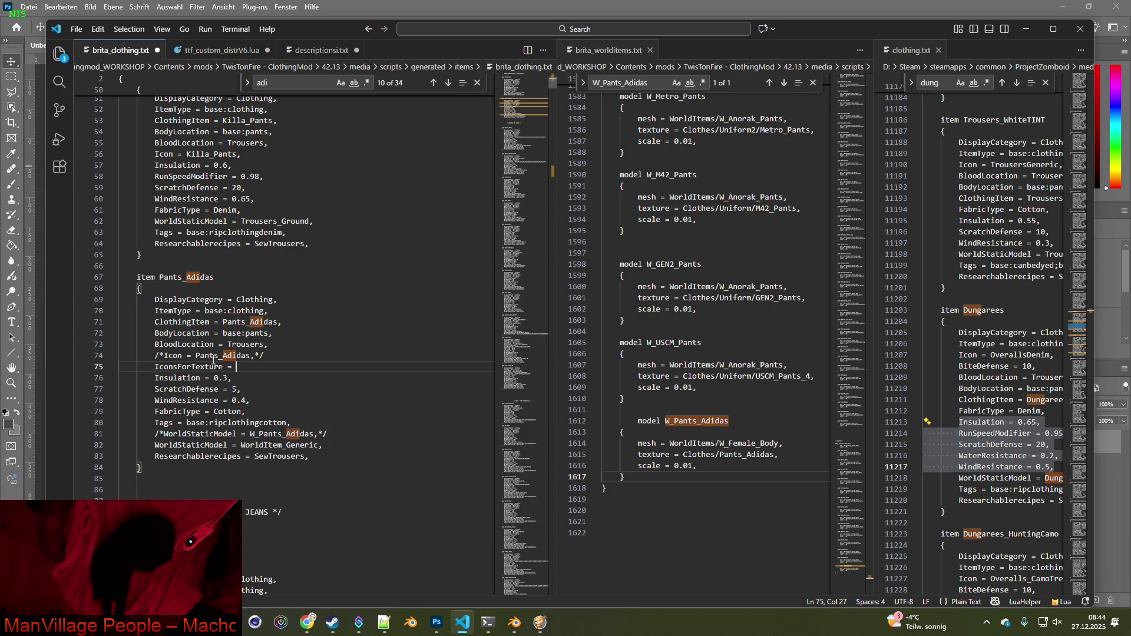
type("P")
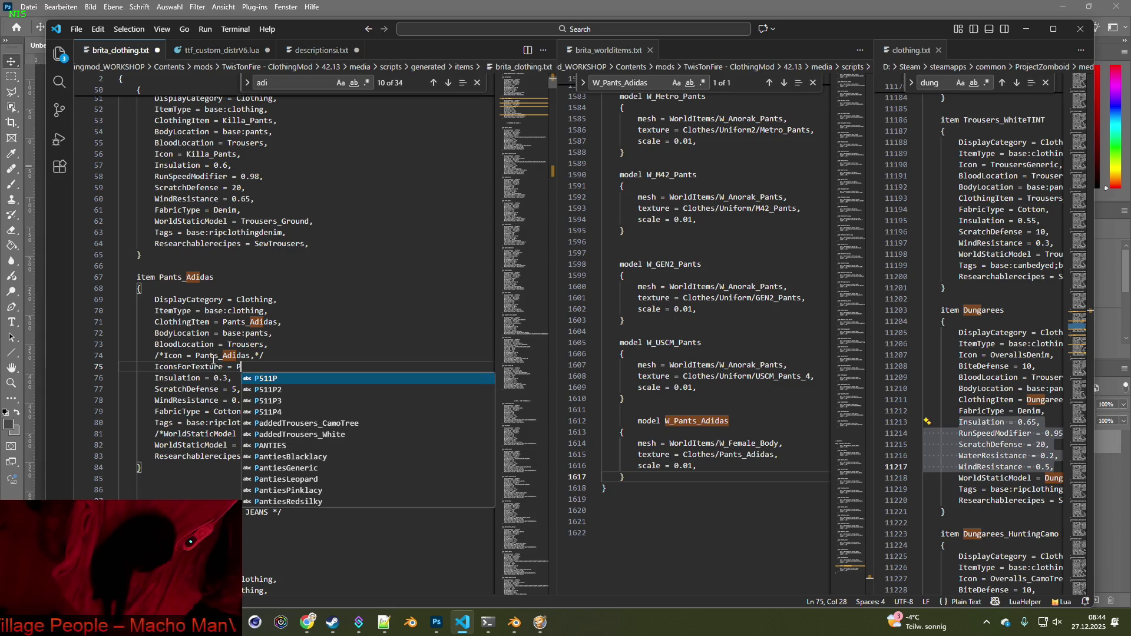
type("Adi")
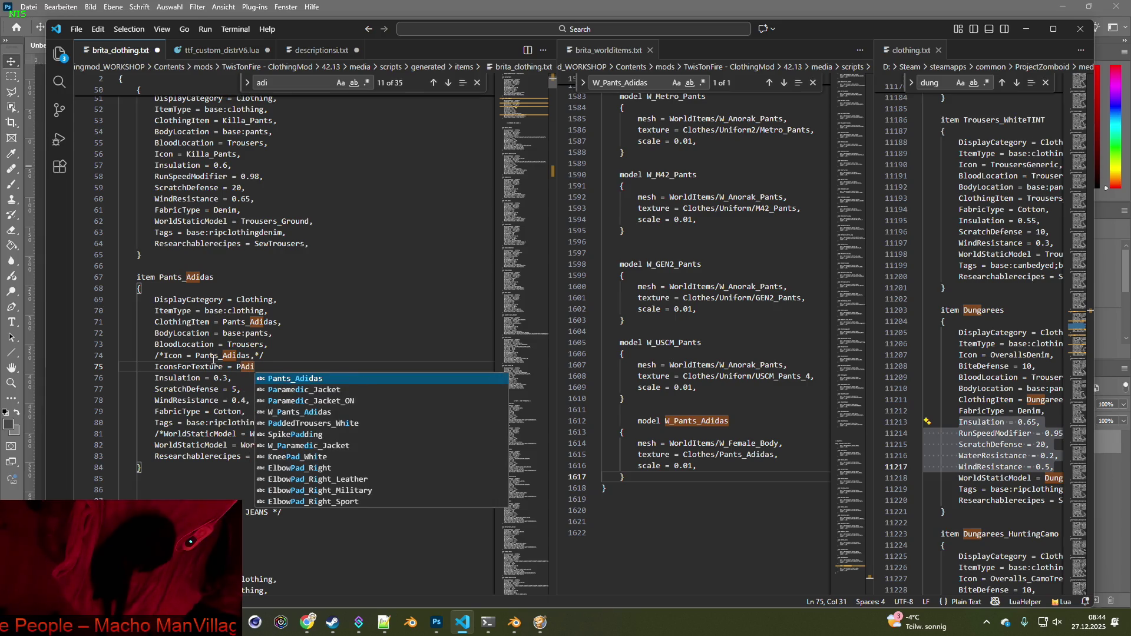
type("das")
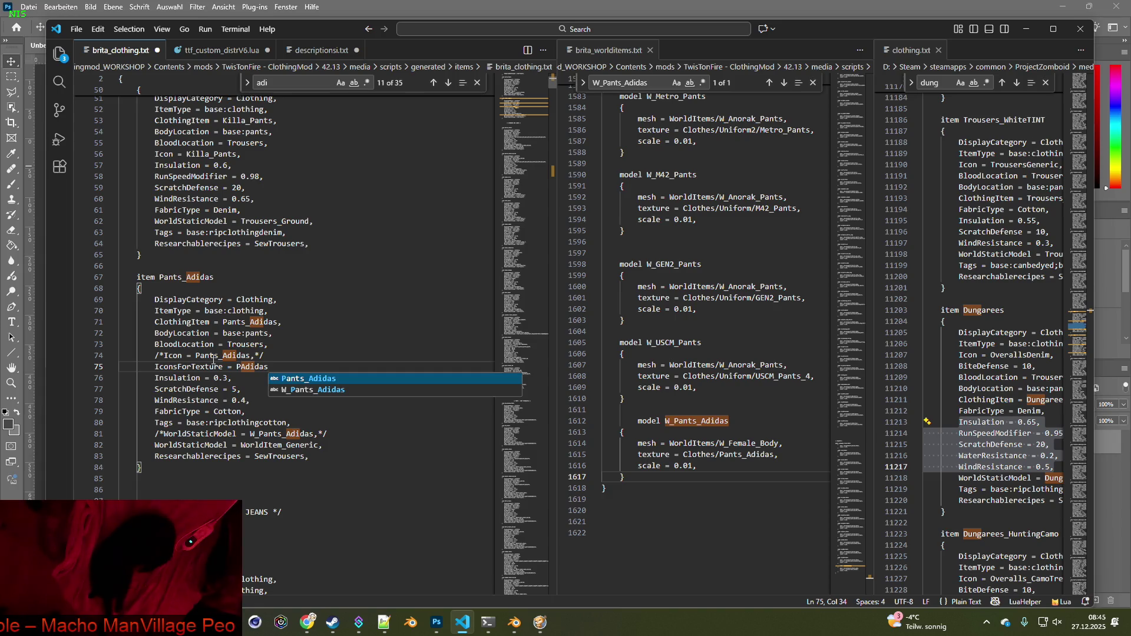
type(";")
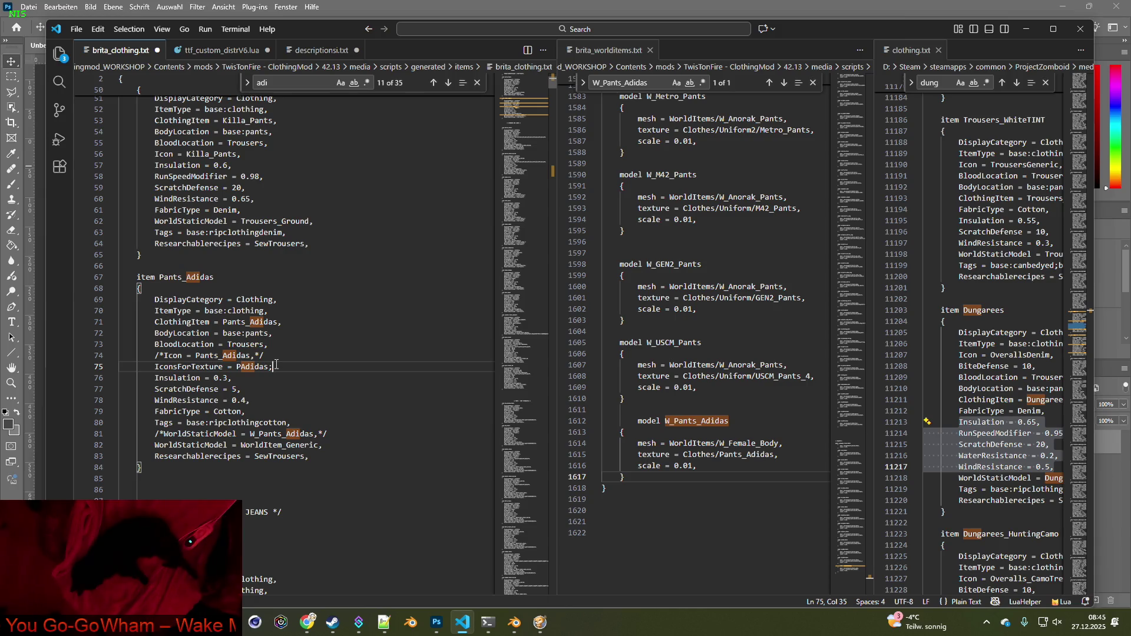
Paste nine extra PAdidas; entries onto line 75 and replace the final semicolon with a comma
left_click_drag(237, 366, 281, 367)
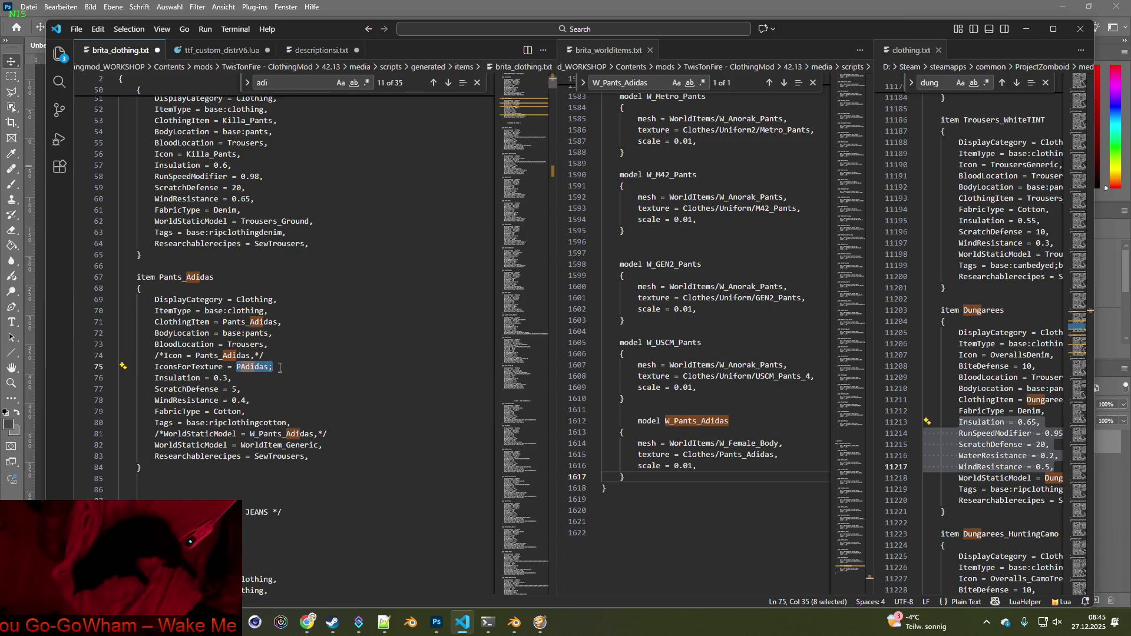
left_click(304, 369)
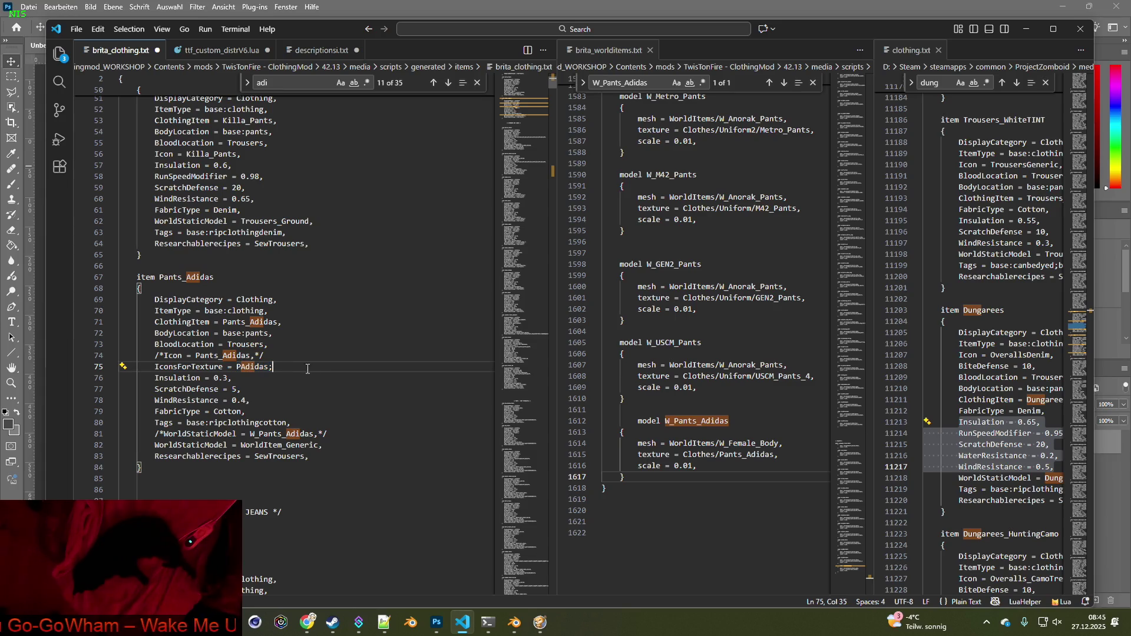
key("ctrl+v")
key("ctrl+v")
key("ctrl+v")
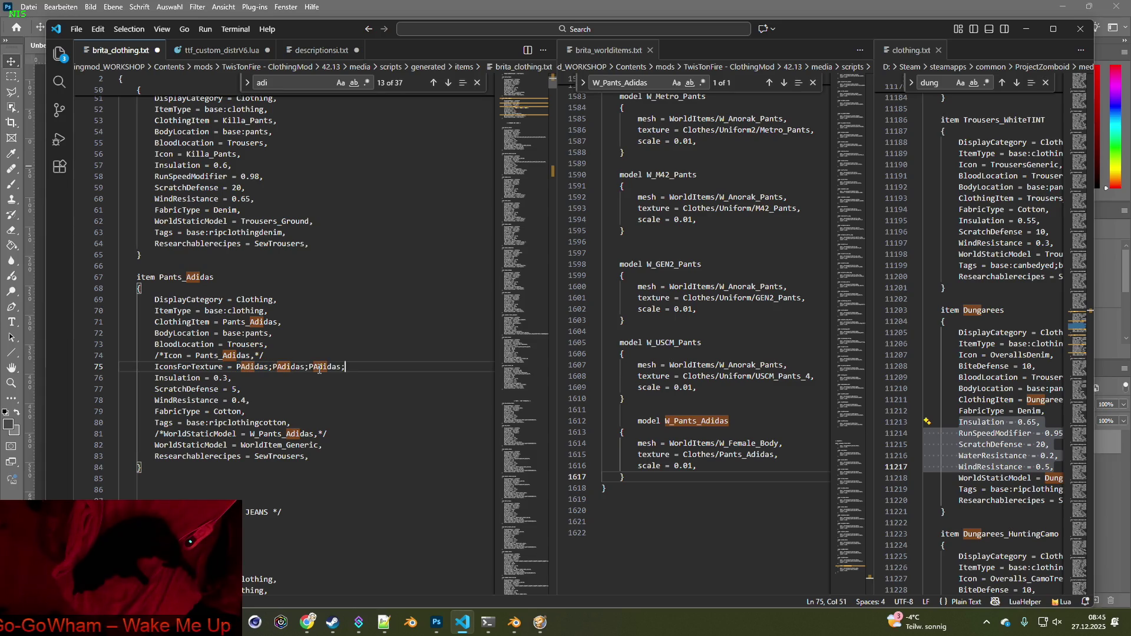
key("ctrl+v")
key("ctrl+v")
key("ctrl+v")
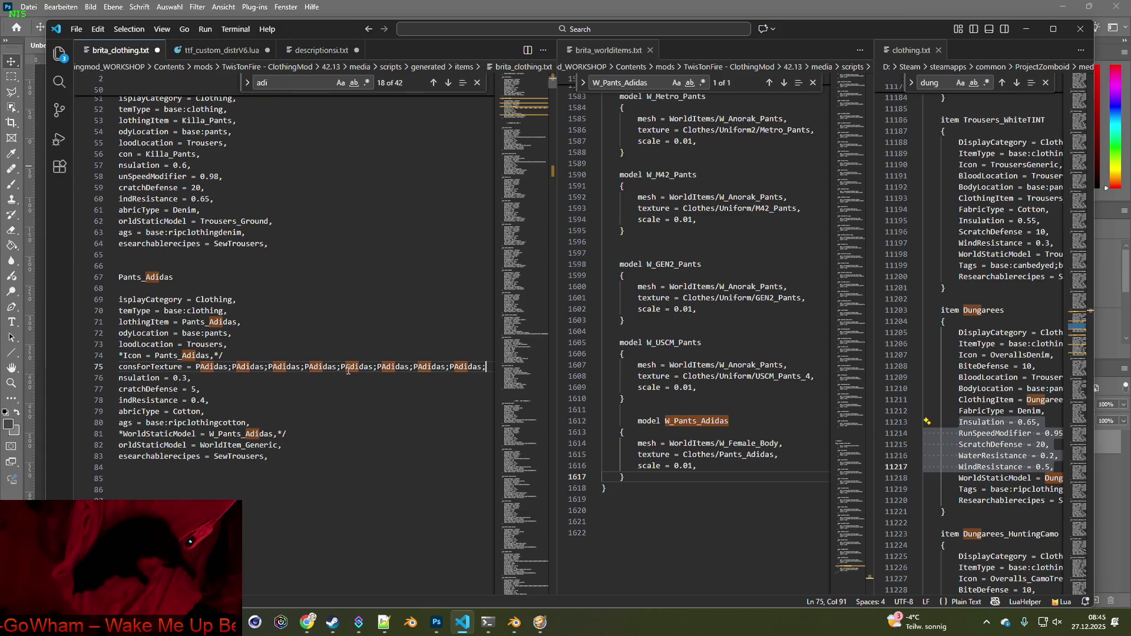
left_click_drag(482, 366, 487, 366)
type(",")
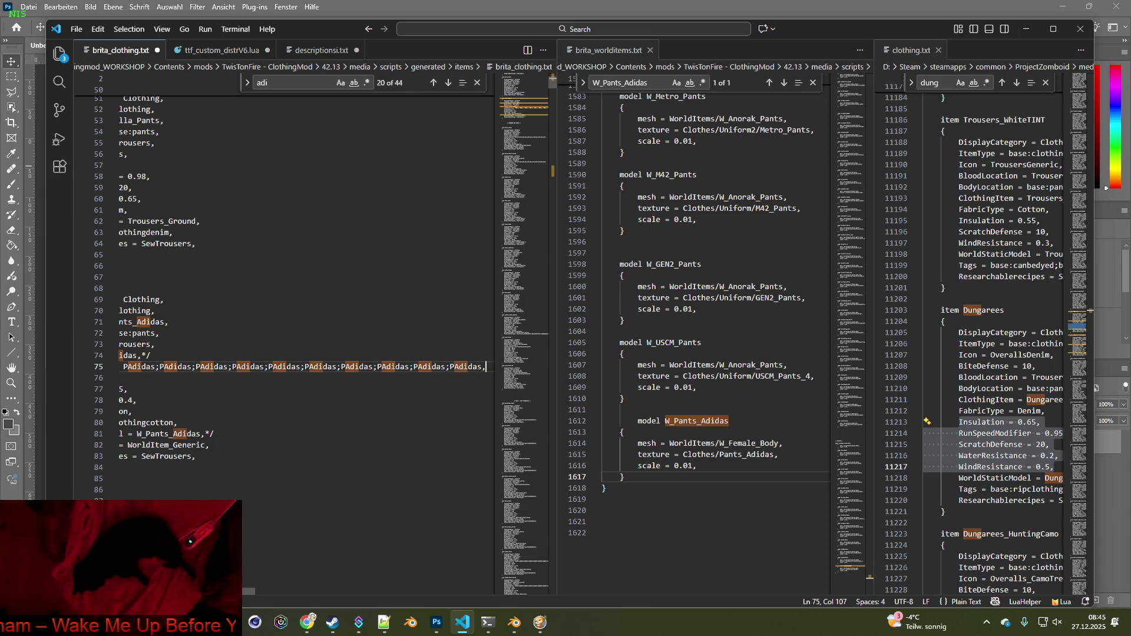
Number the second through fifth entries as PAdidas2 to PAdidas5
scroll(291, 388, "left", 3)
left_click(269, 368)
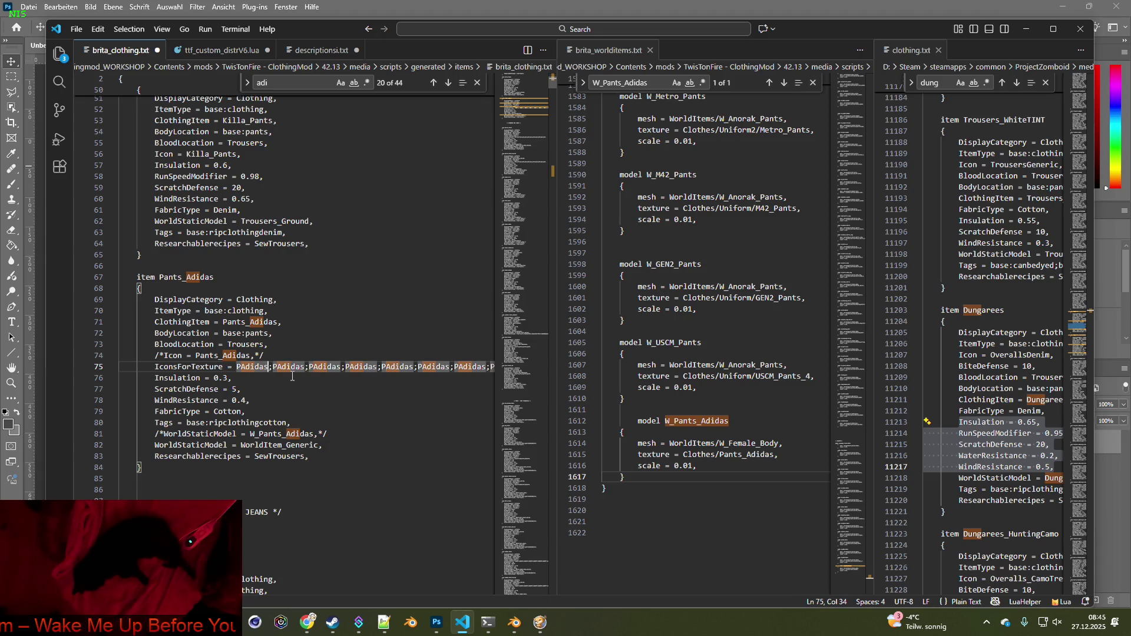
left_click(304, 367)
type("2")
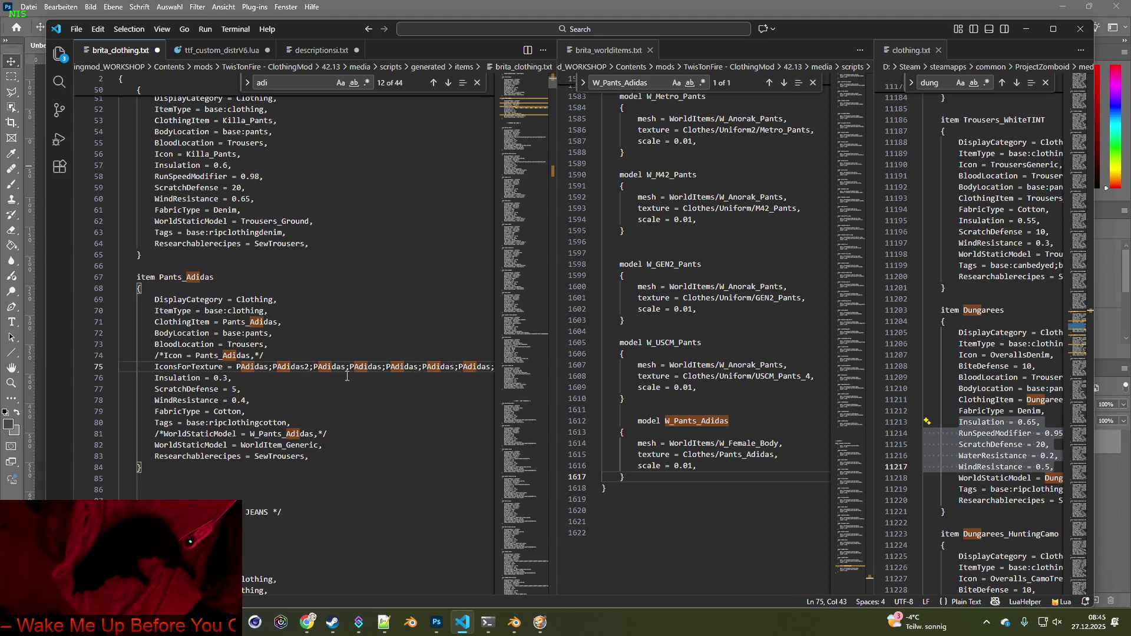
left_click(346, 366)
type("3")
left_click(386, 367)
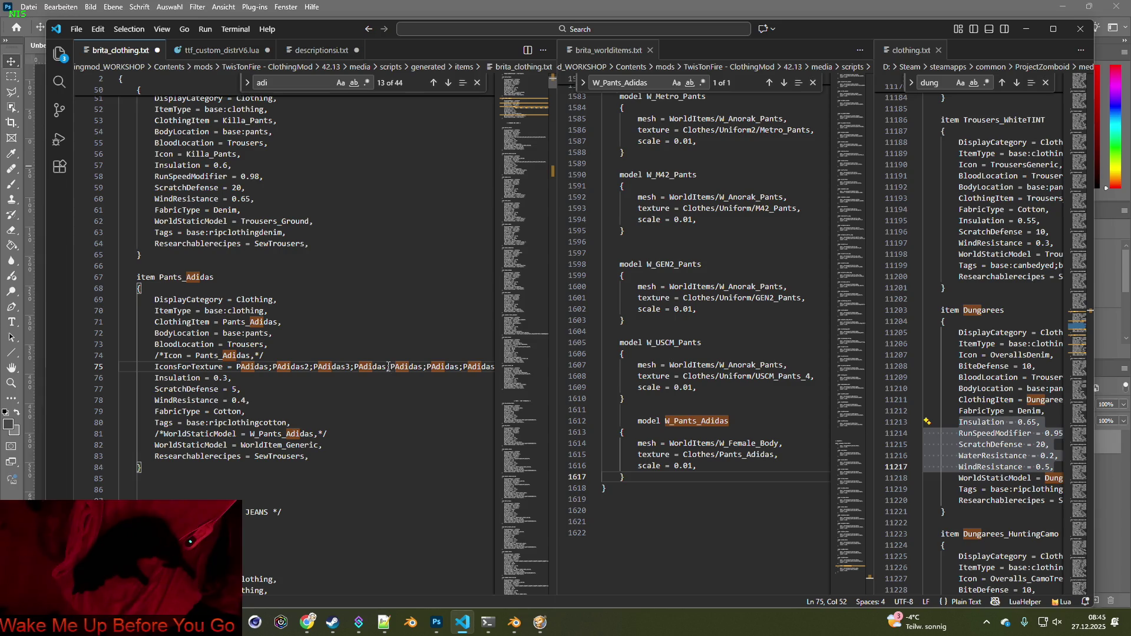
type("4")
left_click(430, 368)
type("5")
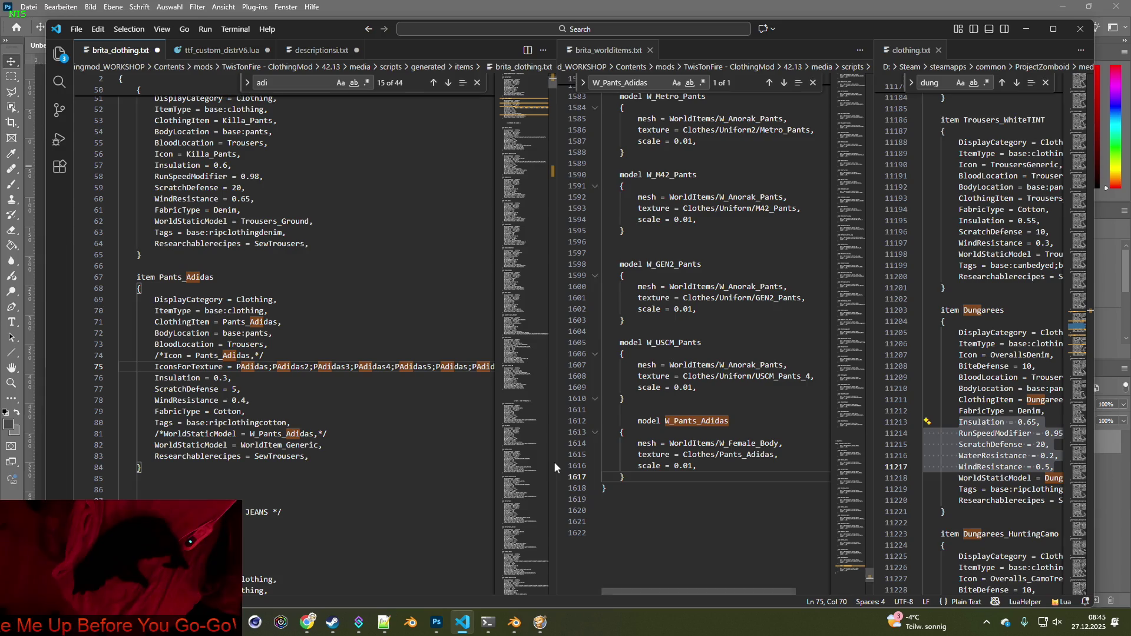
Widen the editor and number the remaining entries PAdidas6 through PAdidas10
left_click_drag(556, 463, 801, 460)
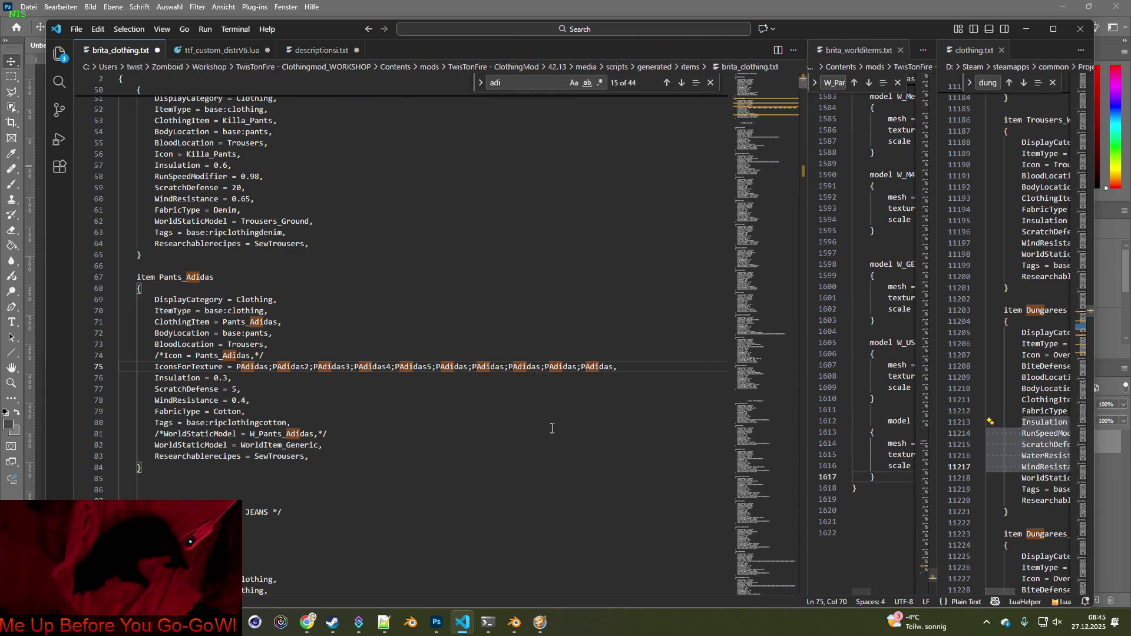
left_click(470, 368)
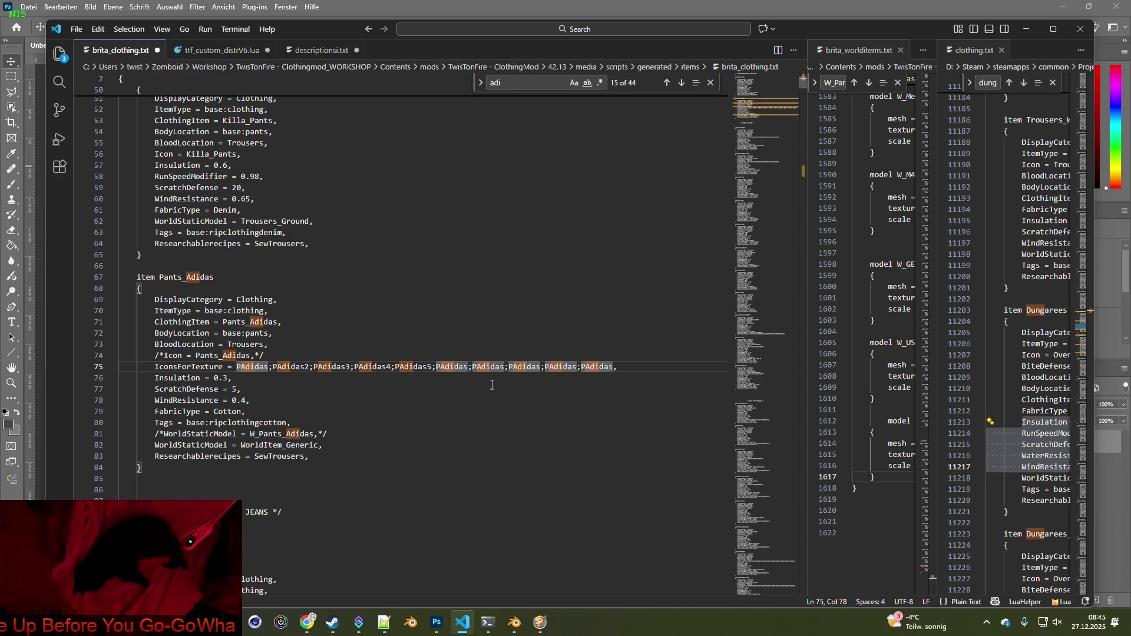
type("6")
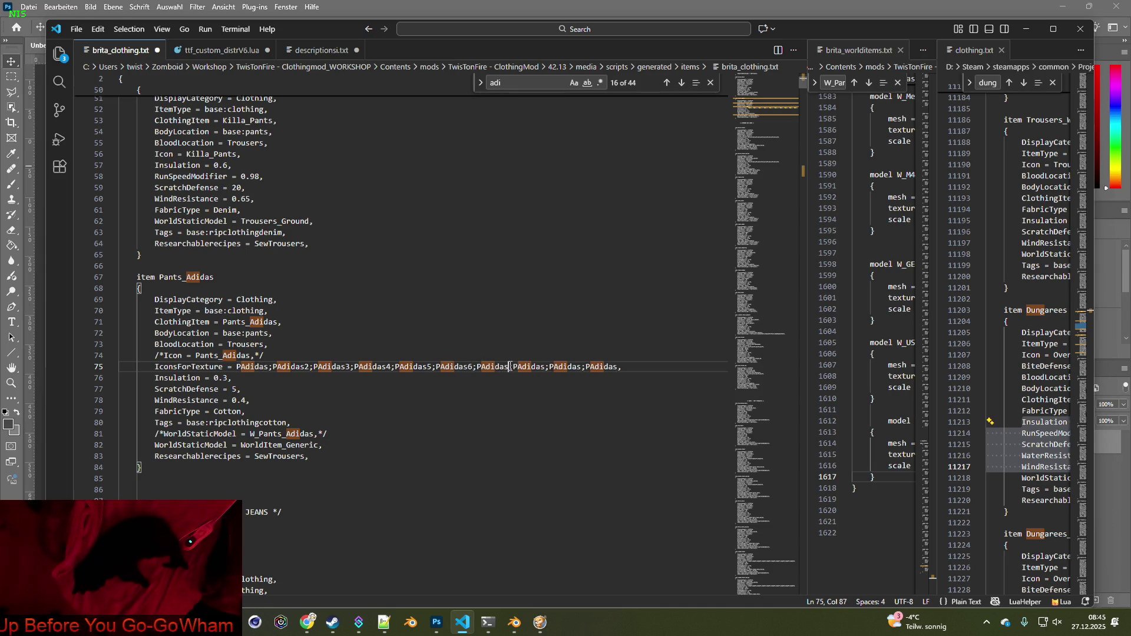
type("7")
type("8")
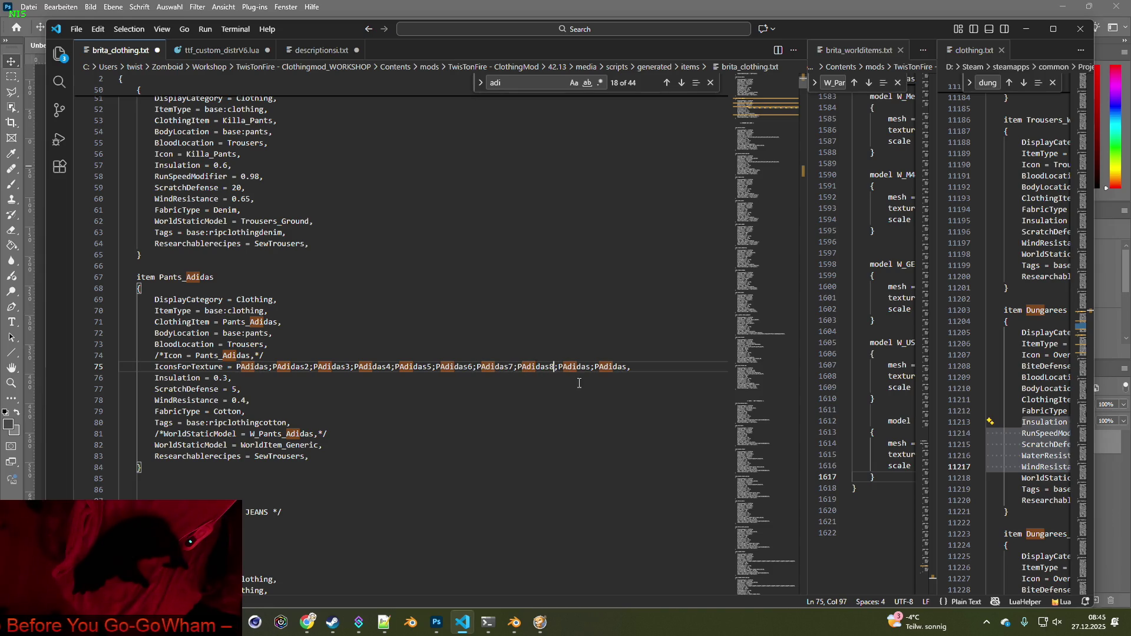
left_click(590, 366)
type("9")
left_click(633, 367)
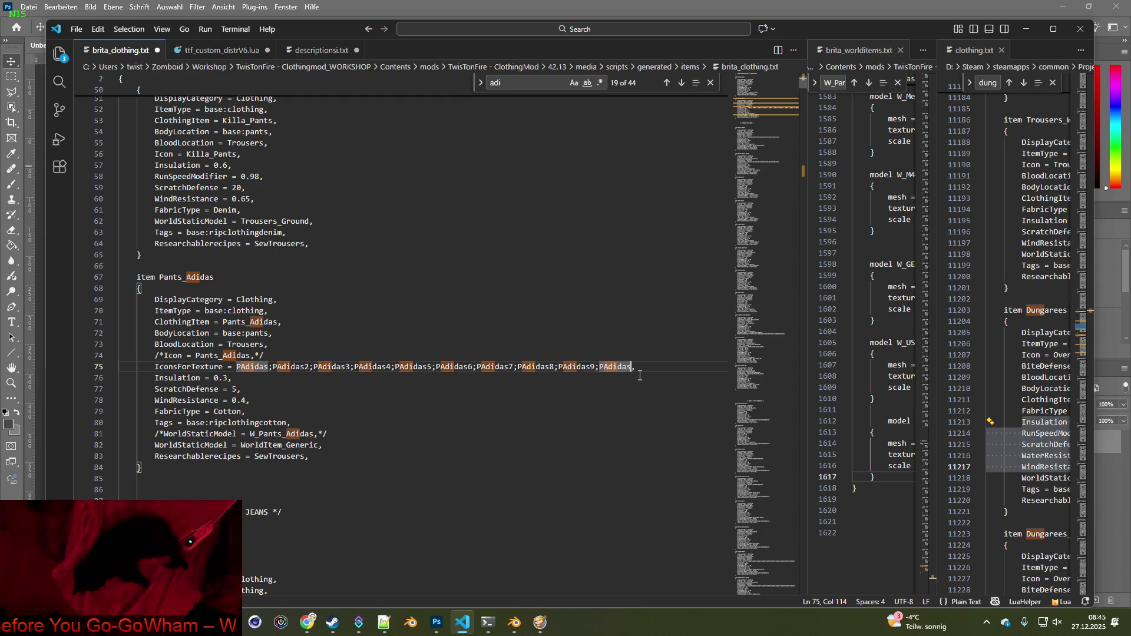
type("10")
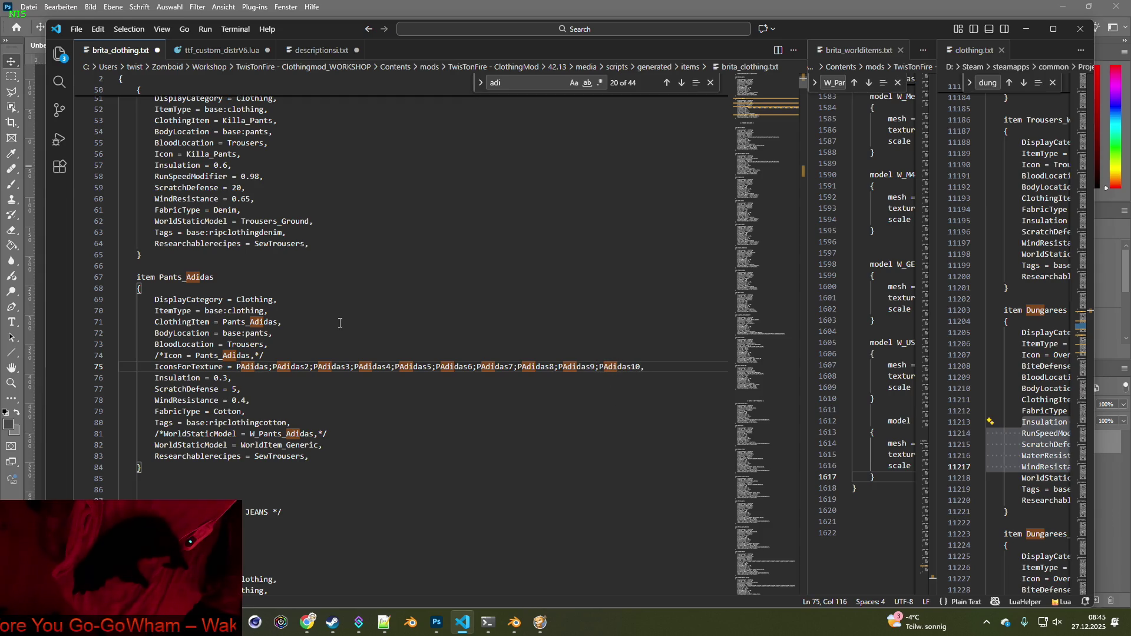
double_click(238, 366)
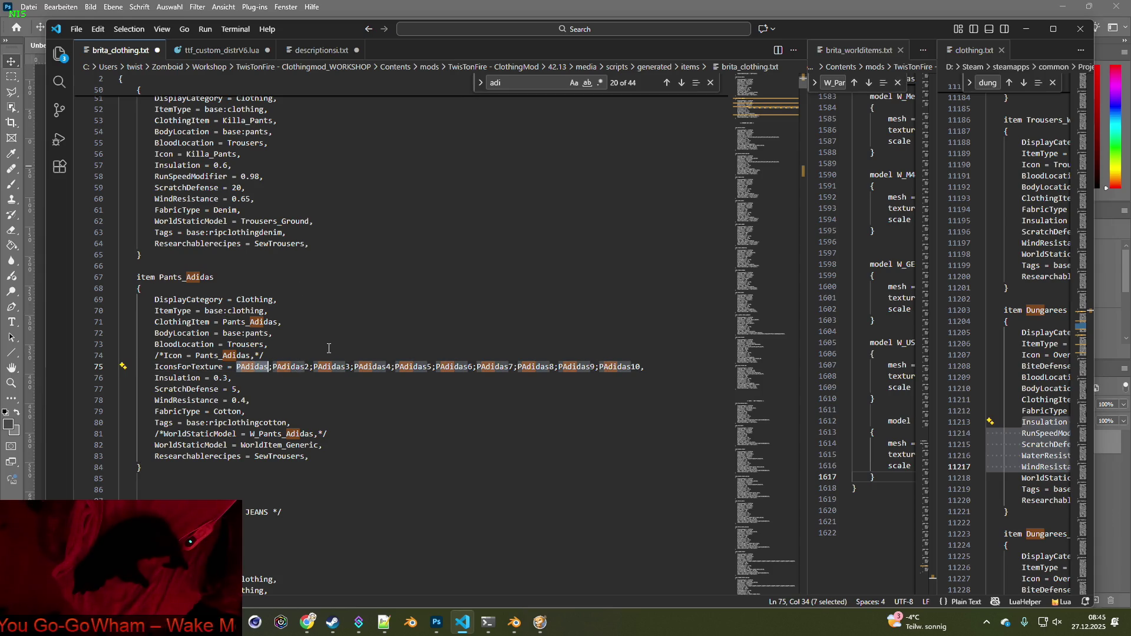
Save brita_clothing.txt and return to Photoshop
left_click(76, 28)
left_click(135, 234)
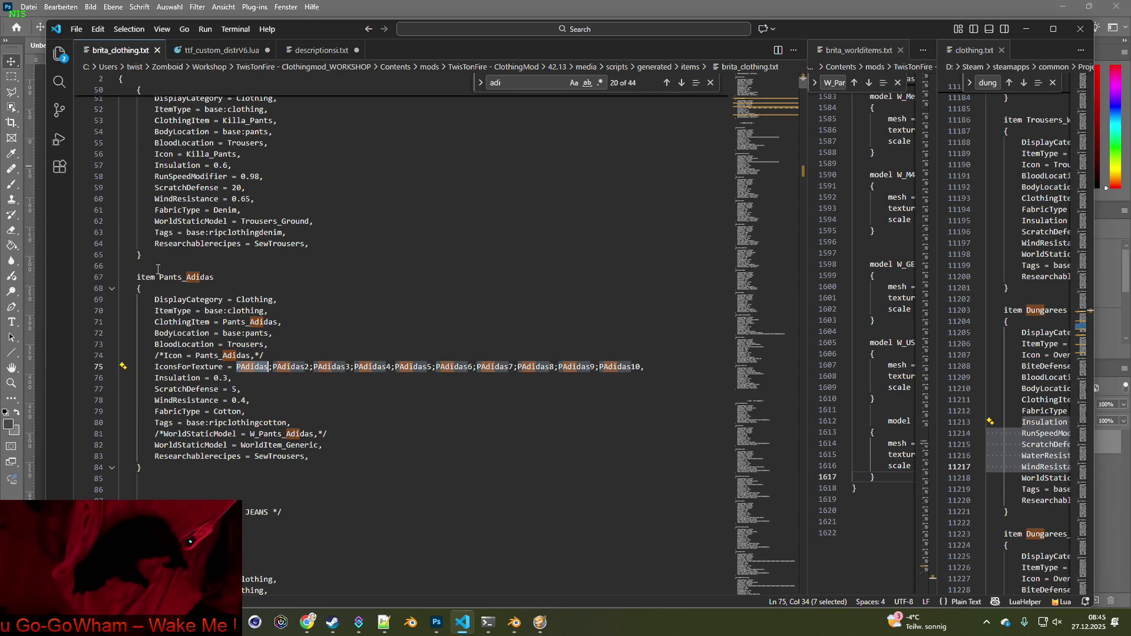
key("alt+Tab")
Save the blank document as Item_PAdidas.psd with maximum compatibility, then view ico_pants_adidas_raw.psd
left_click(30, 9)
left_click(62, 153)
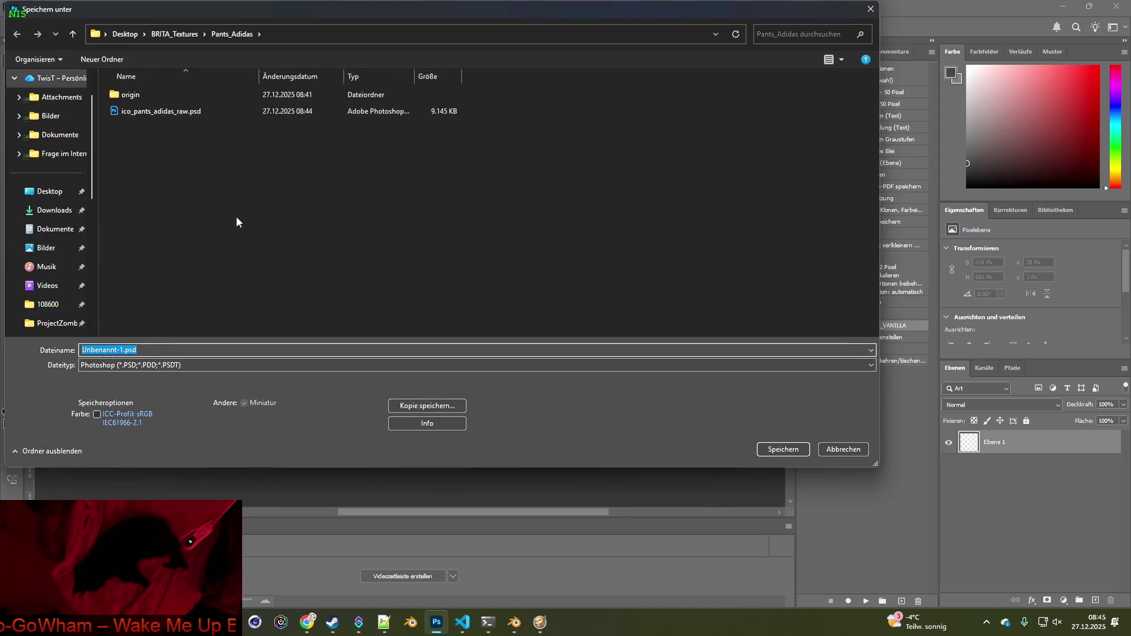
left_click(117, 350)
left_click_drag(123, 350, 71, 350)
type("Item_PAdidas")
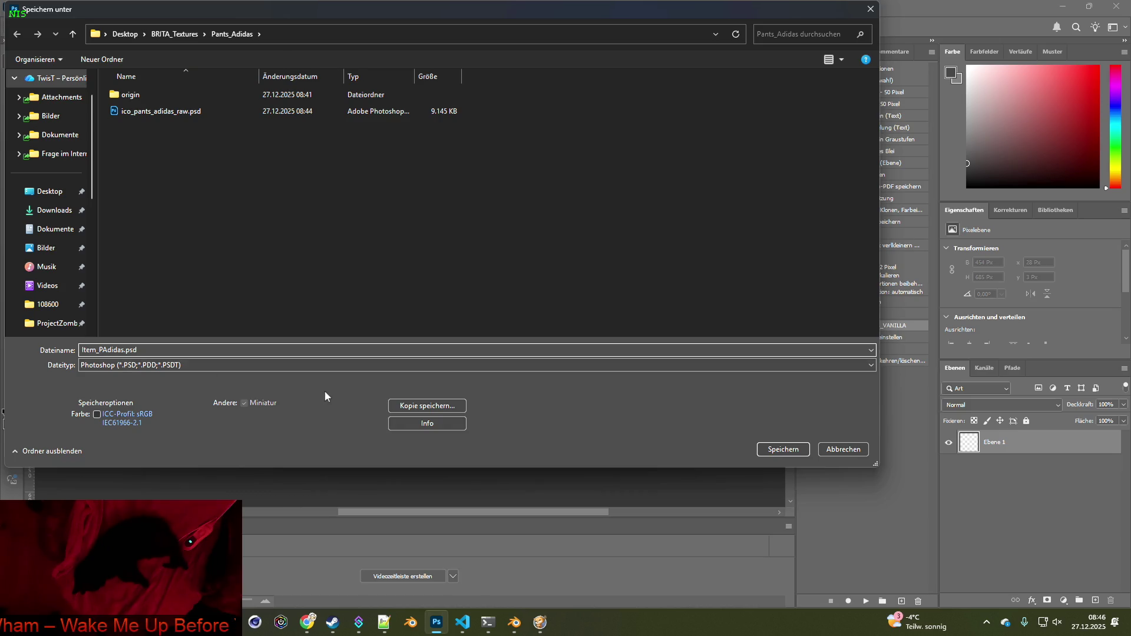
left_click(783, 449)
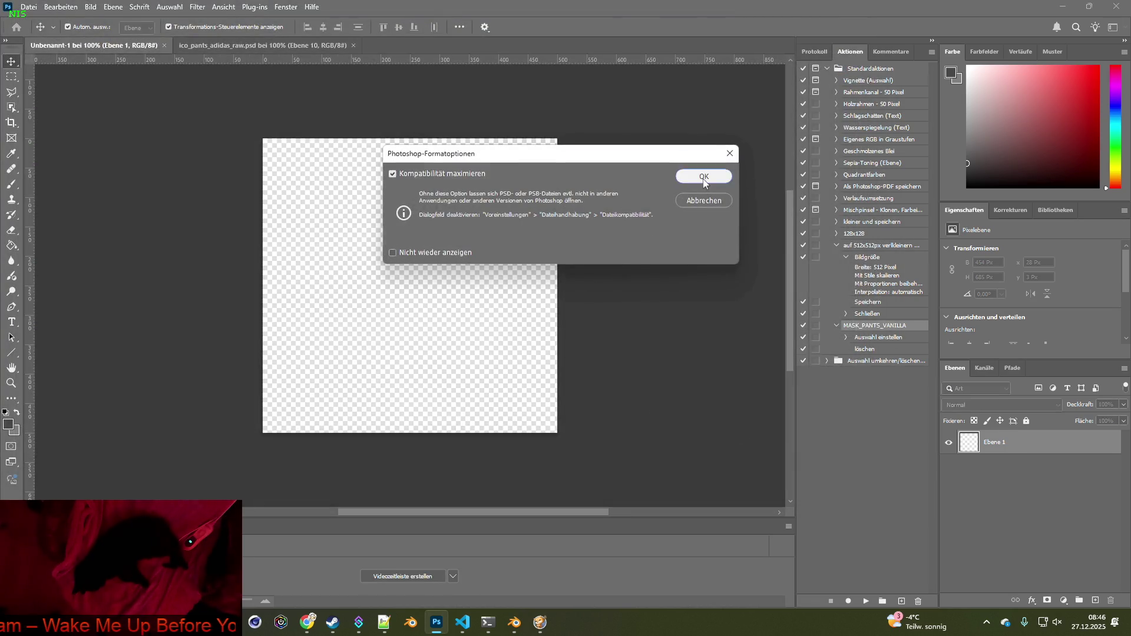
left_click(702, 180)
left_click(240, 45)
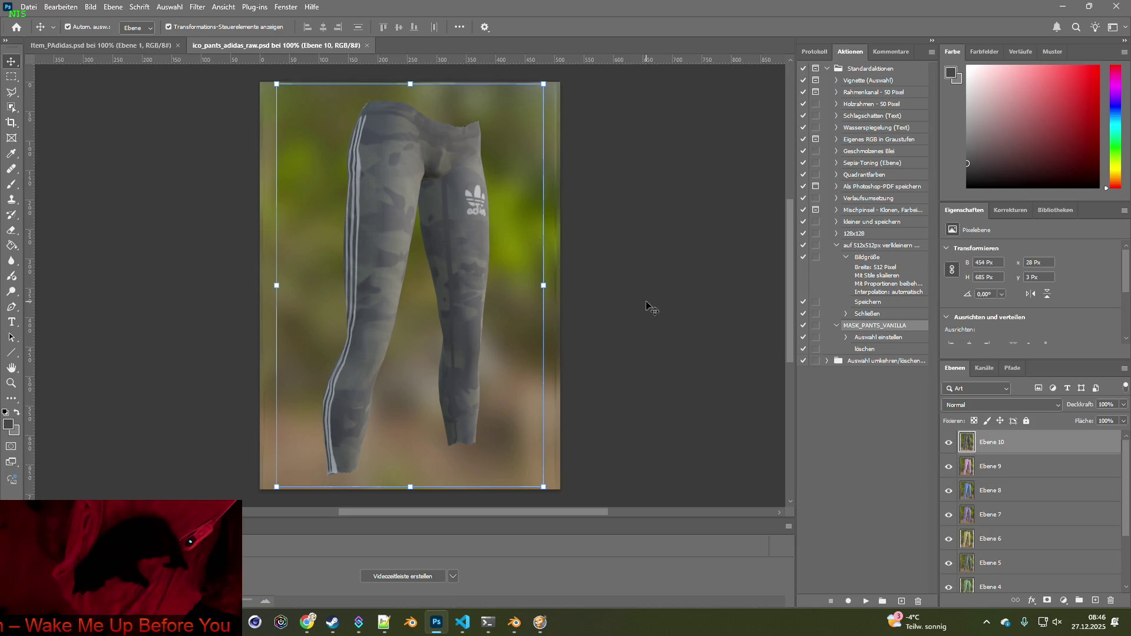
Hide Ebene 6–10, object-select the grey pants on Ebene 1 and paste them into Item_PAdidas.psd
mouse_move(948, 443)
left_mouse_down()
mouse_move(948, 580)
mouse_move(949, 507)
mouse_move(949, 556)
left_mouse_up()
left_click(991, 580)
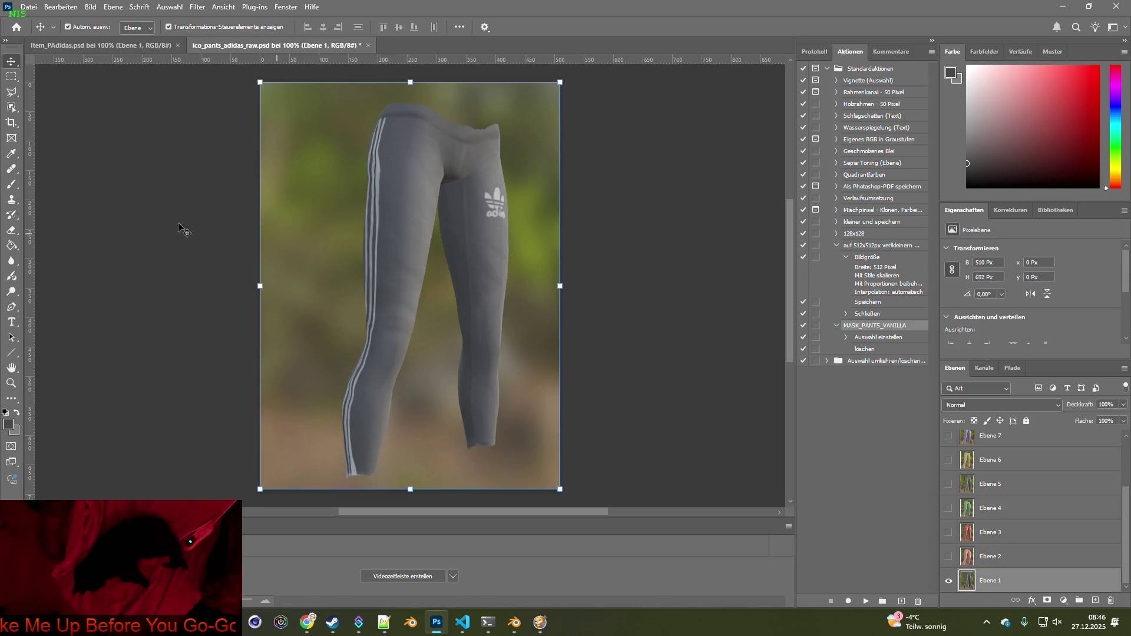
left_click(11, 108)
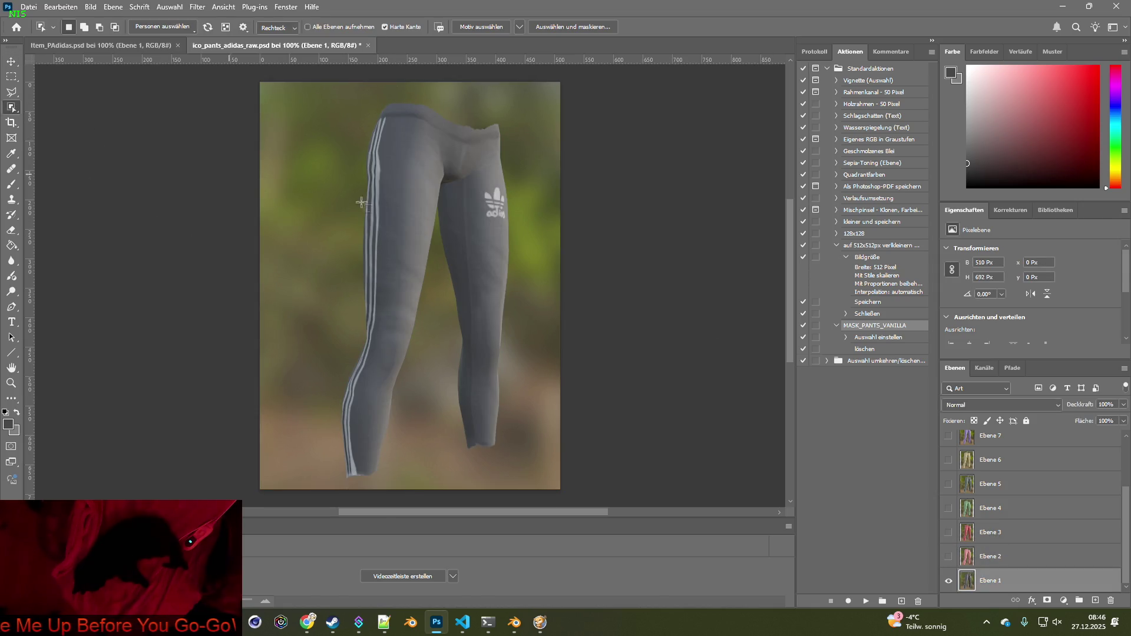
left_click(401, 207)
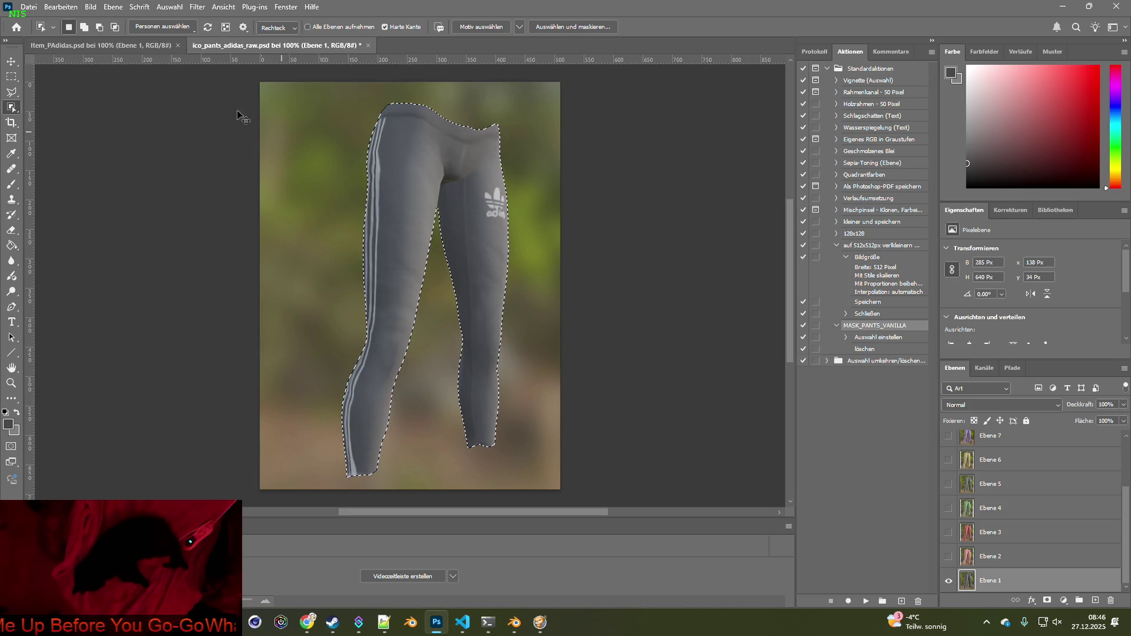
left_click(124, 47)
key("ctrl+v")
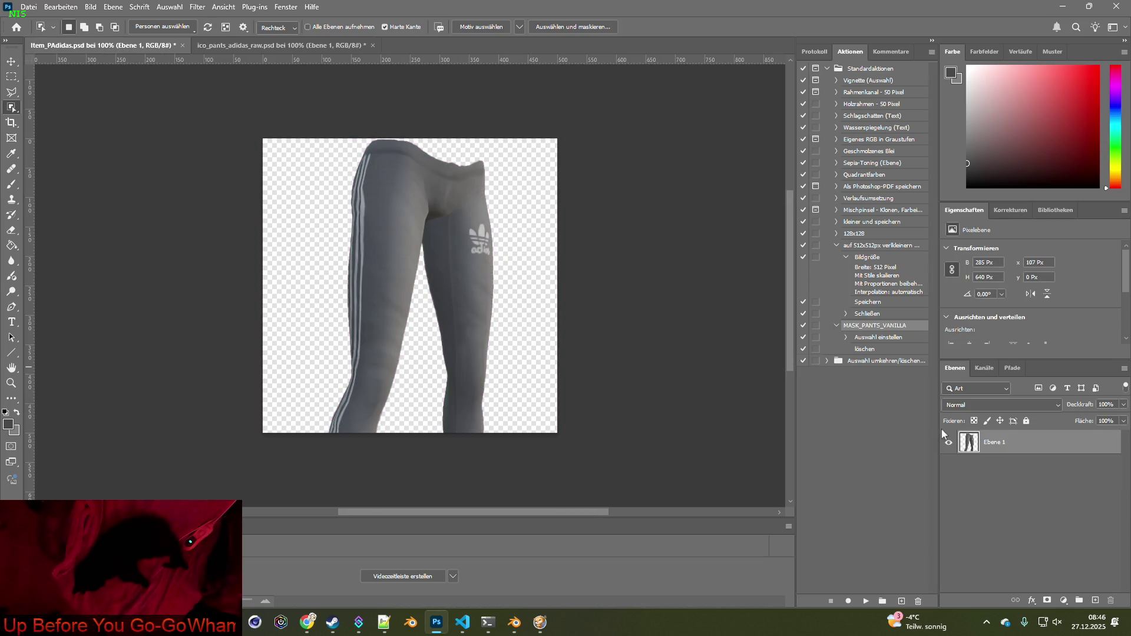
Show only Ebene 2 and drag its pink pants into Item_PAdidas.psd
left_click(262, 45)
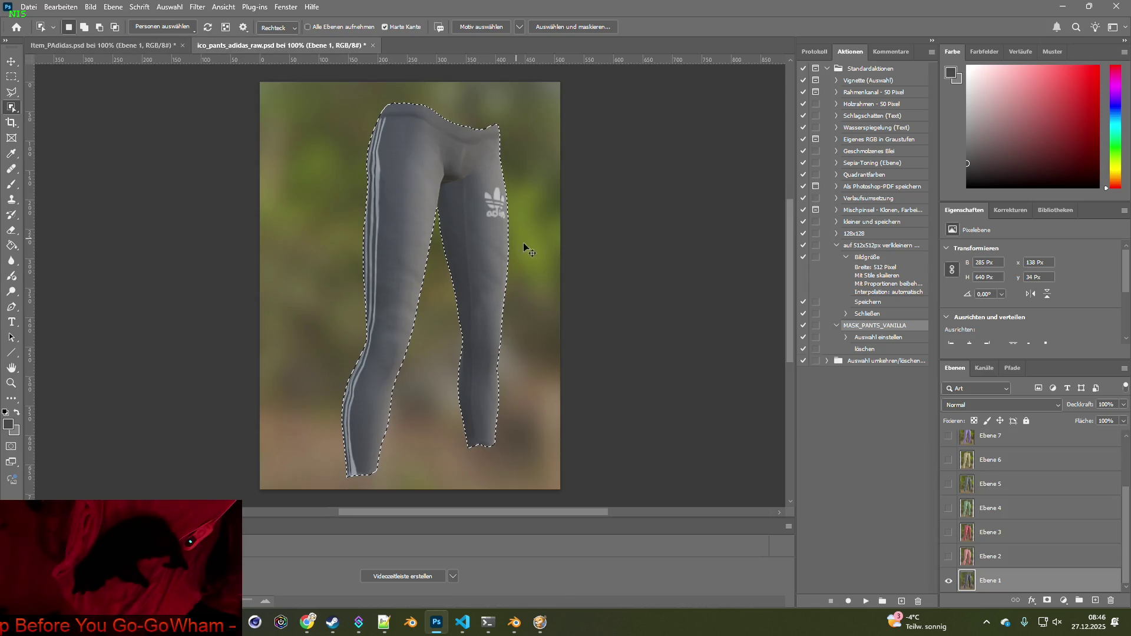
left_click(947, 580)
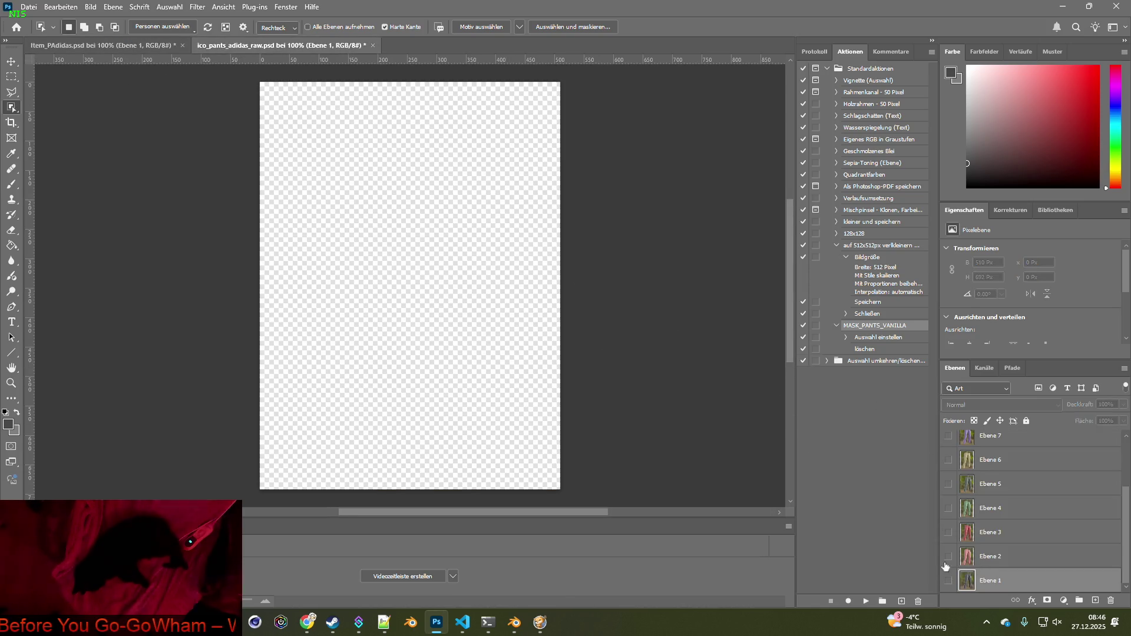
left_click(948, 557)
left_click(989, 556)
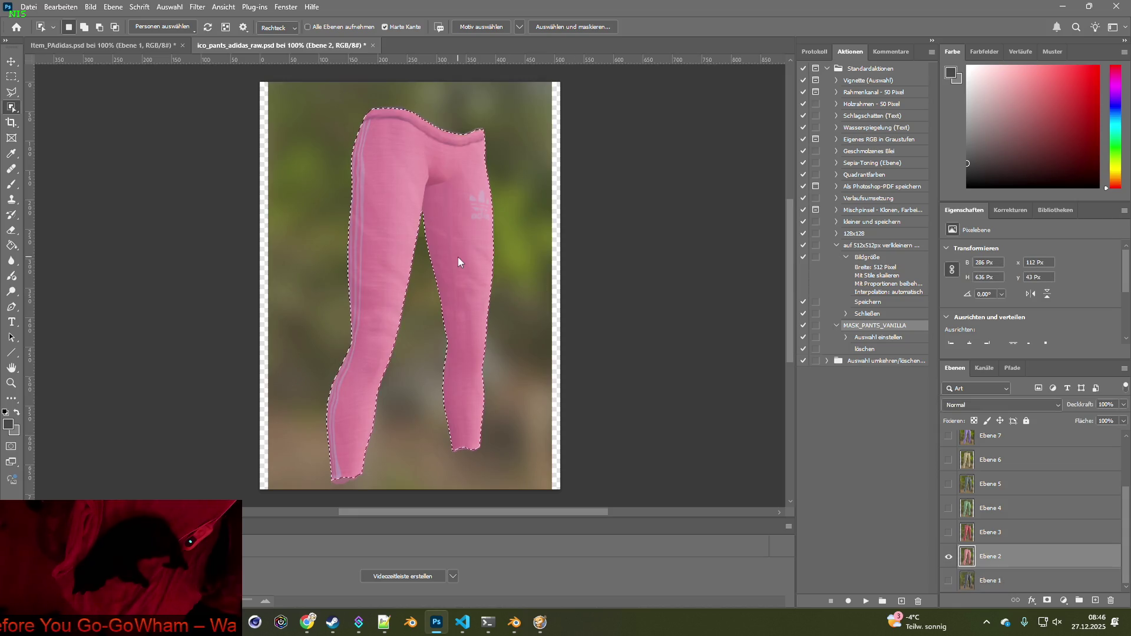
mouse_move(474, 263)
left_mouse_down()
mouse_move(300, 140)
mouse_move(100, 46)
mouse_move(404, 189)
left_mouse_up()
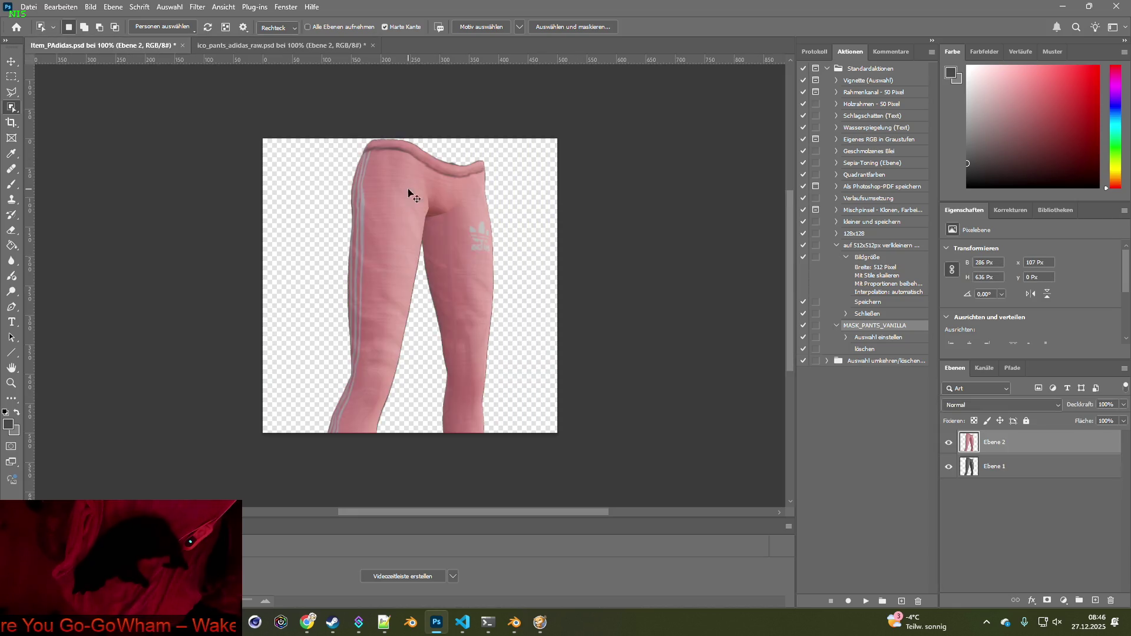
Show only Ebene 3 and paste its red pants into Item_PAdidas.psd as a new layer
left_click(271, 46)
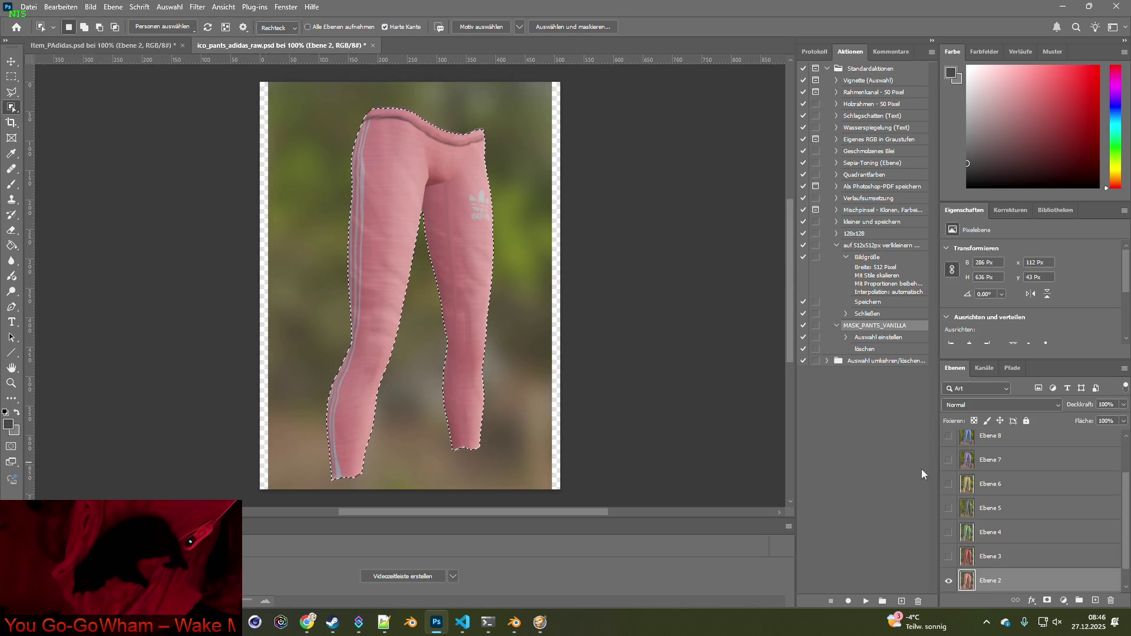
left_click(948, 580)
left_click(948, 556)
left_click(989, 556)
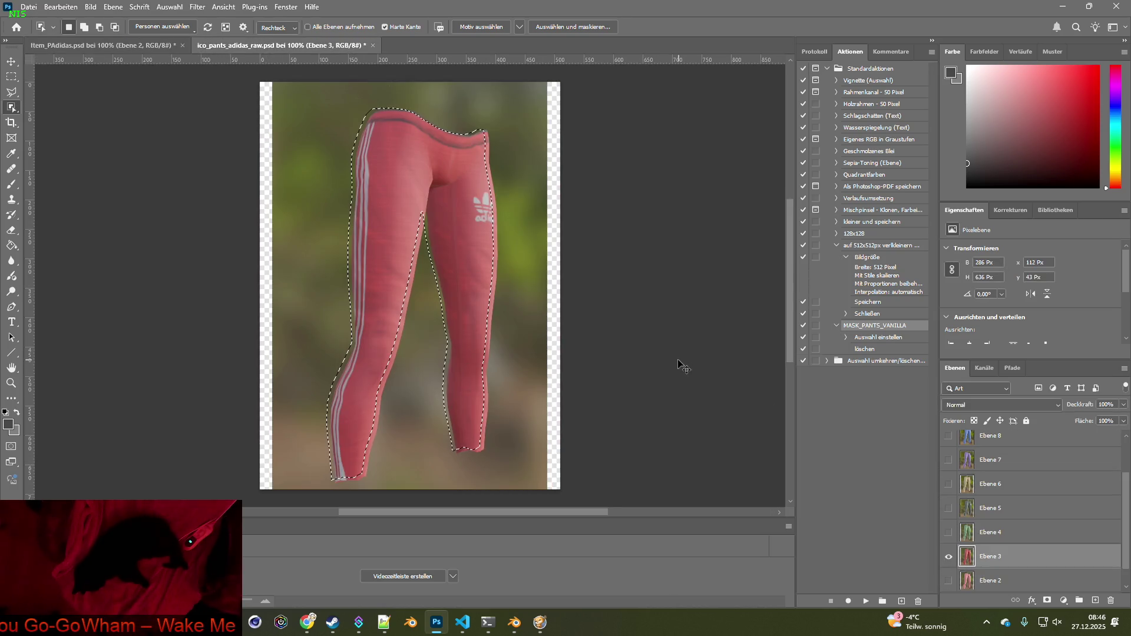
key("Delete")
key("ctrl+d")
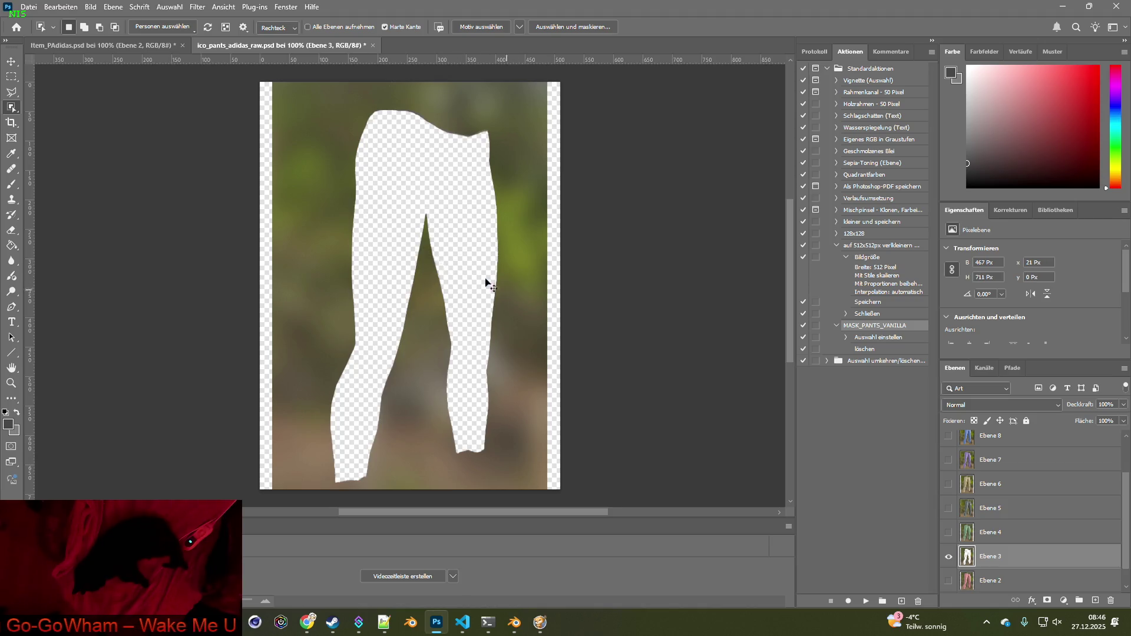
left_click(60, 7)
left_click(77, 16)
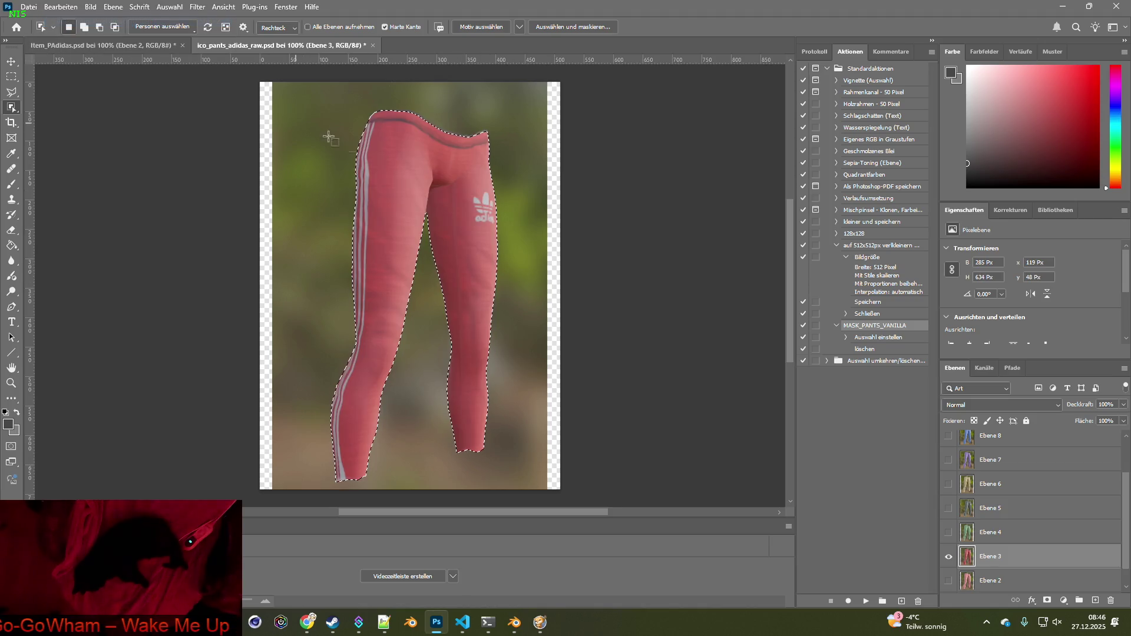
left_click(100, 44)
key("ctrl+v")
Copy the green pants from Ebene 4 into Item_PAdidas.psd as a new layer
key("ctrl+Tab")
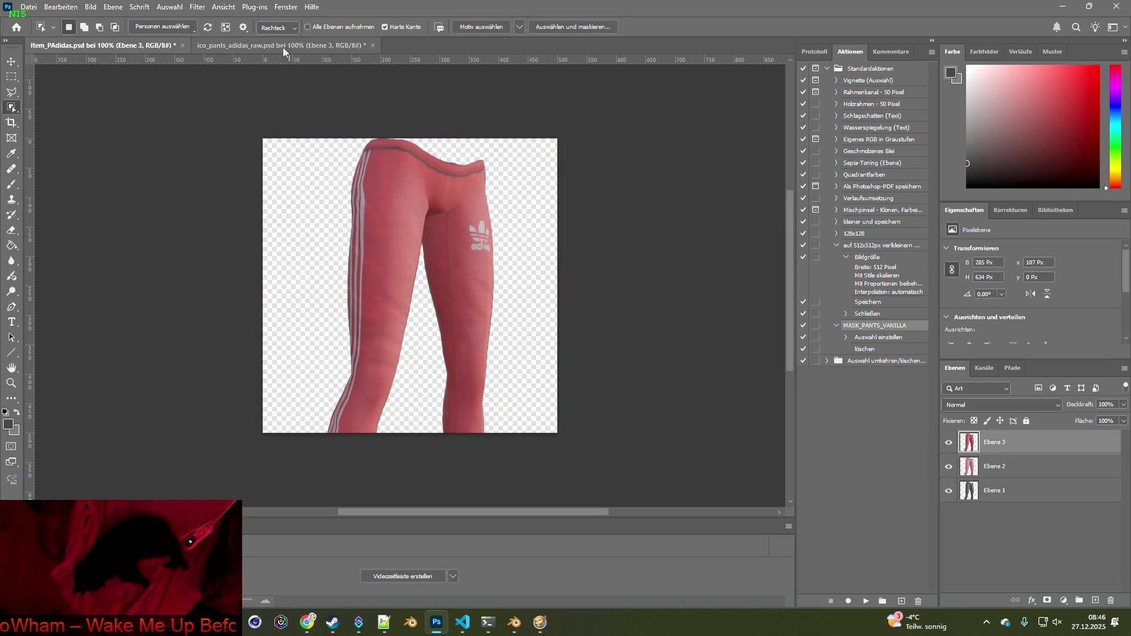
left_click(948, 579)
left_click(948, 556)
left_click(990, 556)
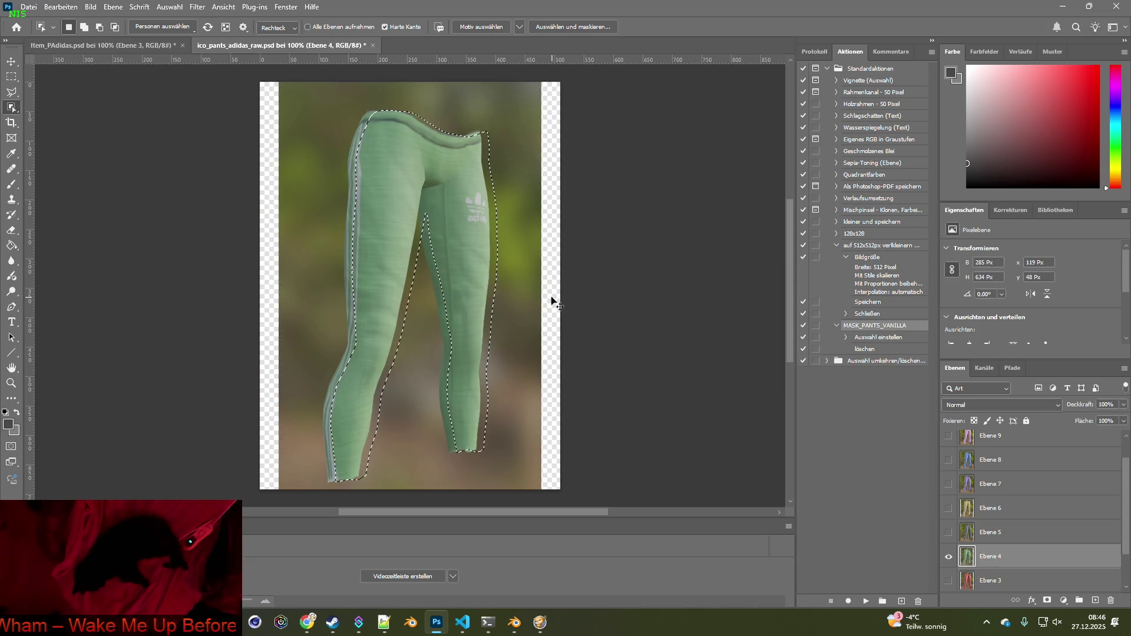
key("ctrl+c")
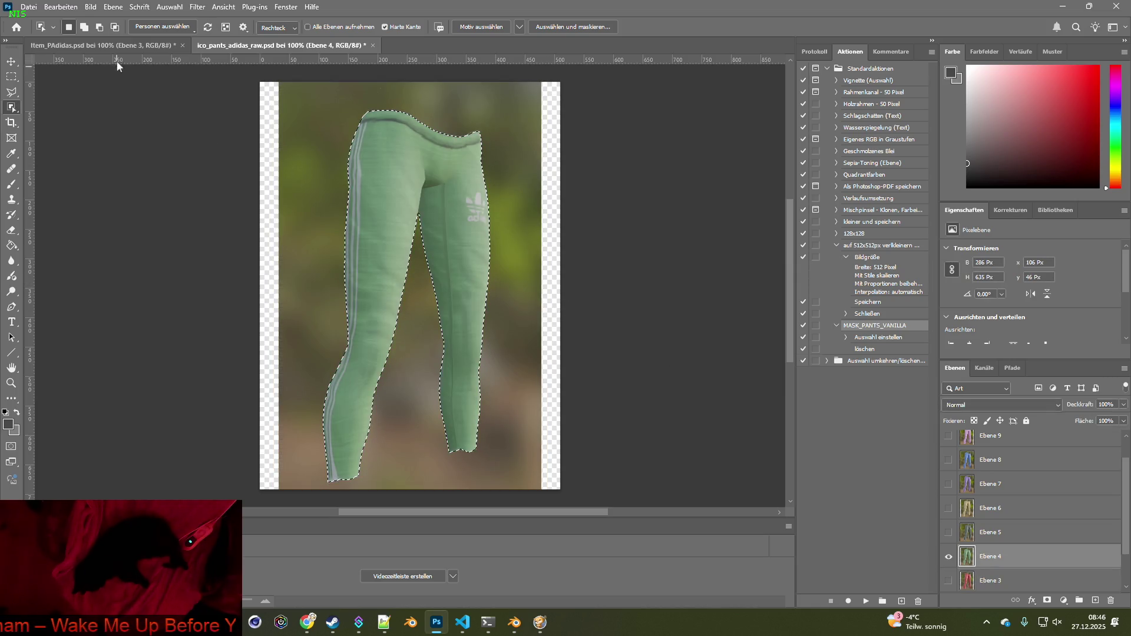
key("ctrl+Tab")
key("ctrl+v")
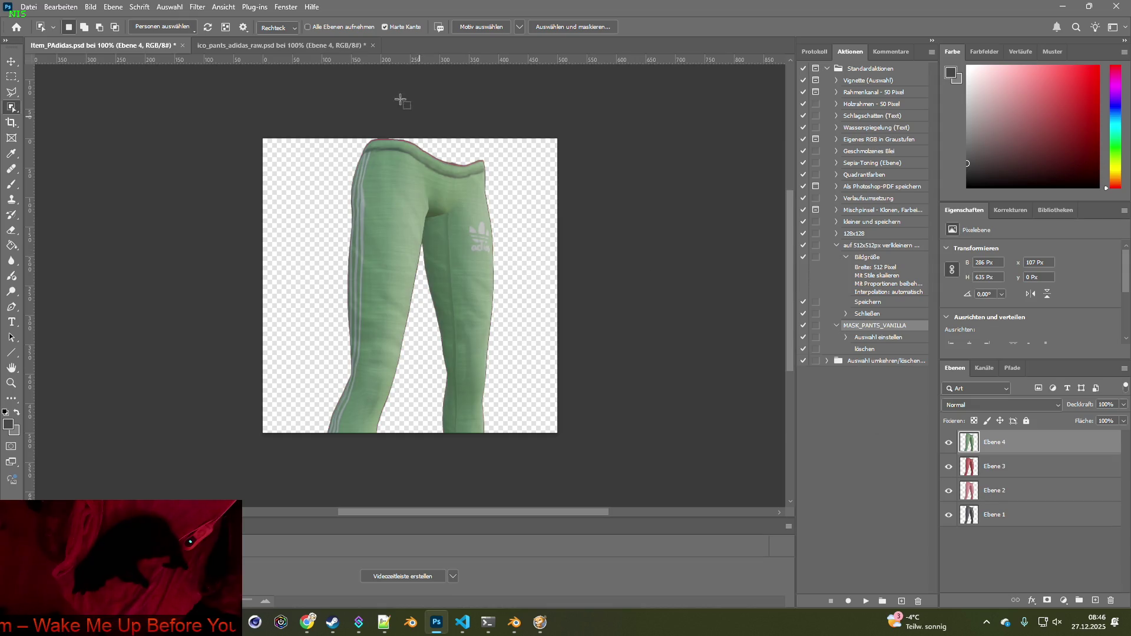
Select the grey pants on Ebene 5 and drag them into Item_PAdidas.psd
left_click(294, 46)
left_click(948, 581)
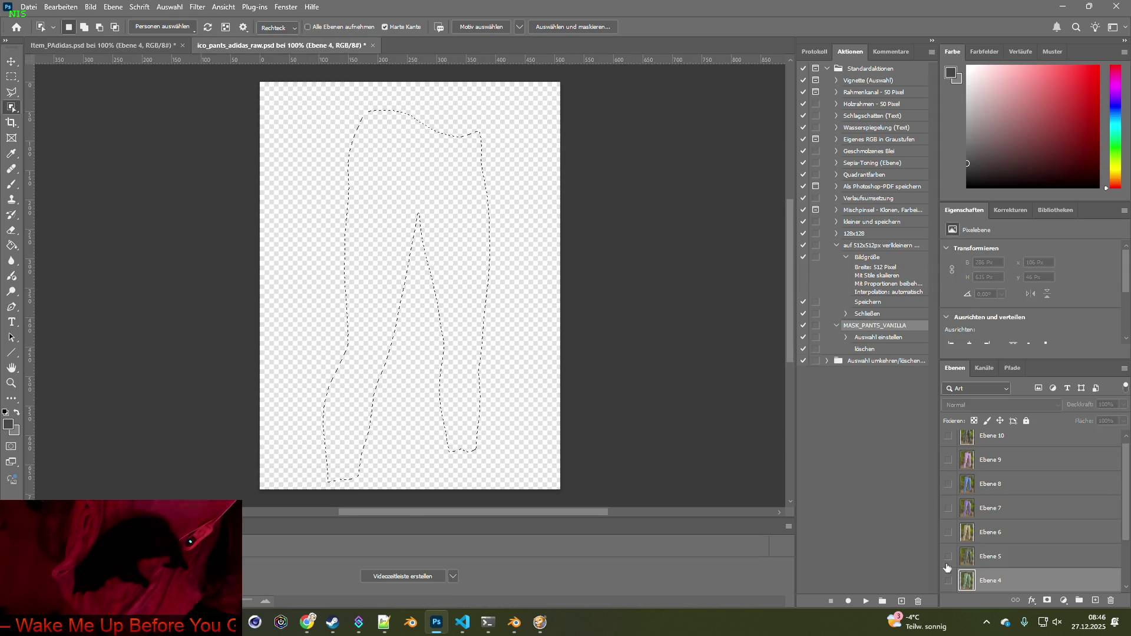
left_click(949, 556)
left_click(964, 558)
left_click(483, 277)
mouse_move(525, 296)
left_mouse_down()
mouse_move(103, 46)
mouse_move(403, 181)
left_mouse_up()
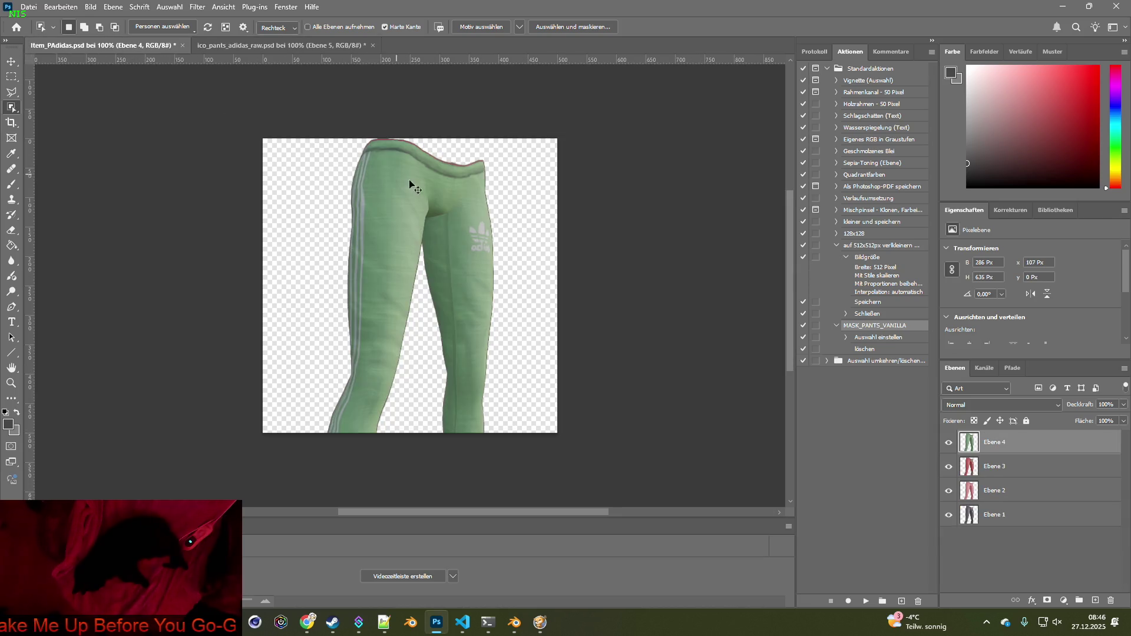
Select the yellow pants on Ebene 6 and paste them into Item_PAdidas.psd
left_click(281, 45)
left_click(948, 563)
left_click(948, 539)
left_click(966, 543)
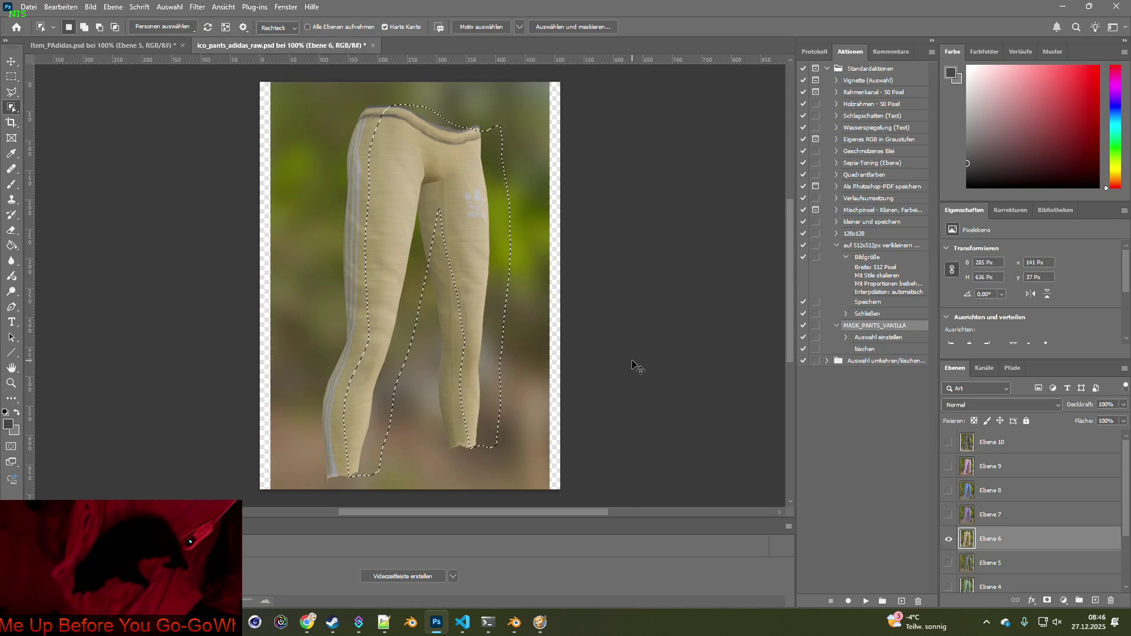
key("ctrl+d")
left_click(457, 263)
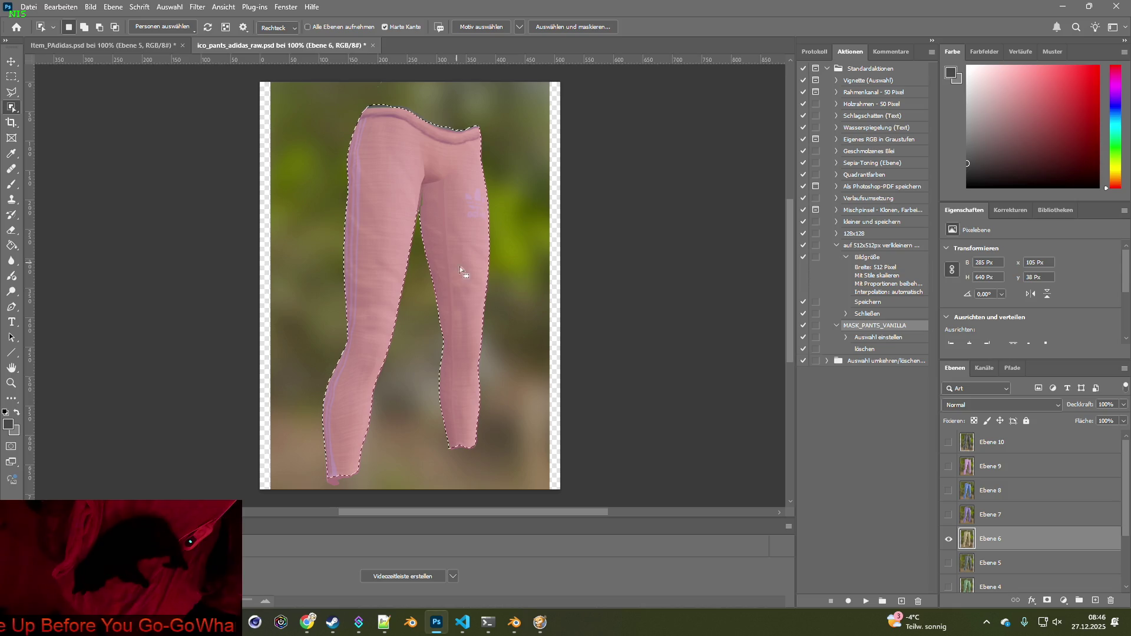
left_click(125, 51)
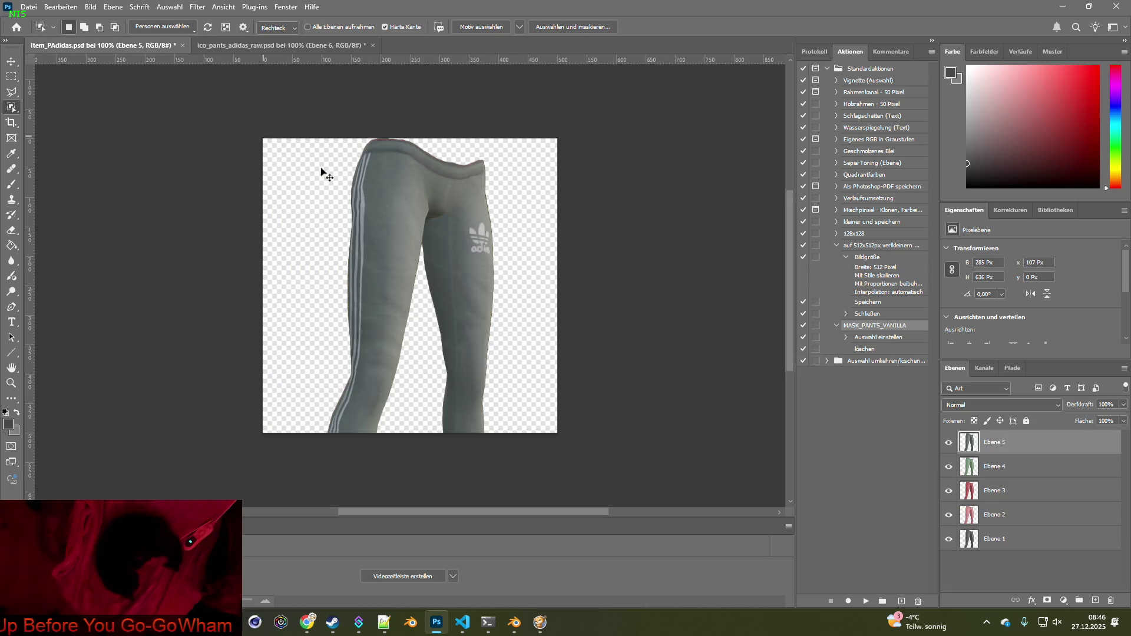
key("ctrl+v")
Select the purple pants on Ebene 7 and paste them into Item_PAdidas.psd
left_click(259, 48)
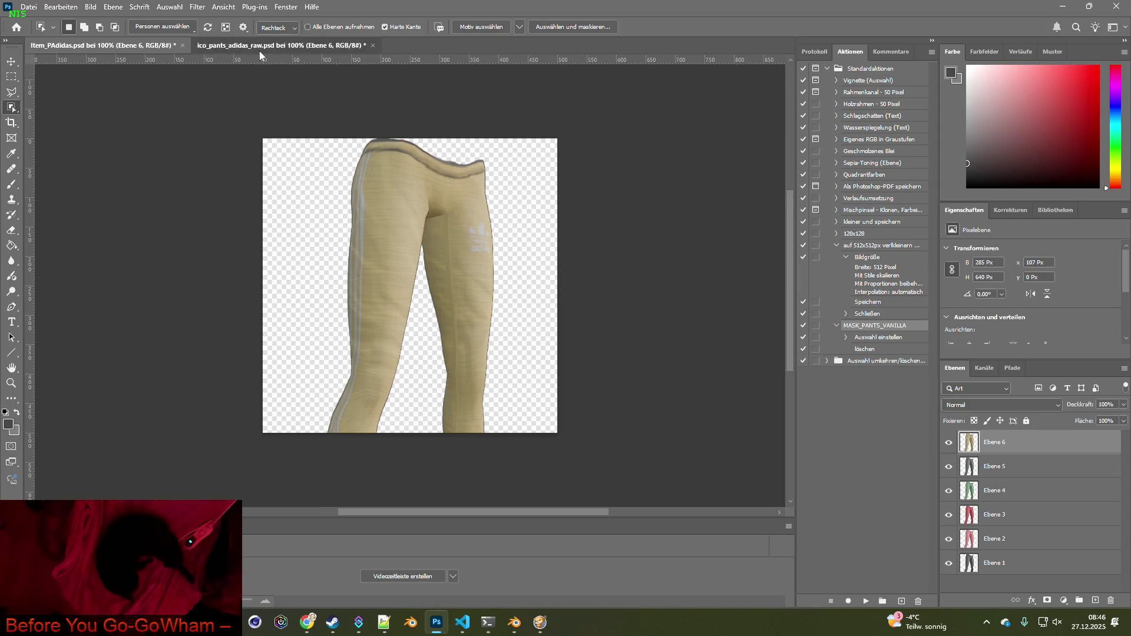
left_click(948, 539)
left_click(948, 514)
left_click(966, 514, "ctrl")
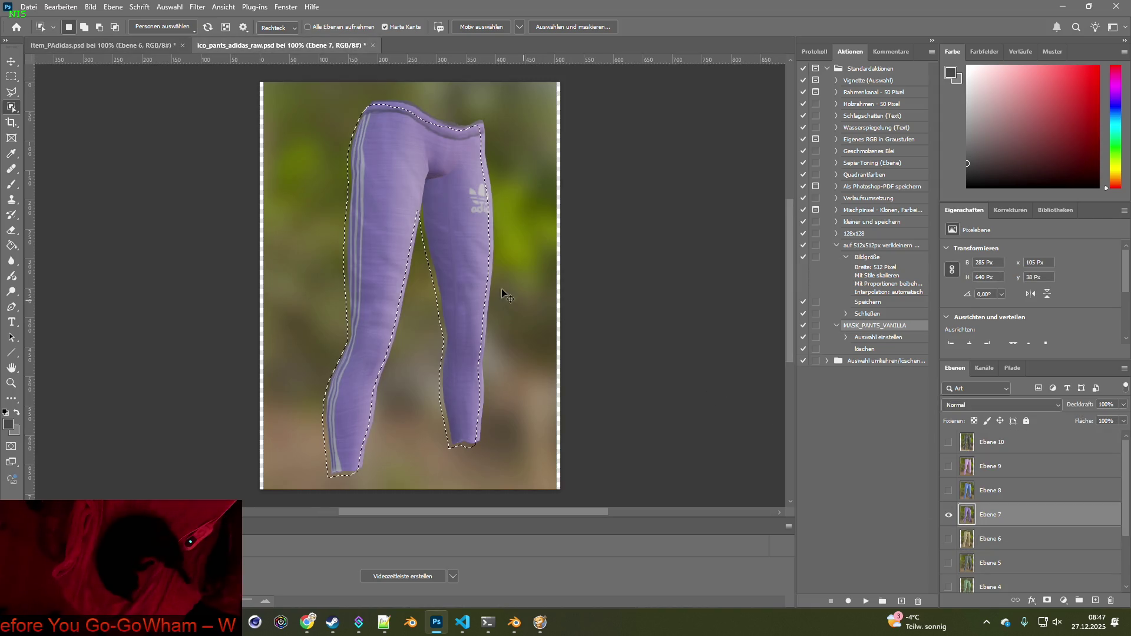
left_click(465, 275)
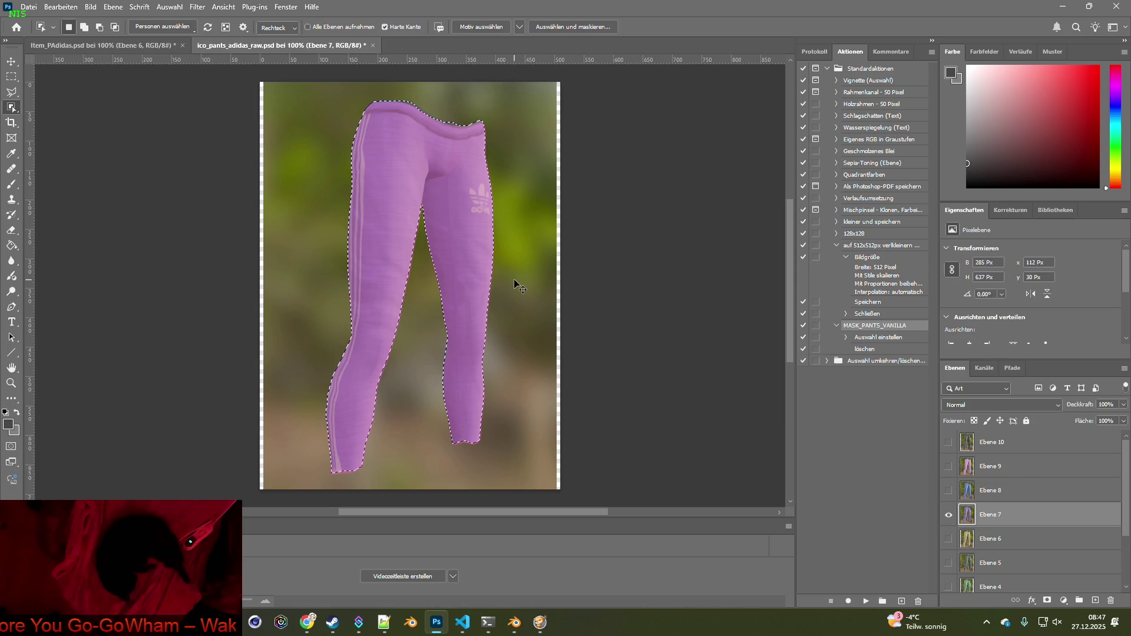
left_click(133, 46)
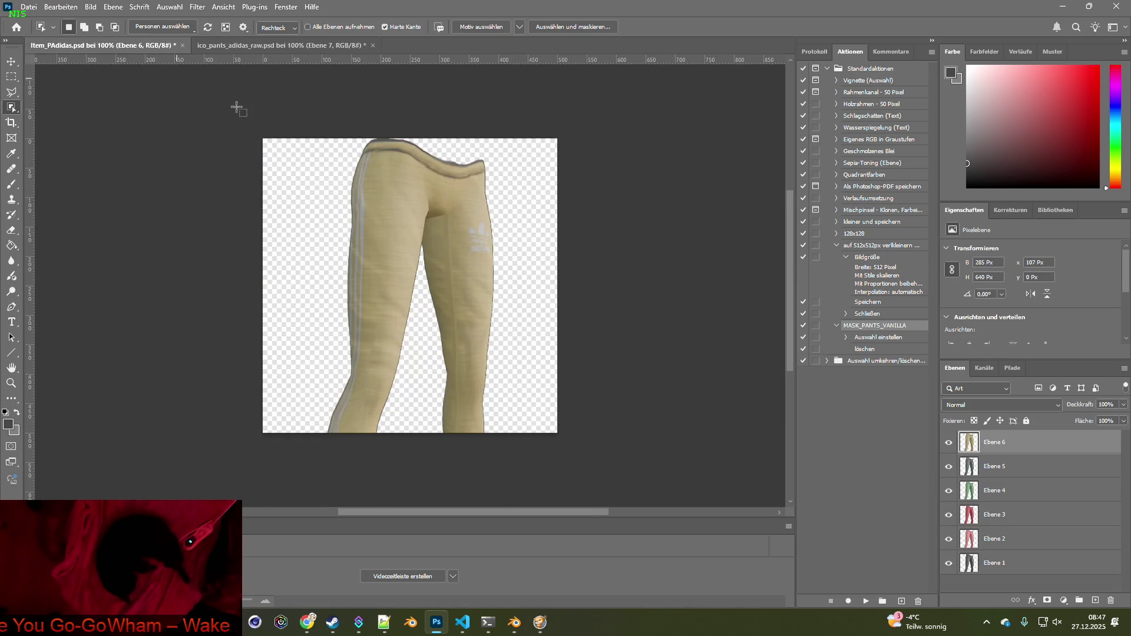
key("ctrl+v")
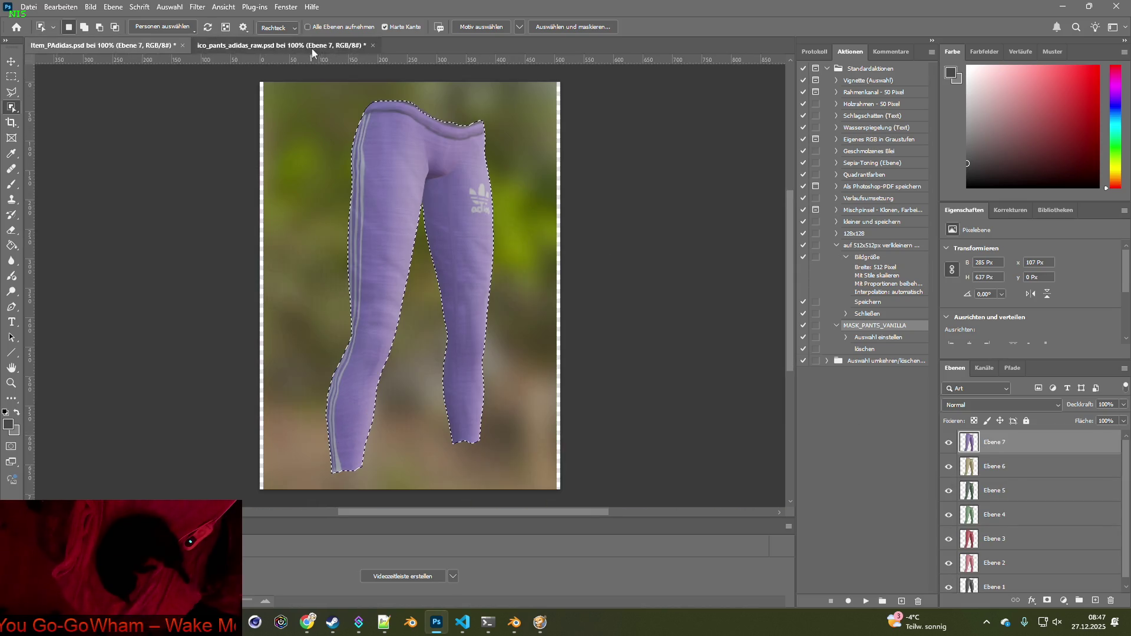
Copy the blue pants from Ebene 8 into Item_PAdidas.psd as a new layer
left_click(311, 46)
left_click(948, 514)
left_click(948, 490)
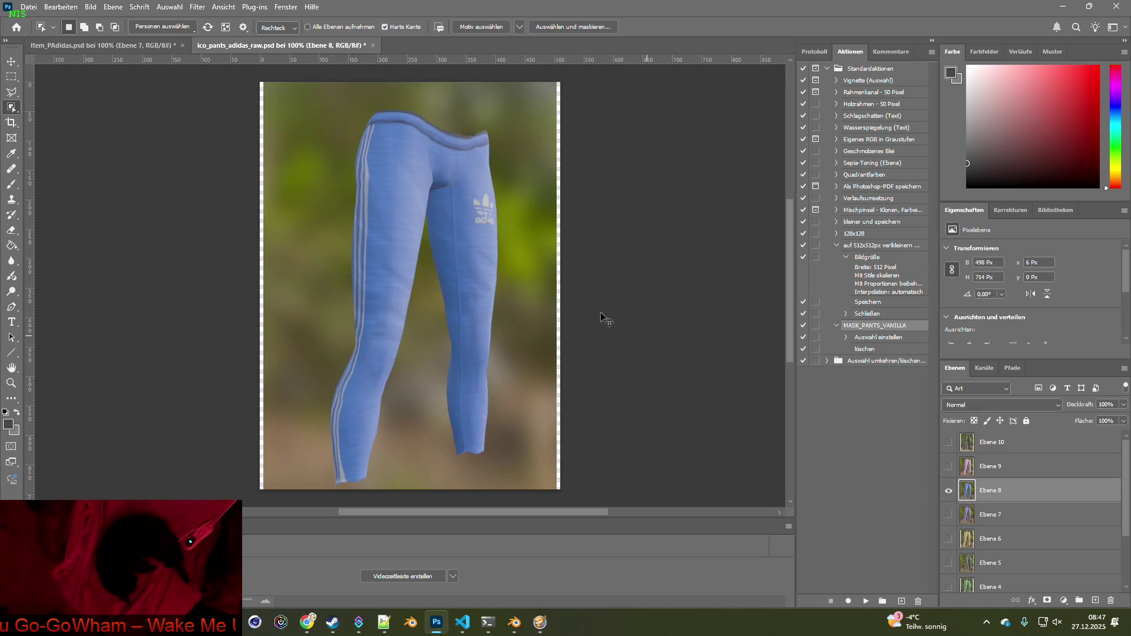
left_click(471, 259)
key("ctrl+c")
left_click(136, 47)
key("ctrl+v")
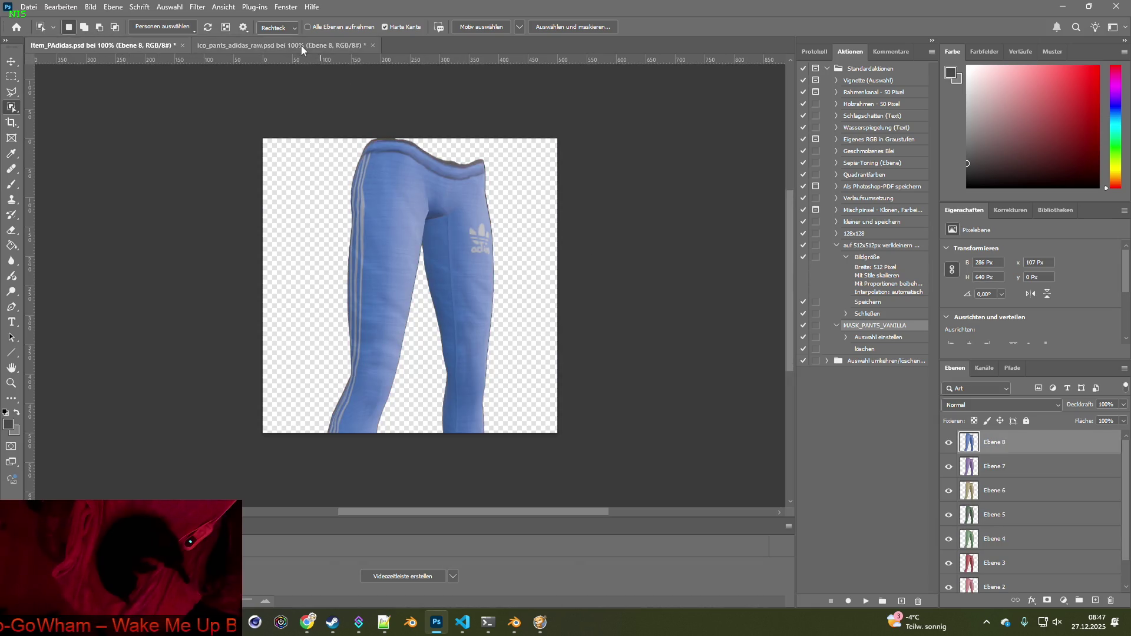
Select the pink pants on Ebene 9 and drag them into Item_PAdidas.psd
left_click(301, 44)
left_click(948, 490)
left_click(948, 466)
left_click(995, 466)
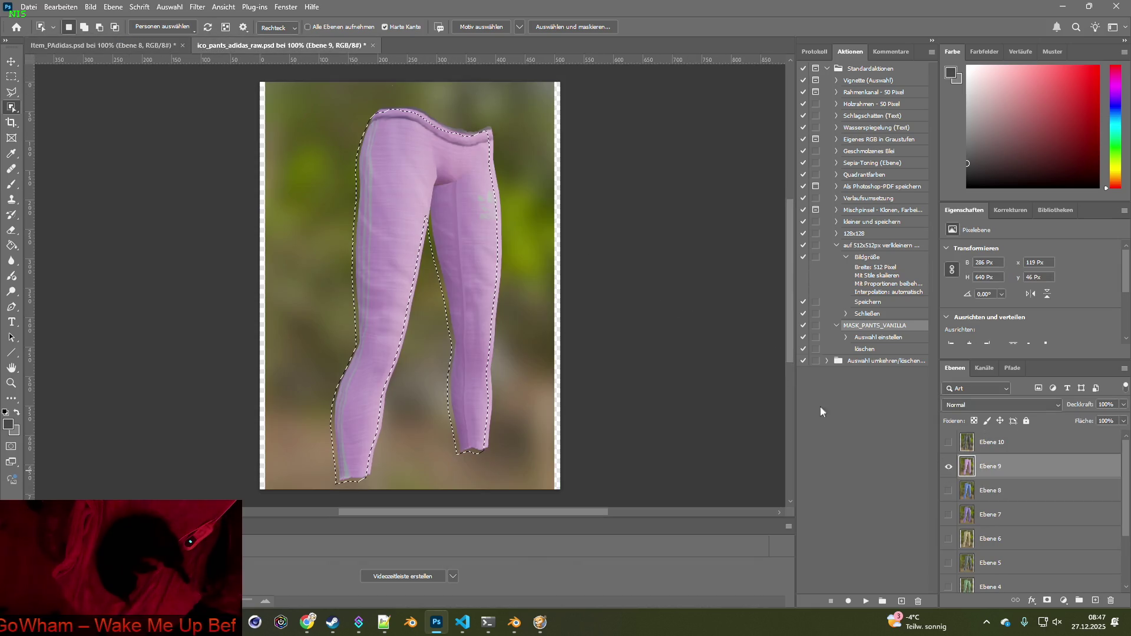
key("ctrl+f")
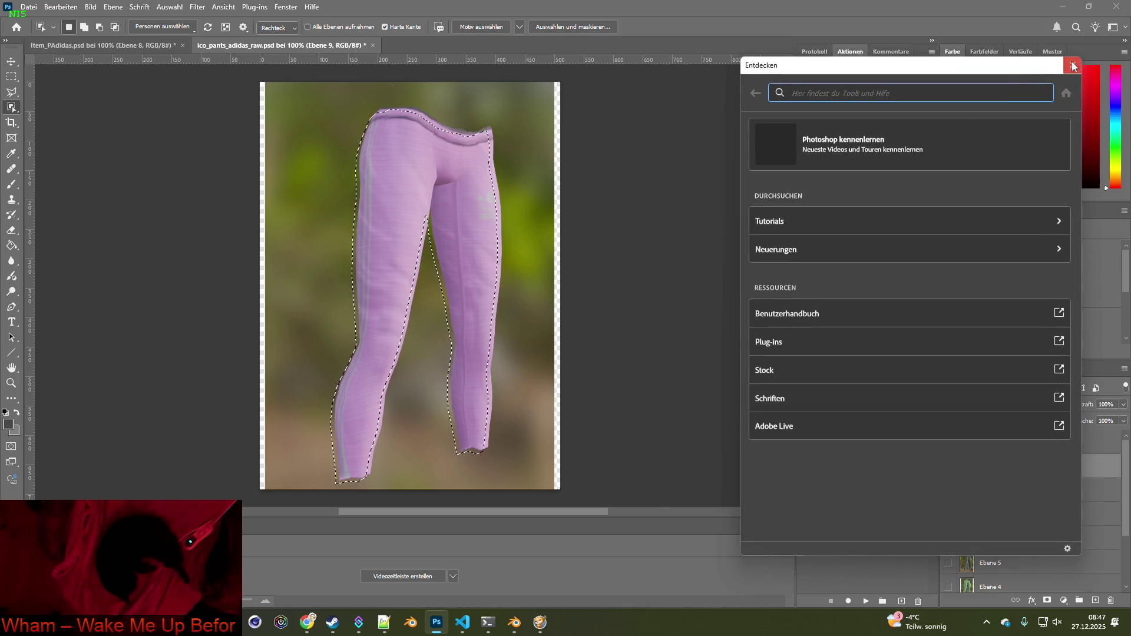
key("Escape")
key("ctrl+z")
key("ctrl+z")
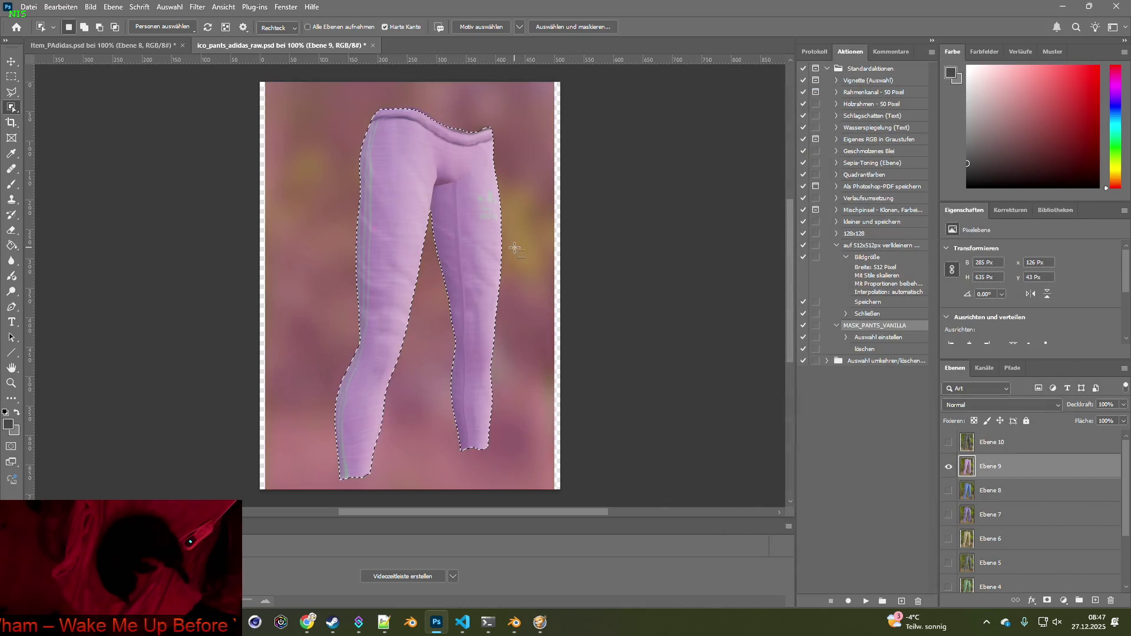
mouse_move(516, 252)
left_mouse_down()
mouse_move(292, 154)
mouse_move(100, 45)
mouse_move(543, 220)
left_mouse_up()
Select the camo pants on Ebene 10 and paste them into Item_PAdidas.psd
left_click(270, 45)
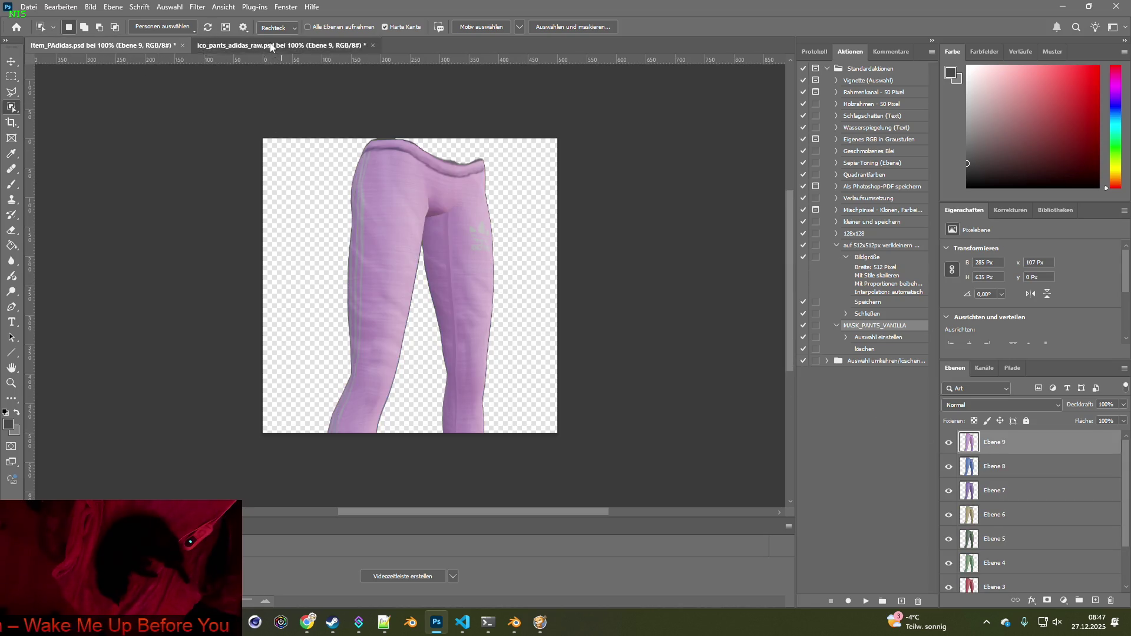
left_click(948, 442)
left_click(948, 443)
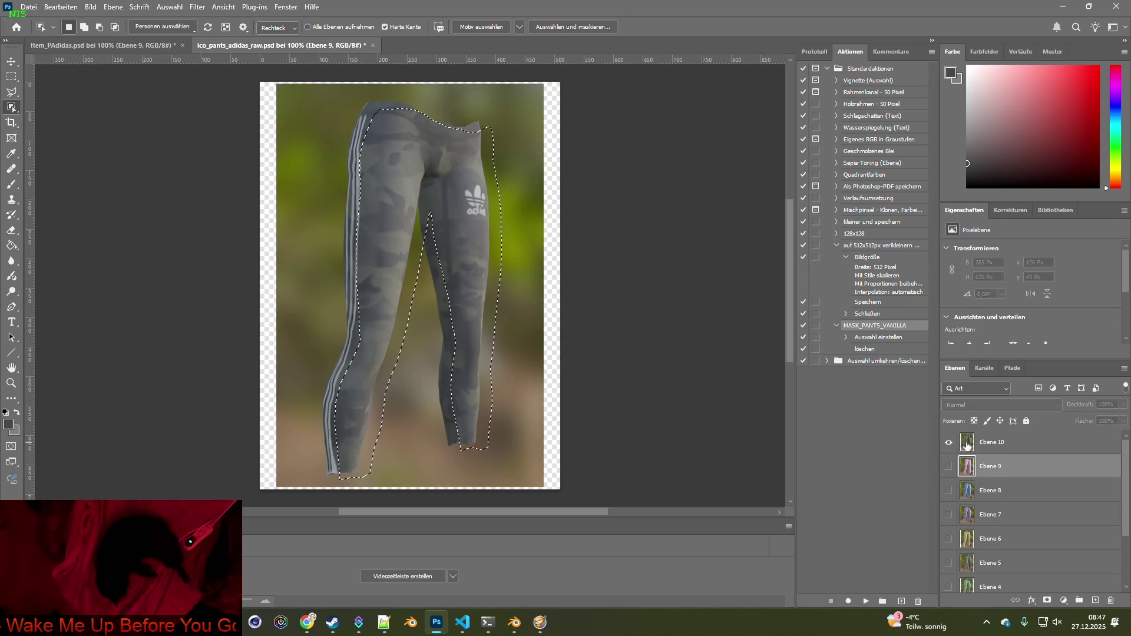
left_click(971, 443)
key("F2")
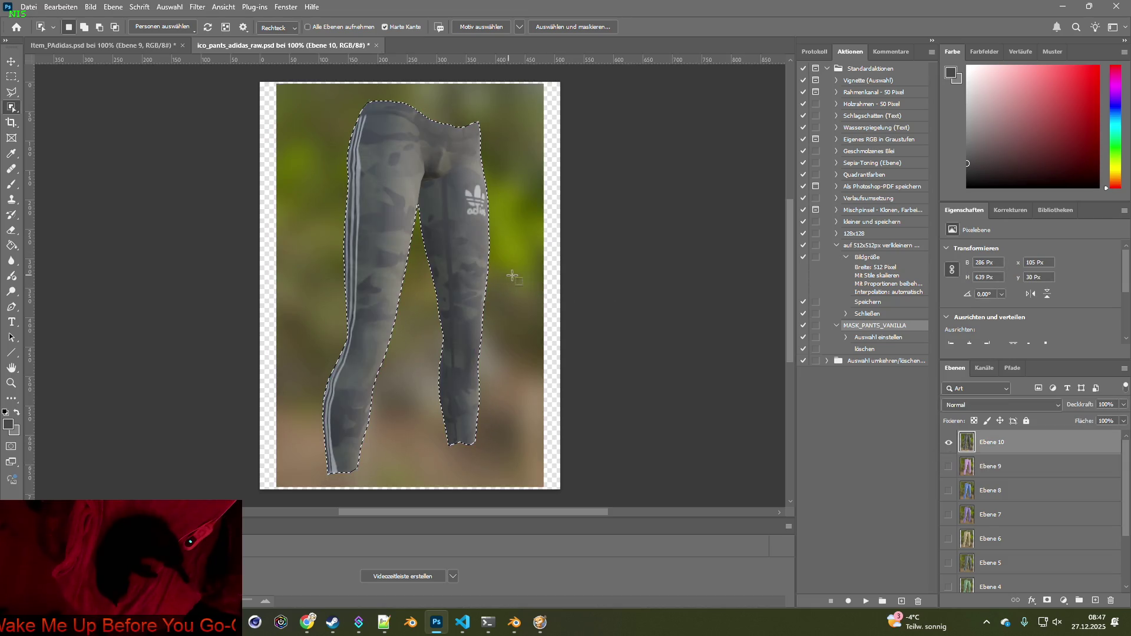
key("ctrl+Tab")
key("ctrl+v")
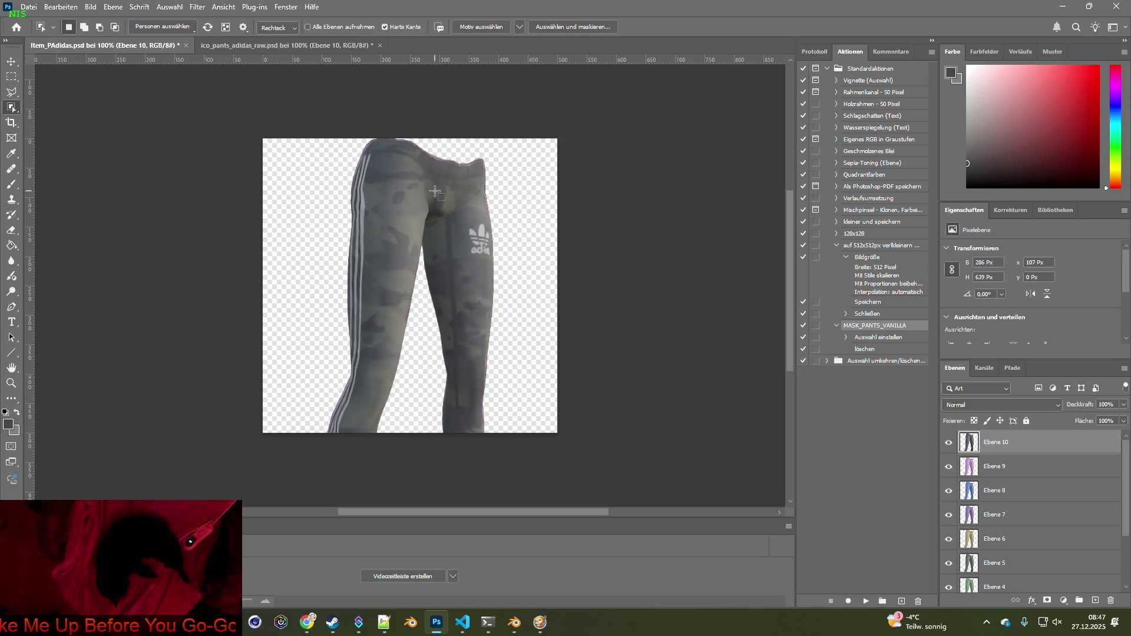
key("F2")
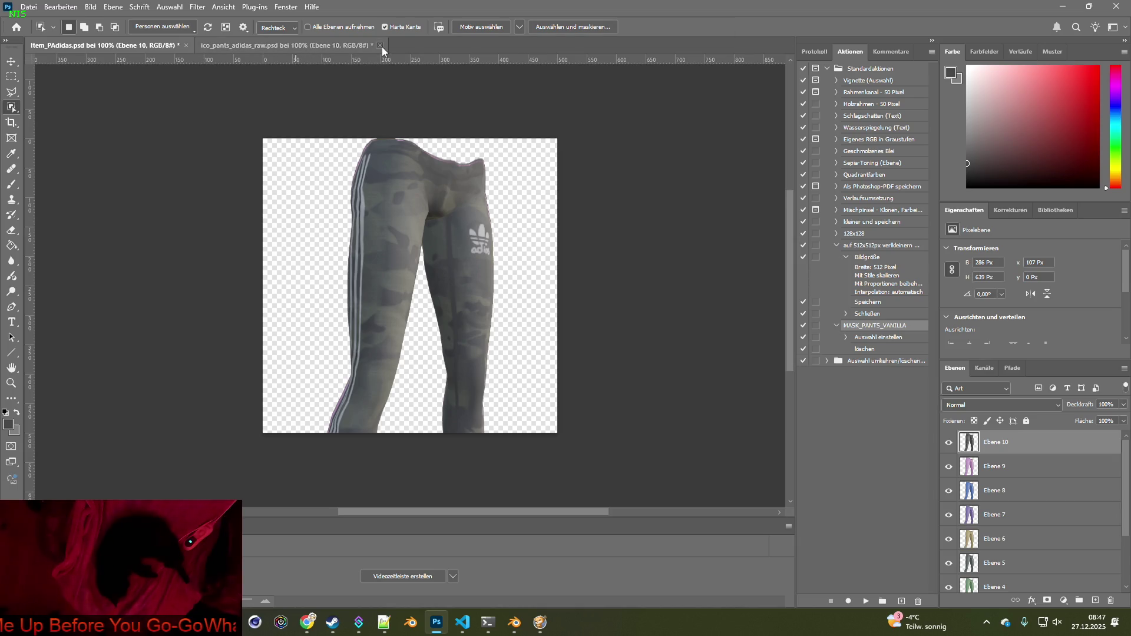
Deselect, save ico_pants_adidas_raw.psd and close it, keeping Item_PAdidas.psd open
left_click(380, 46)
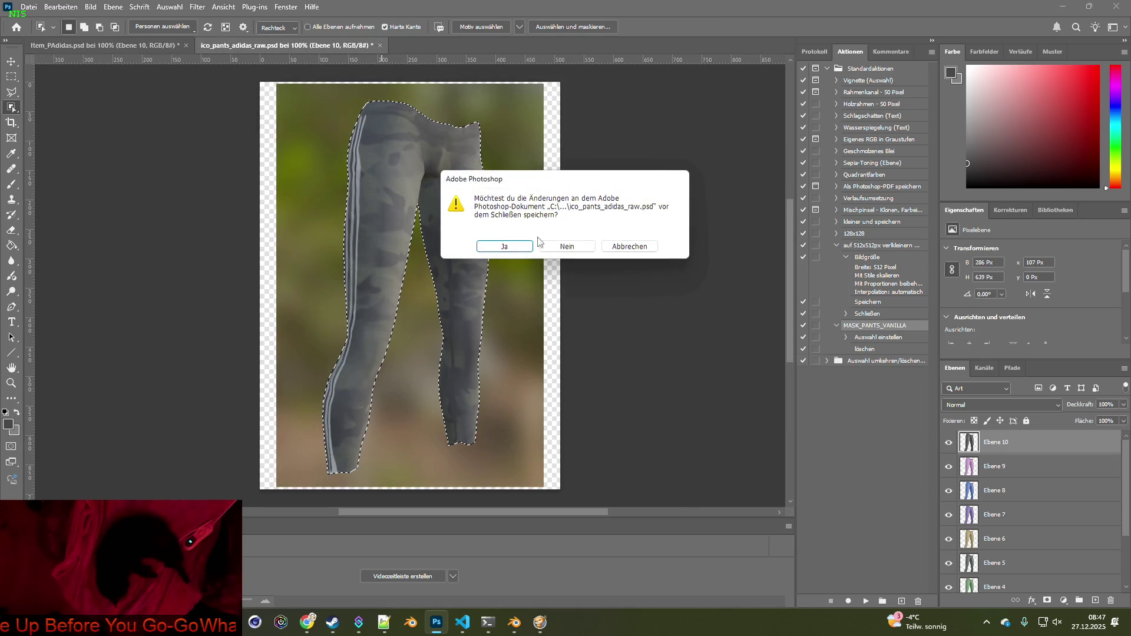
left_click(610, 249)
key("ctrl+d")
left_click(21, 7)
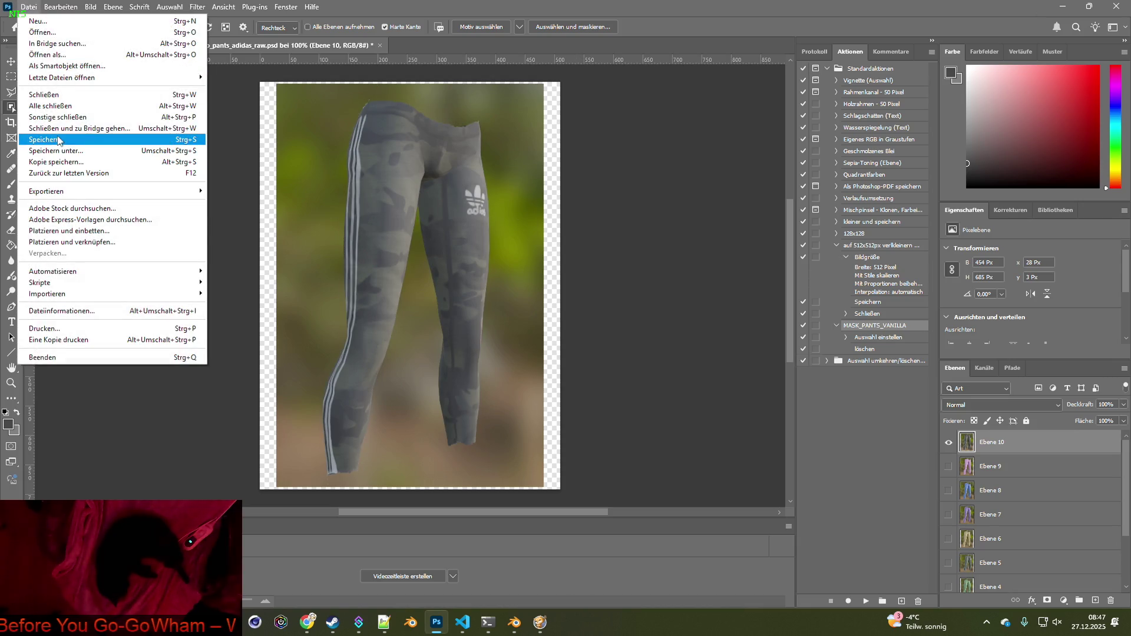
left_click(41, 139)
left_click(376, 46)
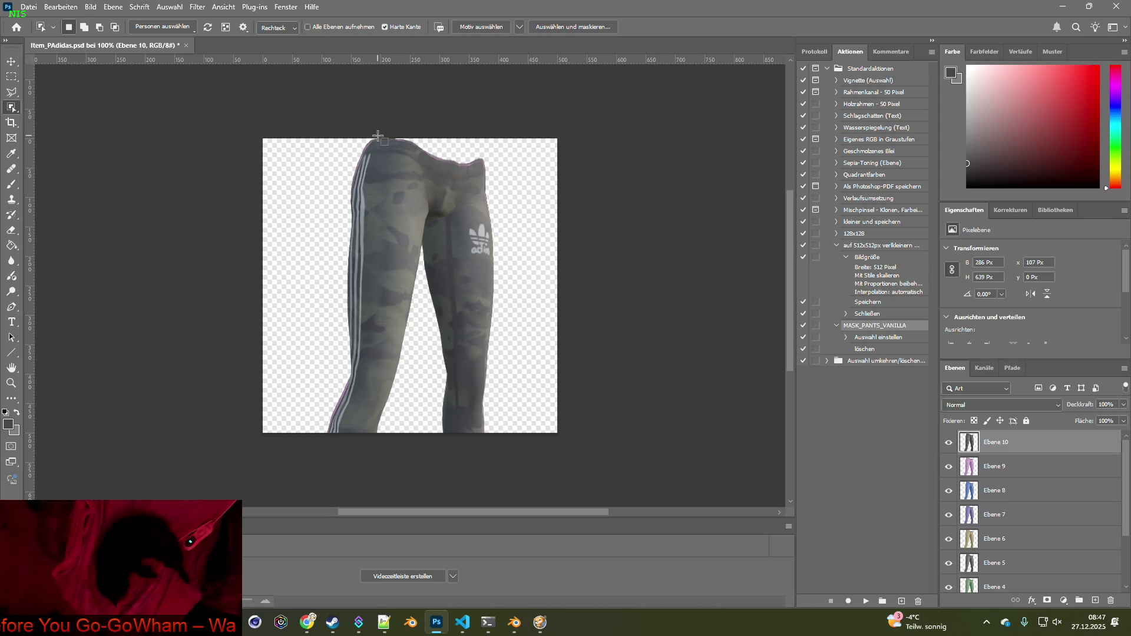
left_click(19, 64)
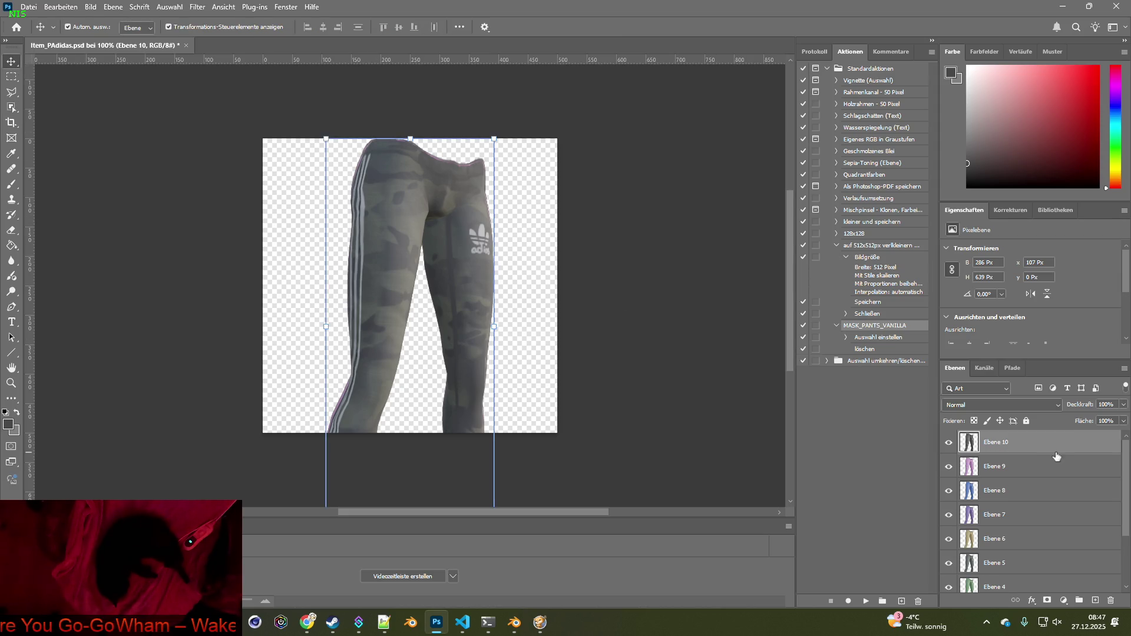
Select all ten pants layers and scale them to about 75%, centred on the canvas
scroll(1001, 471, "down", 3)
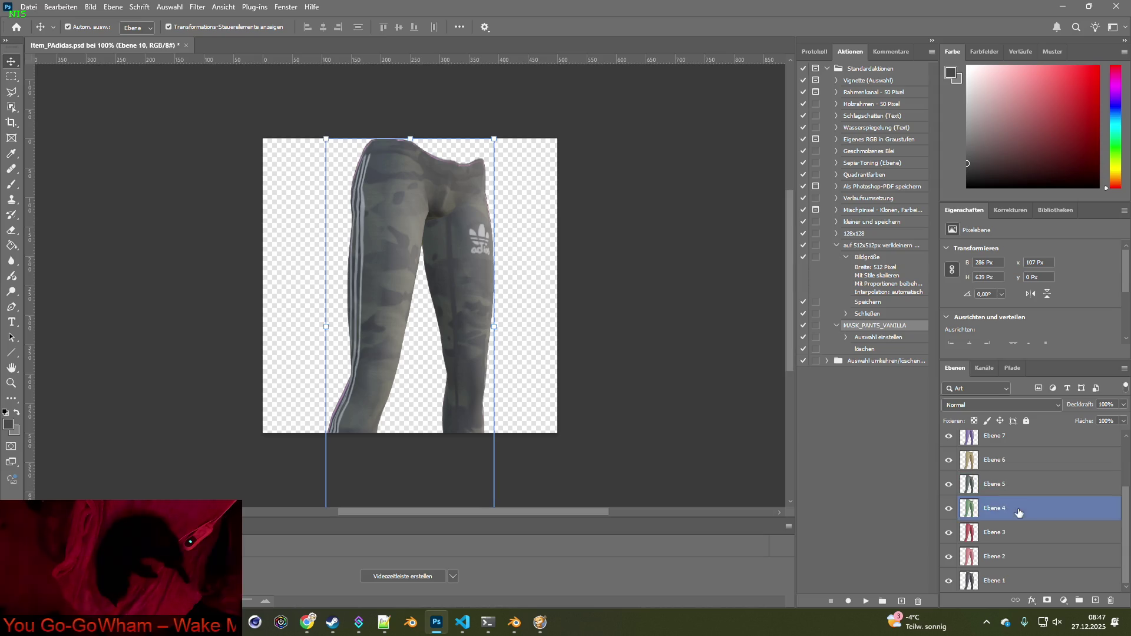
left_click(997, 582)
left_click(997, 582, "shift")
scroll(1004, 571, "up", 3)
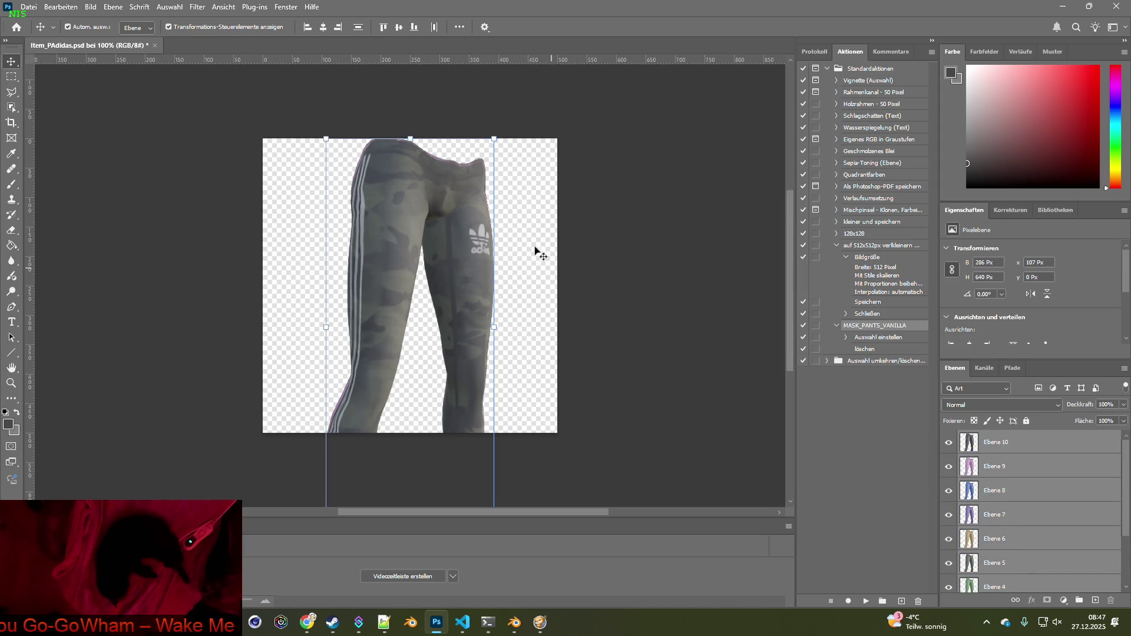
left_click_drag(493, 140, 468, 195)
mouse_move(437, 255)
left_mouse_down()
mouse_move(426, 215)
mouse_move(436, 186)
left_mouse_up()
left_click_drag(469, 126, 444, 154)
mouse_move(414, 228)
left_mouse_down()
mouse_move(418, 208)
mouse_move(429, 213)
left_mouse_up()
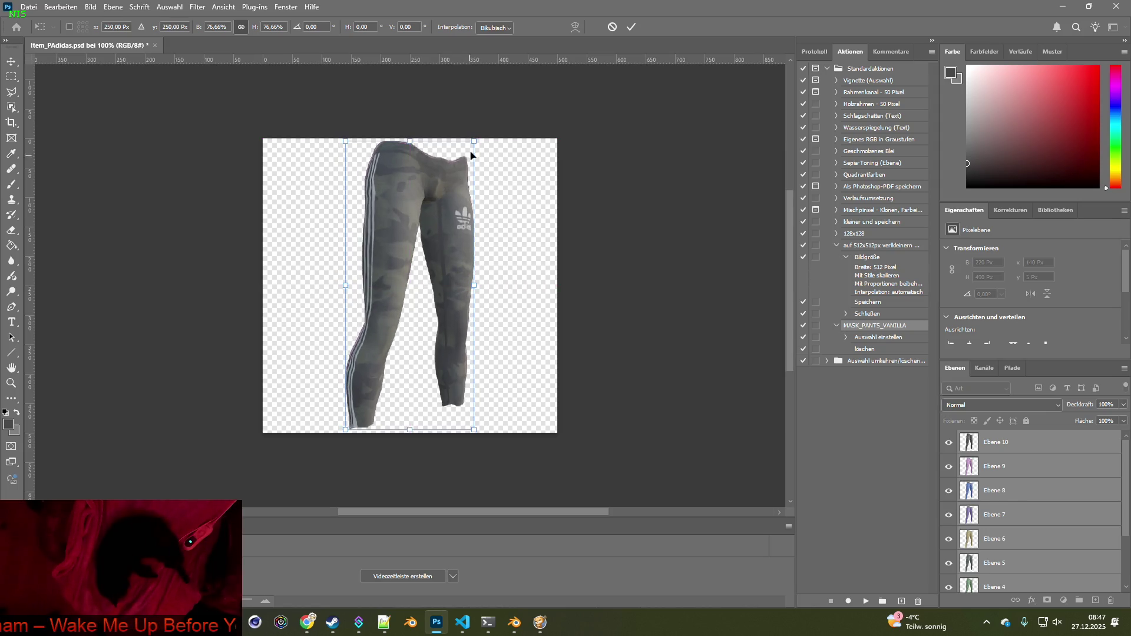
left_click_drag(474, 140, 471, 148)
left_click_drag(446, 206, 439, 208)
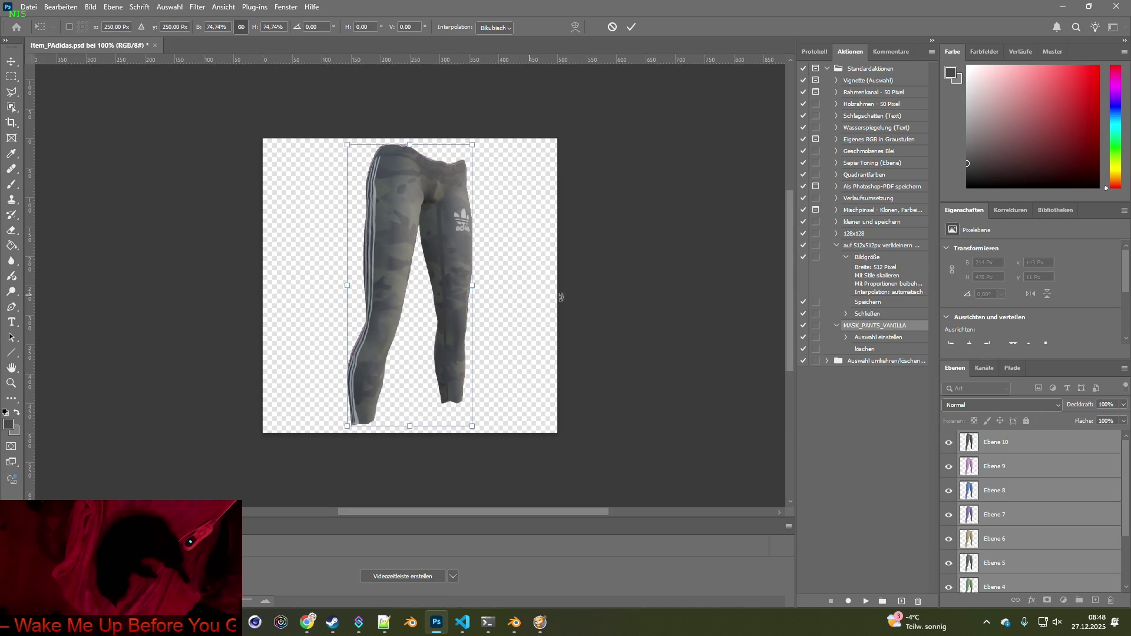
Hide Ebene 10 through Ebene 2, leaving only the grey Ebene 1 pants visible
left_click(949, 442)
left_click(949, 466)
left_click(949, 490)
left_click(949, 514)
left_click(948, 538)
scroll(964, 522, "down", 1)
left_click_drag(949, 514, 950, 564)
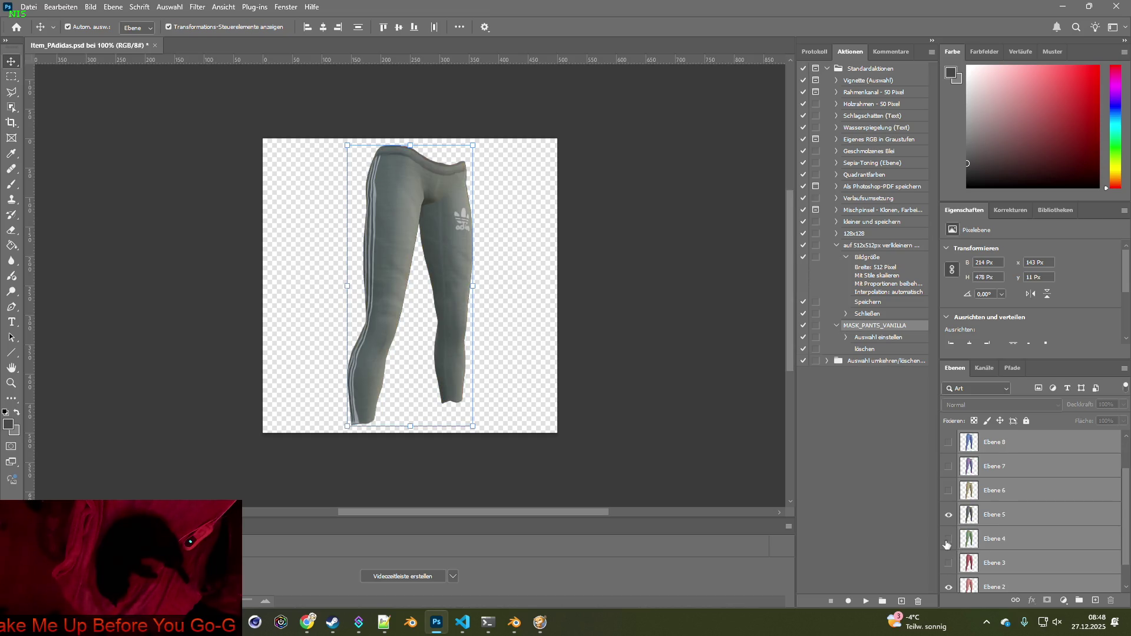
scroll(980, 554, "down", 1)
left_click(948, 557)
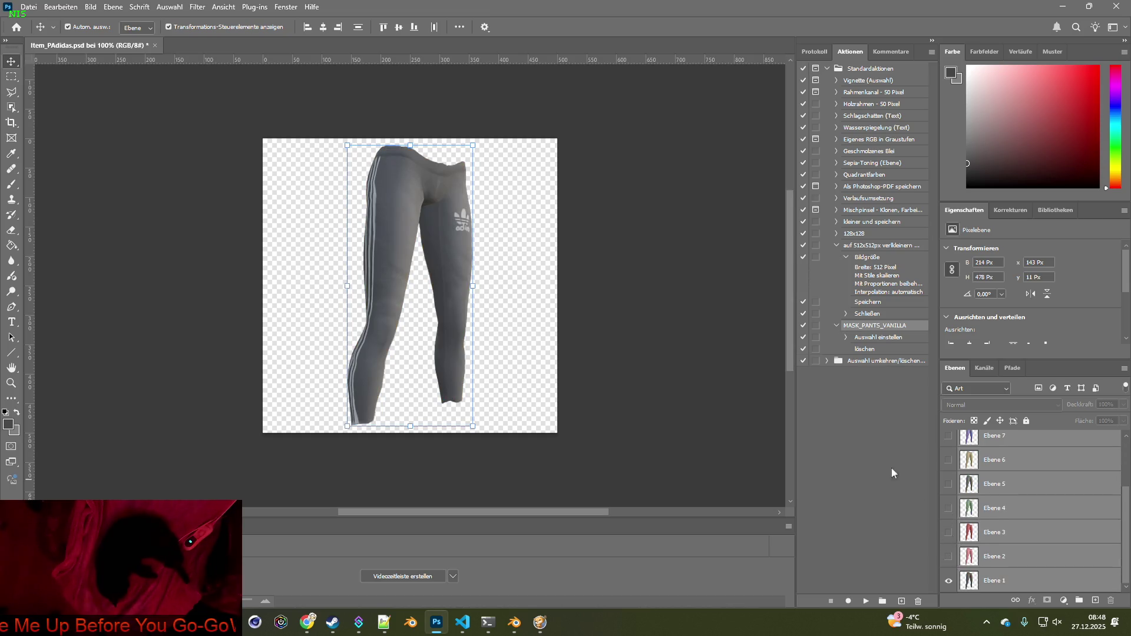
Save Item_PAdidas.psd and resize the whole image to 64 × 64 px in Bildgröße
left_click(35, 9)
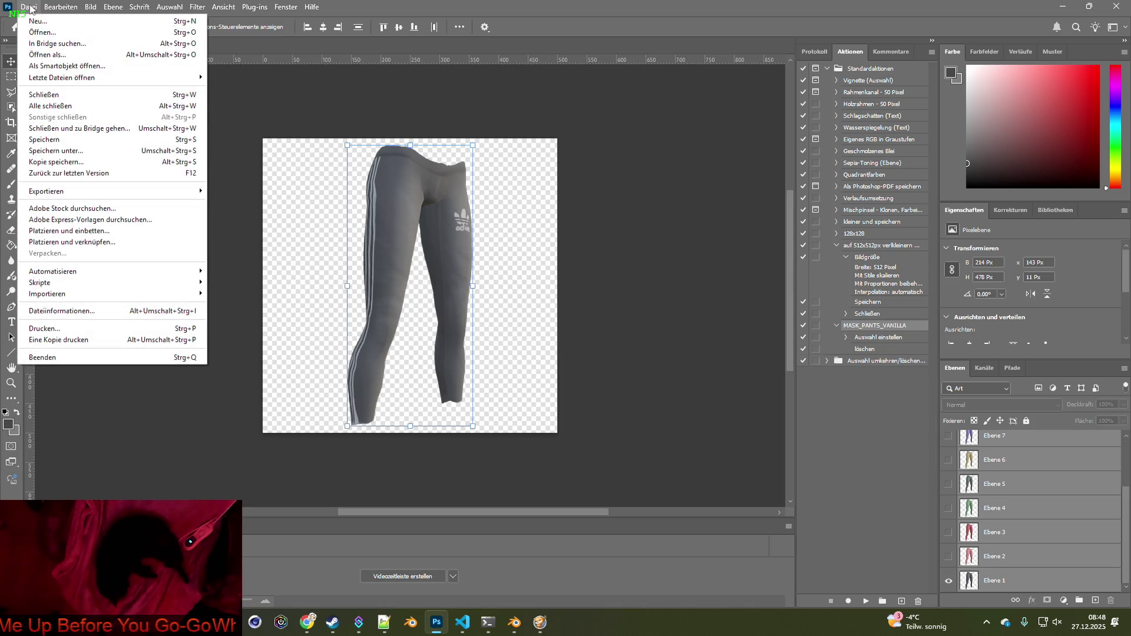
left_click(48, 144)
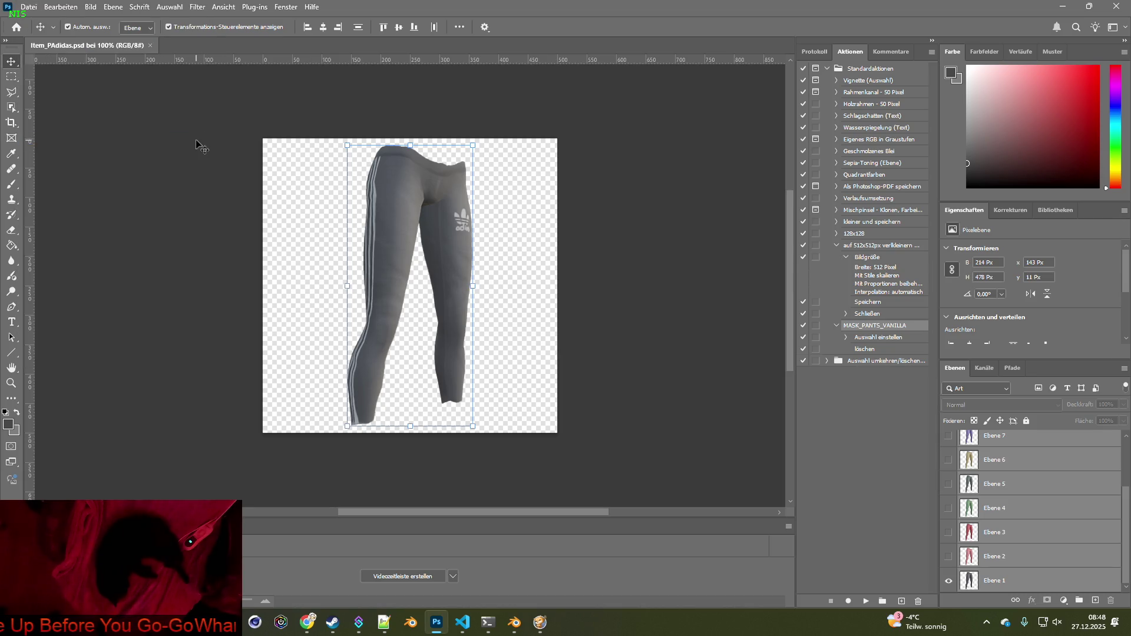
left_click(90, 7)
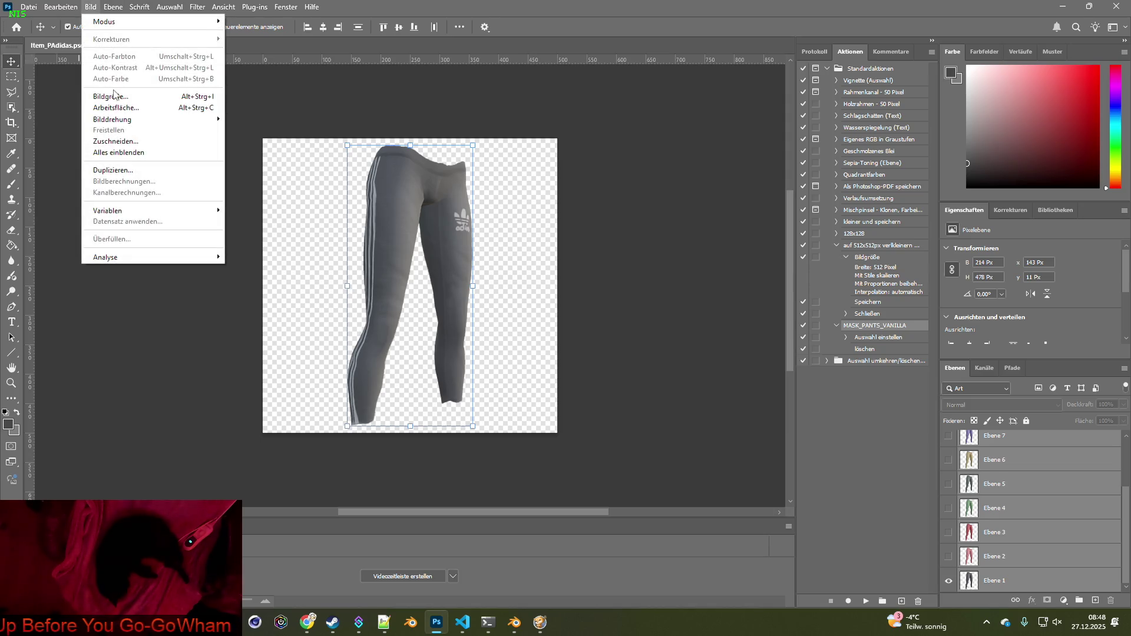
left_click(113, 96)
type("64")
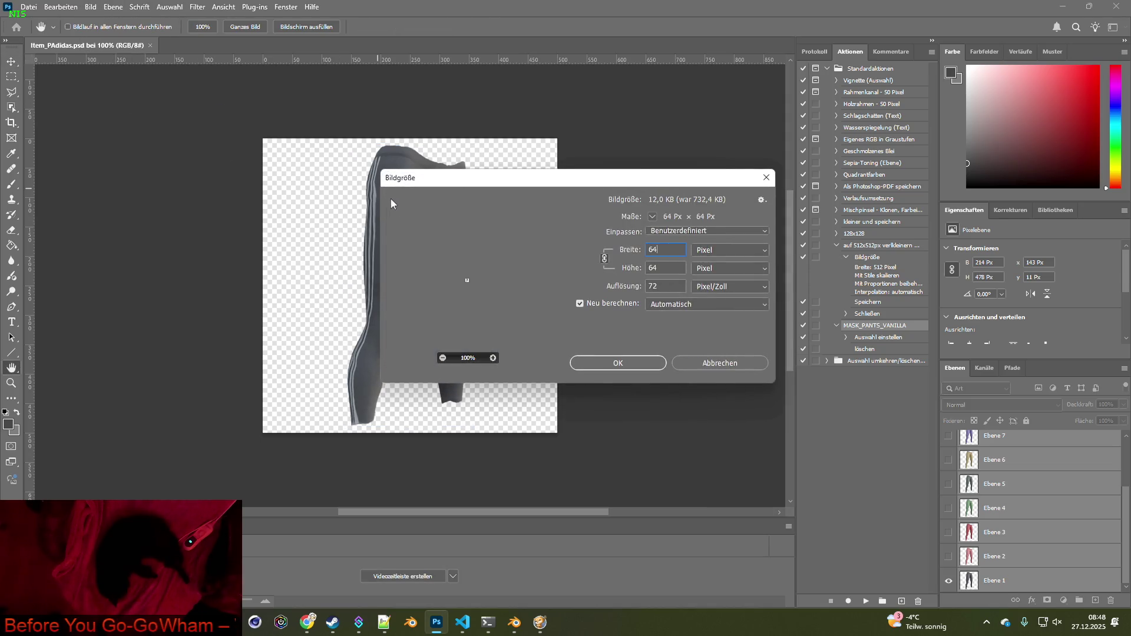
left_click(629, 362)
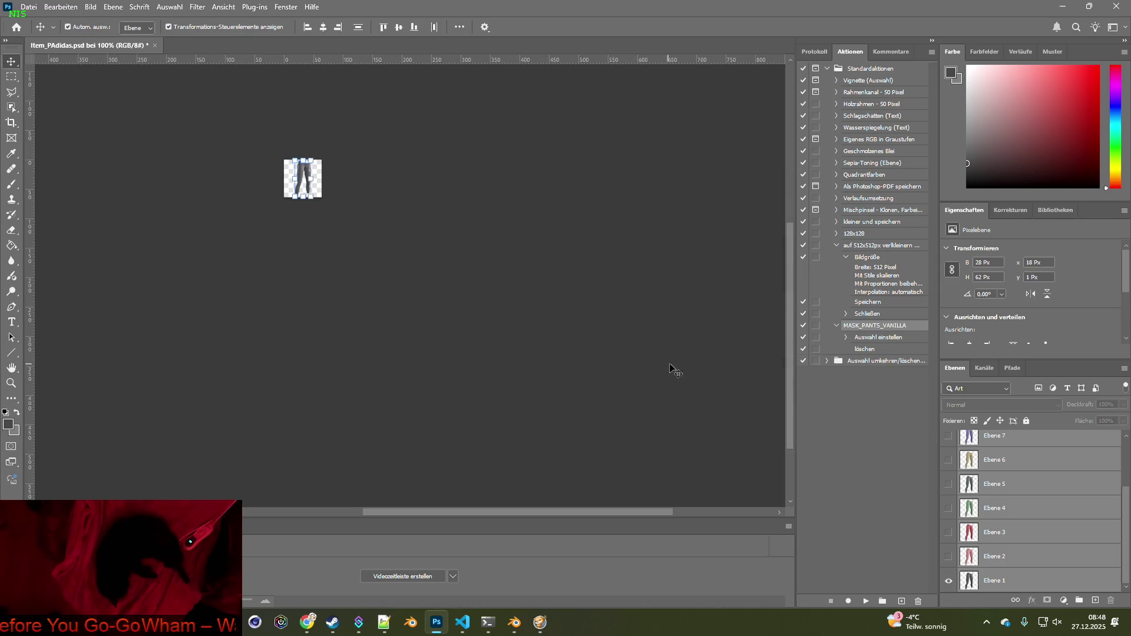
left_click(437, 203)
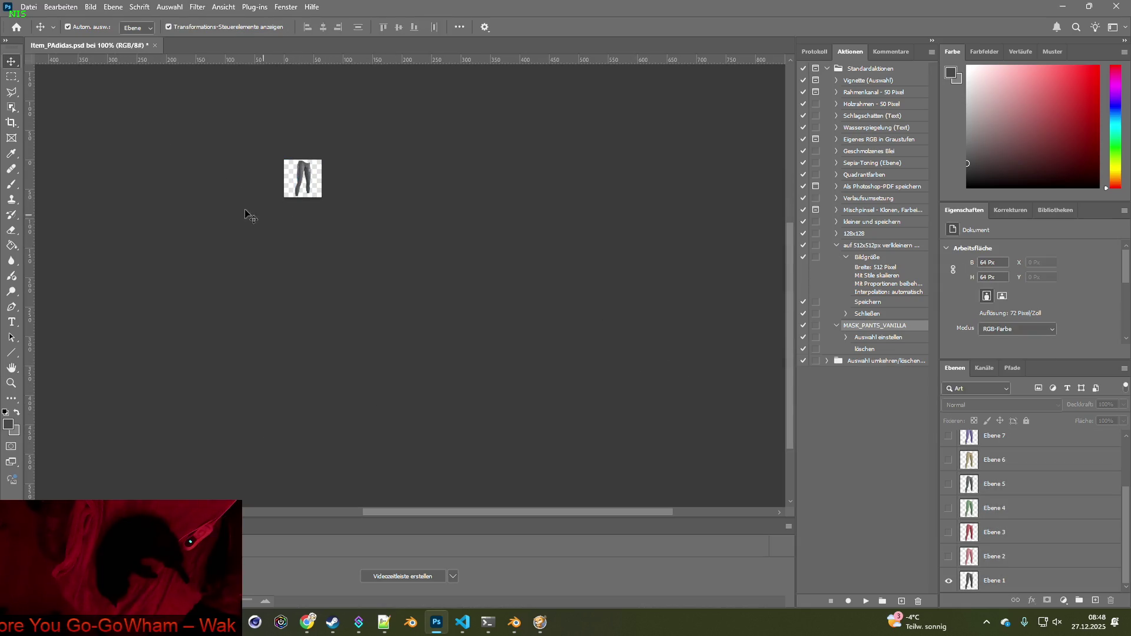
left_click(29, 7)
Quick-export the grey pants as Item_PAdidas.png into the textures folder
mouse_move(70, 190)
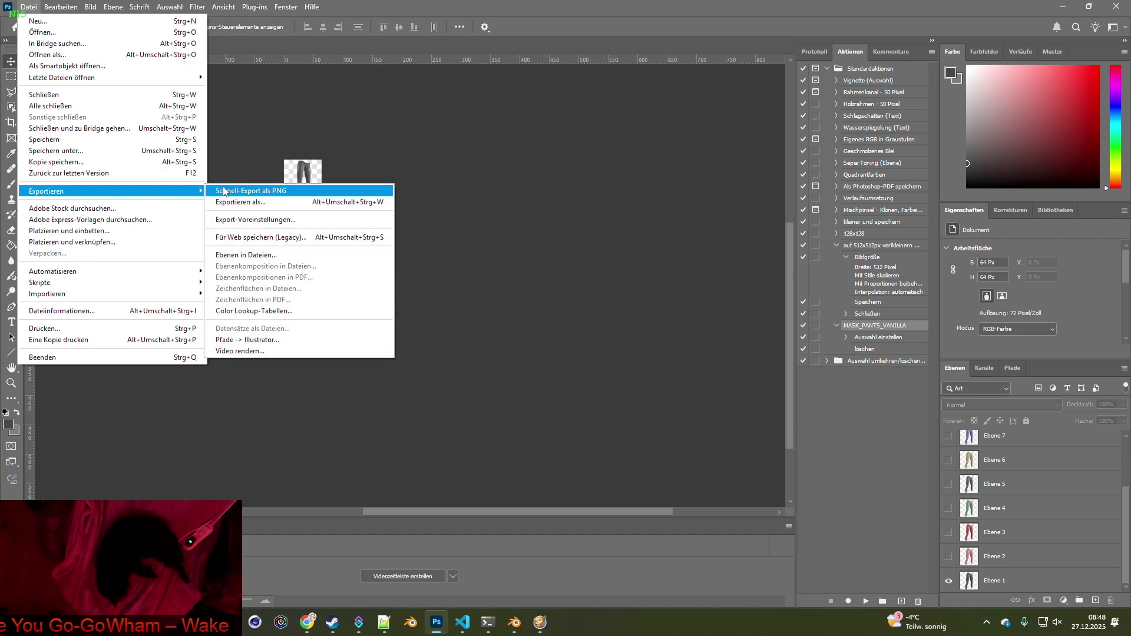
left_click(265, 191)
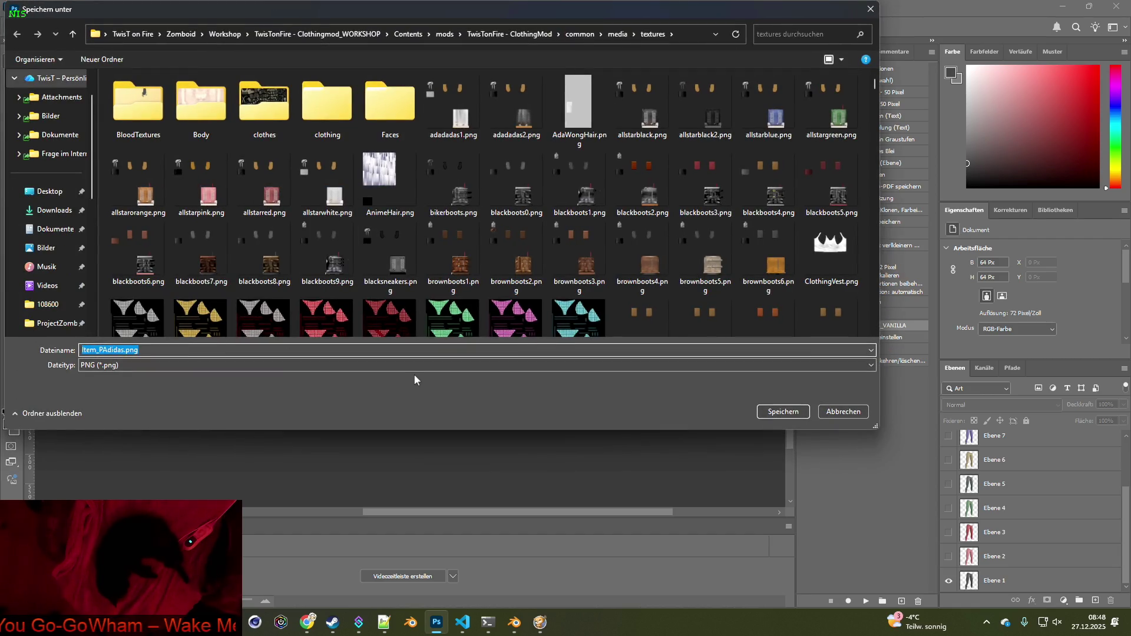
left_click(782, 412)
Swap to the pink Ebene 2 pants and export them as Item_PAdidas2.png
left_click(948, 580)
left_click(948, 556)
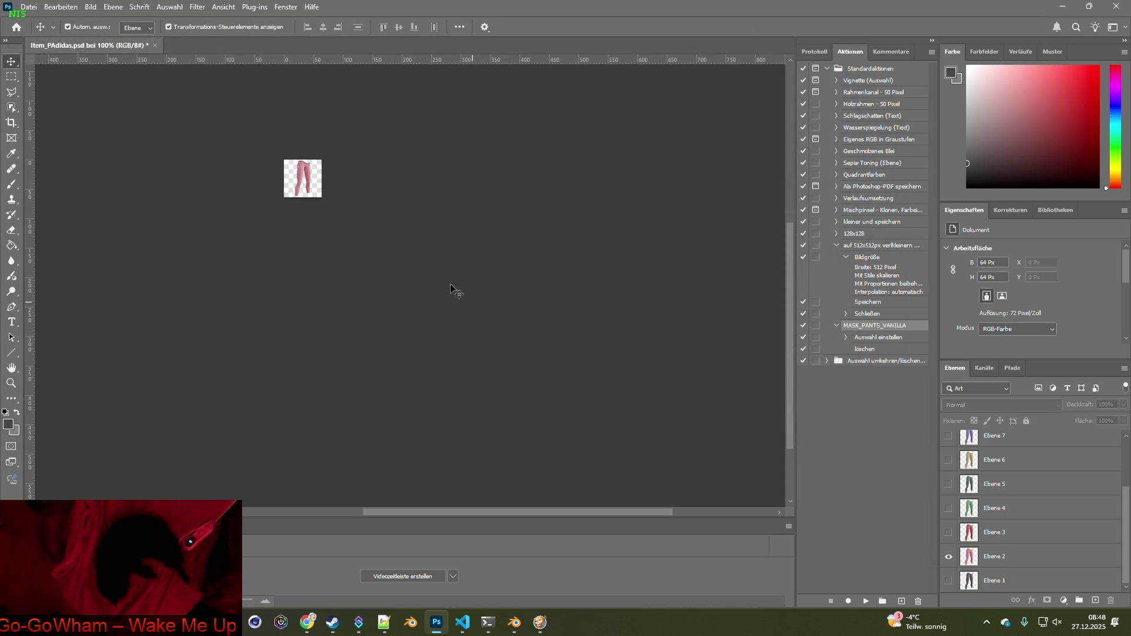
left_click(35, 10)
mouse_move(177, 190)
left_click(272, 191)
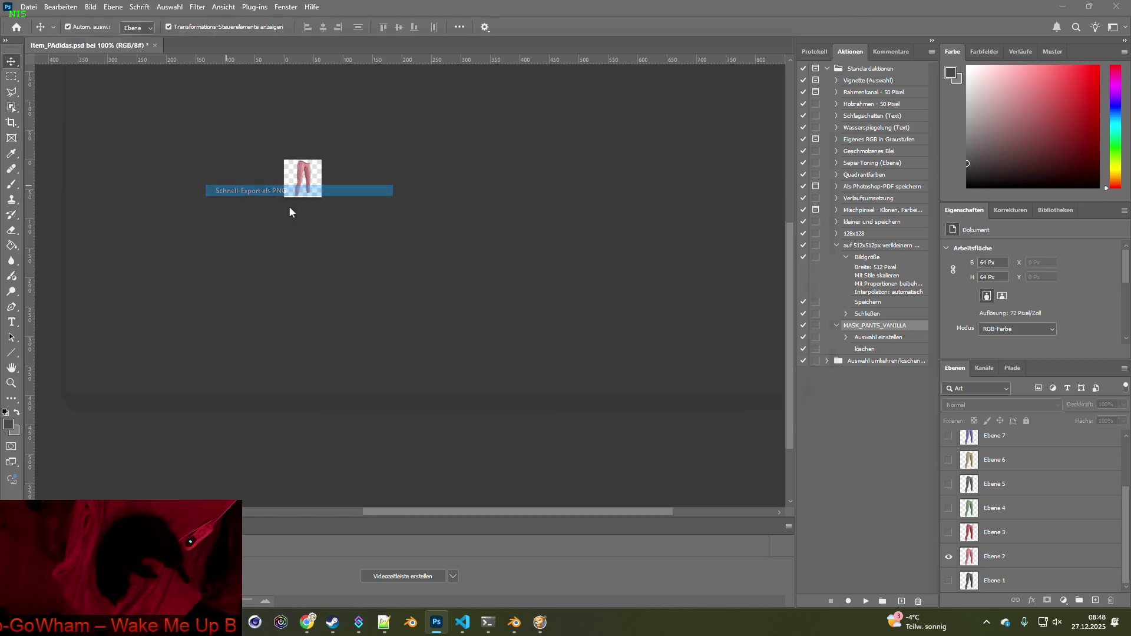
left_click(123, 350)
type("2")
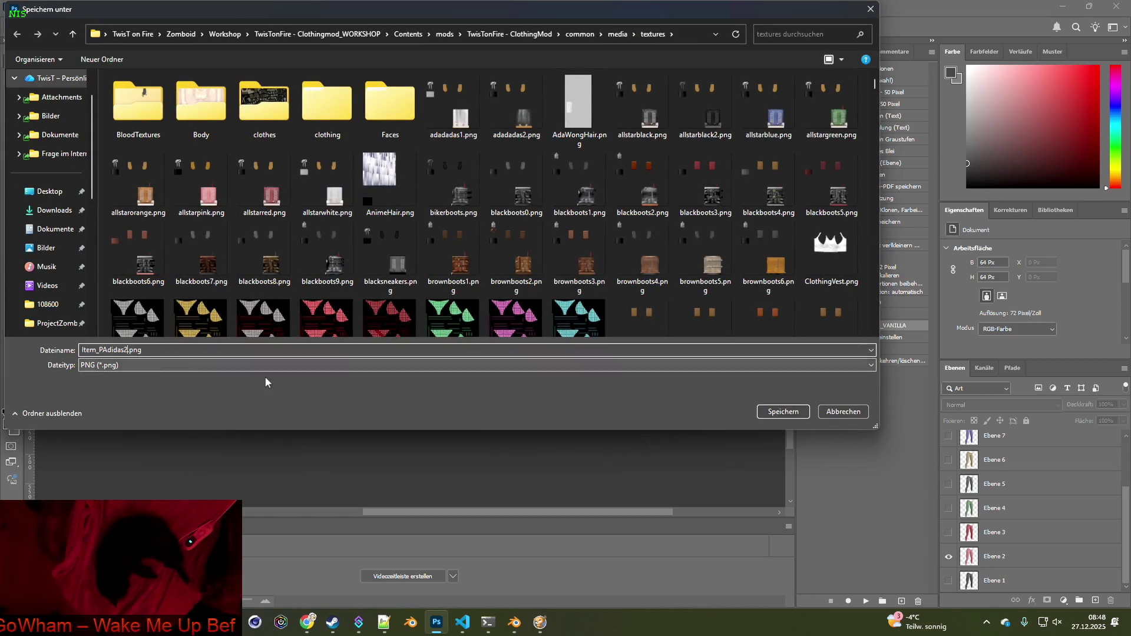
left_click(766, 411)
Swap to the red Ebene 3 pants and export them as Item_PAdidas3.png
left_click(948, 556)
left_click(948, 532)
left_click(28, 6)
mouse_move(152, 194)
left_click(247, 192)
left_click(126, 350)
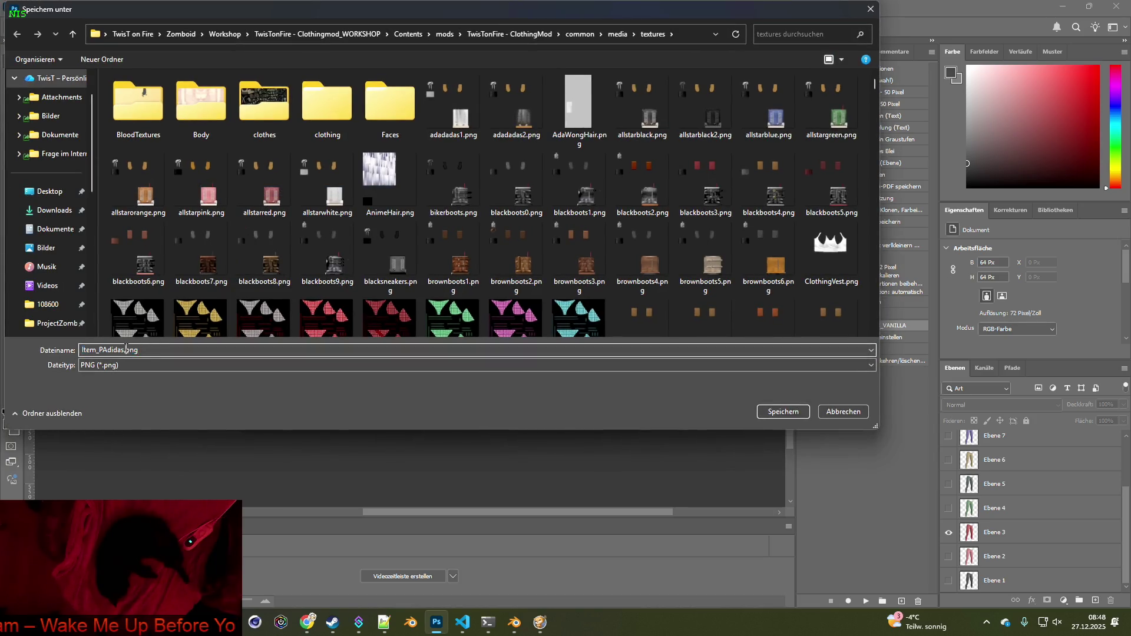
type("3")
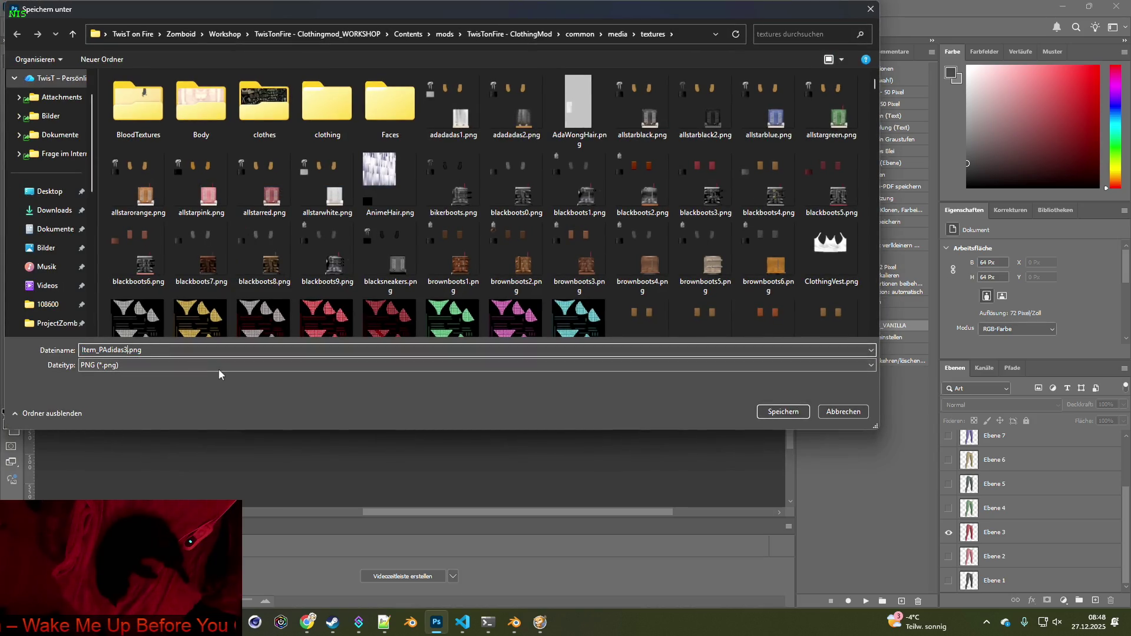
left_click(782, 412)
Swap to the green Ebene 4 pants and export them as Item_PAdidas4.png
left_click(948, 533)
left_click(948, 508)
left_click(28, 7)
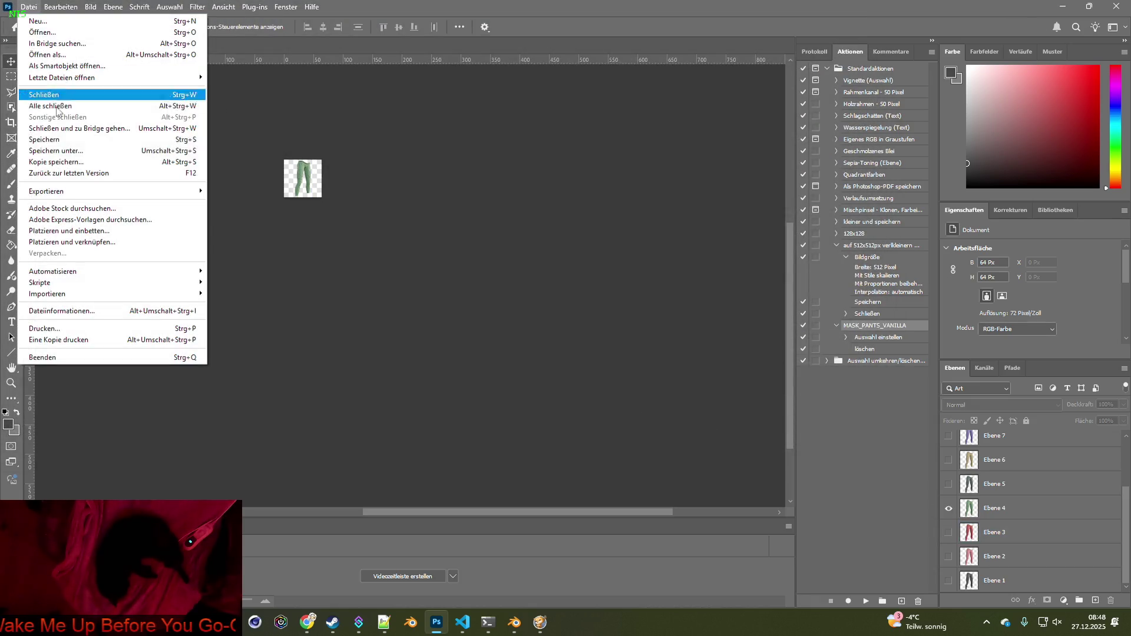
mouse_move(89, 190)
left_click(265, 192)
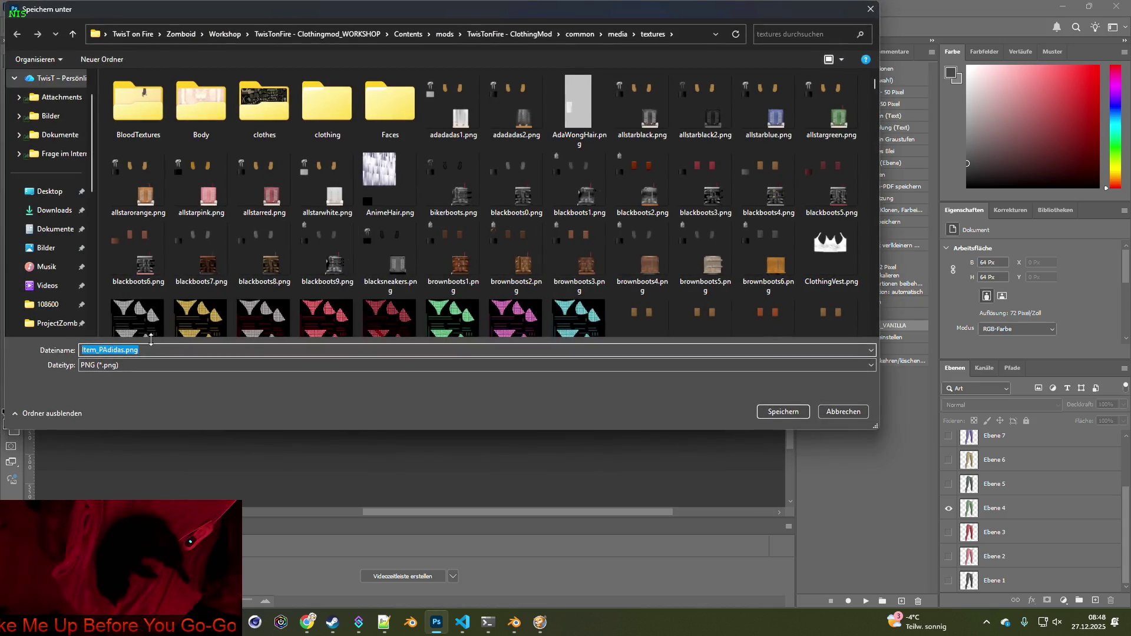
left_click(126, 350)
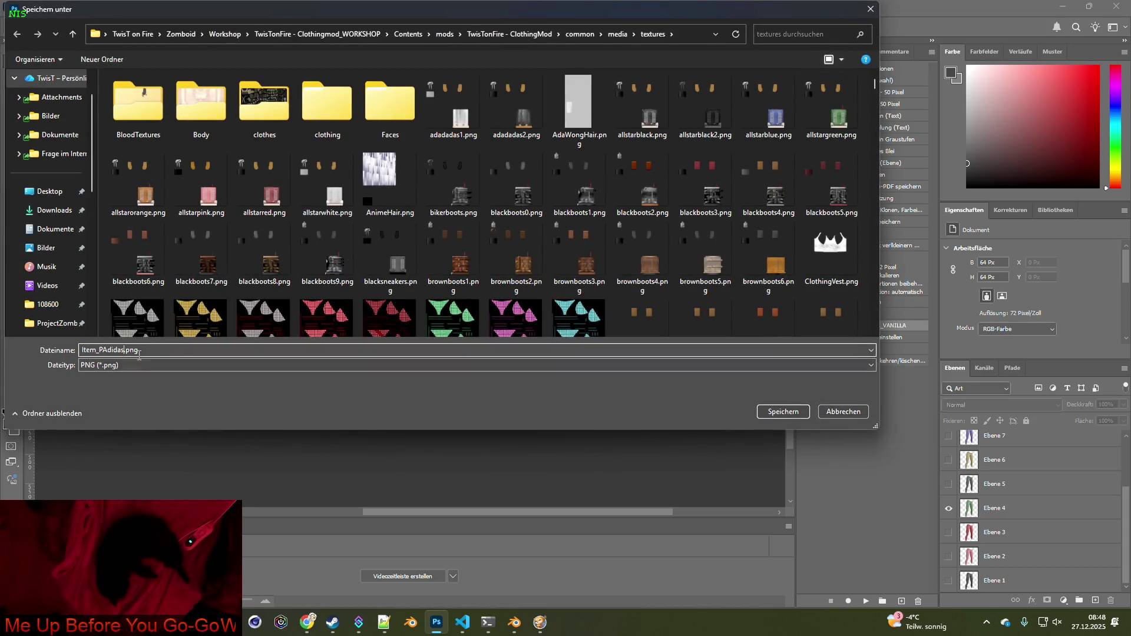
type("4")
left_click(773, 412)
Swap to the grey Ebene 5 pants and export them as Item_PAdidas5.png
left_click(948, 507)
left_click(948, 483)
mouse_move(171, 191)
left_click(238, 193)
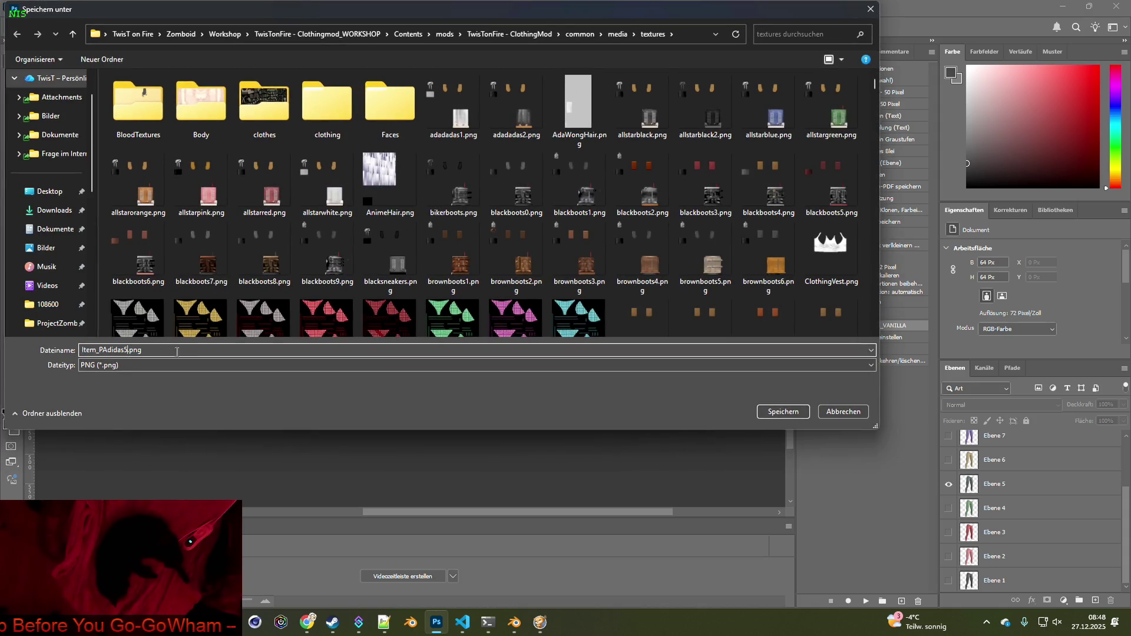
left_click(783, 411)
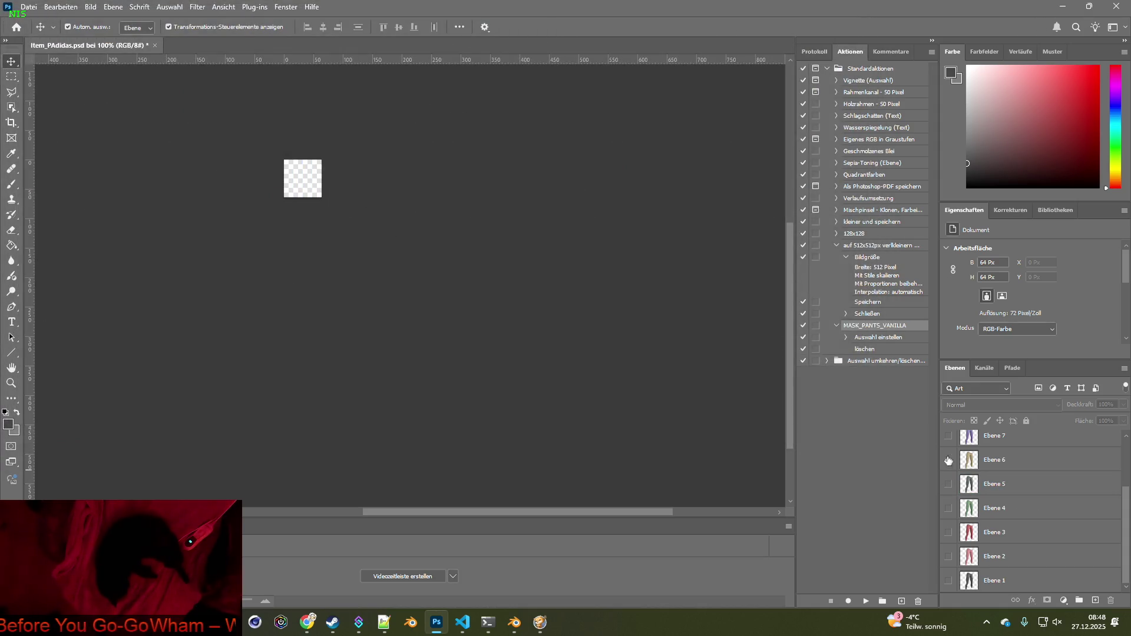
Export the Ebene 6 pants as Item_PAdidas6.png into the textures folder
left_click(29, 7)
mouse_move(64, 191)
left_click(234, 193)
type("6.png")
left_click(773, 412)
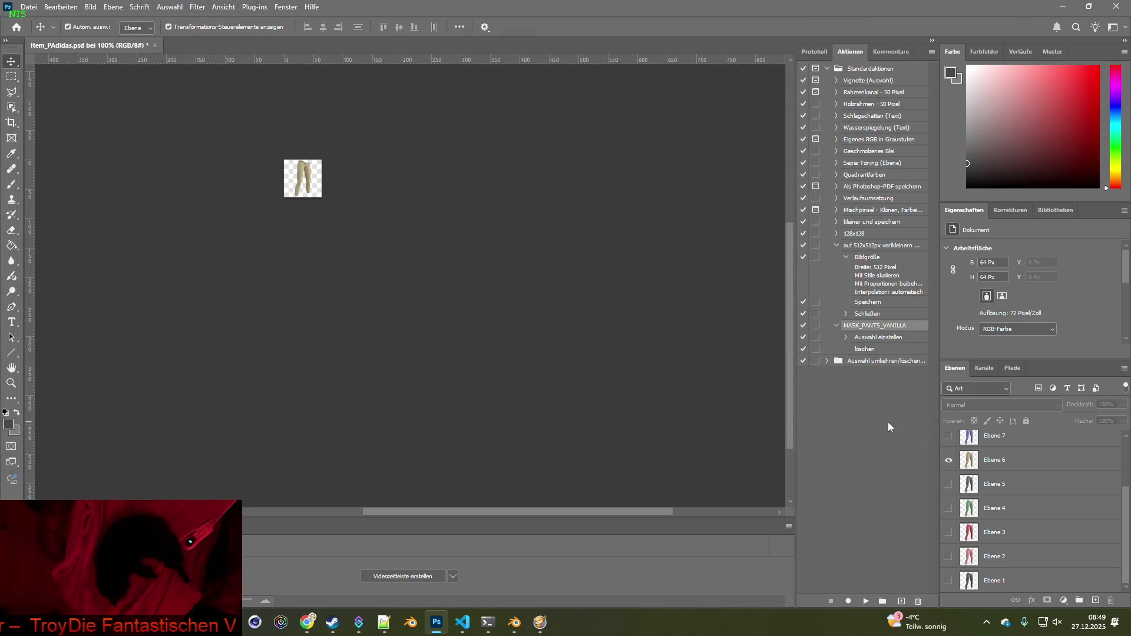
scroll(988, 478, "up", 3)
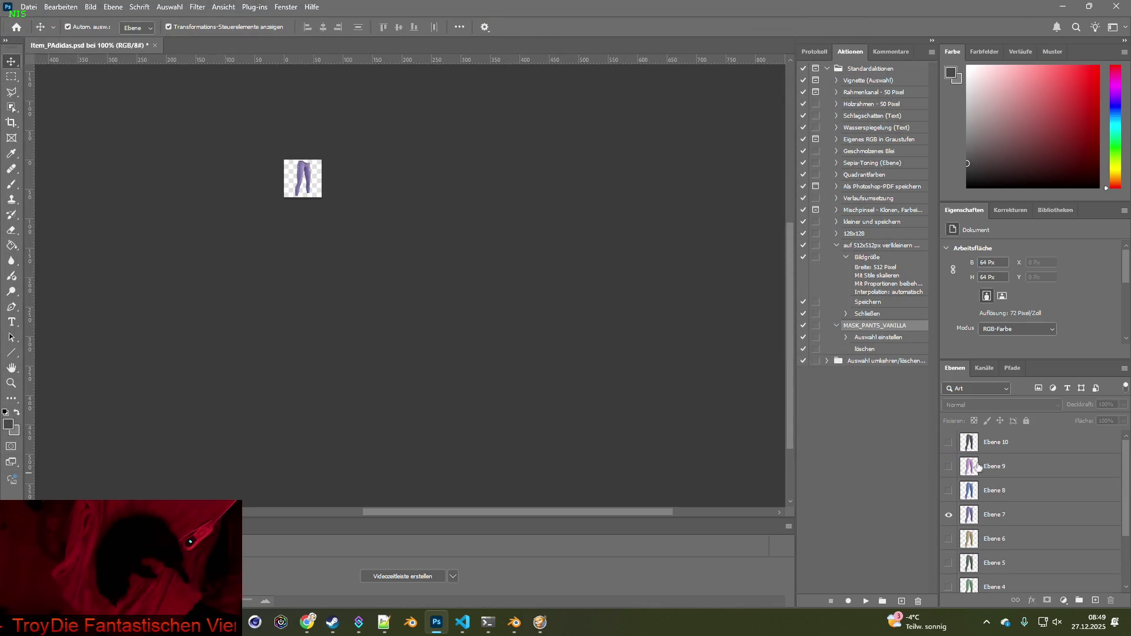
Quick-export the purple Ebene 7 pants as Item_PAdidas7.png
left_click(28, 7)
mouse_move(67, 189)
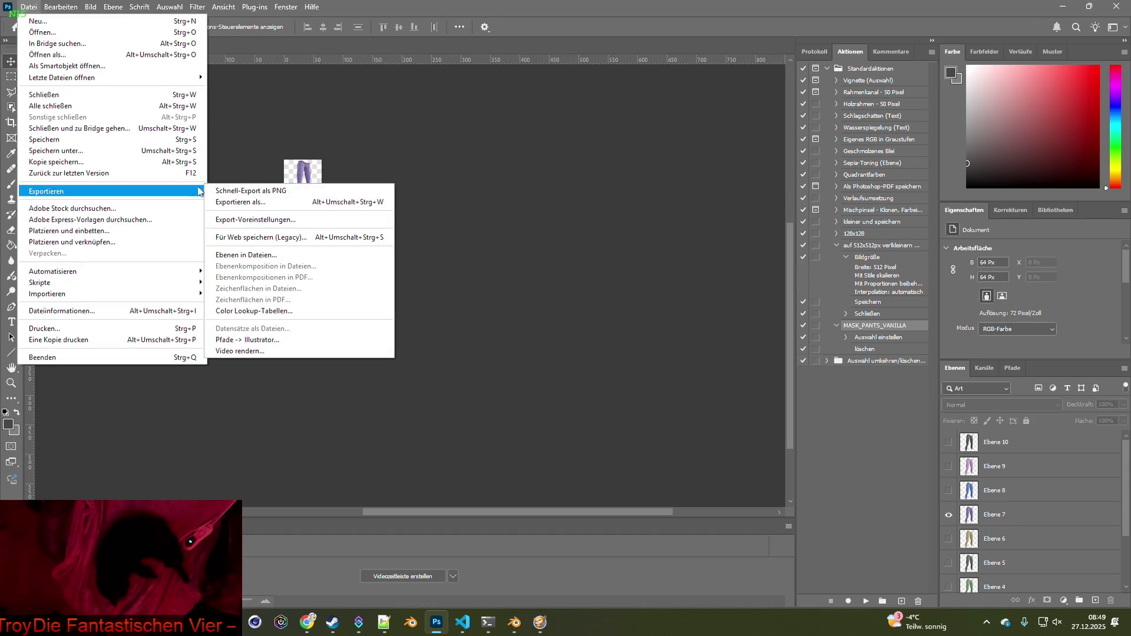
left_click(251, 189)
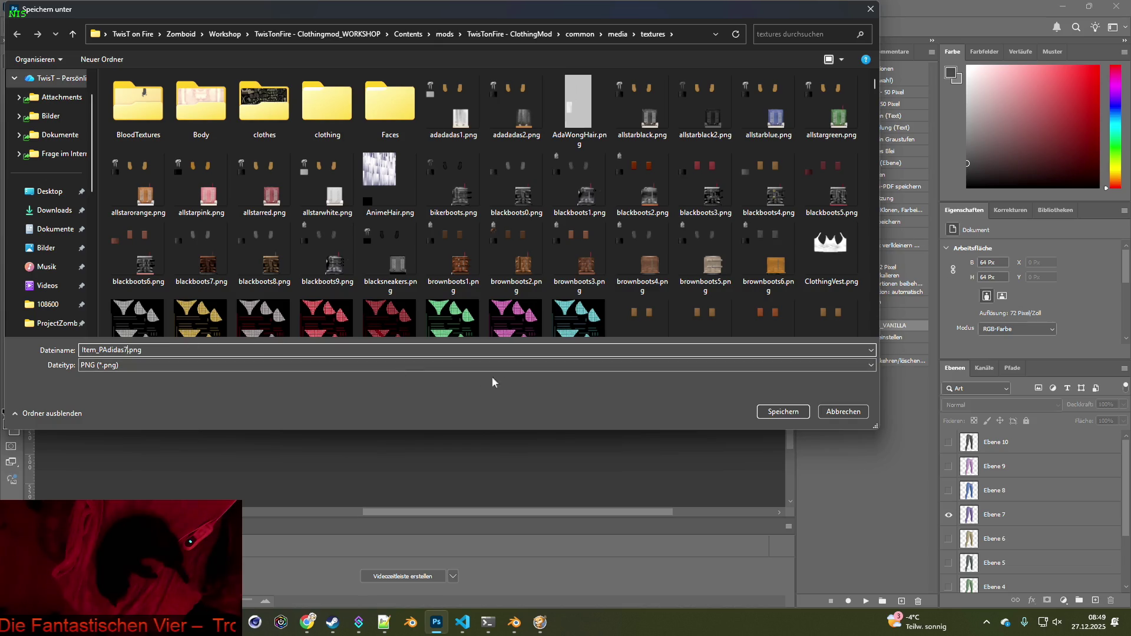
left_click(755, 411)
Swap to the blue Ebene 8 pants and export them as the next numbered PNG
left_click(948, 514)
left_click(948, 491)
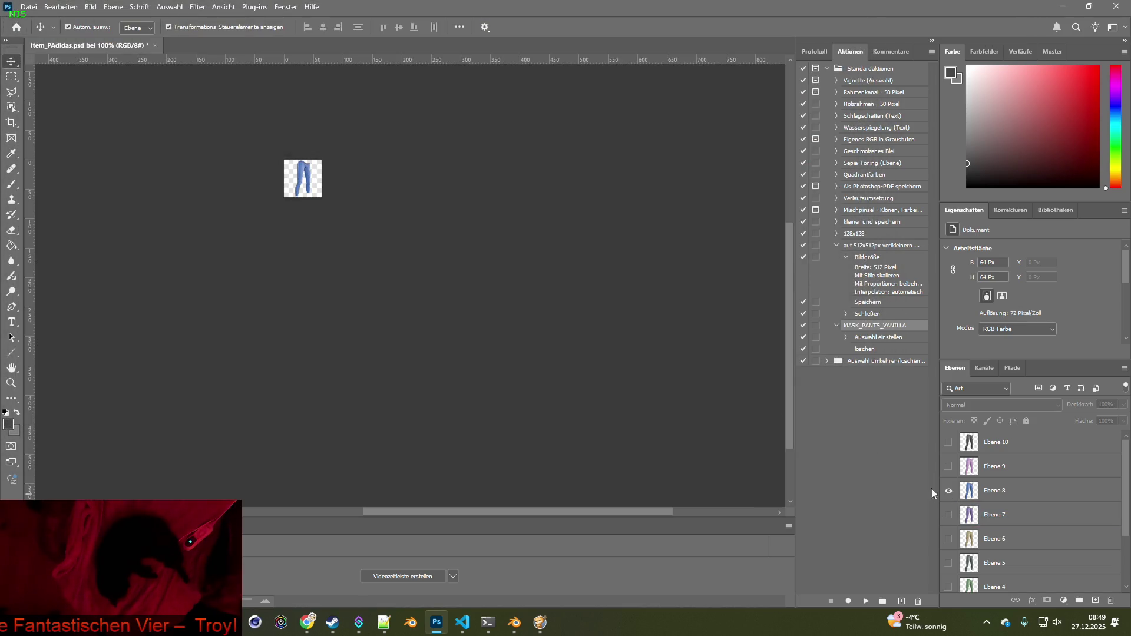
left_click(31, 8)
mouse_move(68, 189)
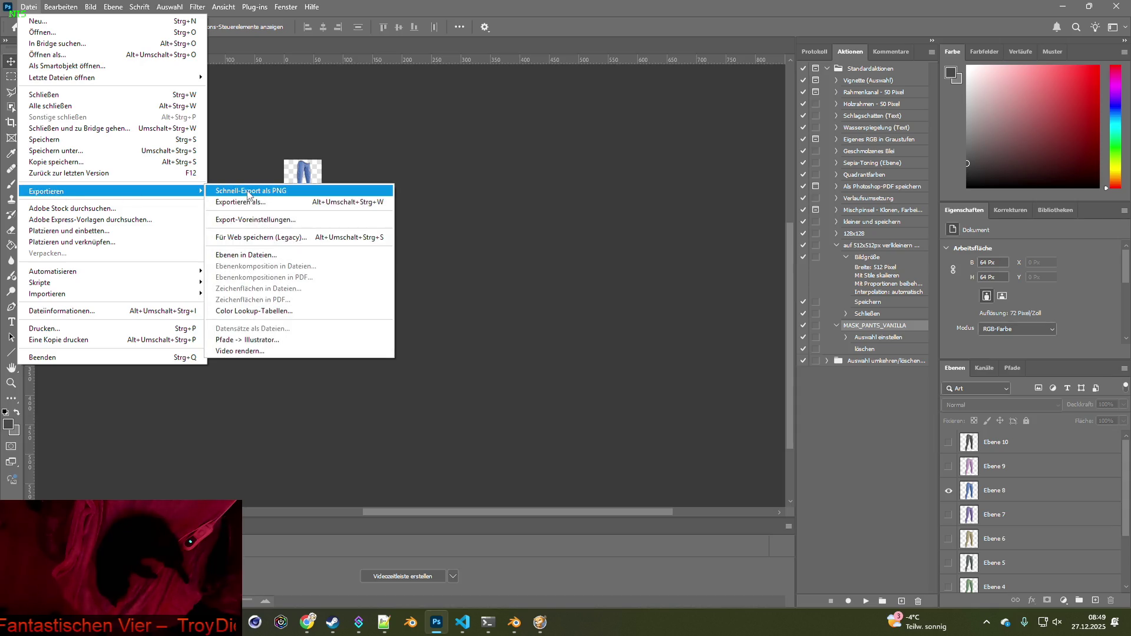
left_click(250, 189)
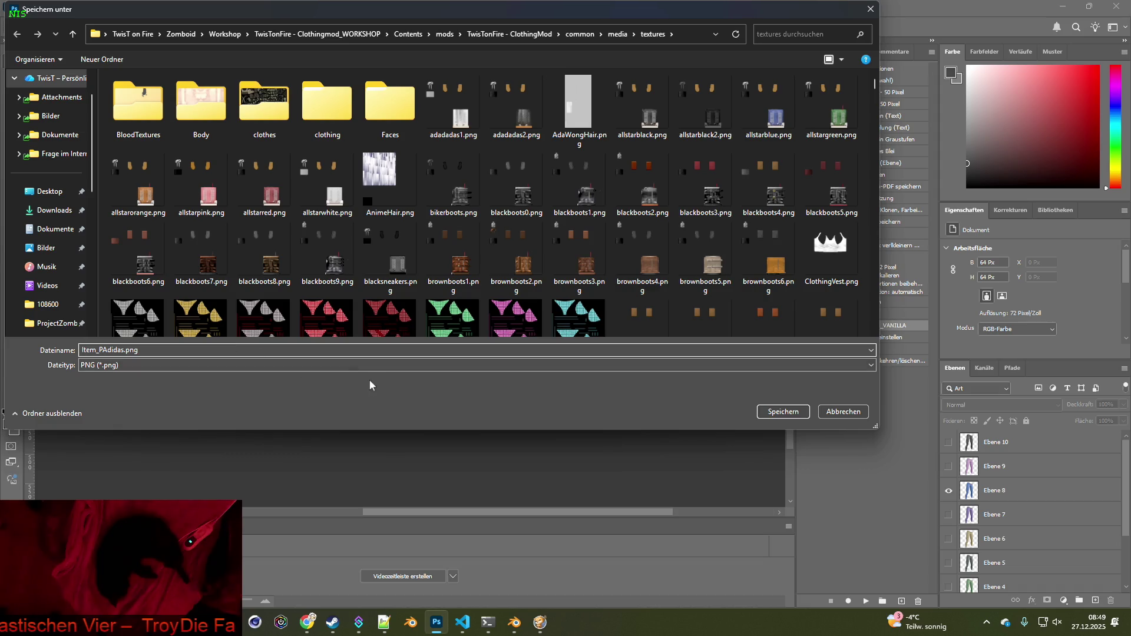
left_click(773, 412)
Swap to the pink Ebene 9 pants and export them as Item_PAdidas9.png
left_click(948, 490)
left_click(949, 467)
left_click(28, 8)
mouse_move(68, 189)
left_click(251, 189)
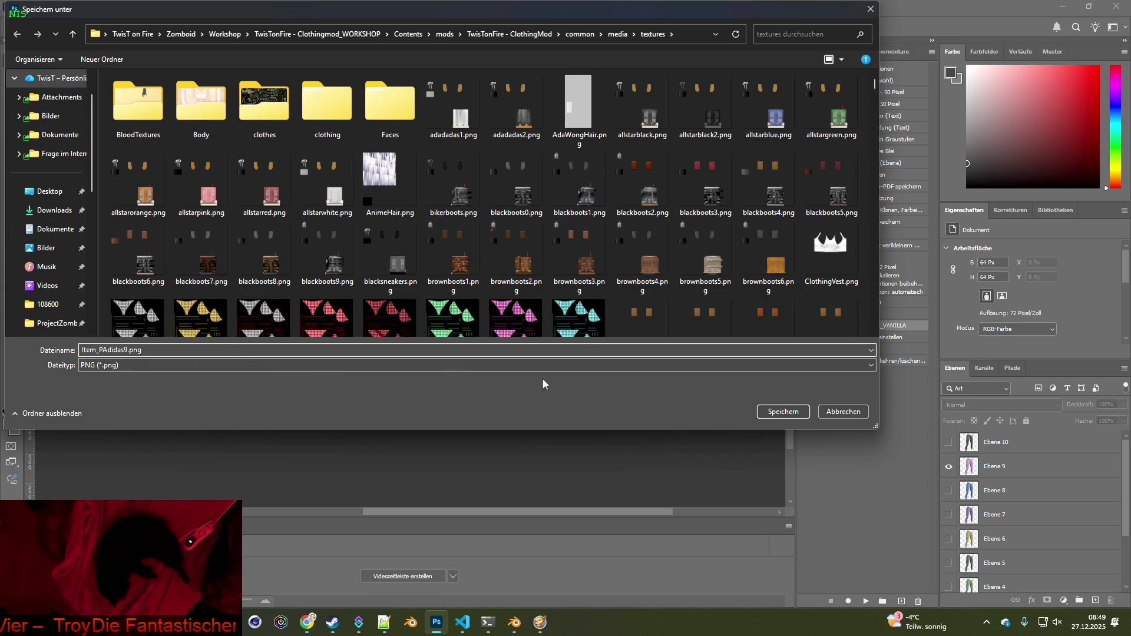
left_click(780, 412)
Export the grey Ebene 10 pants as Item_PAdidas10.png, then switch to Project Zomboid
left_click(948, 466)
left_click(948, 441)
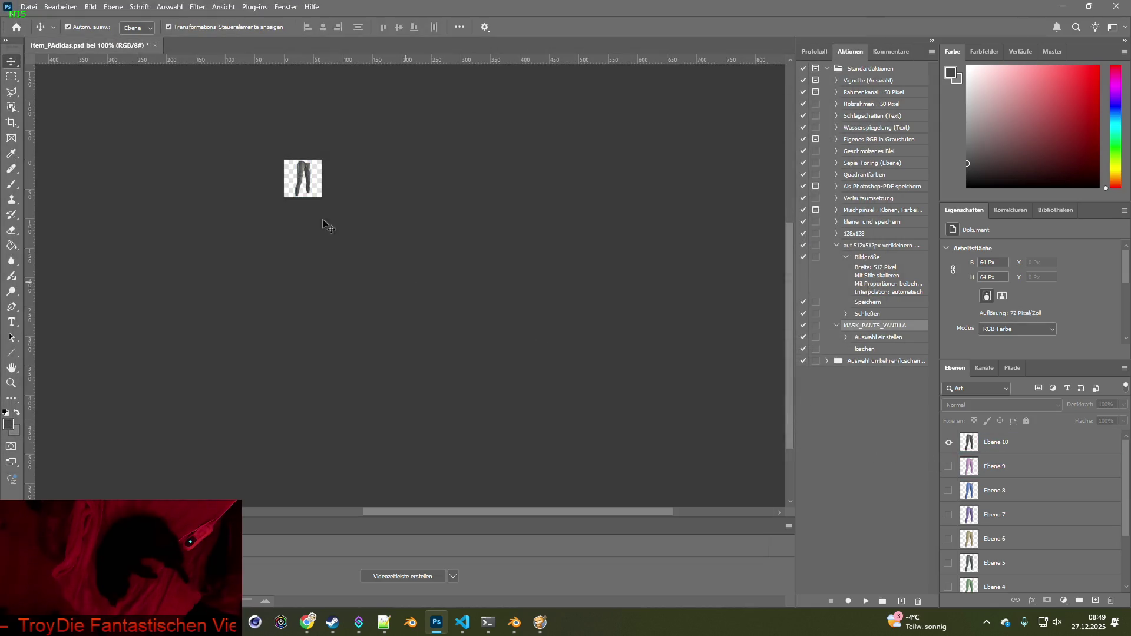
left_click(30, 6)
mouse_move(117, 192)
left_click(283, 192)
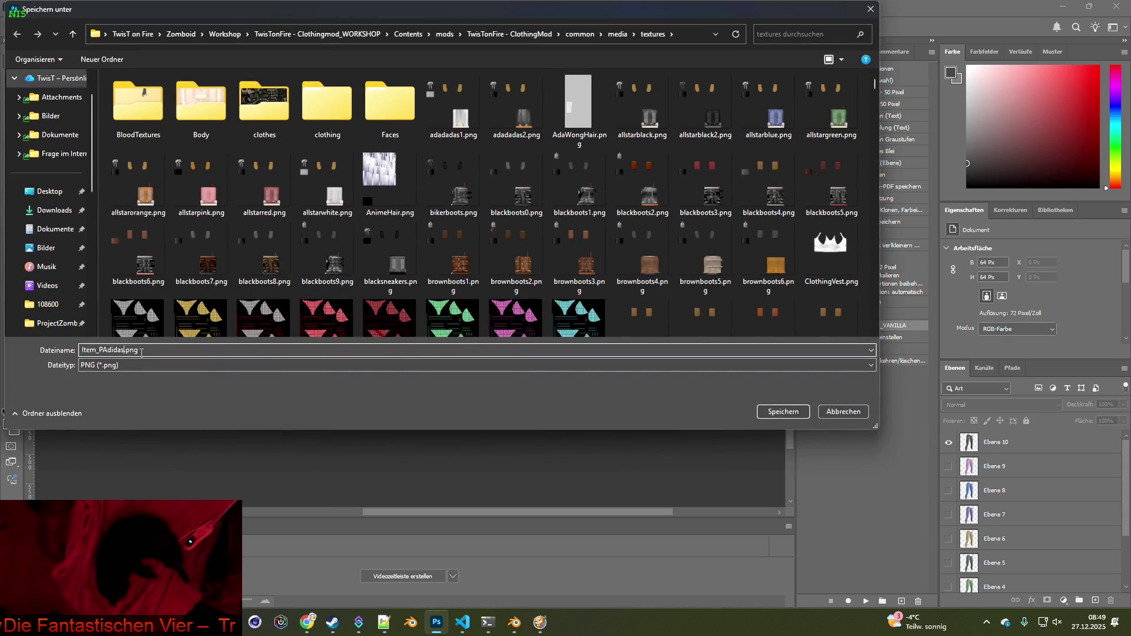
left_click(789, 413)
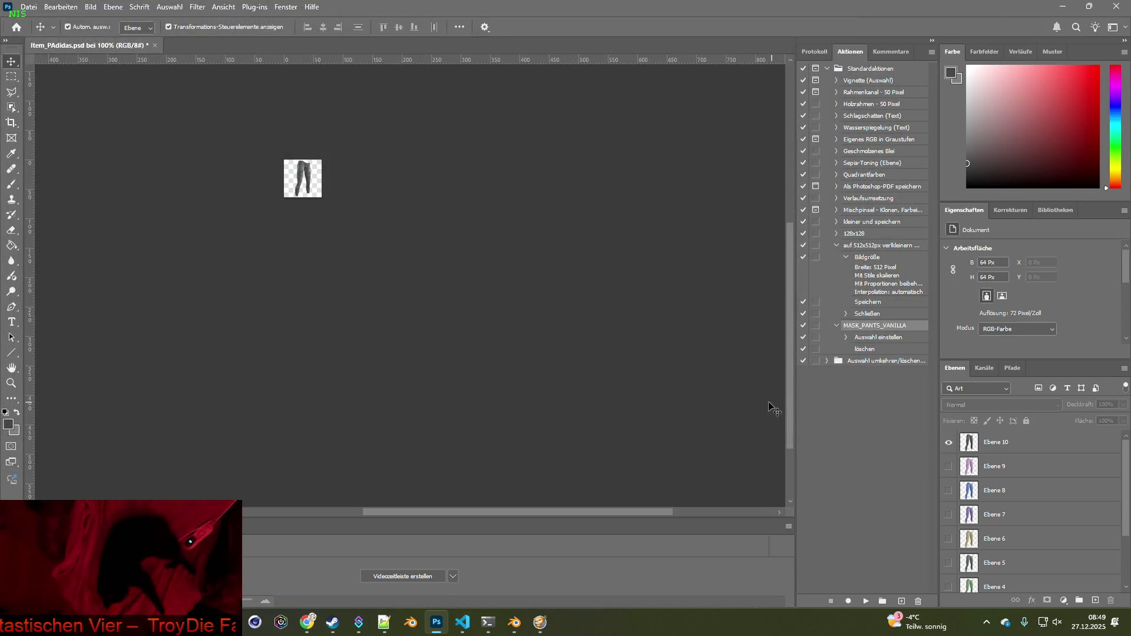
left_click(545, 616)
Unpause Project Zomboid, quit to the desktop, and bring up its Steam library page
key("space")
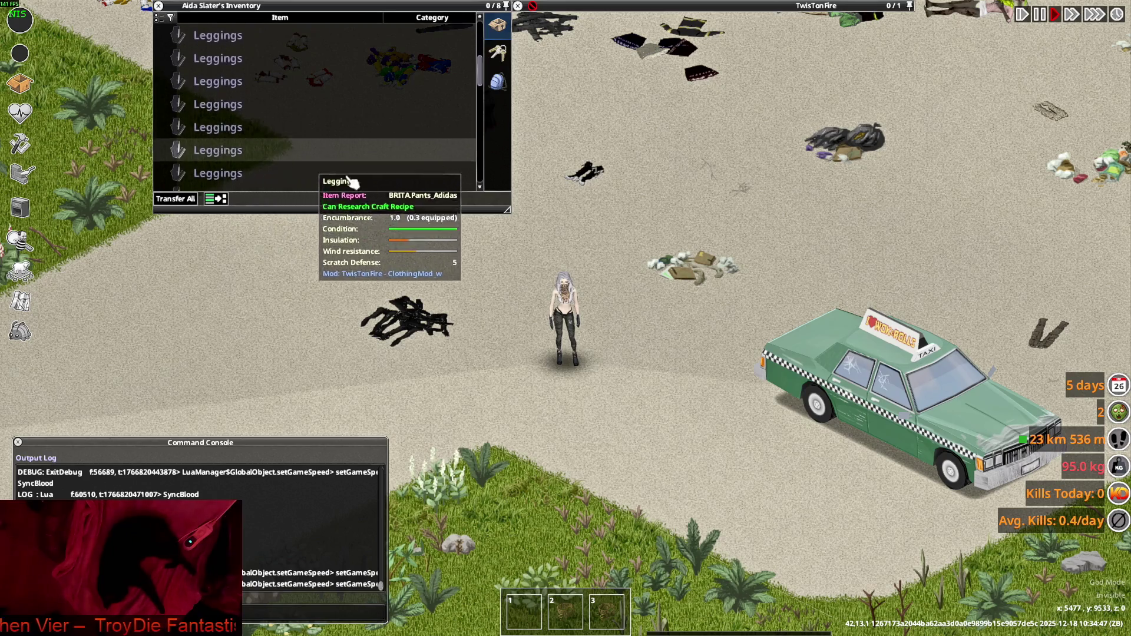
key("Escape")
left_click(218, 457)
left_click(530, 337)
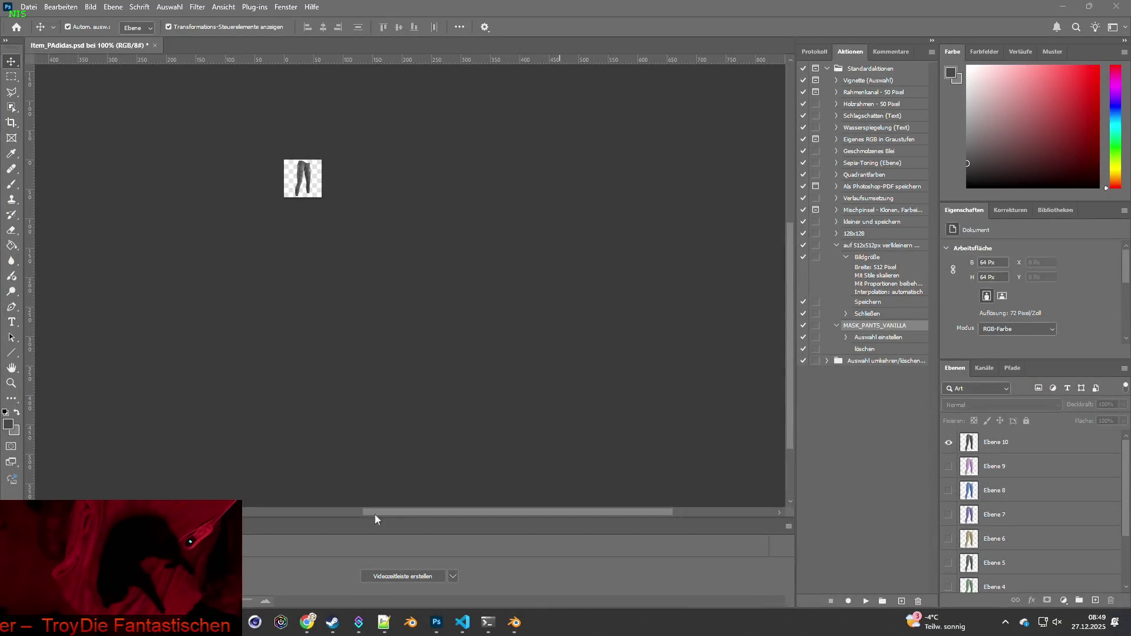
left_click(333, 623)
Relaunch Project Zomboid from Steam and continue the most recent save
left_click(319, 287)
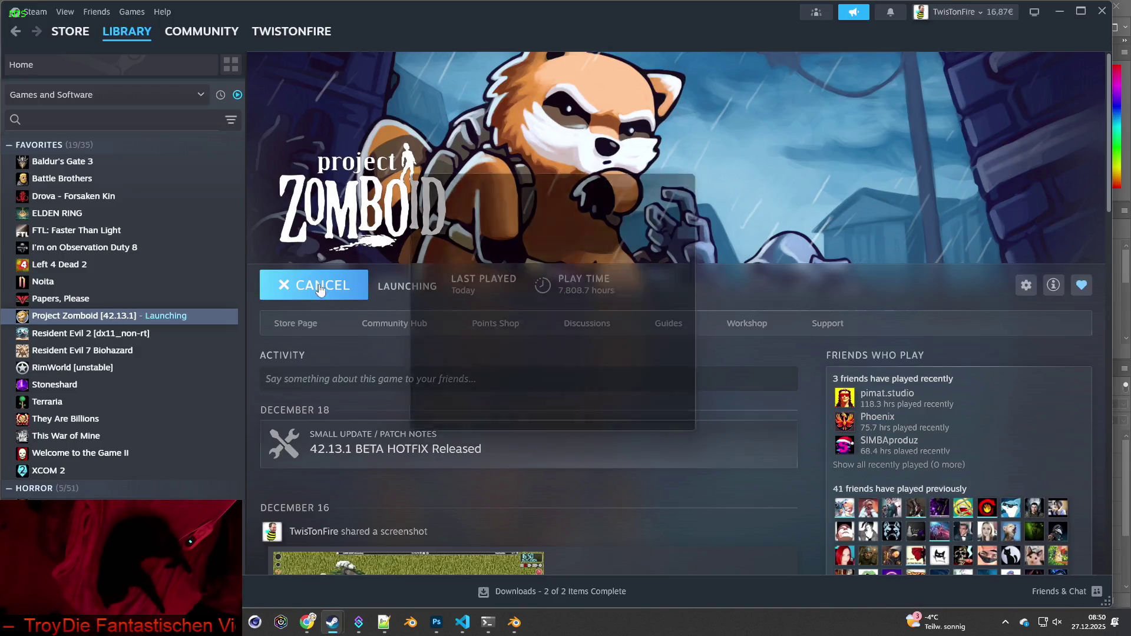
left_click(583, 424)
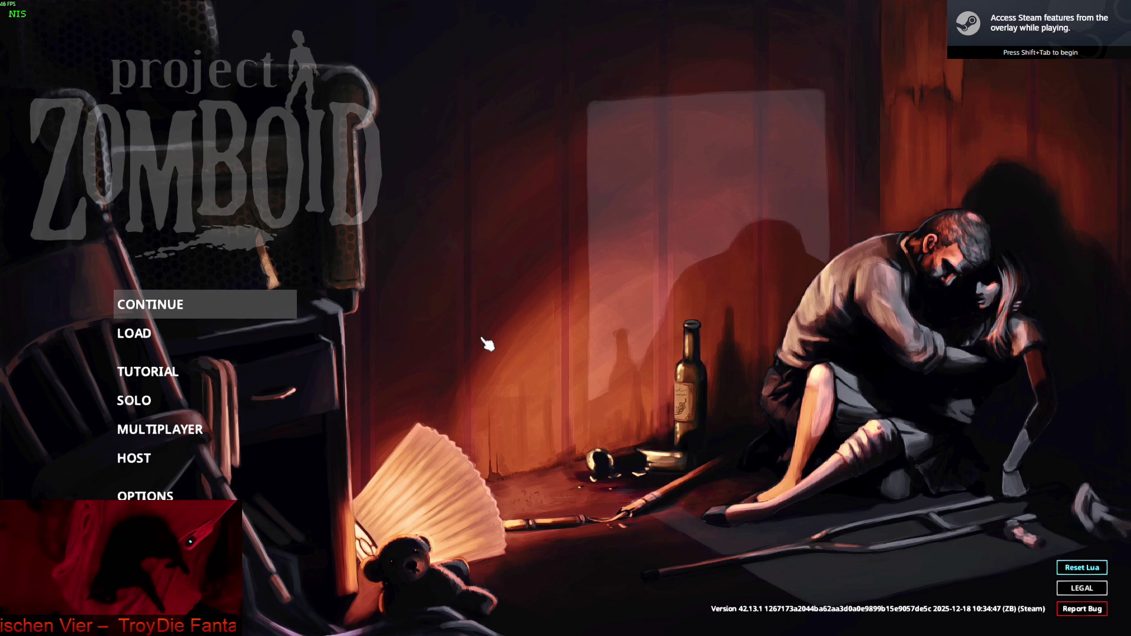
key("Return")
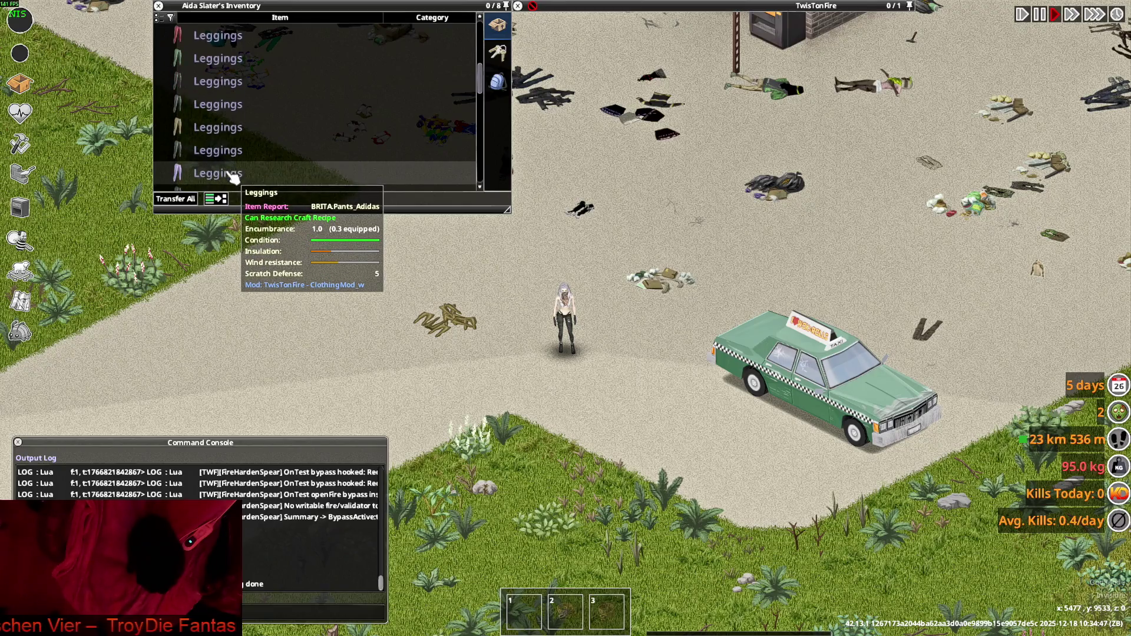
Put on three different Adidas Leggings in turn, walking the character to inspect each pair
right_click(225, 128)
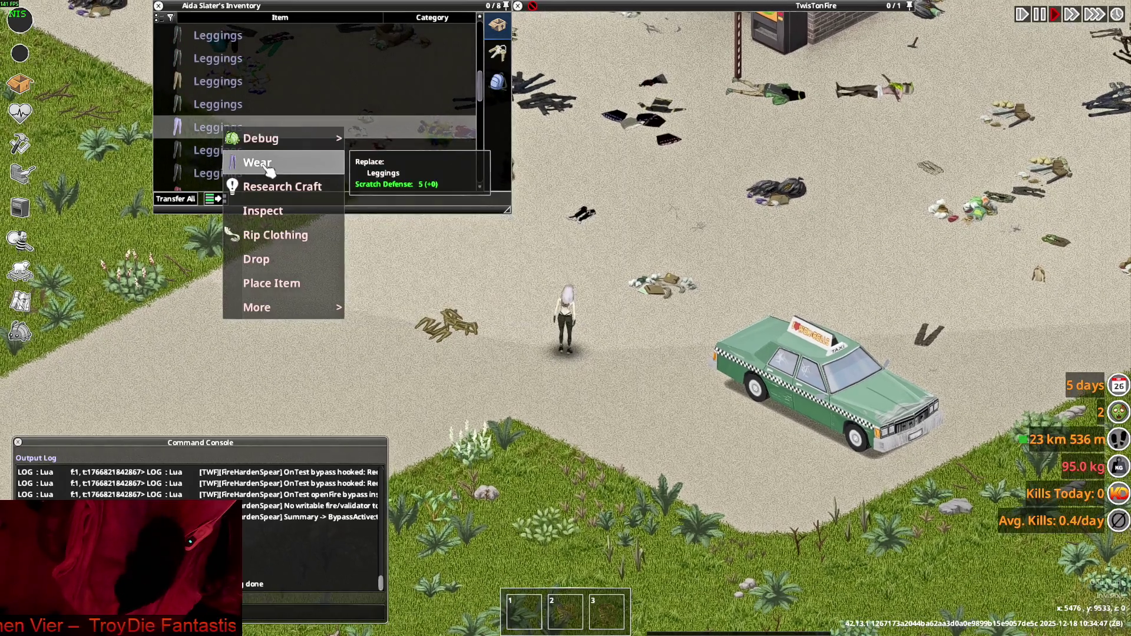
left_click(256, 159)
scroll(642, 336, "up", 3)
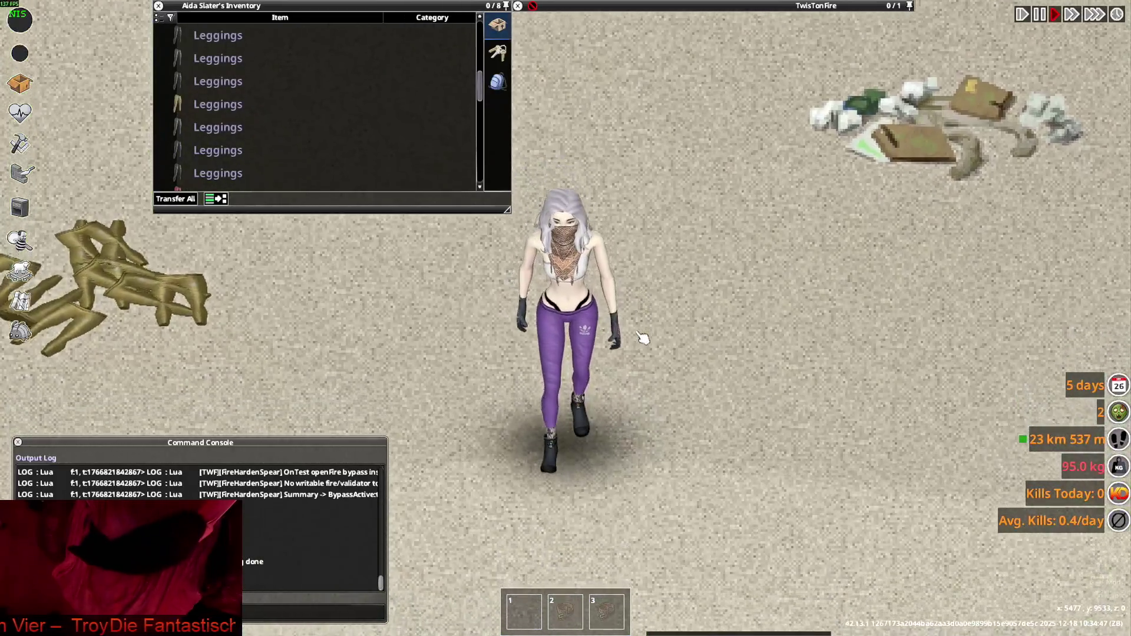
key("s+d")
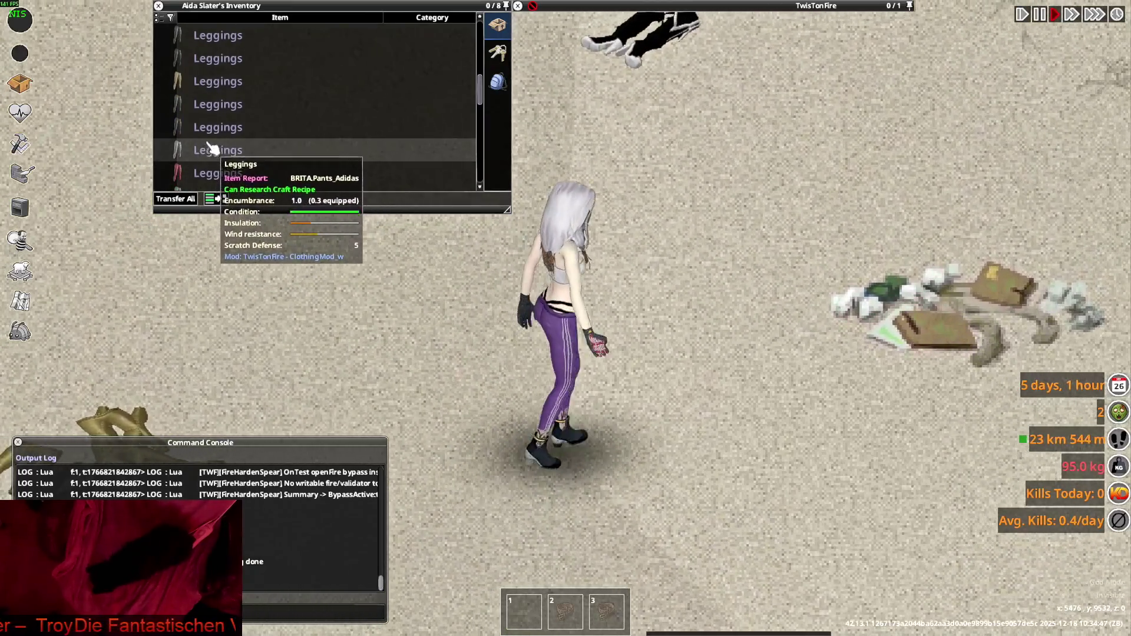
right_click(209, 129)
left_click(241, 161)
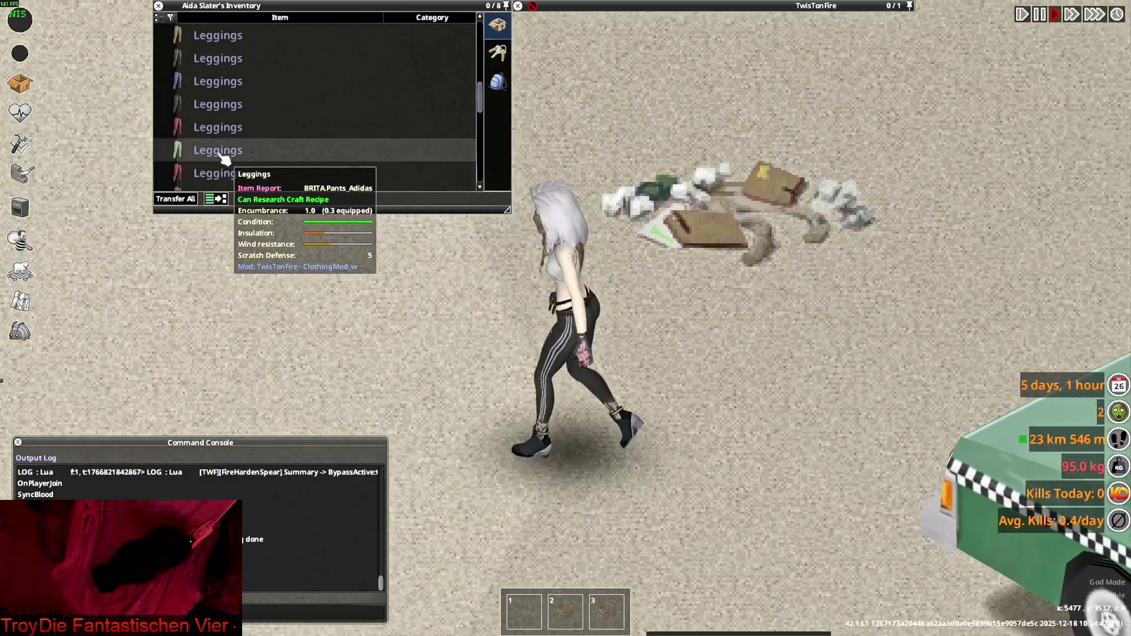
right_click(211, 150)
left_click(244, 186)
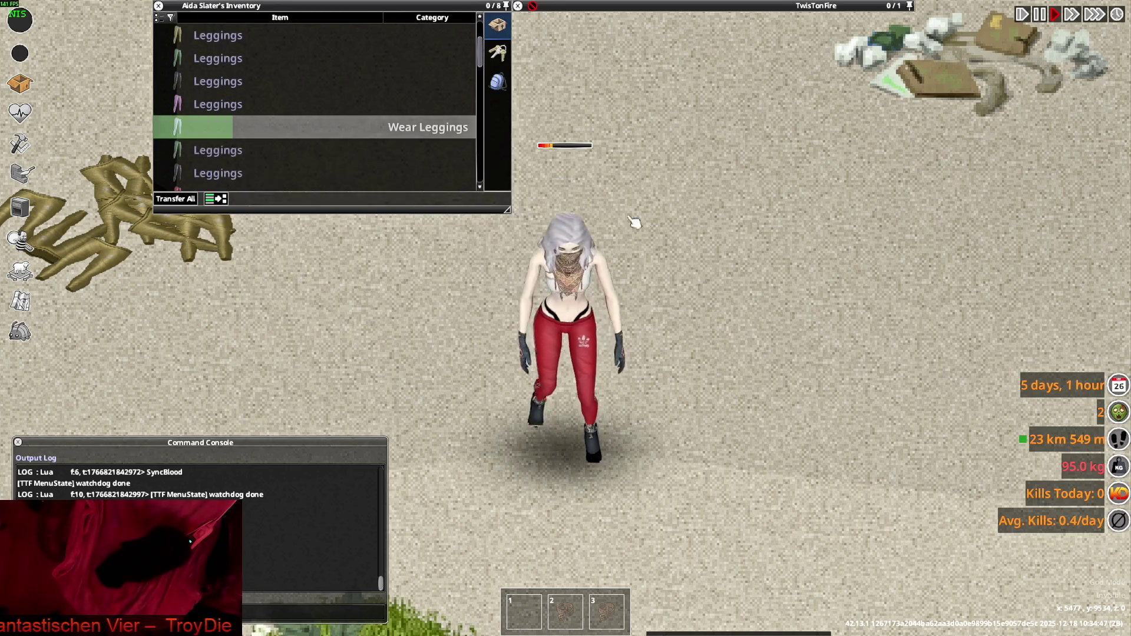
scroll(642, 221, "up", 2)
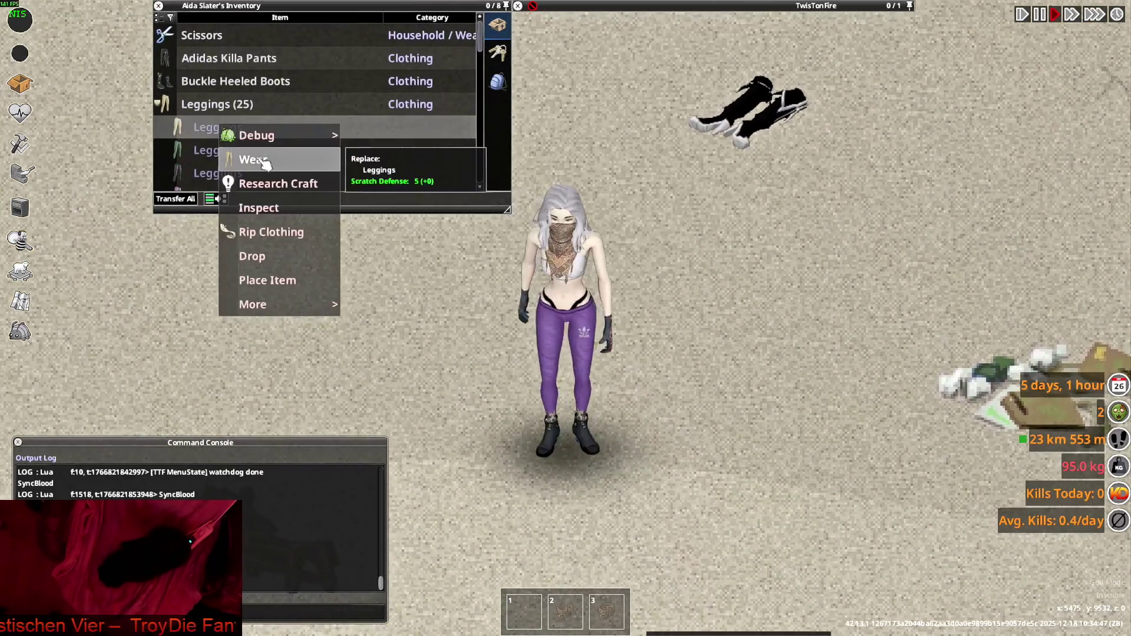
key("a")
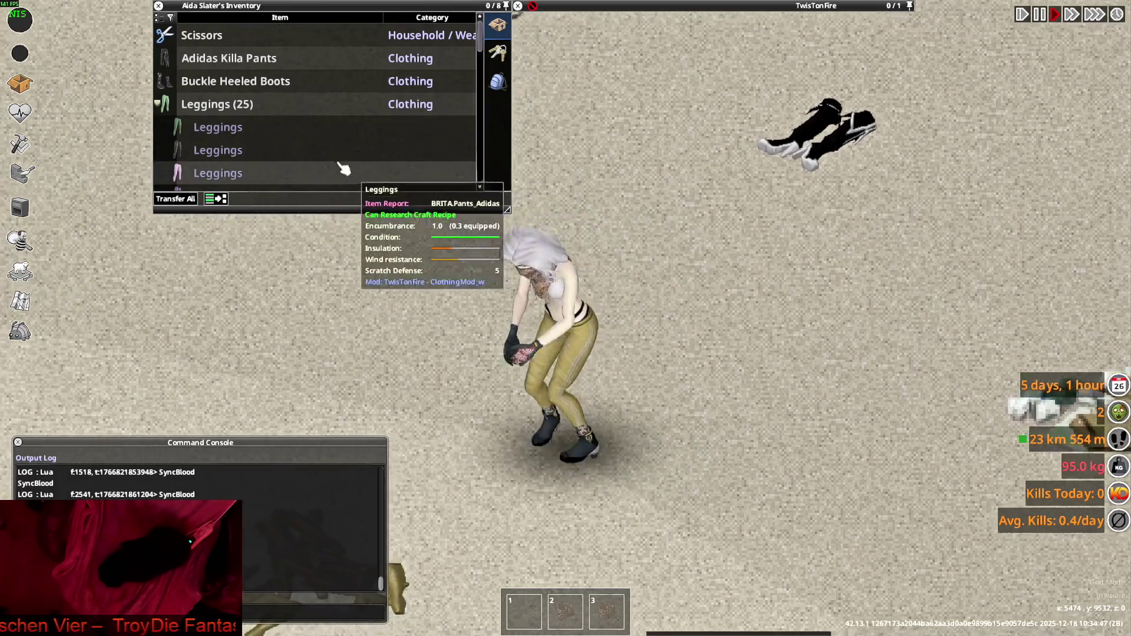
scroll(291, 147, "down", 2)
key("s")
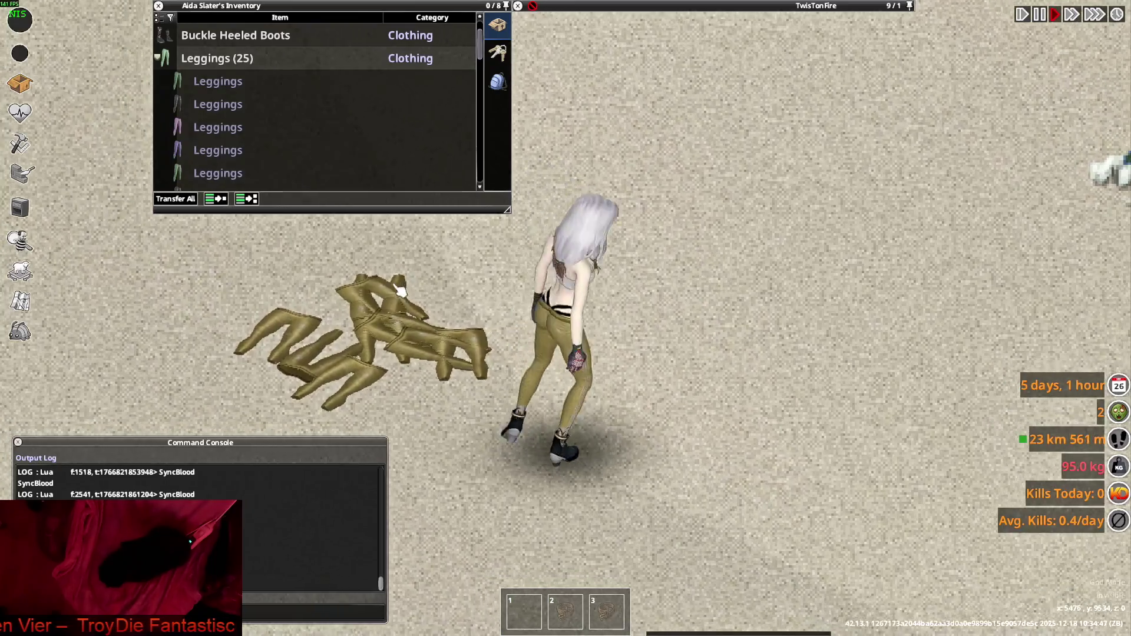
Mark the pink Leggings as unwanted, then pull all 25 Leggings back into the inventory
right_click(212, 129)
mouse_move(265, 309)
left_click(379, 356)
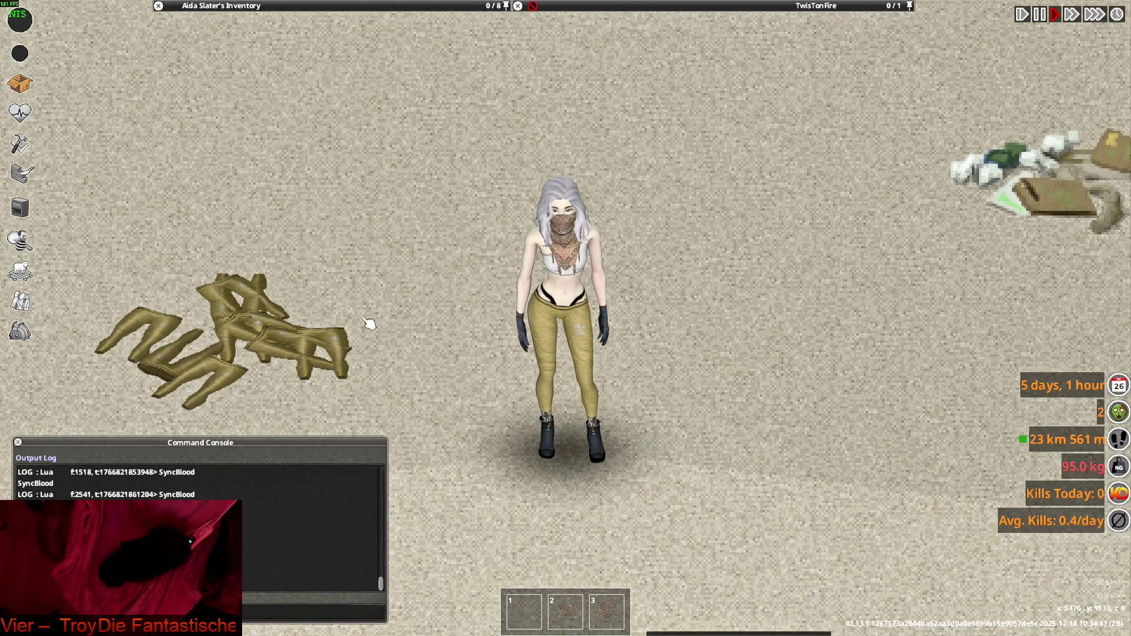
mouse_move(236, 57)
mouse_move(236, 58)
left_mouse_down()
mouse_move(670, 402)
mouse_move(673, 378)
left_mouse_up()
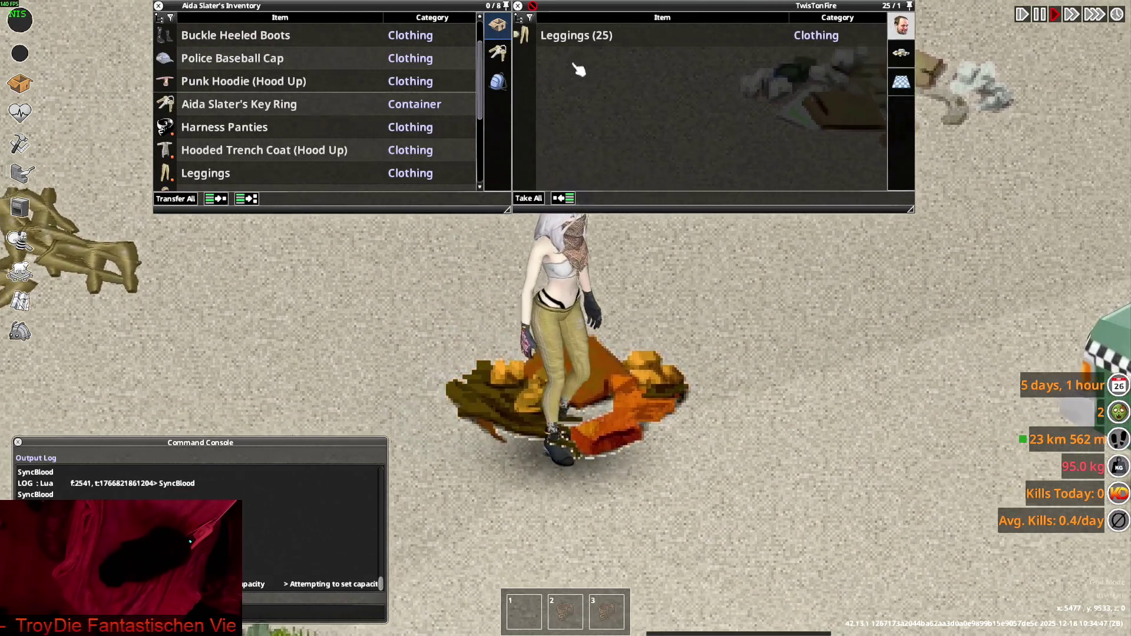
mouse_move(577, 36)
left_mouse_down()
mouse_move(336, 56)
mouse_move(374, 96)
left_mouse_up()
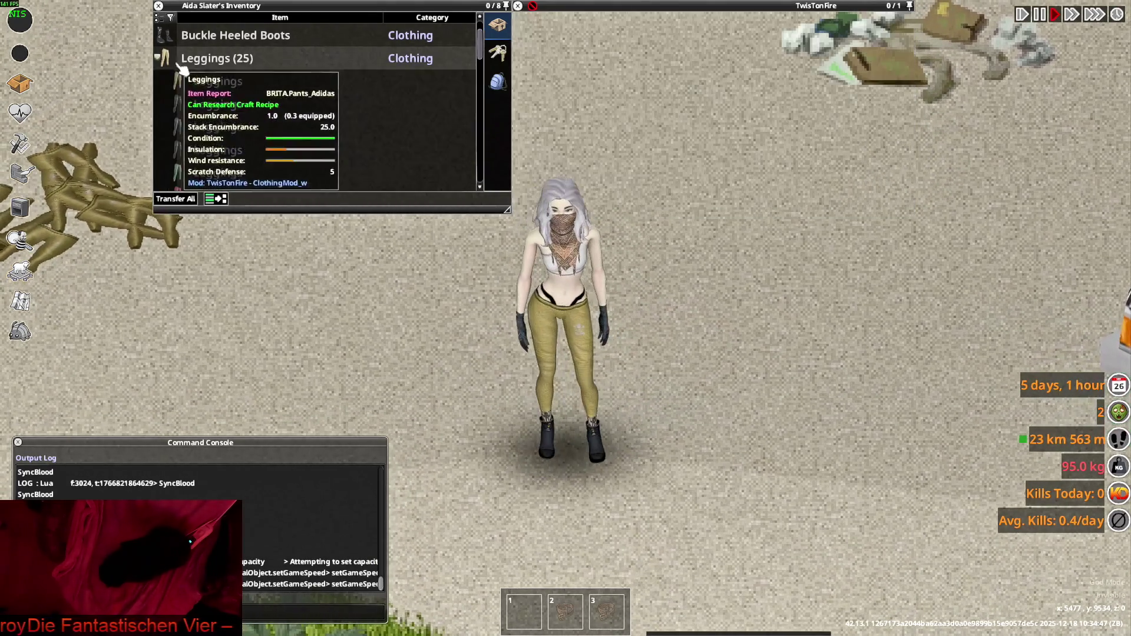
Drop several tried Leggings, including red, grey and purple pairs, onto the floor
left_click_drag(236, 58, 695, 357)
left_click_drag(227, 124, 613, 407)
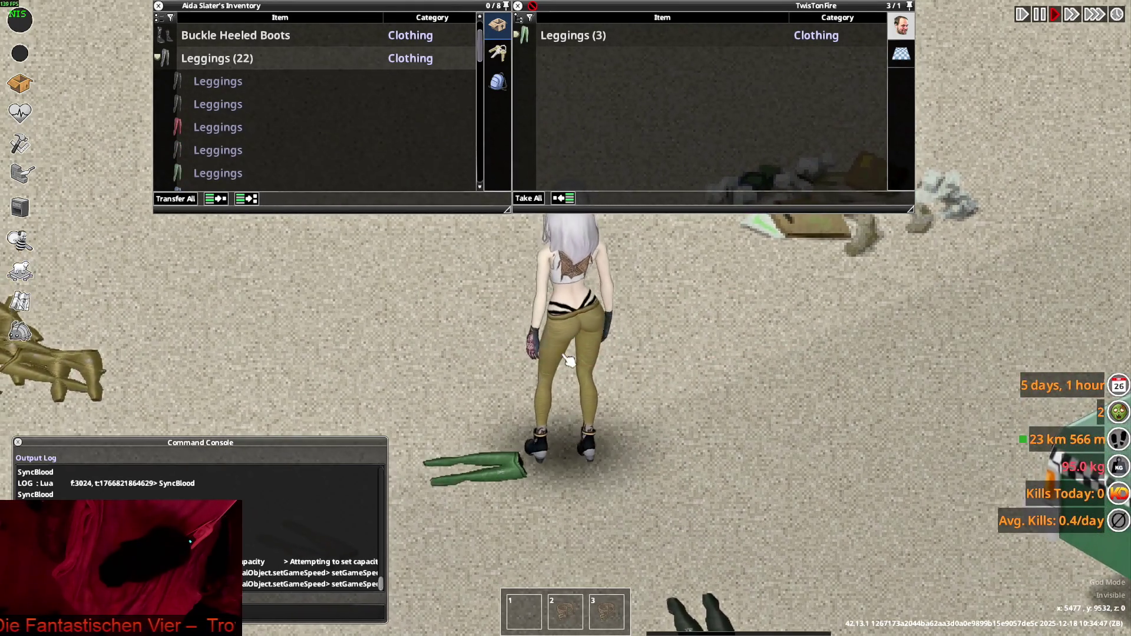
mouse_move(247, 127)
left_mouse_down()
mouse_move(252, 160)
mouse_move(636, 394)
left_mouse_up()
left_click_drag(251, 137, 477, 389)
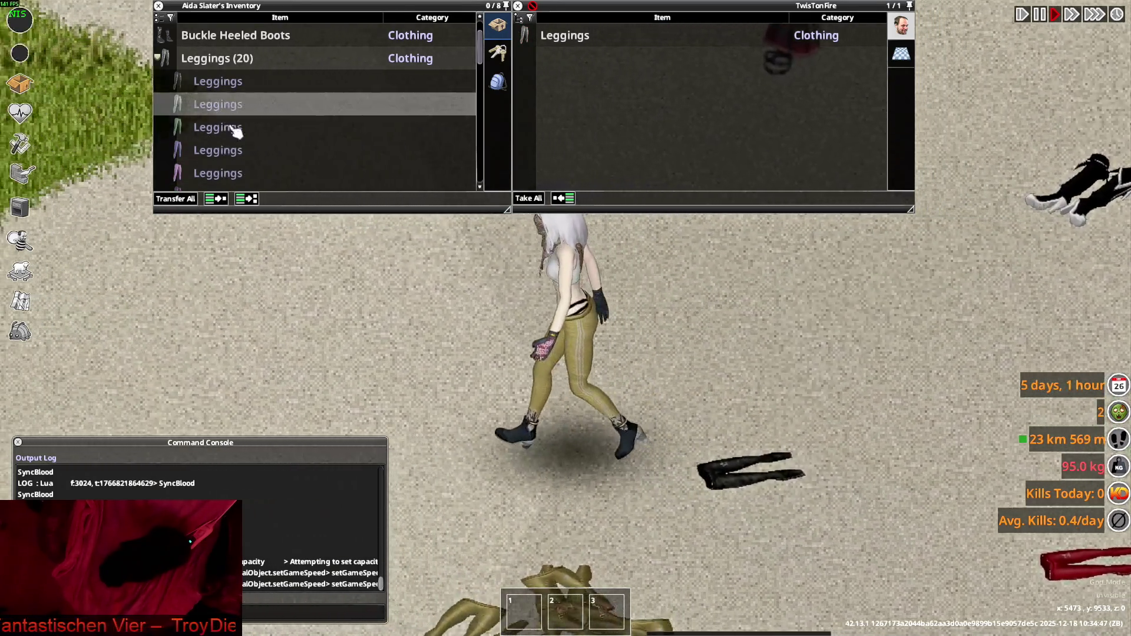
left_click_drag(219, 114, 589, 88)
key("s")
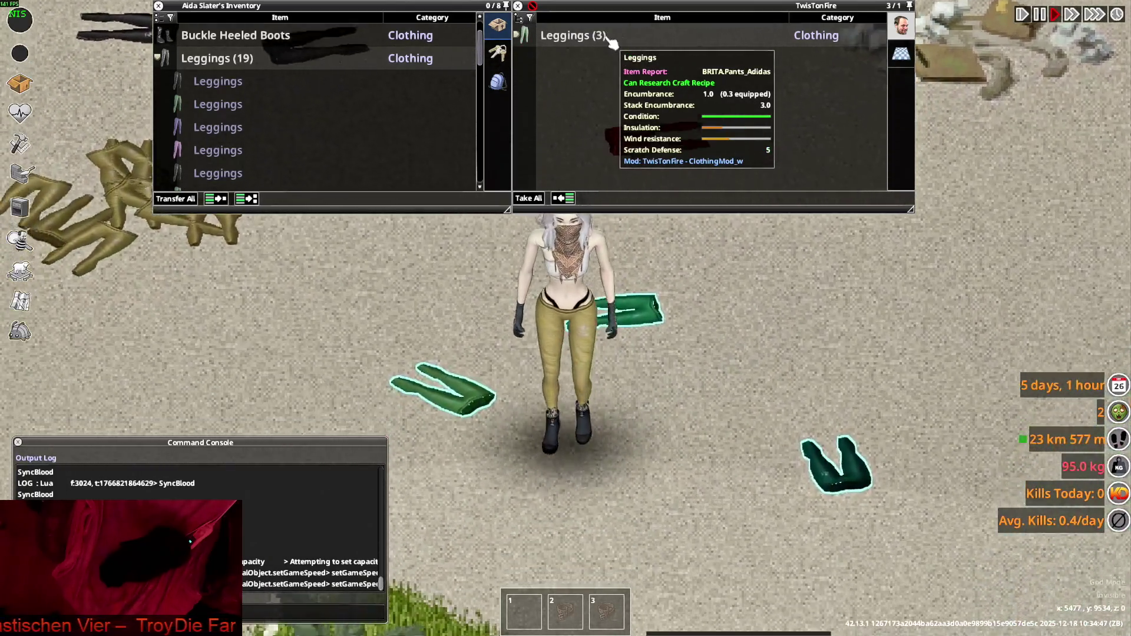
key("d")
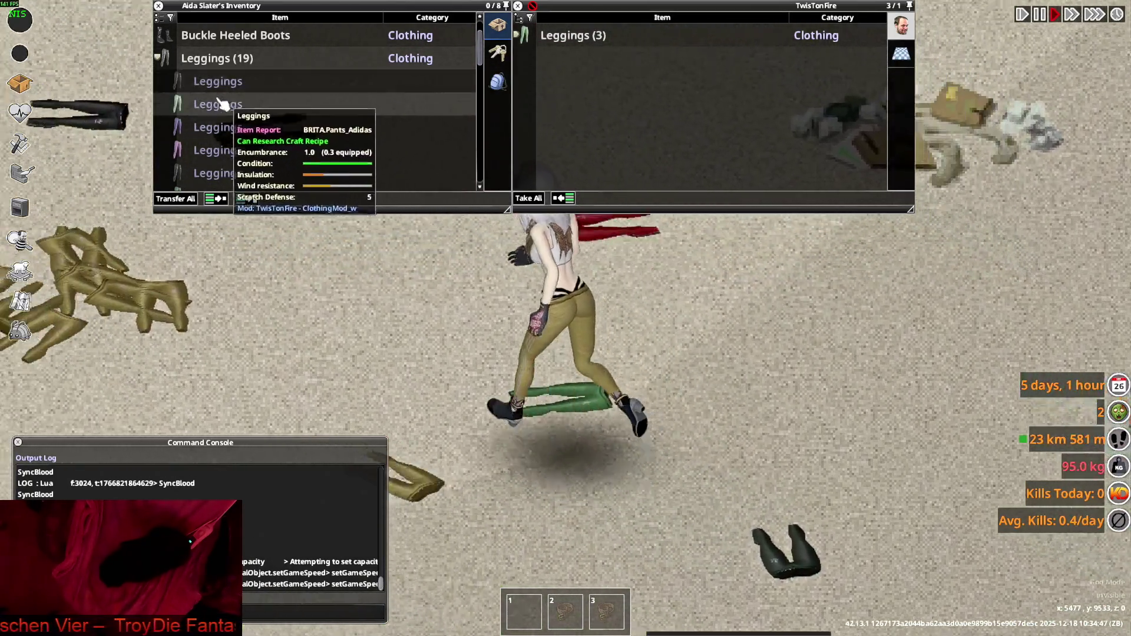
left_click_drag(217, 151, 617, 413)
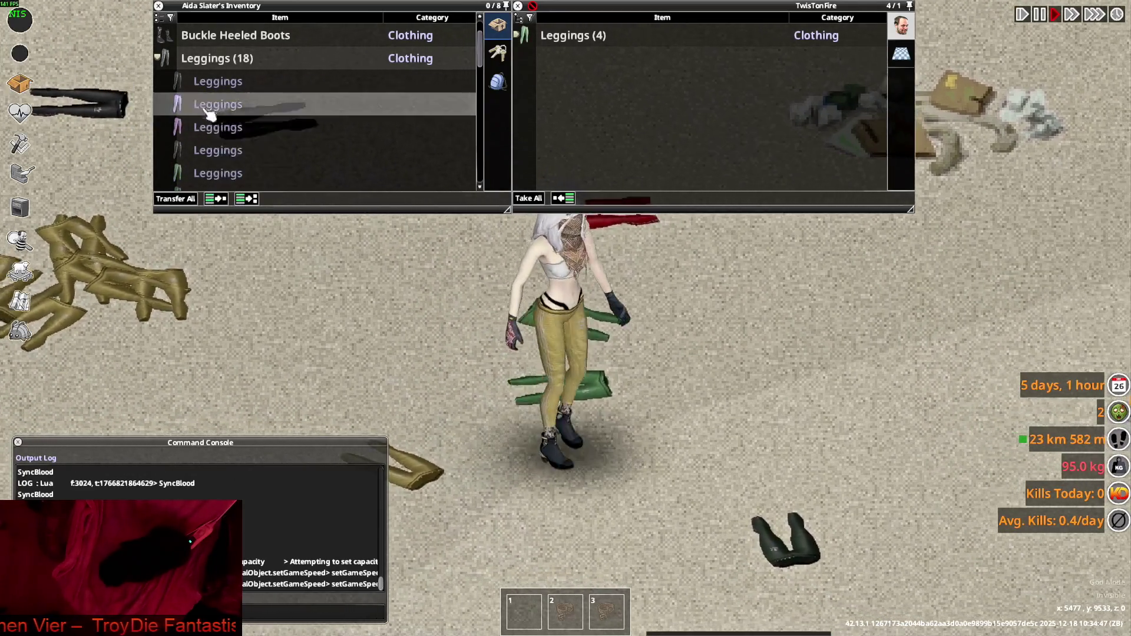
left_click_drag(218, 104, 647, 462)
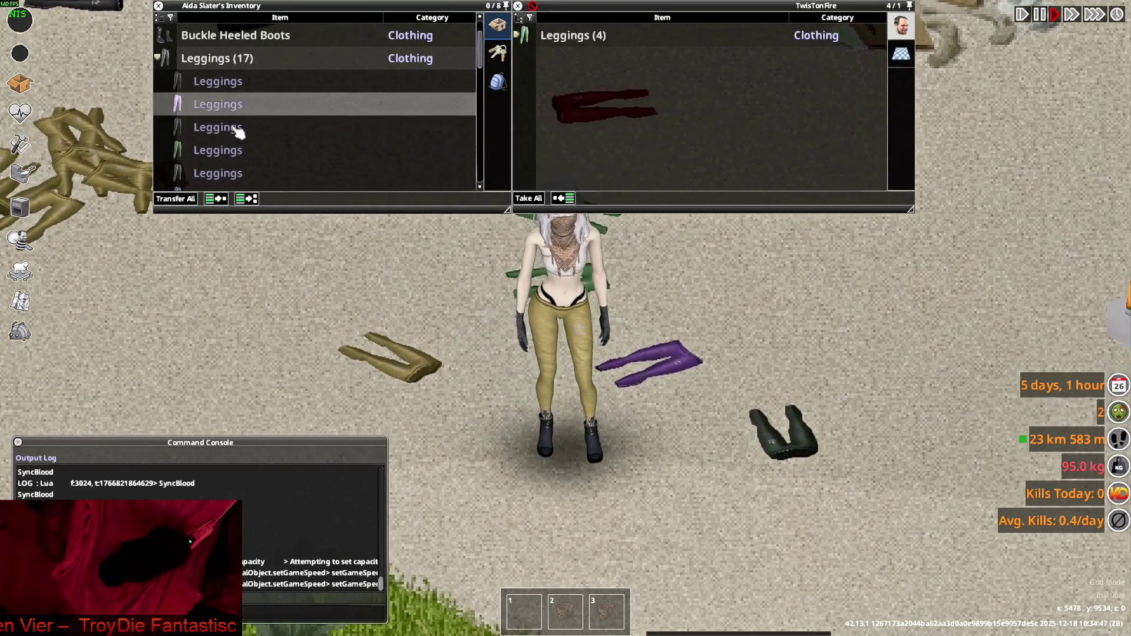
left_click_drag(218, 104, 719, 495)
Put on another pair of Leggings and walk the character around to view it
right_click(219, 106)
left_click(252, 139)
key("s")
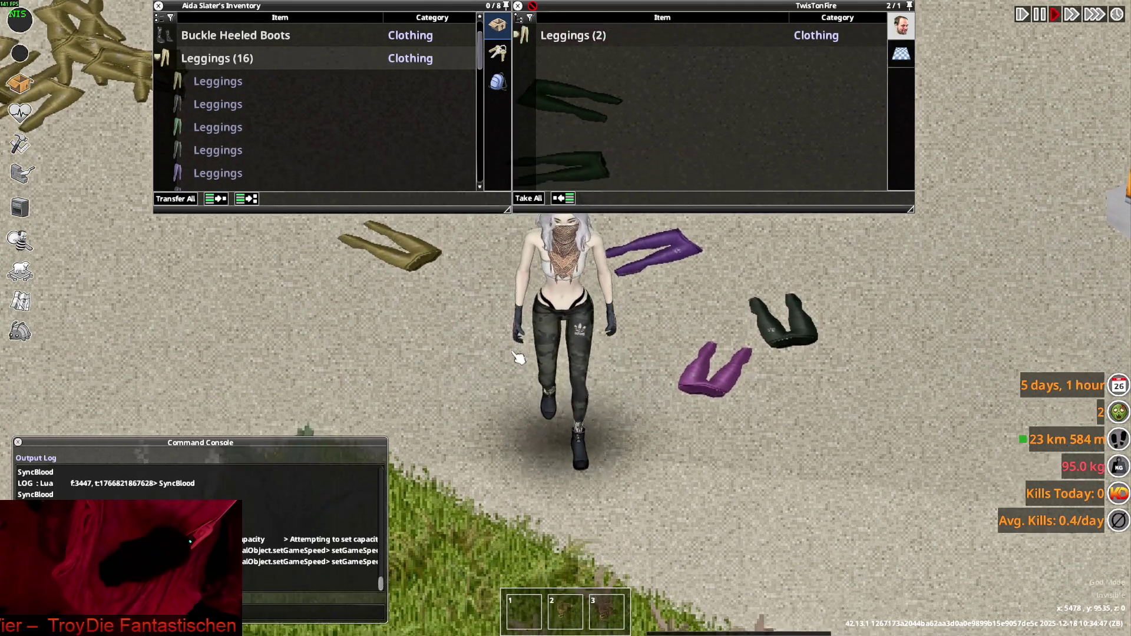
key("w")
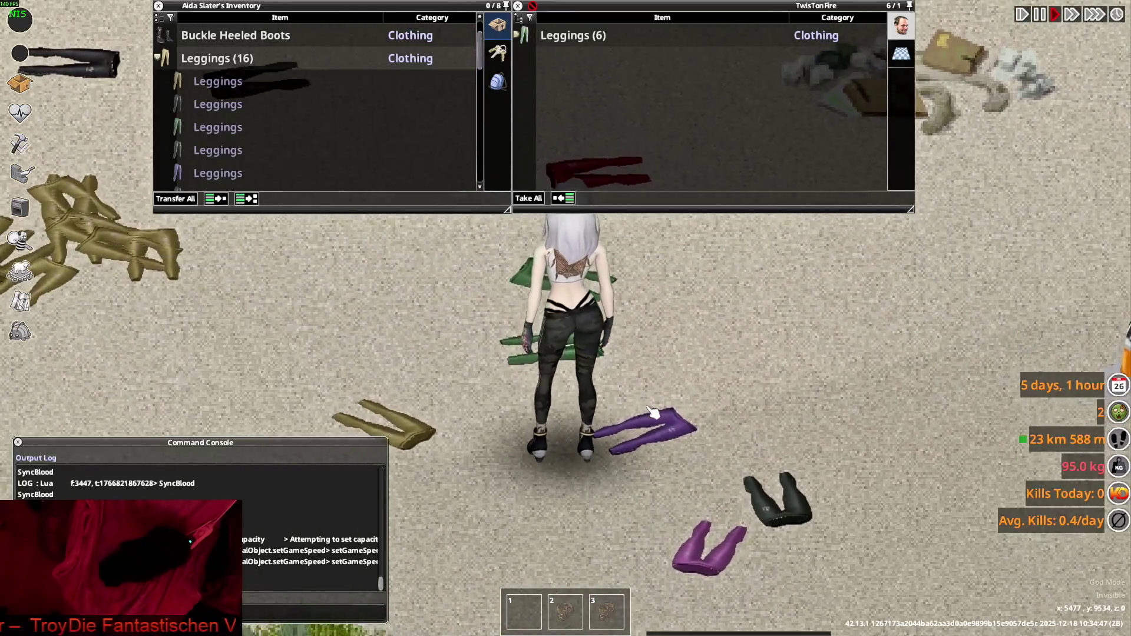
key("s")
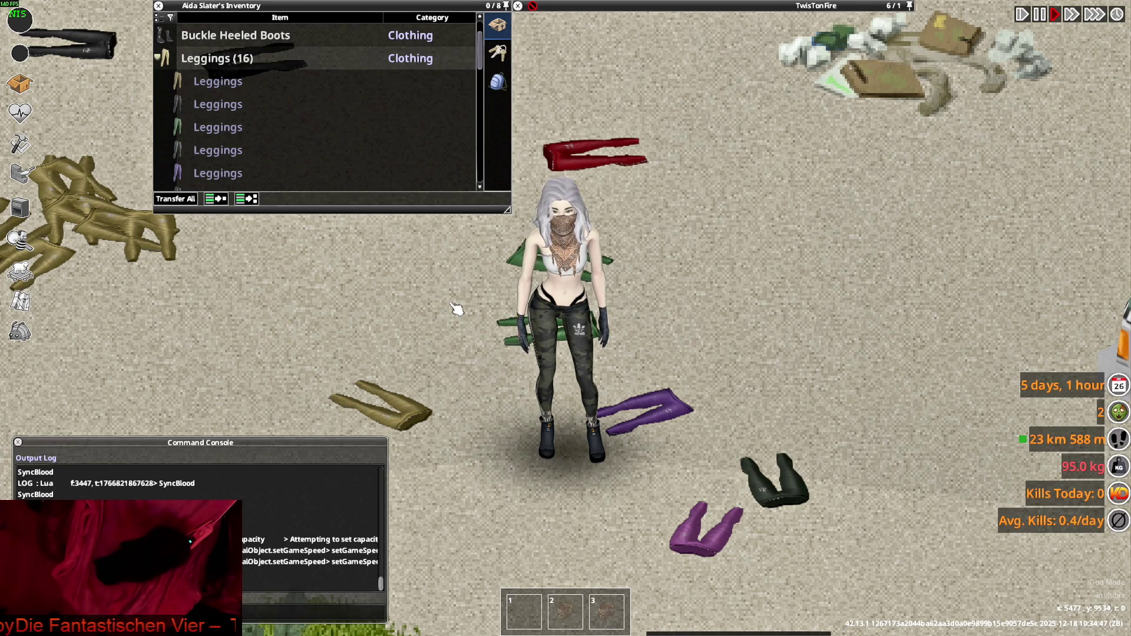
Wear a new pair and drop the red, grey, green and light-green Leggings on the ground
scroll(212, 162, "down", 2)
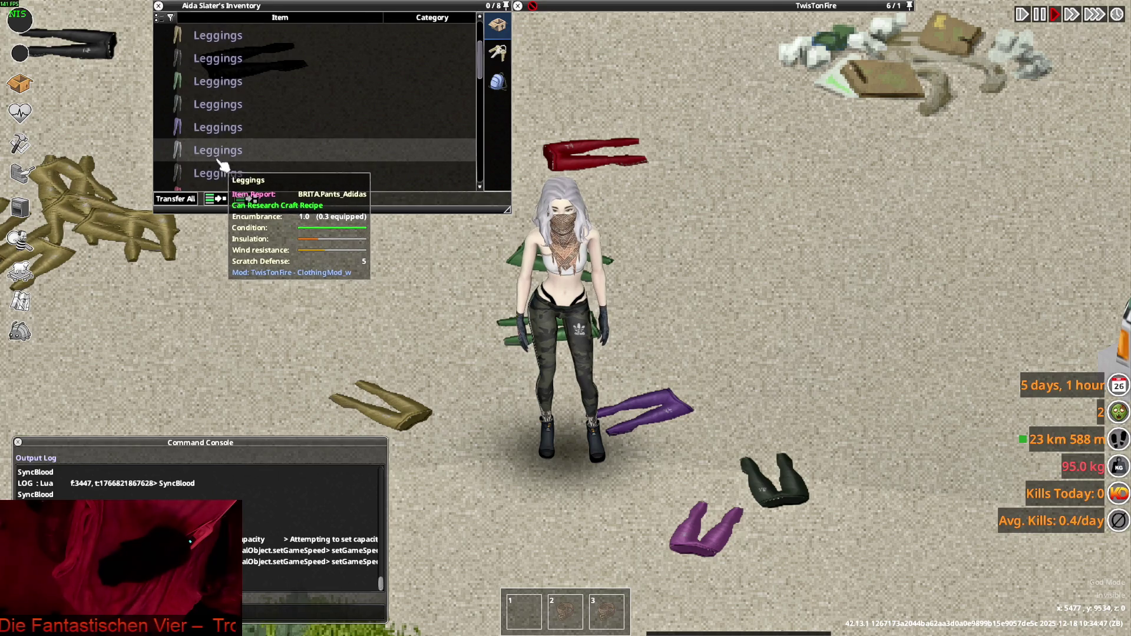
scroll(218, 159, "down", 2)
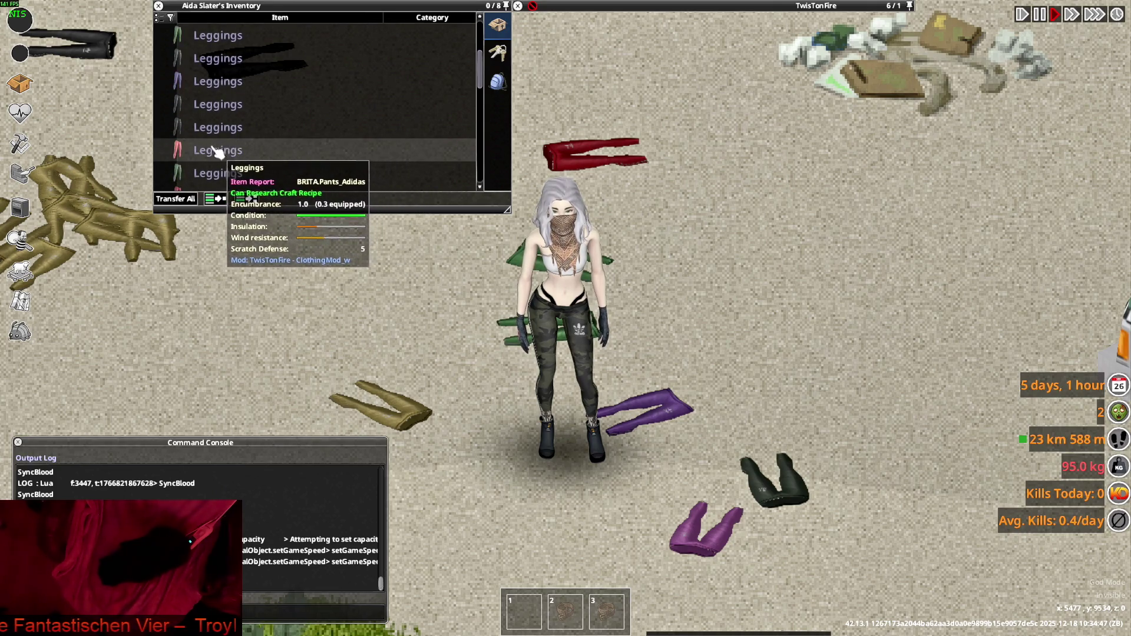
left_click_drag(218, 153, 378, 224)
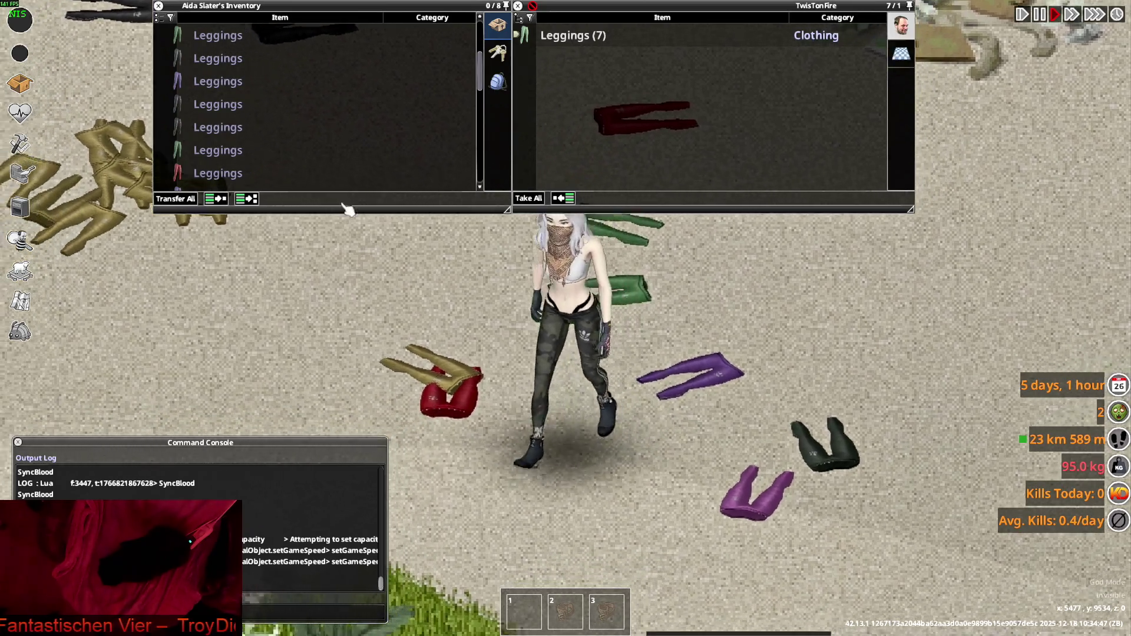
double_click(219, 150)
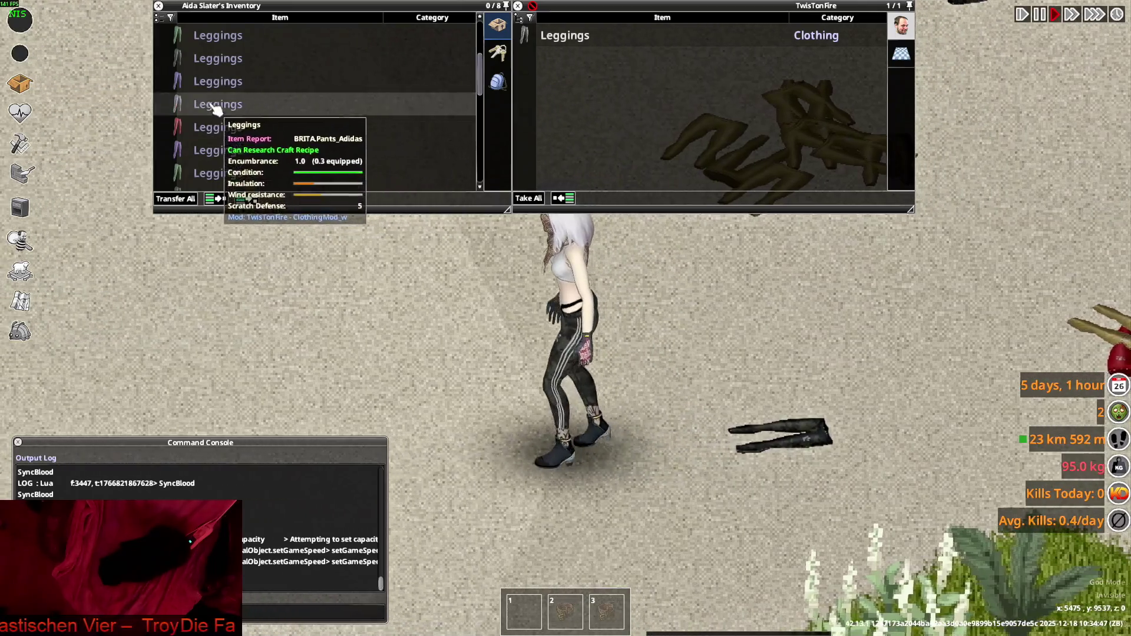
mouse_move(215, 62)
left_mouse_down()
mouse_move(500, 348)
mouse_move(518, 291)
left_mouse_up()
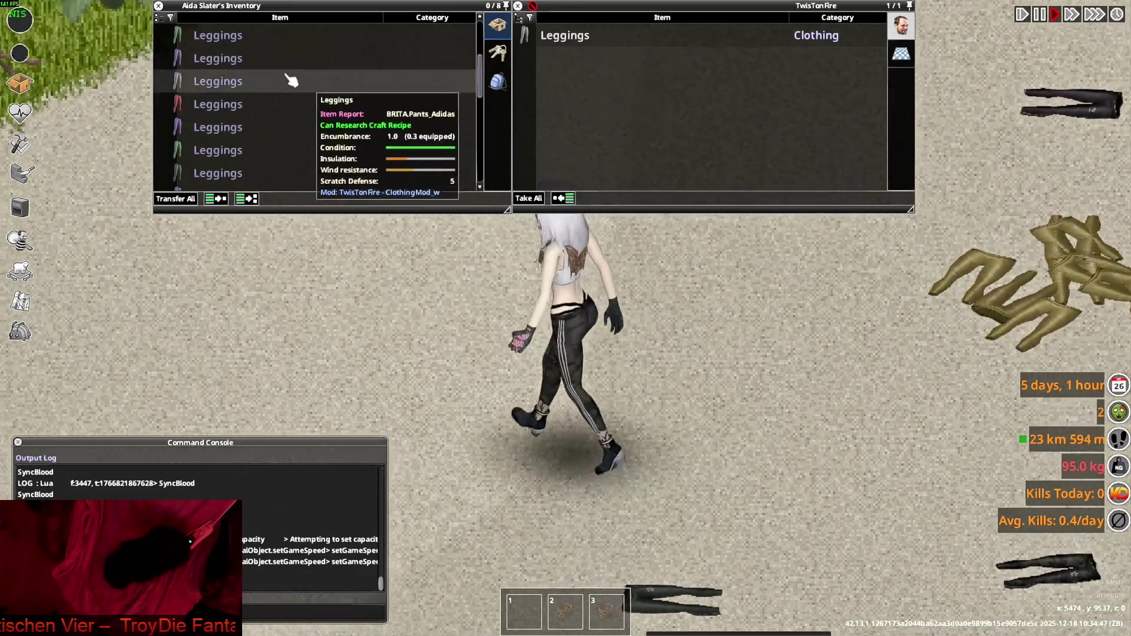
mouse_move(285, 78)
left_mouse_down()
mouse_move(265, 157)
mouse_move(528, 311)
left_mouse_up()
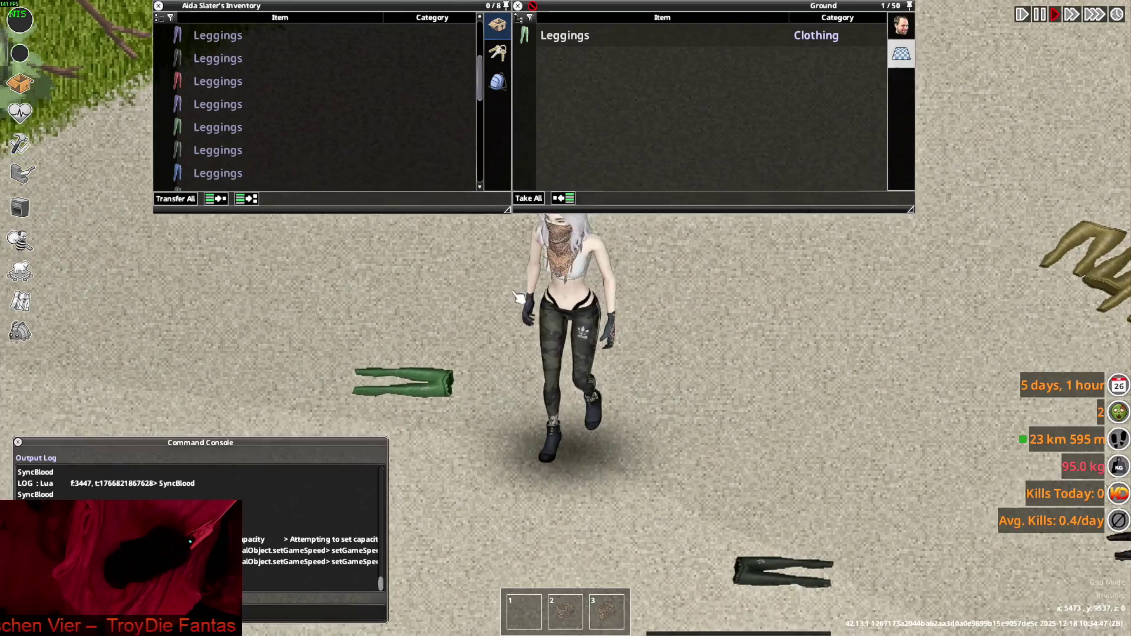
left_click_drag(221, 141, 554, 357)
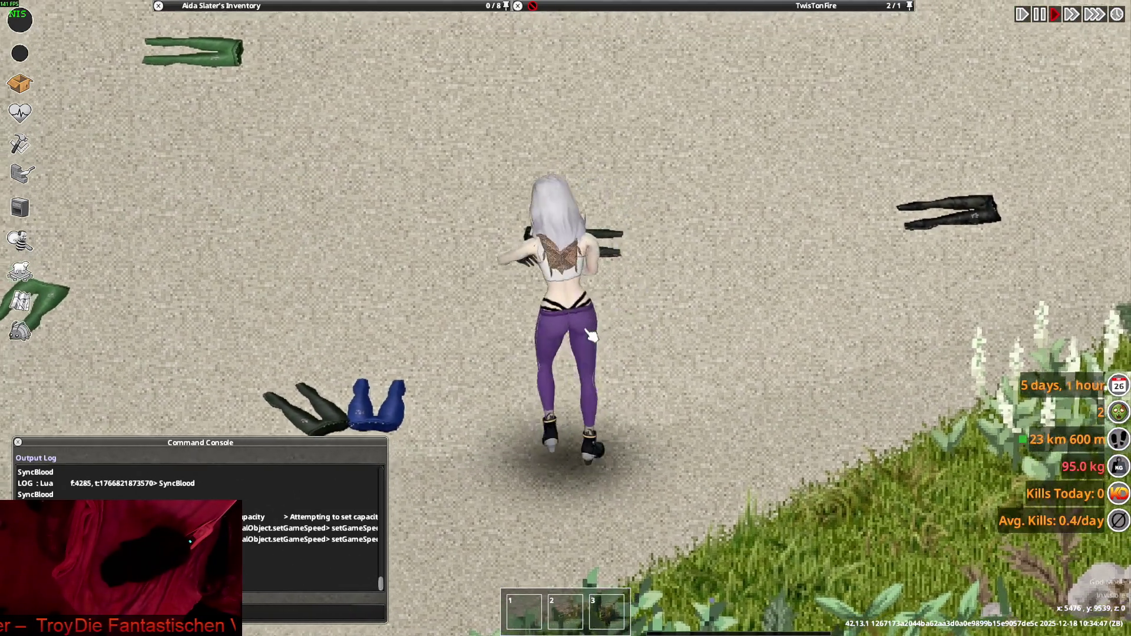
Put the Police Baseball Cap on the character, then walk it around
key("a")
mouse_move(268, 153)
scroll(215, 137, "down", 2)
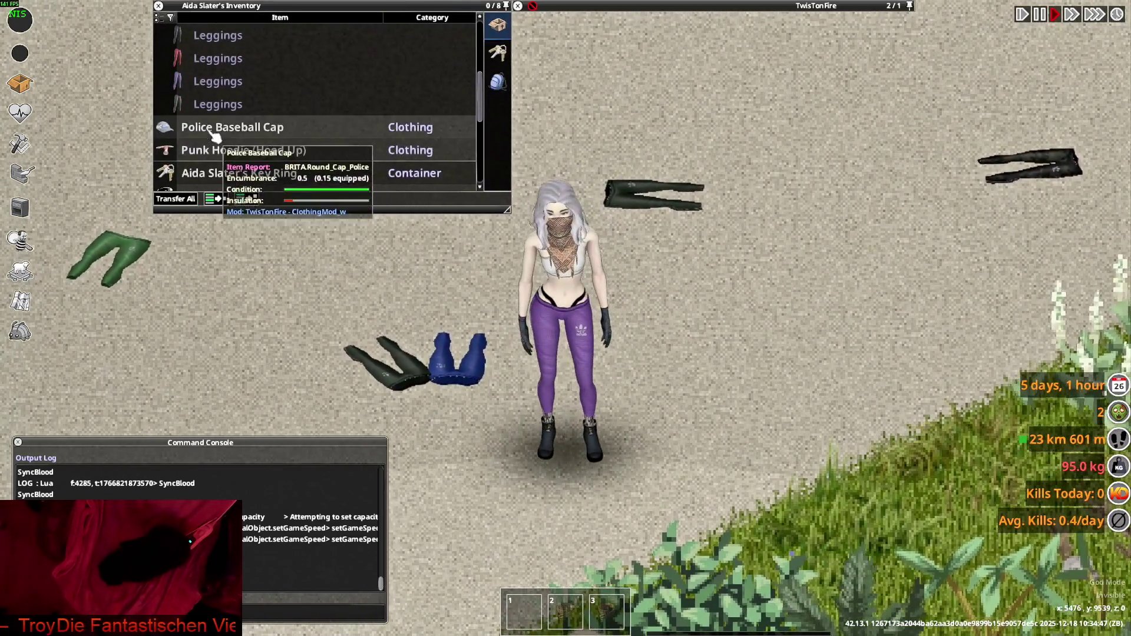
left_click(252, 169)
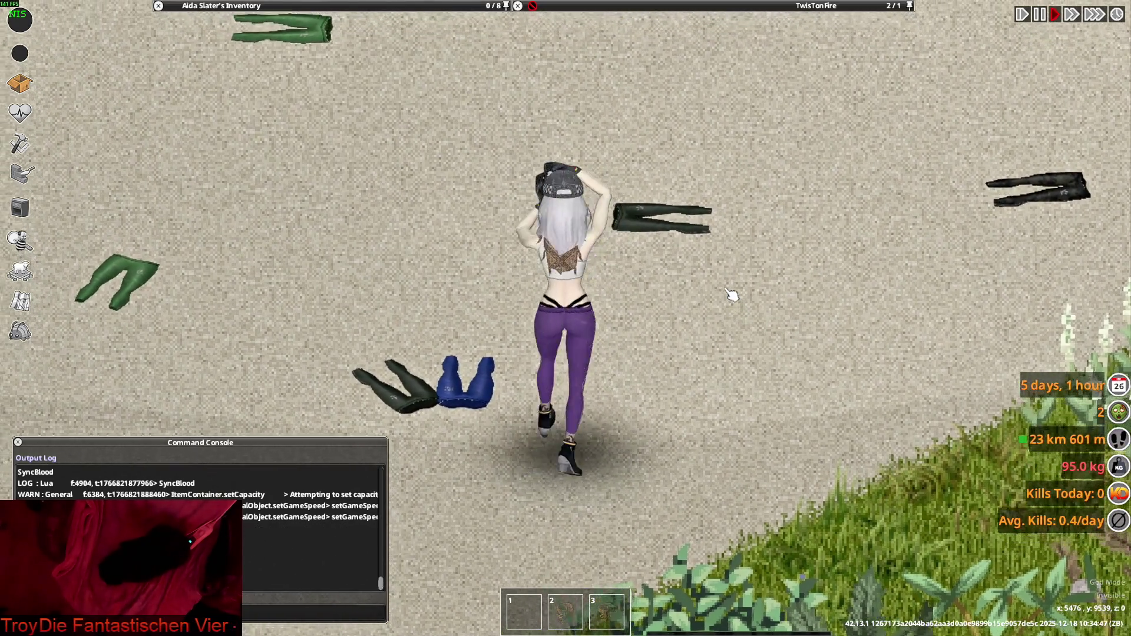
key("d")
key("a")
key("Tab")
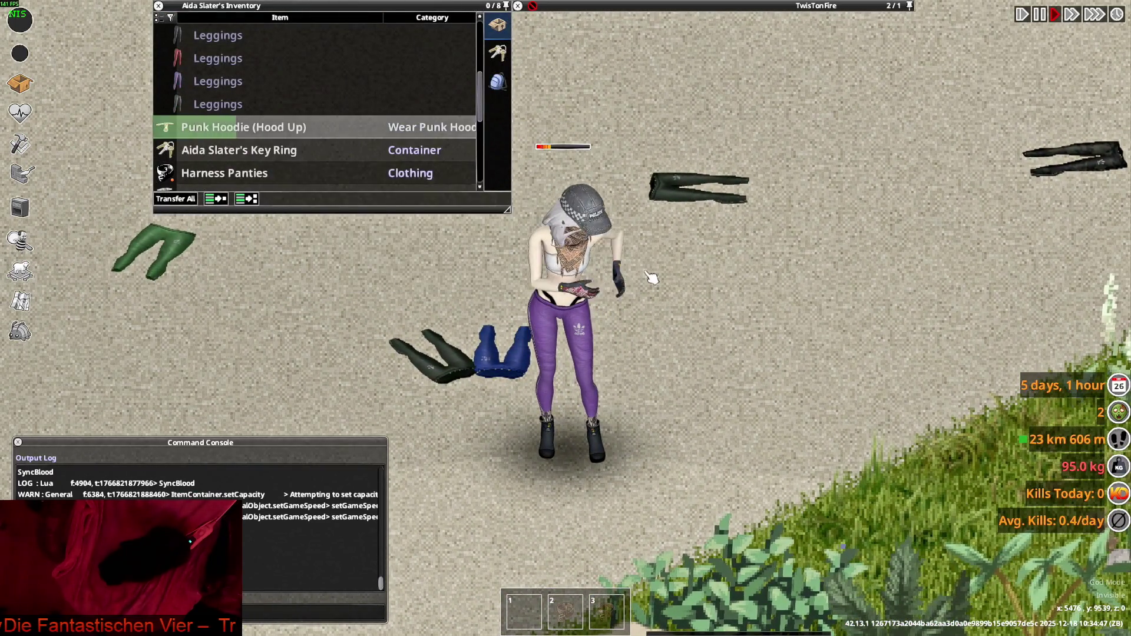
key("w")
Wear the purple Punk Hoodie and lower its hood
mouse_move(247, 137)
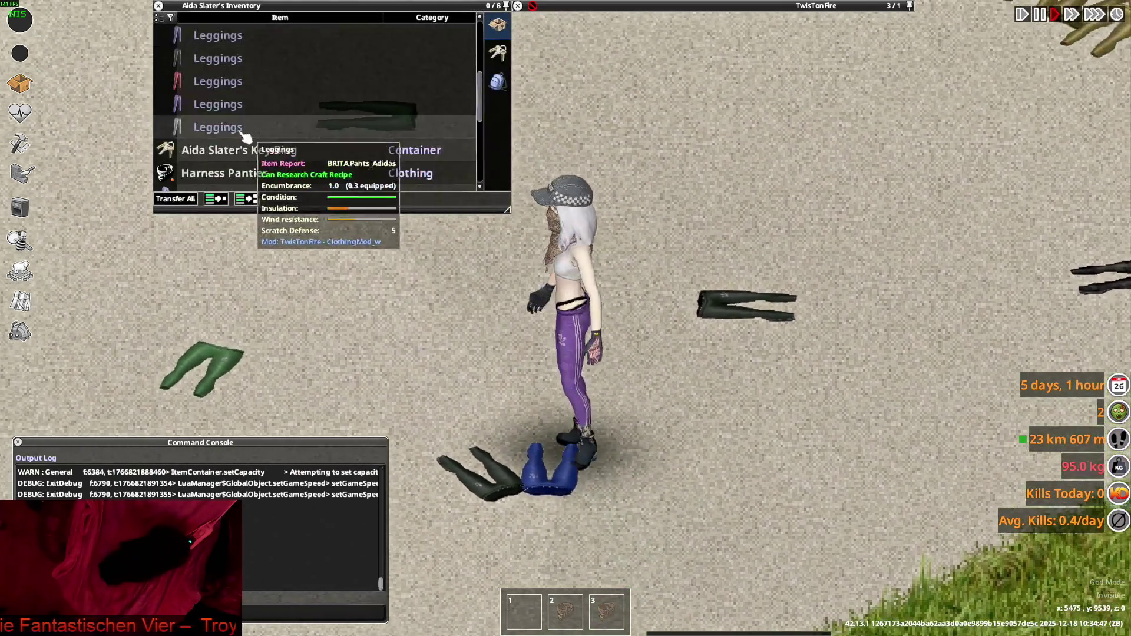
right_click(219, 154)
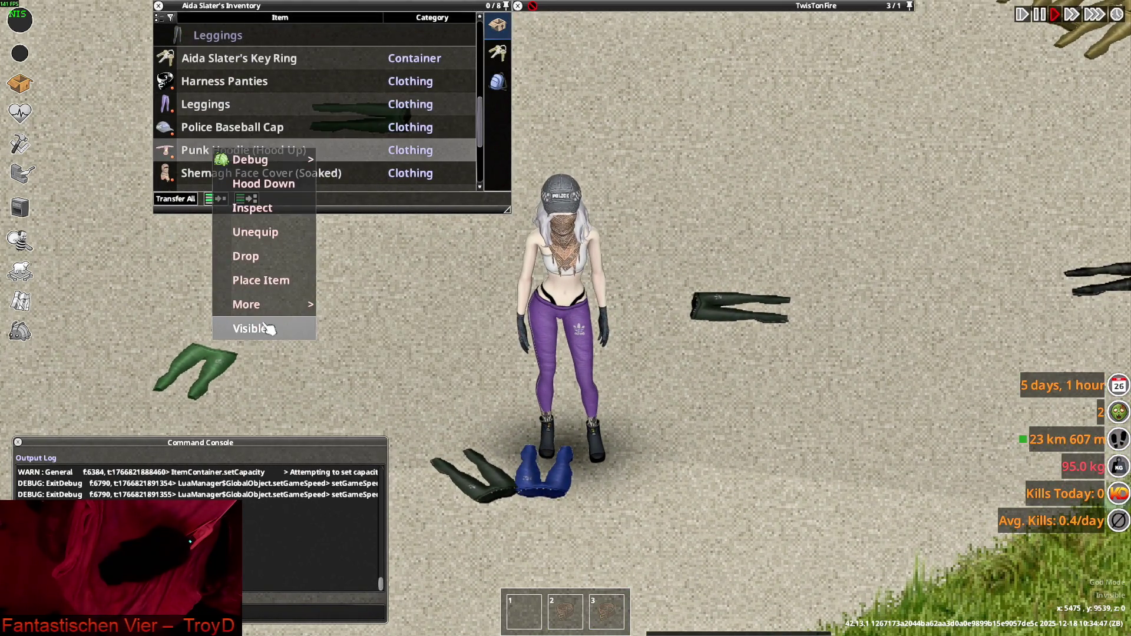
left_click(303, 326)
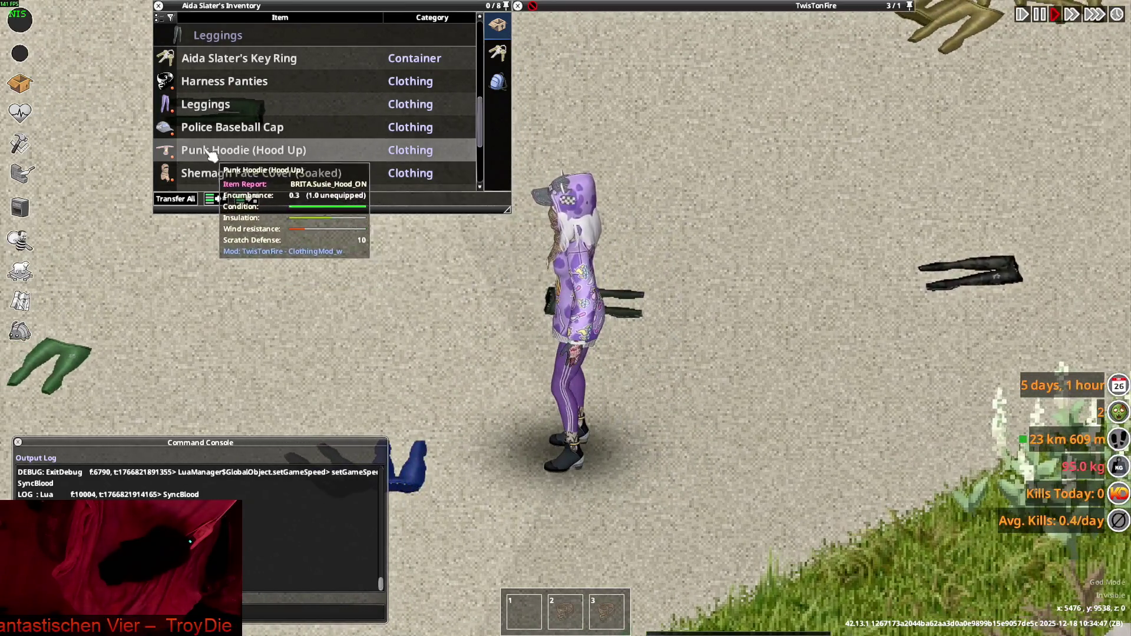
right_click(212, 151)
left_click(250, 182)
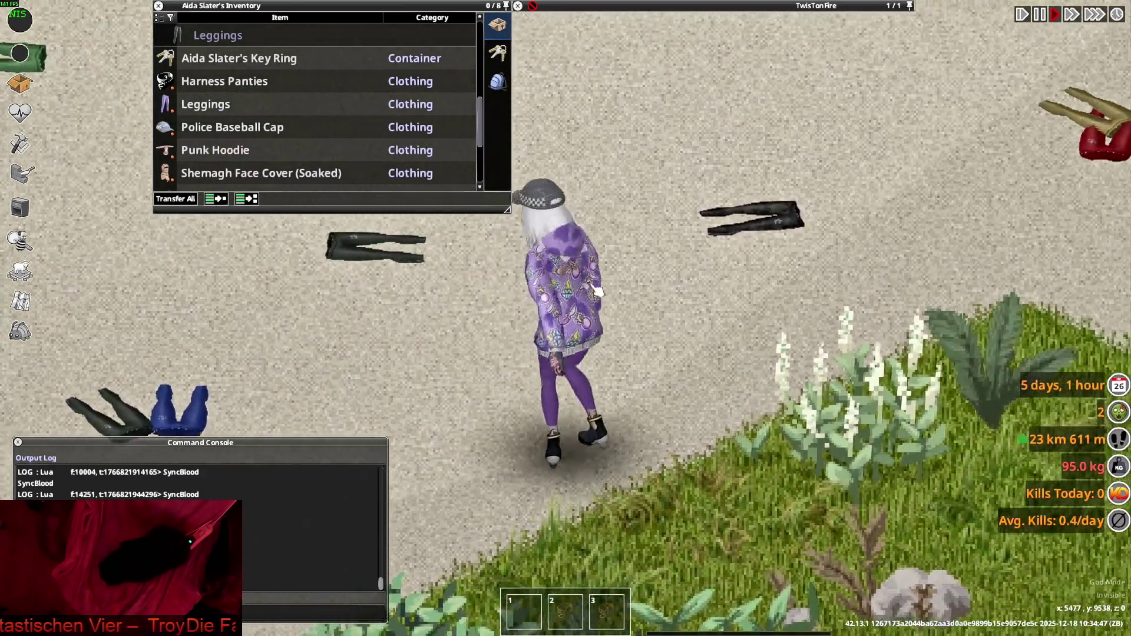
scroll(597, 291, "down", 4)
scroll(598, 294, "up", 4)
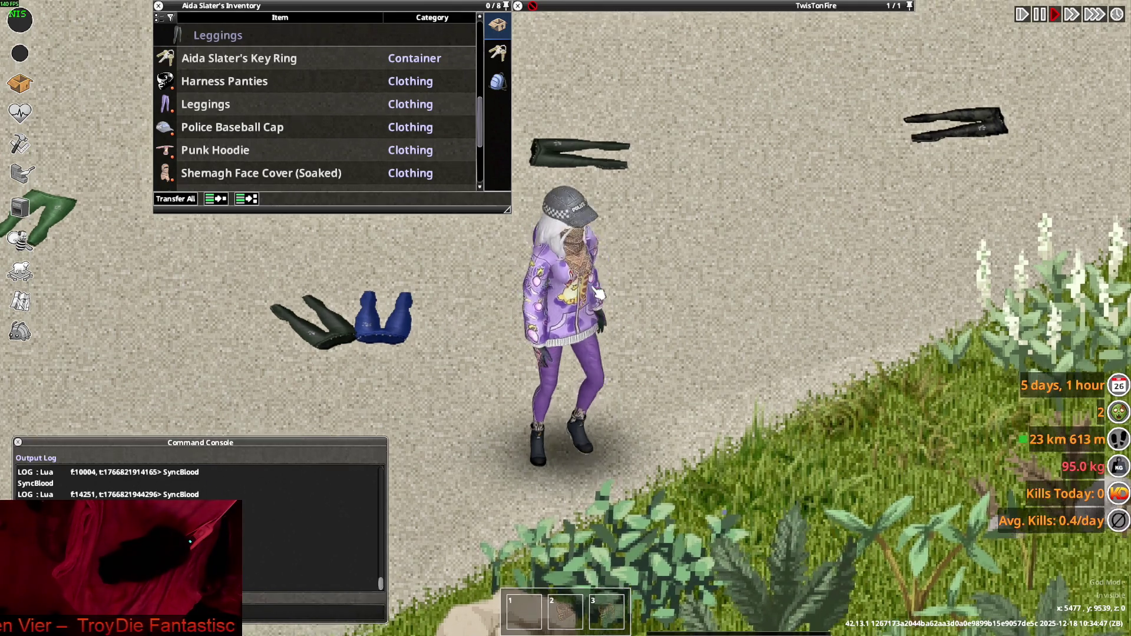
Walk the character around the store and open the key ring's item actions
key("w")
scroll(629, 272, "down", 2)
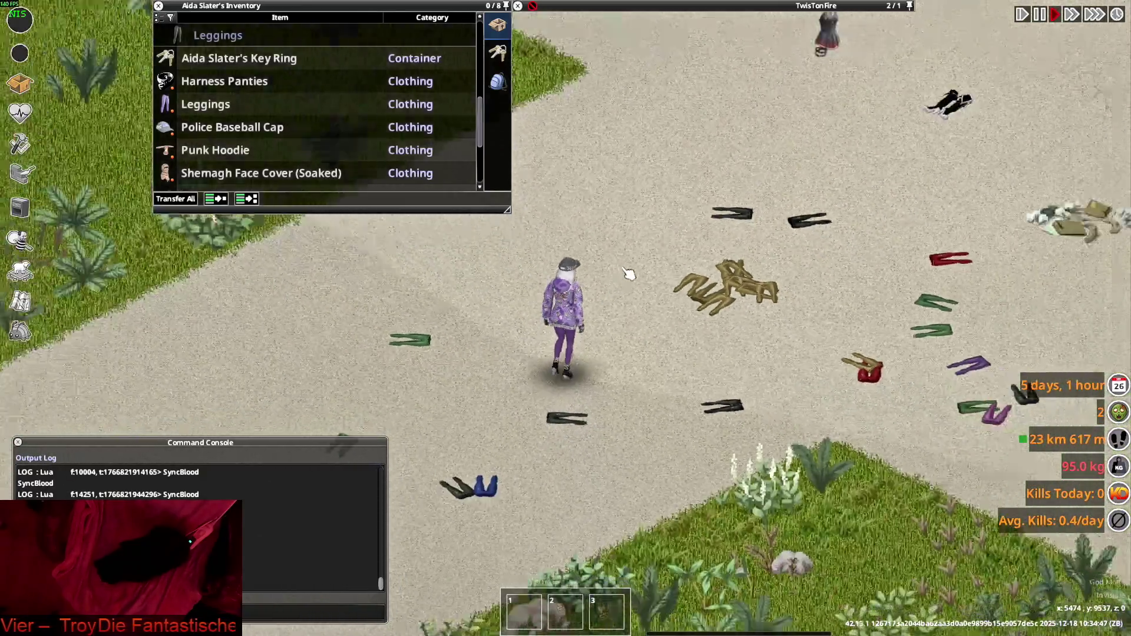
key("d")
scroll(628, 273, "up", 1)
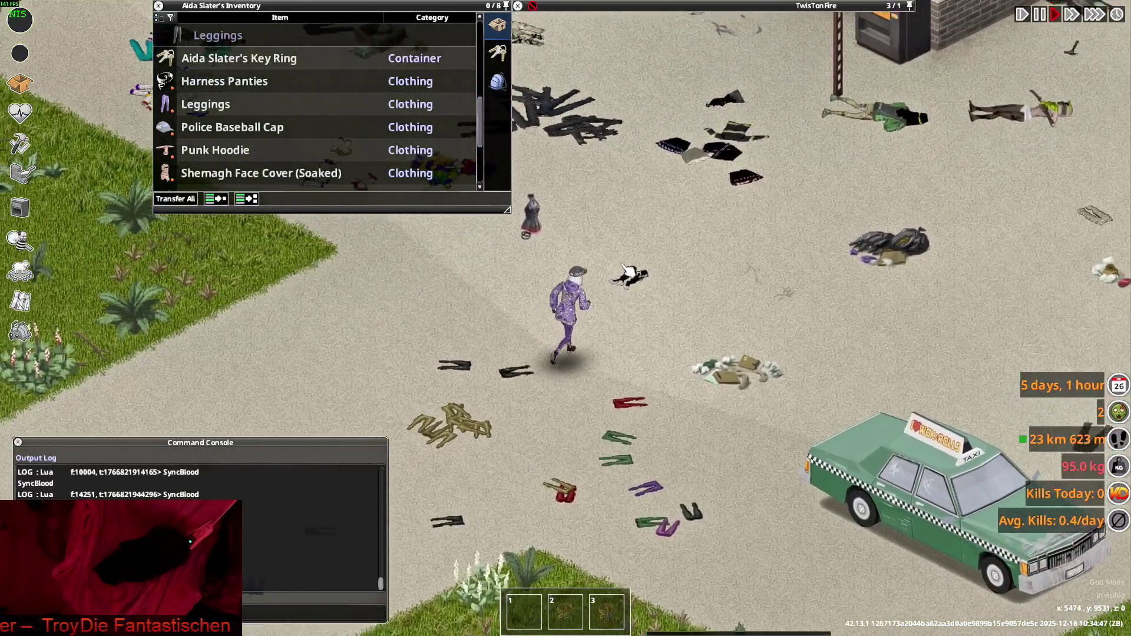
key("d")
scroll(629, 273, "down", 2)
scroll(628, 273, "up", 2)
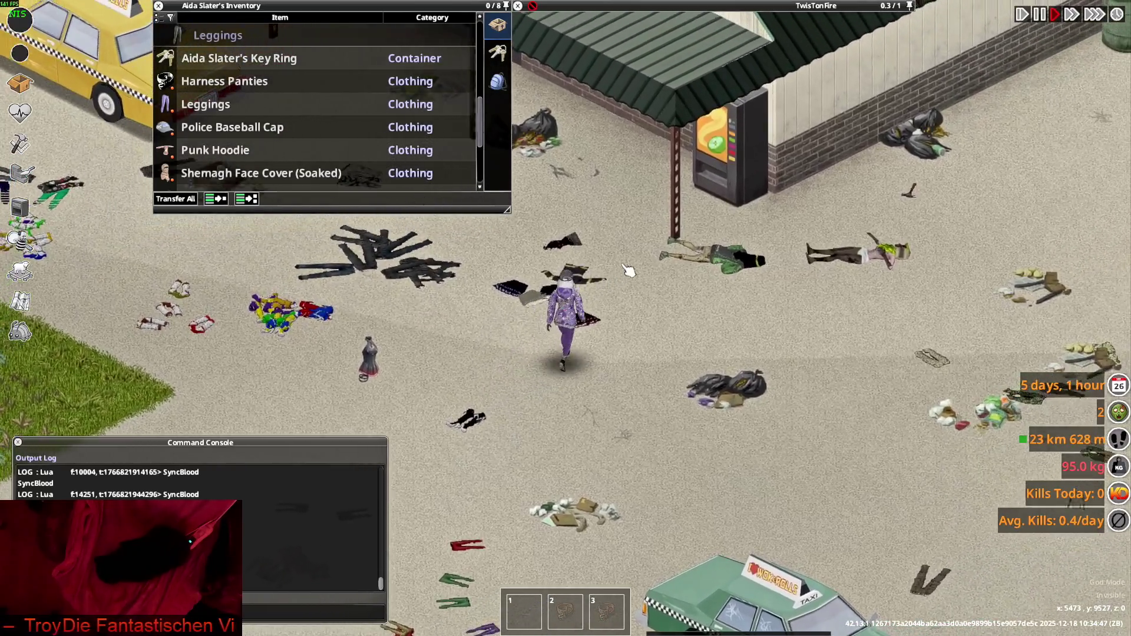
key("a")
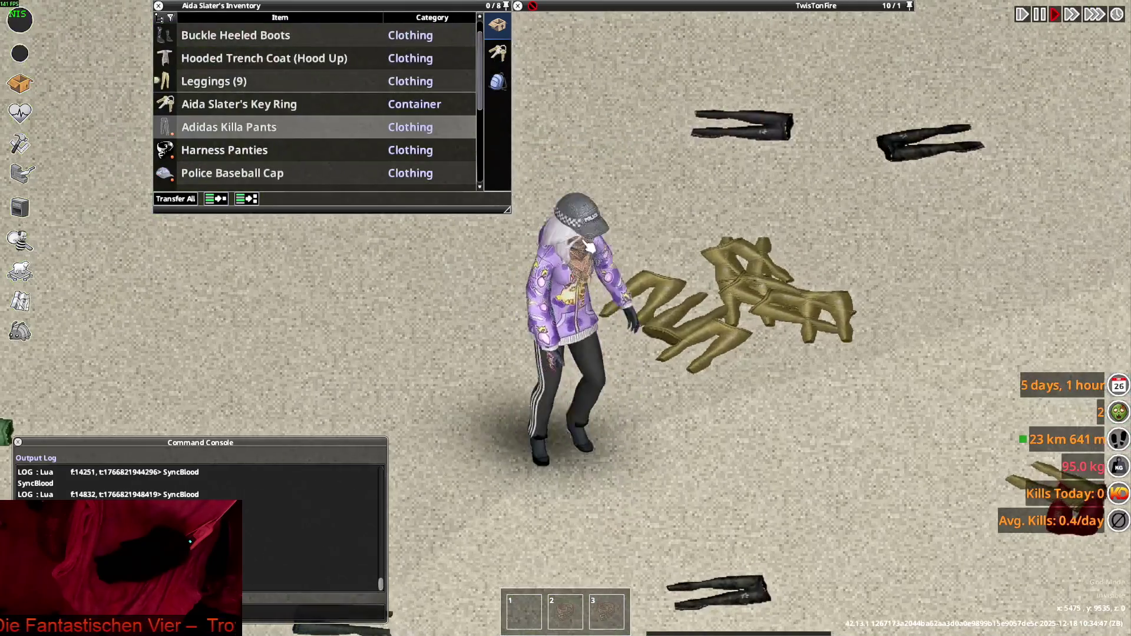
key("s")
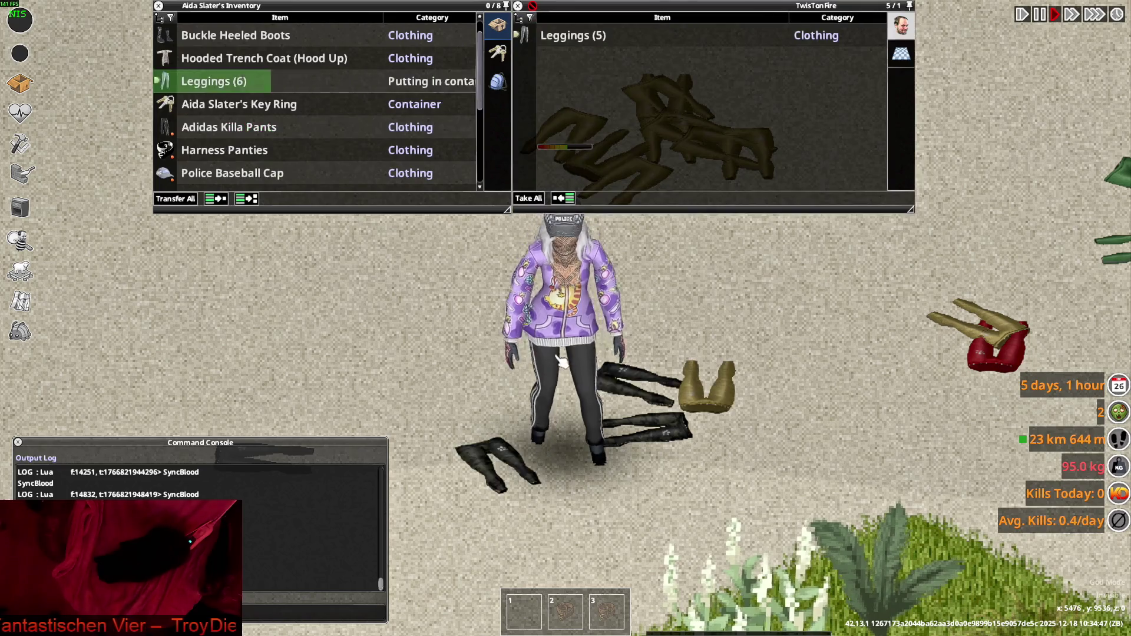
right_click(191, 104)
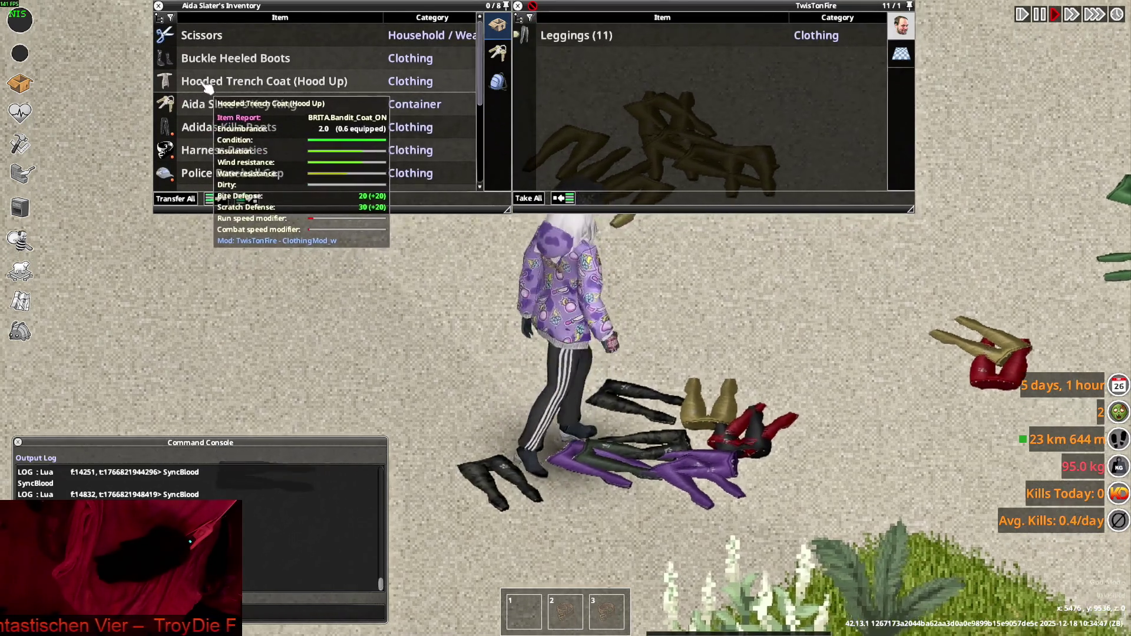
Walk north among the dropped pants, back toward the taxi, and bring up the window switcher
key("w")
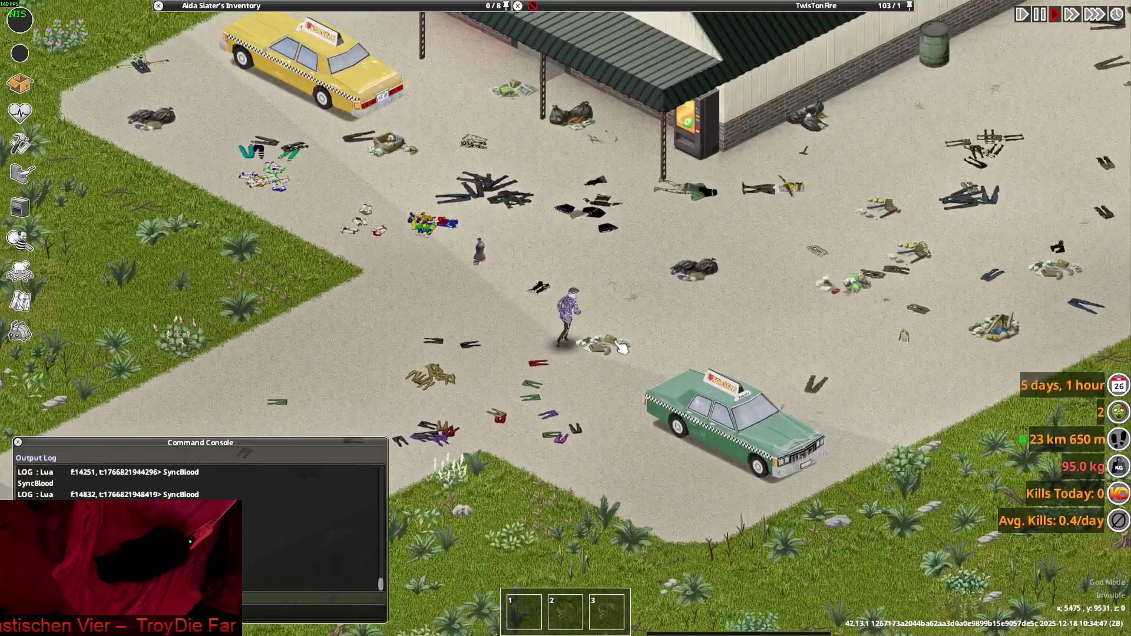
key("w+d")
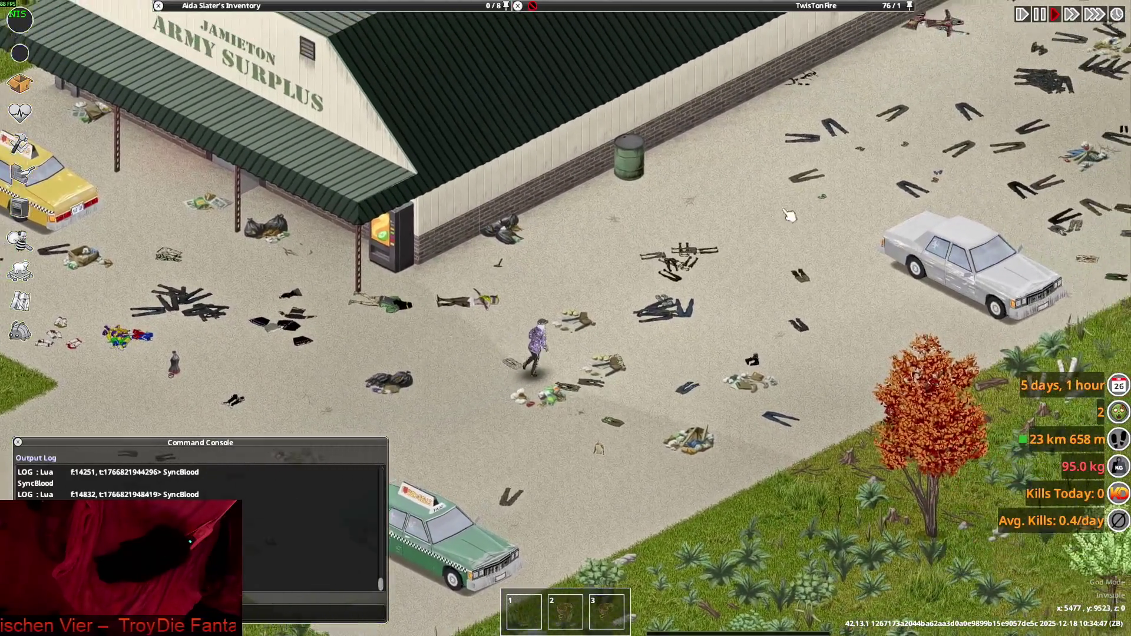
key("w+d")
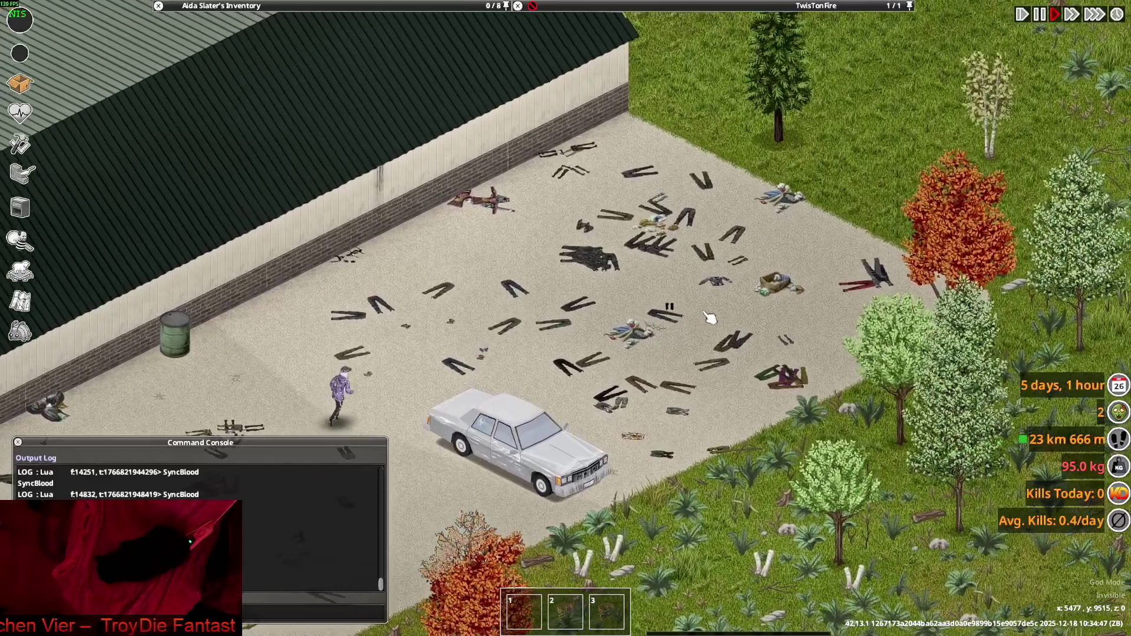
key("w+d")
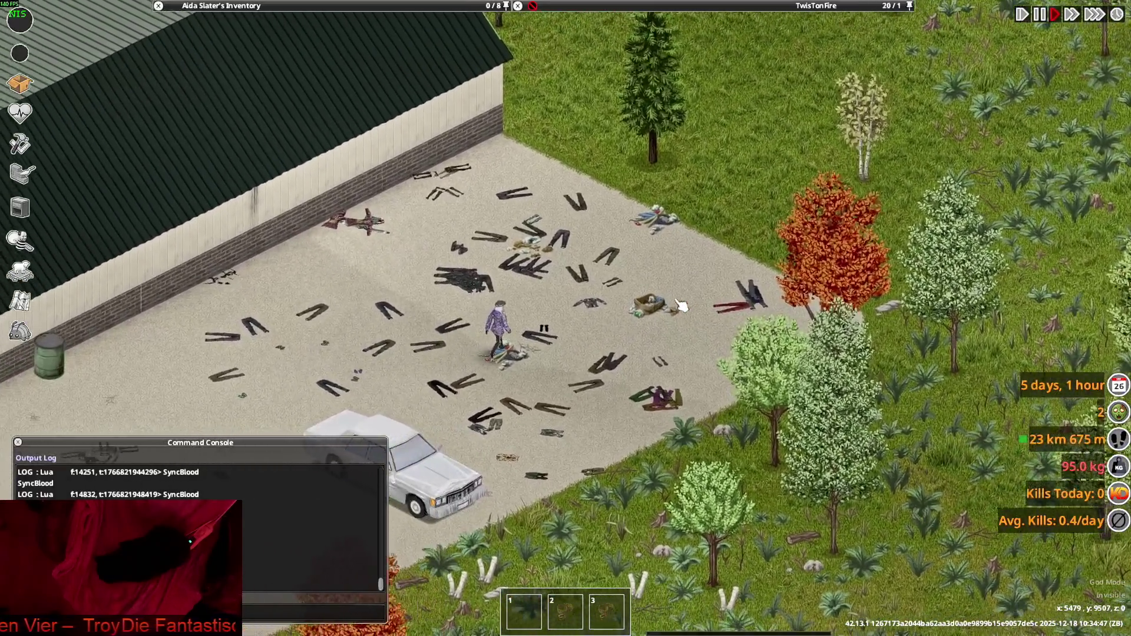
key("s+a")
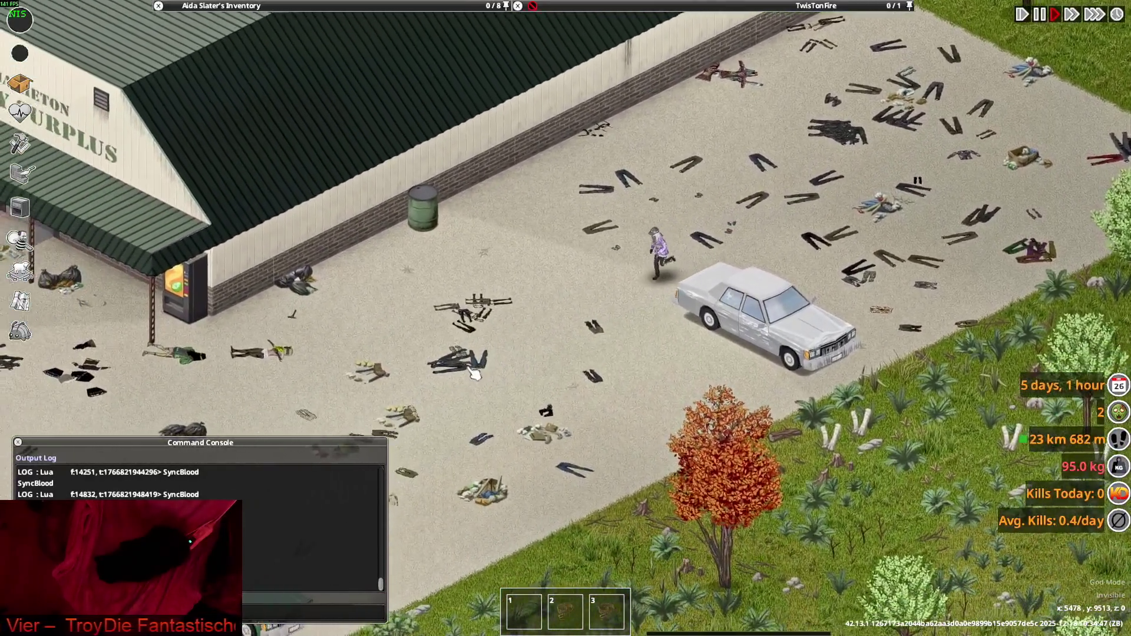
key("s+a")
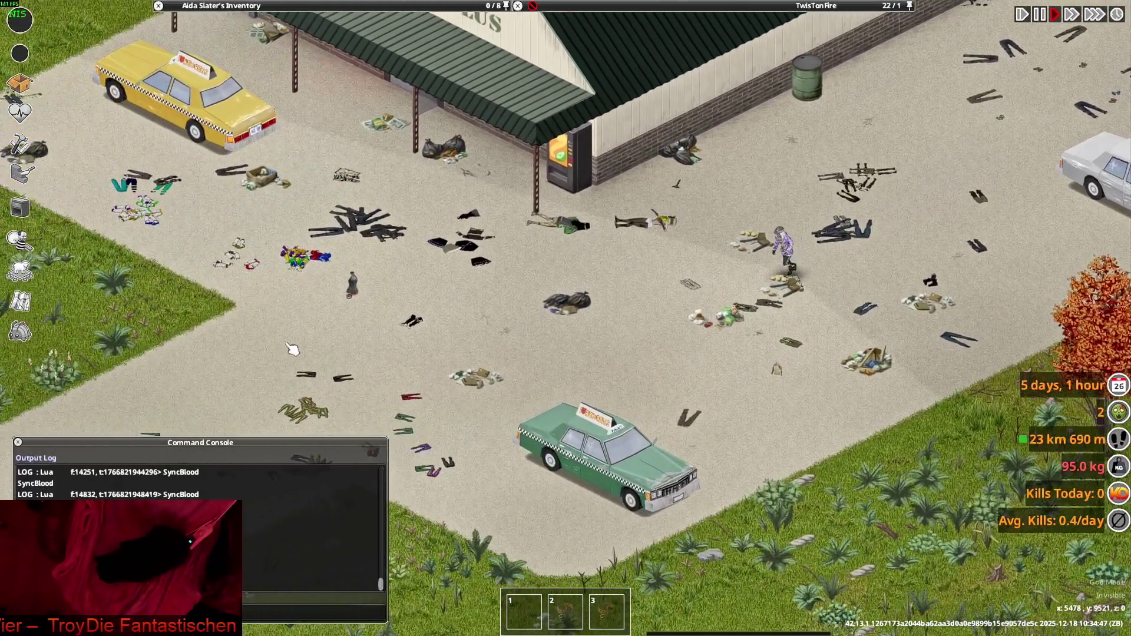
key("s+a")
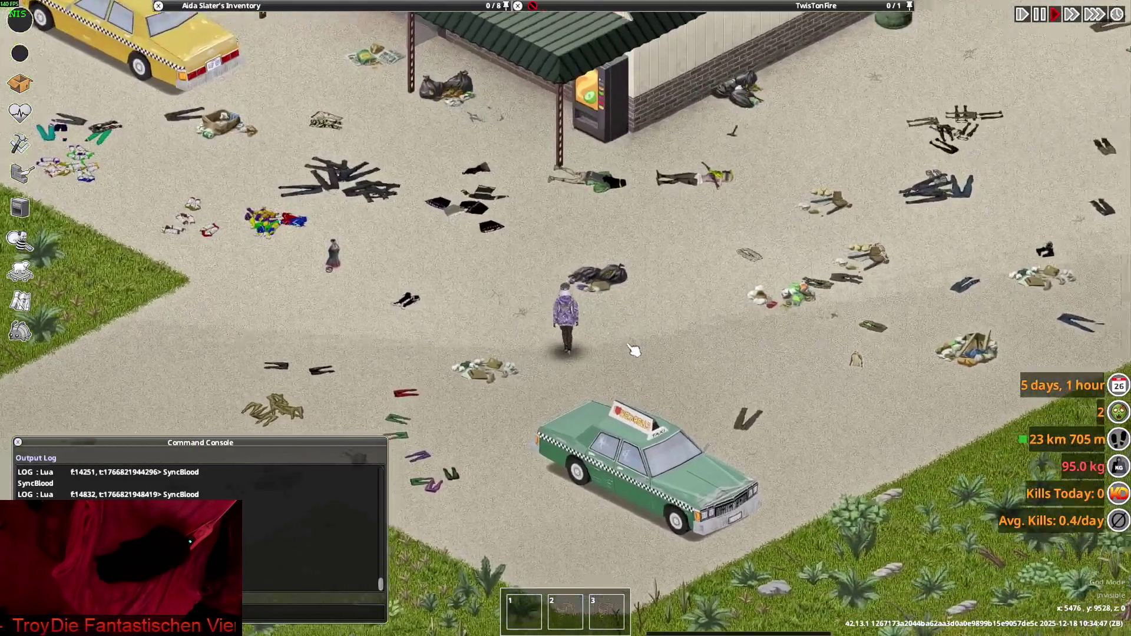
scroll(631, 350, "up", 3)
key("alt+Tab")
key("alt+Tab")
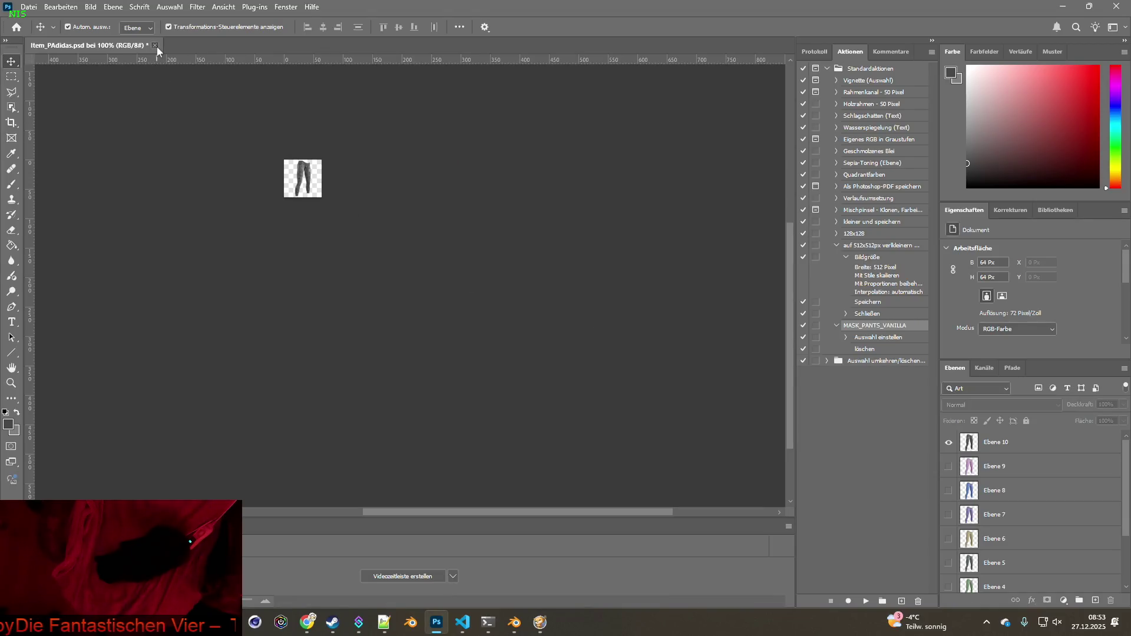
Close Item_PAdidas.psd, answer Nein to discard changes, and switch to another window
left_click(155, 46)
left_click(567, 246)
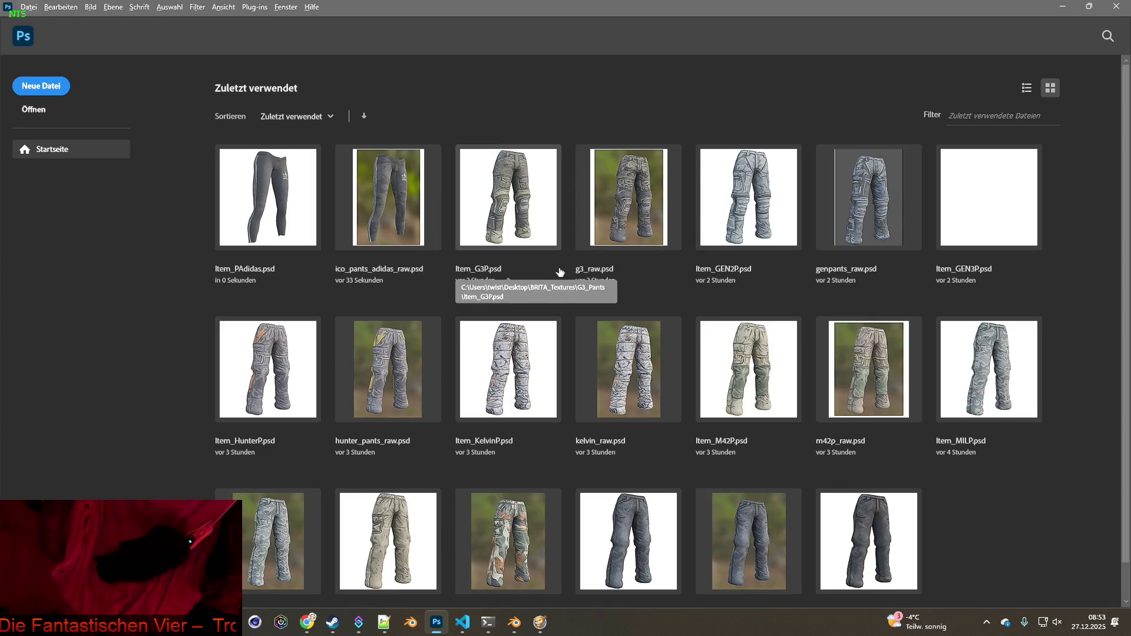
scroll(569, 287, "down", 1)
key("alt+Tab")
key("alt+Tab")
key("alt+Tab")
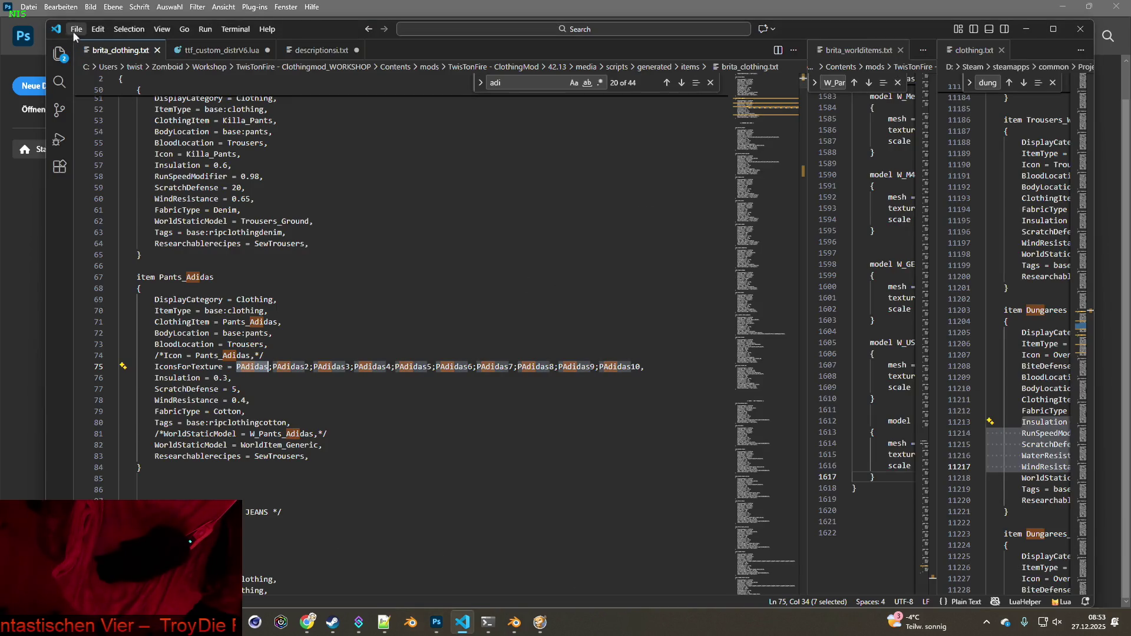
Scroll past the Pants_Adidas entry and select Jeans_Slim on line 134 to highlight its occurrences
scroll(259, 240, "down", 3)
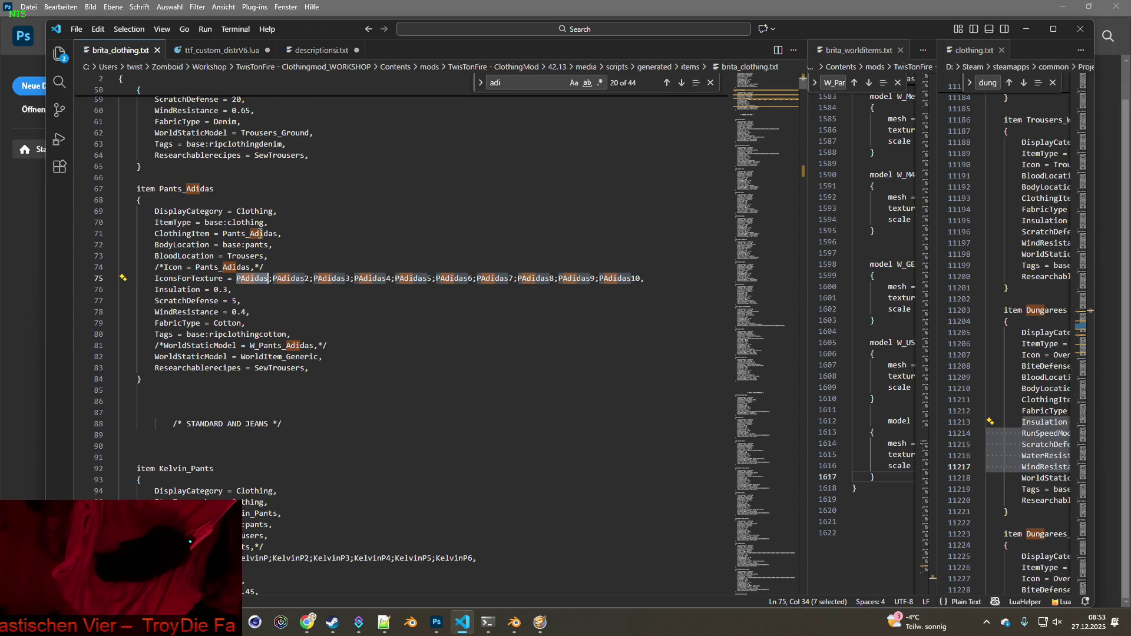
scroll(259, 234, "down", 20)
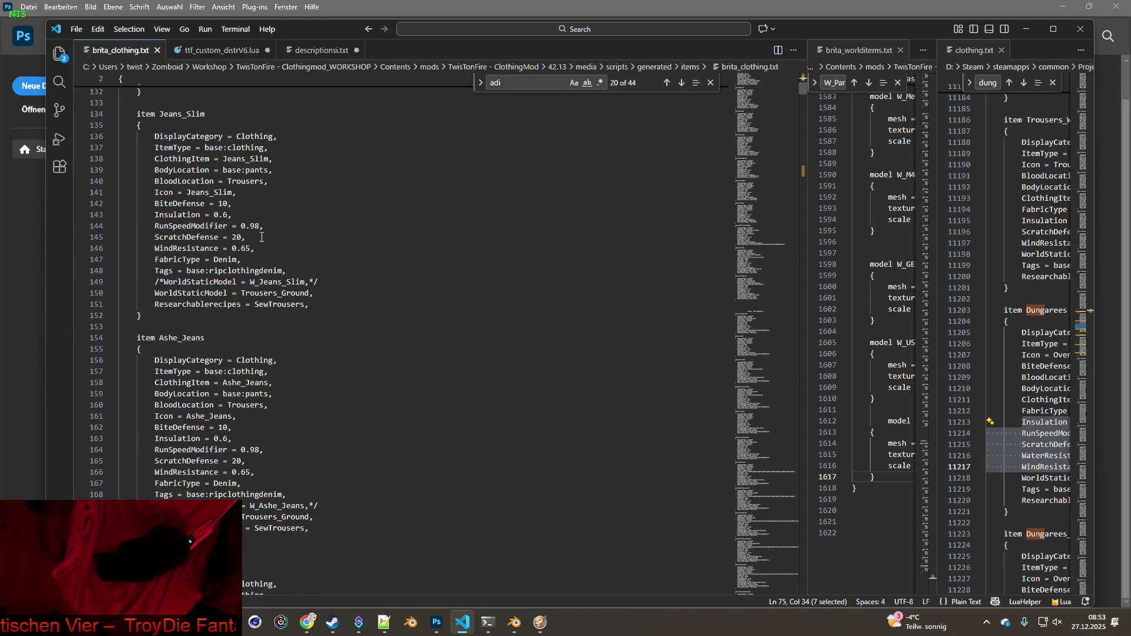
scroll(263, 237, "up", 2)
double_click(163, 174)
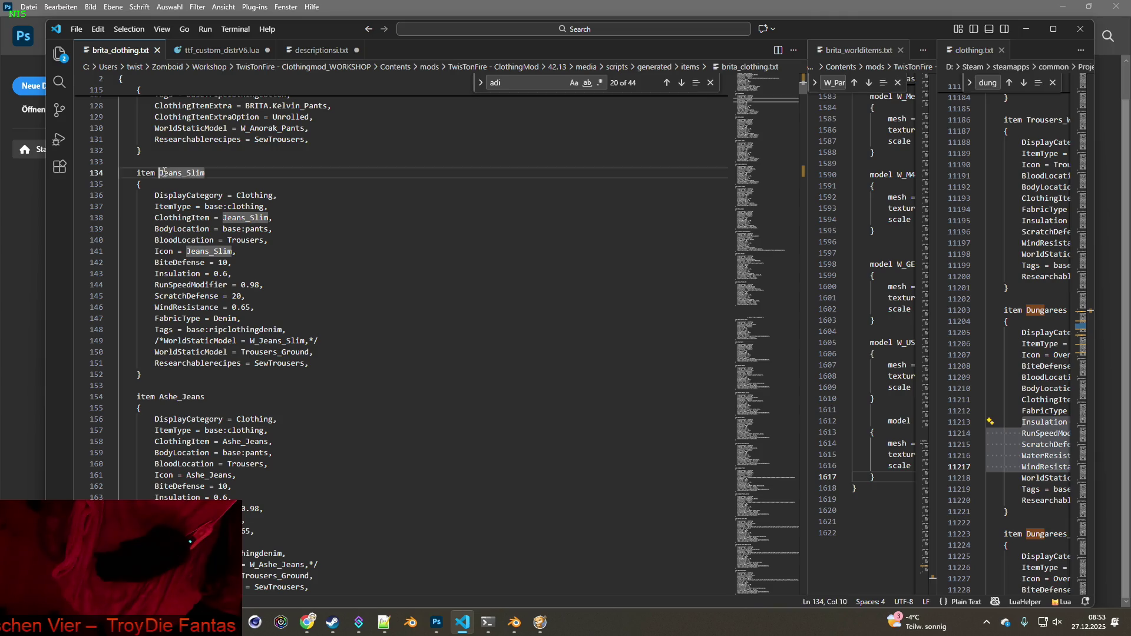
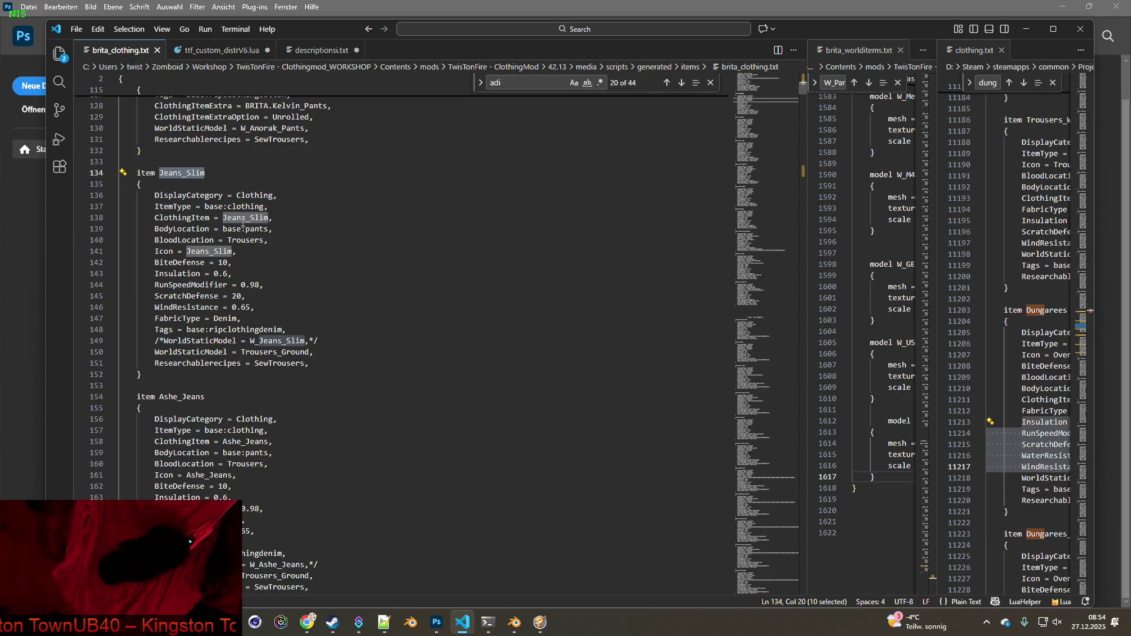
Select the item name Jeans_Slim on line 134 and bring up the Pants_Adidas search results window
left_click(206, 174)
double_click(160, 173)
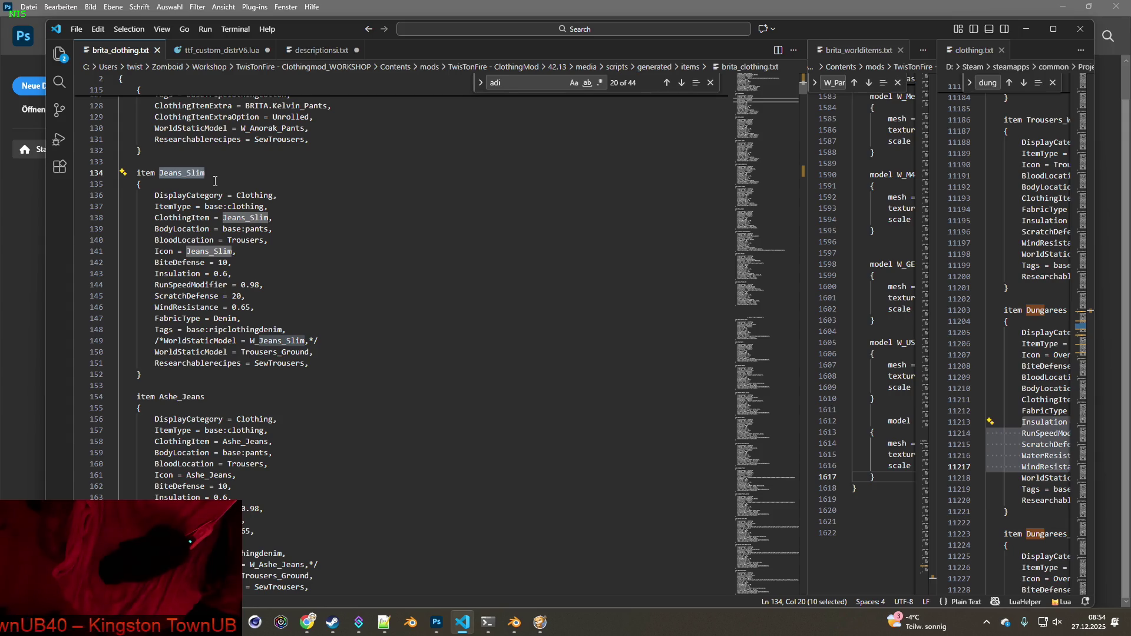
left_click(384, 623)
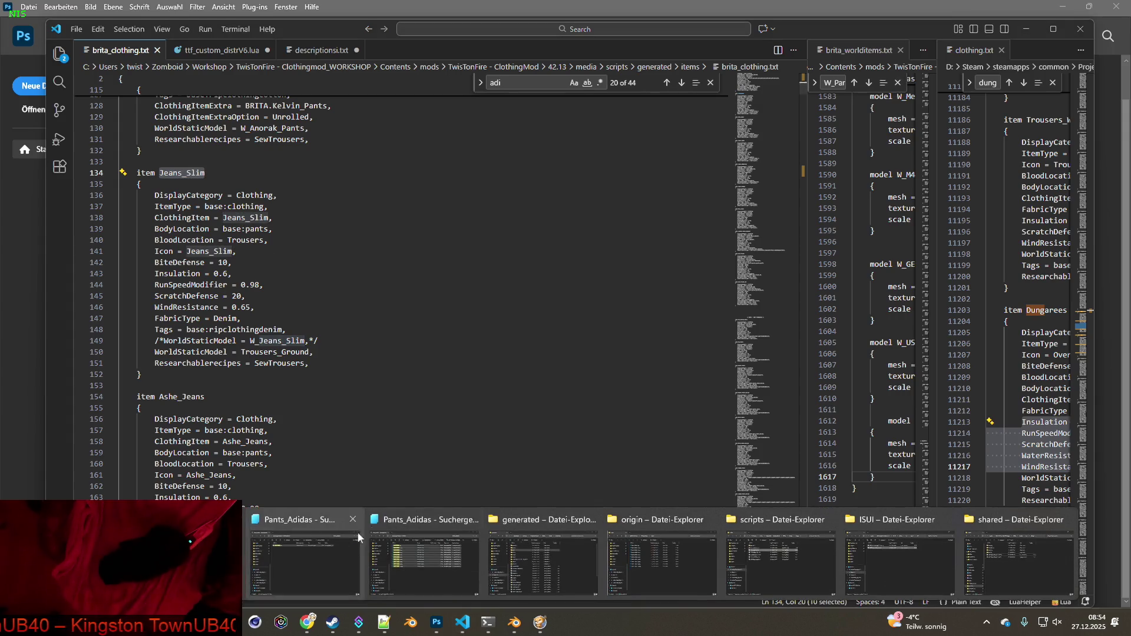
left_click(415, 521)
Search clothingItems for Jeans_Slim and open Jeans_Slim.xml in Notepad++
left_click(809, 79)
type("Jeans_Slim")
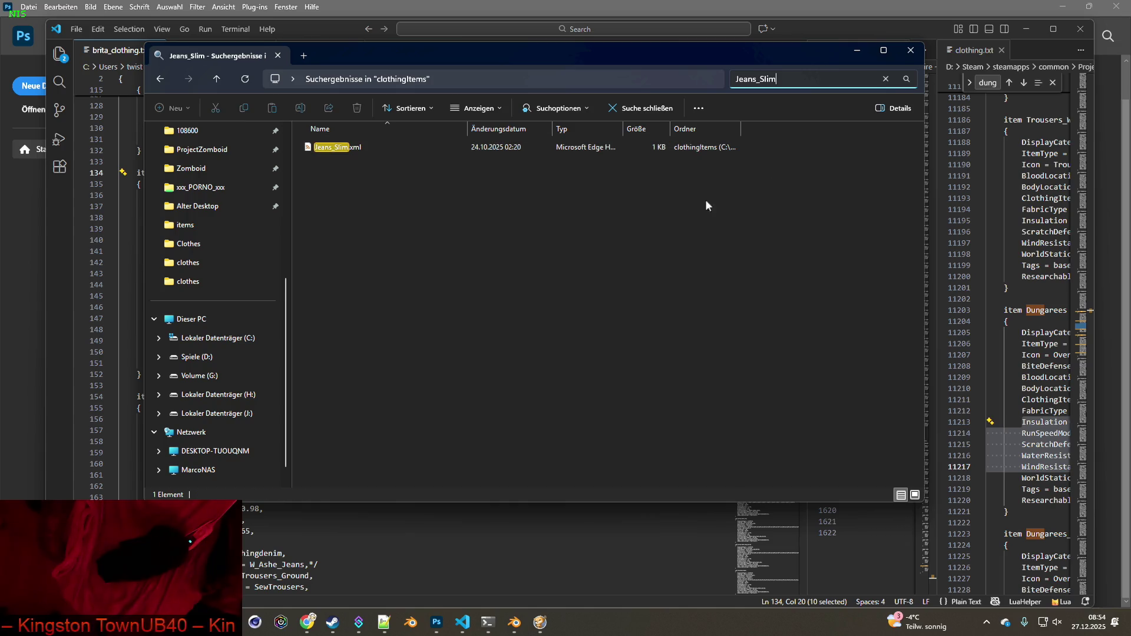
right_click(344, 149)
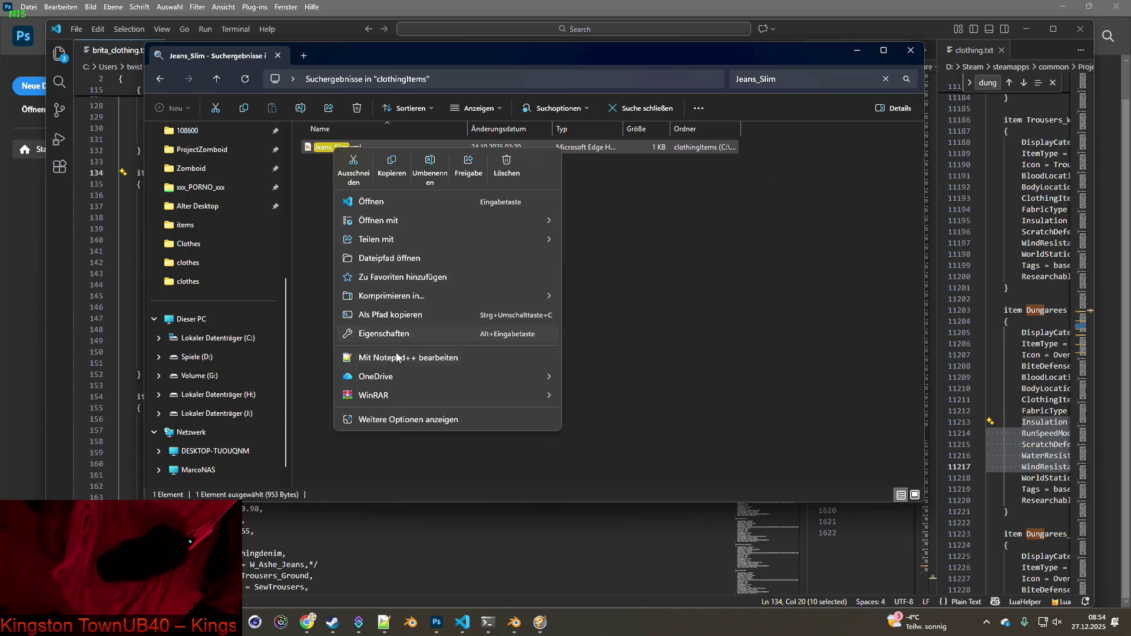
left_click(440, 345)
Close Pants_Adidas.xml and select the texture name Jeans_Slim on line 9
left_click(758, 144)
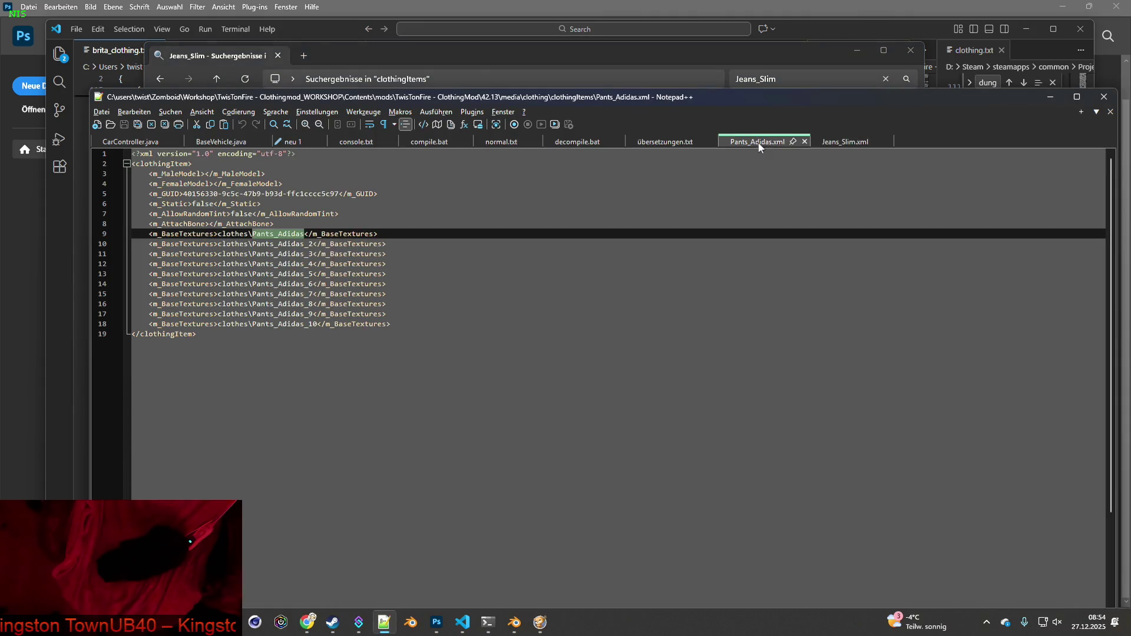
left_click(804, 142)
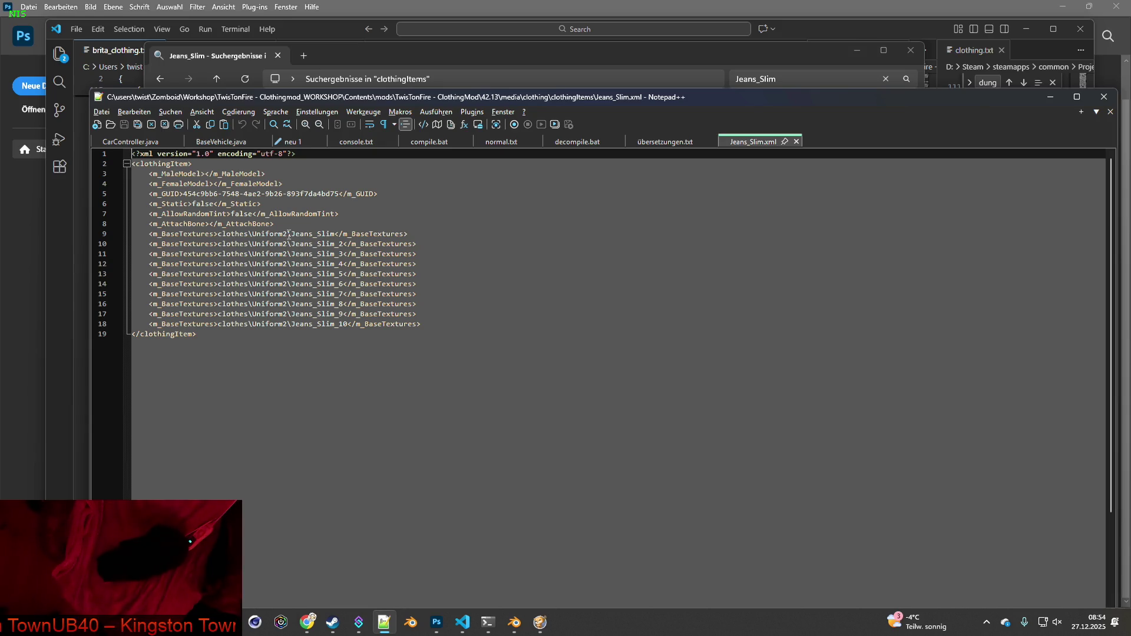
left_click_drag(292, 234, 337, 234)
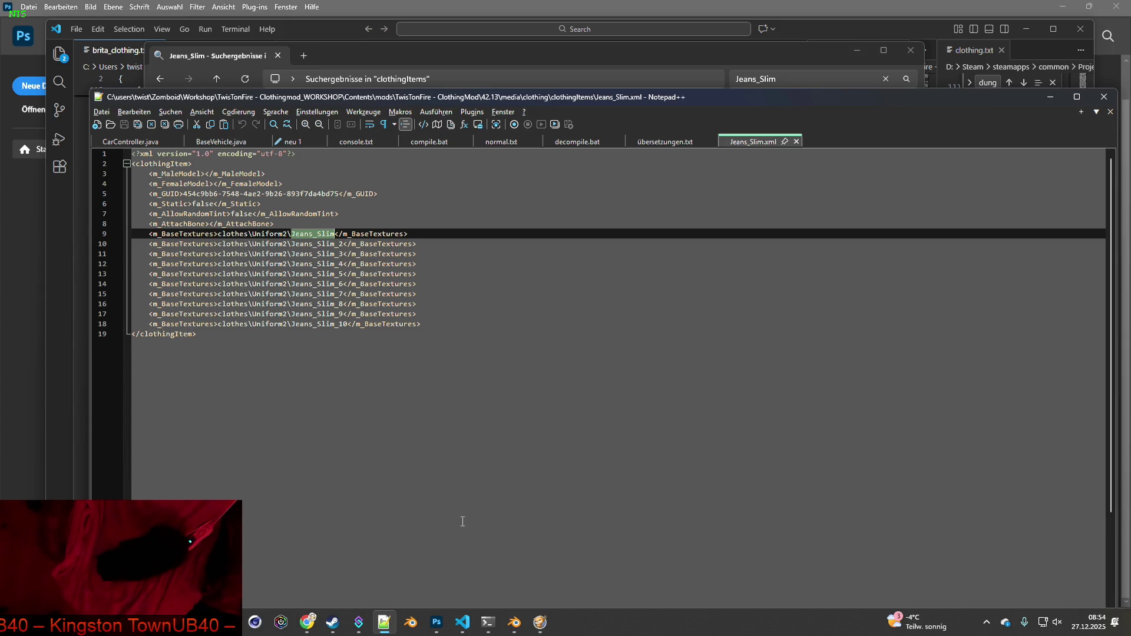
In Blender, browse for a new pants texture image filtered by Jeans_Slim
mouse_move(514, 622)
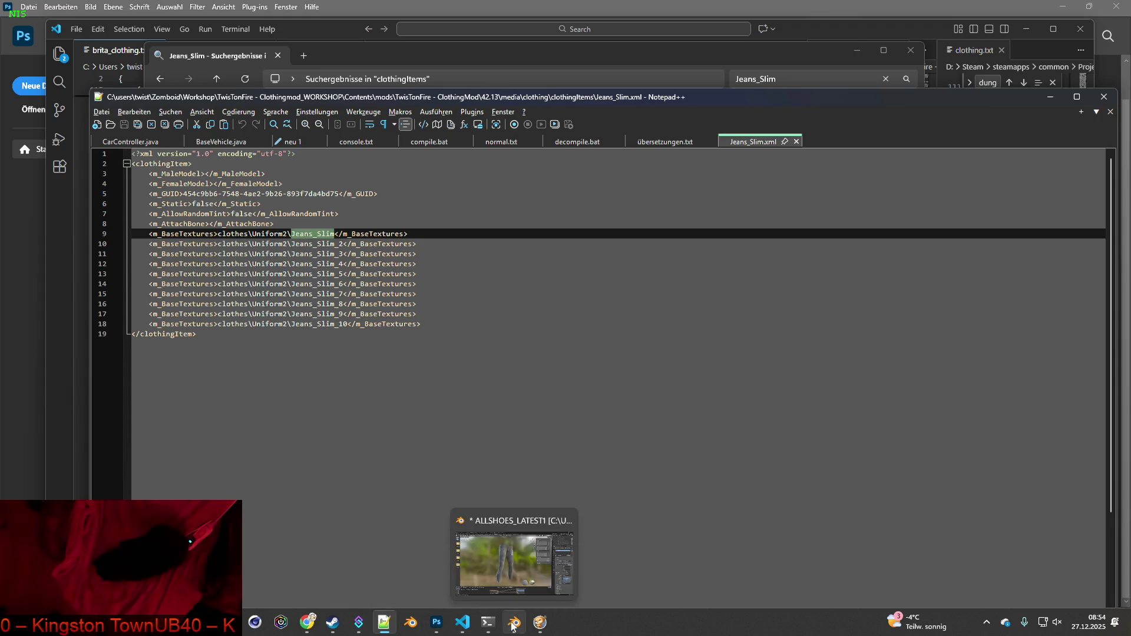
left_click(532, 518)
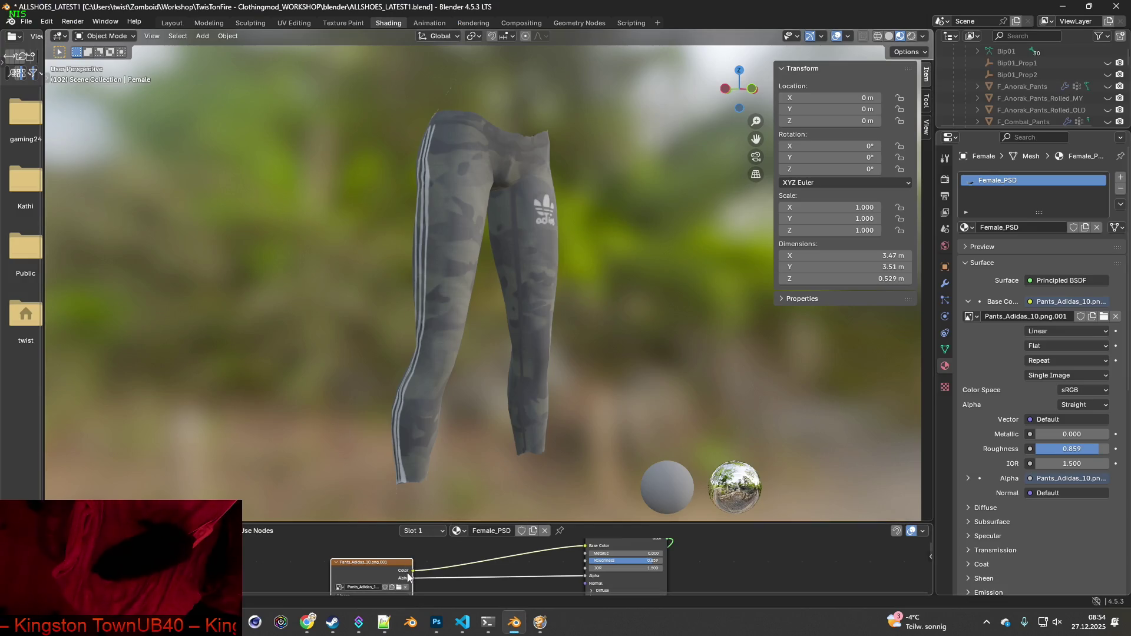
left_click(398, 588)
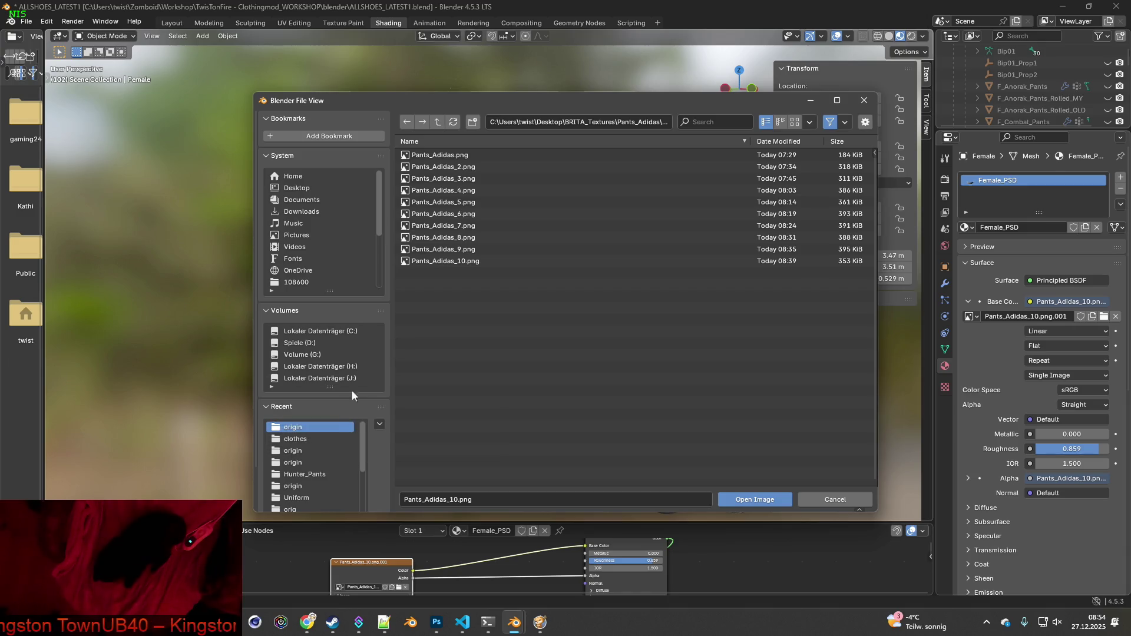
left_click(297, 498)
key("ctrl+f")
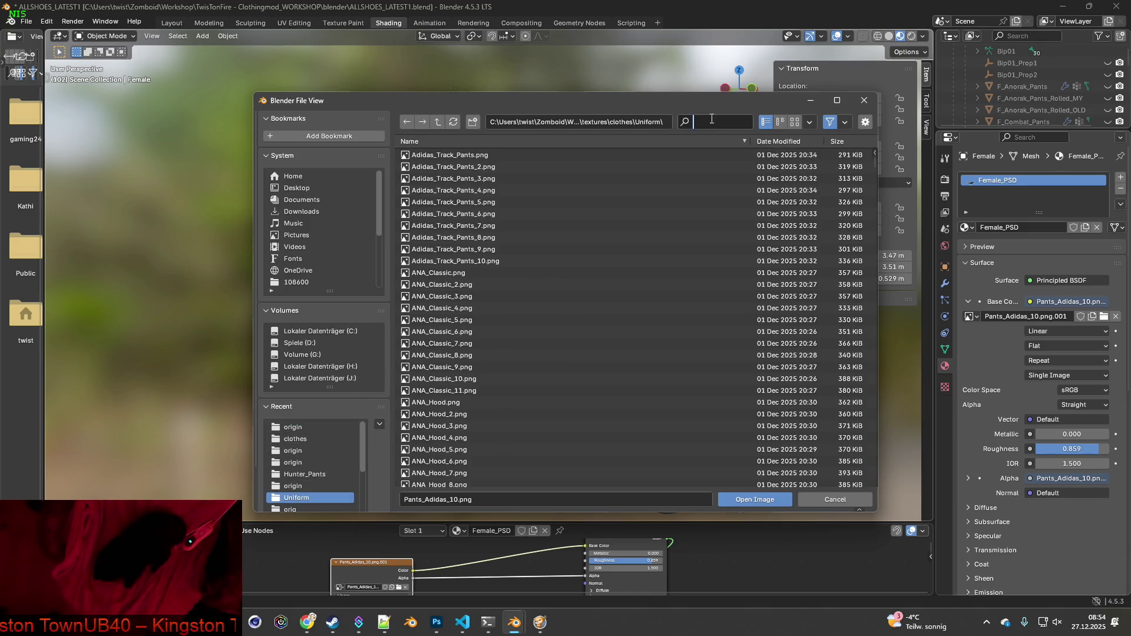
type("Jeans_Slim")
Load Jeans_Slim.png from clothes\Uniform2 onto the pants and orbit to check the denim
left_click(437, 122)
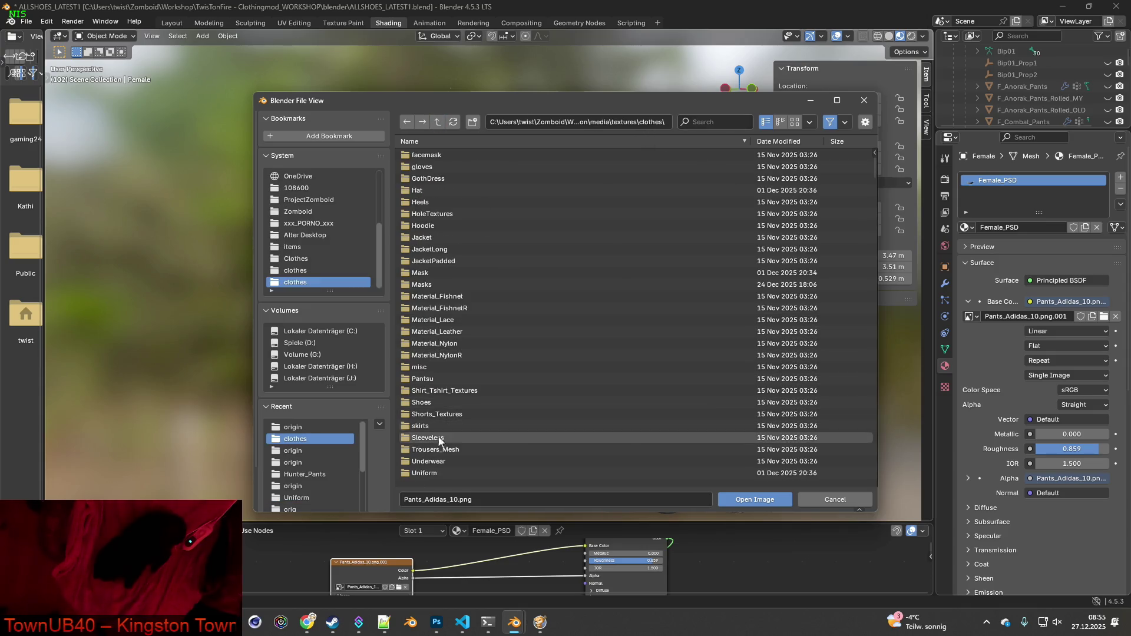
scroll(435, 465, "down", 1)
double_click(425, 471)
left_click(715, 122)
type("Jeans_Slim")
left_click(436, 155)
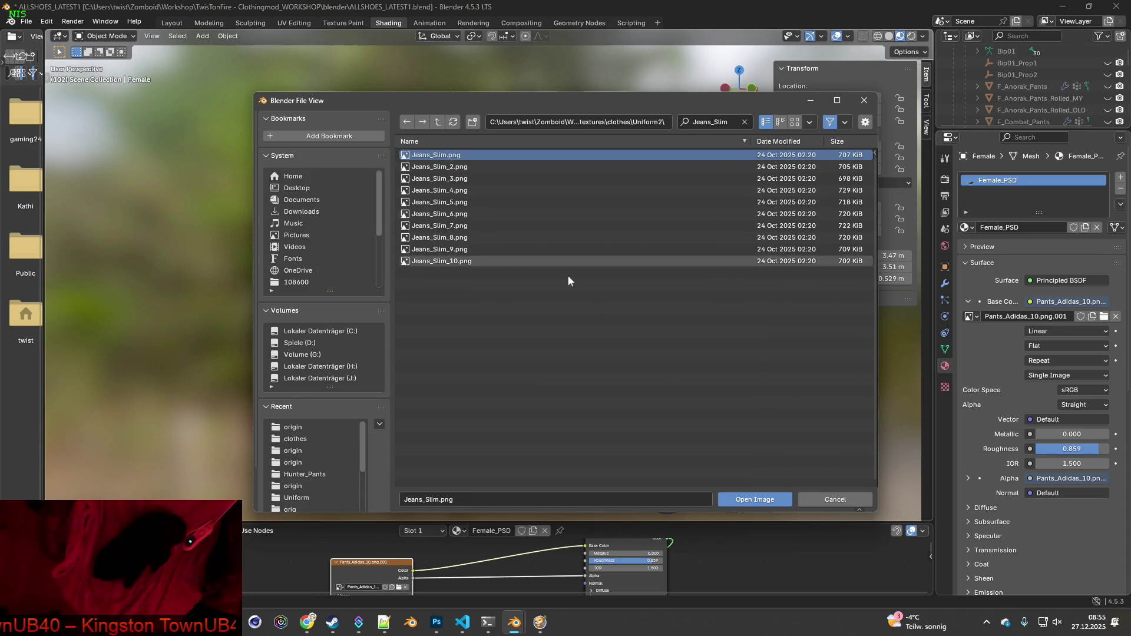
left_click(754, 498)
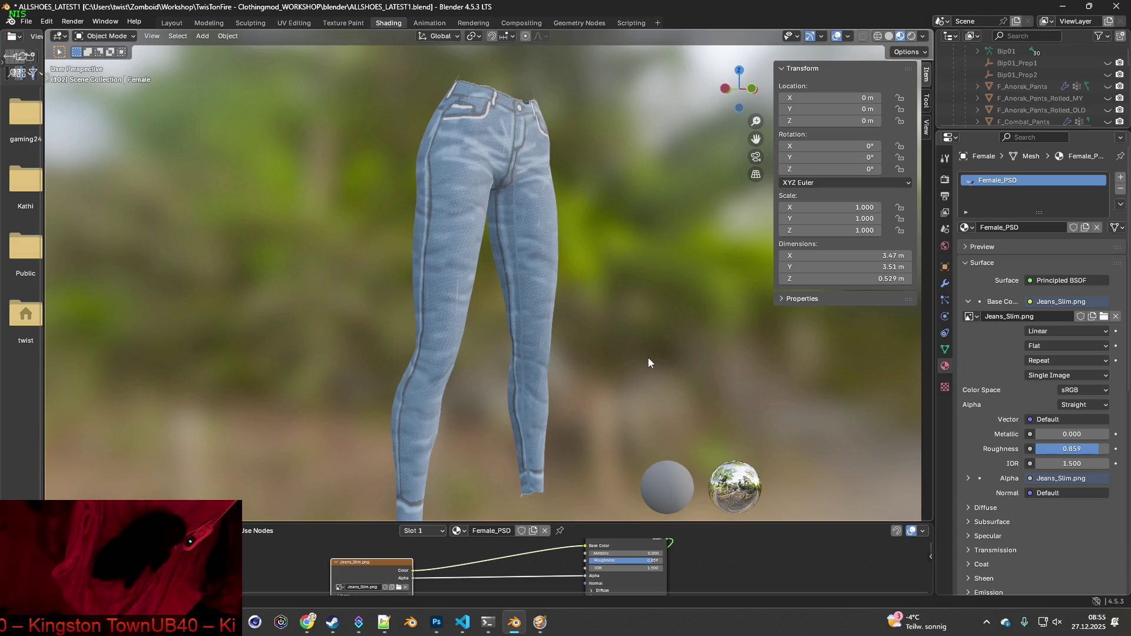
middle_click_drag(376, 300, 531, 305)
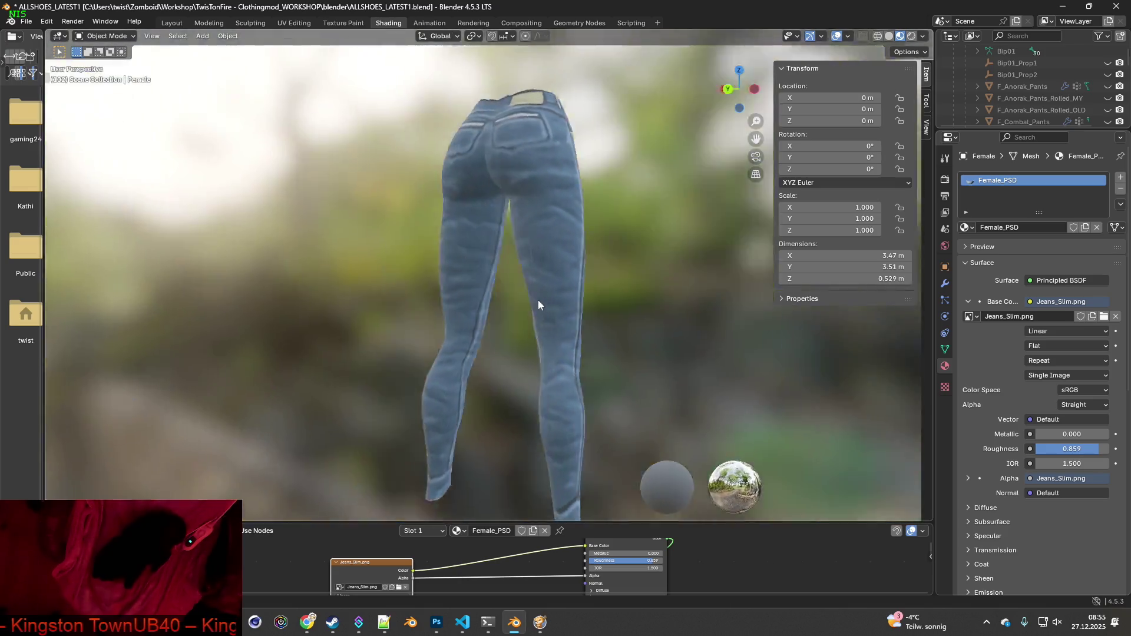
scroll(624, 317, "down", 3)
mouse_move(626, 318)
middle_mouse_down()
mouse_move(409, 317)
mouse_move(398, 353)
middle_mouse_up()
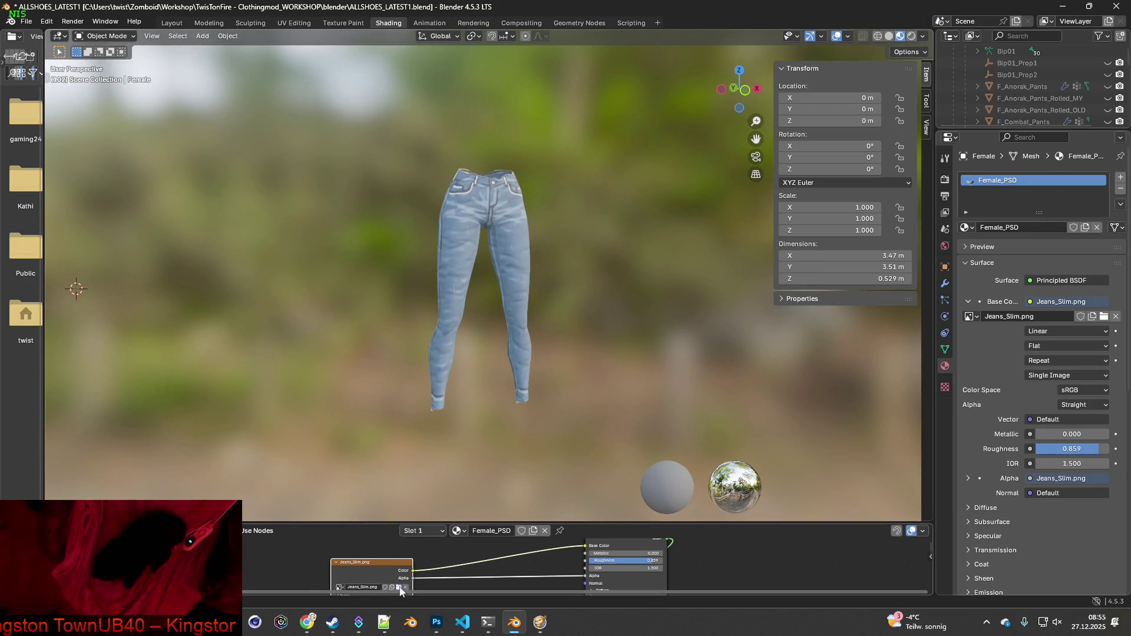
Swap the image texture to Jeans_Slim_10.png and orbit to inspect the grey denim
left_click(399, 587)
left_click(706, 121)
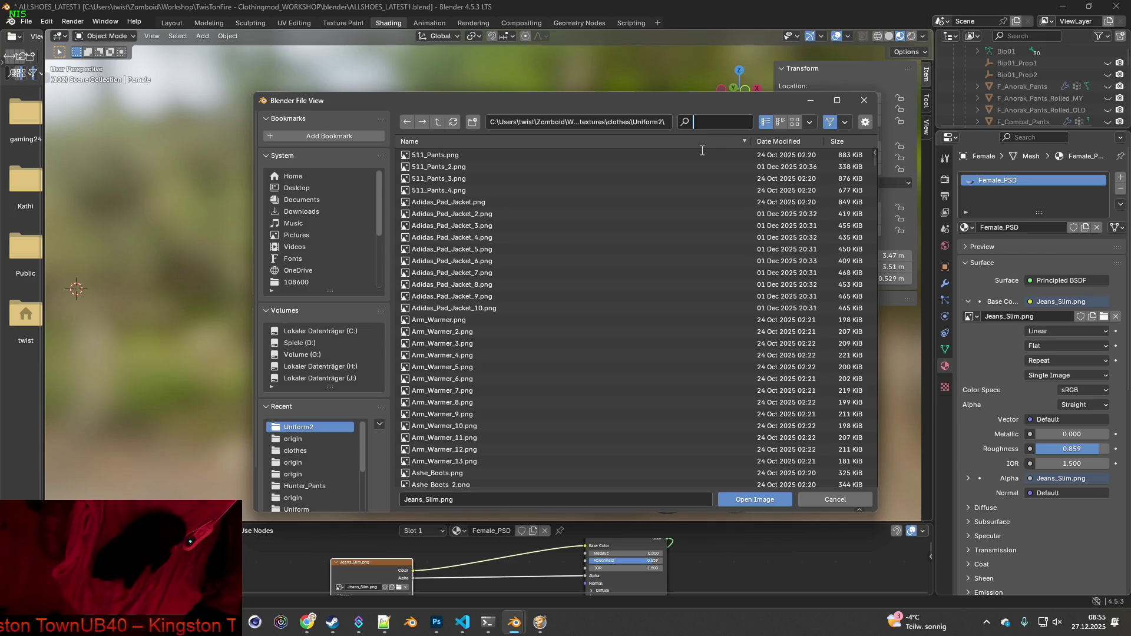
type("Jeans_Slim")
left_click(455, 260)
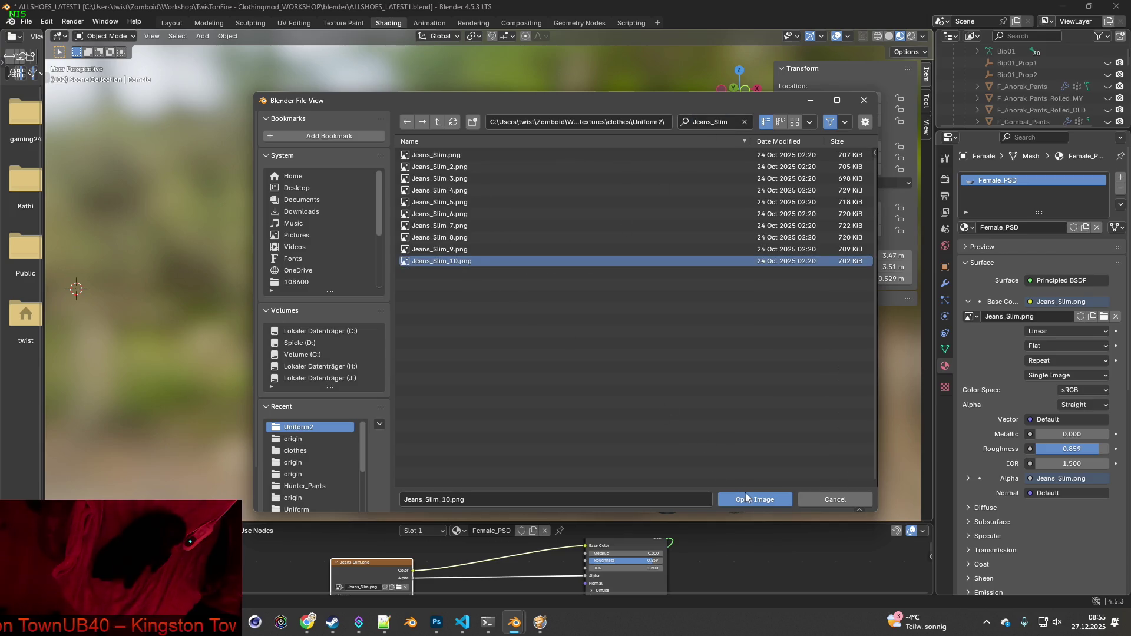
left_click(745, 498)
mouse_move(502, 340)
middle_mouse_down()
mouse_move(301, 344)
mouse_move(424, 352)
mouse_move(621, 342)
mouse_move(415, 336)
mouse_move(575, 323)
mouse_move(475, 328)
middle_mouse_up()
scroll(520, 328, "up", 5)
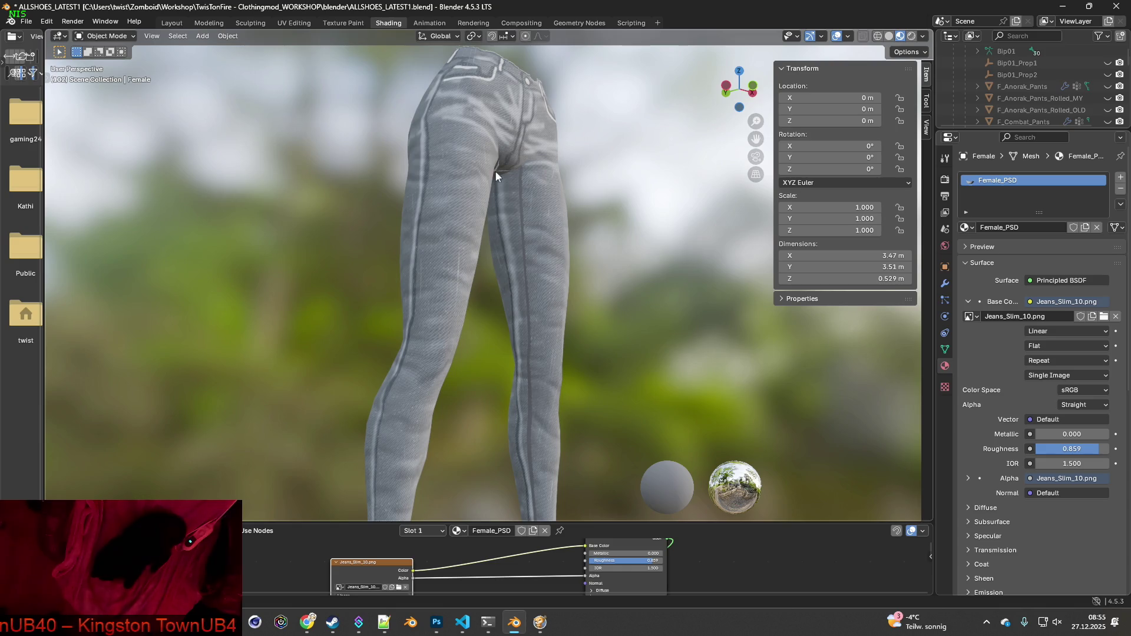
mouse_move(520, 224)
middle_mouse_down()
mouse_move(434, 317)
mouse_move(426, 270)
mouse_move(391, 270)
mouse_move(503, 259)
mouse_move(478, 217)
mouse_move(443, 203)
mouse_move(492, 186)
mouse_move(445, 238)
mouse_move(308, 283)
mouse_move(558, 256)
mouse_move(465, 256)
mouse_move(398, 264)
mouse_move(559, 271)
mouse_move(486, 288)
mouse_move(528, 271)
mouse_move(492, 199)
mouse_move(430, 234)
mouse_move(484, 353)
mouse_move(487, 391)
mouse_move(539, 263)
middle_mouse_up()
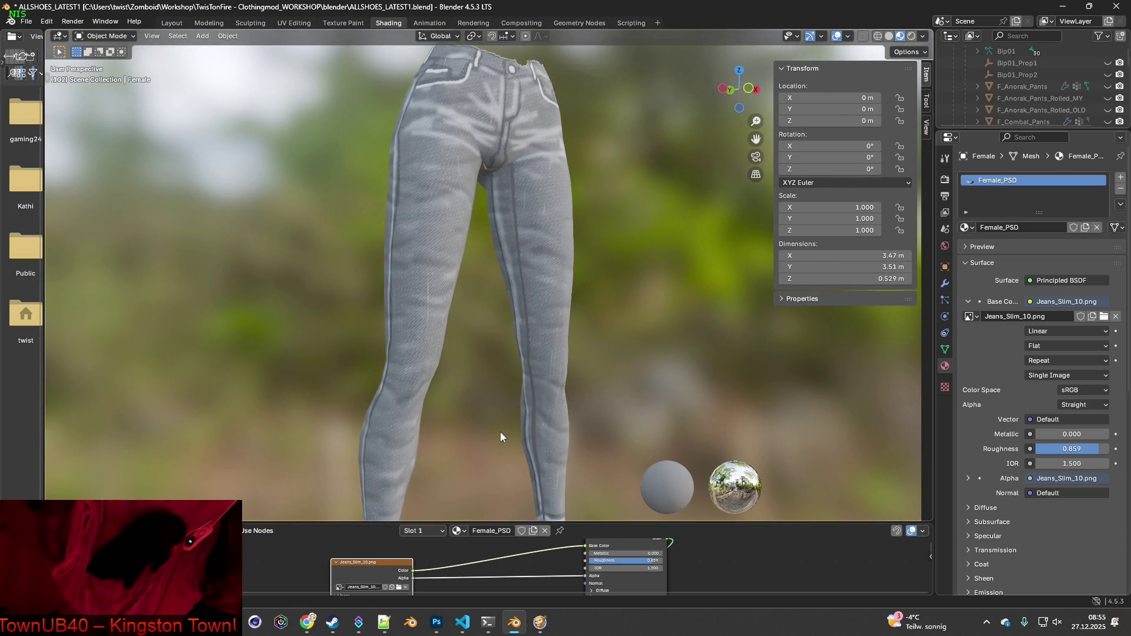
Spawn ten Denim Jeans Slim-Fit into the inventory via the debug item list filtered by Jeans_Slim
left_click(540, 622)
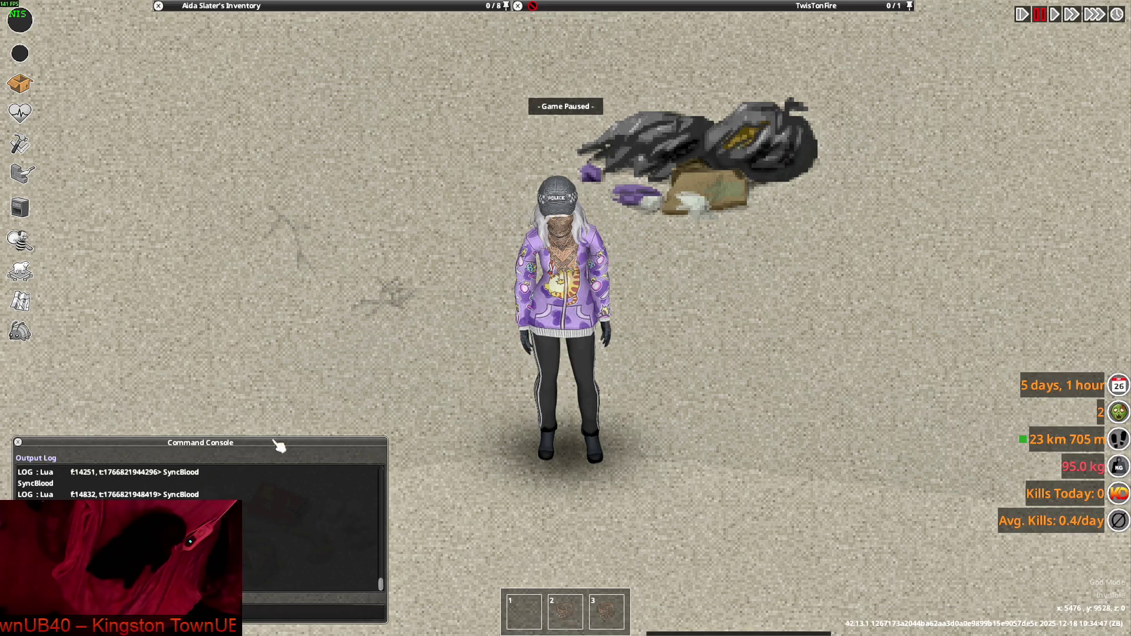
left_click(19, 331)
left_click(147, 240)
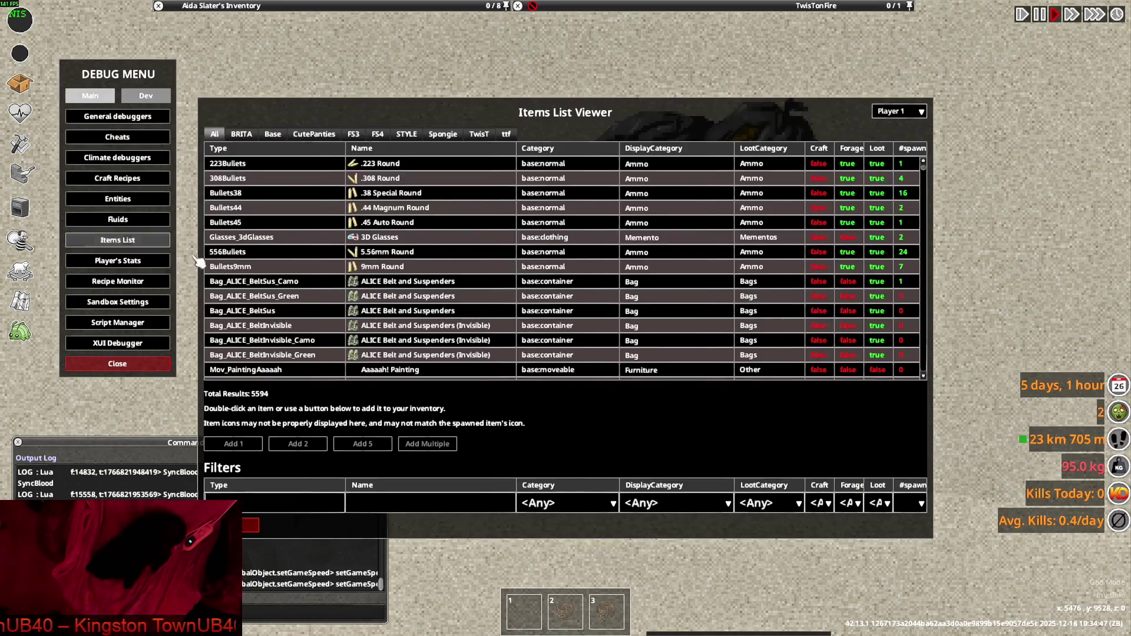
left_click(301, 503)
key("ctrl+v")
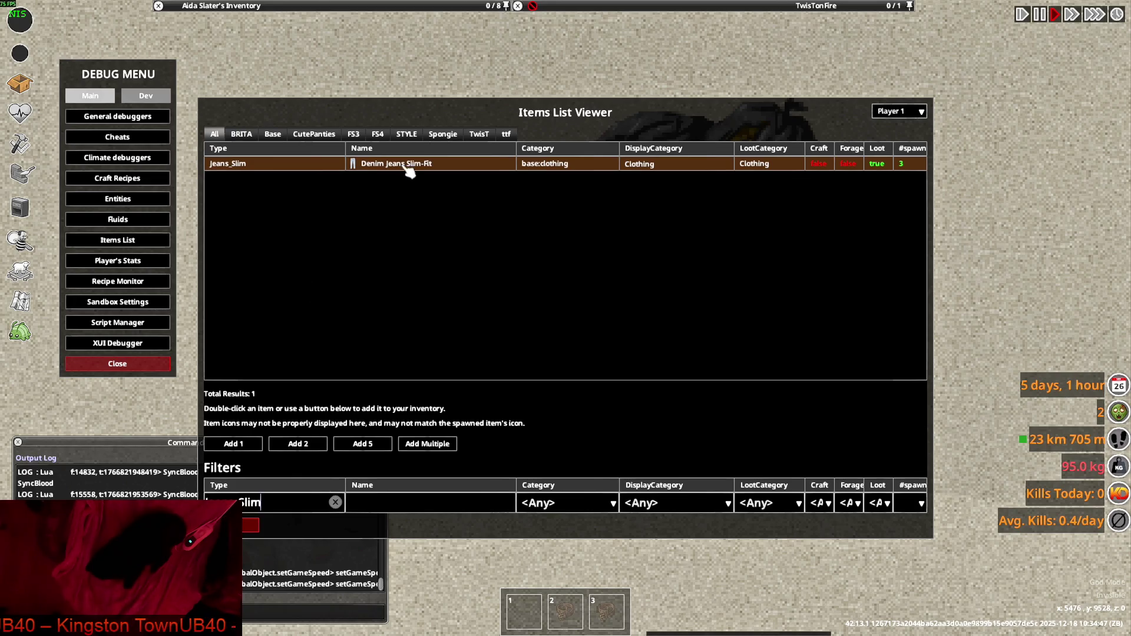
left_click(427, 447)
type("0")
key("Escape")
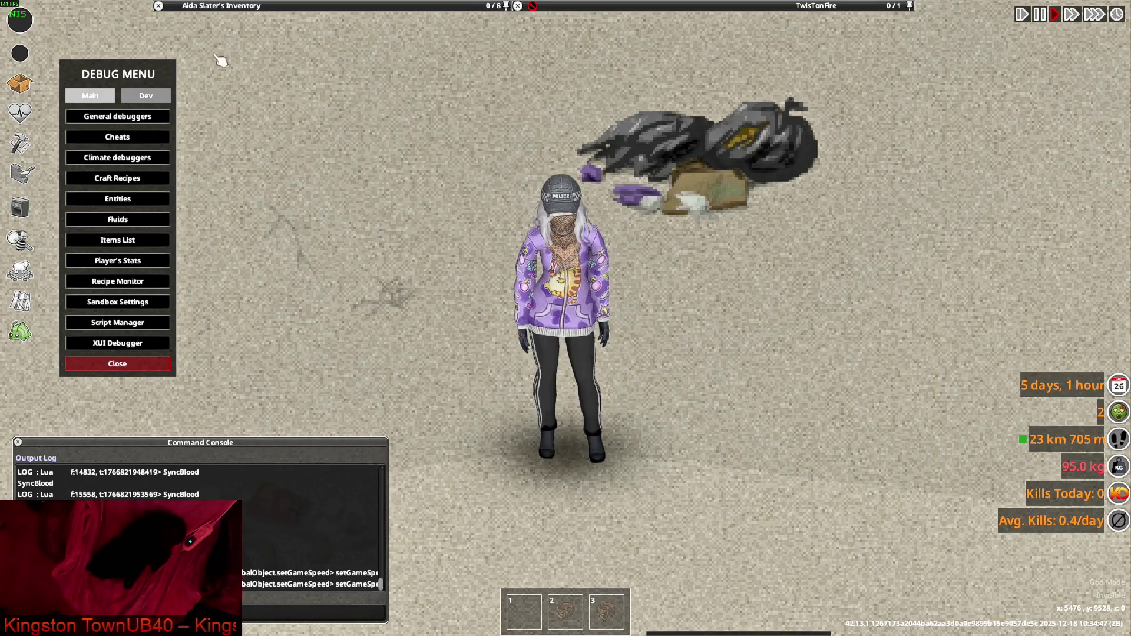
key("space")
key("space")
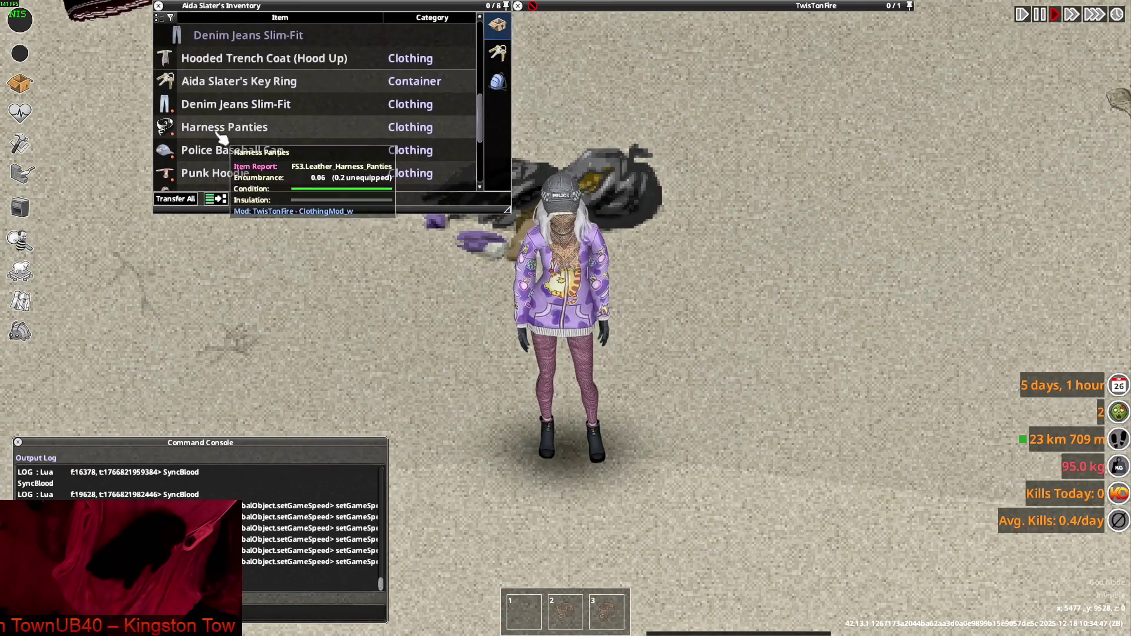
Try on several Denim Jeans Slim-Fit variants from the inventory
left_click(272, 323)
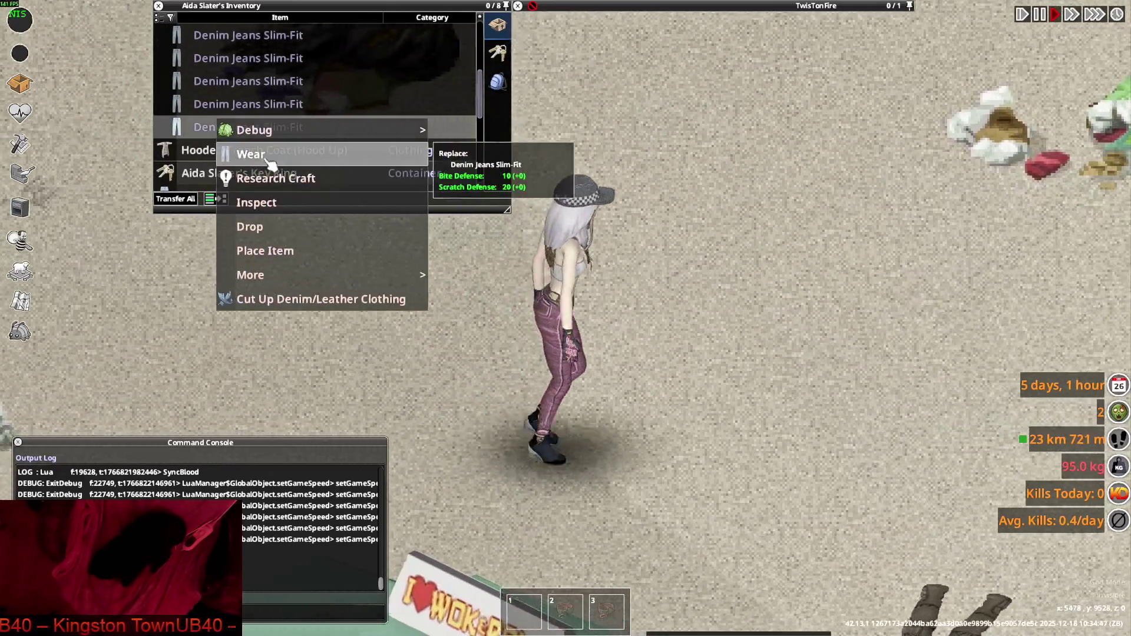
key("d")
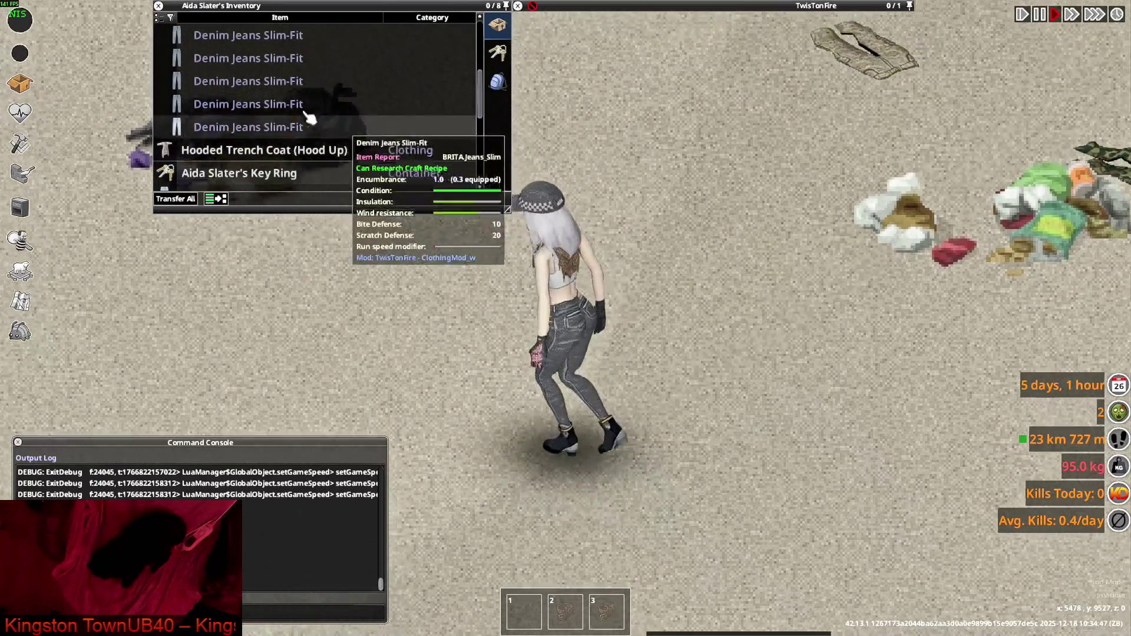
right_click(222, 83)
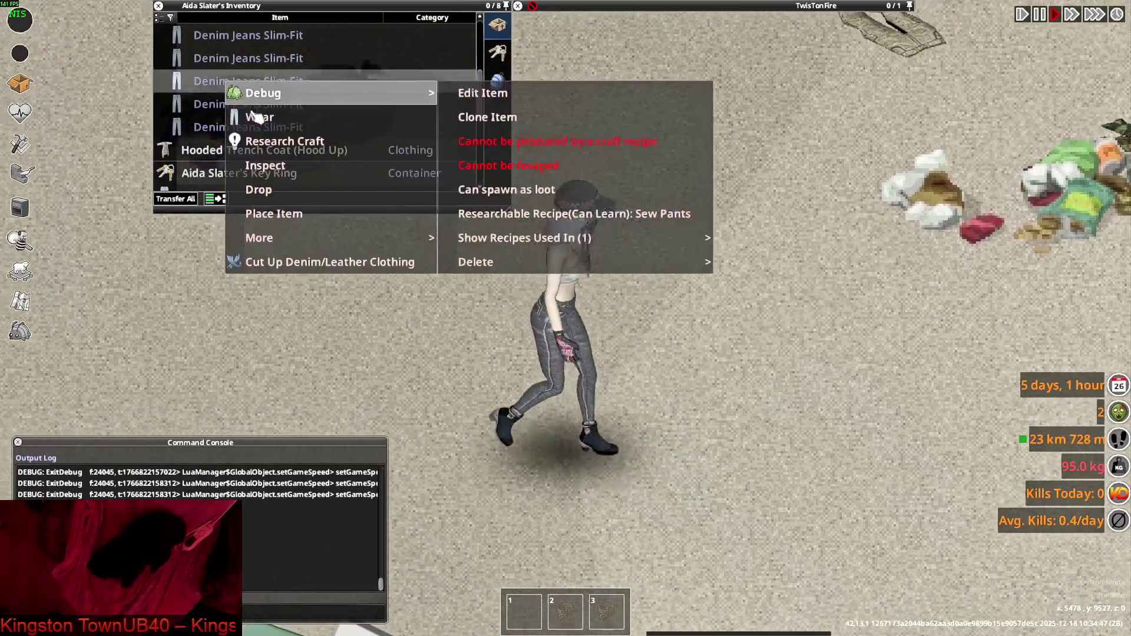
left_click(258, 116)
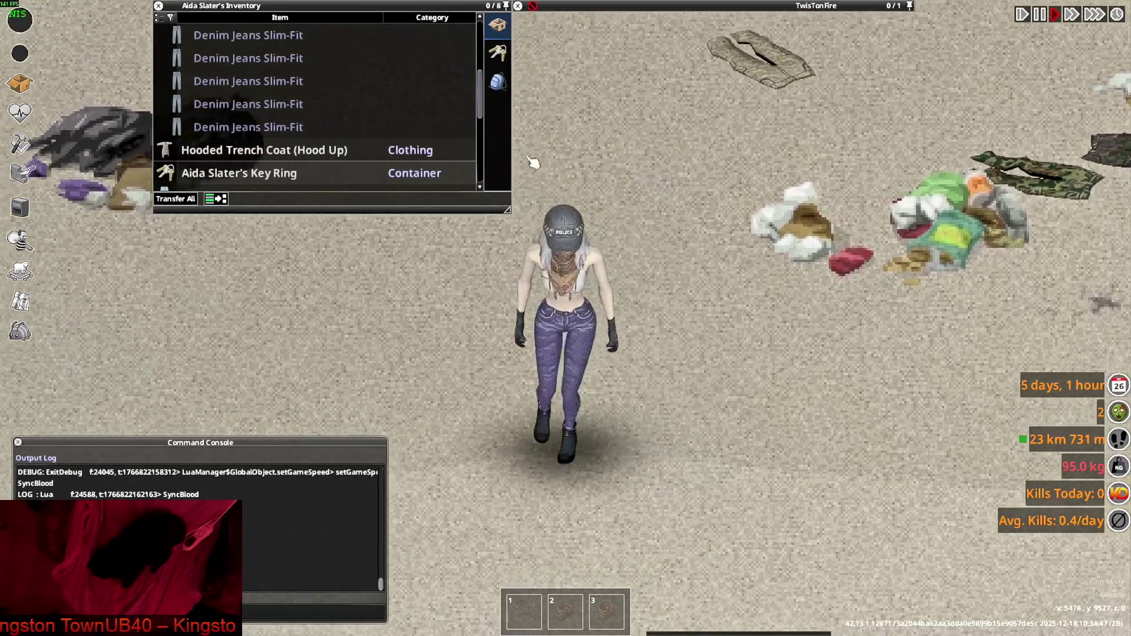
scroll(280, 131, "up", 2)
right_click(224, 105)
left_click(260, 137)
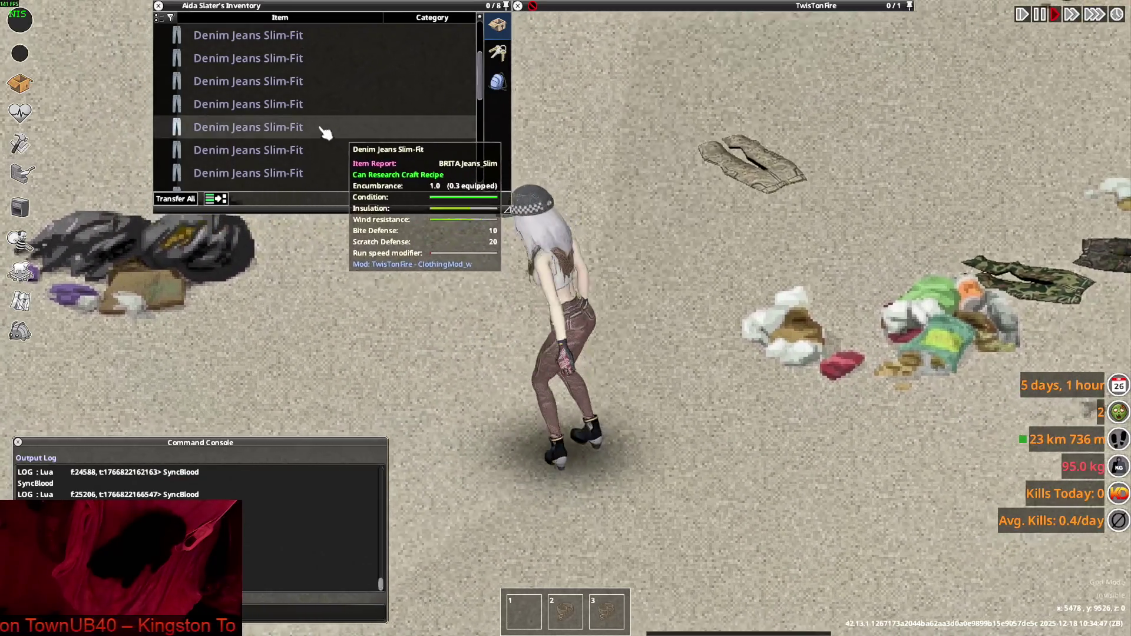
scroll(241, 112, "up", 2)
right_click(237, 110)
left_click(270, 147)
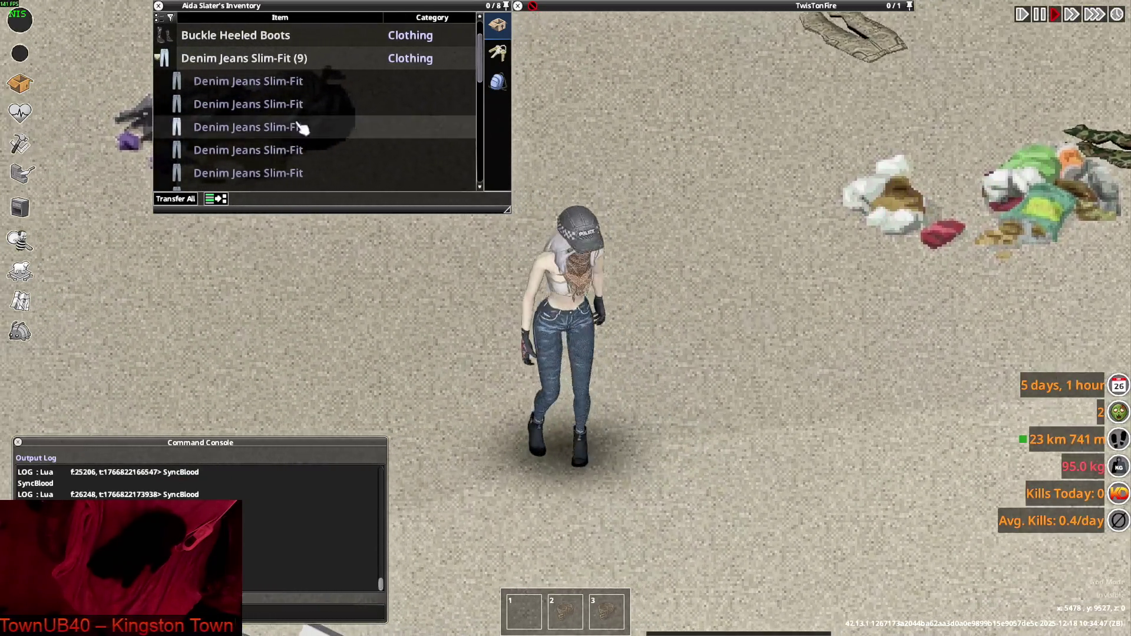
Dismiss the item menu, collapse the inventory, walk the character, and leave the game
right_click(236, 106)
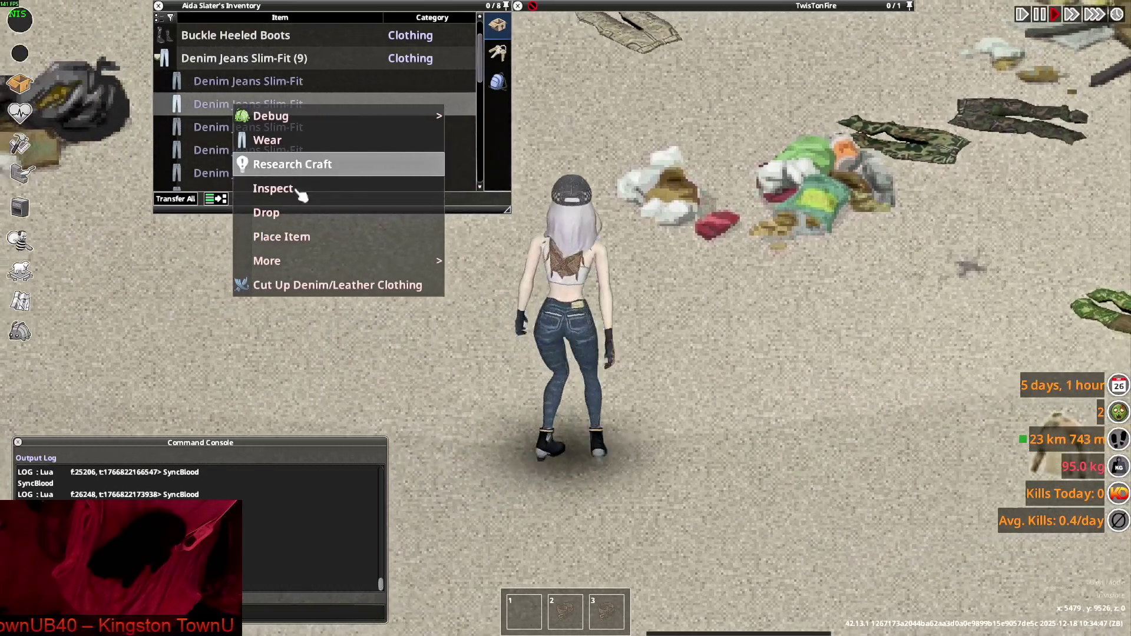
key("w")
left_click(651, 219)
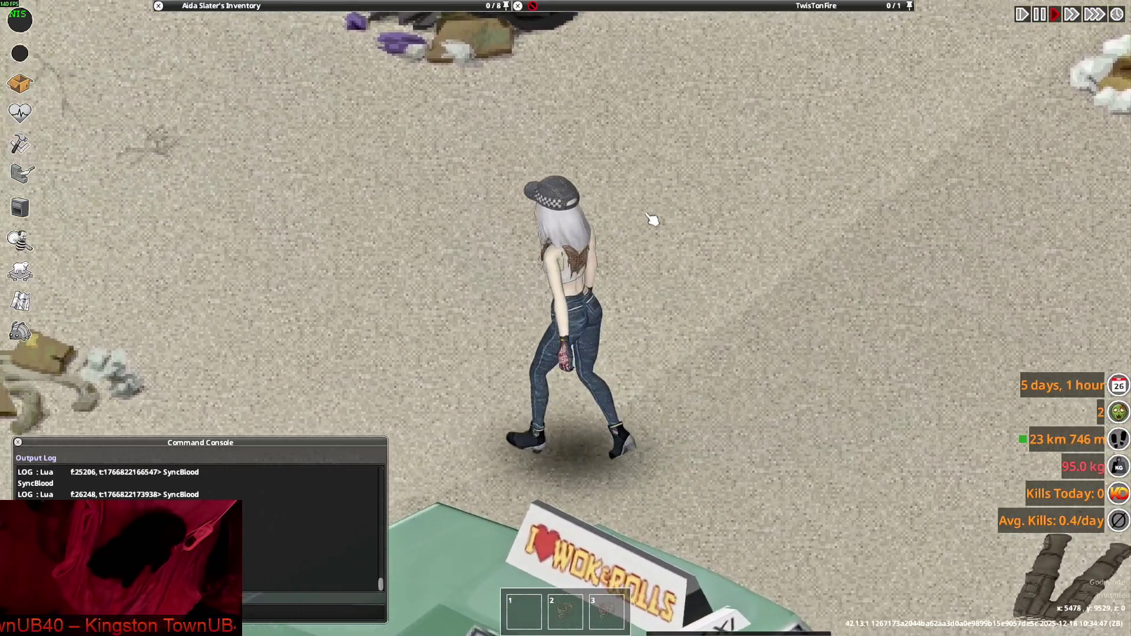
key("alt+Tab")
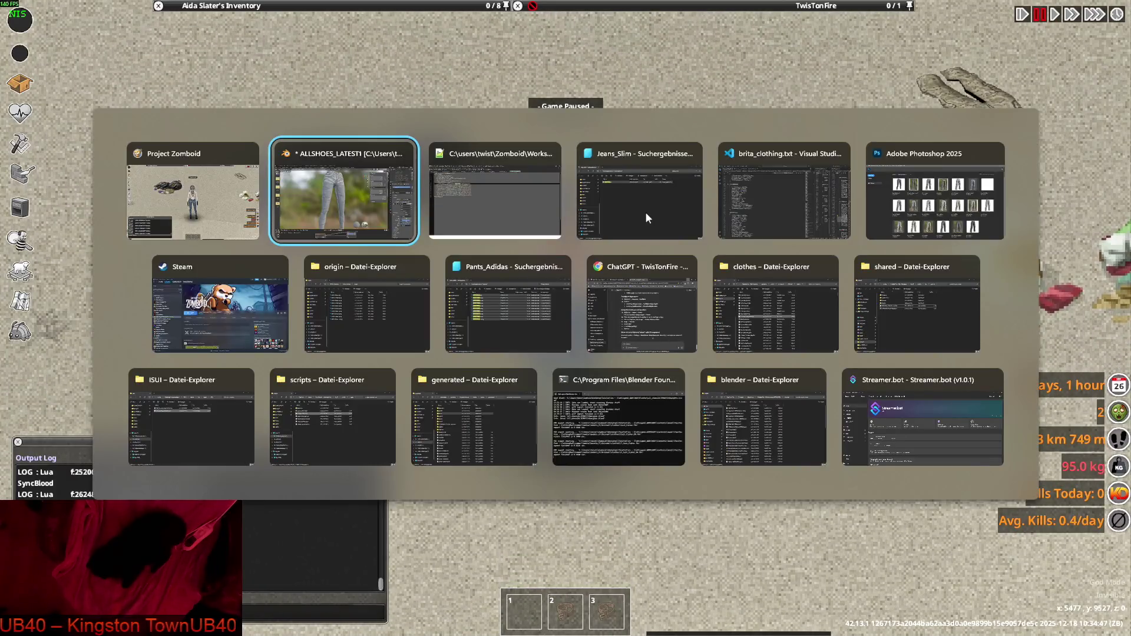
Create a Jeans_Slim folder in BRITA_Textures and open it
scroll(549, 212, "down", 3)
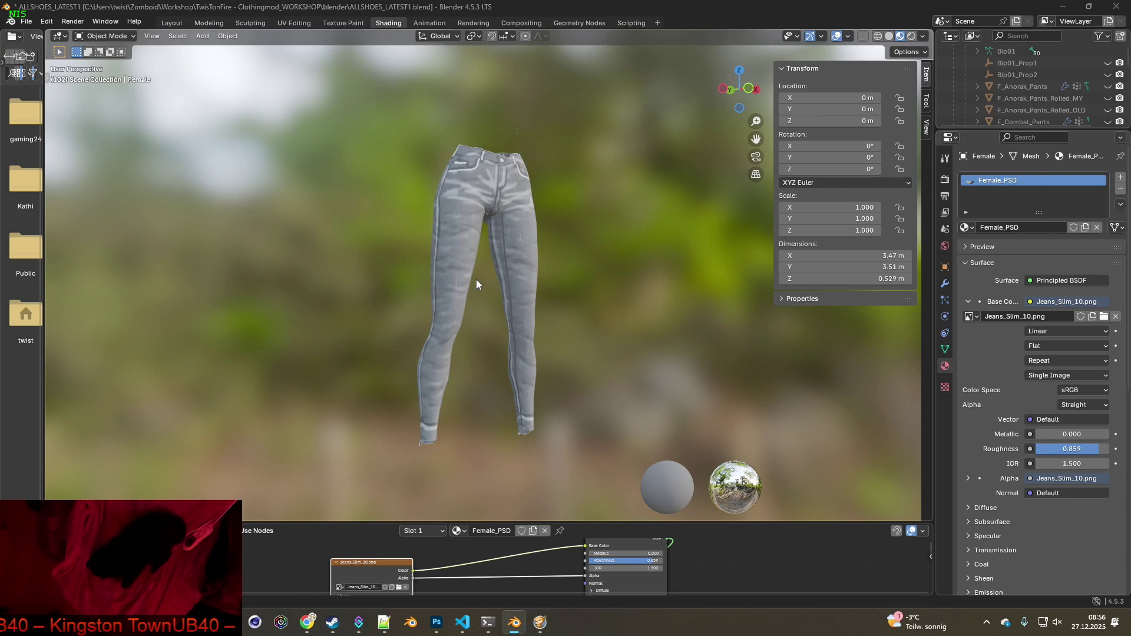
key("alt+Tab")
key("alt+Tab")
key("alt+Tab")
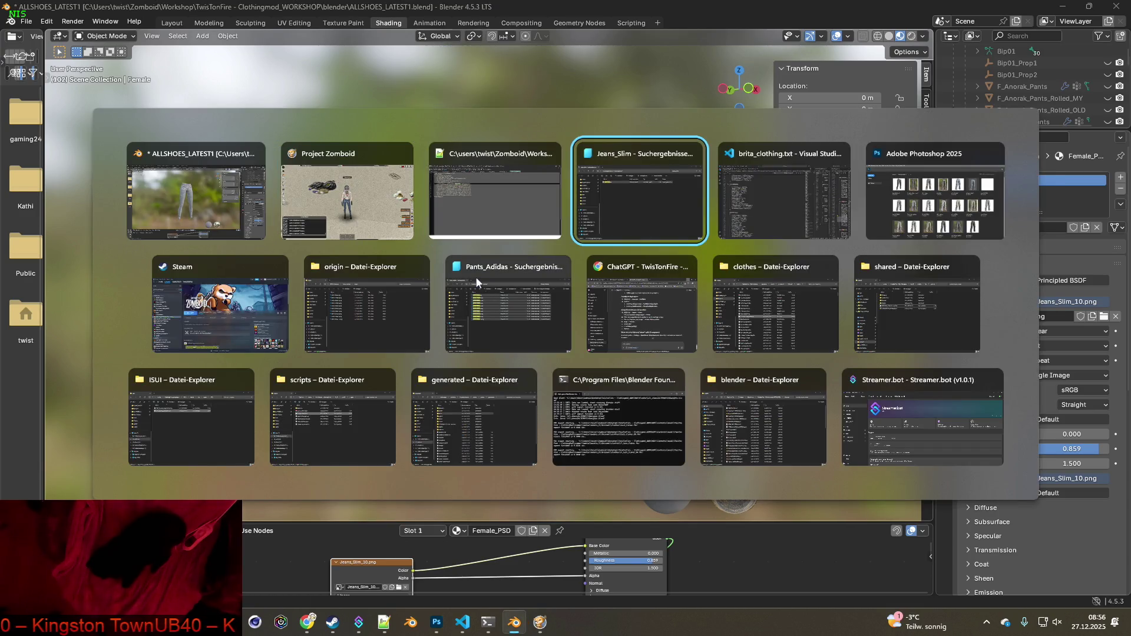
key("alt+Tab")
key("alt+Tab")
key("alt+Tab")
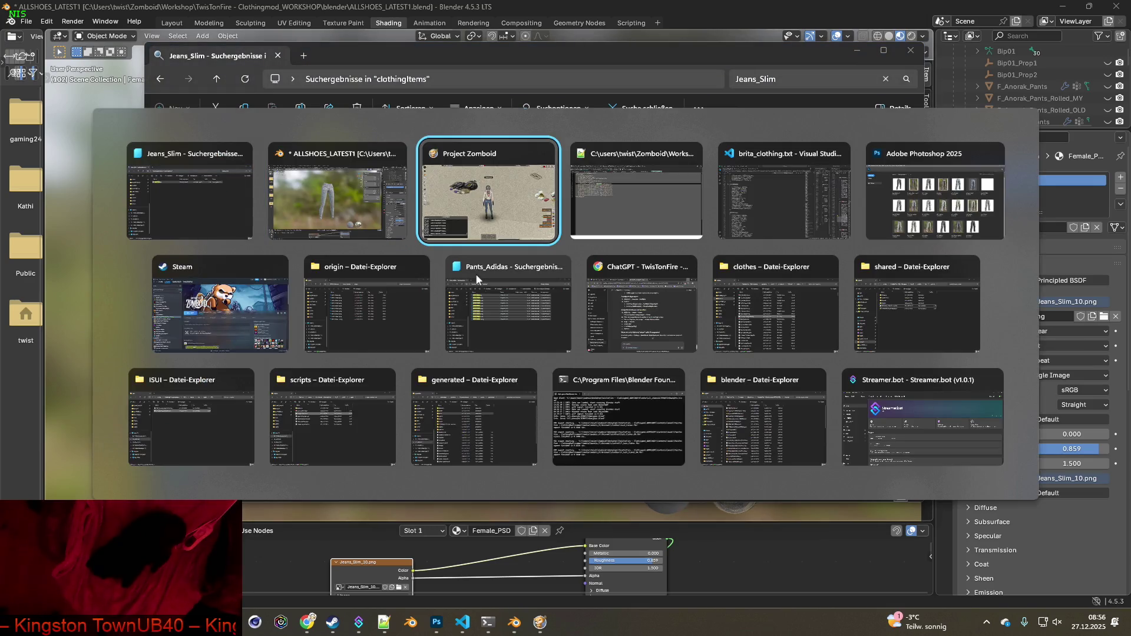
key("alt+Tab")
key("alt+Tab")
key("alt+Tab")
key("alt+Tab")
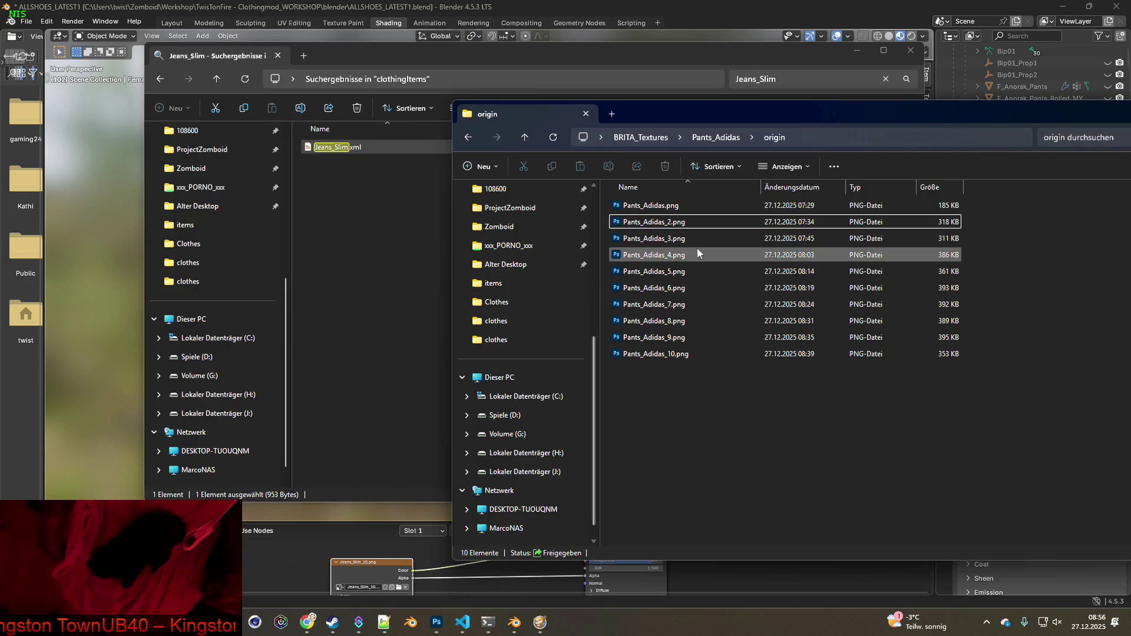
left_click(641, 137)
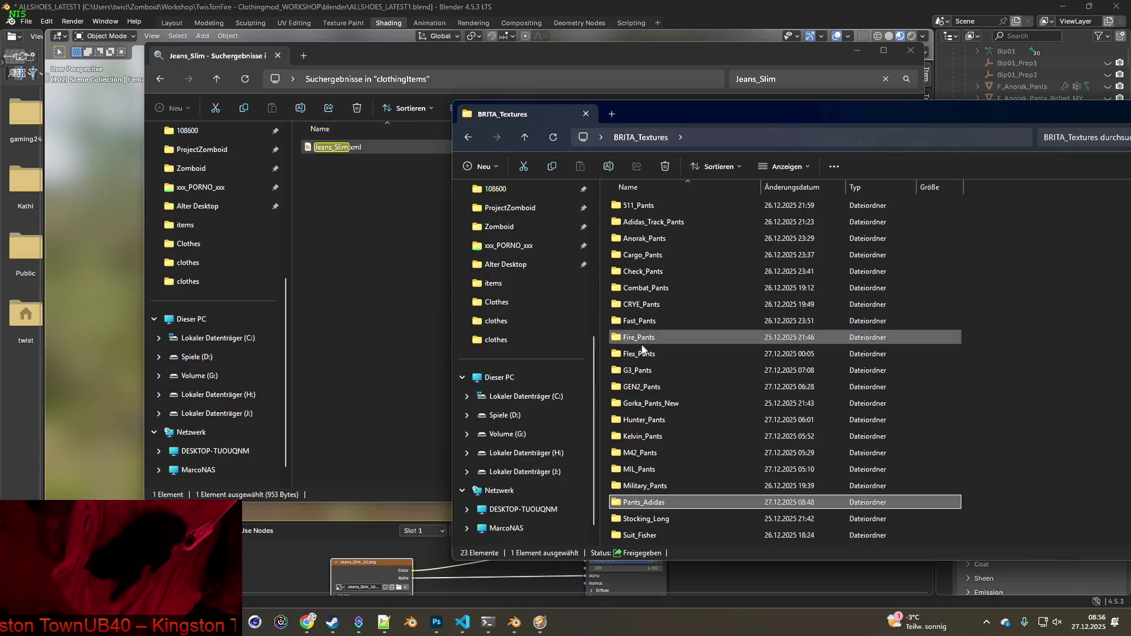
right_click(605, 380)
mouse_move(663, 479)
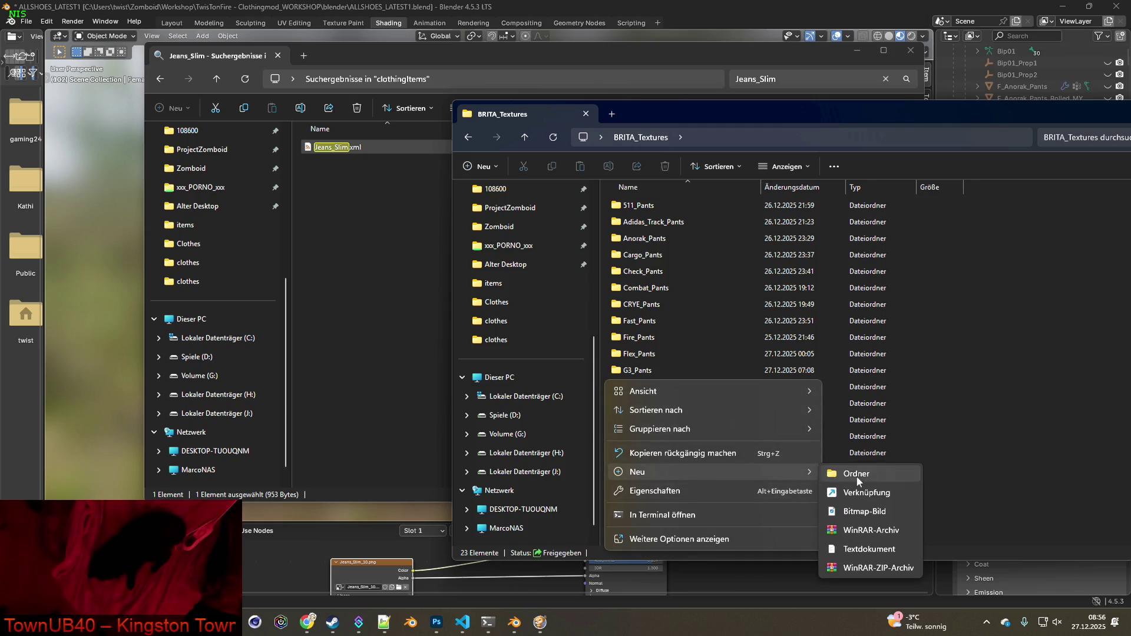
left_click(856, 476)
type("Jeans_Slim")
key("Return")
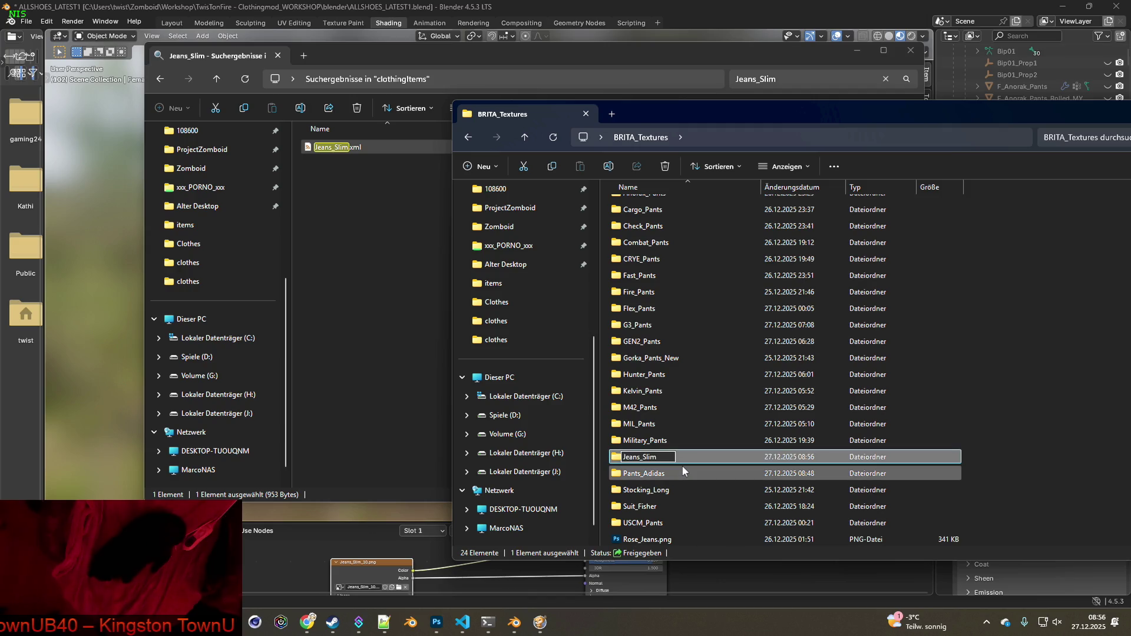
double_click(655, 454)
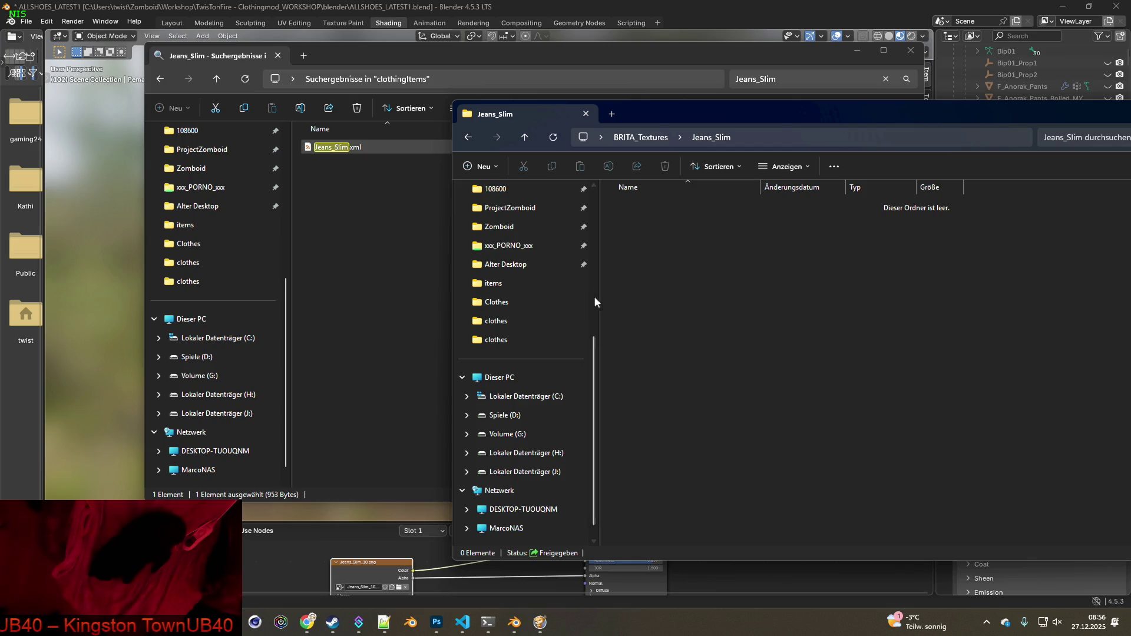
Move the ten Jeans_Slim PNGs from the search results into the Jeans_Slim folder
key("alt+Tab")
key("Tab")
key("Tab")
key("Tab")
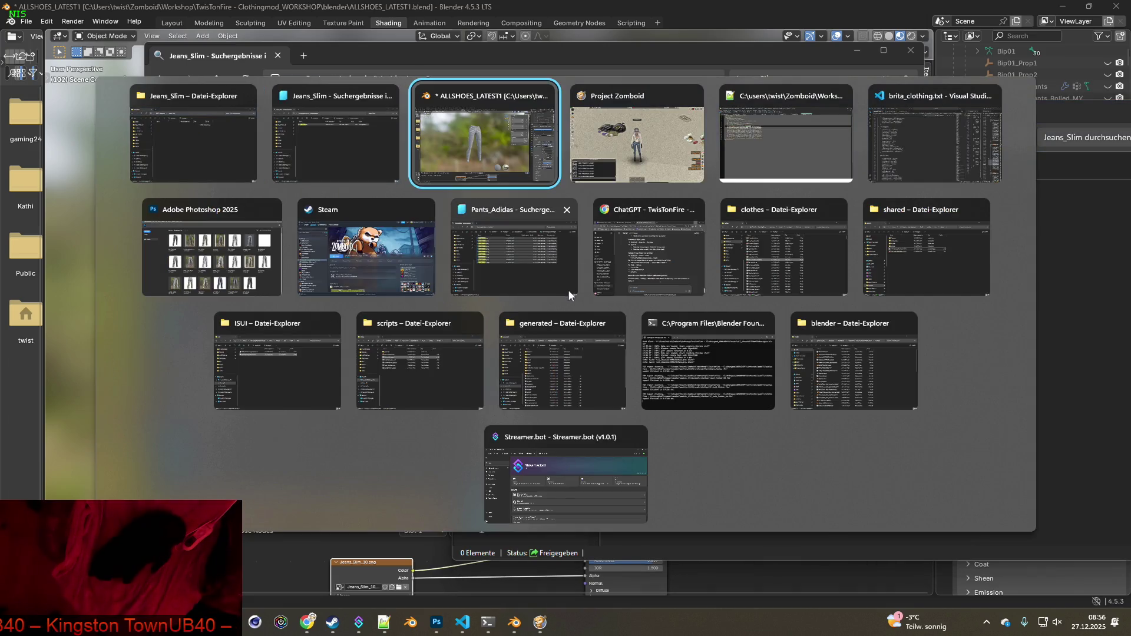
left_click(572, 292)
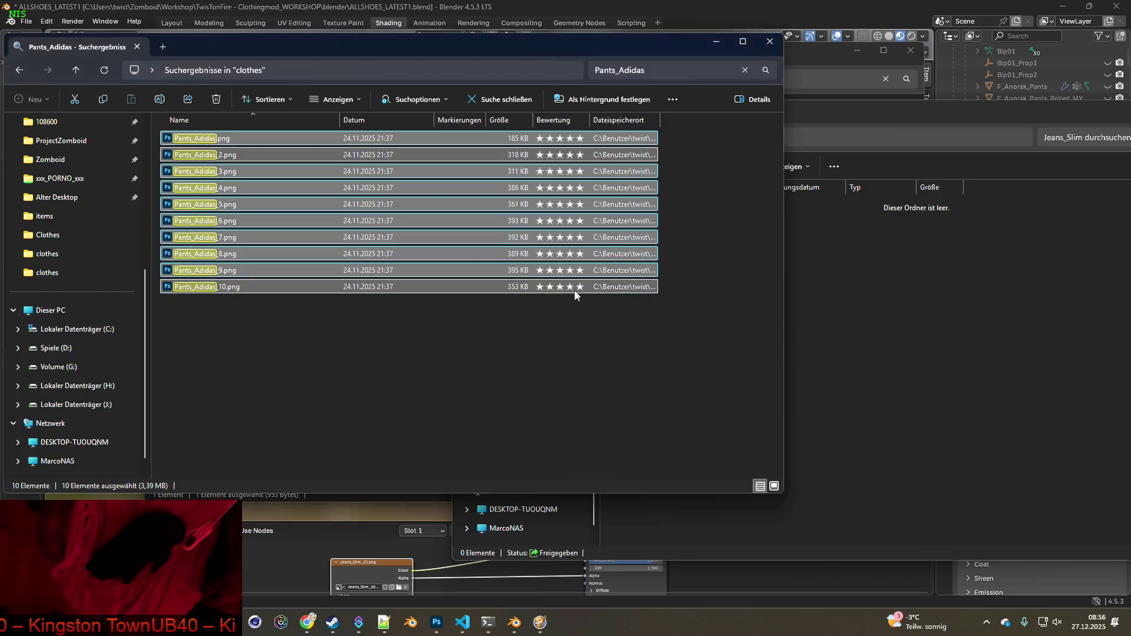
type("Jeans_Slim")
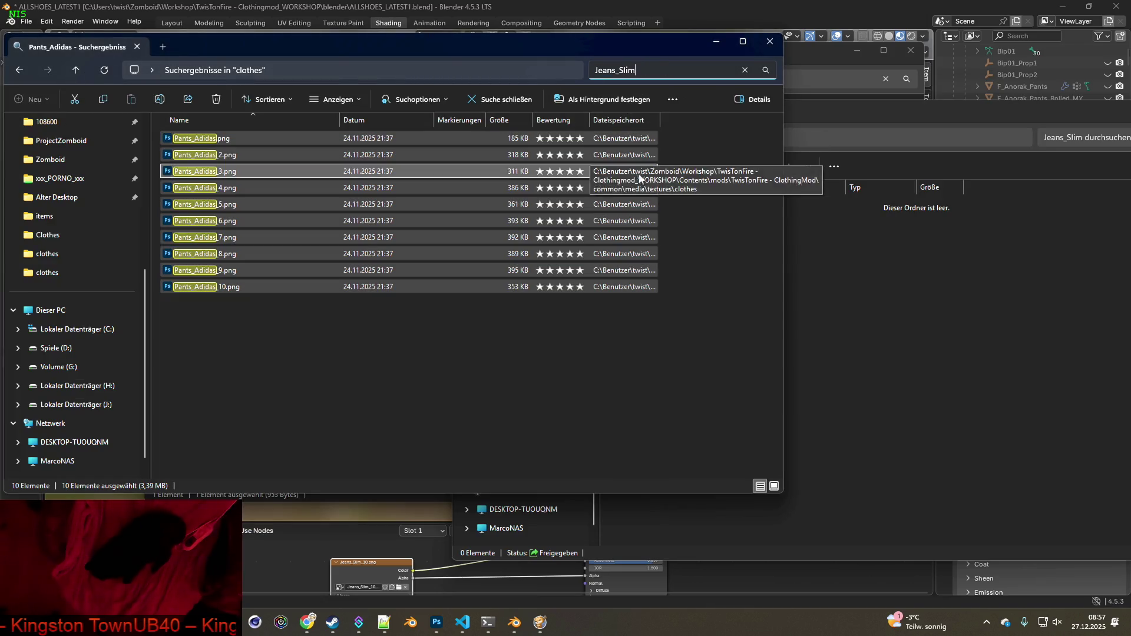
mouse_move(267, 337)
left_mouse_down()
mouse_move(163, 132)
mouse_move(946, 290)
left_mouse_up()
right_click_drag(946, 290, 946, 290)
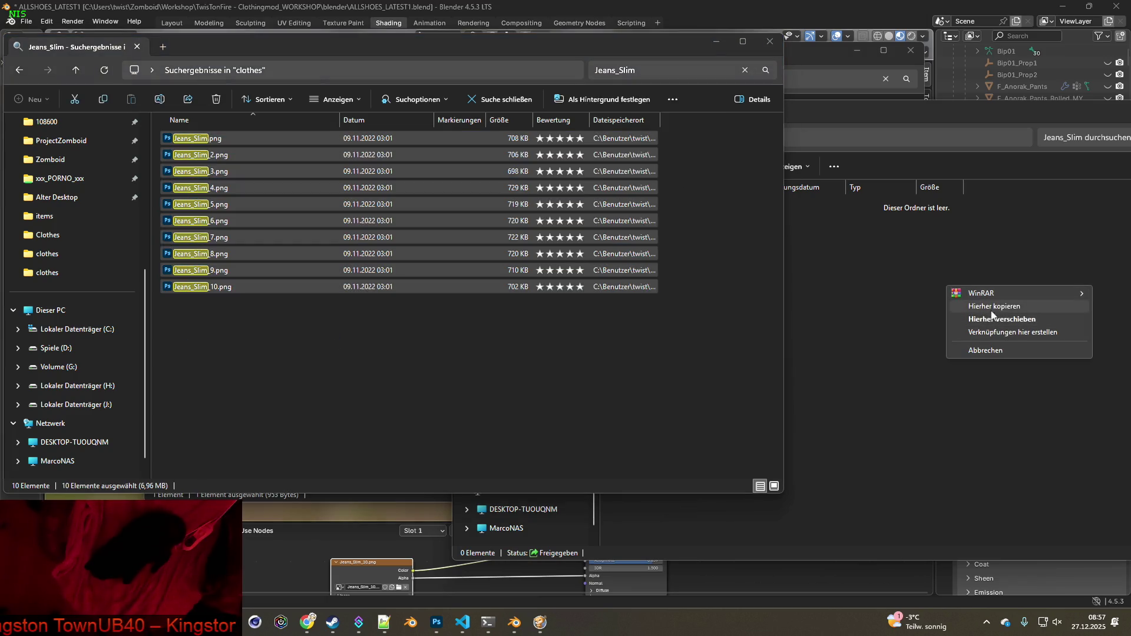
left_click(992, 309)
left_click(666, 384)
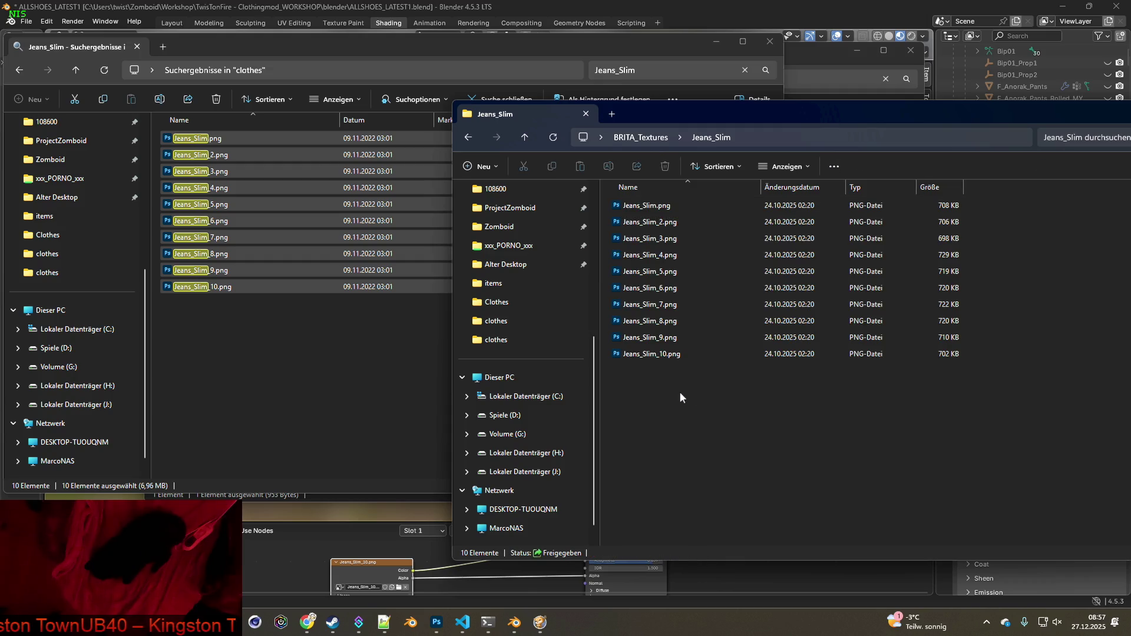
Make an origin subfolder inside Jeans_Slim and gather the ten PNGs into it
right_click(673, 390)
mouse_move(706, 483)
left_click(936, 490)
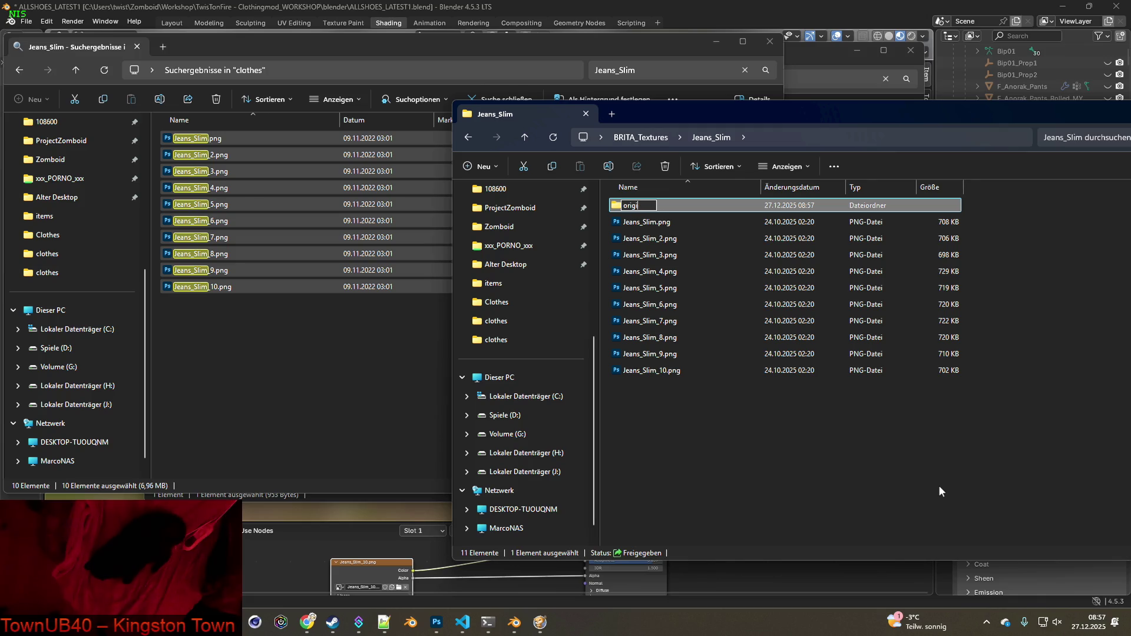
type("n")
key("Return")
mouse_move(777, 431)
left_mouse_down()
mouse_move(743, 399)
mouse_move(629, 200)
mouse_move(688, 260)
mouse_move(632, 205)
left_mouse_up()
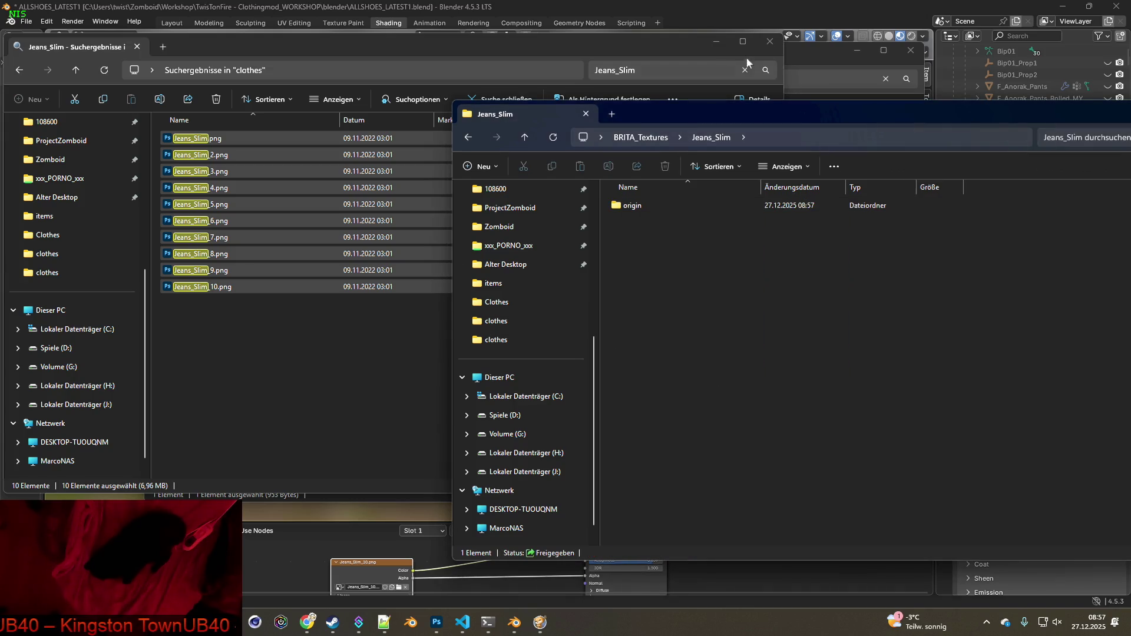
left_click(712, 47)
left_click(221, 294)
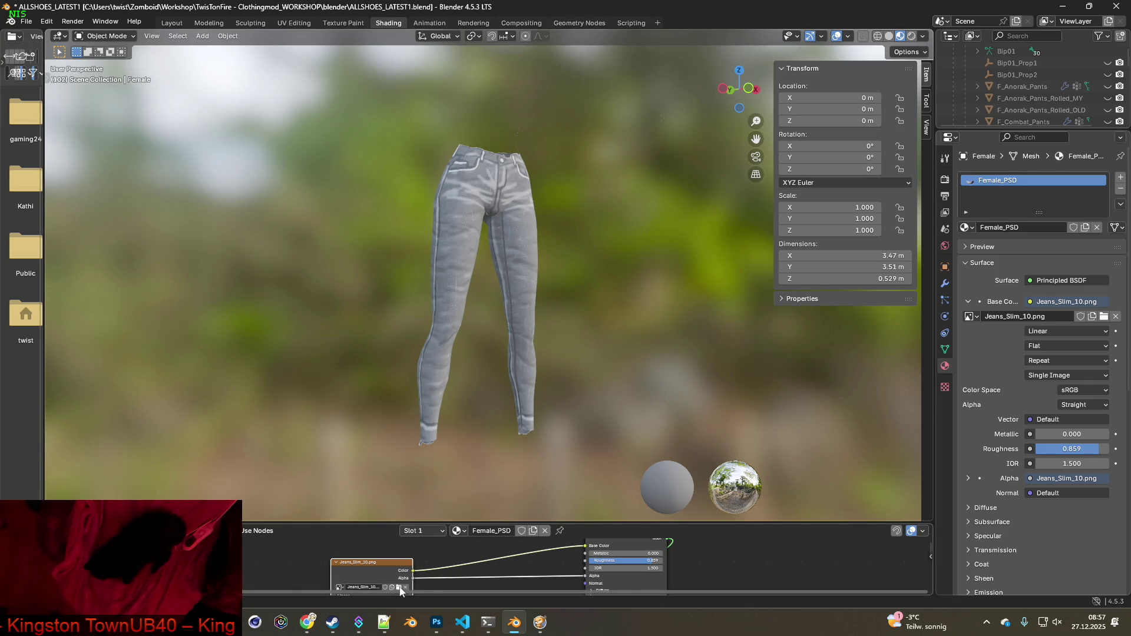
Load Jeans_Slim.png from BRITA_Textures\Jeans_Slim\origin onto the jeans and adjust the view
left_click(398, 587)
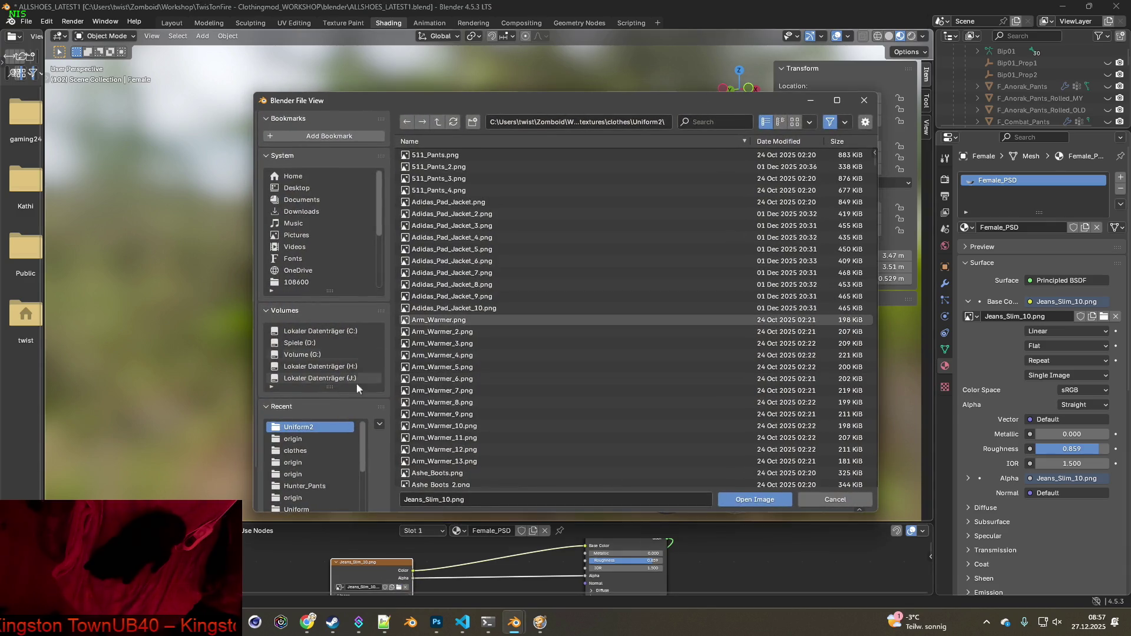
left_click(304, 439)
left_click(437, 124)
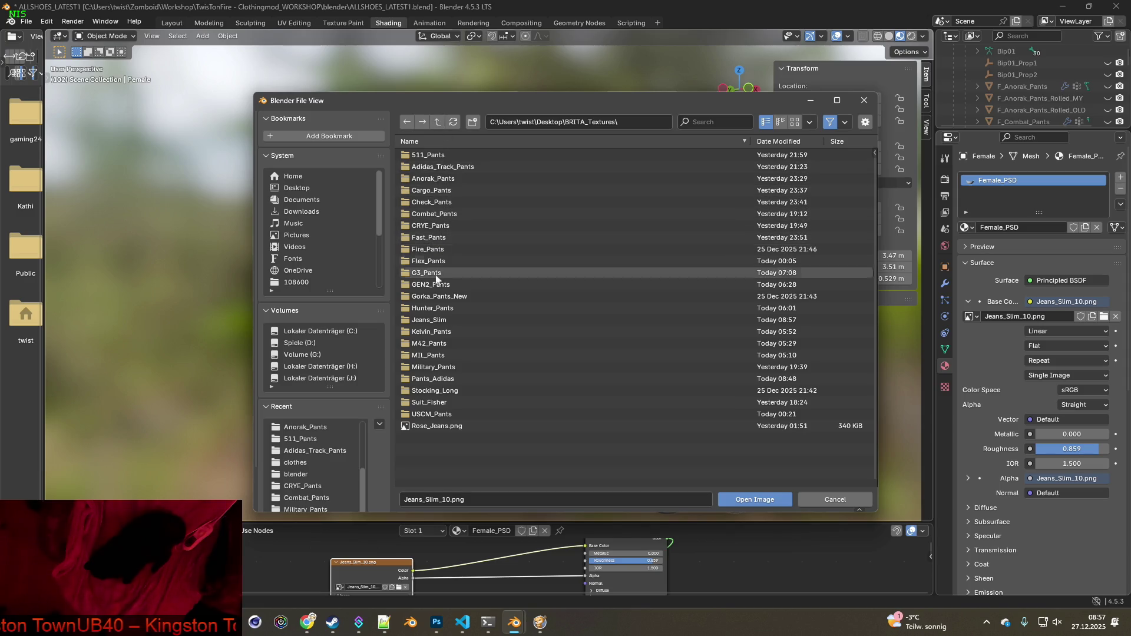
double_click(435, 321)
double_click(428, 156)
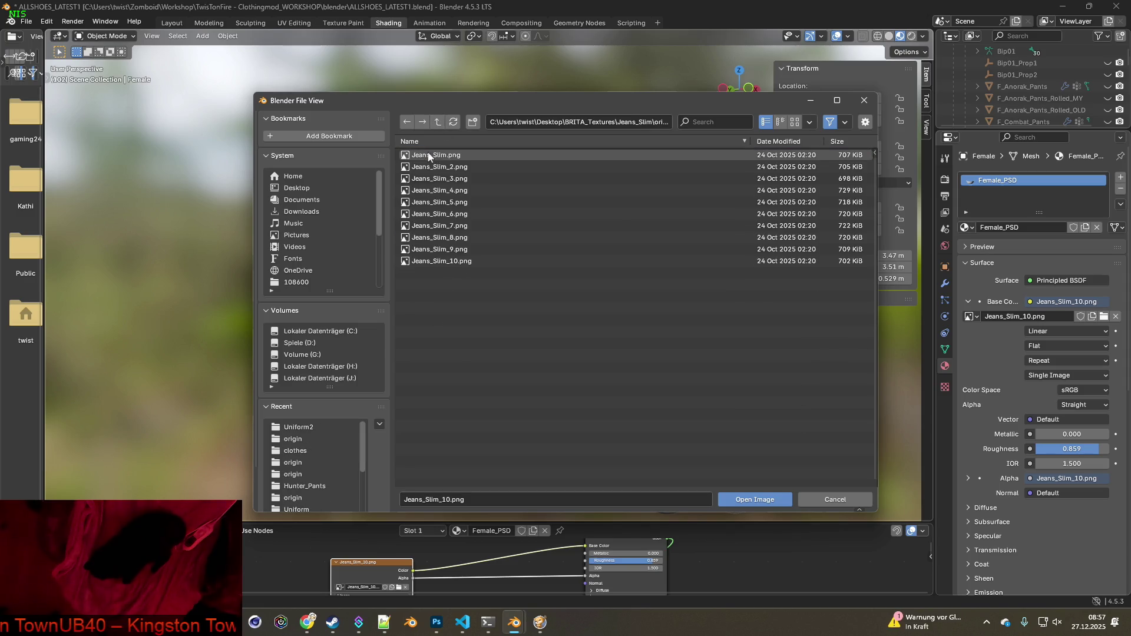
left_click(442, 156)
left_click(765, 500)
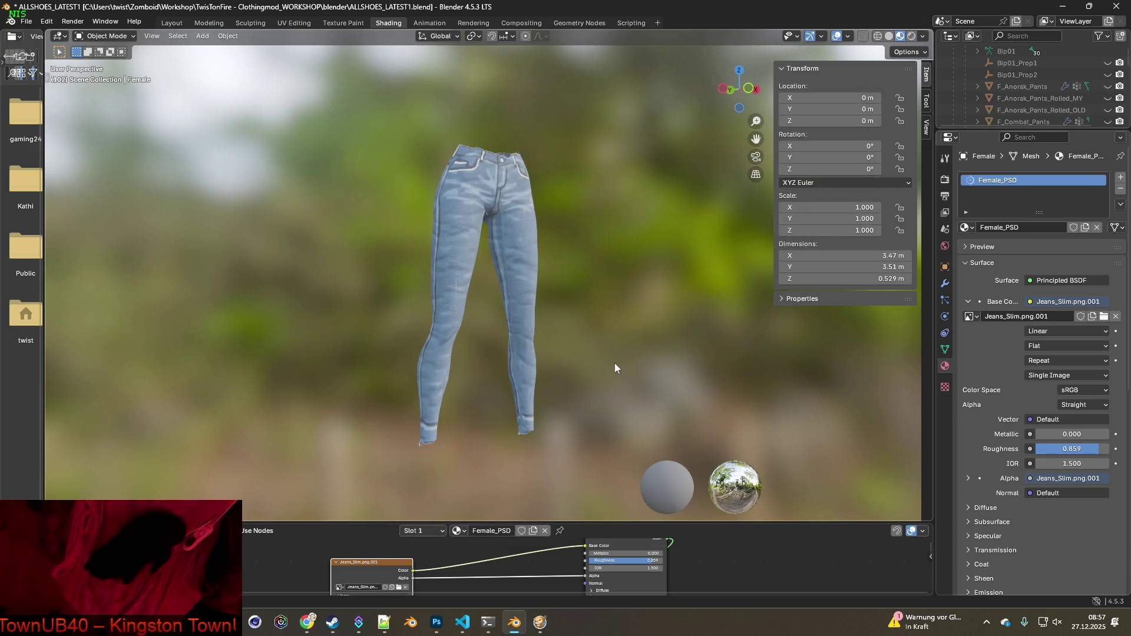
mouse_move(515, 333)
middle_mouse_down()
mouse_move(539, 334)
mouse_move(525, 339)
middle_mouse_up()
scroll(523, 347, "up", 2)
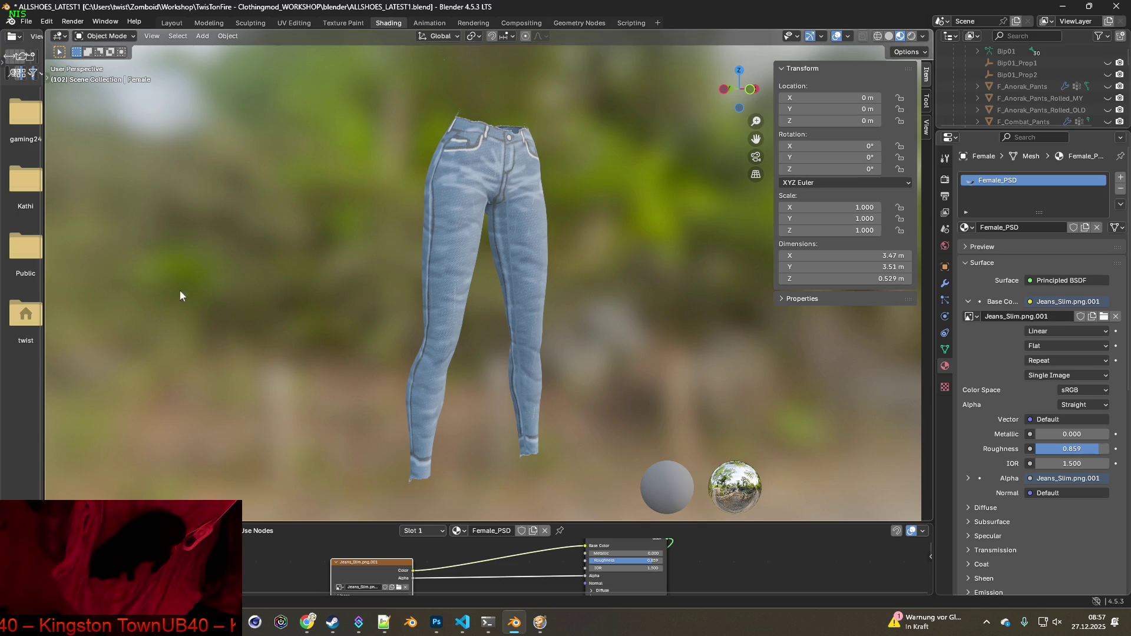
Capture the jeans render and paste it into a new clipboard-sized Photoshop document
key("super+shift+s")
mouse_move(321, 91)
left_mouse_down()
mouse_move(585, 481)
mouse_move(625, 502)
left_mouse_up()
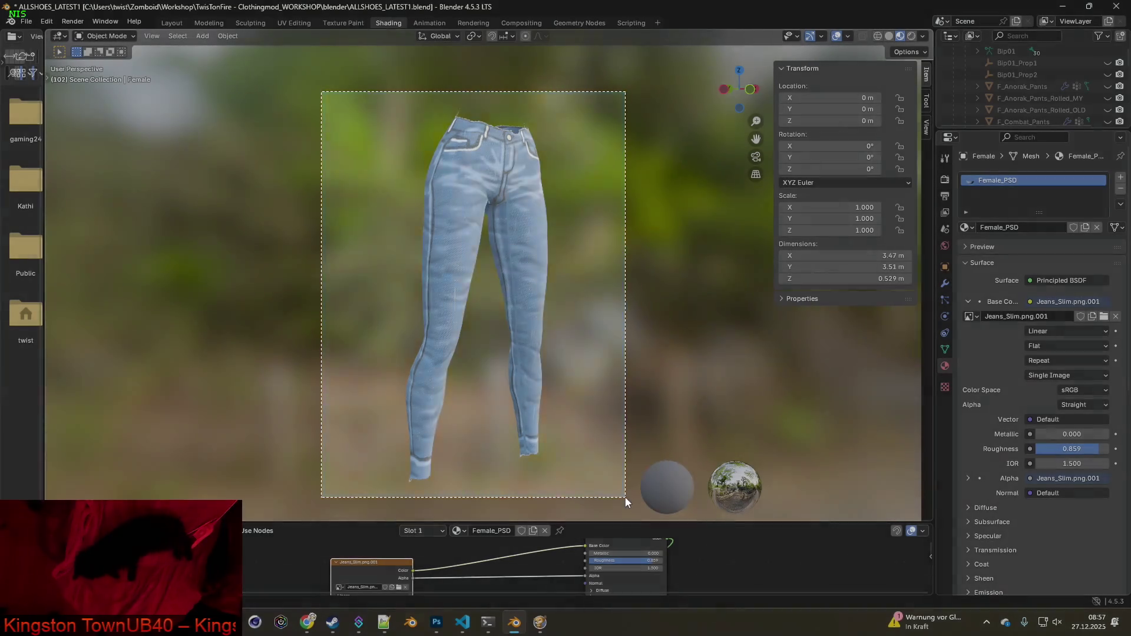
key("alt+Tab")
key("alt+Tab")
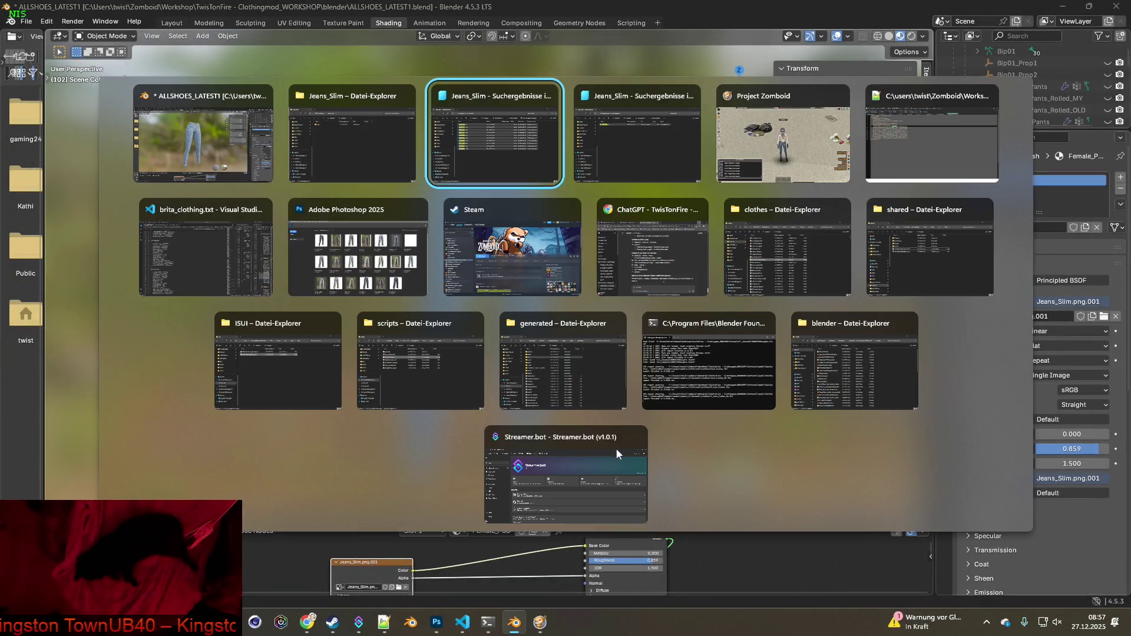
key("alt+Tab")
key("alt+Tab")
key("alt+Tab")
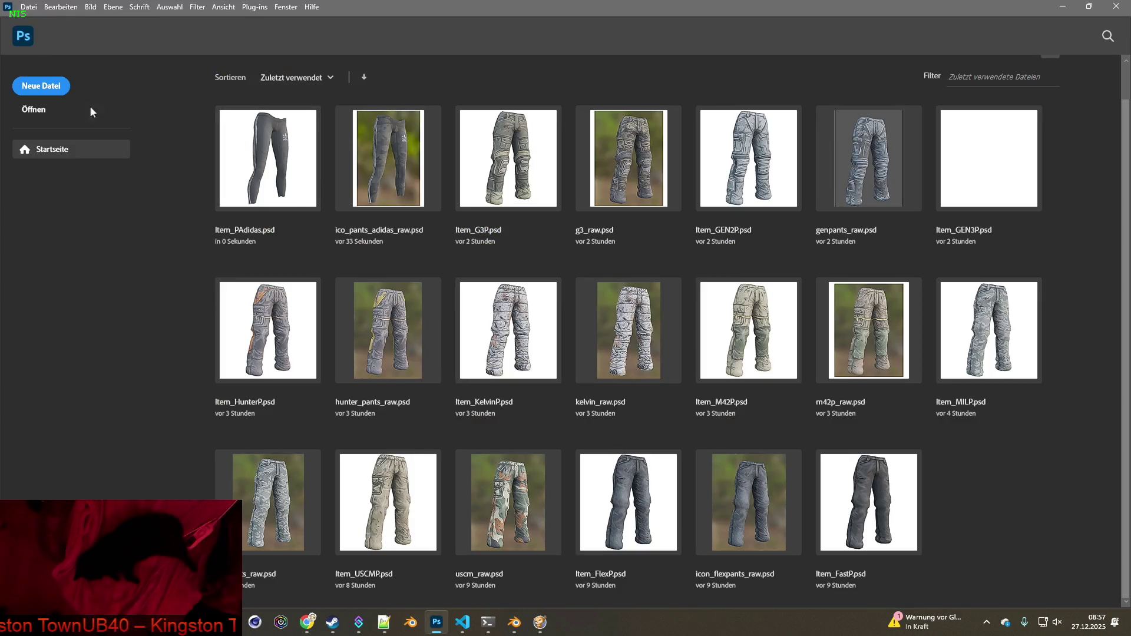
left_click(41, 86)
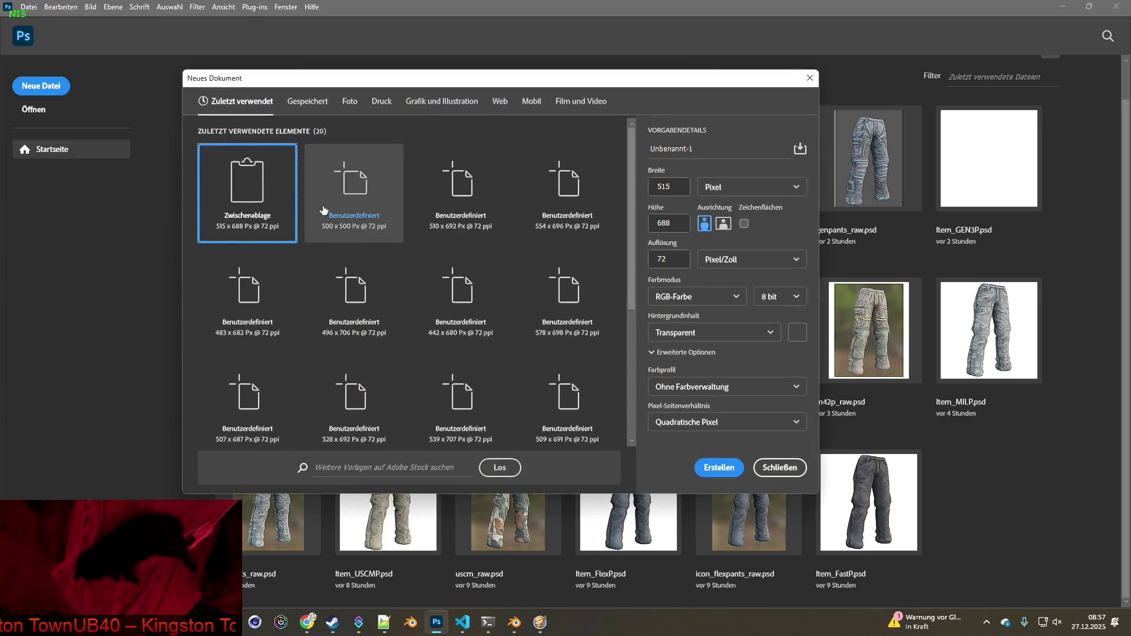
key("Return")
key("ctrl+v")
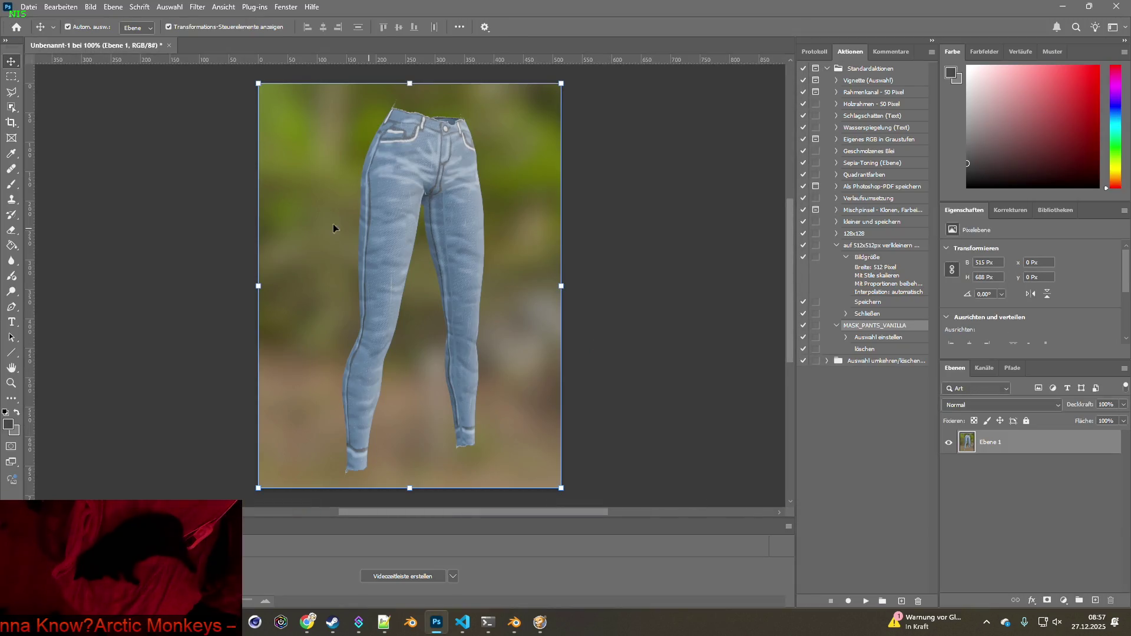
key("alt+Tab")
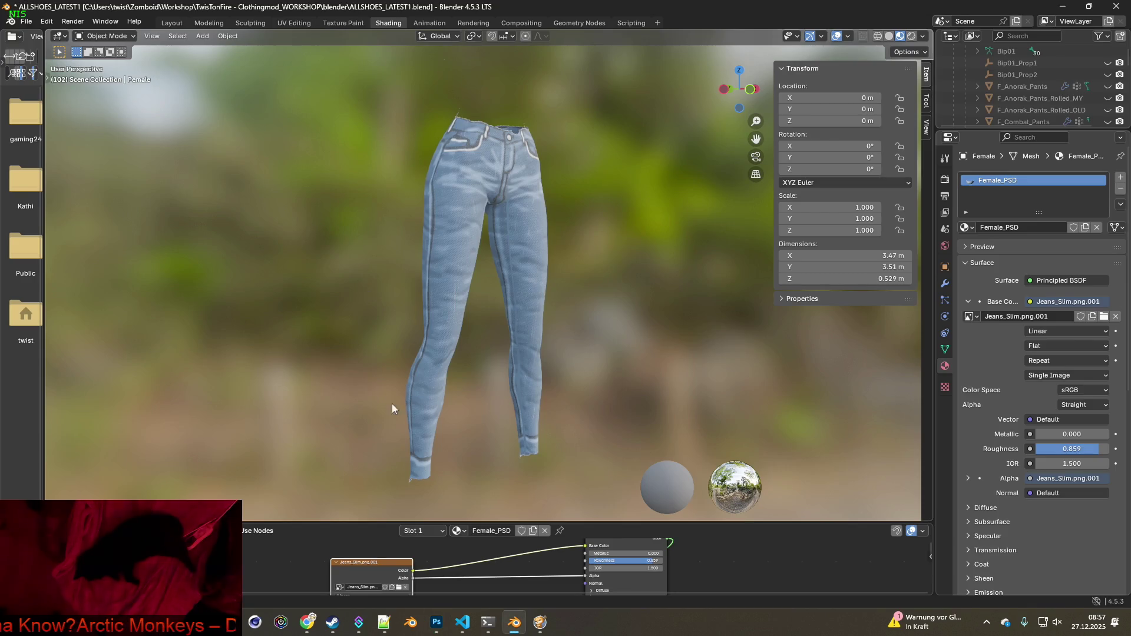
Load Jeans_Slim_2.png and paste a capture of the jeans into Photoshop as a new layer
left_click(399, 588)
left_click(442, 169)
left_click(766, 501)
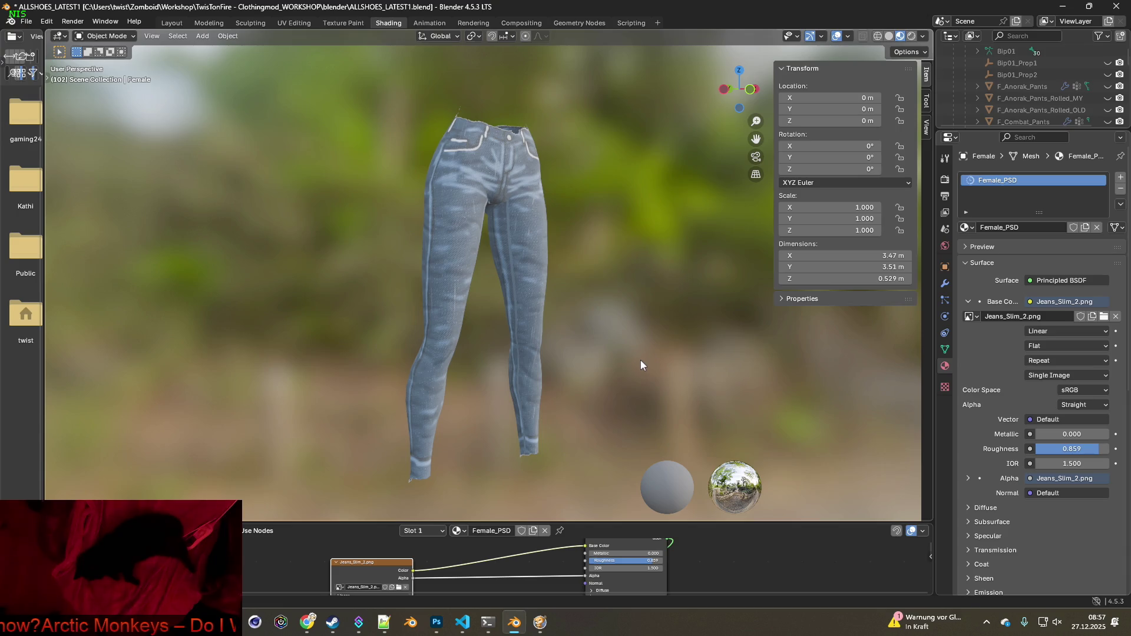
key("super+shift+s")
mouse_move(316, 96)
left_mouse_down()
mouse_move(618, 472)
mouse_move(621, 494)
left_mouse_up()
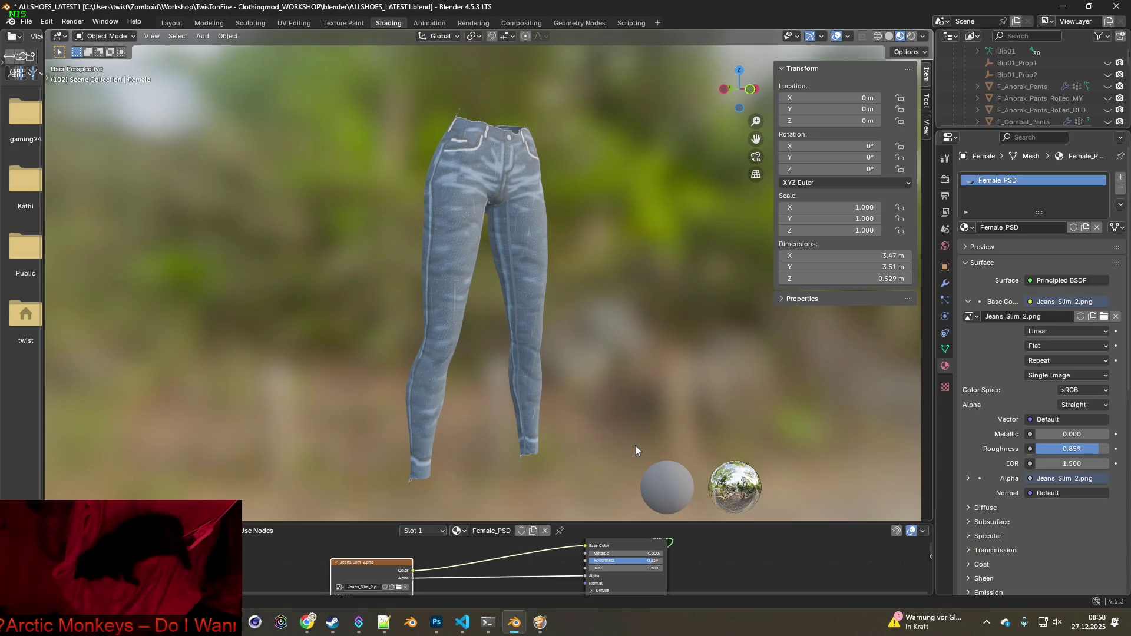
key("alt+Tab")
key("ctrl+v")
key("alt+Tab")
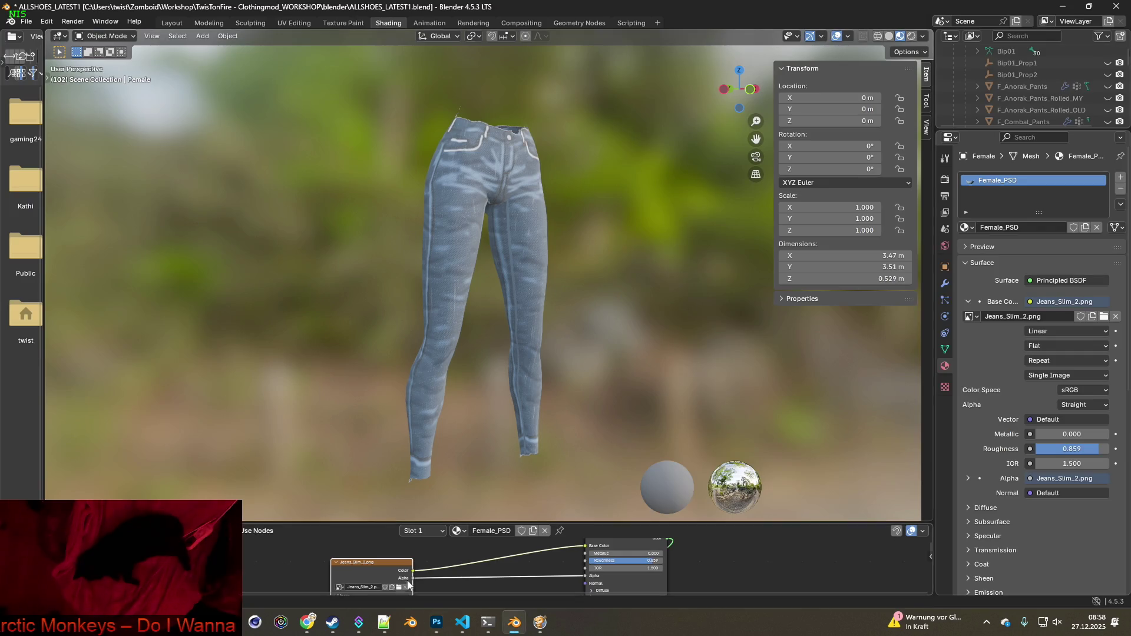
Load Jeans_Slim_3.png and paste its jeans capture into Photoshop
left_click(399, 587)
left_click(438, 179)
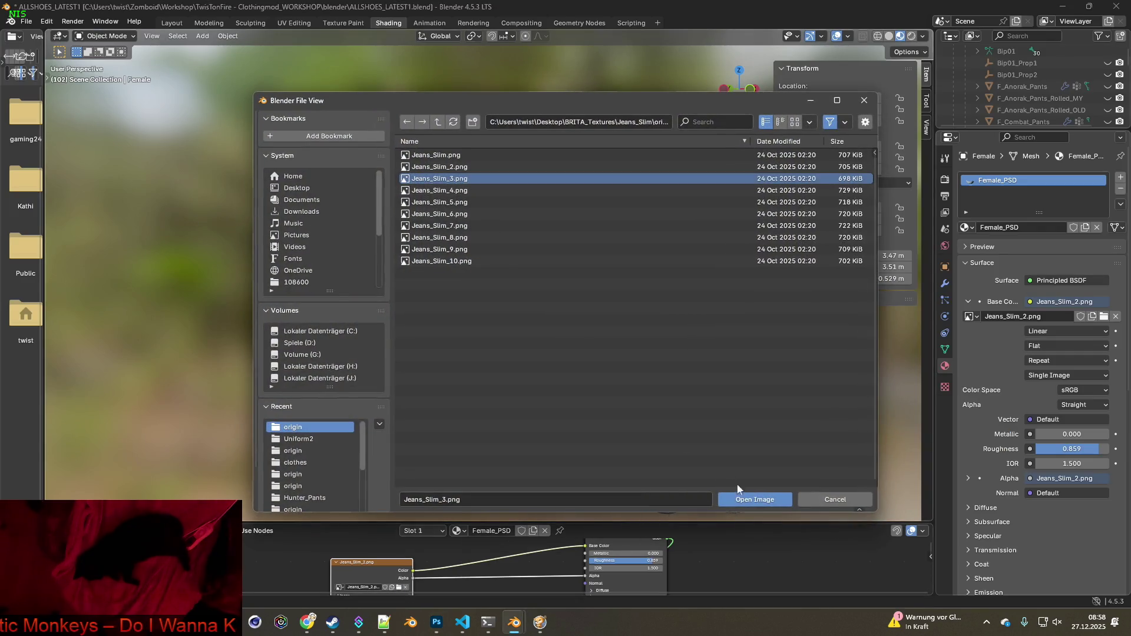
left_click(743, 499)
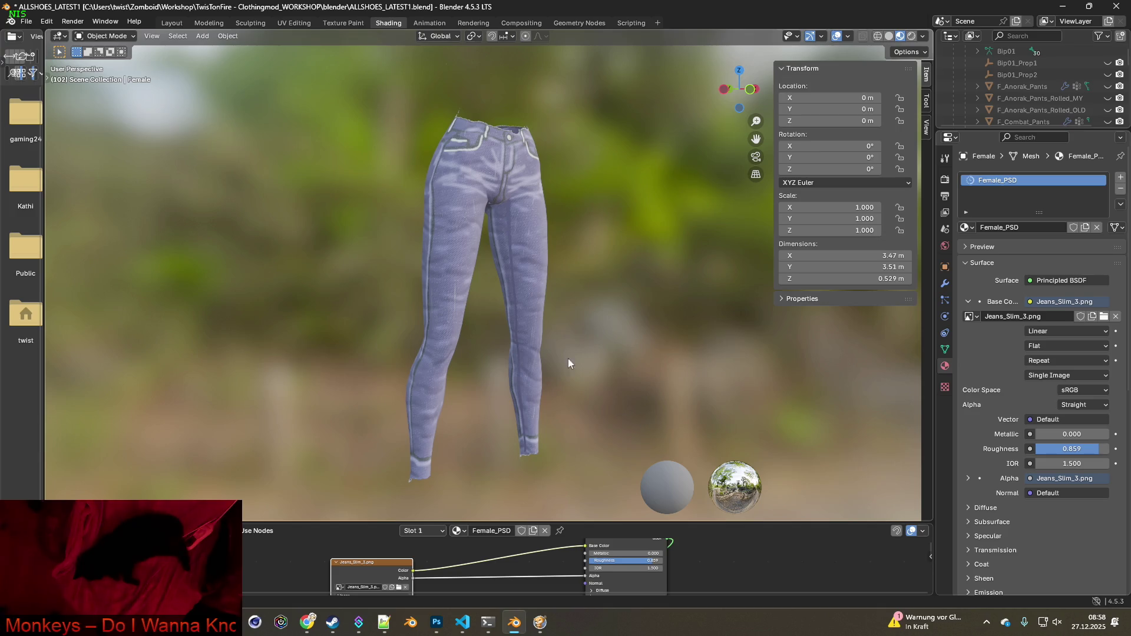
key("shift+super+s")
left_click_drag(313, 83, 625, 500)
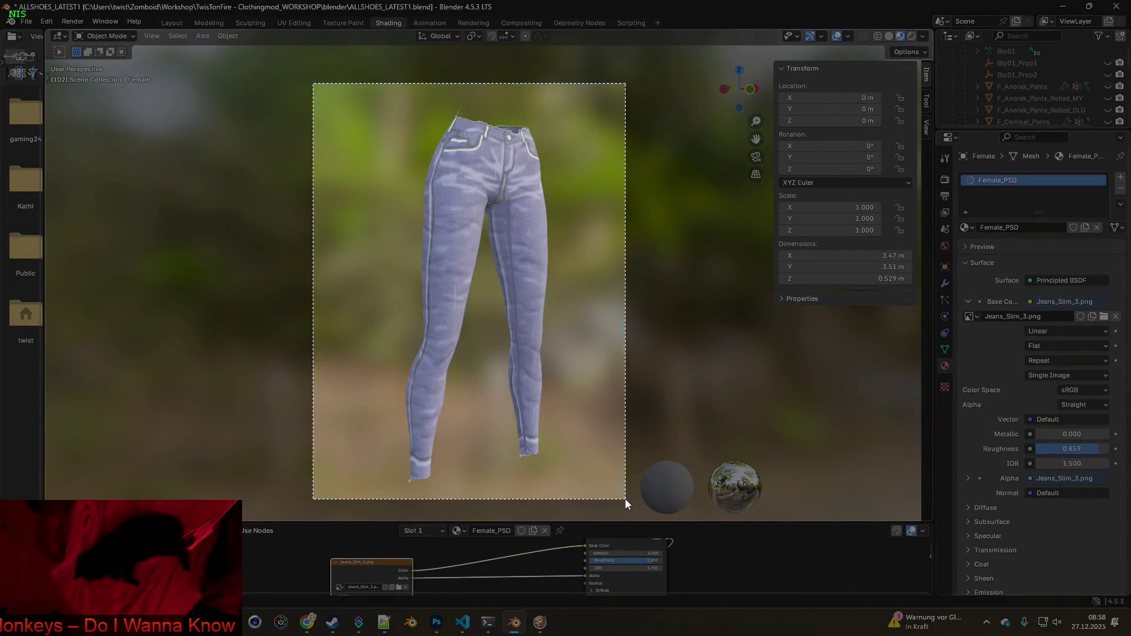
key("alt+Tab")
key("ctrl+v")
key("alt+Tab")
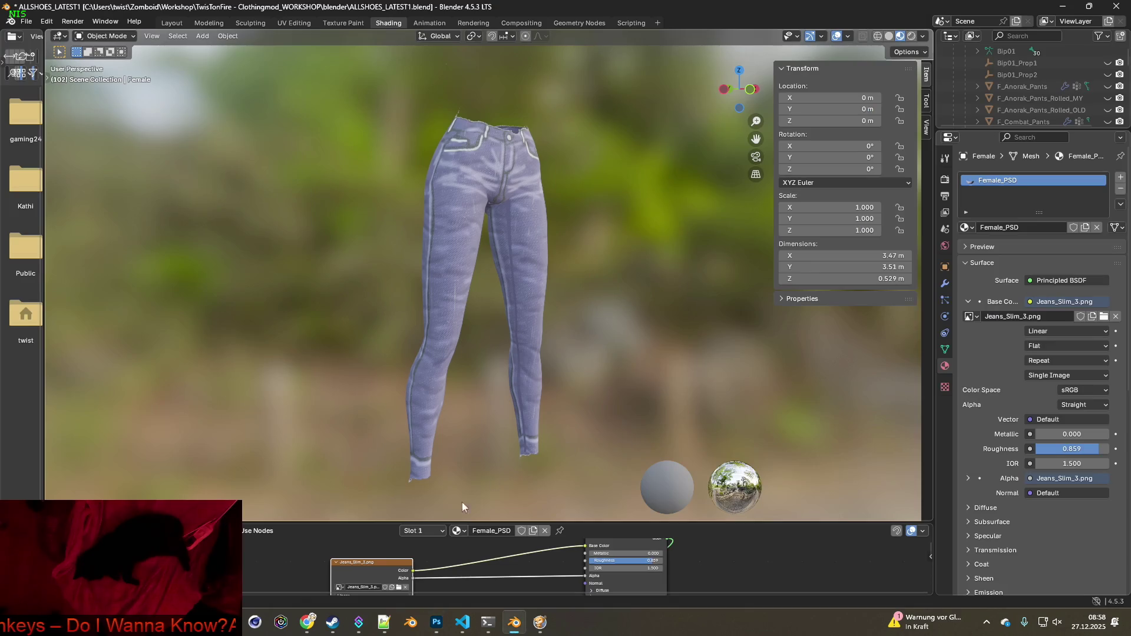
Load Jeans_Slim_4.png and capture the purple jeans render
left_click(398, 587)
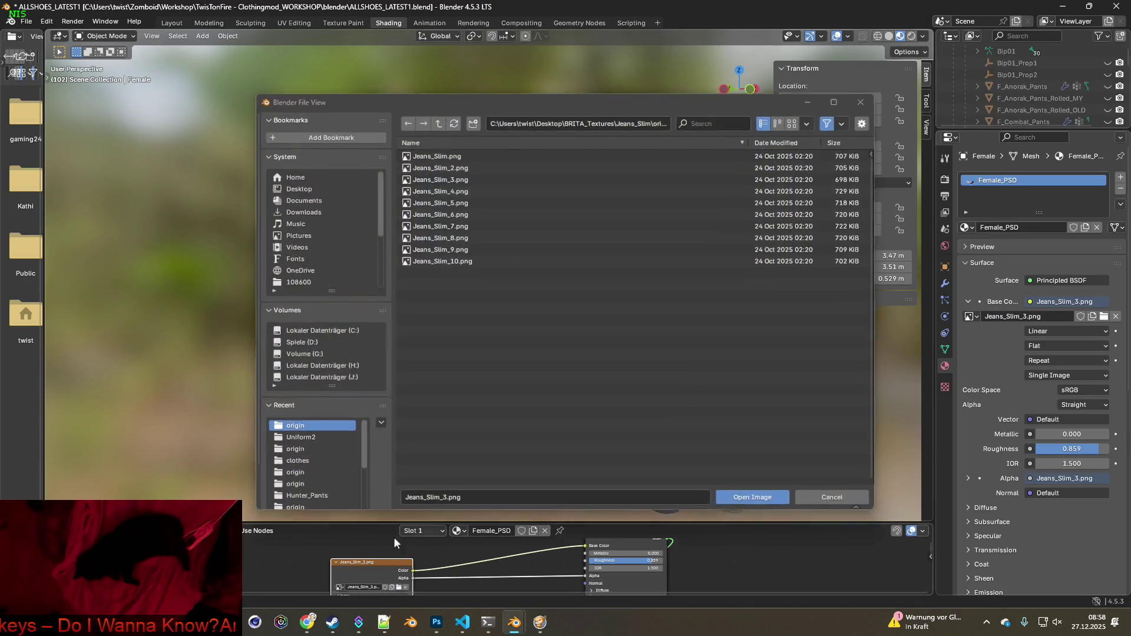
left_click(454, 190)
left_click(754, 500)
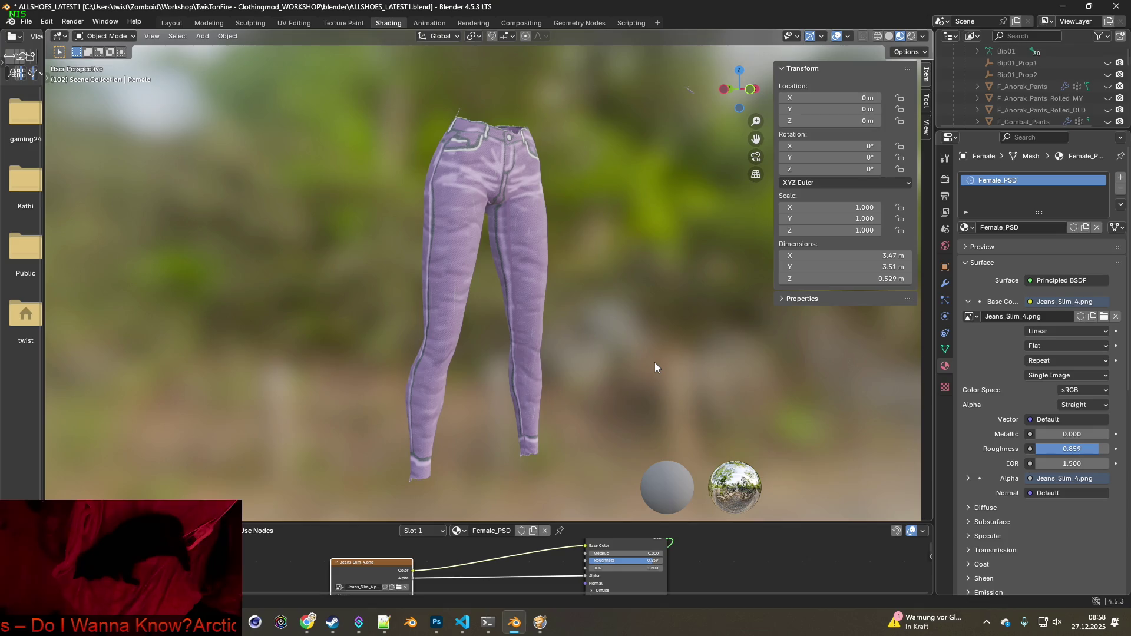
key("shift+super+s")
left_click_drag(318, 89, 620, 461)
Paste the purple jeans capture into Photoshop, then load Jeans_Slim_5.png and snip the pink jeans
key("alt+Tab")
key("ctrl+v")
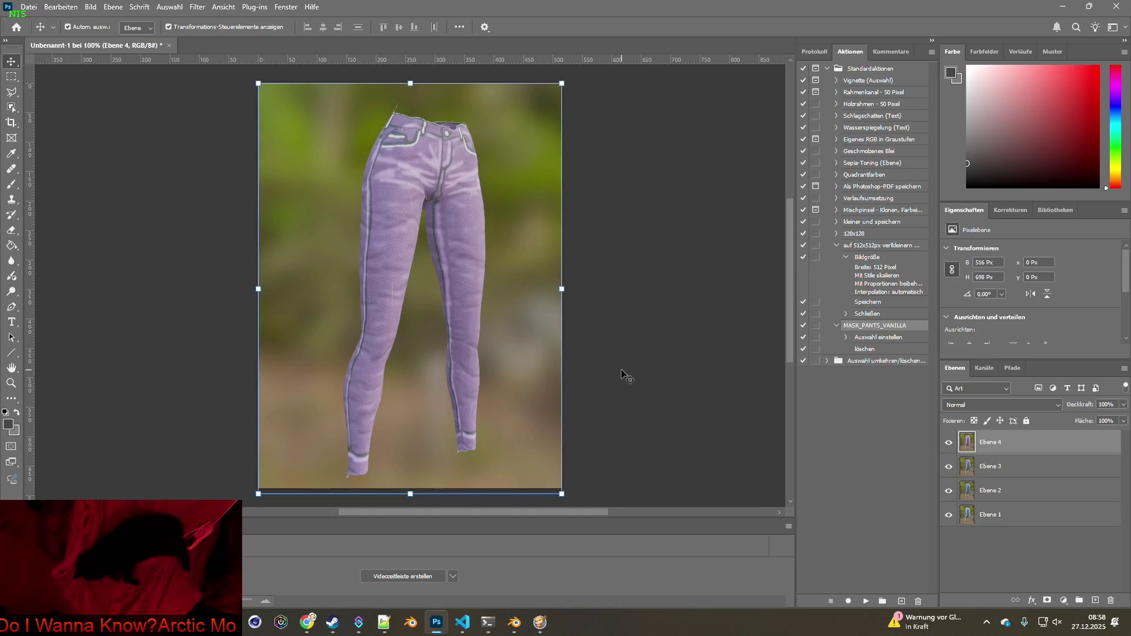
key("alt+Tab")
left_click(399, 587)
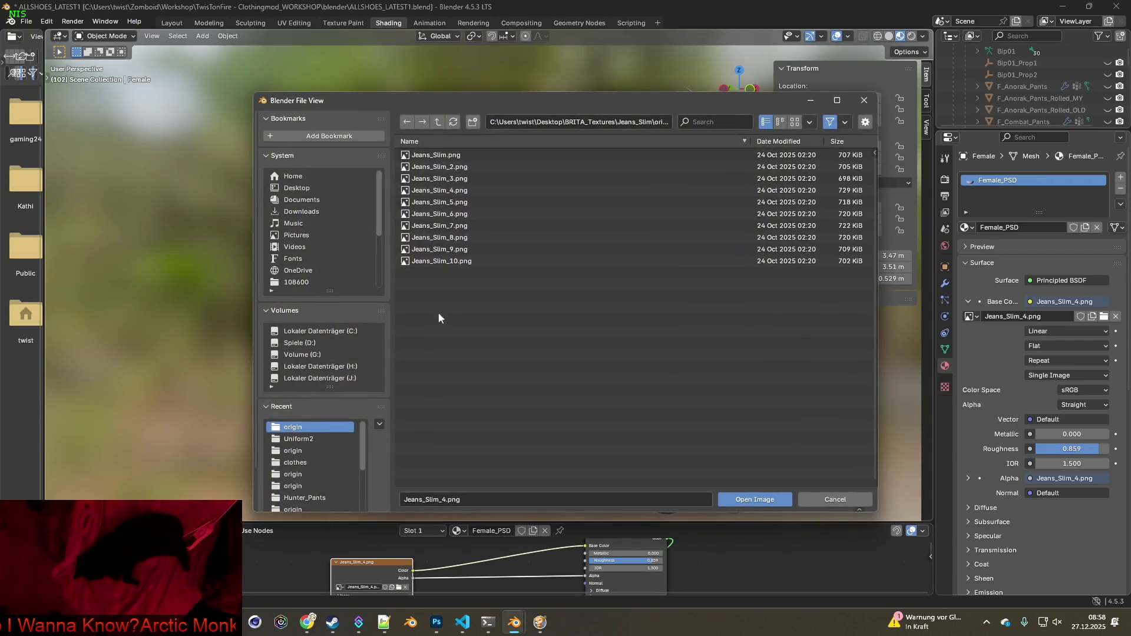
left_click(439, 202)
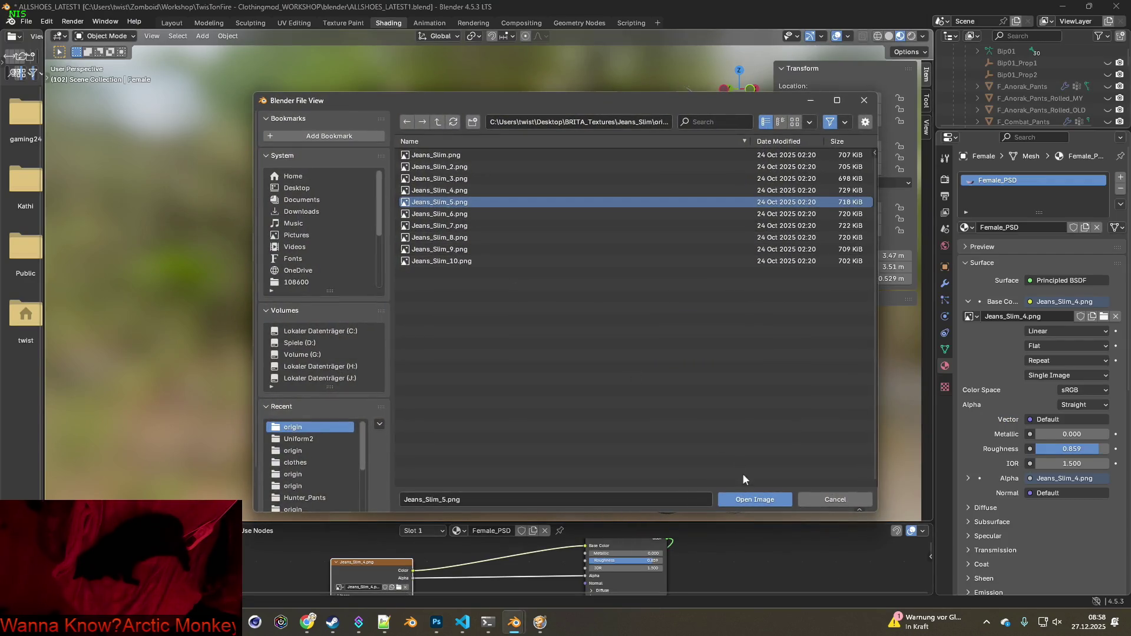
left_click(754, 499)
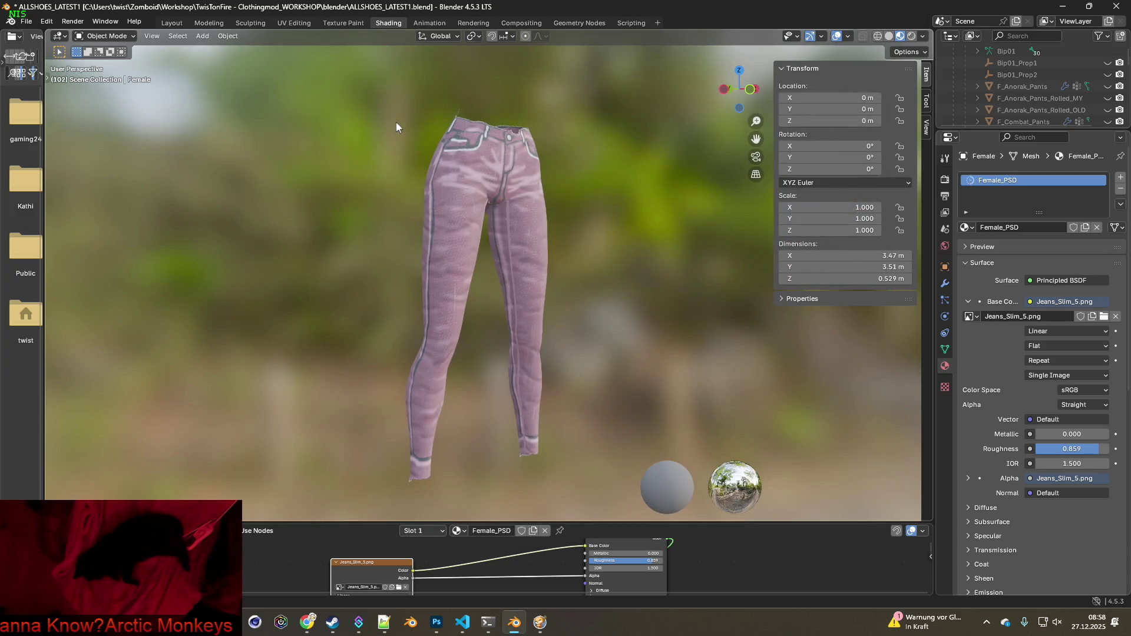
key("super+shift+s")
left_click_drag(323, 90, 639, 511)
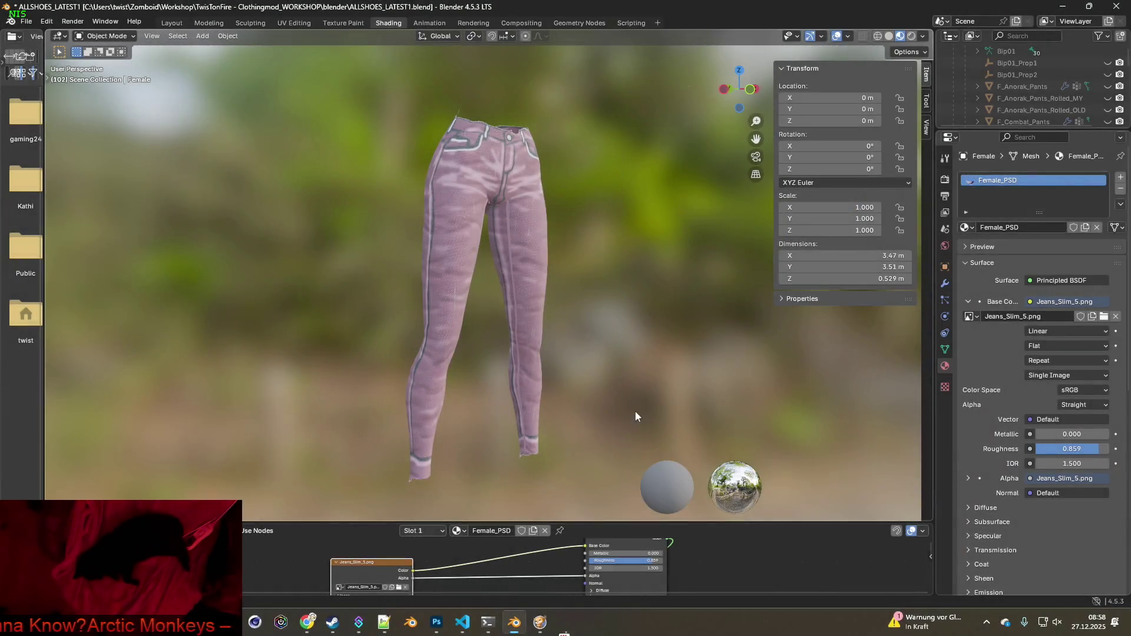
key("alt+Tab")
key("alt+Tab")
Load Jeans_Slim_6.png on the jeans, capture the viewport and paste it into Photoshop
left_click(399, 587)
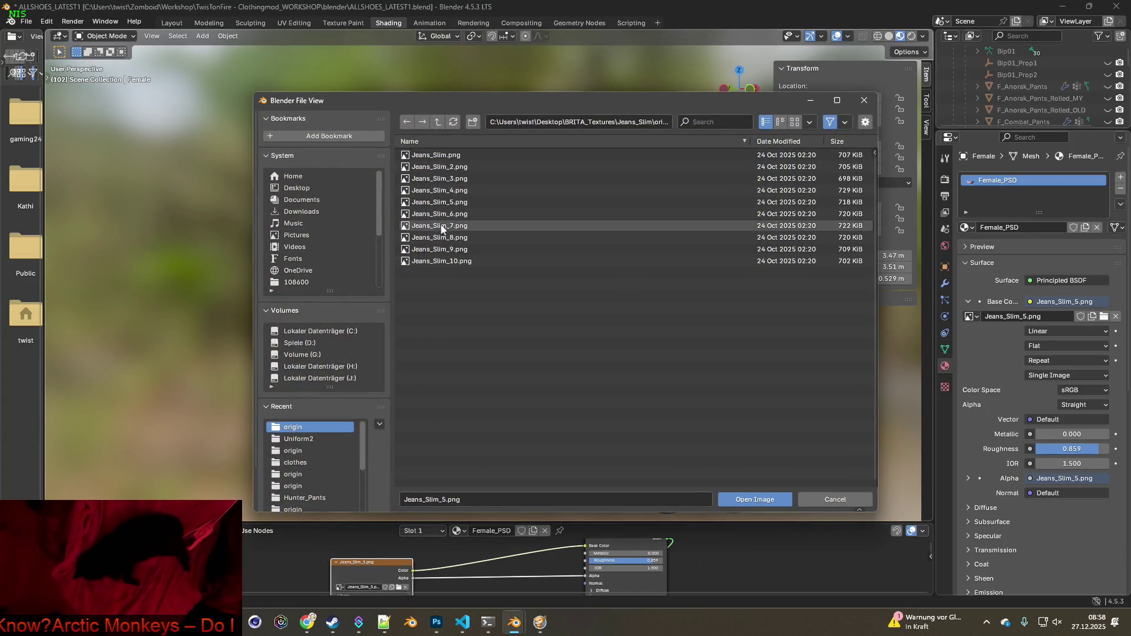
left_click(451, 213)
left_click(746, 498)
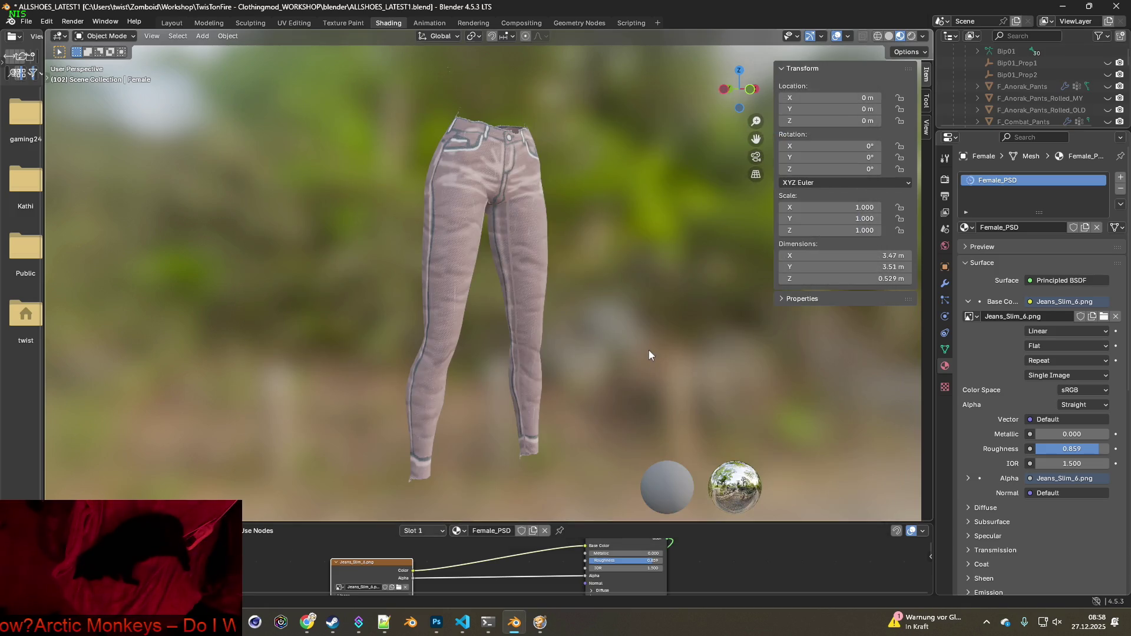
key("super+shift+s")
mouse_move(319, 79)
left_mouse_down()
mouse_move(449, 144)
mouse_move(615, 497)
left_mouse_up()
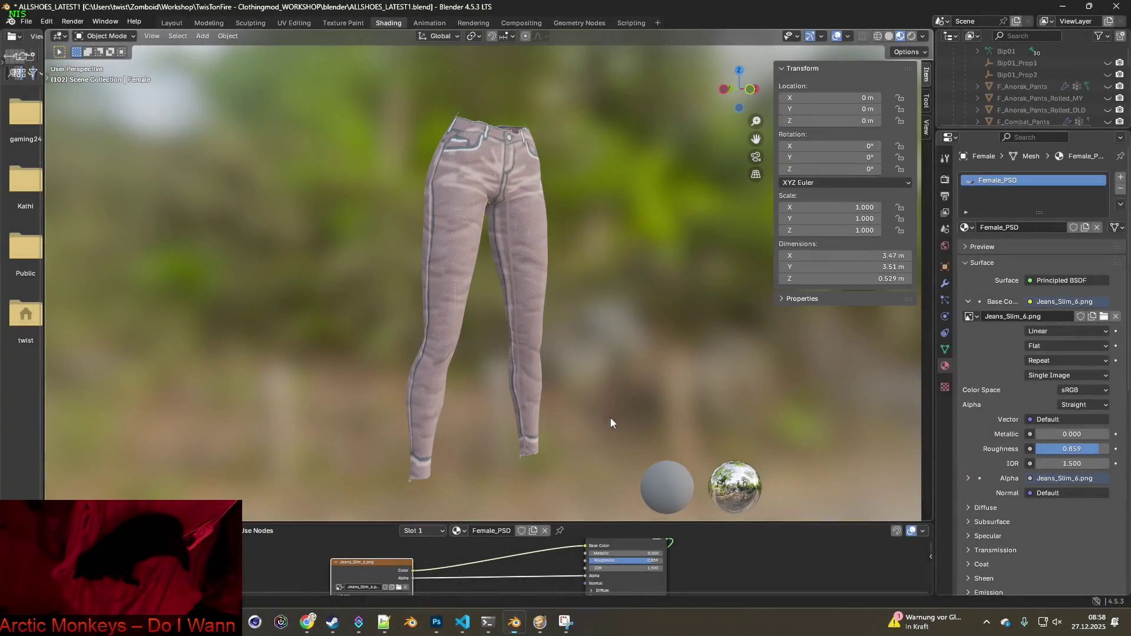
key("alt+Tab")
key("ctrl+v")
key("alt+Tab")
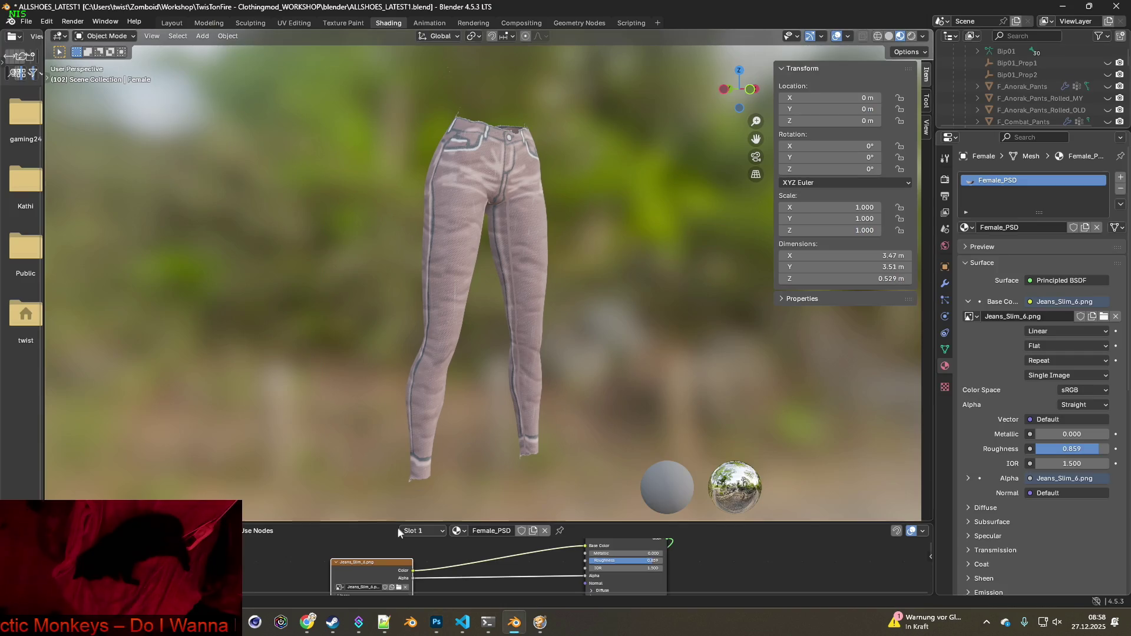
Load Jeans_Slim_7.png and paste the beige jeans capture into Photoshop as a layer
left_click(398, 587)
left_click(448, 226)
left_click(733, 499)
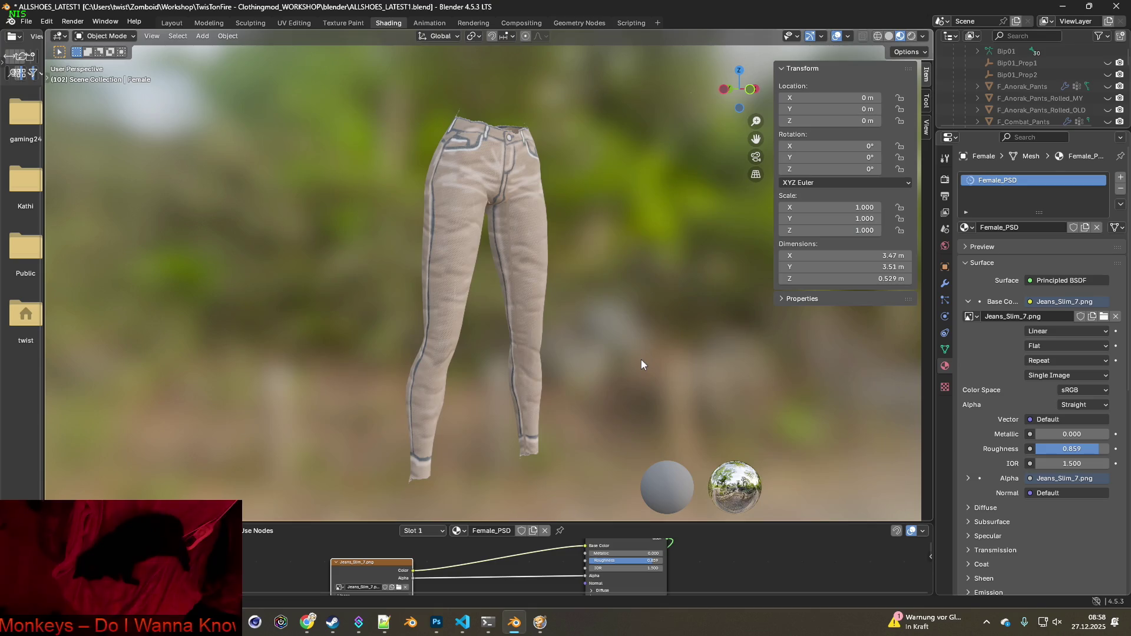
key("super+shift+s")
mouse_move(319, 90)
left_mouse_down()
mouse_move(581, 422)
mouse_move(617, 498)
left_mouse_up()
key("alt+Tab")
key("ctrl+v")
key("alt+Tab")
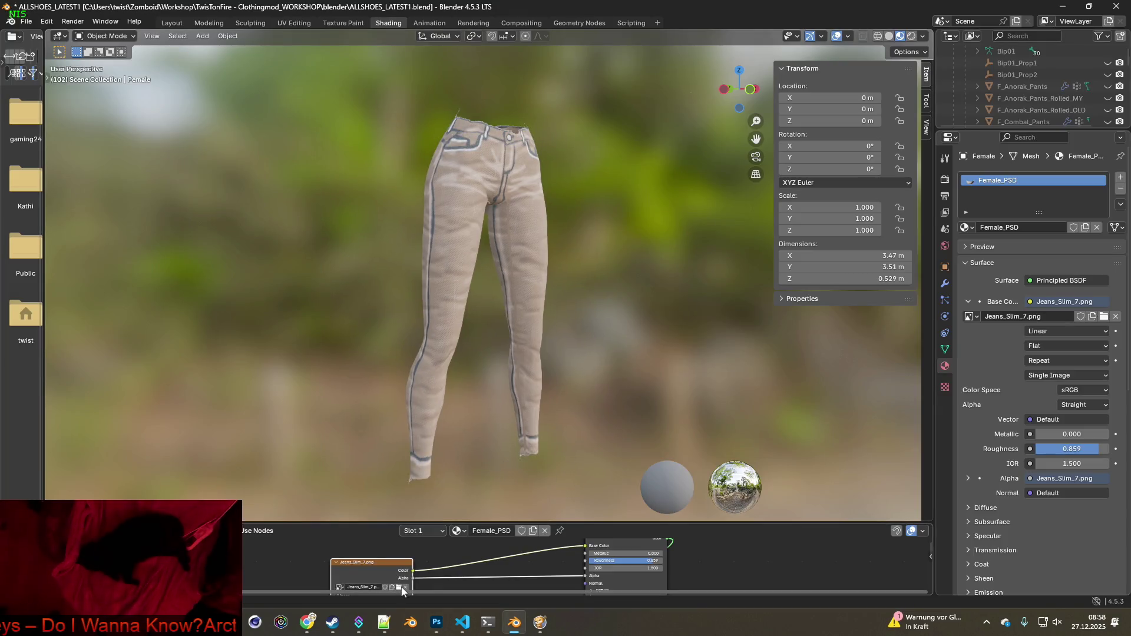
Load Jeans_Slim_8.png and capture the light jeans for Photoshop
left_click(399, 586)
left_click(440, 237)
left_click(747, 499)
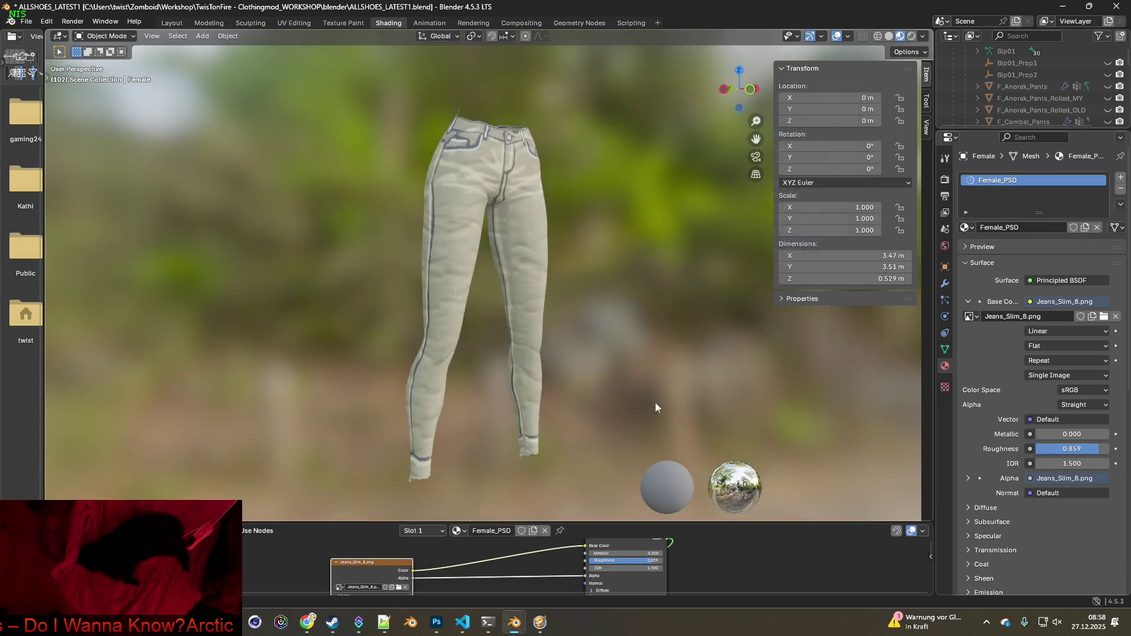
key("shift+super+s")
mouse_move(342, 90)
left_mouse_down()
mouse_move(549, 291)
mouse_move(612, 486)
left_mouse_up()
key("alt+Tab")
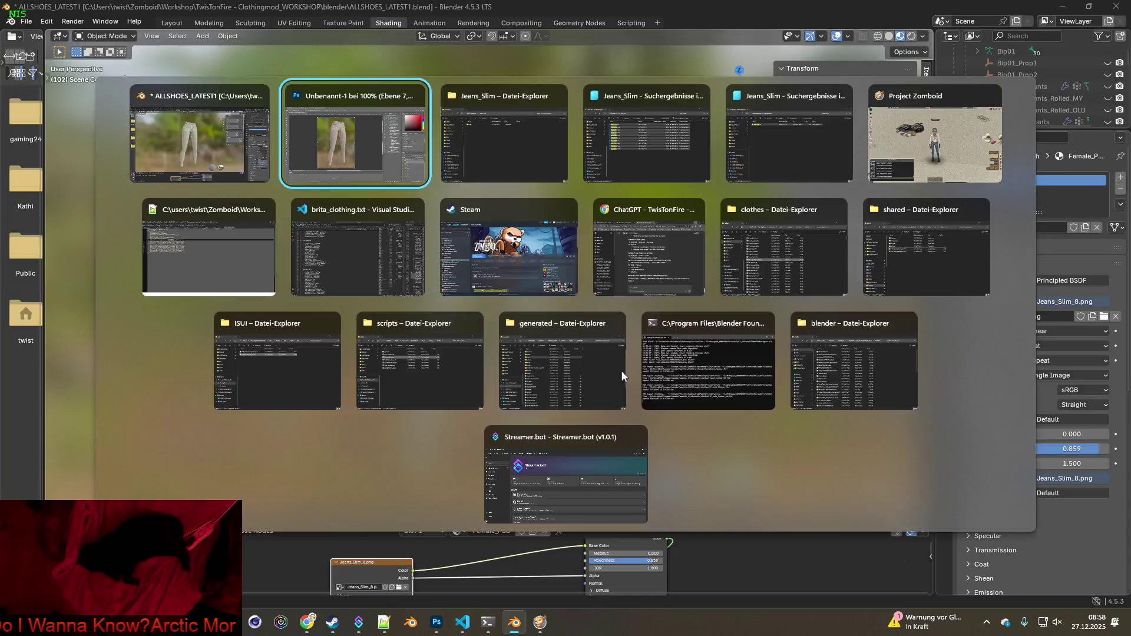
key("alt+Tab")
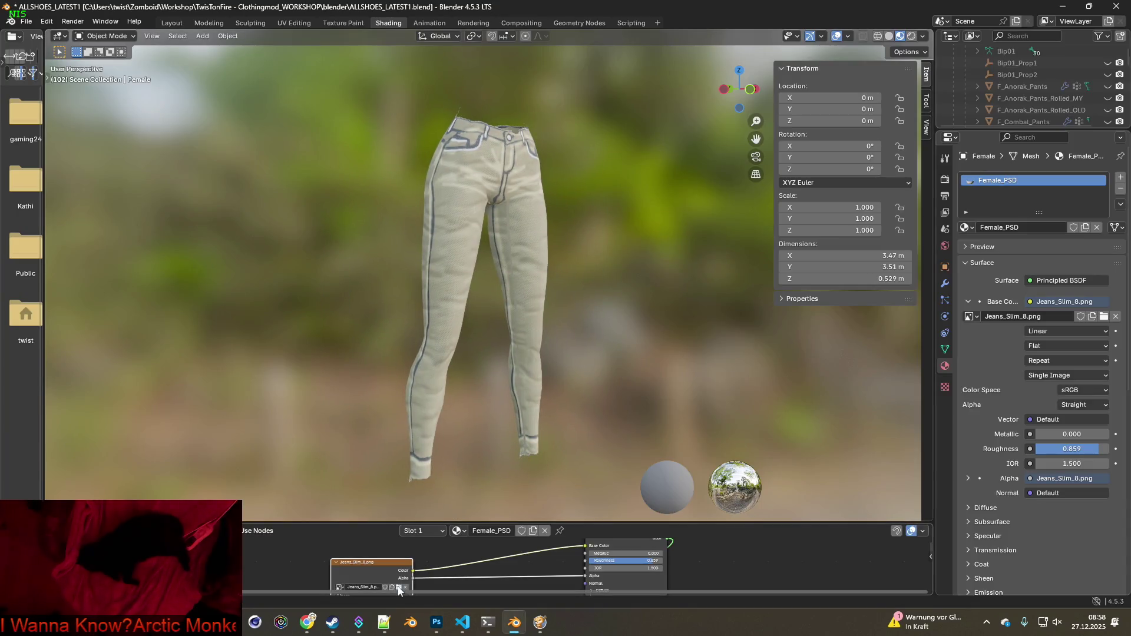
Load Jeans_Slim_9.png and paste the mint jeans capture as layer Ebene 9
left_click(398, 588)
left_click(447, 249)
left_click(749, 497)
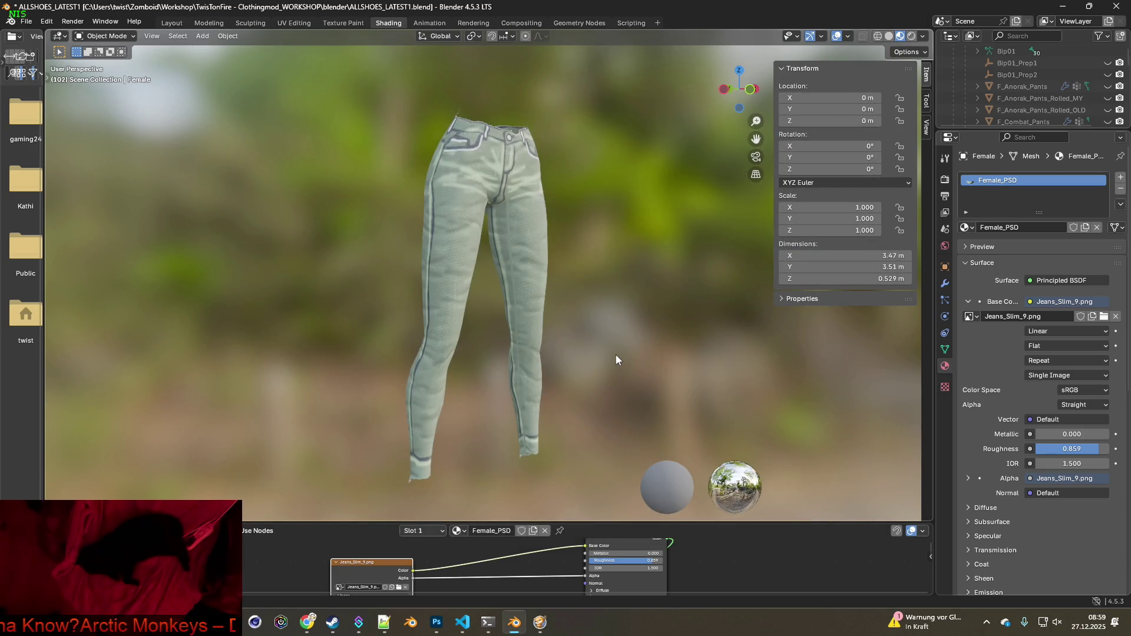
key("super+shift+s")
mouse_move(340, 89)
left_mouse_down()
mouse_move(557, 278)
mouse_move(617, 496)
left_mouse_up()
key("alt+Tab")
key("ctrl+v")
key("alt+Tab")
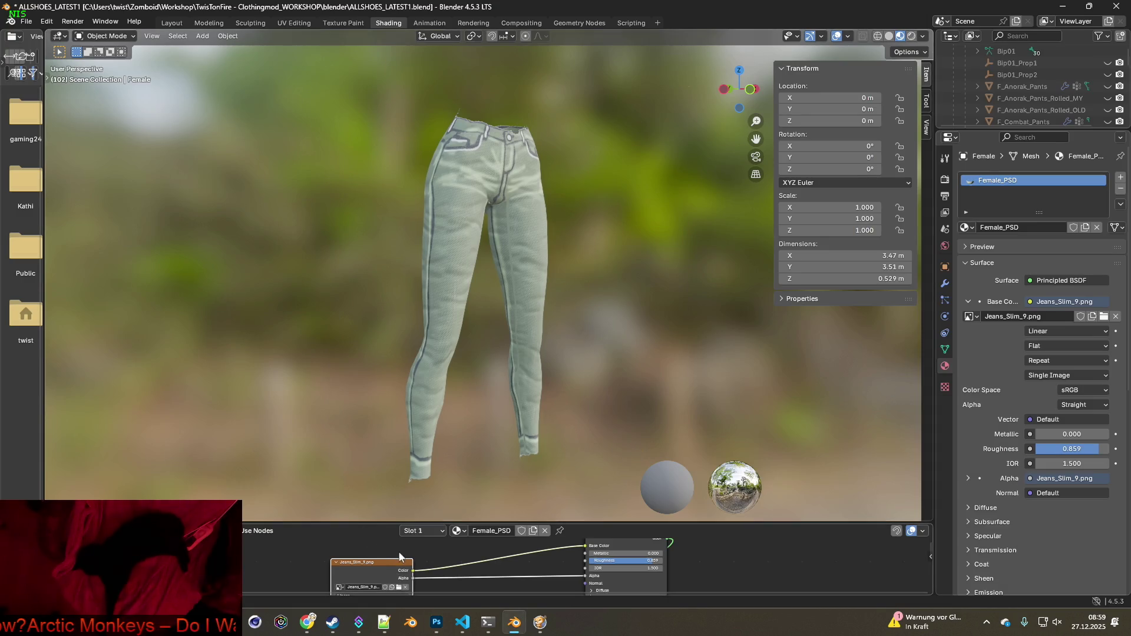
Load Jeans_Slim_10.png and paste the grey jeans capture into Photoshop
left_click(401, 590)
left_click(457, 262)
left_click(760, 497)
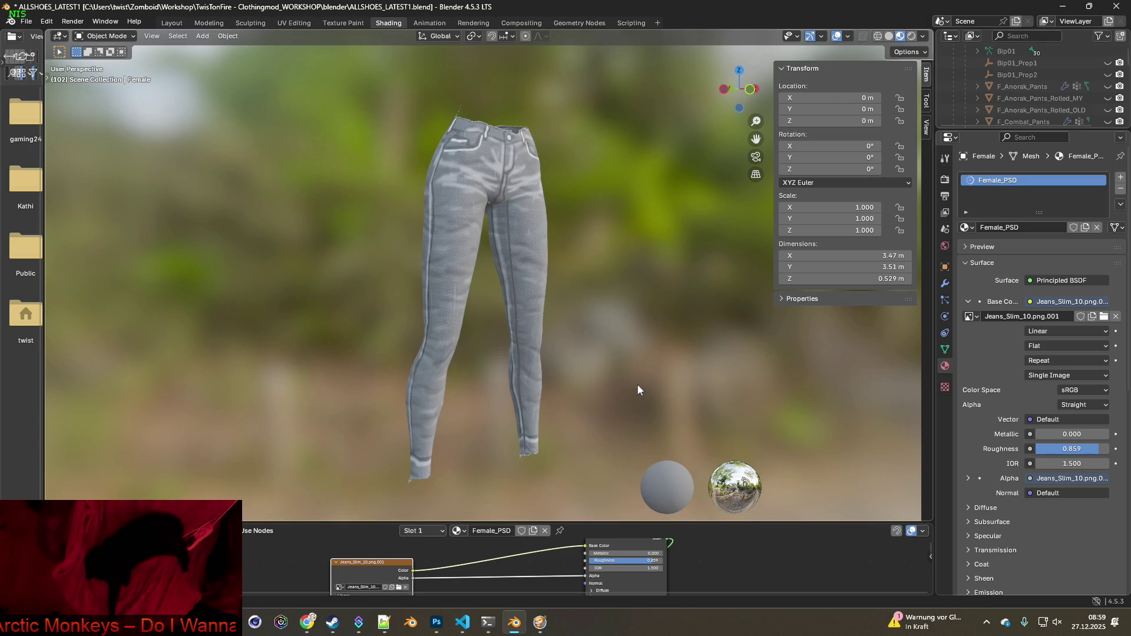
key("super+shift+s")
left_click_drag(330, 87, 610, 496)
key("alt+Tab")
key("ctrl+v")
key("ctrl+v")
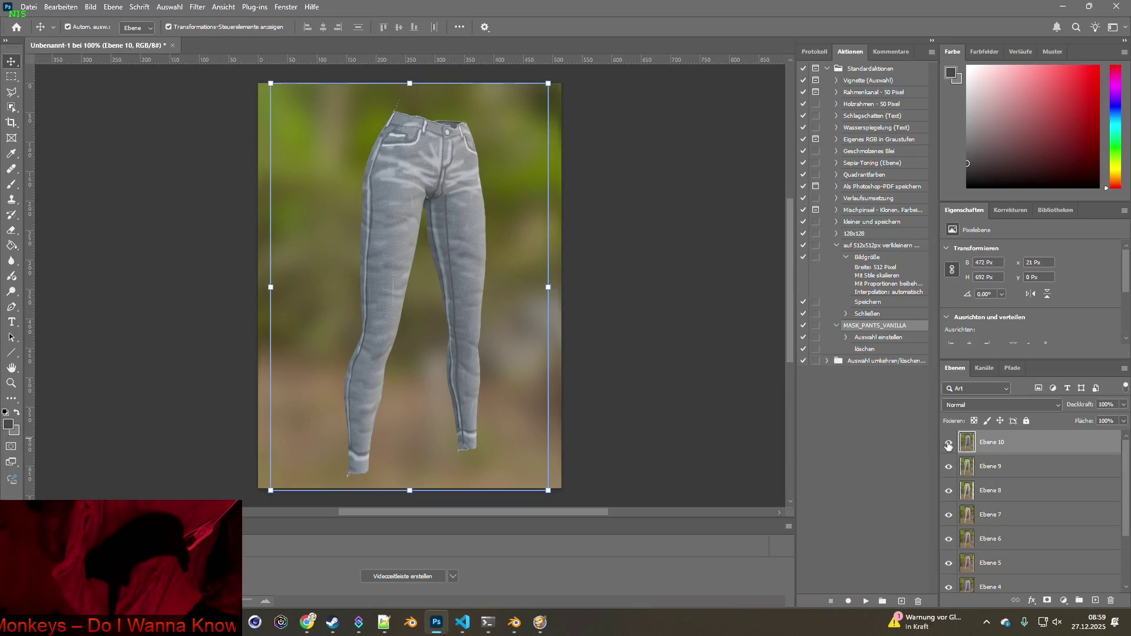
Save the layered jeans image as jeans_slim_raw.psd in the Jeans_Slim folder
left_click(188, 167)
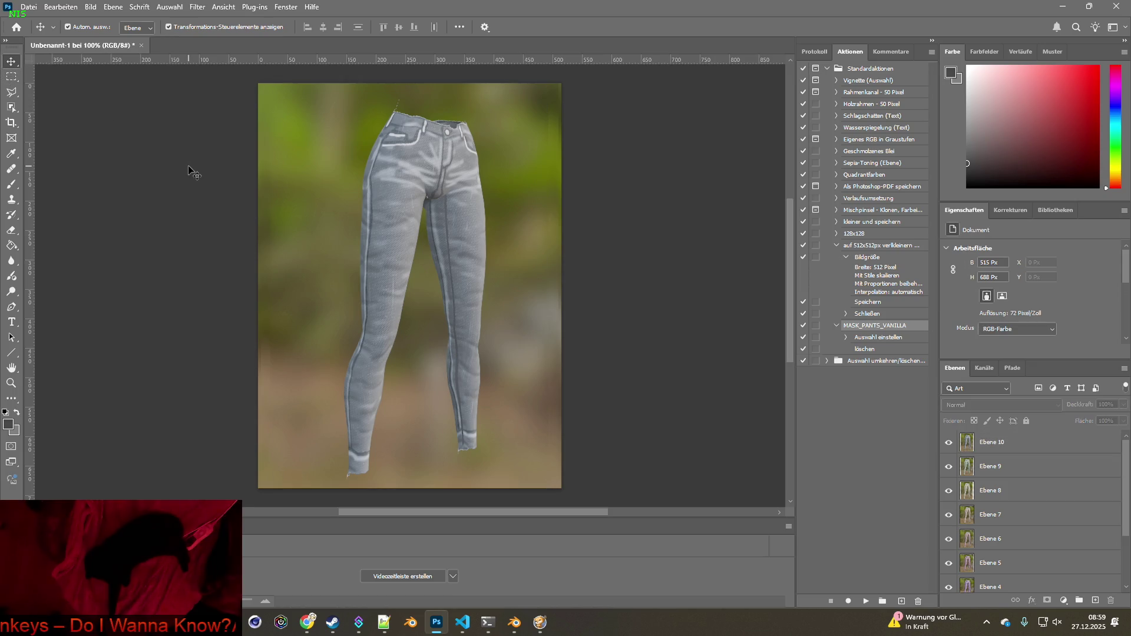
left_click(29, 8)
left_click(118, 144)
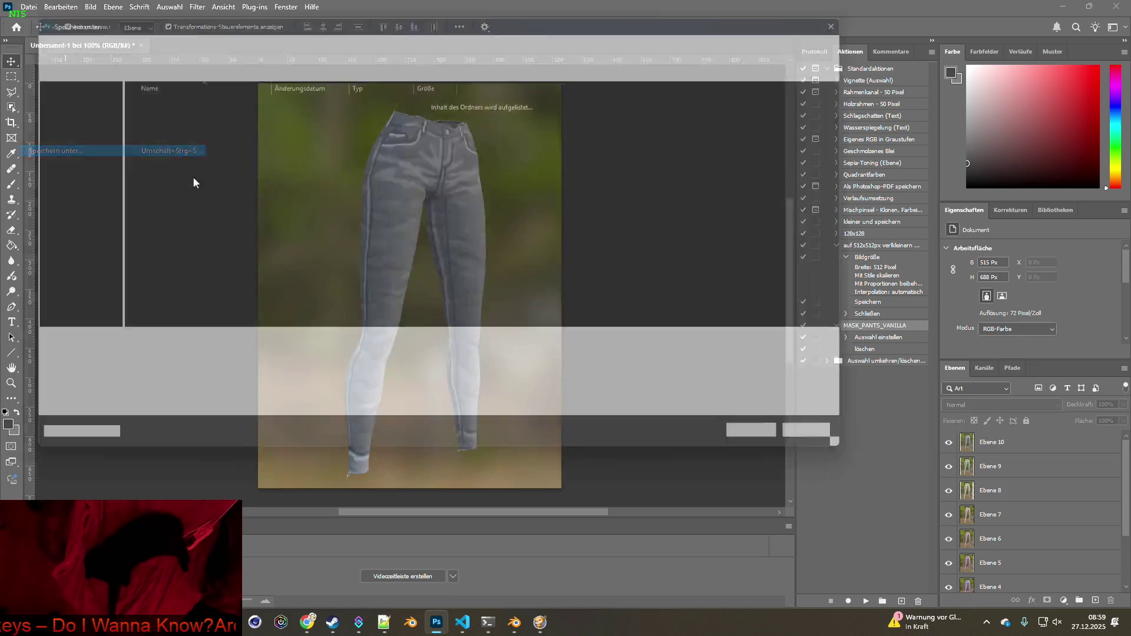
left_click(171, 34)
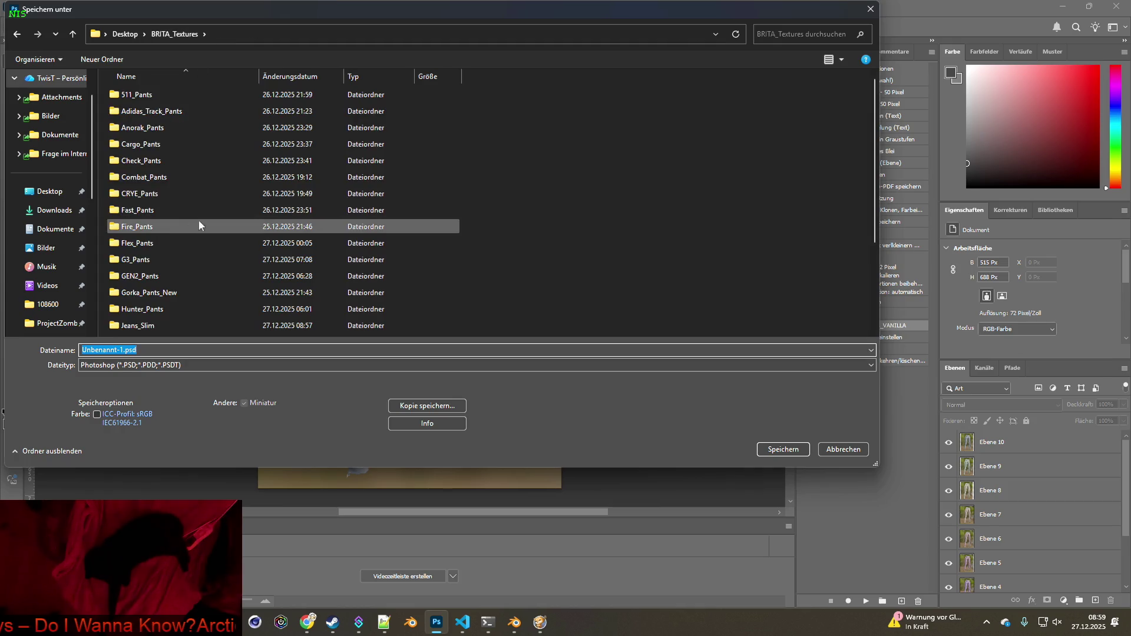
double_click(141, 325)
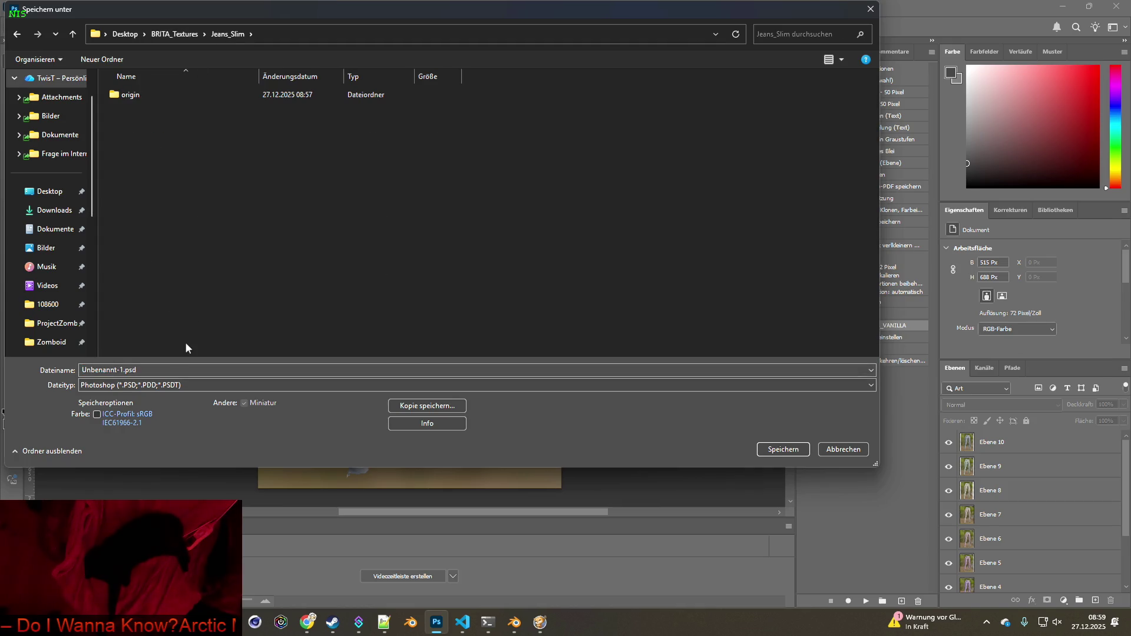
left_click_drag(122, 370, 56, 372)
type("jeans_slim_raw")
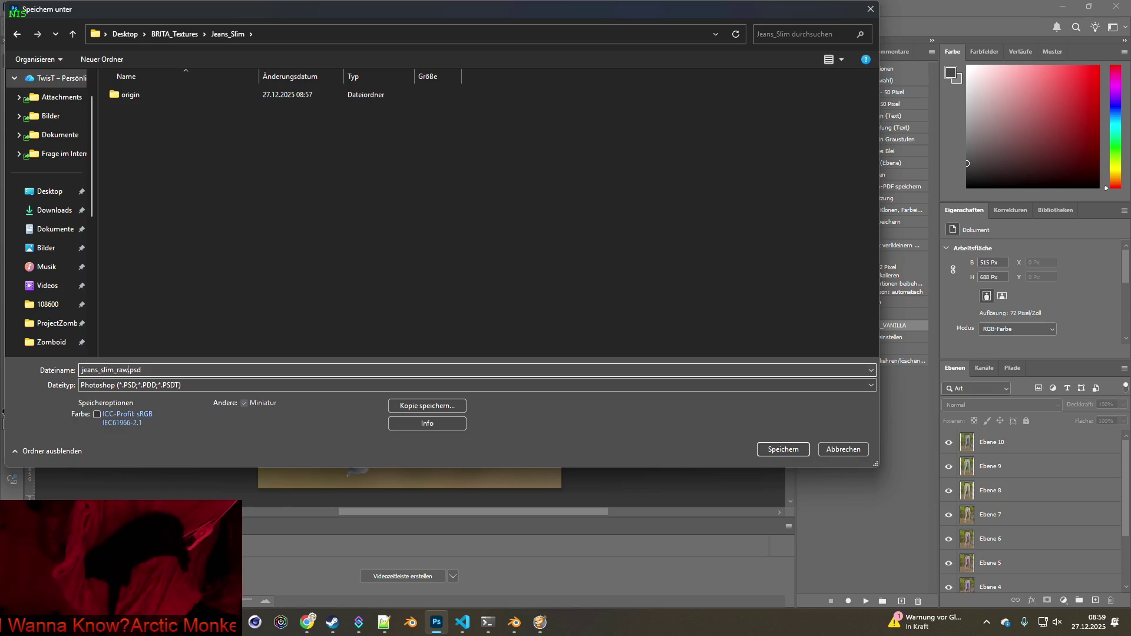
key("Return")
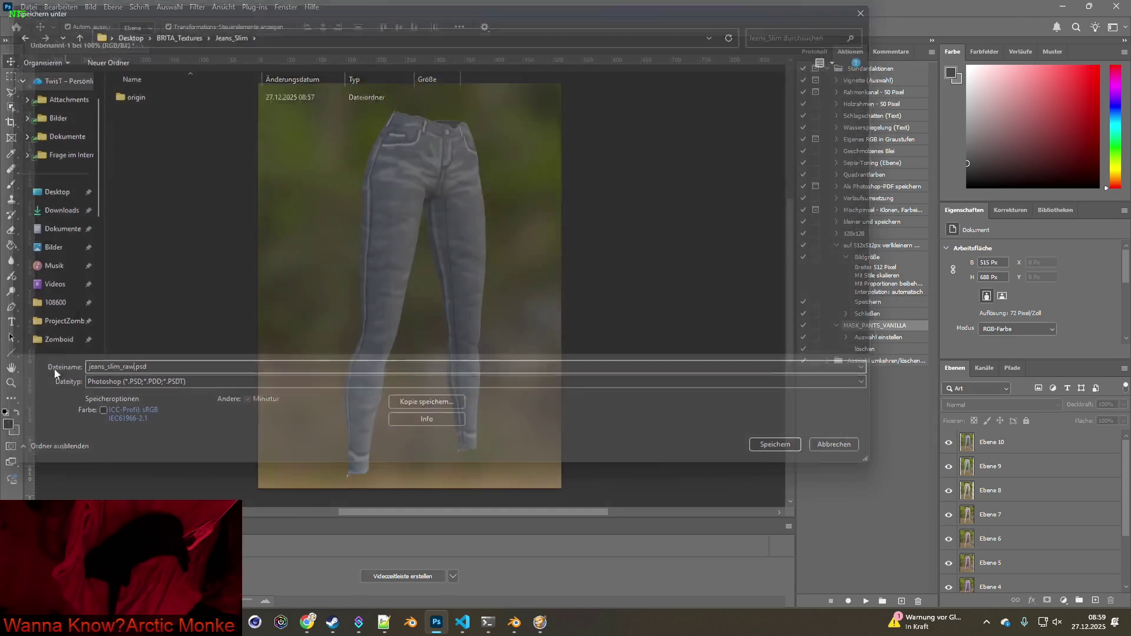
left_click(688, 178)
Create a new transparent Photoshop document with width 50 and height 500 pixels
left_click(37, 14)
left_click(37, 21)
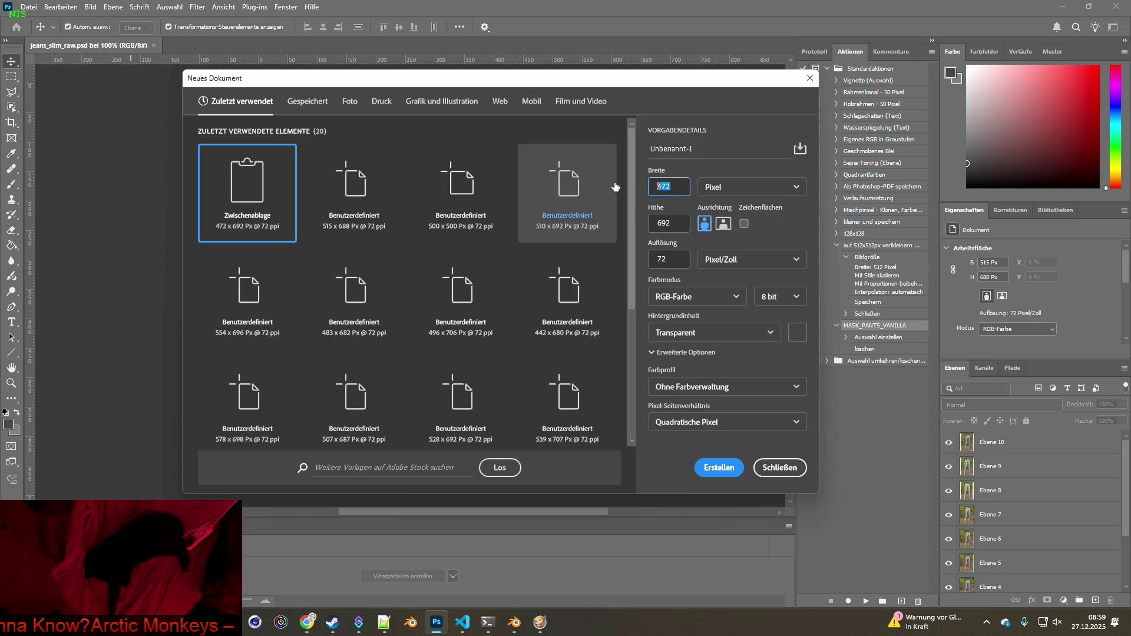
type("500")
key("Tab")
type("500")
left_click(719, 467)
Move the Unbenannt-1 tab before jeans_slim_raw.psd, then bring brita_clothing.txt forward in VS Code
left_click_drag(224, 46, 65, 45)
left_click(31, 7)
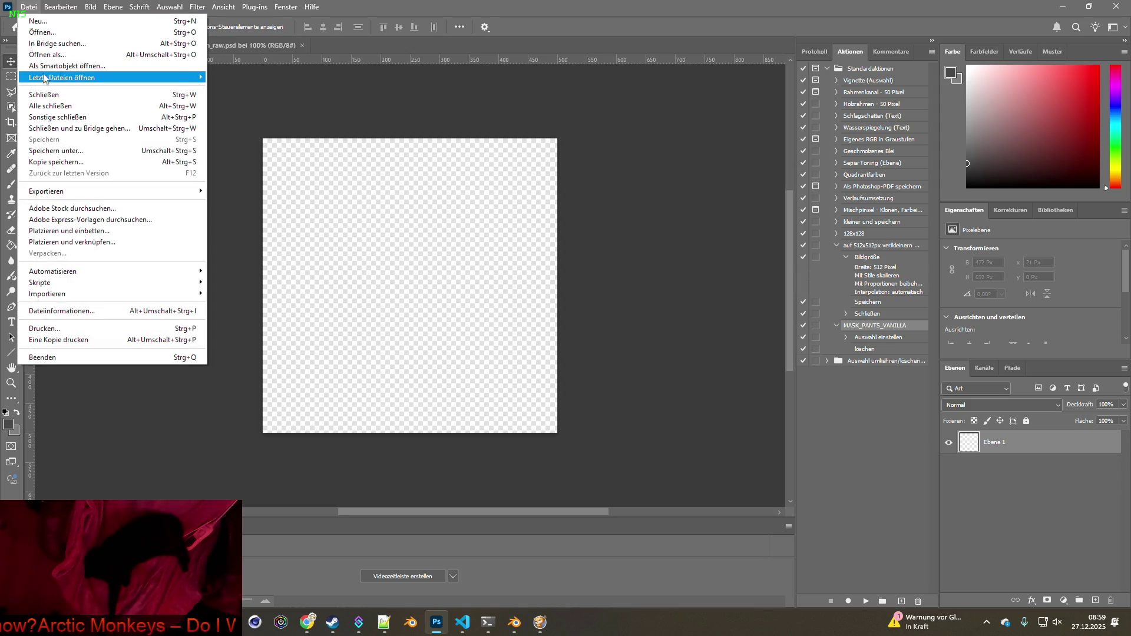
left_click(416, 102)
left_click(463, 623)
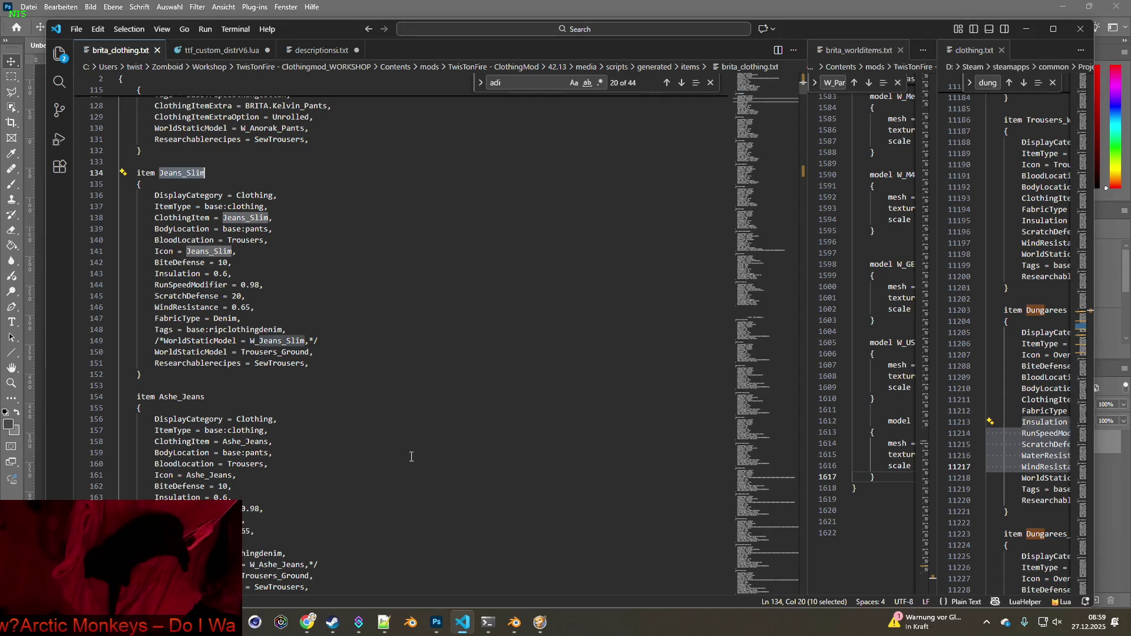
Comment out Jeans_Slim's Icon line and add an IconsForTexture line with repeated JSlim; entries
left_click(154, 251)
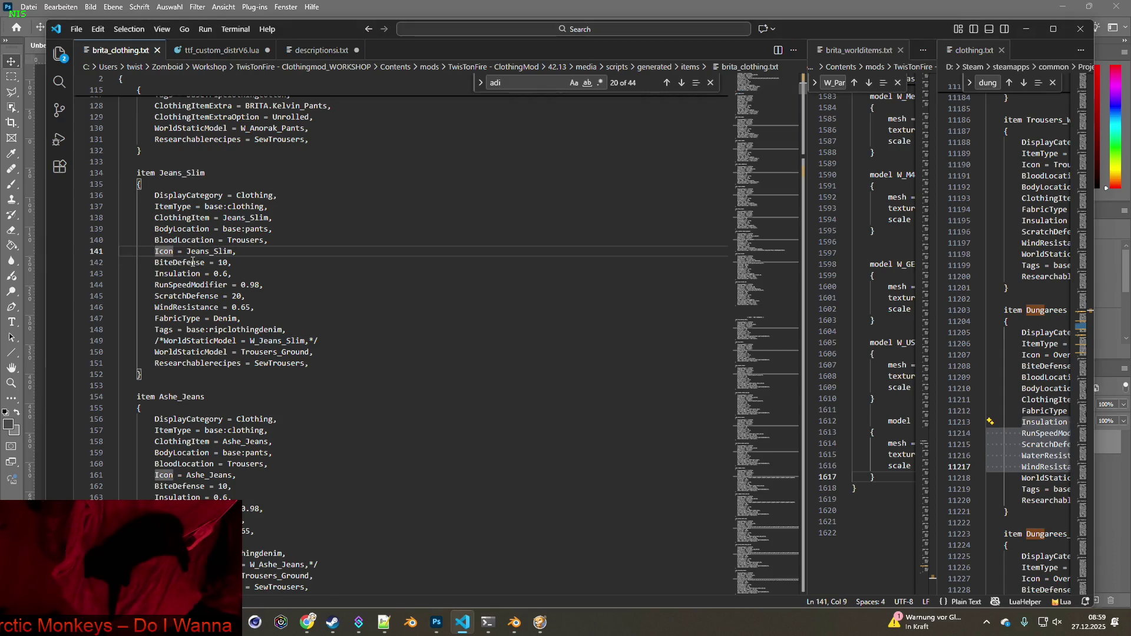
type("/*")
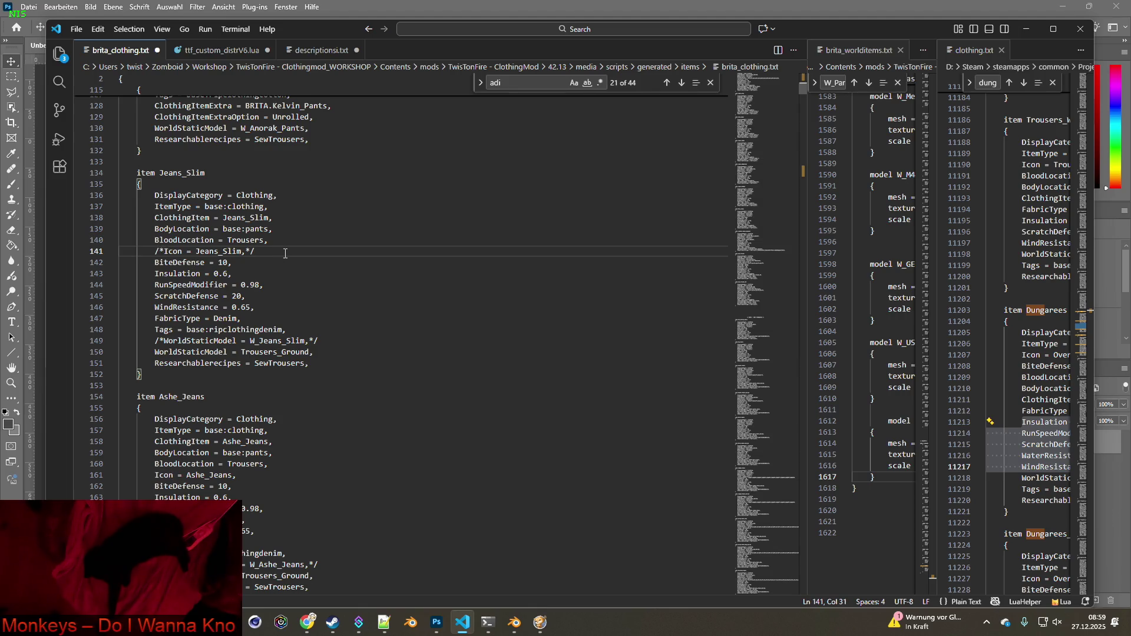
key("Return")
type("IconsForTexture = ")
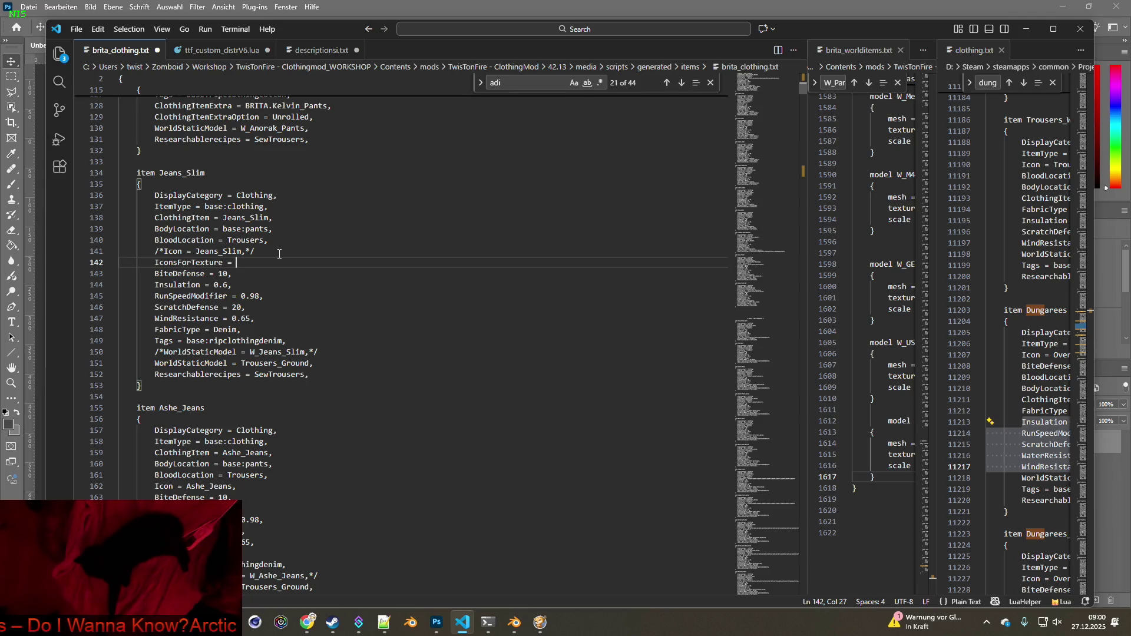
type("JSlim")
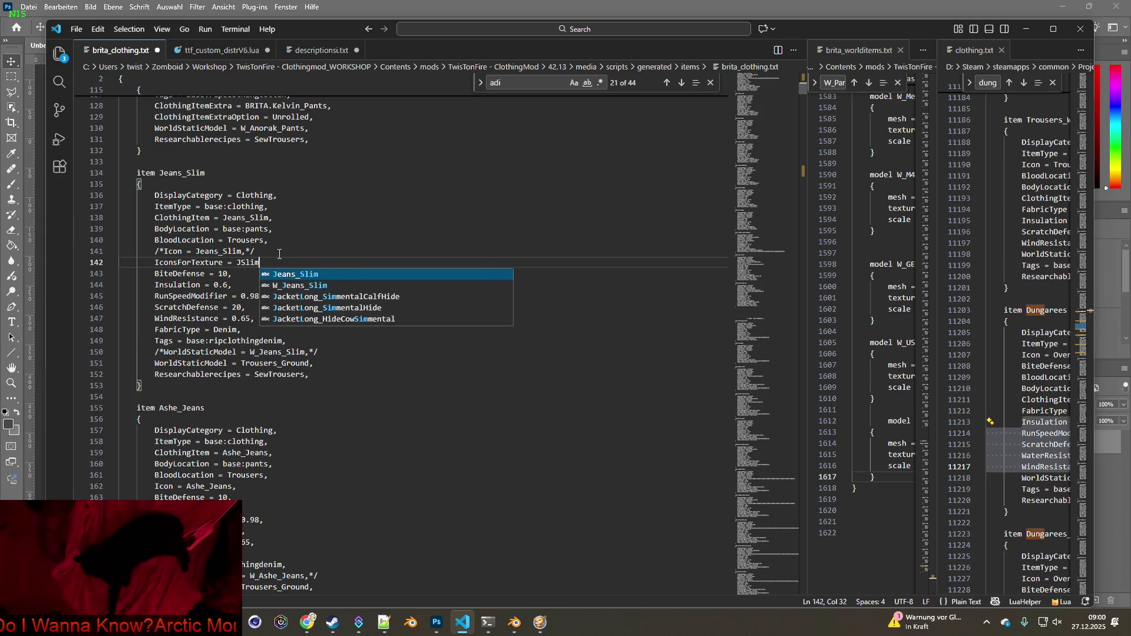
type(";")
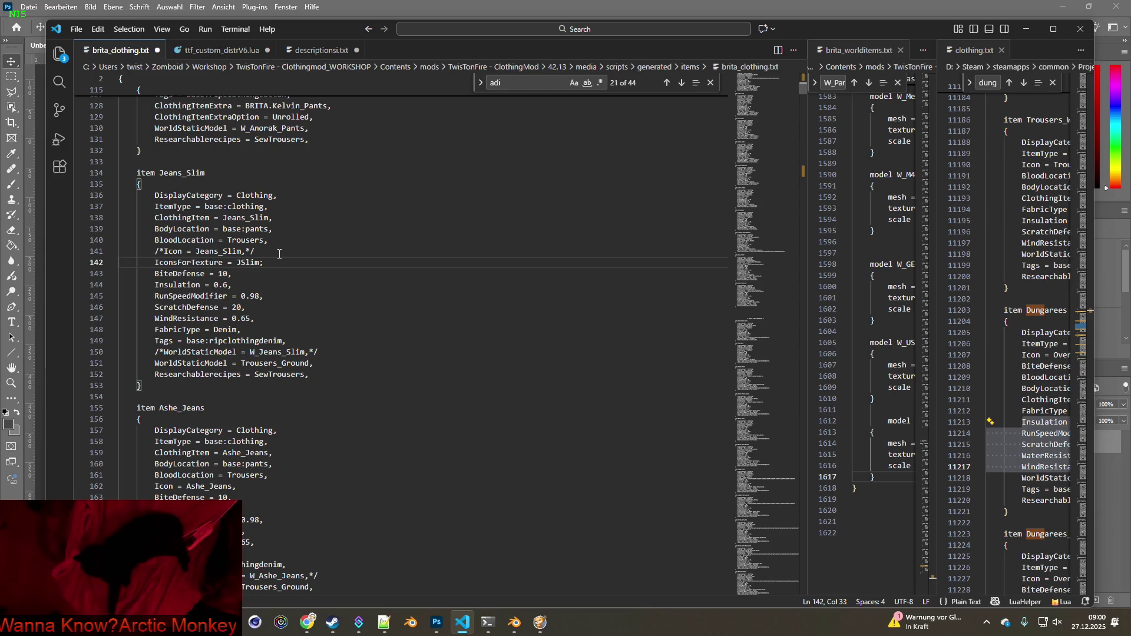
left_click_drag(238, 262, 269, 260)
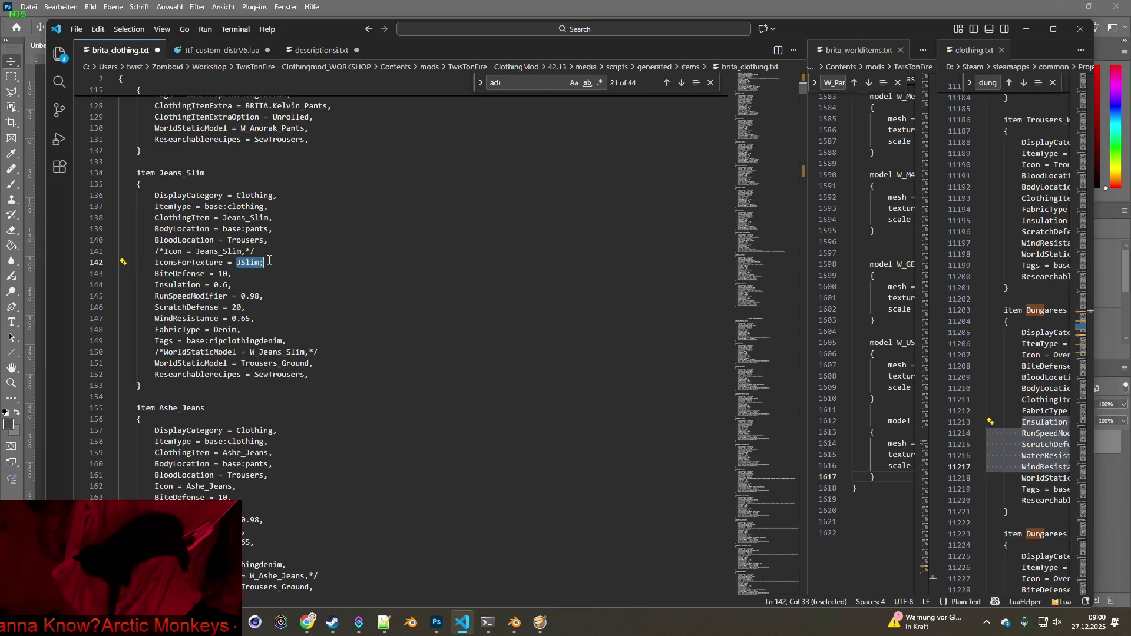
left_click(273, 262)
key("ctrl+v")
key("ctrl+v")
key("ctrl+v")
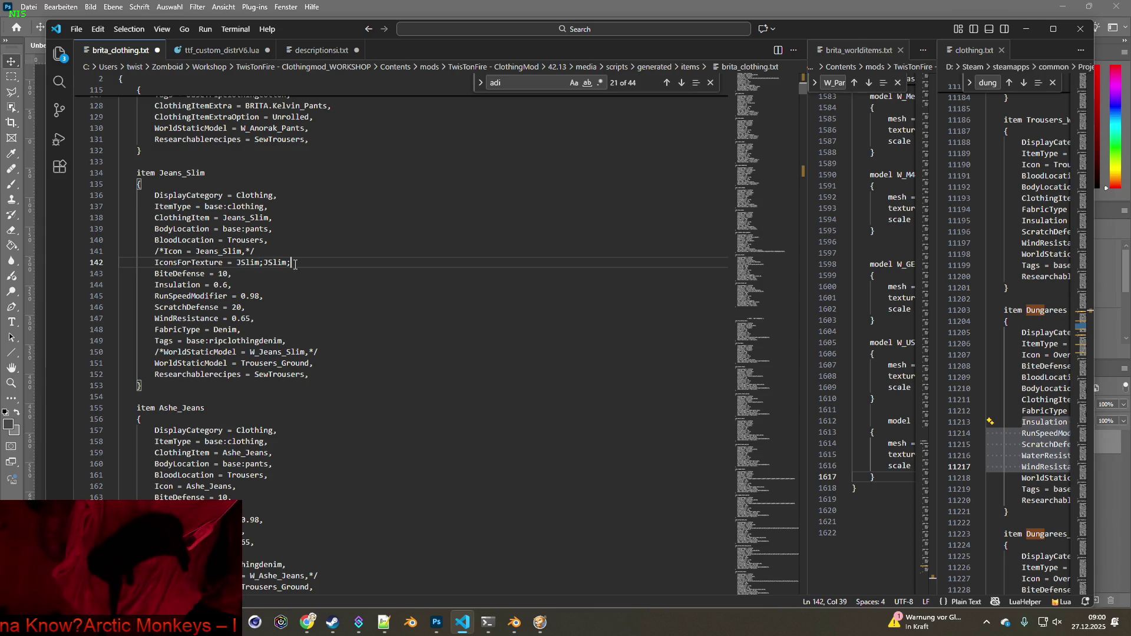
key("ctrl+v")
key("ctrl+v")
key("ctrl+v")
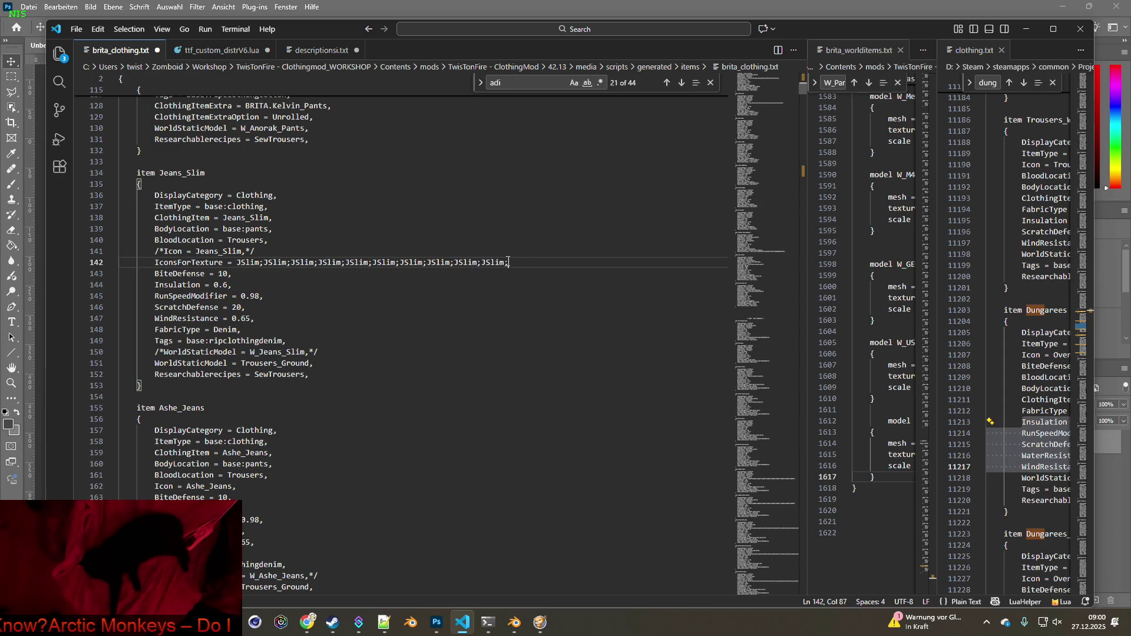
key("BackSpace")
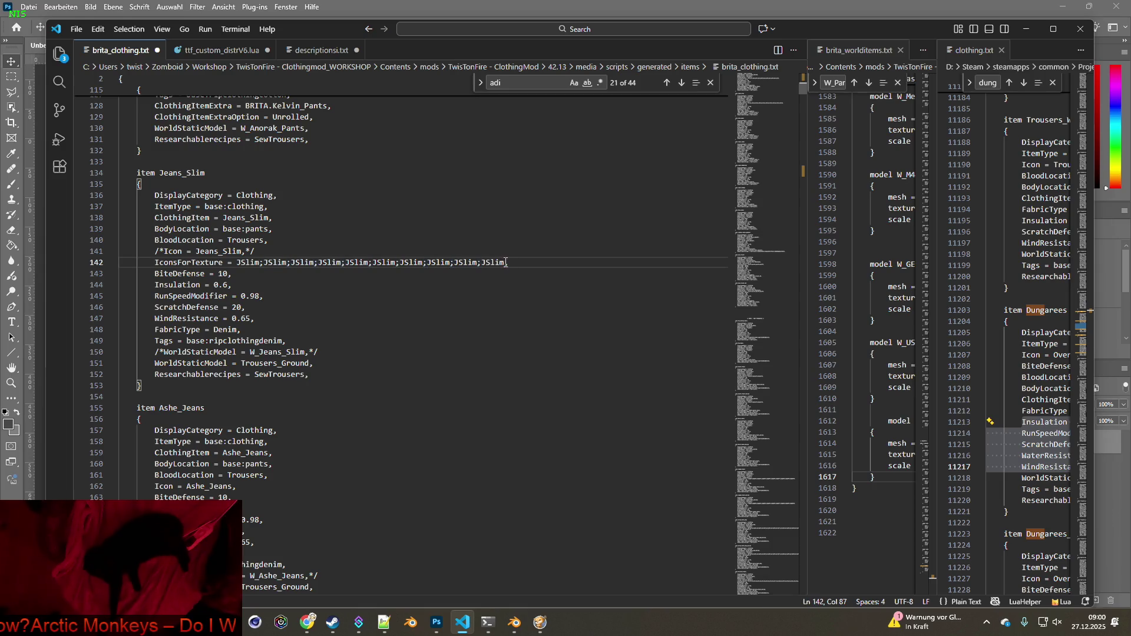
type(",")
Number the JSlim entries 2 through 9 so the list runs JSlim through JSlim10
left_click(515, 268)
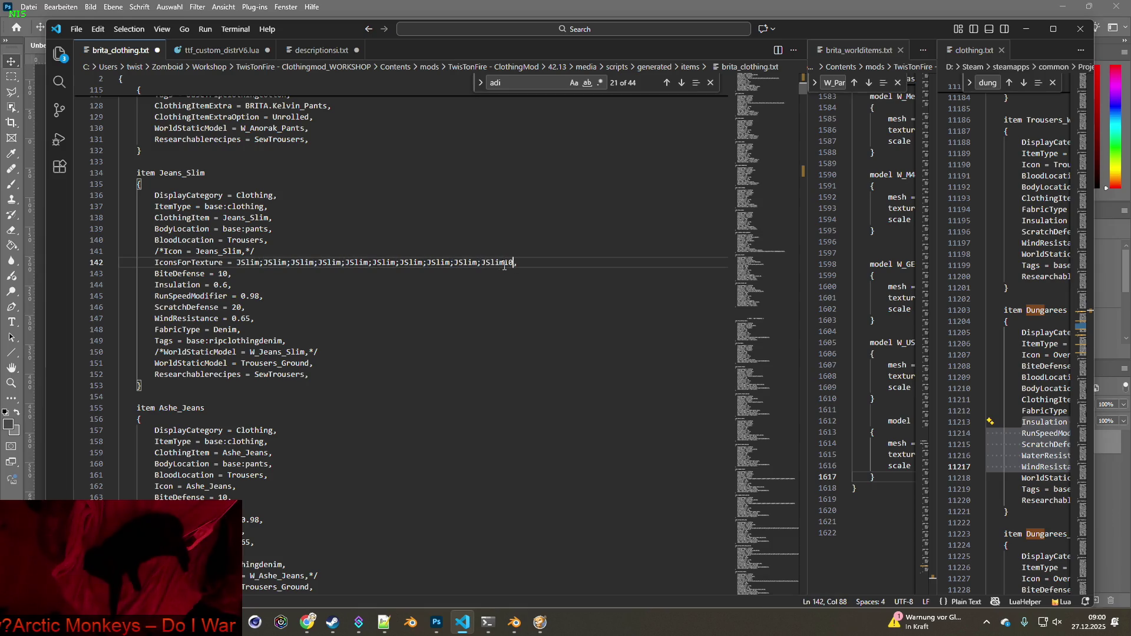
left_click(481, 263)
type("9")
left_click(447, 262)
type("8")
left_click(424, 263)
type("7")
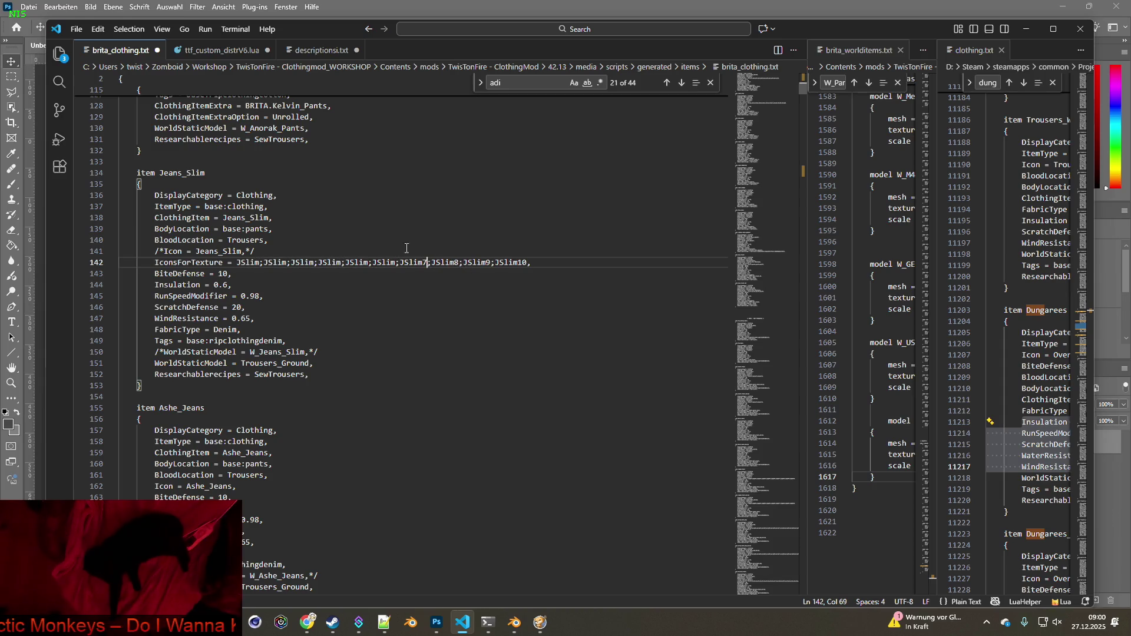
left_click(396, 262)
type("6")
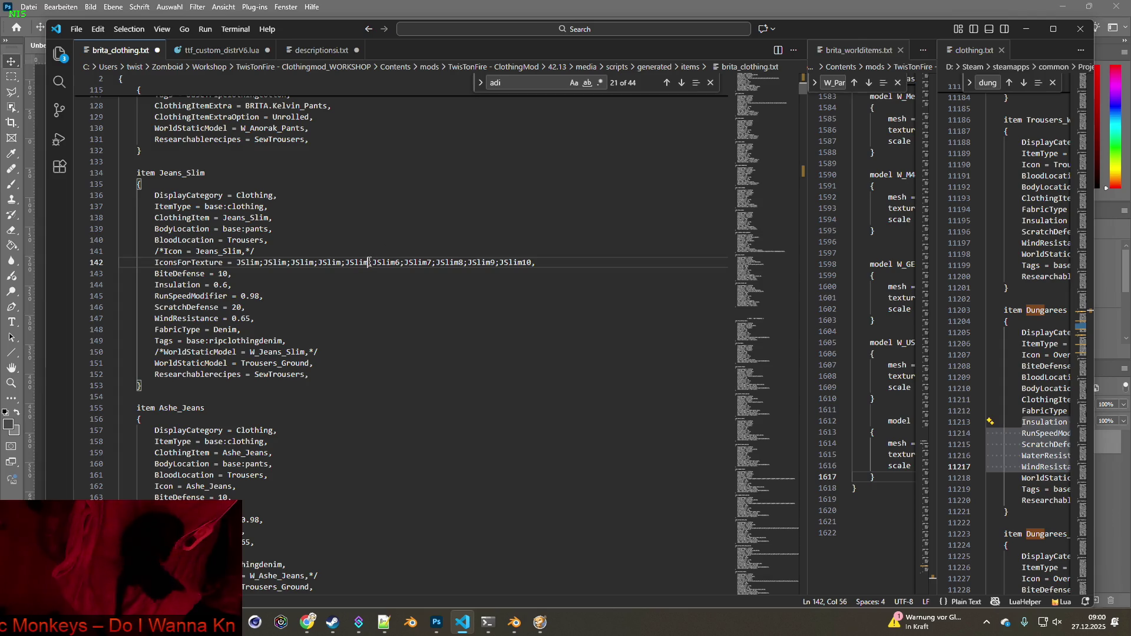
left_click(368, 263)
type("5")
left_click(345, 263)
type("4")
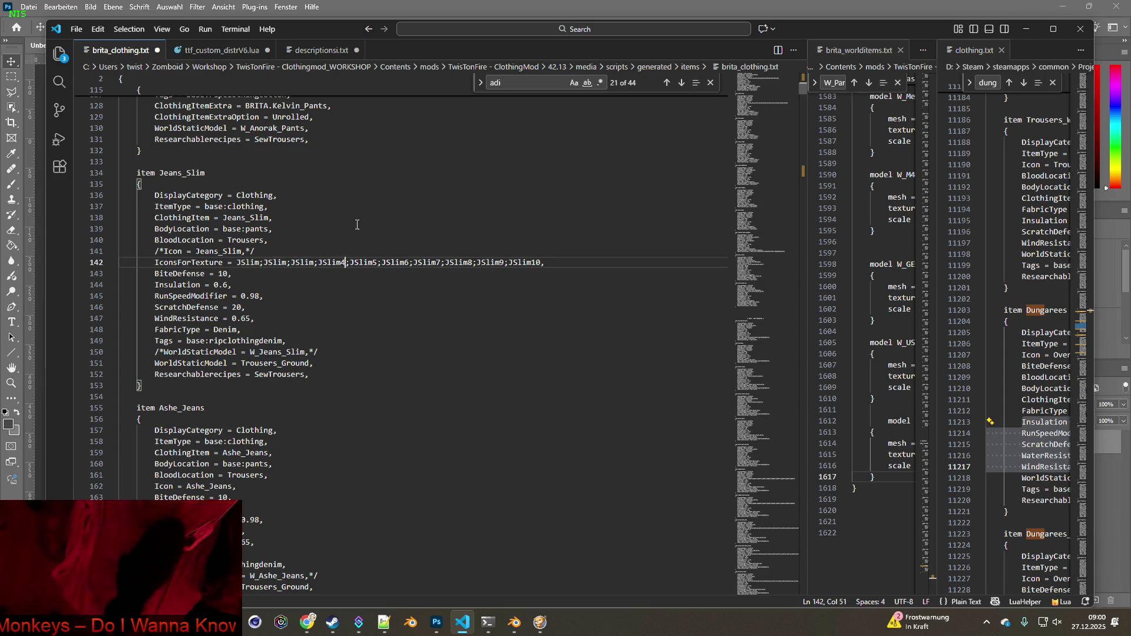
left_click(316, 262)
type("3")
left_click(291, 263)
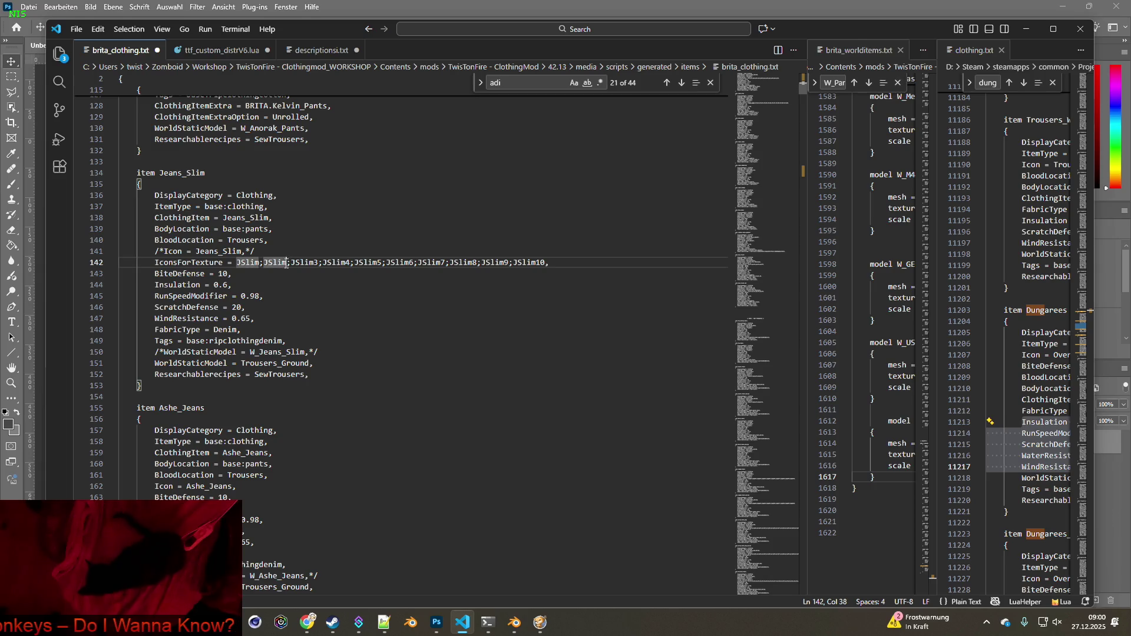
type("2")
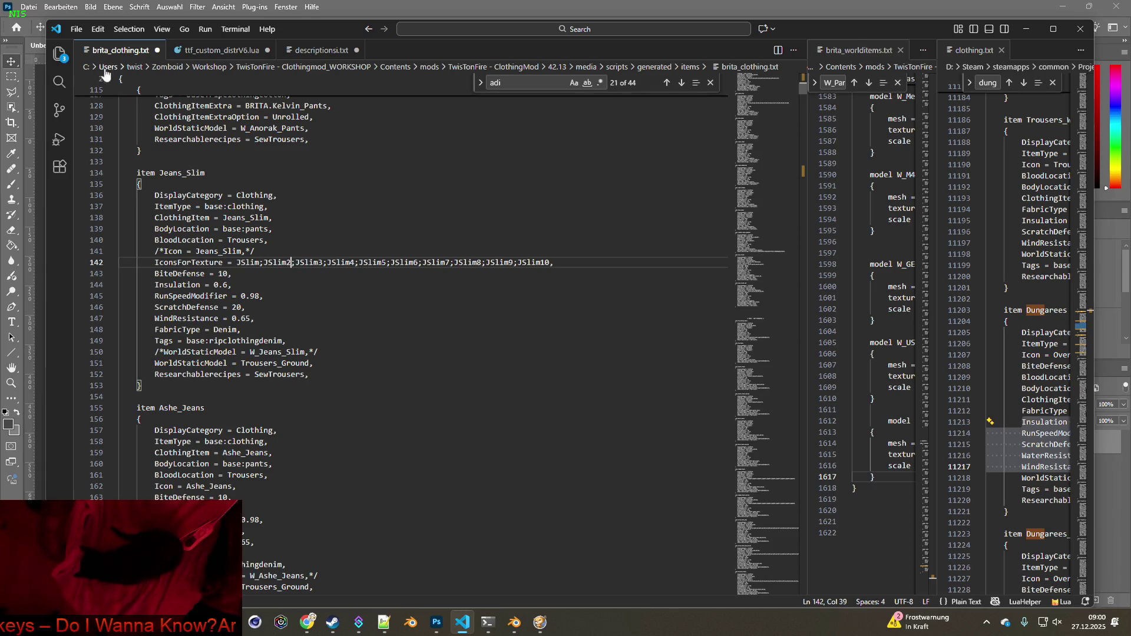
Save brita_clothing.txt and minimize Visual Studio Code
left_click(76, 29)
left_click(101, 230)
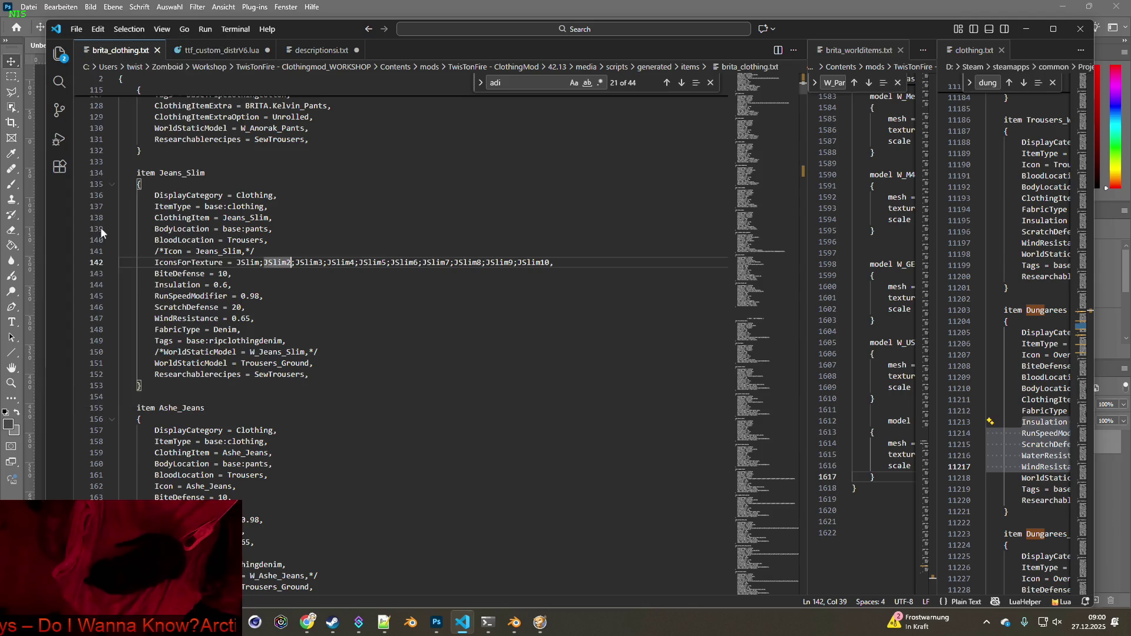
left_click(1025, 29)
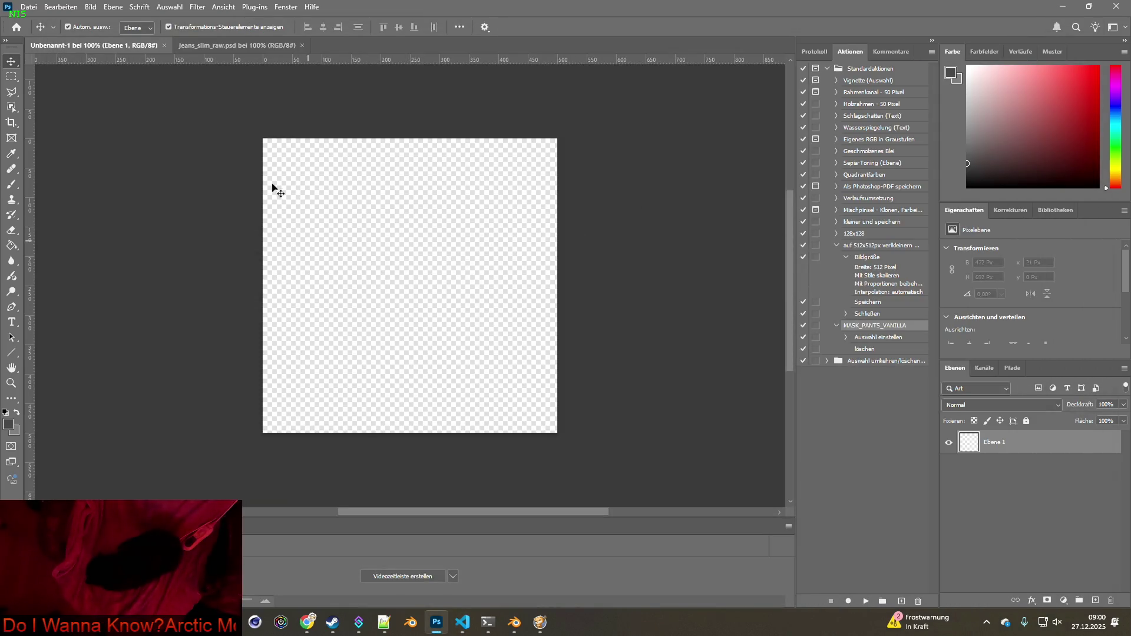
In jeans_slim_raw.psd, hide layers Ebene 10 through Ebene 2
left_click(214, 46)
left_click(948, 442)
left_click(949, 466)
left_click(948, 490)
left_click(948, 514)
left_click(948, 538)
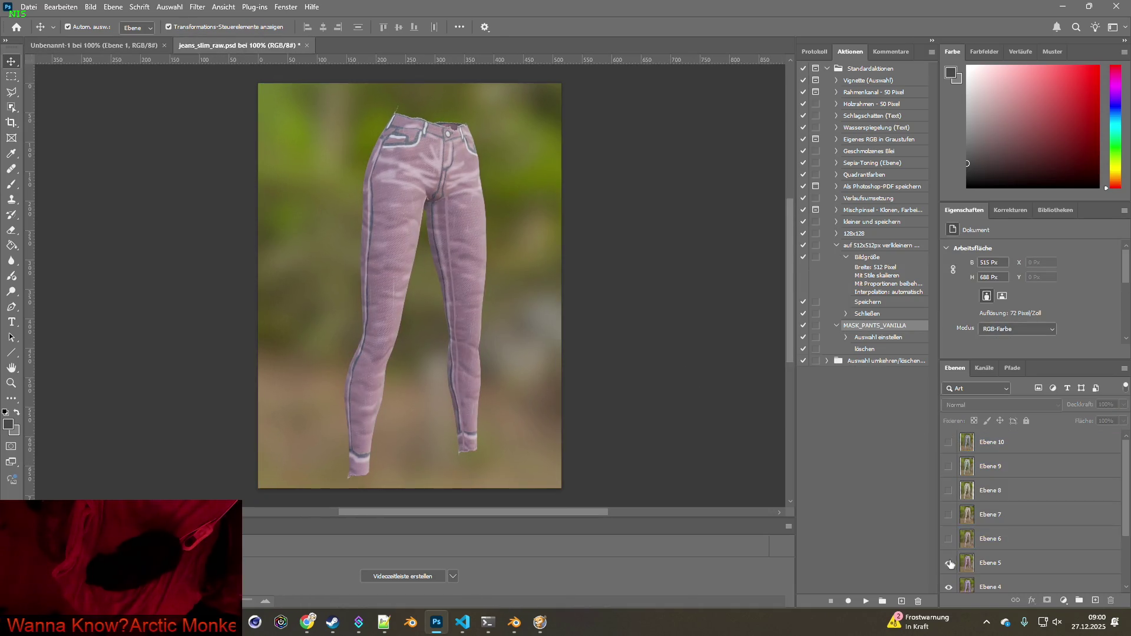
left_click(948, 563)
scroll(966, 530, "down", 3)
left_click(948, 508)
left_click(948, 532)
left_click(948, 556)
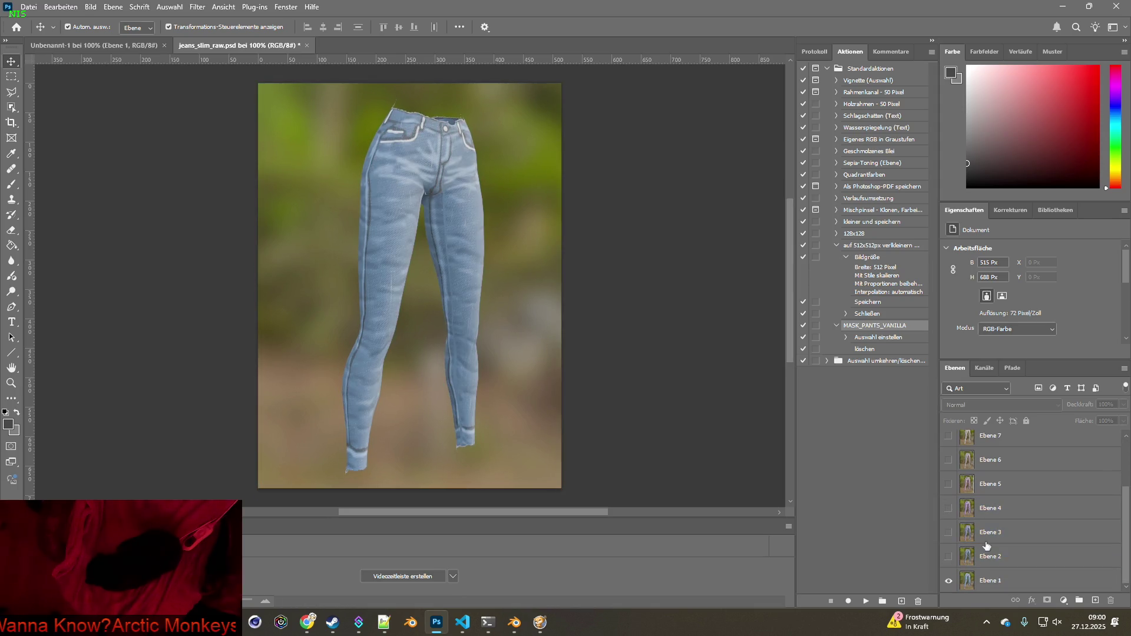
Copy the blue jeans from Ebene 1 into Unbenannt-1 as a new layer
left_click(982, 583)
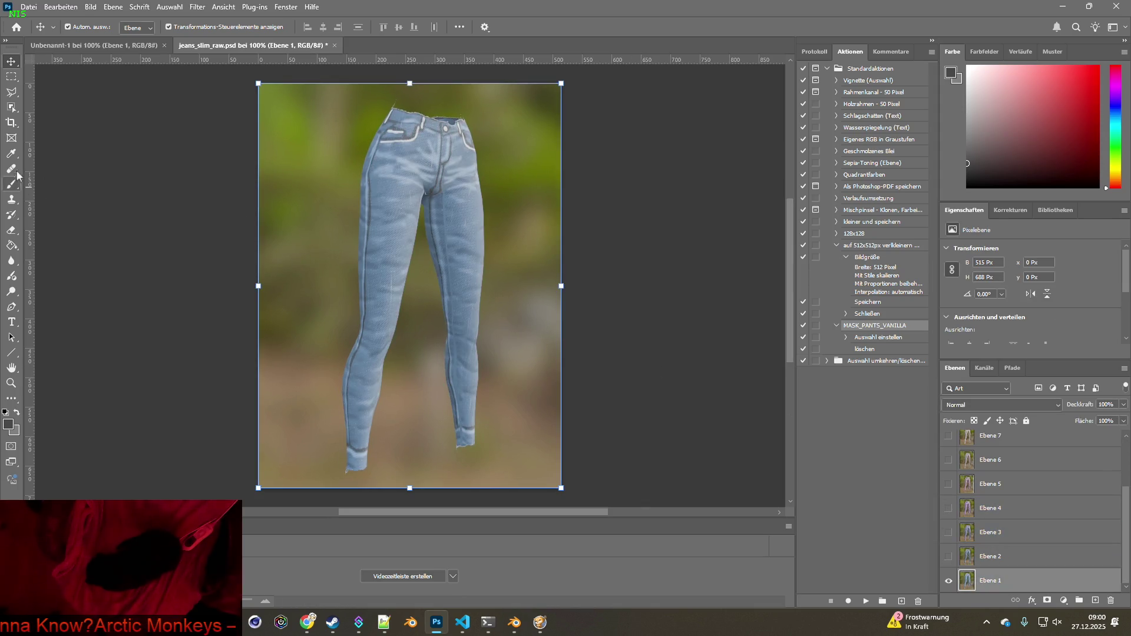
left_click(11, 107)
left_click(391, 224)
key("ctrl+c")
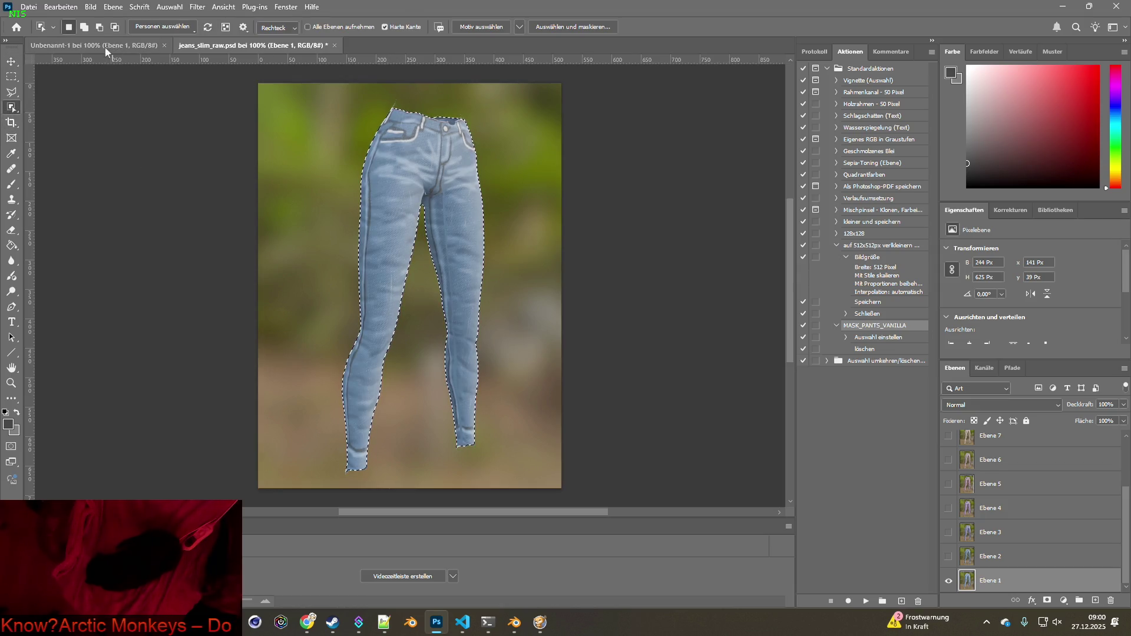
key("ctrl+Tab")
key("ctrl+v")
key("ctrl+Tab")
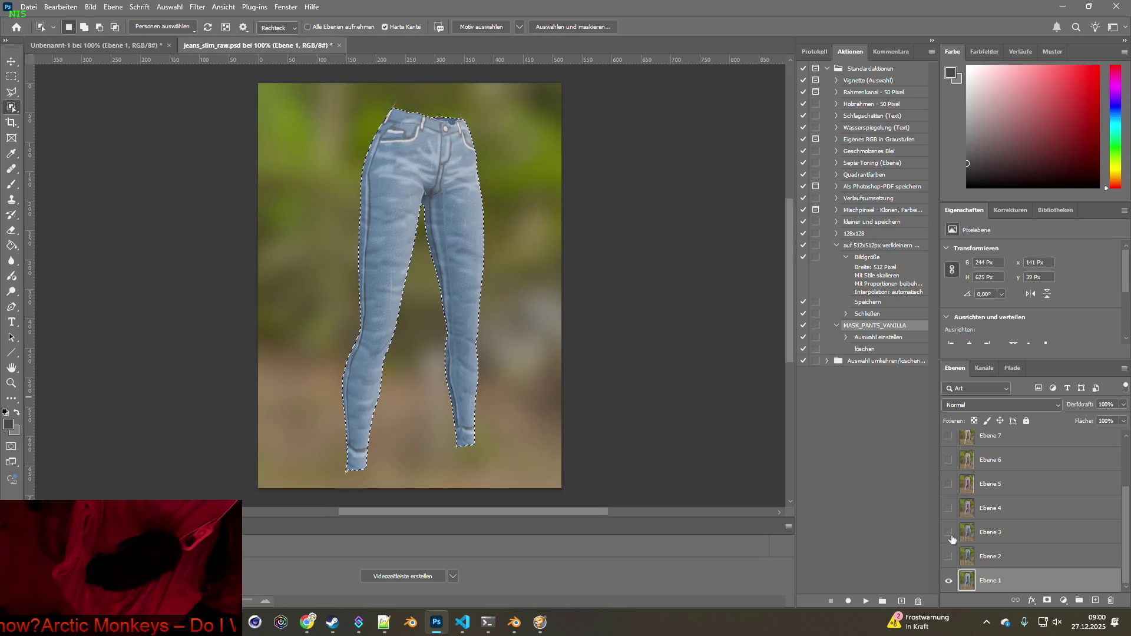
Copy the Ebene 2 jeans into Unbenannt-1 as a new layer
key("alt+]")
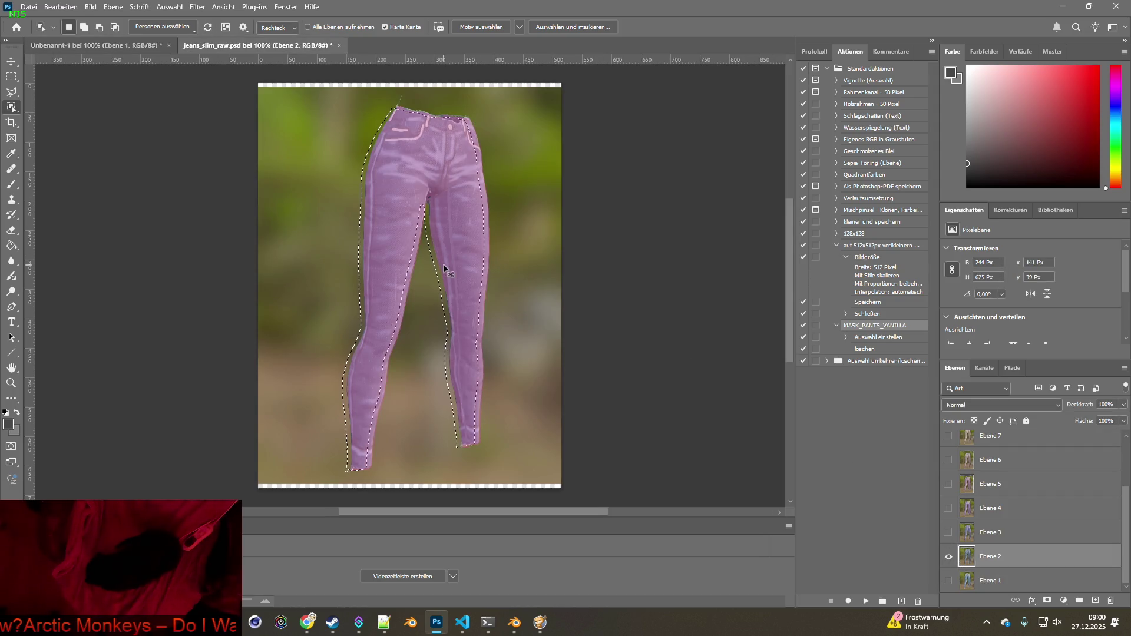
left_click(407, 238)
key("ctrl+c")
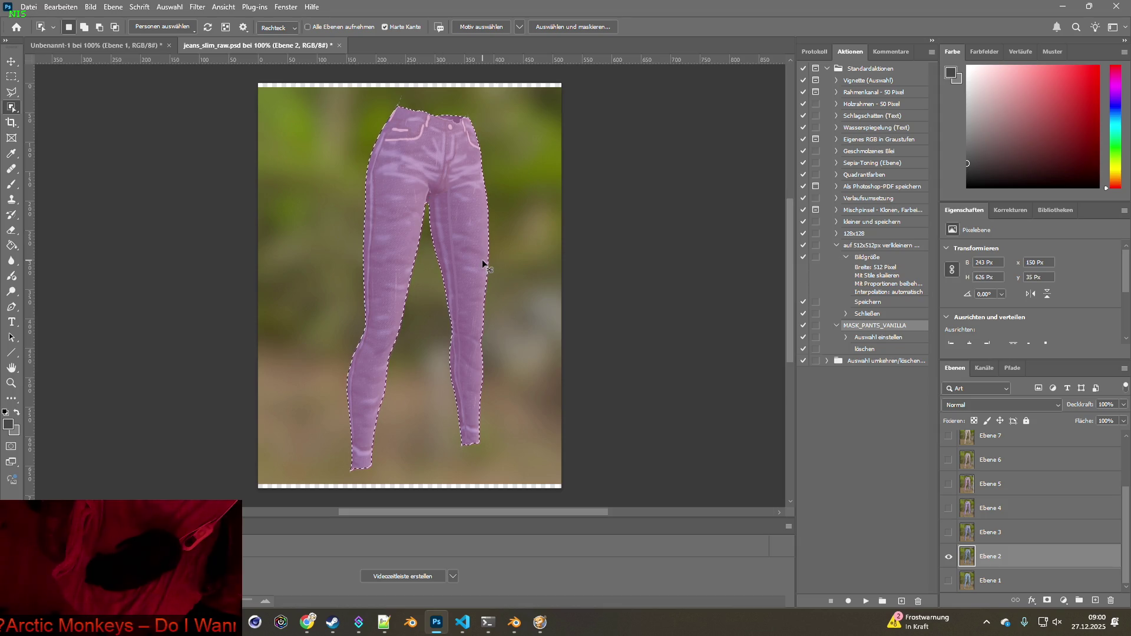
left_click(111, 45)
key("ctrl+v")
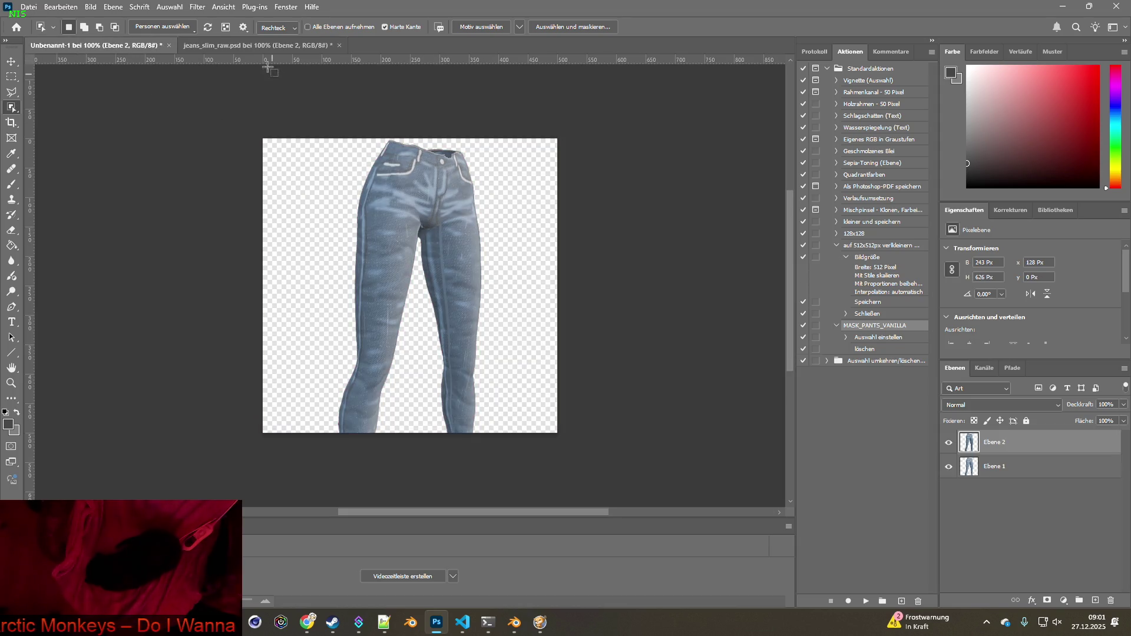
key("ctrl+Tab")
Show only Ebene 3 and copy its jeans into Unbenannt-1
left_click(948, 580)
left_click(948, 556)
left_click(990, 556)
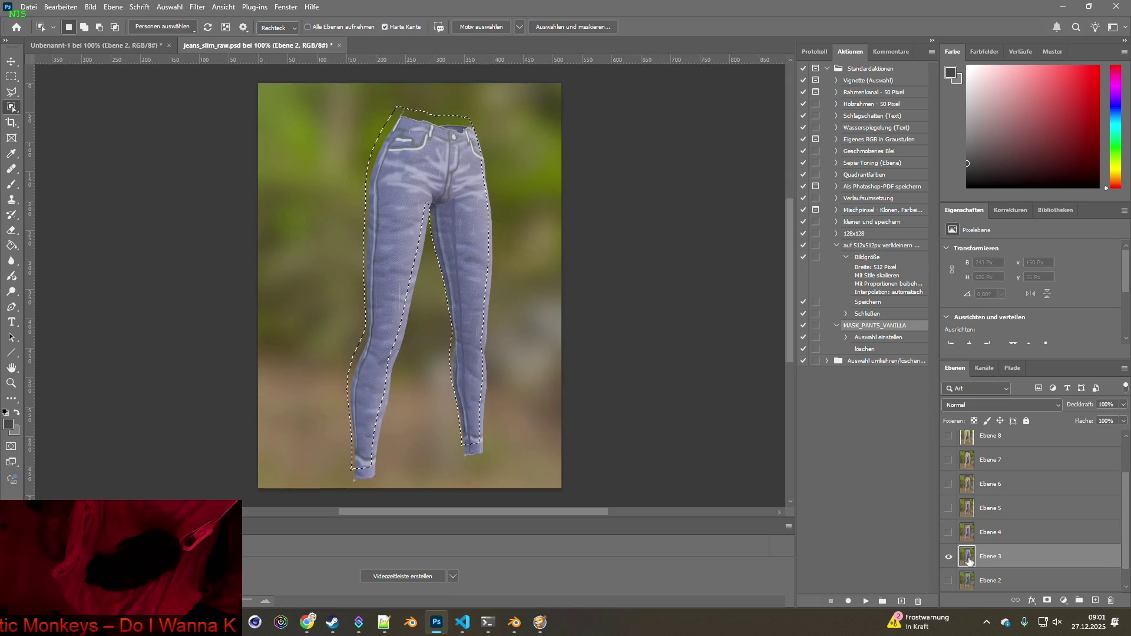
left_click(405, 265)
key("ctrl+c")
left_click(94, 45)
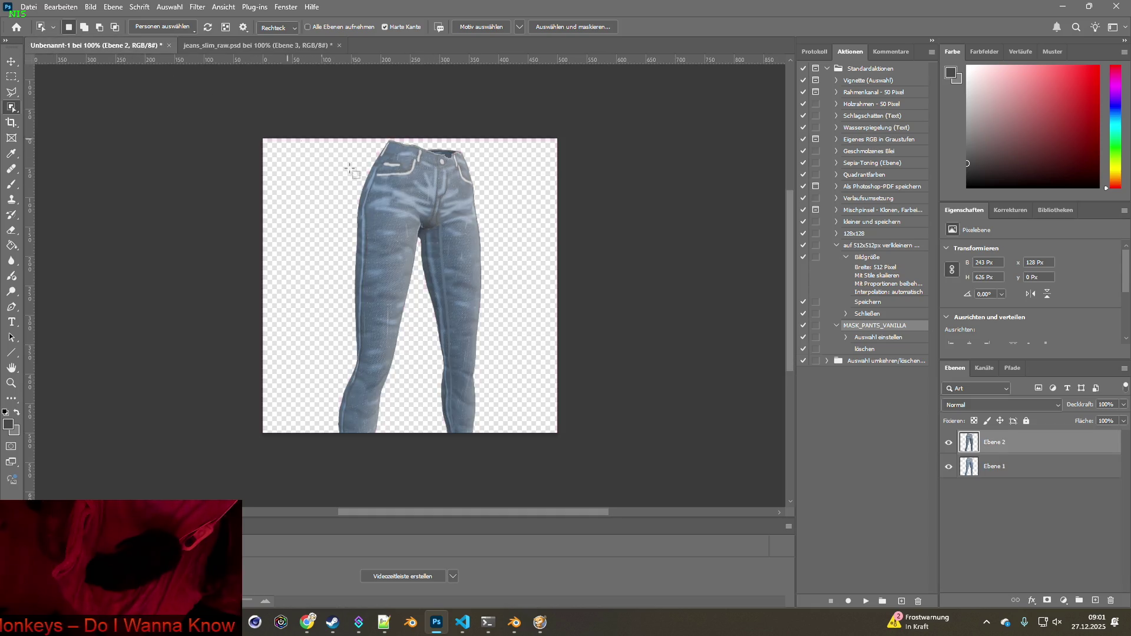
key("ctrl+v")
left_click(253, 45)
Show only Ebene 4 and copy its purple jeans into Unbenannt-1
left_click(948, 580)
left_click(949, 556)
left_click(989, 556)
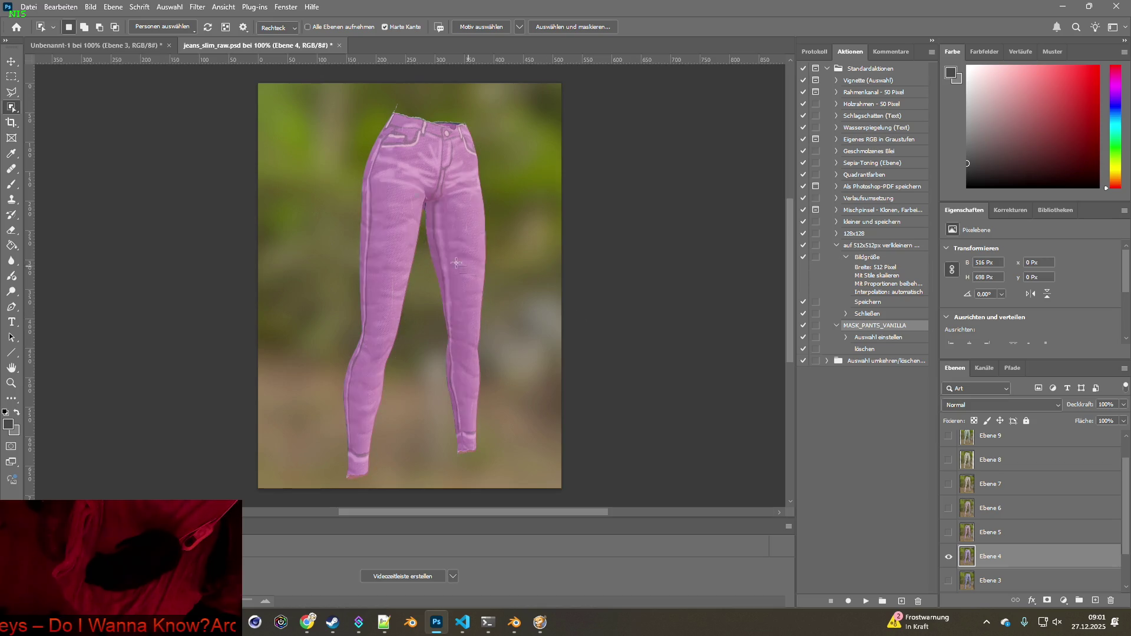
left_click(419, 271)
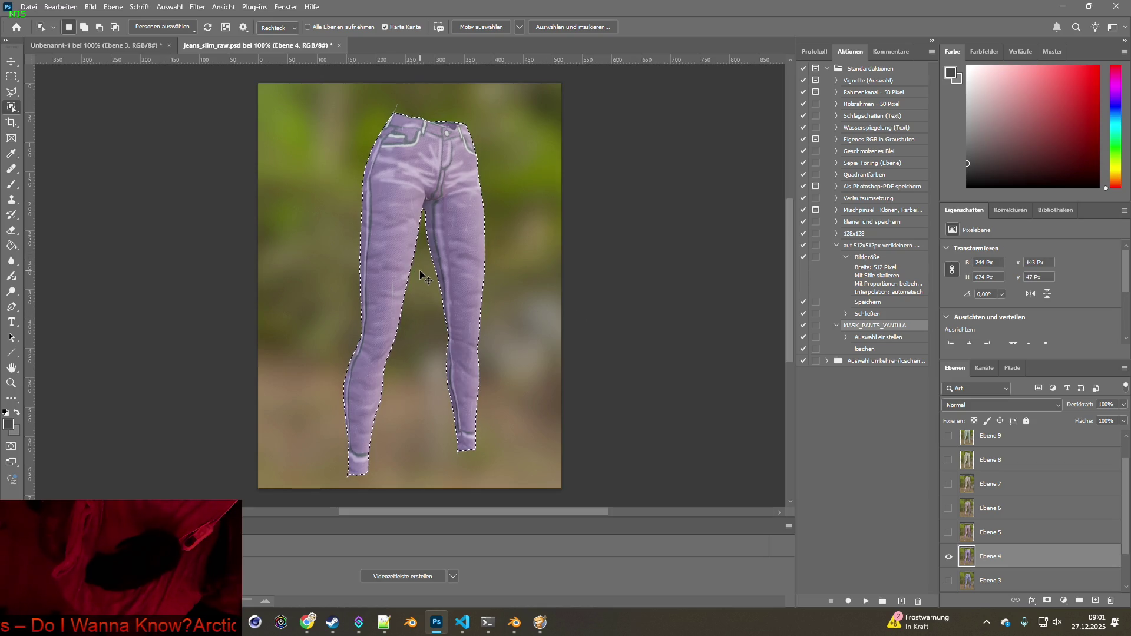
key("ctrl+c")
left_click(85, 46)
key("ctrl+v")
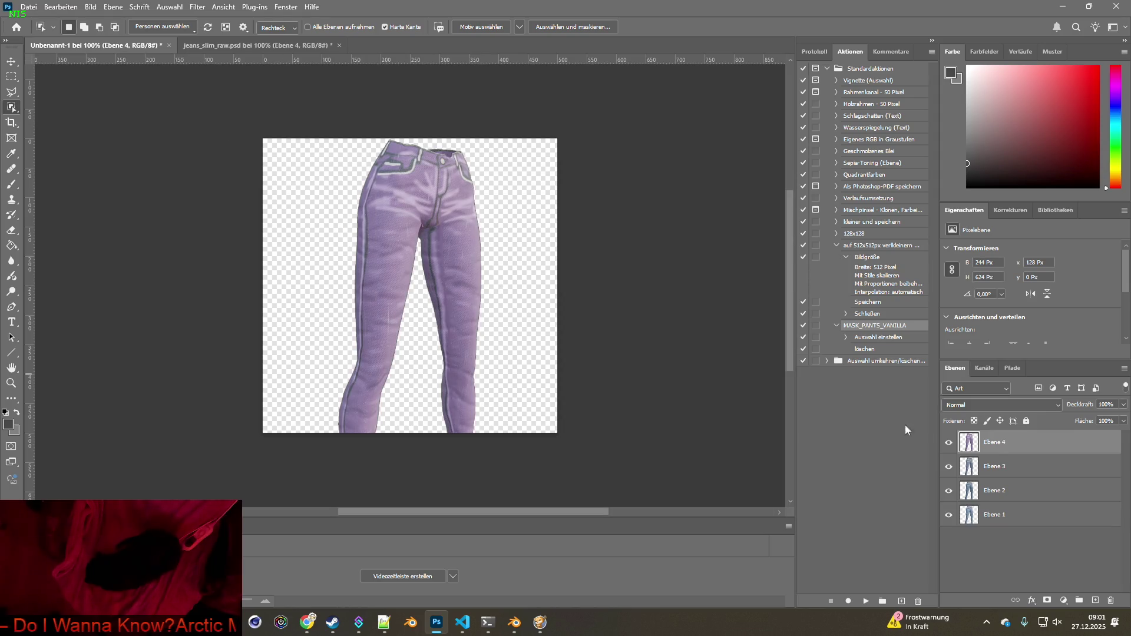
left_click(258, 46)
Show only Ebene 5 and copy its jeans into Unbenannt-1
left_click(948, 557)
left_click(947, 557)
left_click(989, 556)
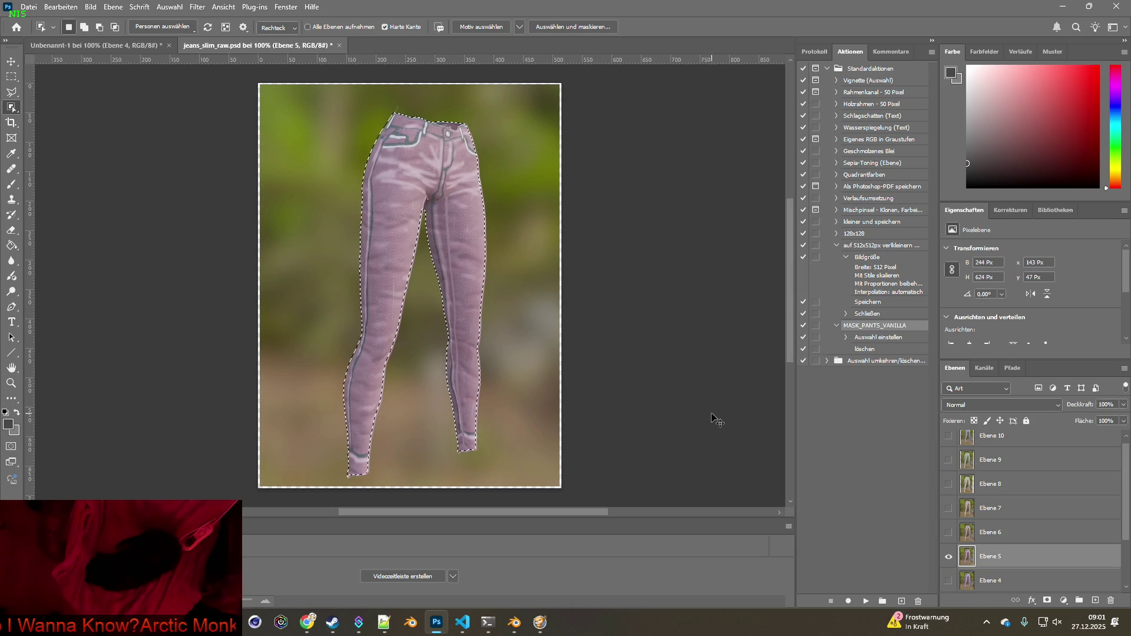
left_click(415, 263)
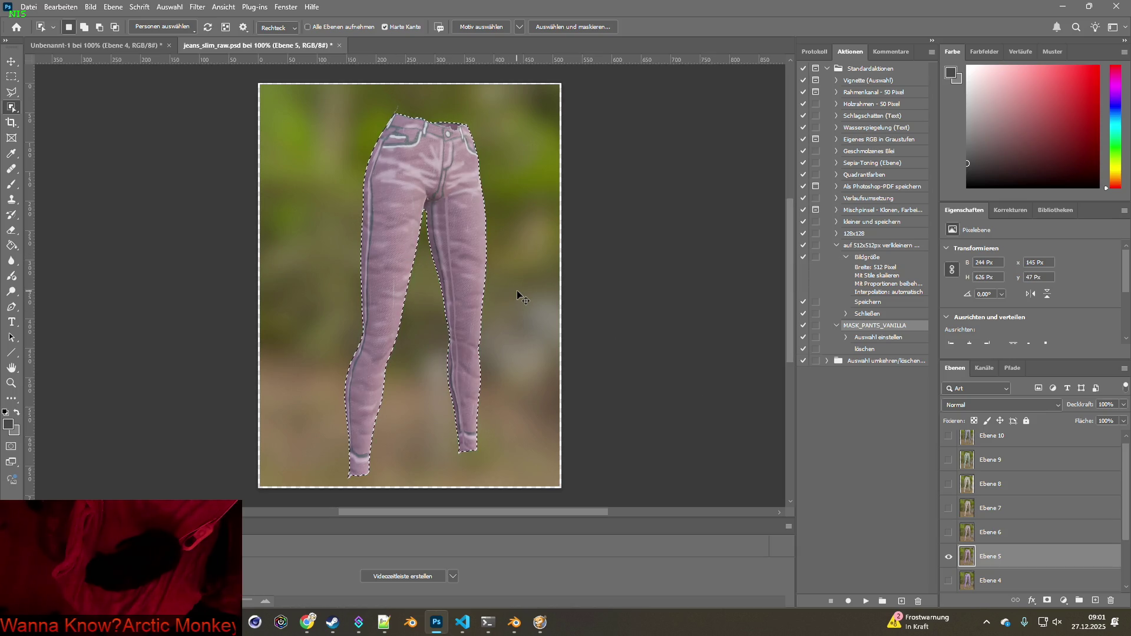
key("ctrl+c")
left_click(136, 45)
key("ctrl+v")
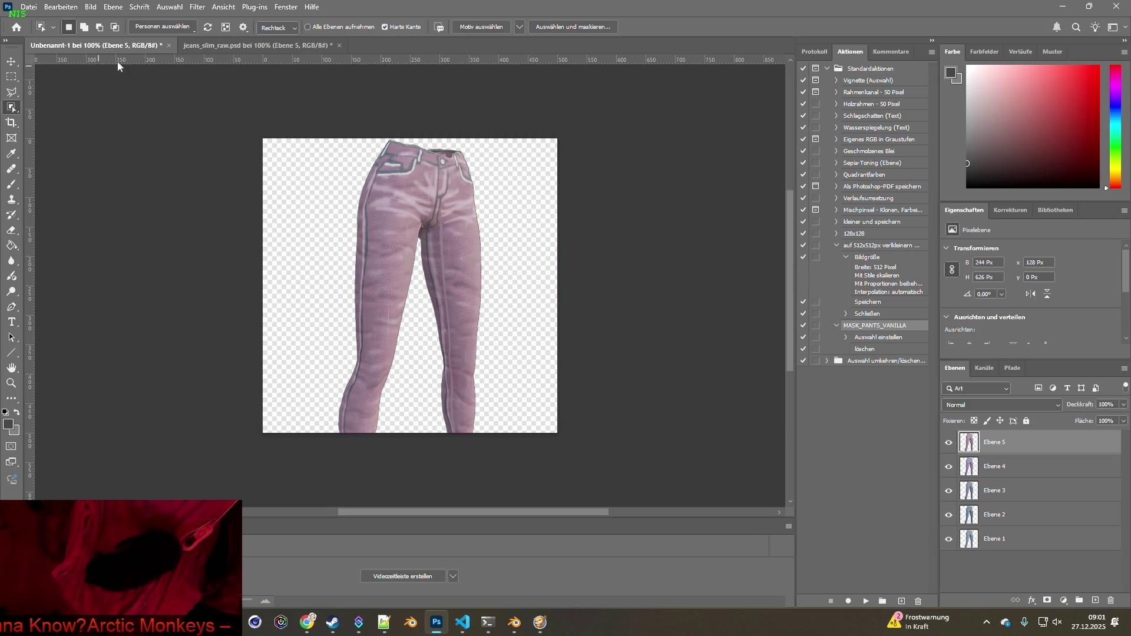
left_click(215, 47)
Show only Ebene 6, nudge its jeans, and drag them into Unbenannt-1
left_click(949, 563)
left_click(948, 539)
left_click(970, 543)
key("ctrl+Right")
key("ctrl+Right")
key("ctrl+Right")
key("ctrl+shift+Down")
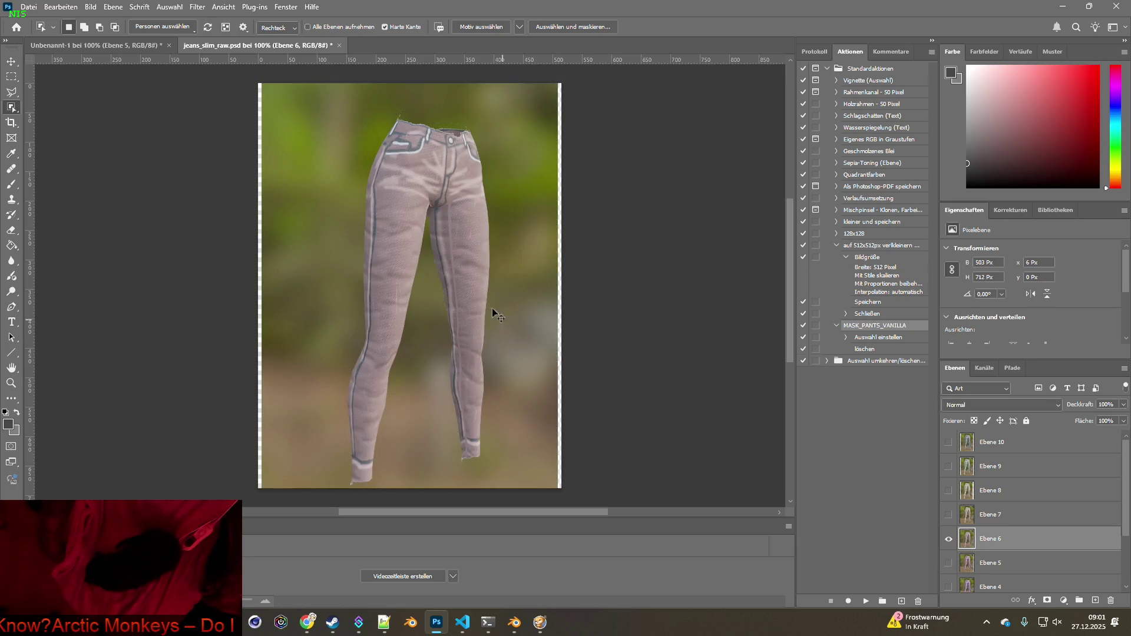
mouse_move(489, 307)
left_mouse_down()
mouse_move(152, 73)
mouse_move(172, 91)
left_mouse_up()
left_click(258, 46)
Show only Ebene 7 and drag its jeans into Unbenannt-1
left_click(948, 514, "alt")
left_click(948, 515)
left_click(948, 515)
left_click(967, 516)
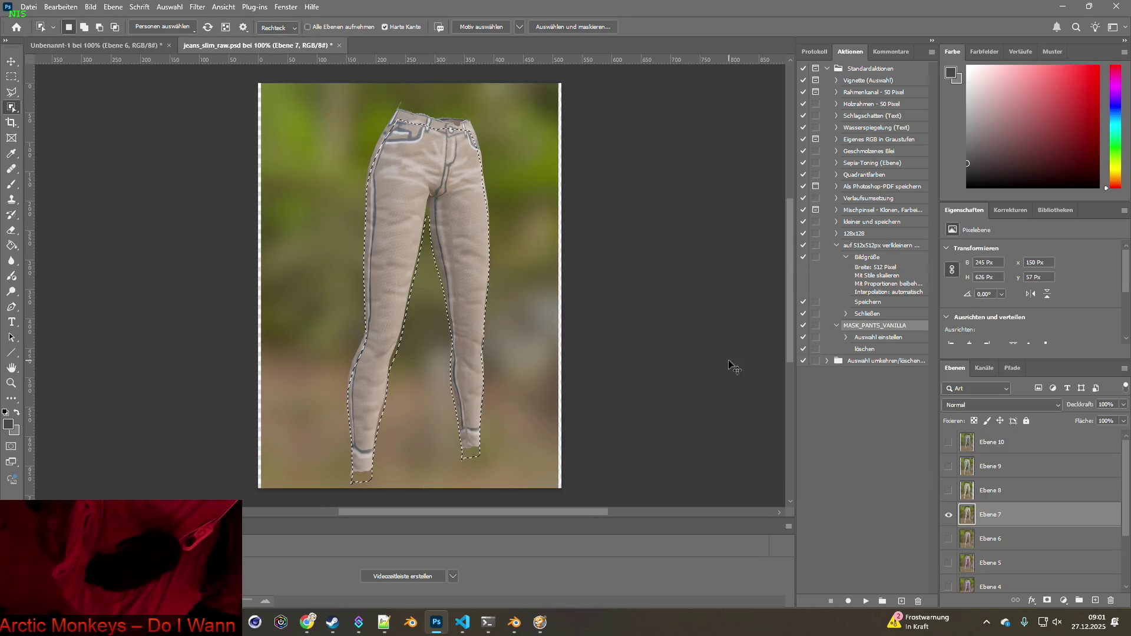
mouse_move(429, 262)
left_mouse_down()
mouse_move(113, 63)
mouse_move(353, 172)
left_mouse_up()
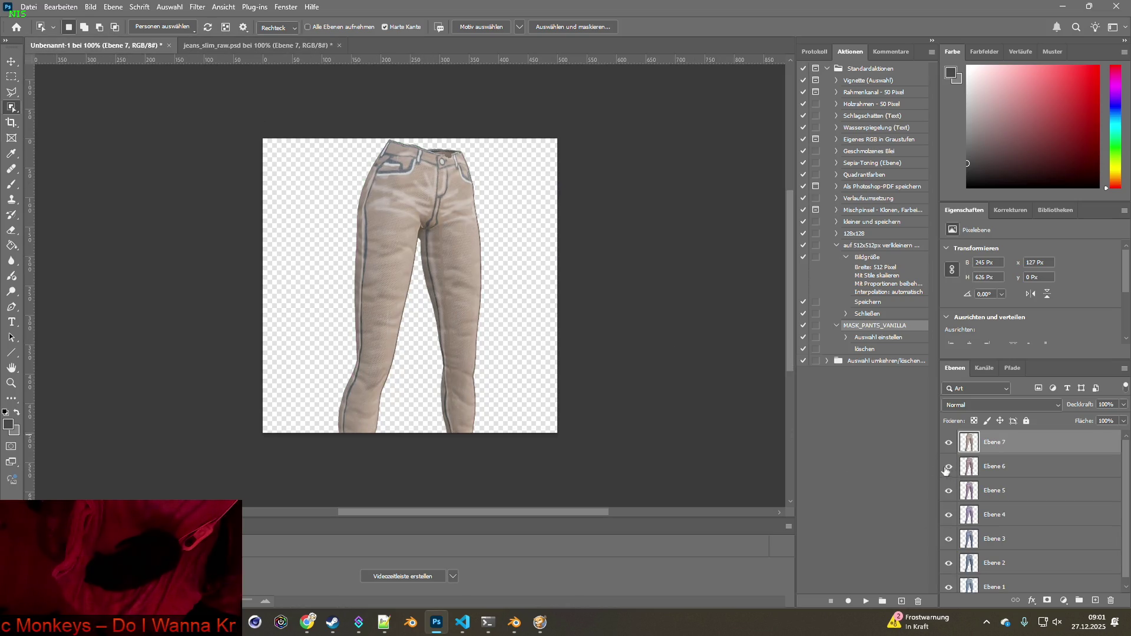
left_click(265, 47)
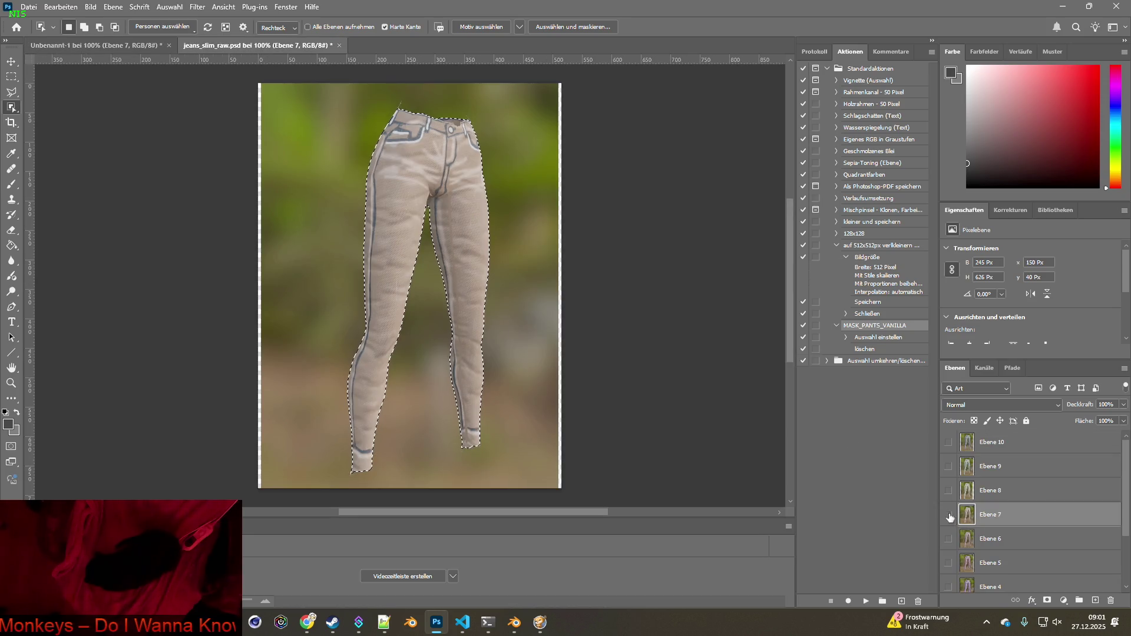
Drag the Ebene 8 and Ebene 9 jeans into Unbenannt-1
left_click(966, 490)
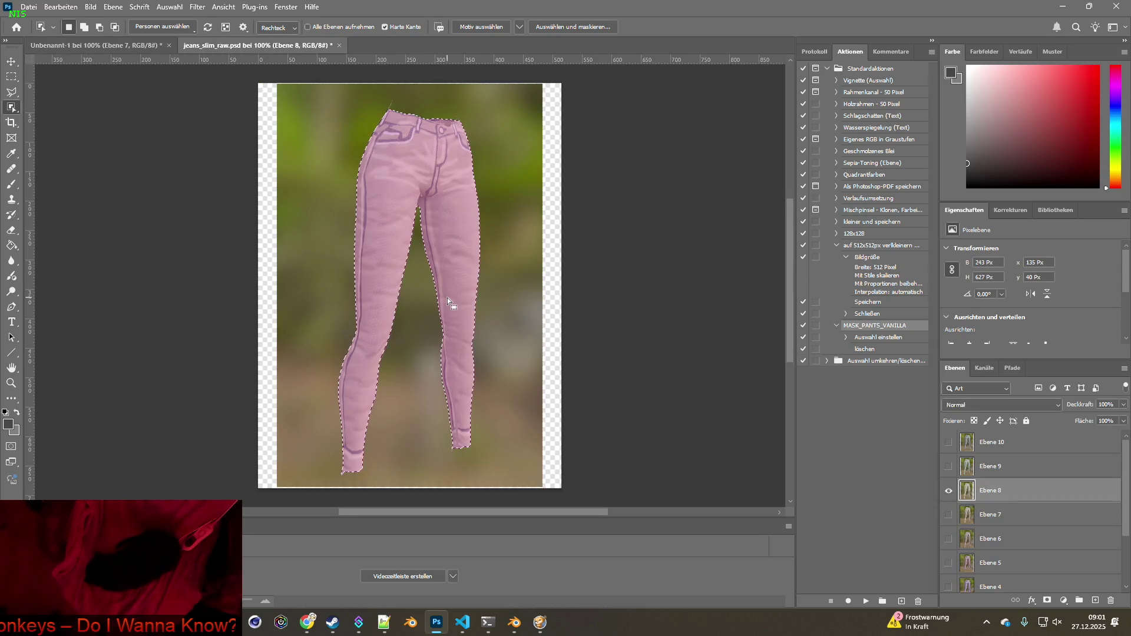
mouse_move(466, 303)
left_mouse_down()
mouse_move(133, 62)
mouse_move(404, 187)
left_mouse_up()
left_click(257, 46)
left_click(948, 465, "alt")
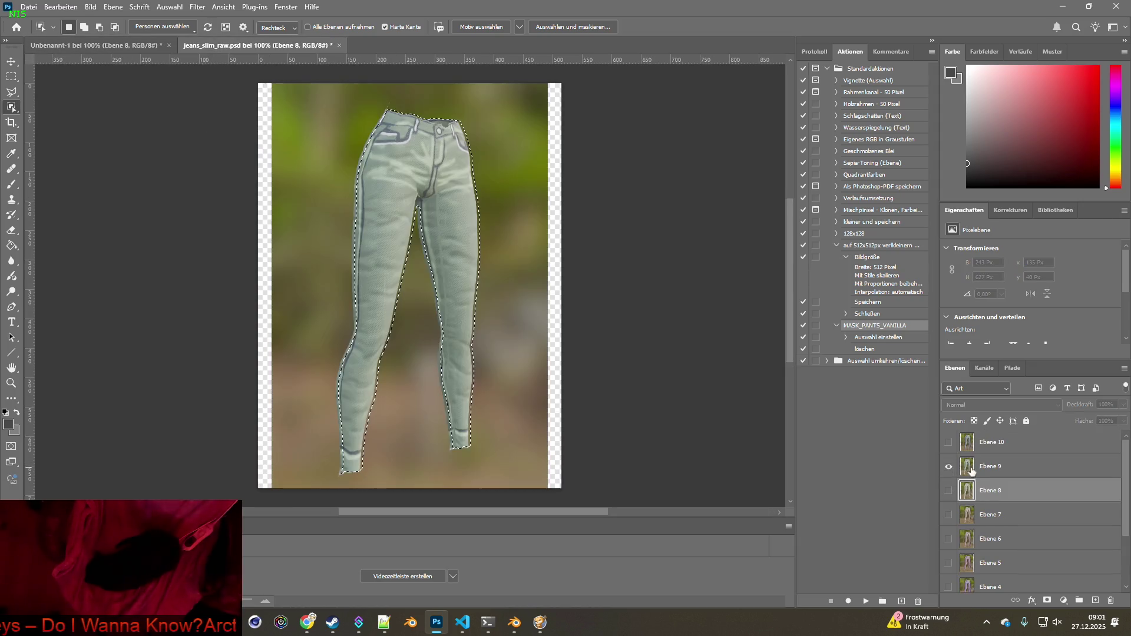
left_click(990, 466)
mouse_move(392, 259)
left_mouse_down()
mouse_move(109, 50)
mouse_move(396, 215)
mouse_move(370, 131)
left_mouse_up()
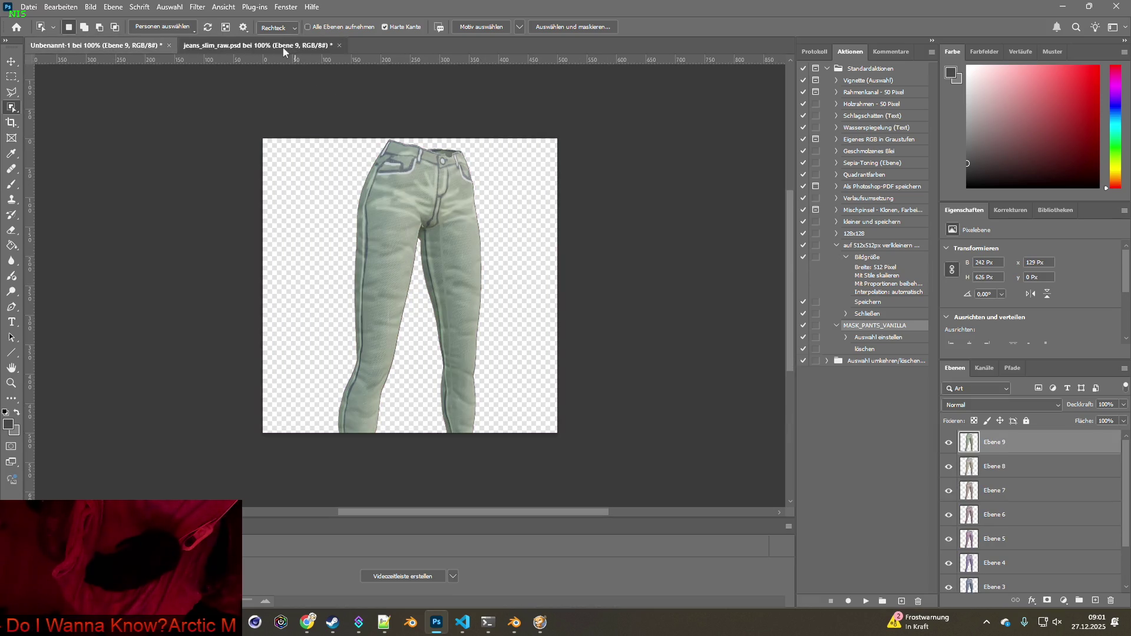
left_click(283, 46)
Select the Ebene 10 jeans and drag them into Unbenannt-1
left_click(956, 447)
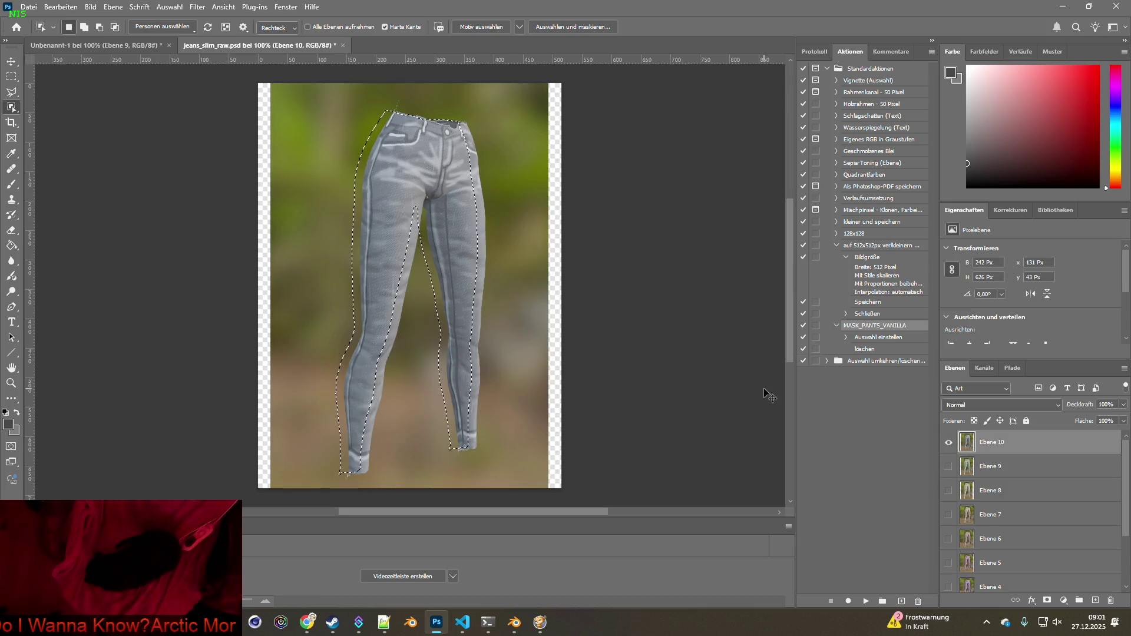
left_click(450, 290)
mouse_move(143, 70)
left_mouse_down()
mouse_move(157, 64)
mouse_move(456, 203)
left_mouse_up()
left_click(242, 47)
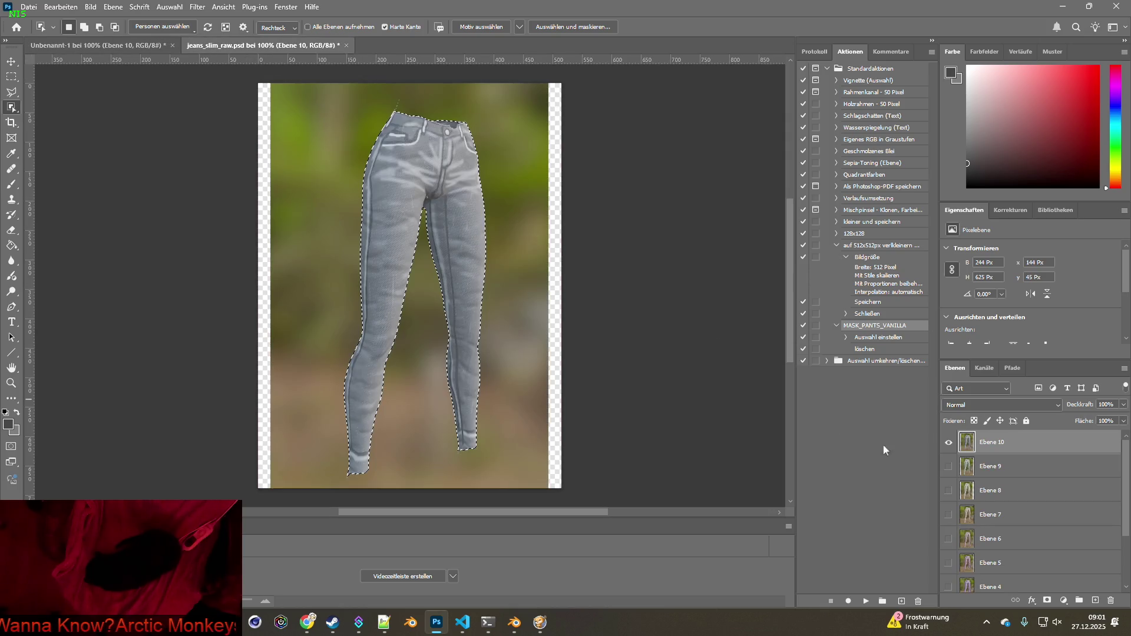
Hide Ebene 10, clear the selection, then save and close jeans_slim_raw.psd
left_click(949, 441)
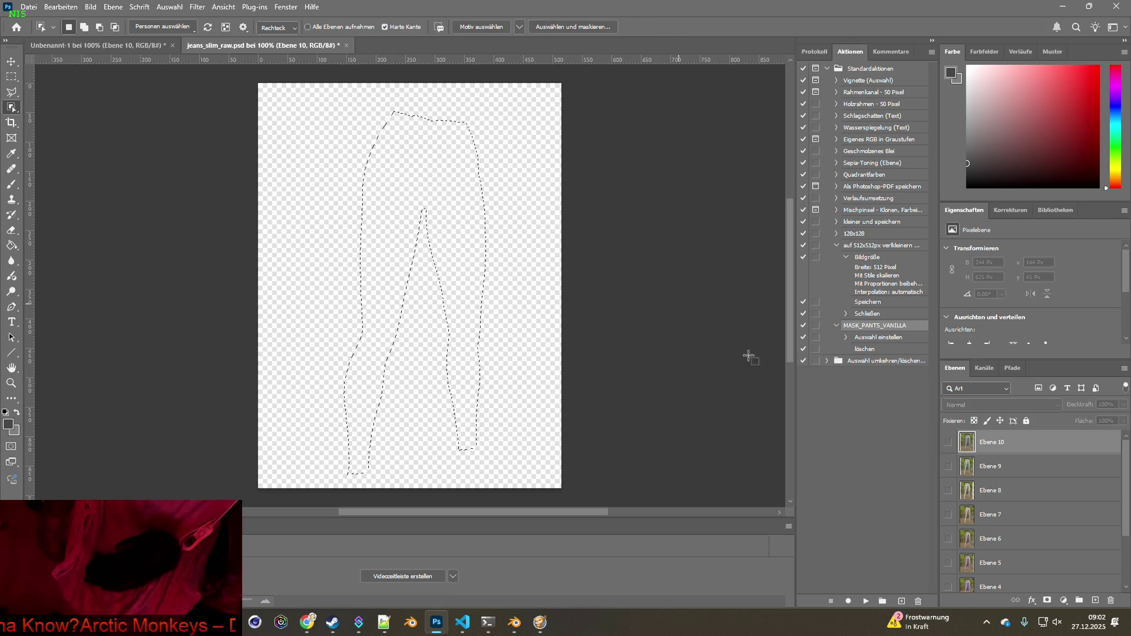
key("ctrl+d")
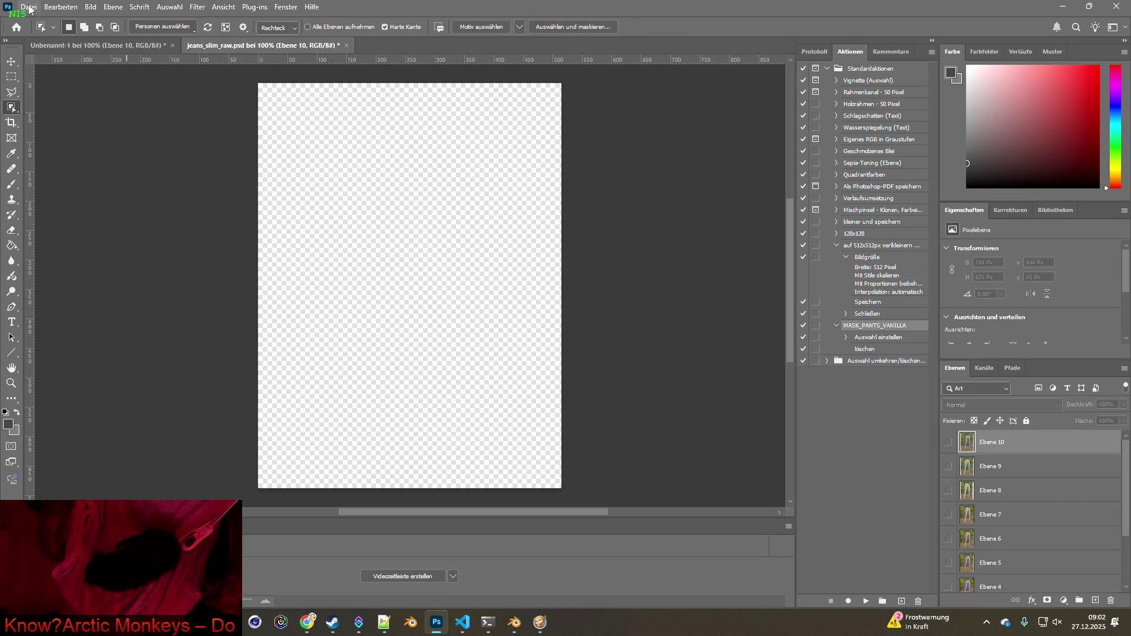
left_click(29, 8)
left_click(58, 137)
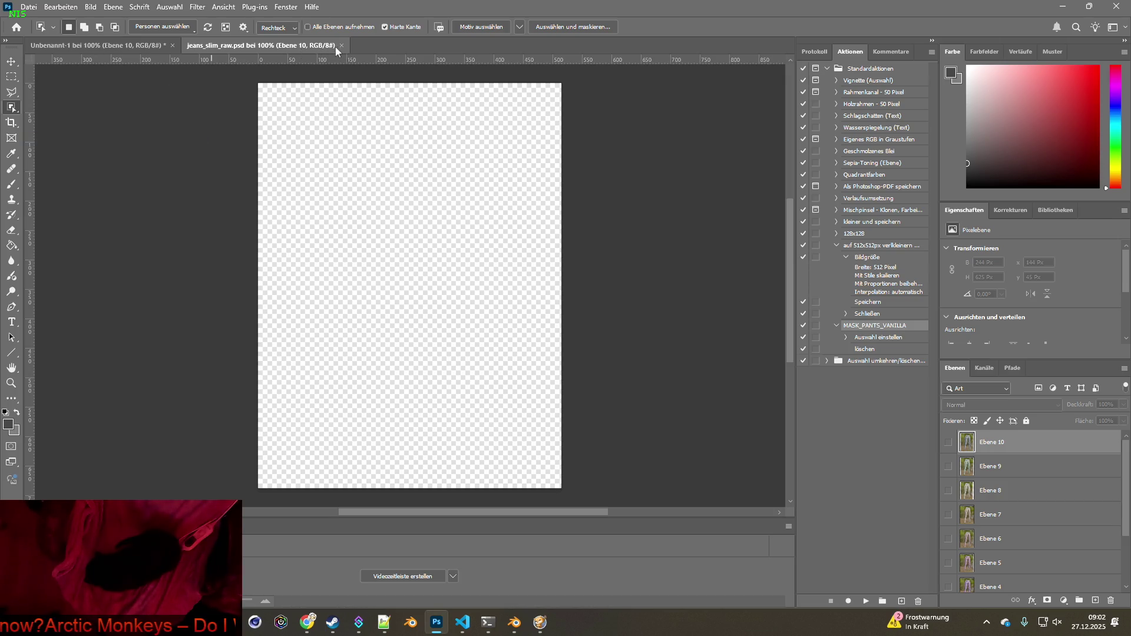
left_click(341, 45)
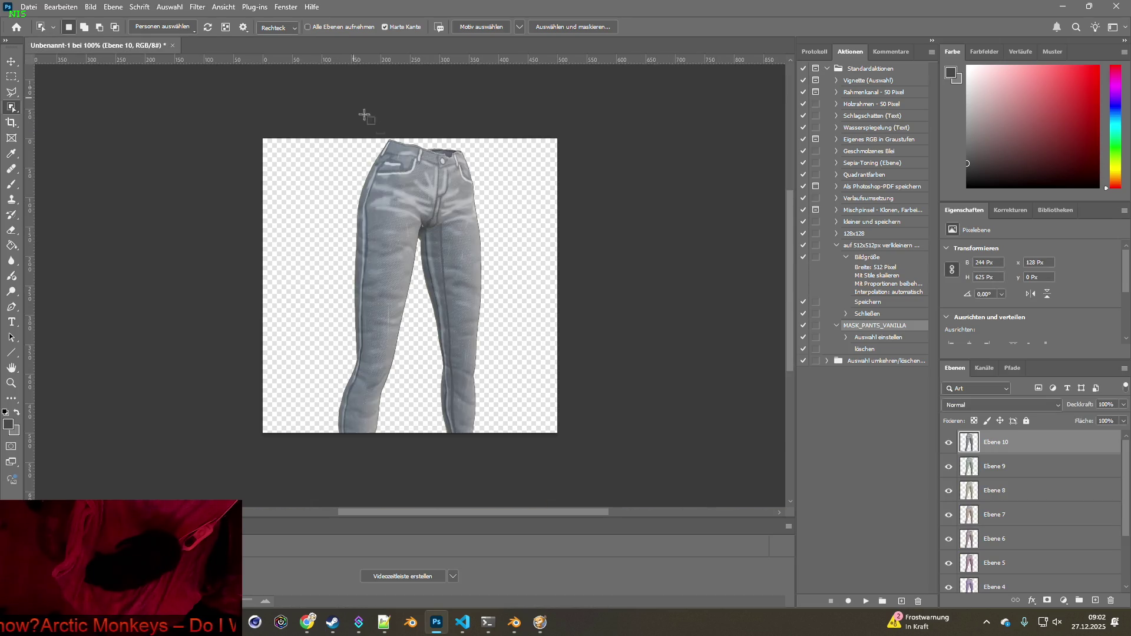
Scale all jeans layers together to about 78% and snap them to the canvas centre
left_click(1002, 452, "ctrl")
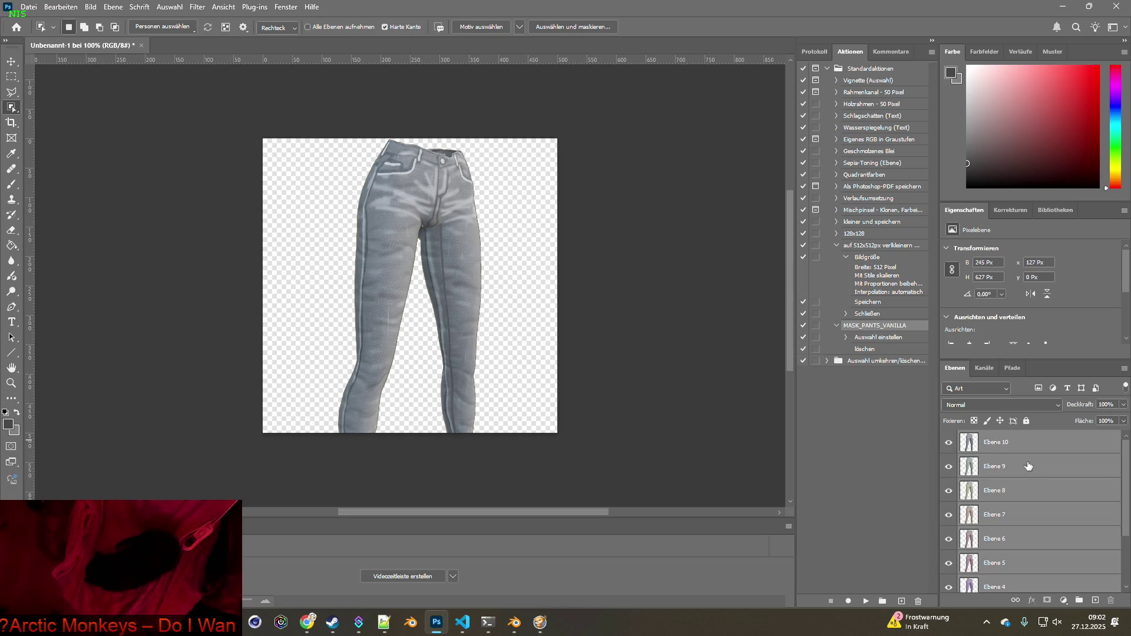
left_click(12, 61)
mouse_move(486, 131)
left_mouse_down()
mouse_move(430, 220)
mouse_move(449, 221)
left_mouse_up()
left_click_drag(398, 275, 415, 192)
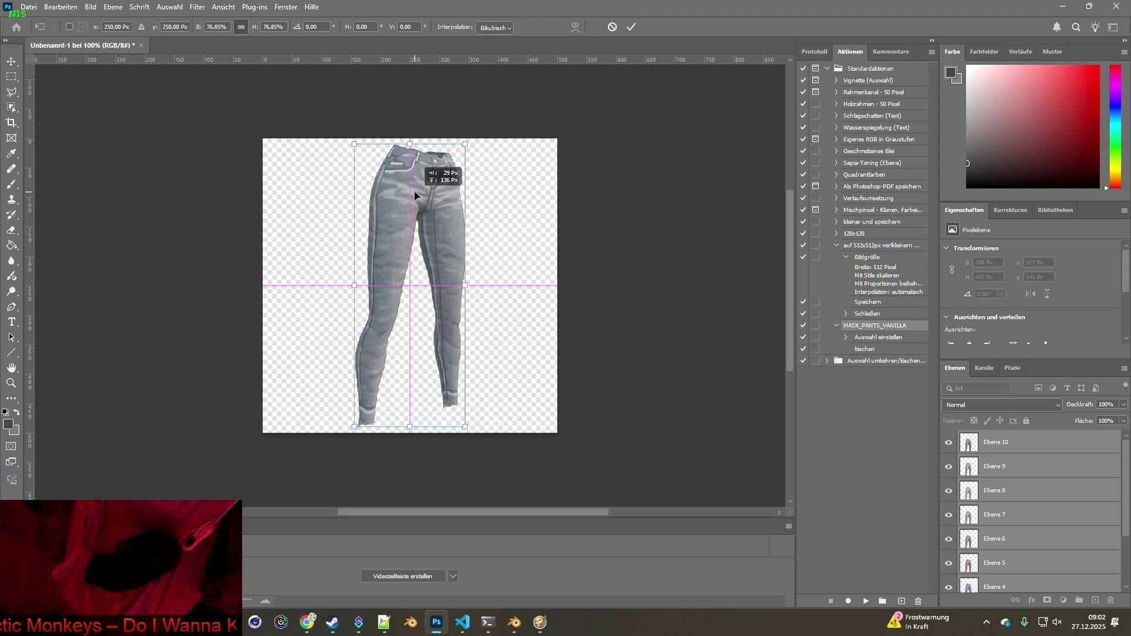
left_click_drag(465, 144, 461, 151)
left_click_drag(419, 206, 419, 203)
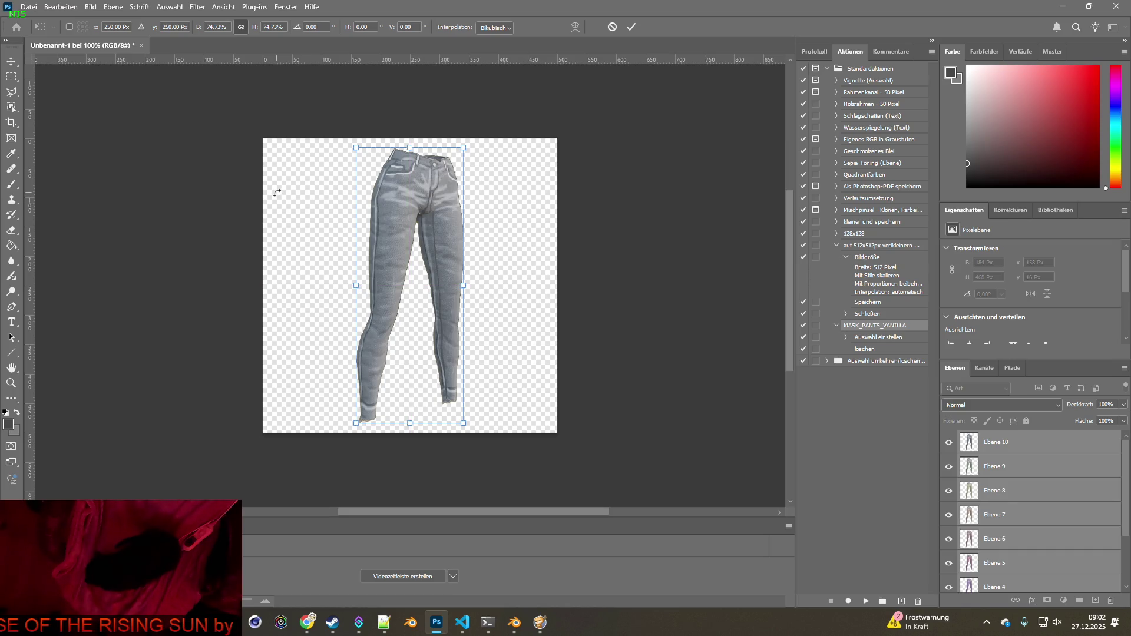
left_click_drag(464, 147, 468, 137)
left_click_drag(439, 174, 438, 180)
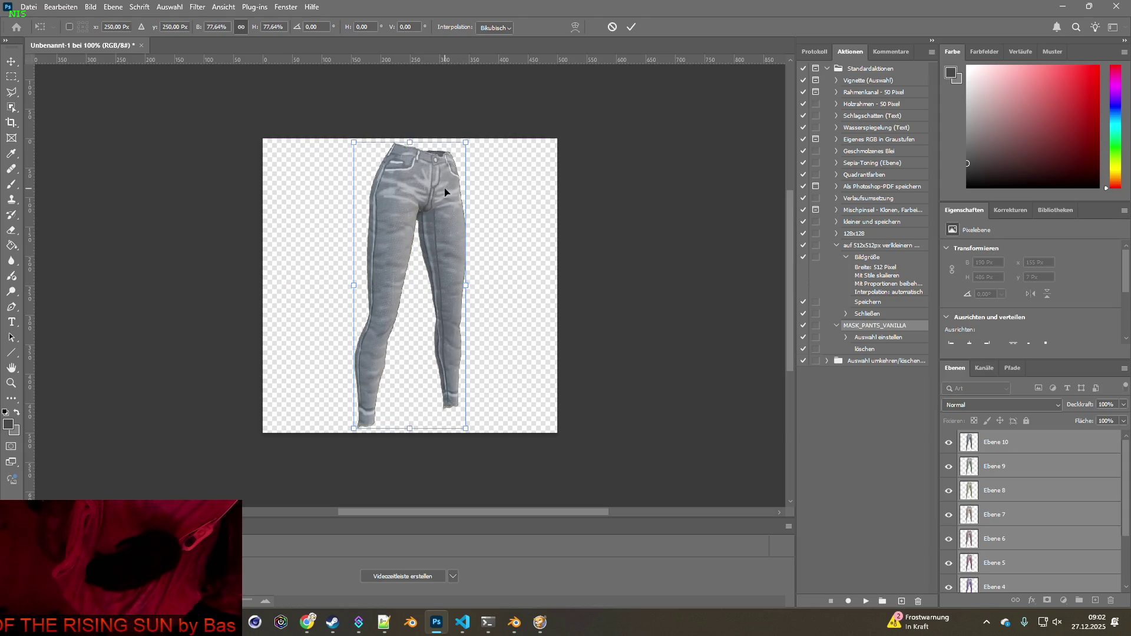
key("Return")
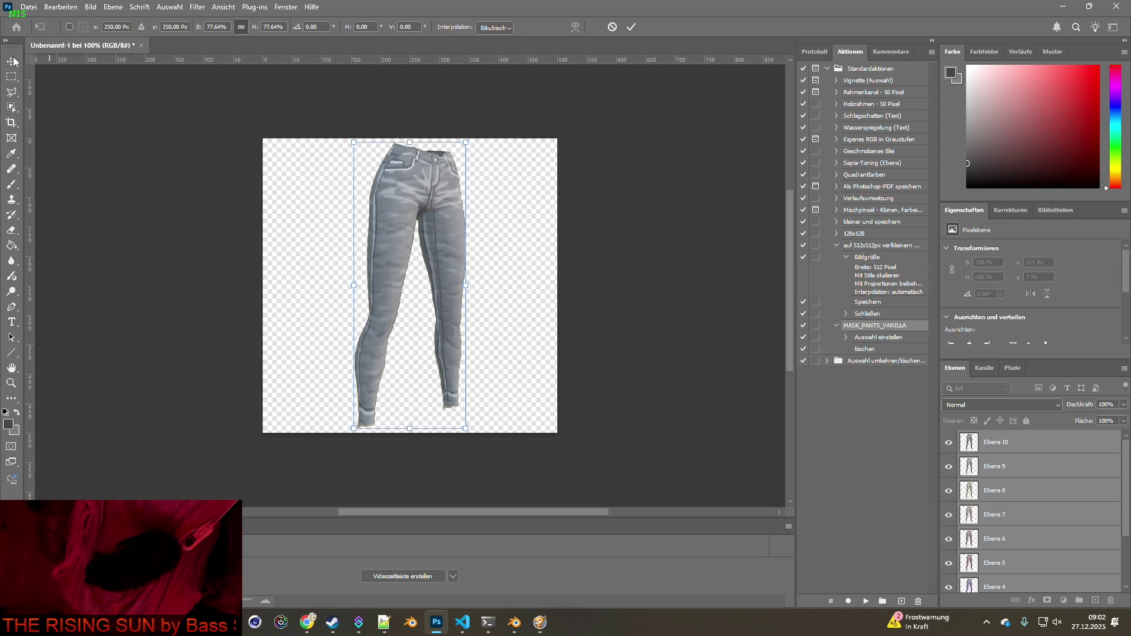
Hide layers Ebene 10 through Ebene 2, leaving the blue Ebene 1 selected
left_click(953, 446)
left_click(949, 466)
left_click(949, 491)
left_click(949, 515)
left_click(948, 539)
scroll(957, 524, "down", 3)
left_click(949, 484)
left_click(949, 508)
left_click(949, 532)
left_click(949, 556)
left_click(1011, 578)
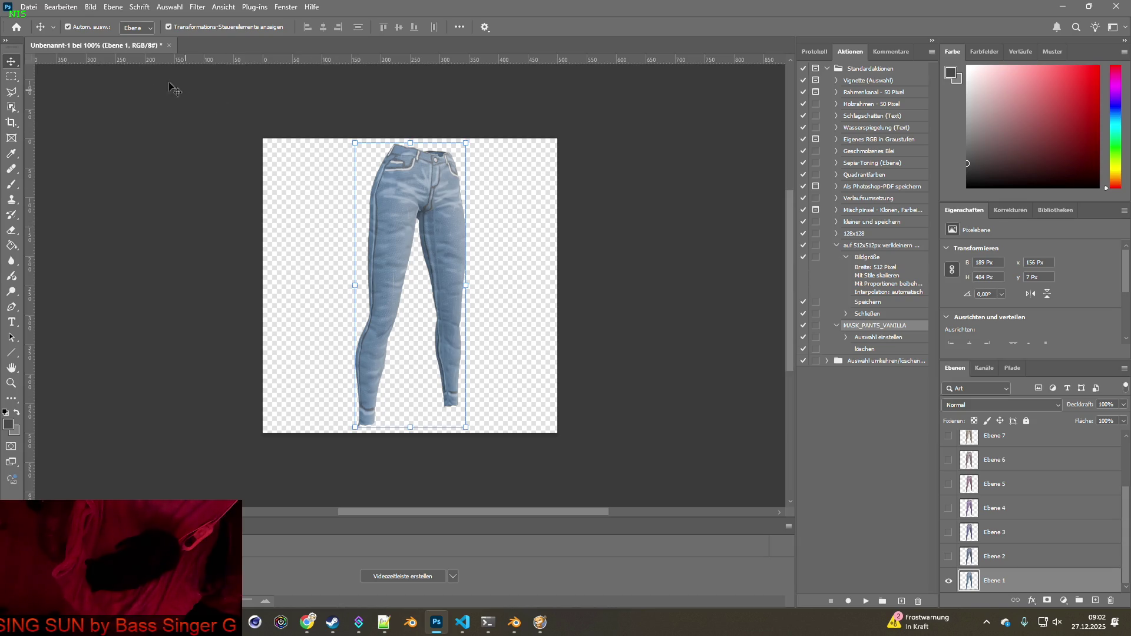
key("alt+Tab")
Check the icon name JSlim on line 142 of the clothing script in VS Code
key("alt")
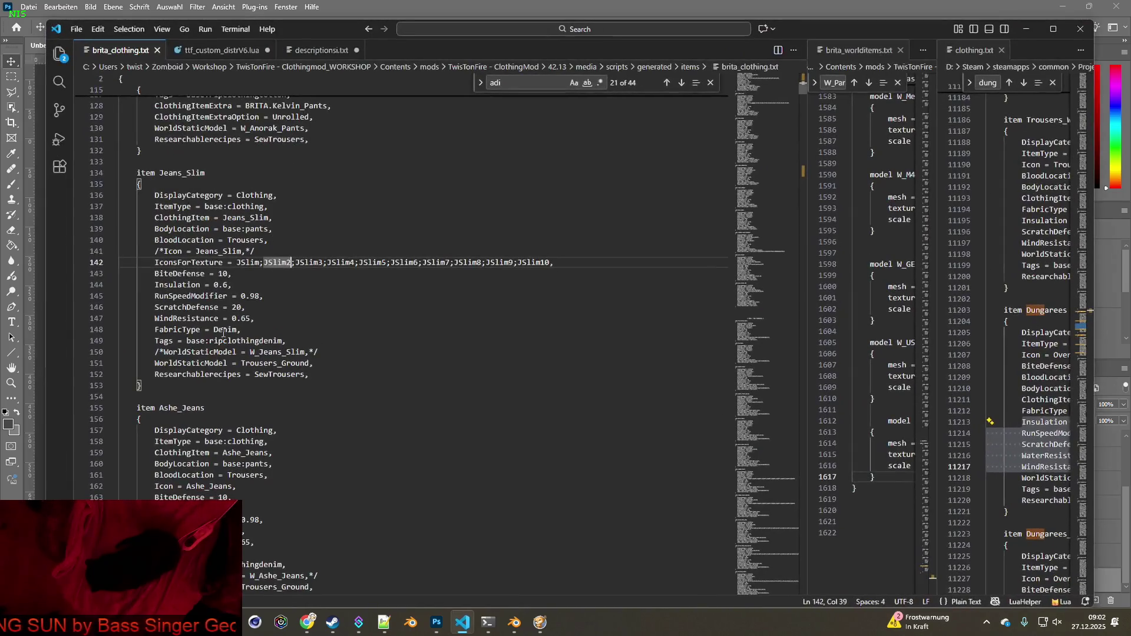
double_click(244, 262)
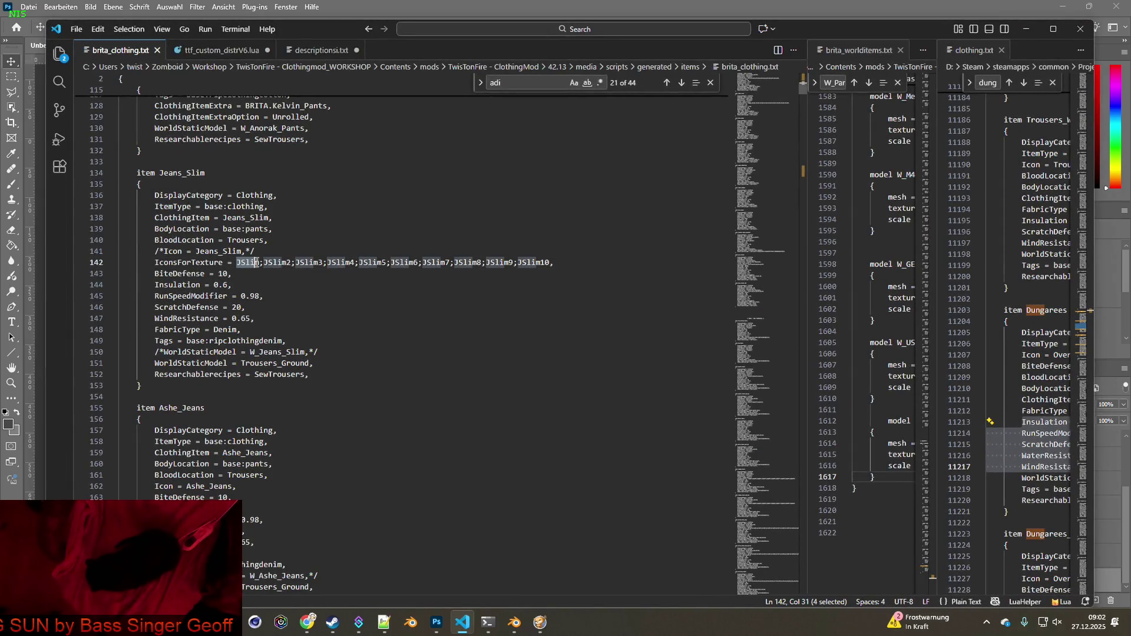
key("alt+Tab")
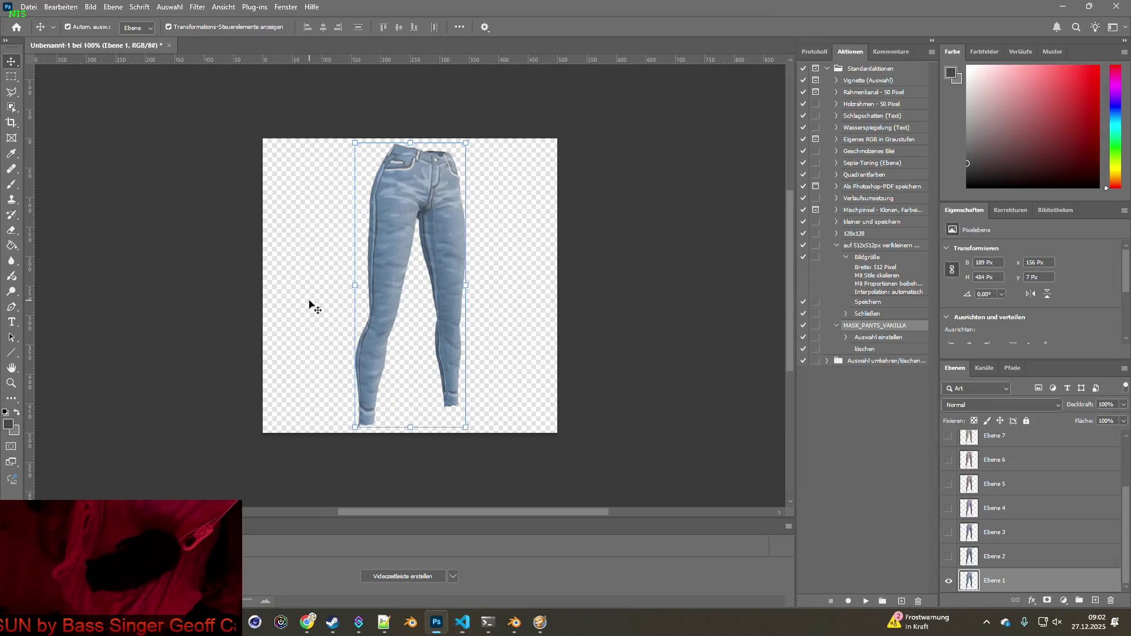
Save As Item_JSlim.psd inside the BRITA_Textures Jeans_Slim folder, accepting the compatibility prompt
left_click(29, 7)
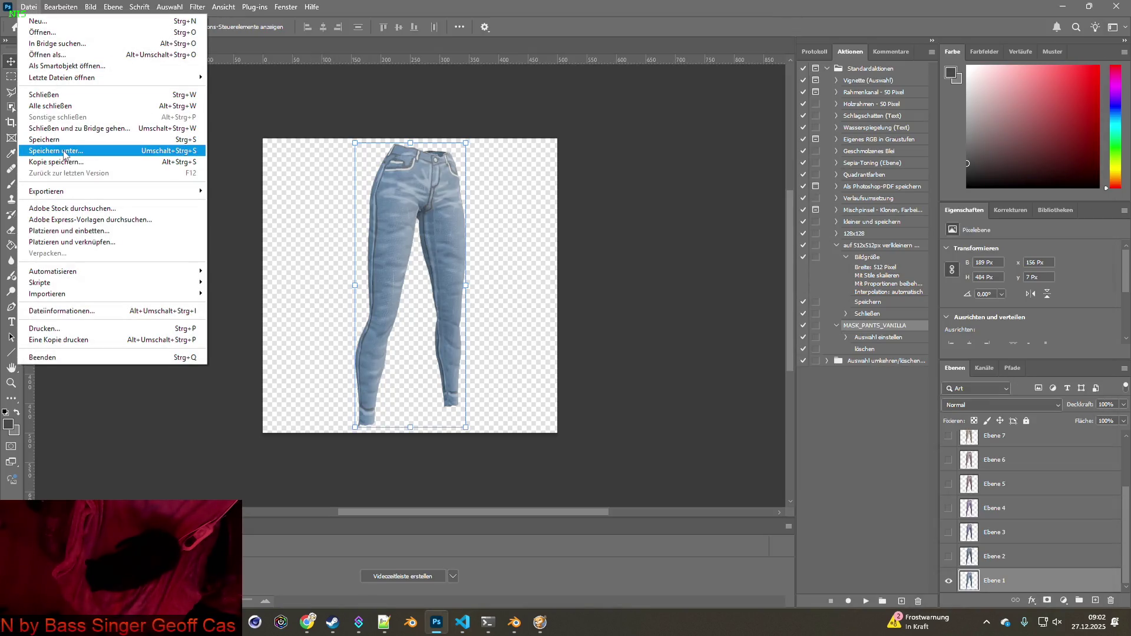
left_click(71, 147)
left_click(174, 34)
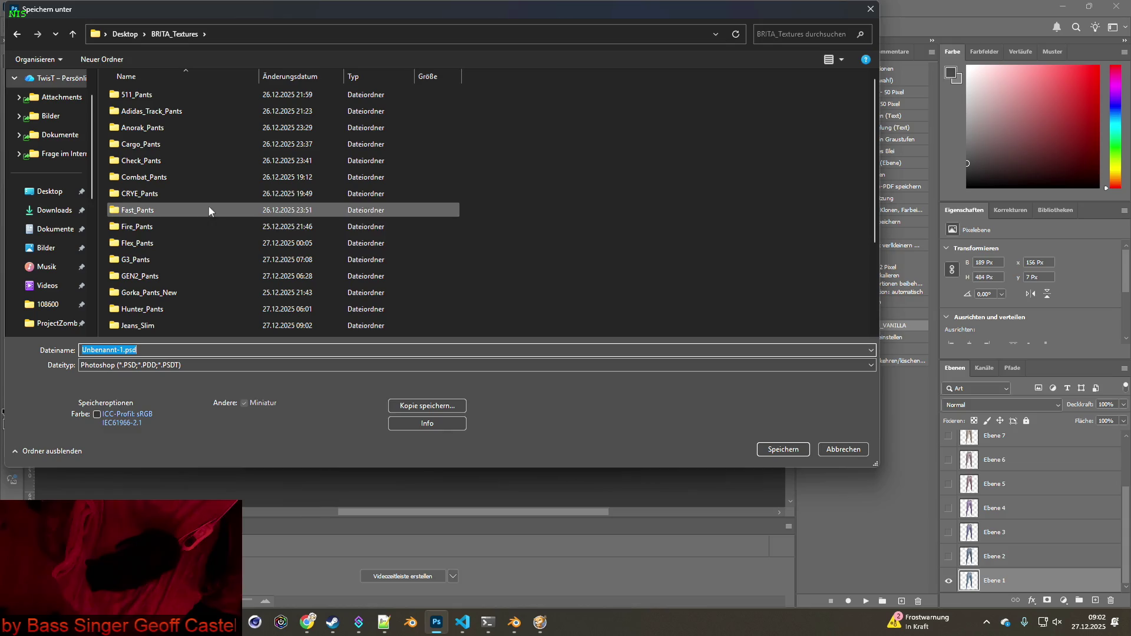
left_click(141, 328)
double_click(140, 328)
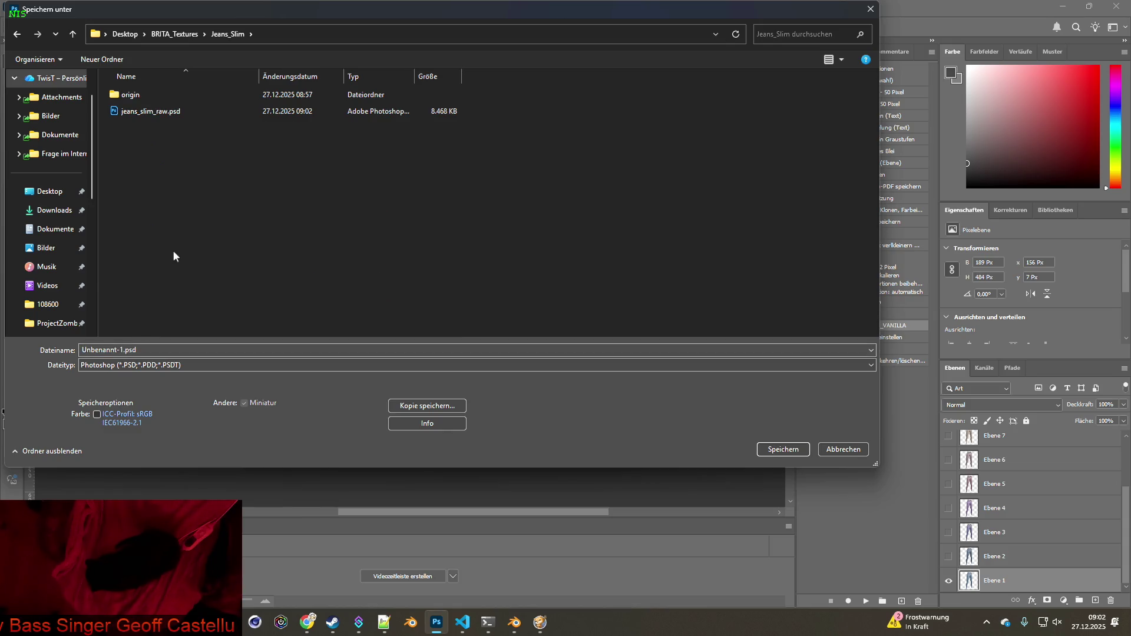
left_click(125, 350)
type("Item_JSlim")
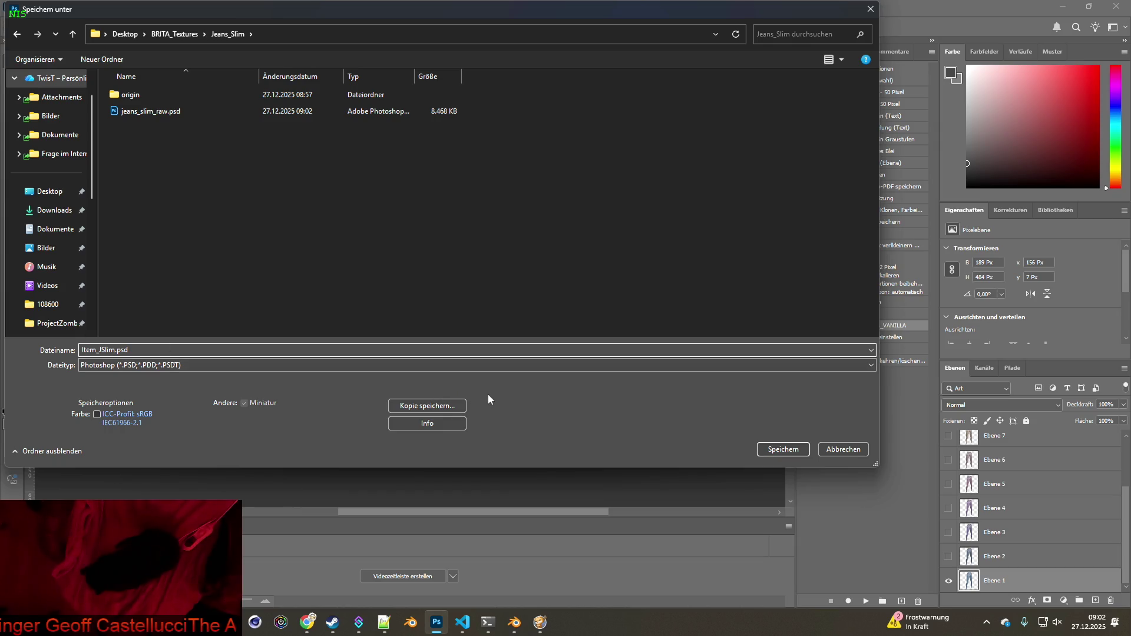
left_click(785, 451)
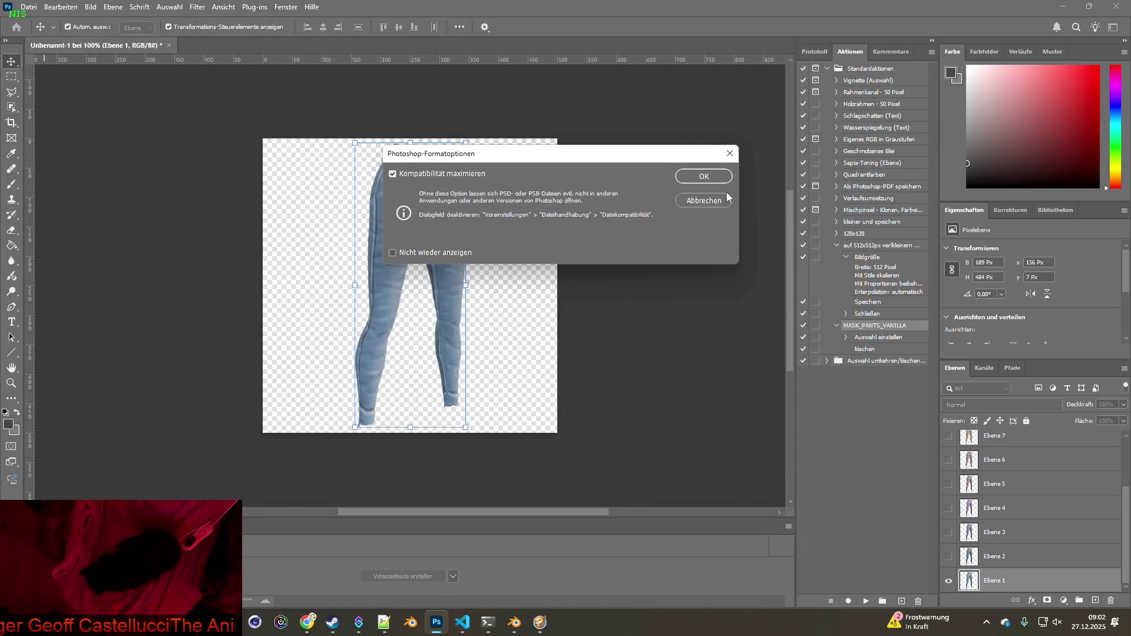
left_click(704, 177)
left_click(28, 7)
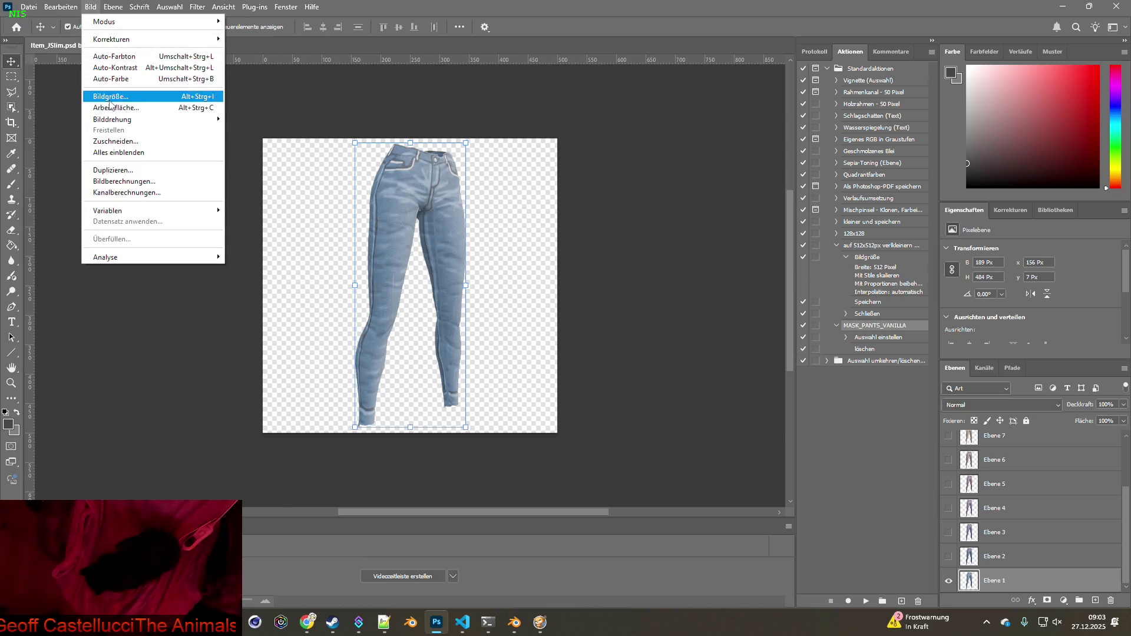
Resize the jeans icon image to 64 pixels wide
left_click(110, 96)
left_click(678, 253)
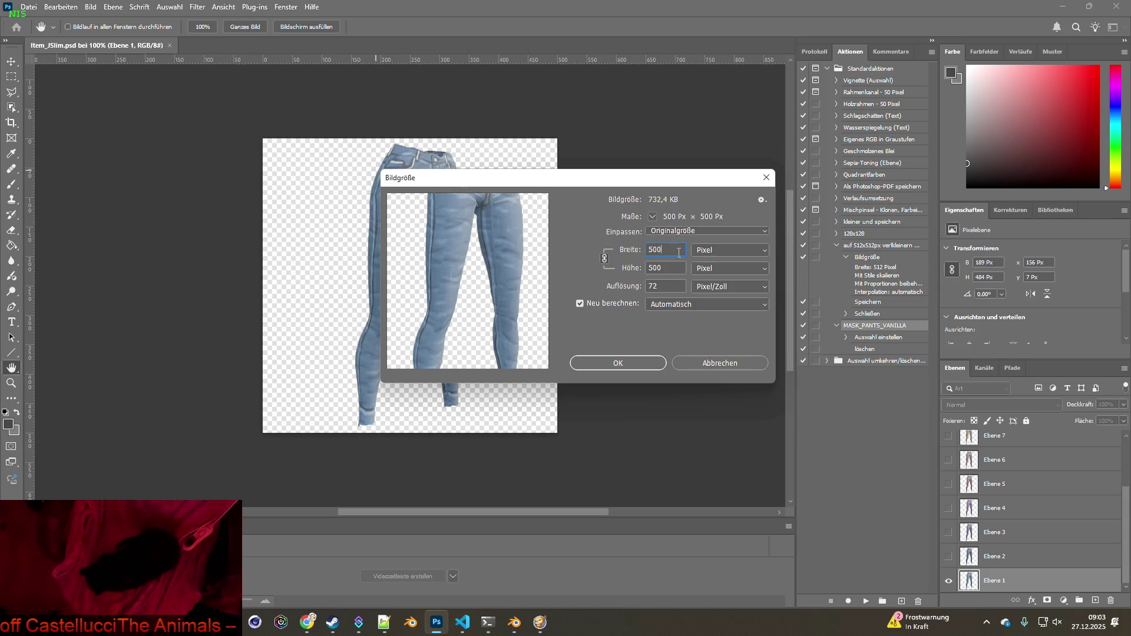
type("64")
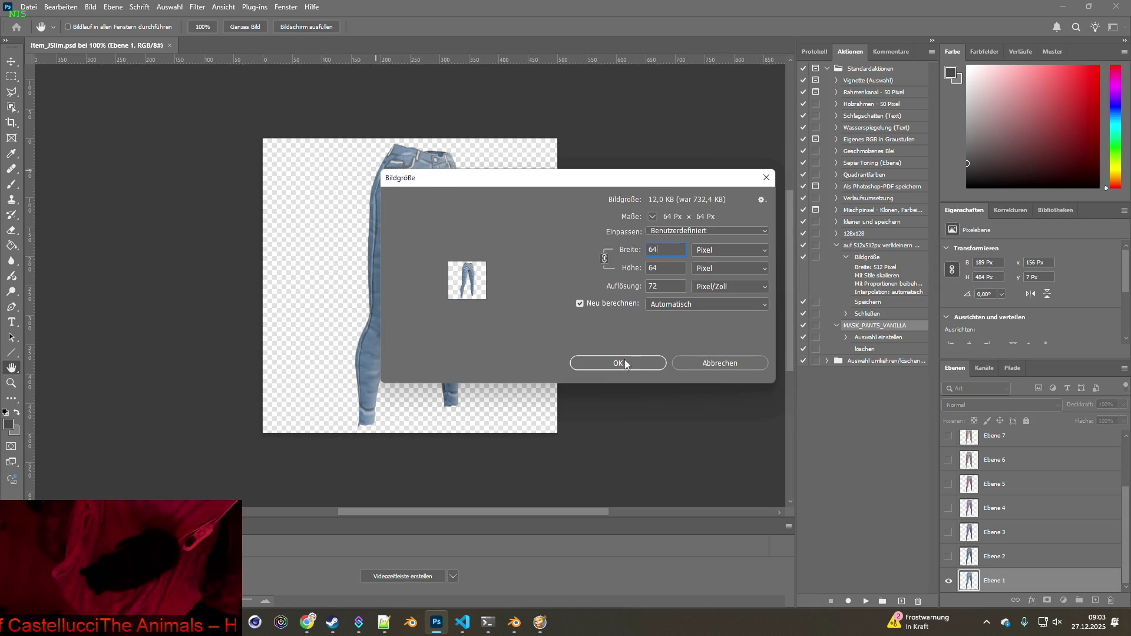
left_click(628, 363)
Quick-export the visible Ebene 1 jeans layer as Item_JSlim.png
key("v")
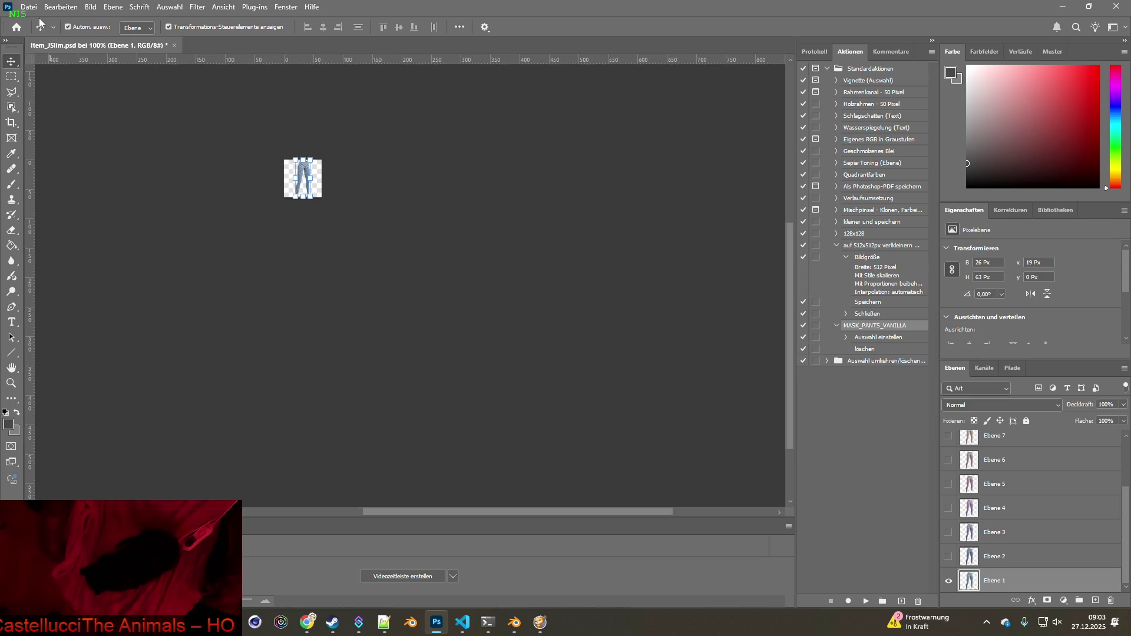
left_click(28, 6)
mouse_move(176, 190)
left_click(254, 191)
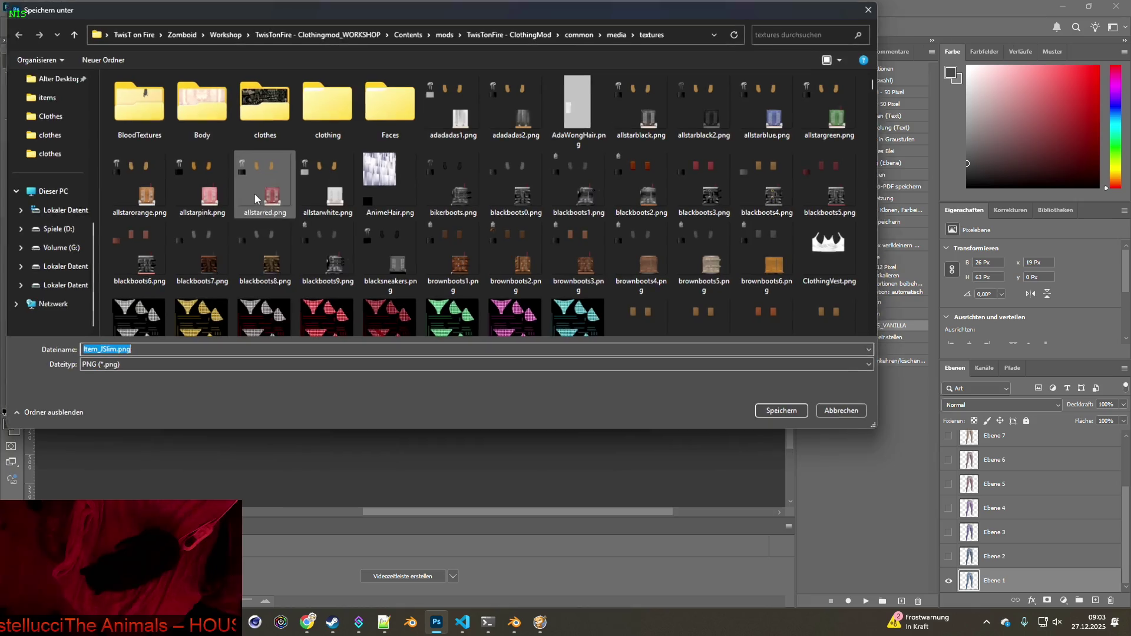
left_click(771, 411)
Export the Ebene 2 and Ebene 3 jeans variants as PNG icons
left_click(949, 559)
left_click(948, 581)
left_click(28, 6)
mouse_move(155, 192)
left_click(250, 191)
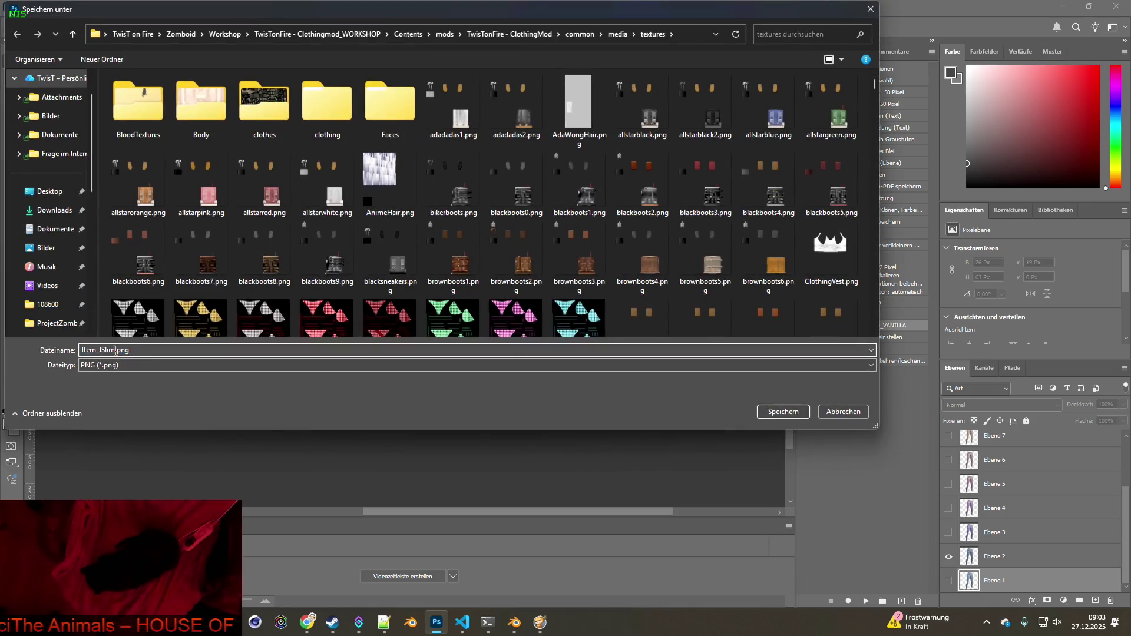
left_click(772, 411)
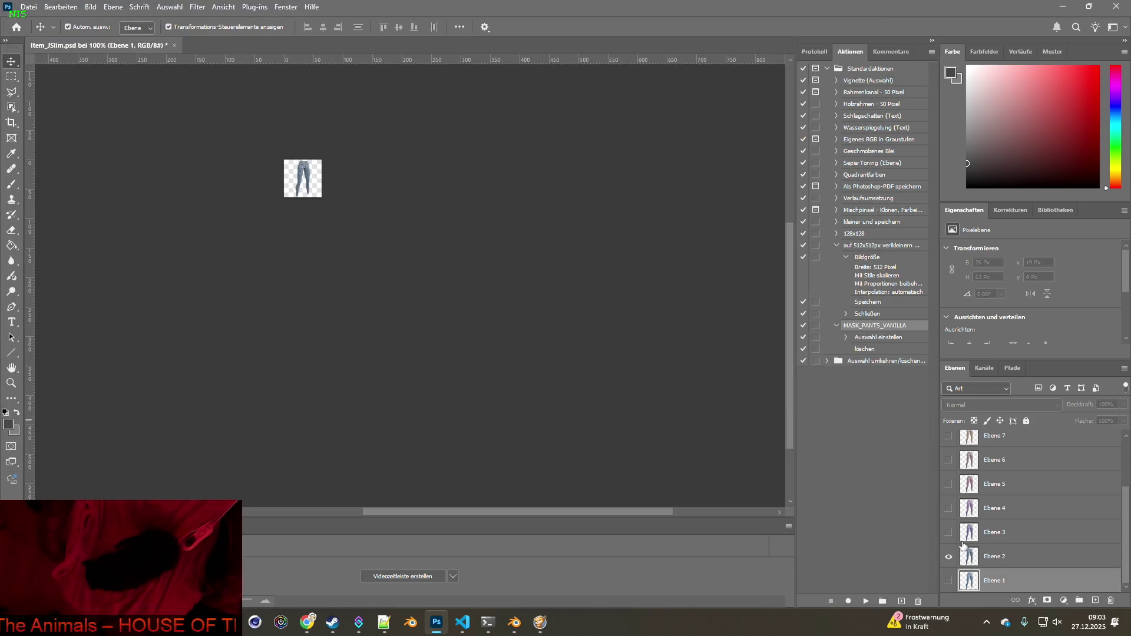
left_click(28, 7)
mouse_move(133, 194)
left_click(245, 192)
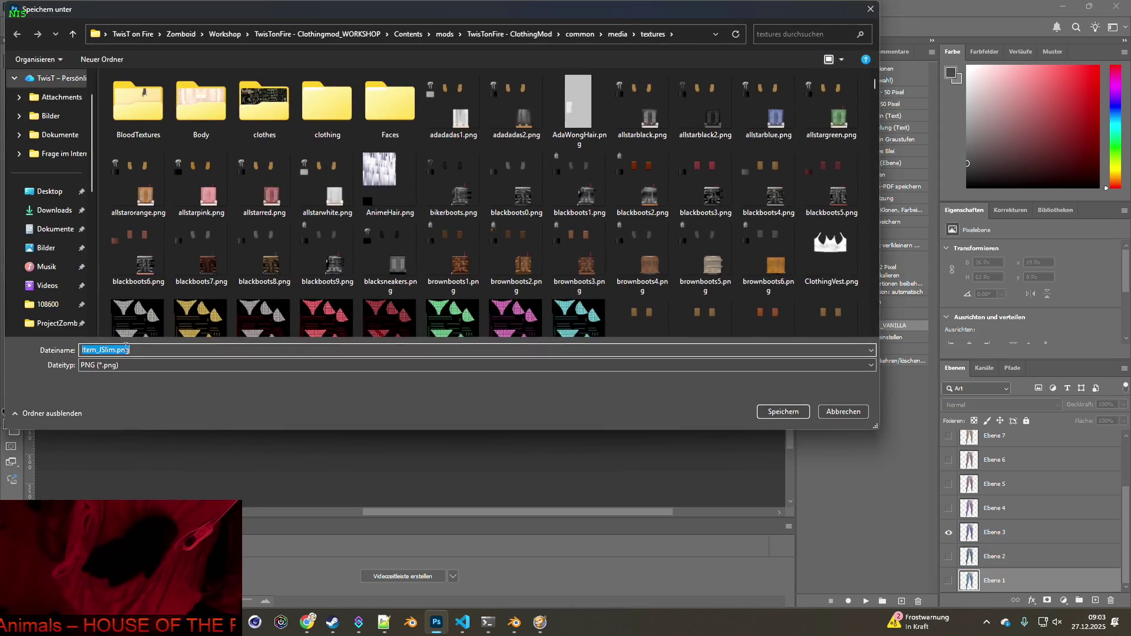
left_click(783, 411)
Show Ebene 4 and Ebene 5 in turn, exporting them as icons up to Item_JSlim5.png
left_click(948, 531)
left_click(948, 508)
left_click(28, 6)
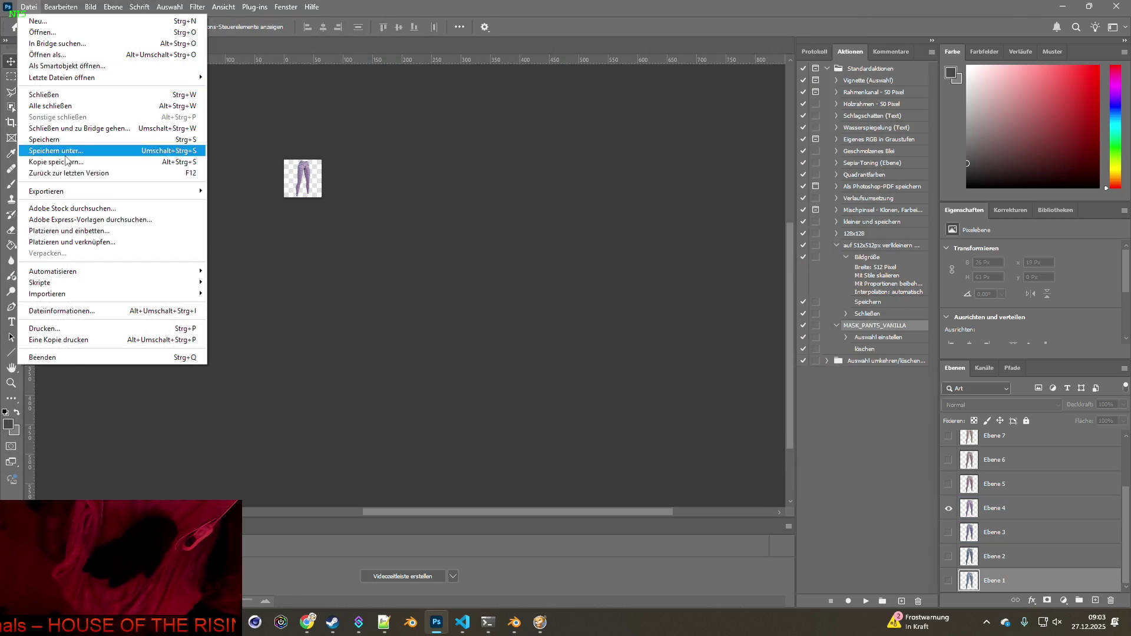
mouse_move(88, 185)
left_click(236, 191)
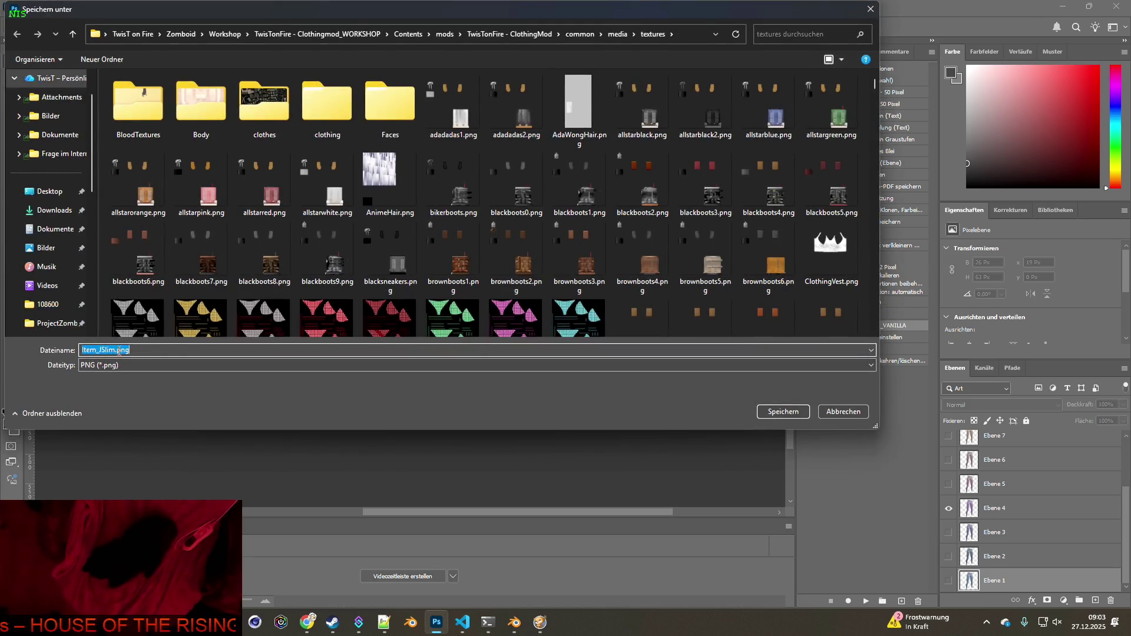
left_click(782, 413)
left_click(947, 508)
left_click(948, 484)
left_click(28, 6)
mouse_move(118, 189)
left_click(253, 190)
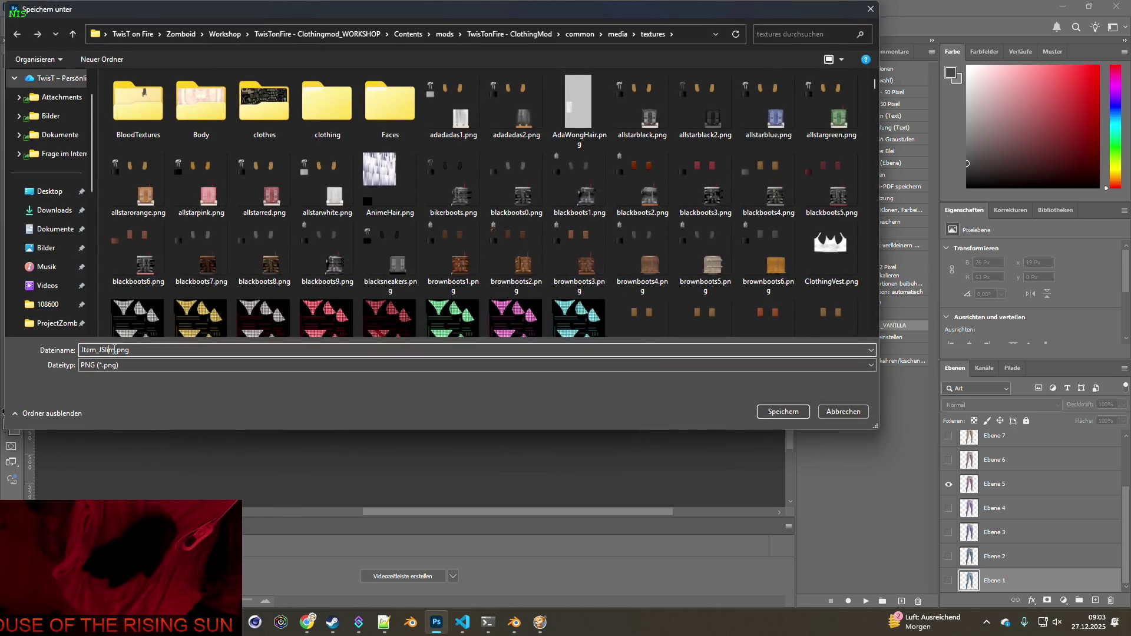
left_click(782, 411)
Export the Ebene 6 and Ebene 7 variants, ending with Item_JSlim7.png
left_click(948, 484)
left_click(948, 460)
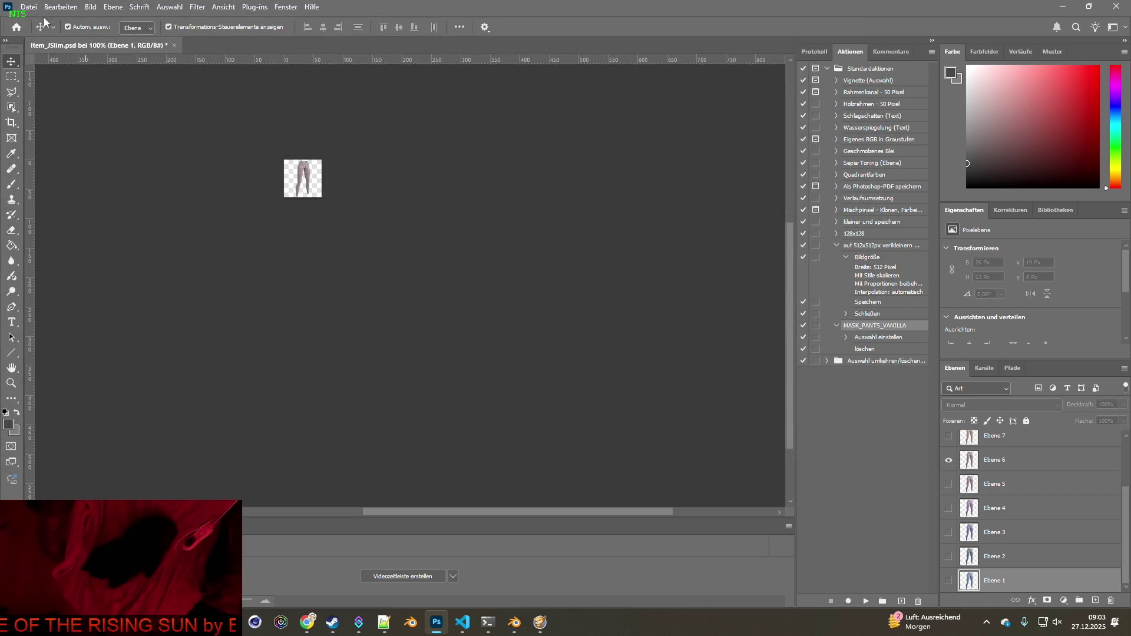
left_click(28, 6)
mouse_move(118, 189)
left_click(240, 191)
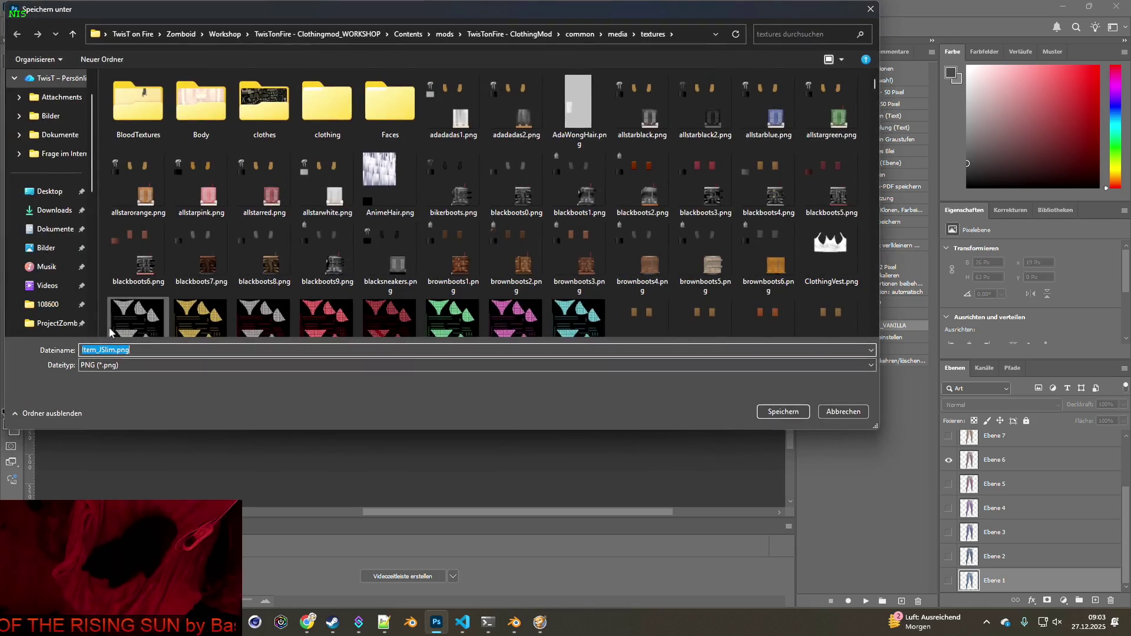
left_click(777, 407)
left_click(948, 460)
left_click(948, 436)
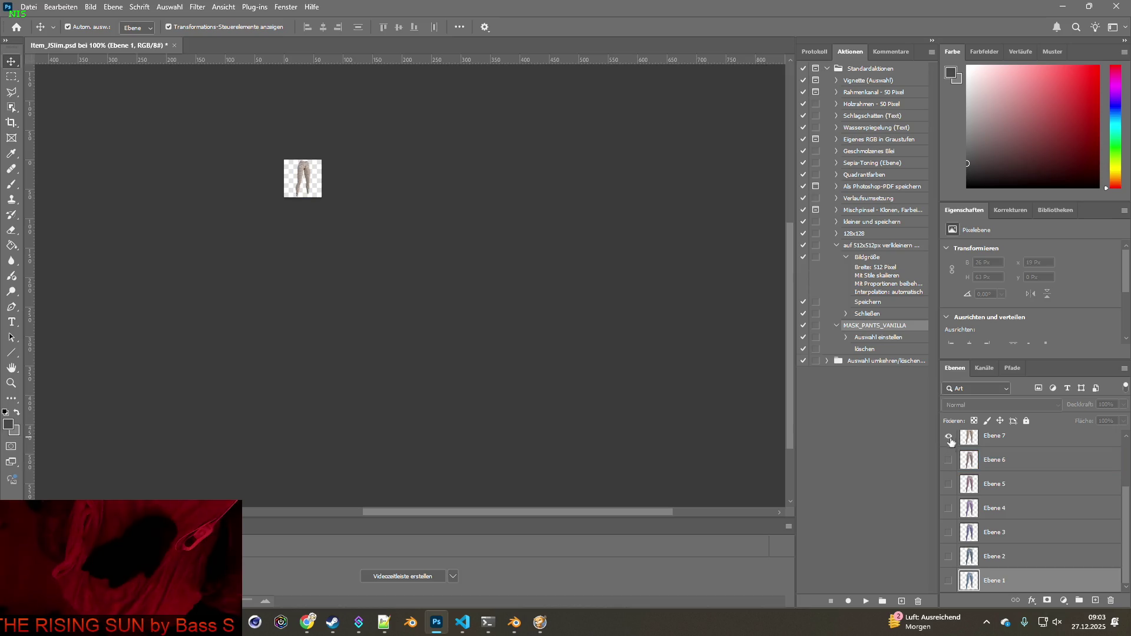
left_click(28, 7)
mouse_move(70, 196)
left_click(257, 186)
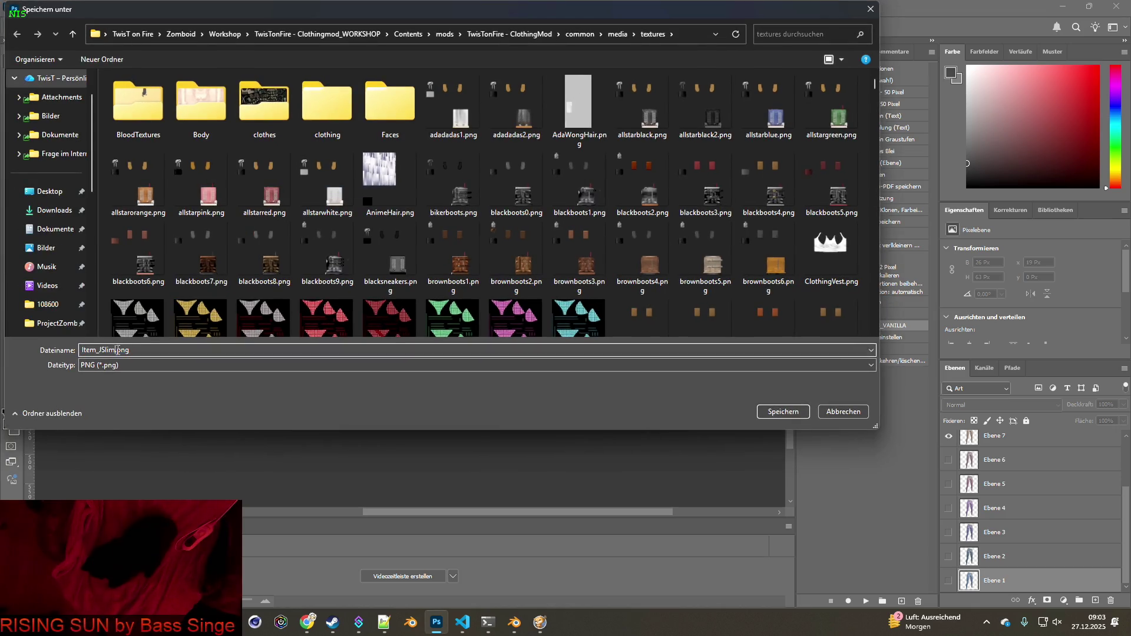
left_click(787, 412)
Export the Ebene 8 and Ebene 9 variants, ending with Item_JSlim9.png
scroll(984, 492, "up", 3)
left_click(948, 515)
left_click(948, 491)
left_click(33, 5)
mouse_move(70, 197)
left_click(279, 197)
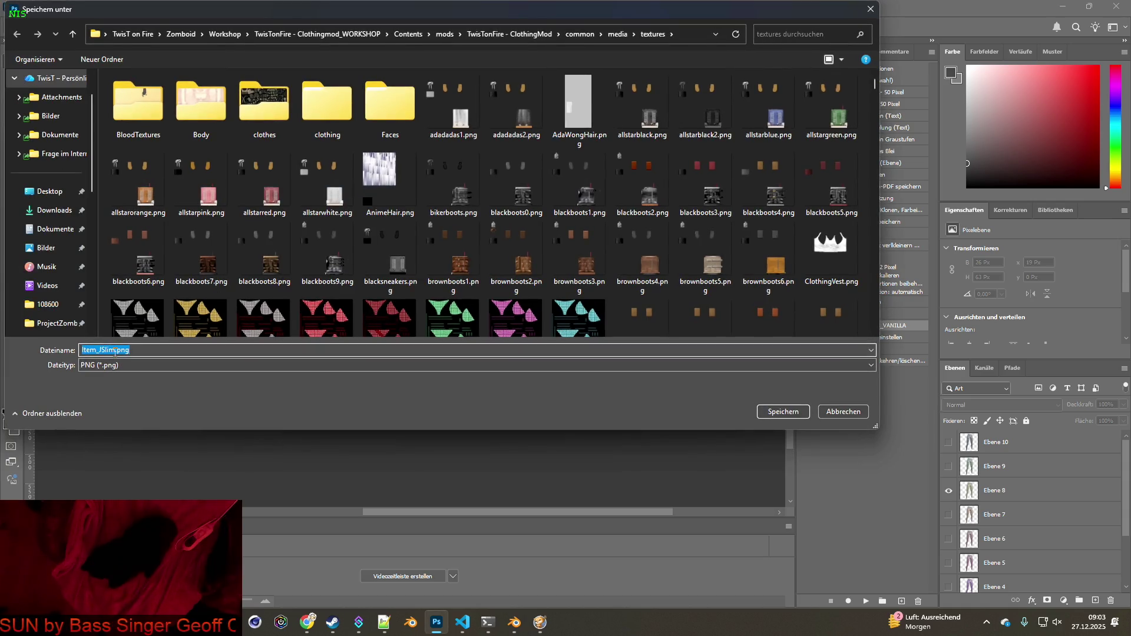
left_click(770, 411)
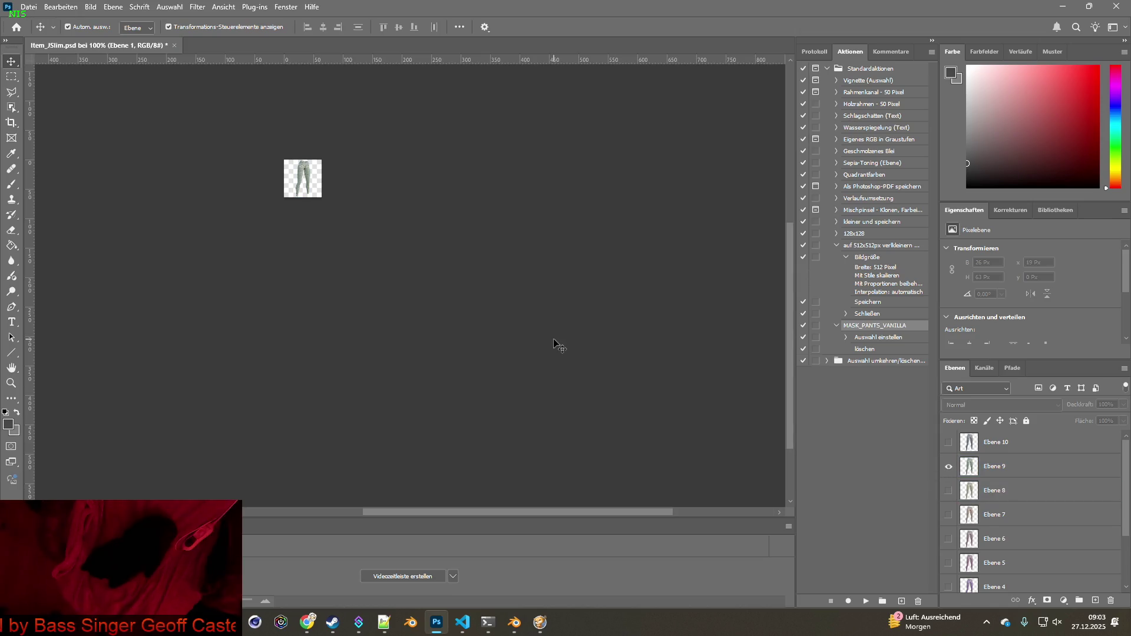
left_click(28, 7)
mouse_move(50, 193)
left_click(241, 193)
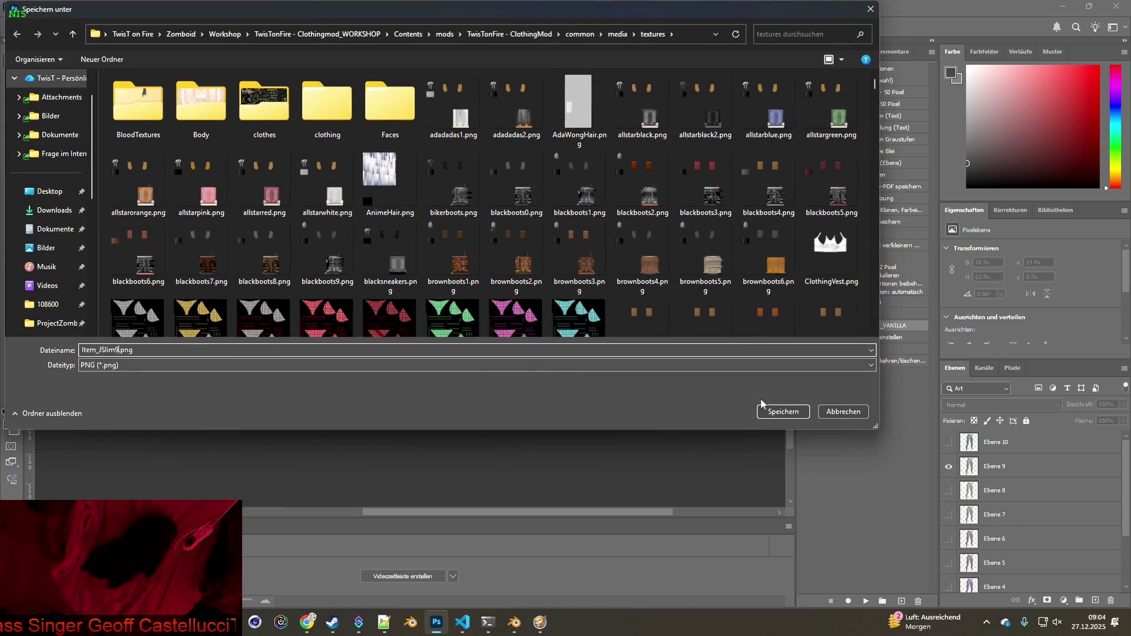
left_click(772, 411)
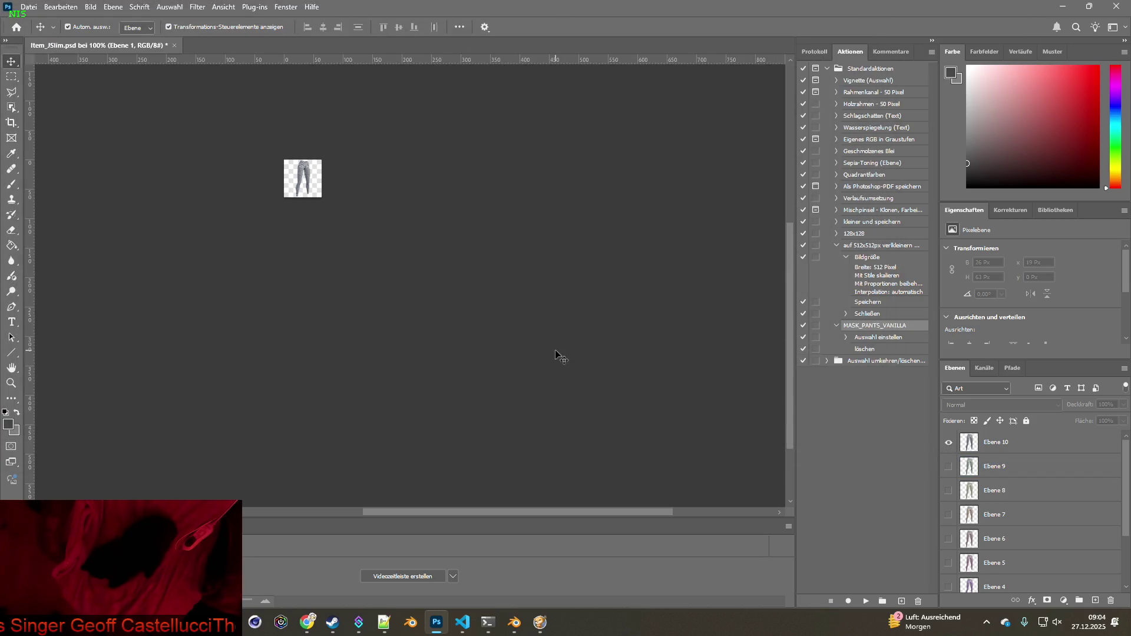
Export the tenth jeans icon, then close the document without saving
left_click(28, 7)
mouse_move(50, 193)
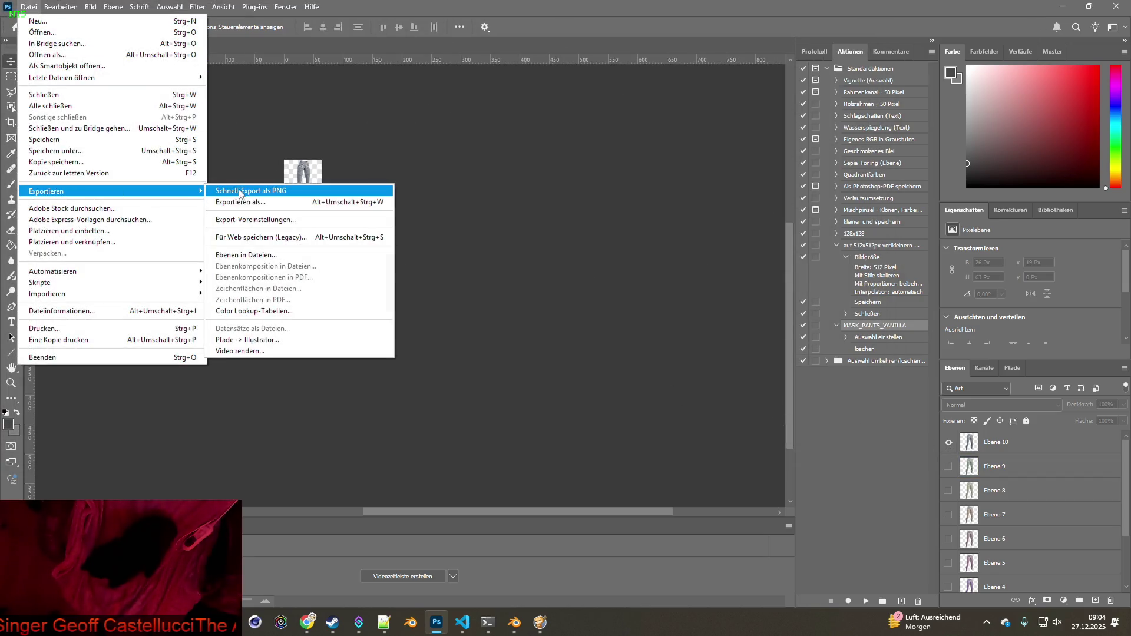
left_click(241, 193)
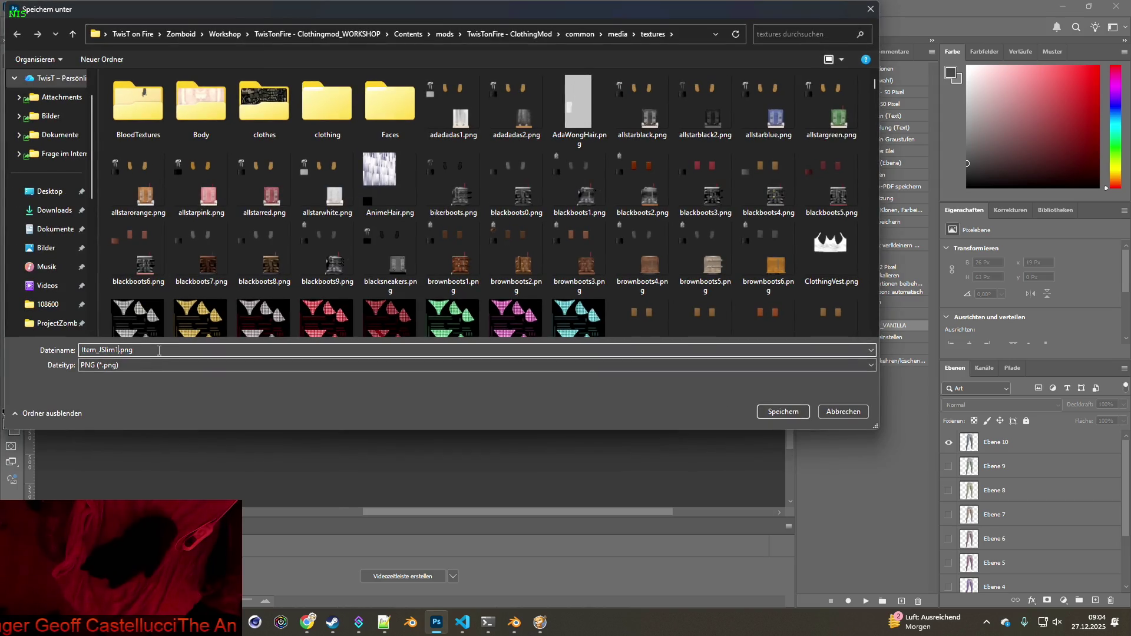
left_click(782, 411)
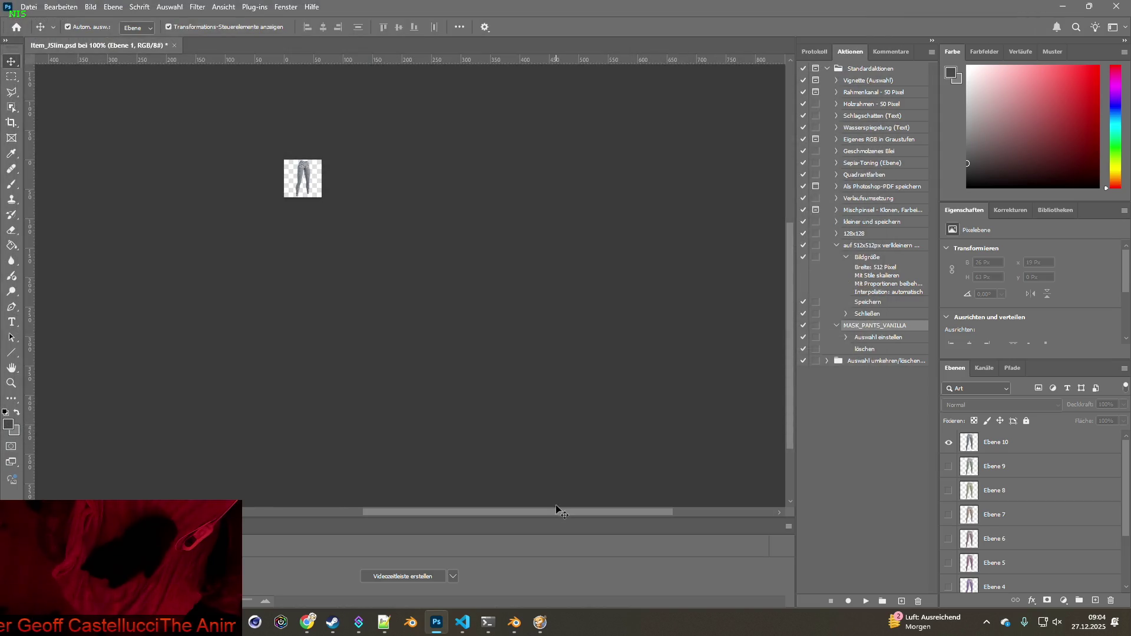
left_click(175, 45)
left_click(563, 246)
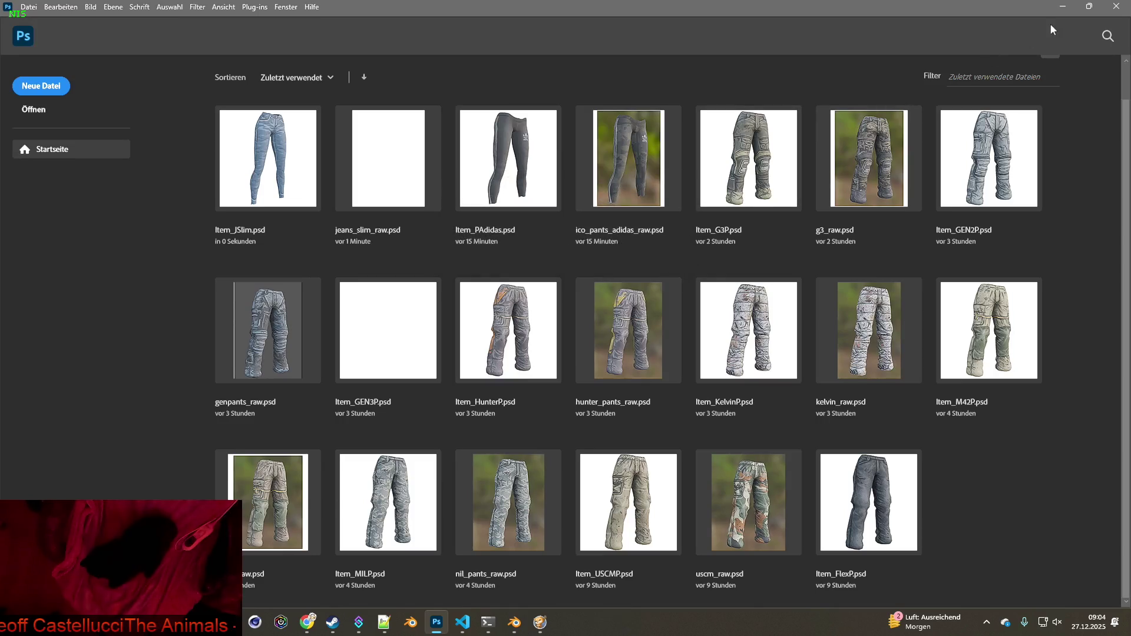
Save the clothing script file in the code editor
left_click(1061, 7)
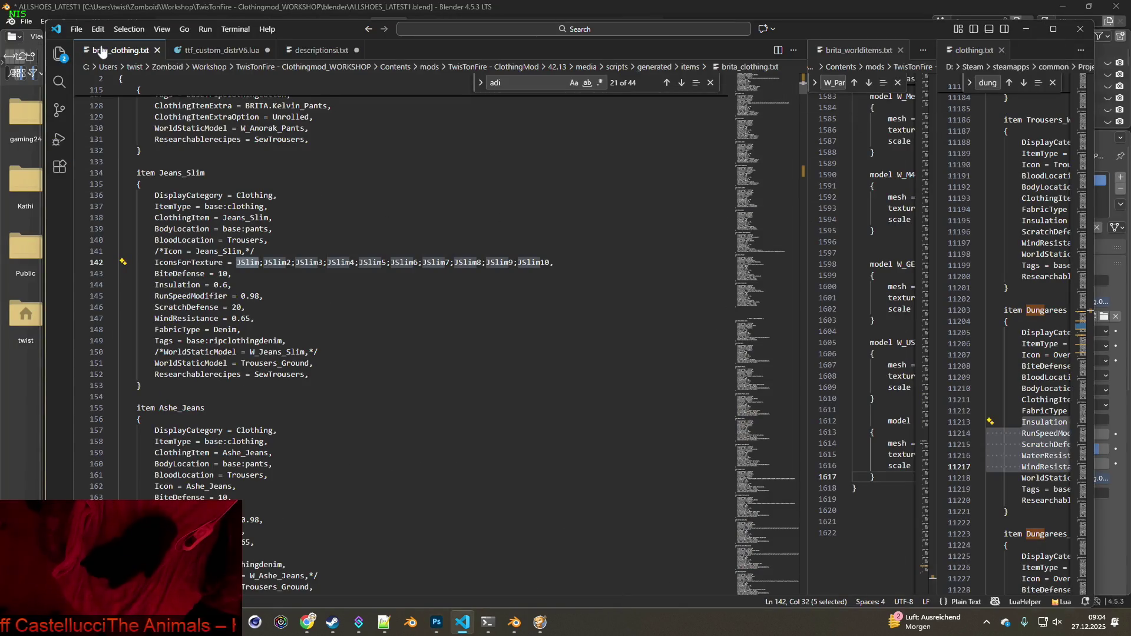
left_click(86, 29)
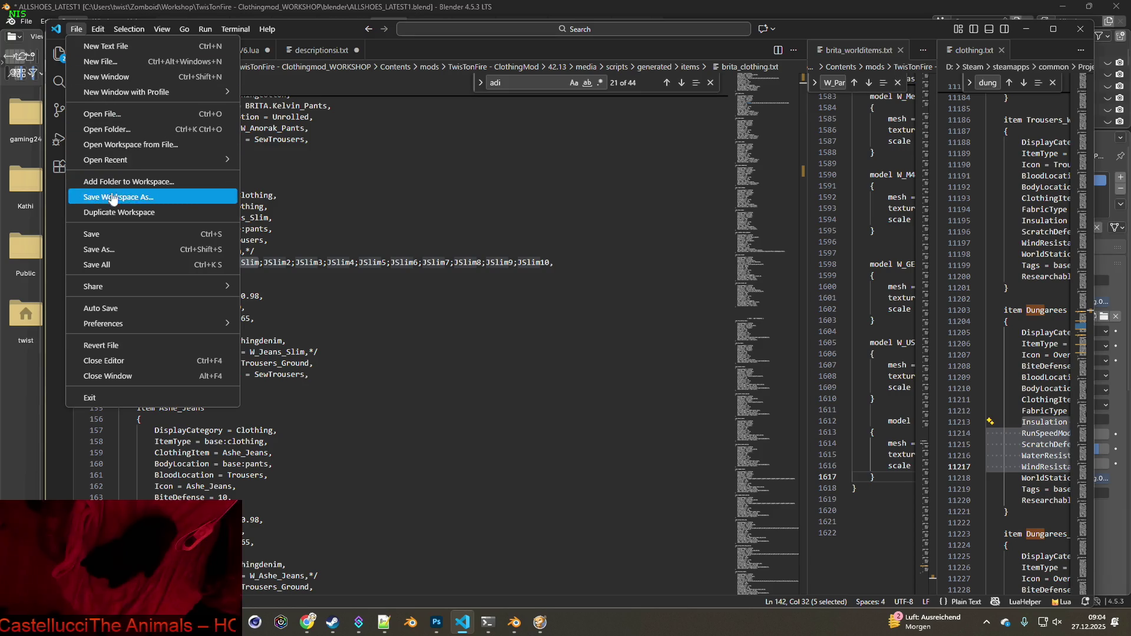
left_click(79, 230)
Back in Project Zomboid, spawn 10 more Denim Jeans Slim-Fit from the debug Items List
key("alt+Tab")
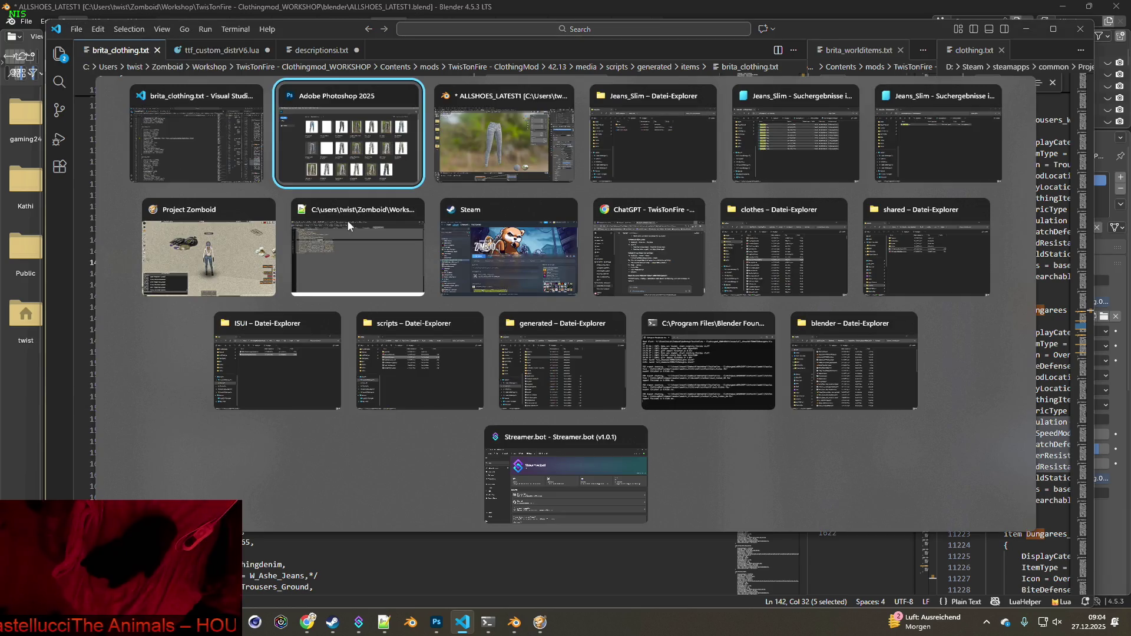
key("alt+Tab")
key("alt+Tab")
key("alt+Tab")
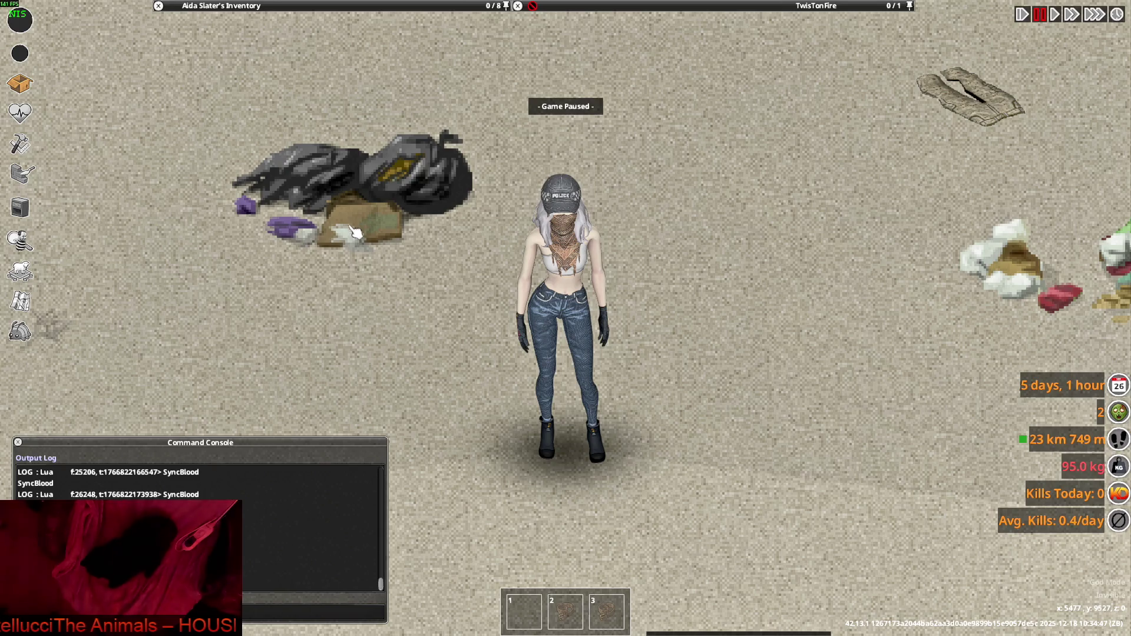
mouse_move(327, 45)
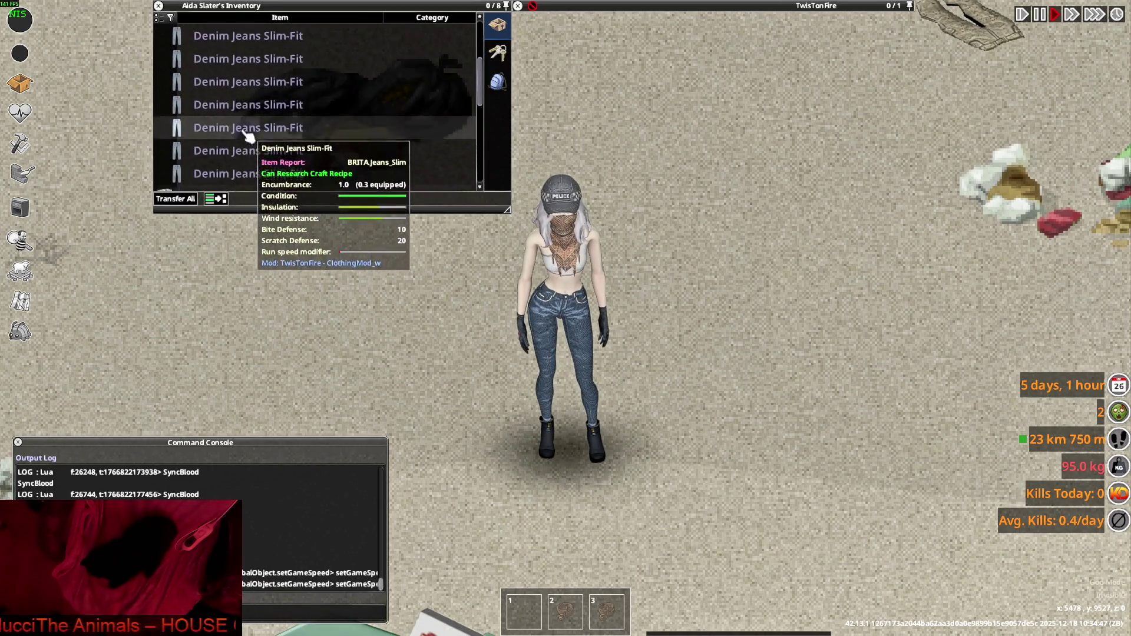
scroll(247, 136, "up", 3)
left_click(229, 59)
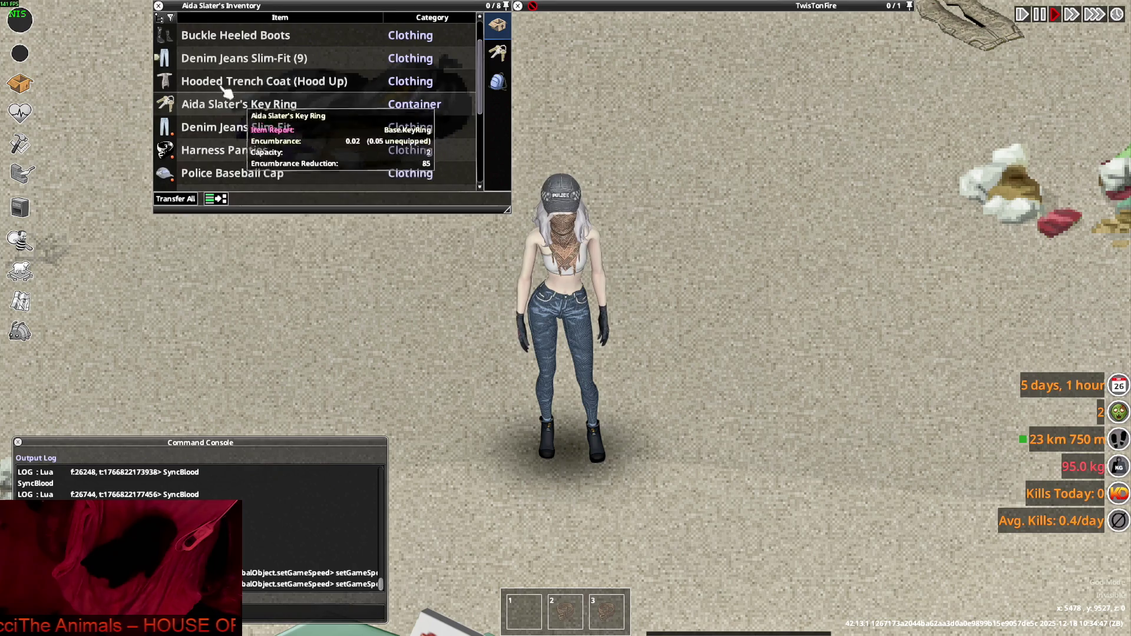
left_click(20, 332)
left_click(118, 240)
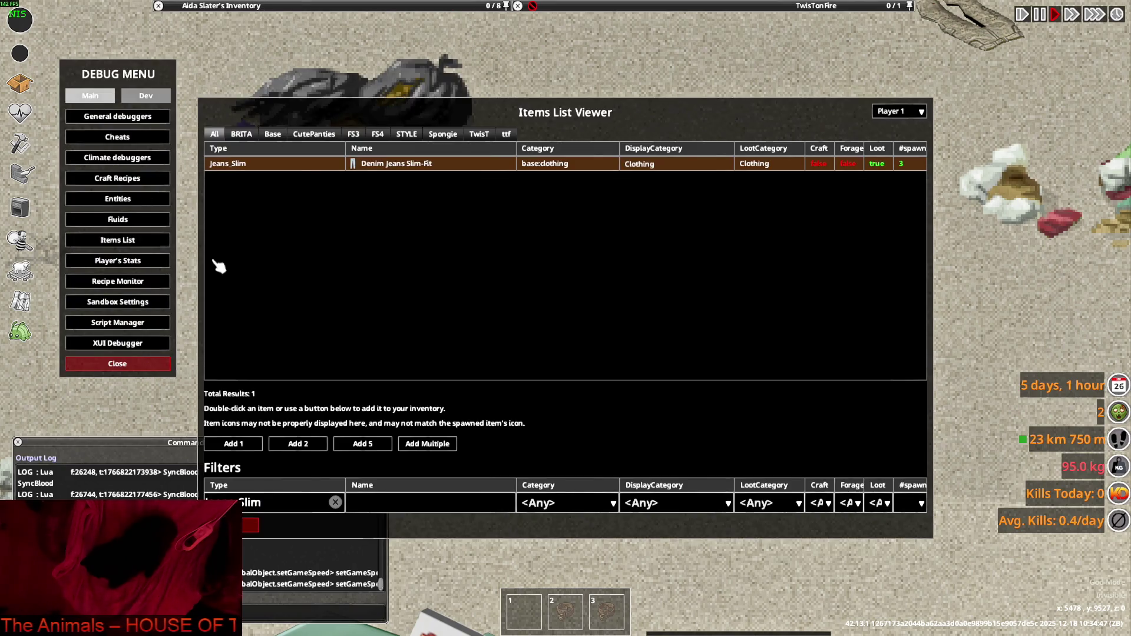
left_click(427, 444)
type("10")
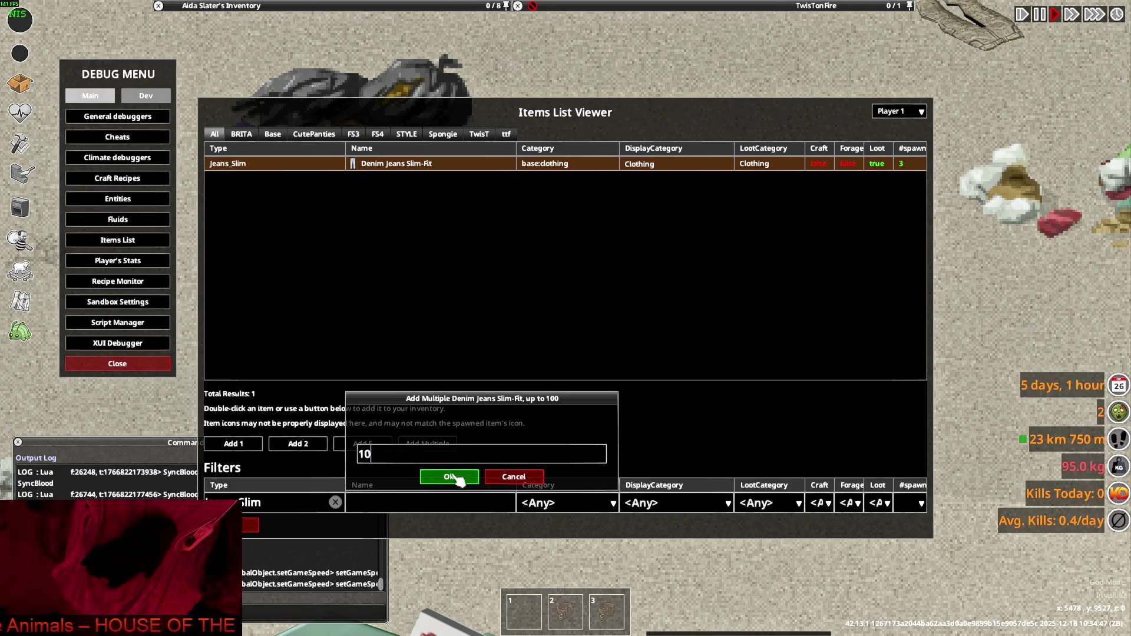
left_click(449, 477)
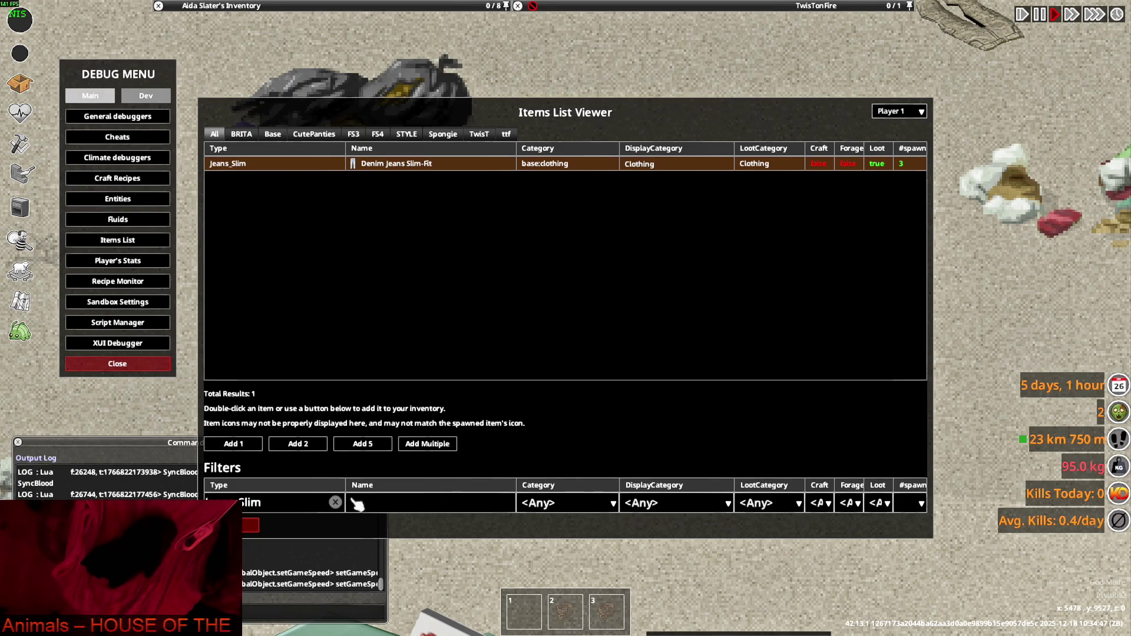
left_click(118, 364)
Check the jeans icons in the inventory stack, then quit the game to desktop
mouse_move(236, 7)
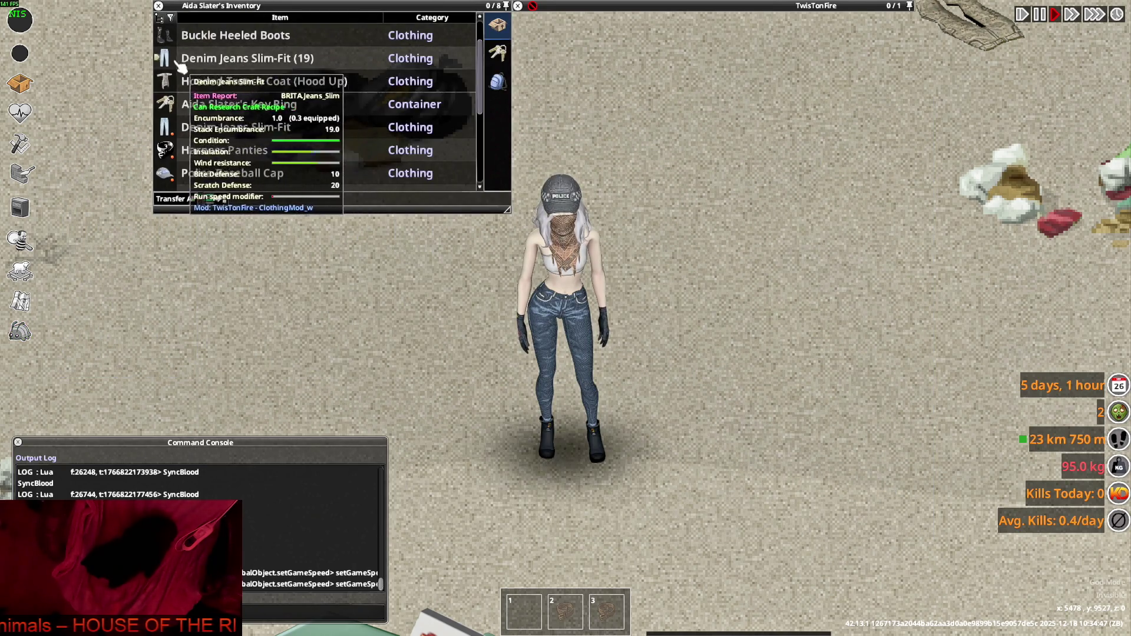
left_click(259, 55)
scroll(283, 135, "down", 3)
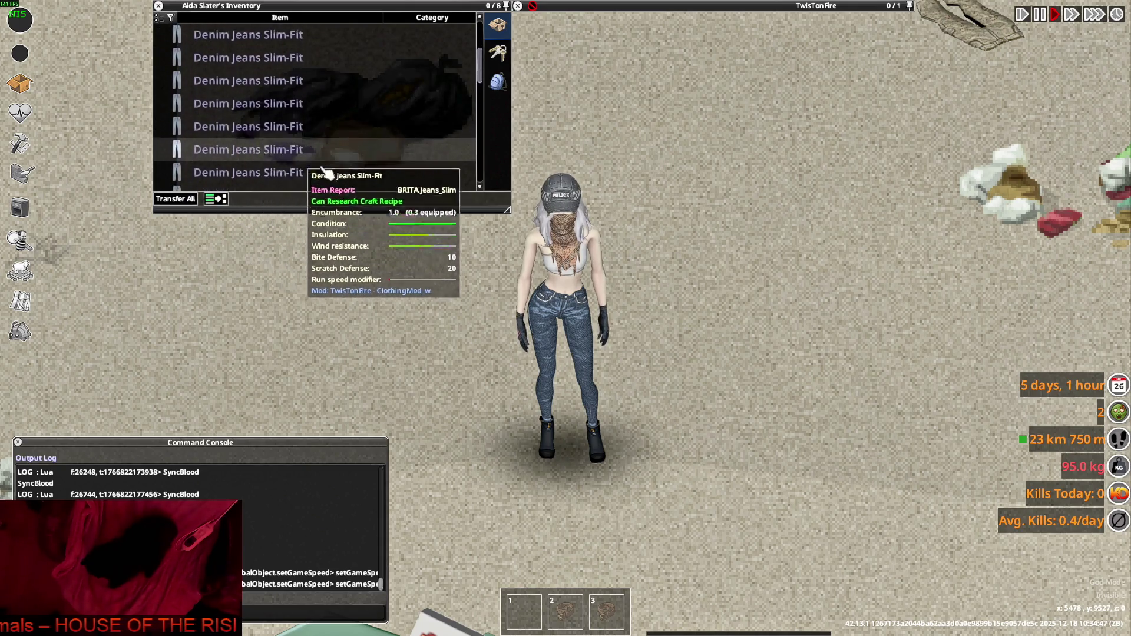
key("Escape")
left_click(212, 459)
left_click(546, 346)
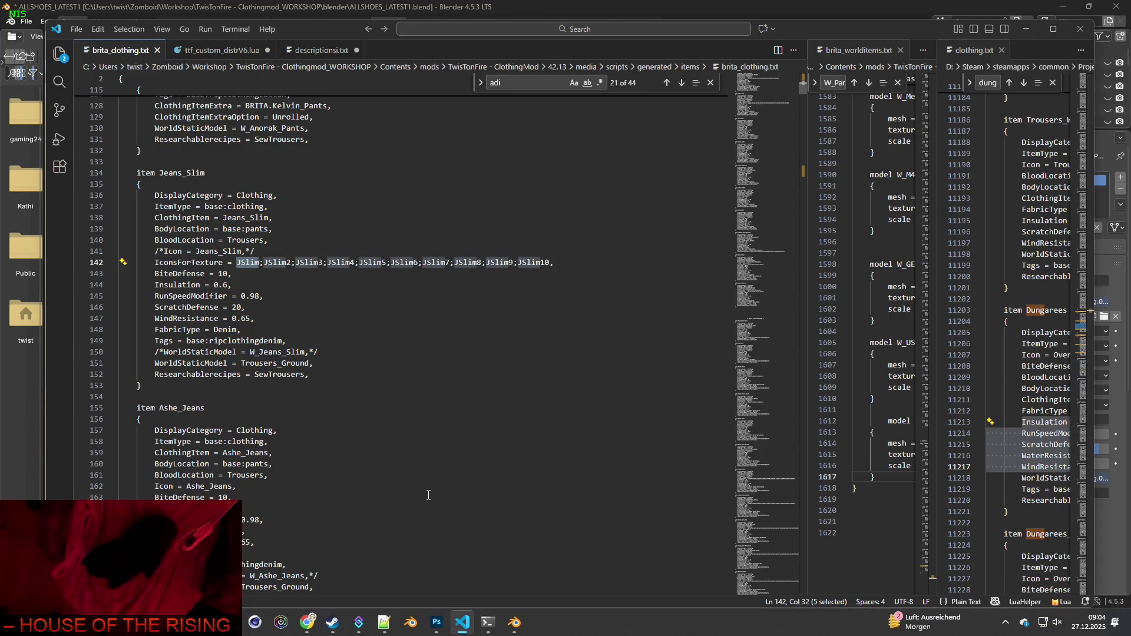
Launch Project Zomboid from Steam with the default 'Play Project Zomboid' option and enter the world
left_click(332, 622)
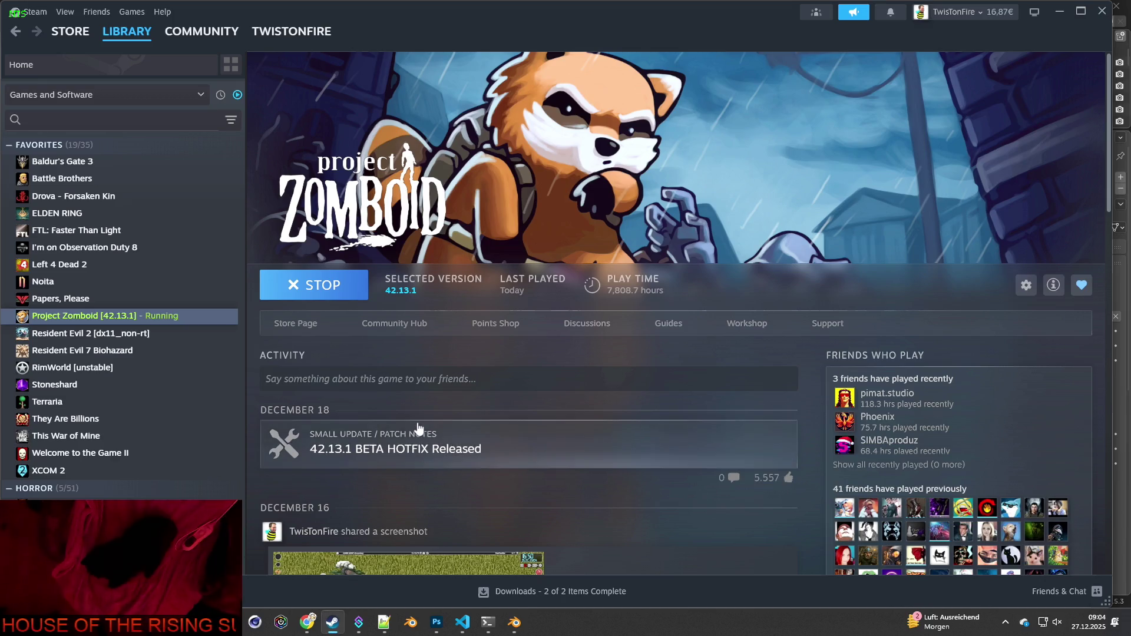
left_click(320, 289)
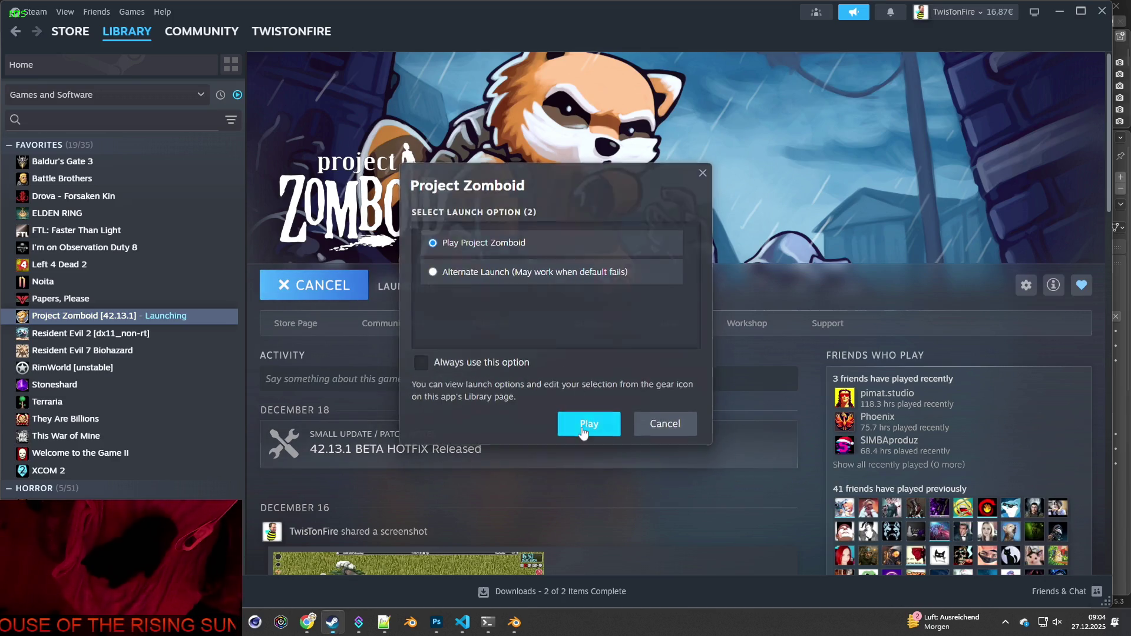
left_click(586, 422)
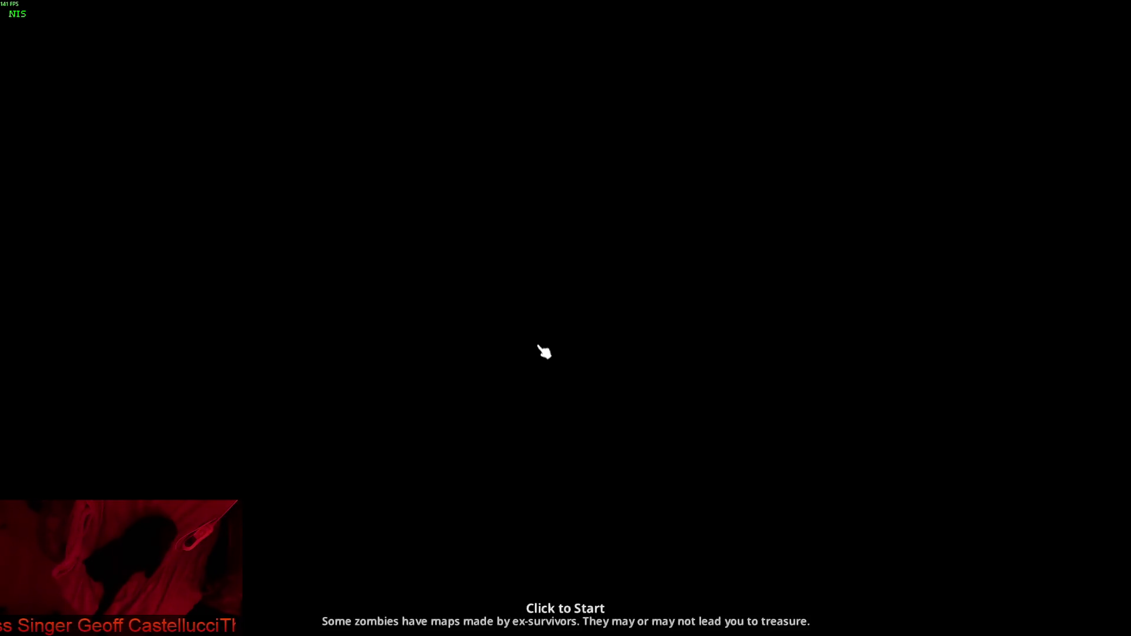
left_click(544, 352)
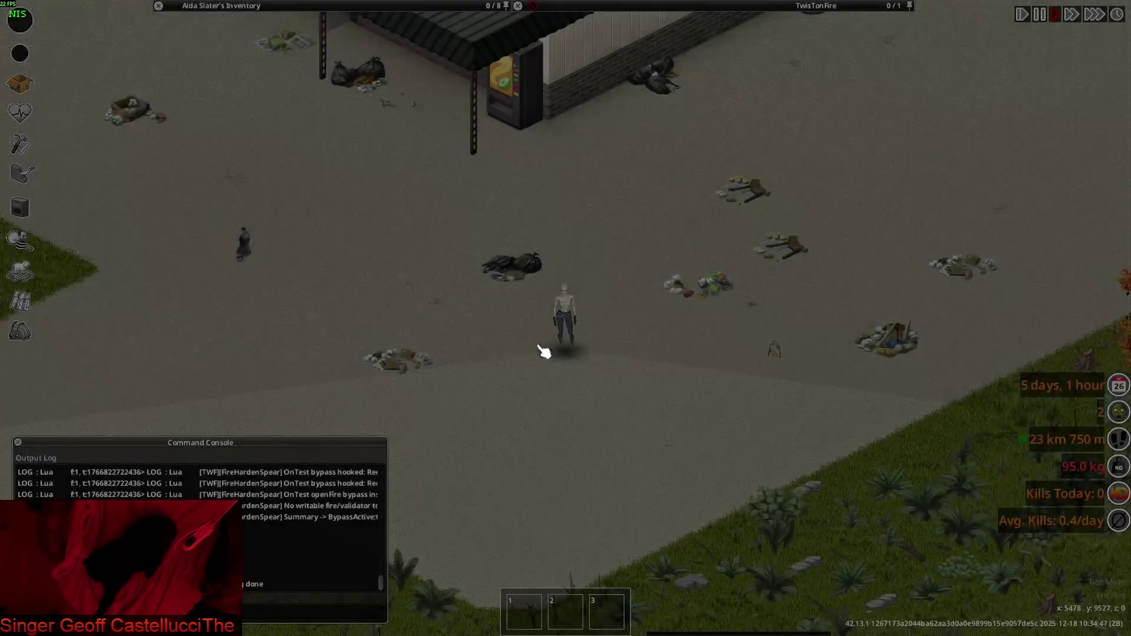
Expand the Denim Jeans Slim-Fit stack and wear the first pair
scroll(566, 365, "up", 3)
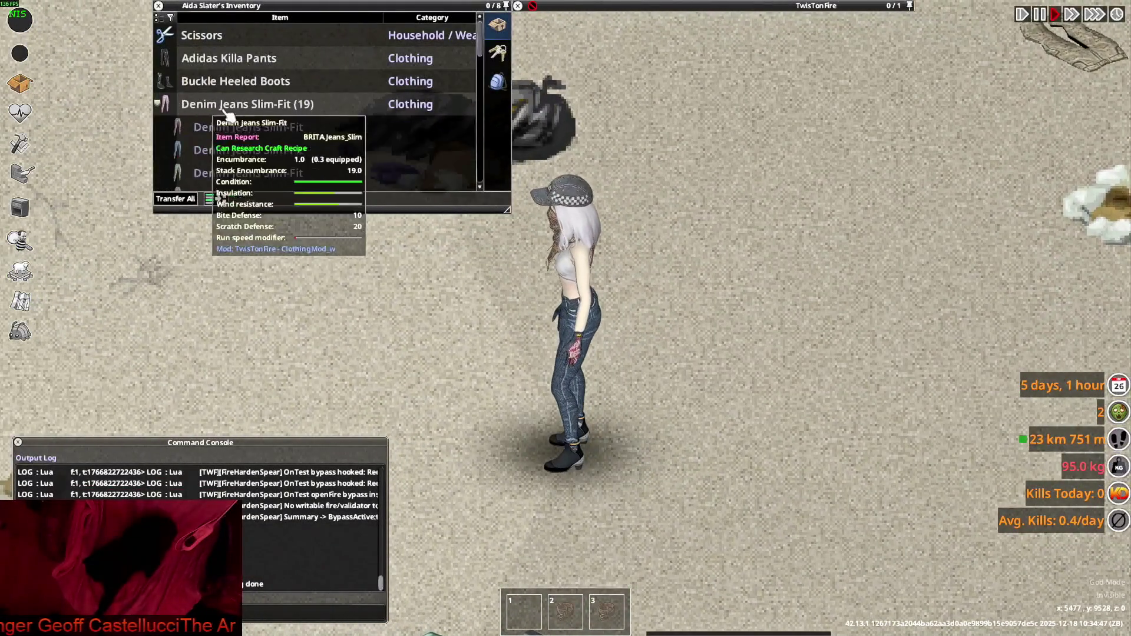
left_click(230, 106)
scroll(253, 141, "down", 2)
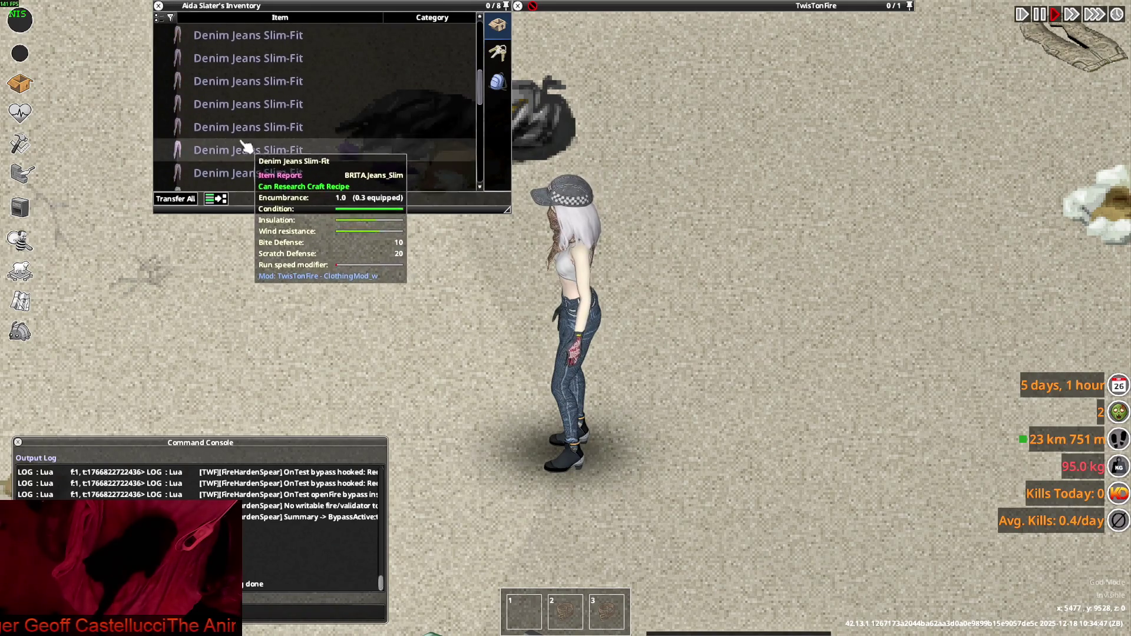
key("s")
right_click(230, 133)
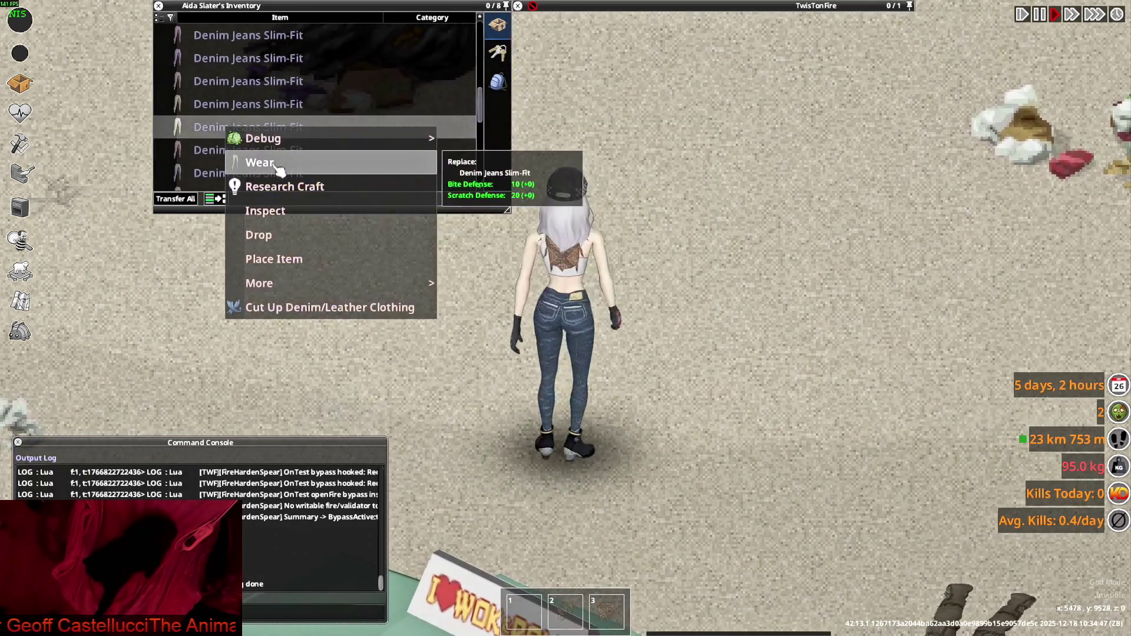
left_click(274, 165)
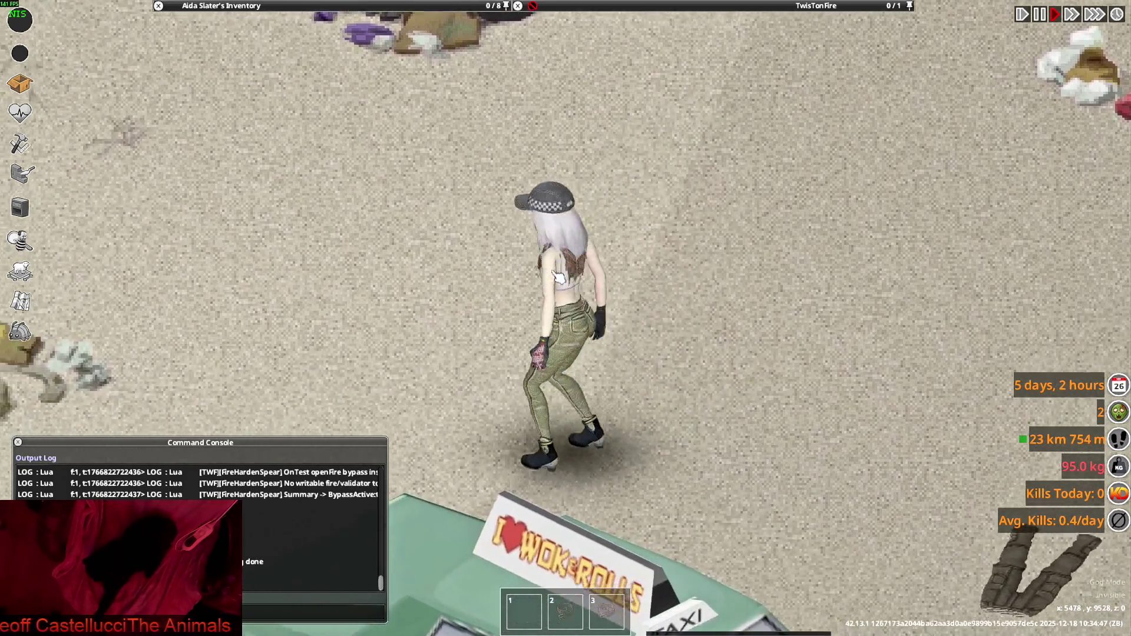
Wear three more jeans variants in turn, ending in a blue pair
mouse_move(259, 6)
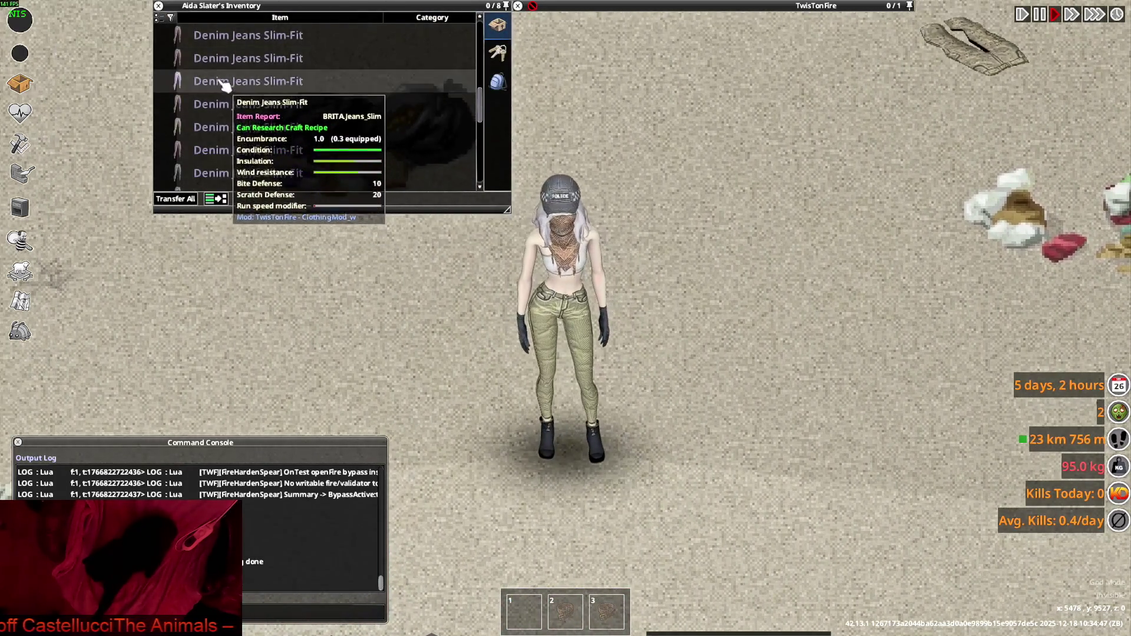
right_click(228, 83)
left_click(253, 113)
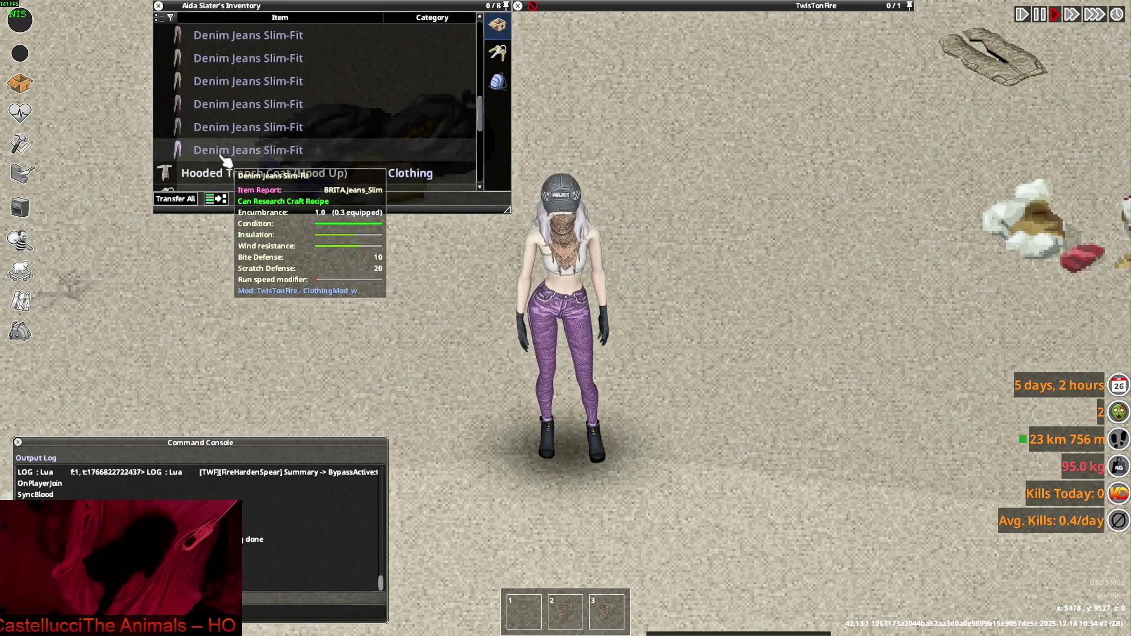
right_click(220, 155)
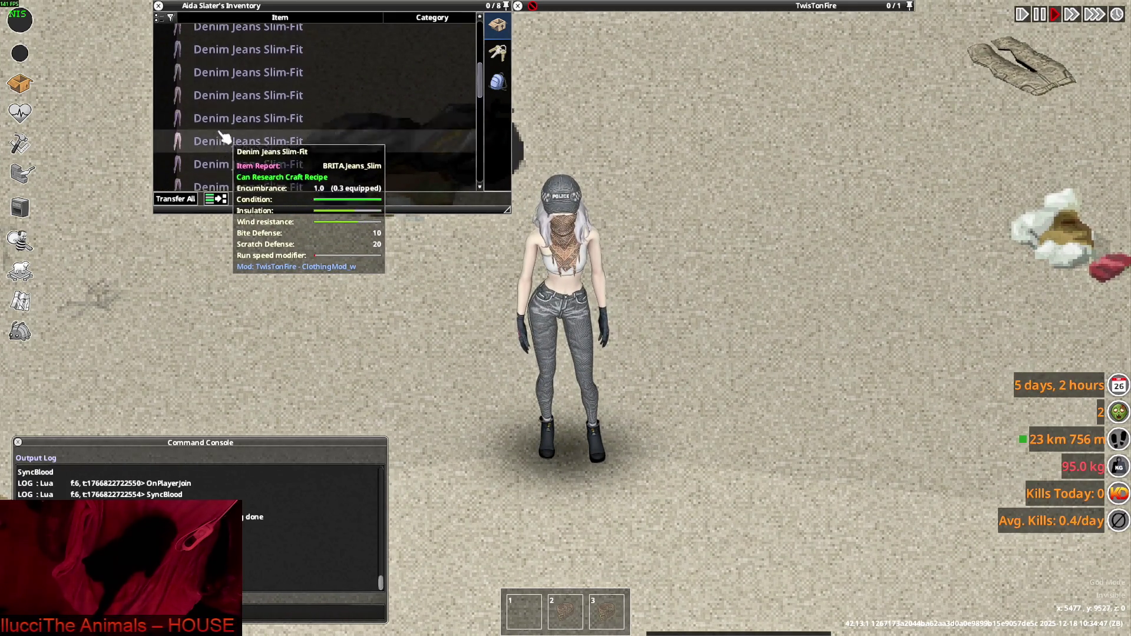
right_click(222, 83)
left_click(239, 114)
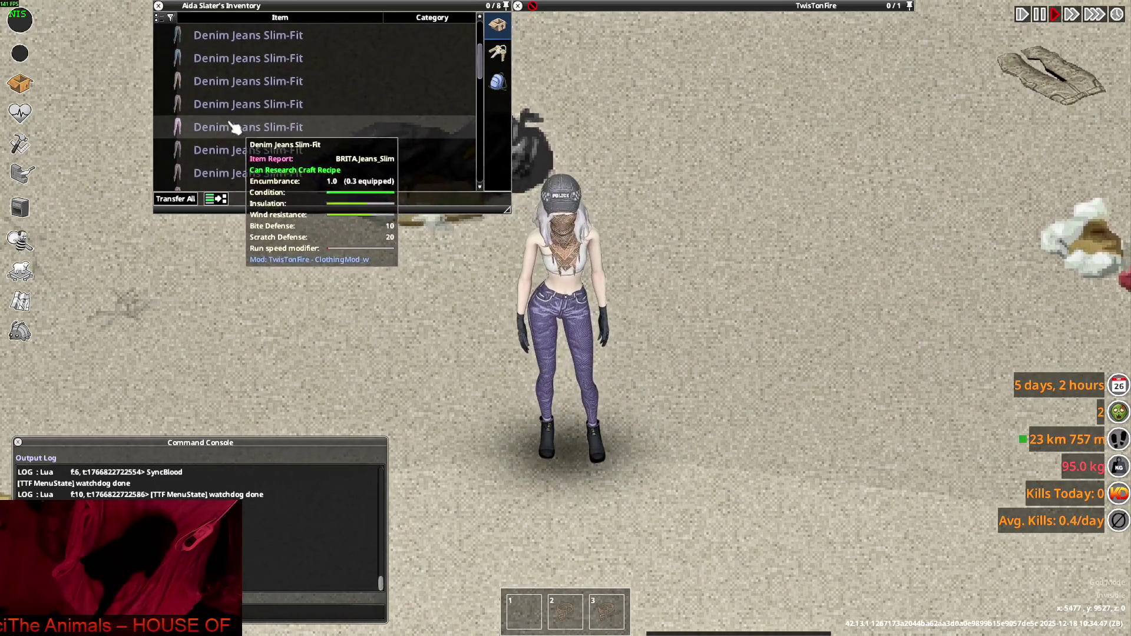
right_click(222, 60)
left_click(239, 93)
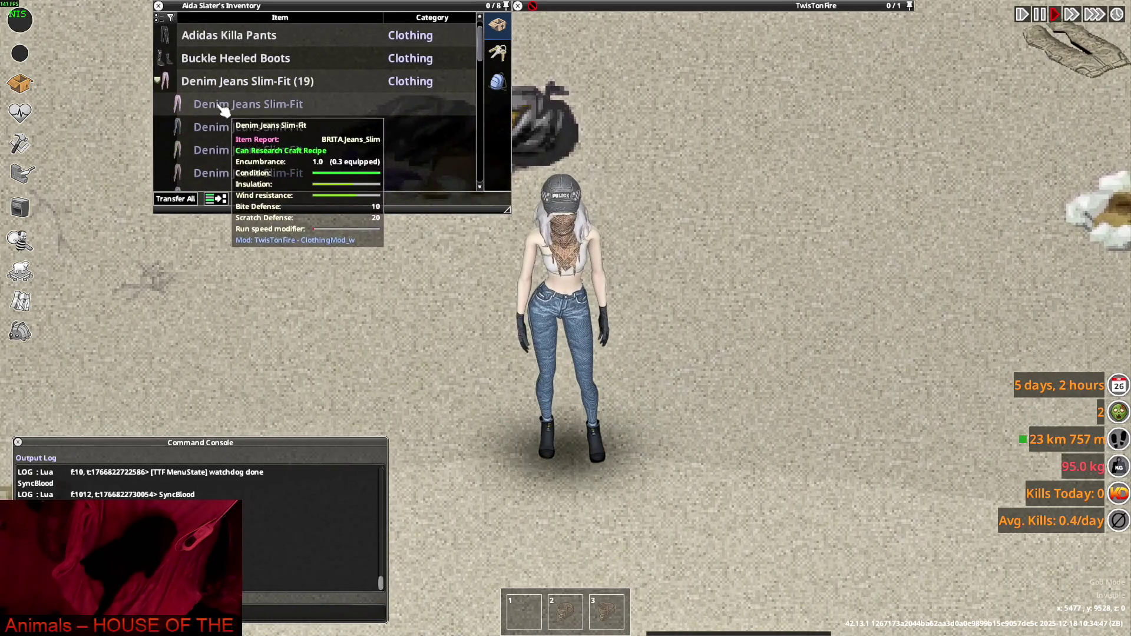
Drop the first batch of jeans pairs onto the ground beside the character
left_click_drag(224, 115, 672, 369)
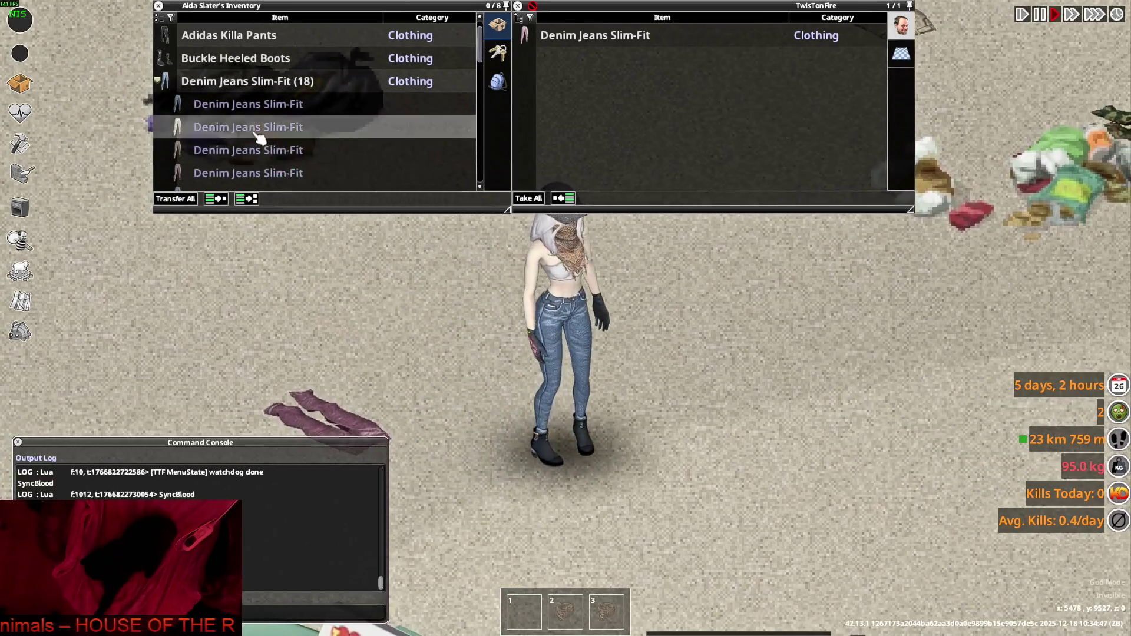
left_click_drag(236, 126, 658, 373)
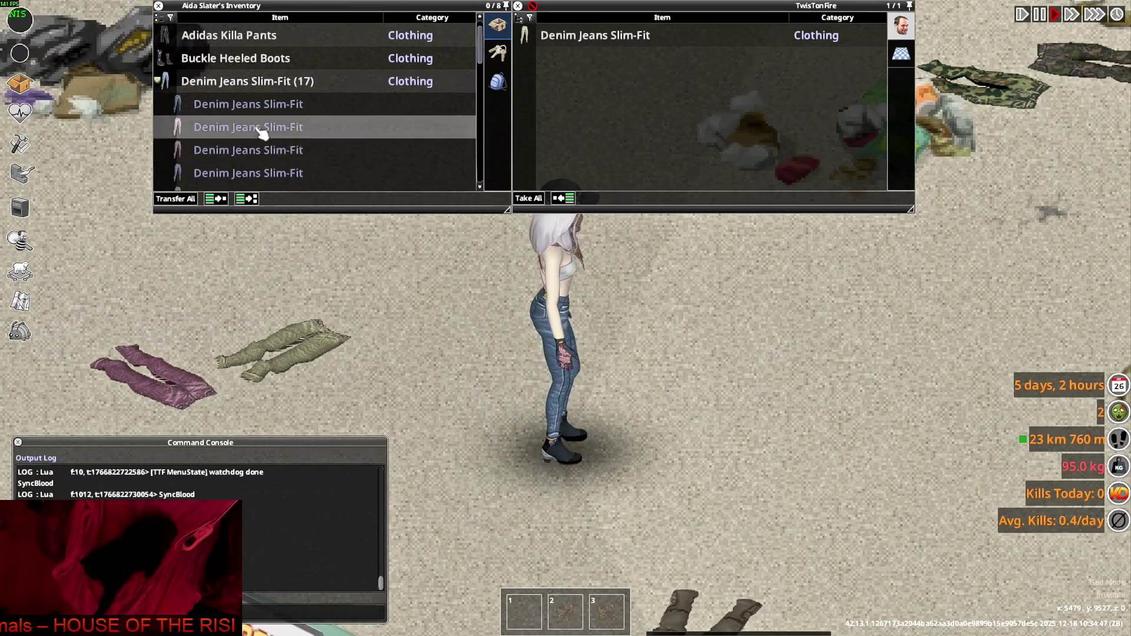
left_click_drag(260, 125, 644, 371)
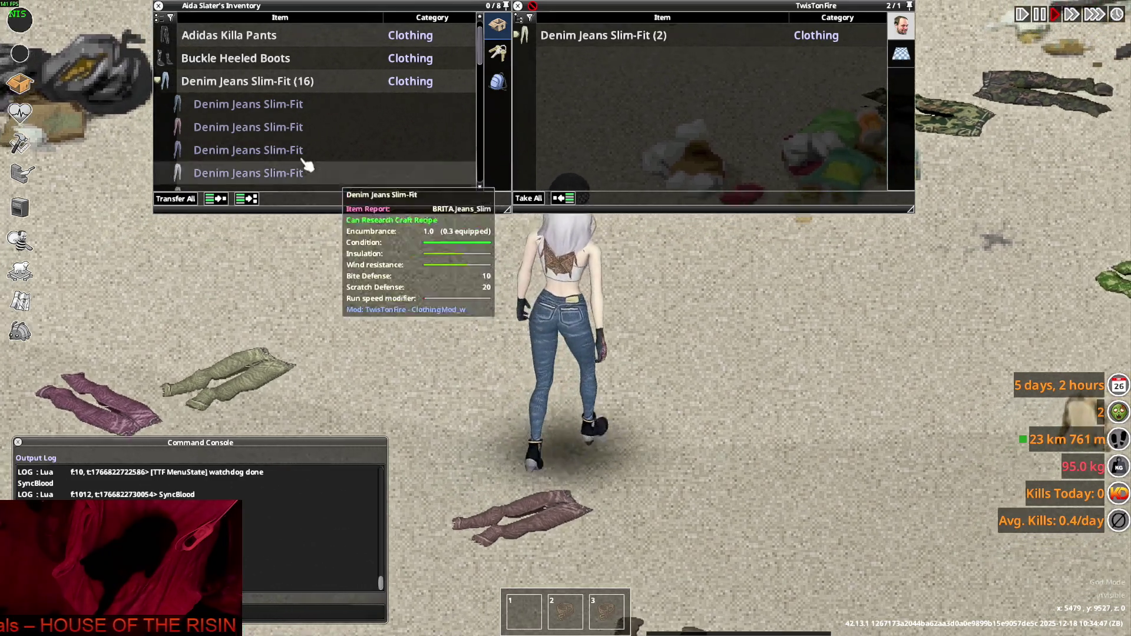
left_click_drag(297, 154, 299, 181)
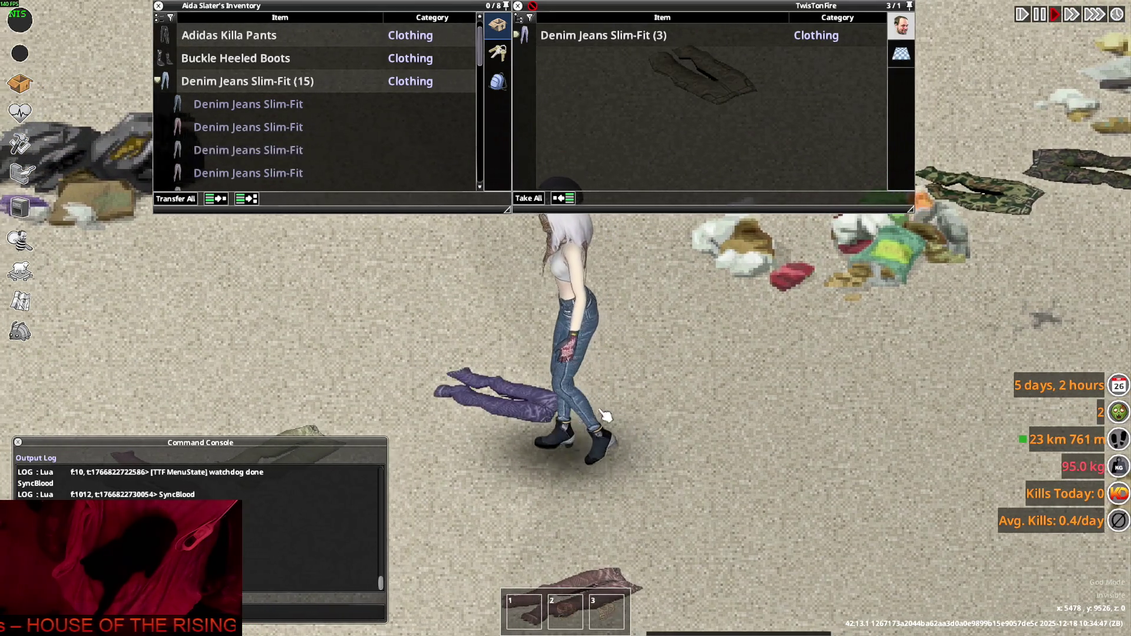
mouse_move(277, 128)
left_mouse_down()
mouse_move(285, 159)
mouse_move(719, 384)
mouse_move(730, 418)
left_mouse_up()
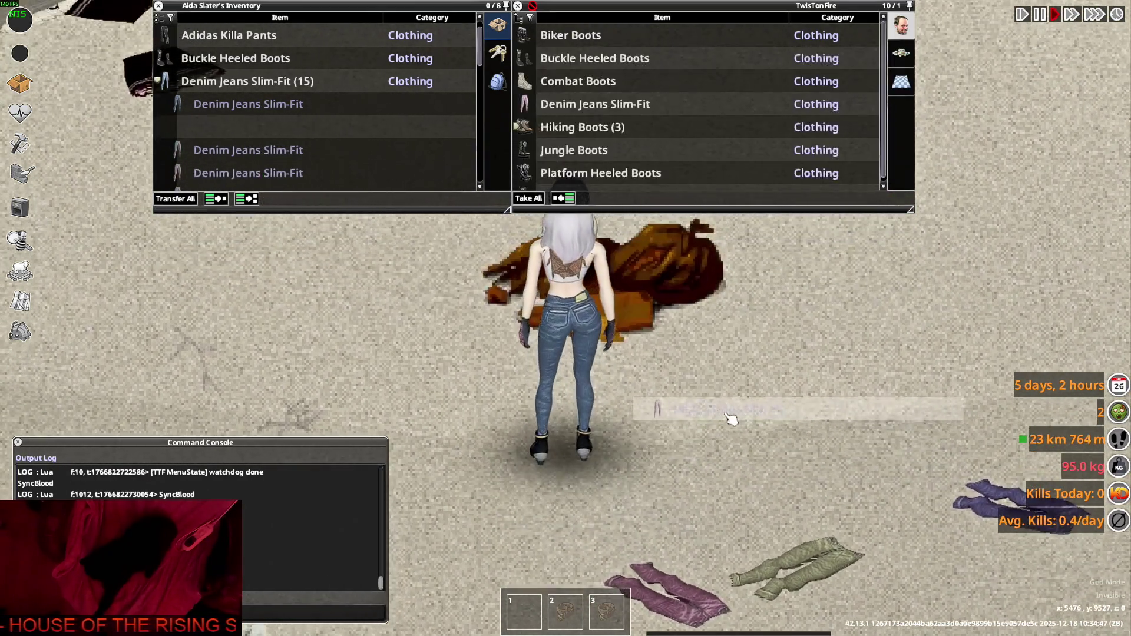
left_click_drag(252, 150, 651, 418)
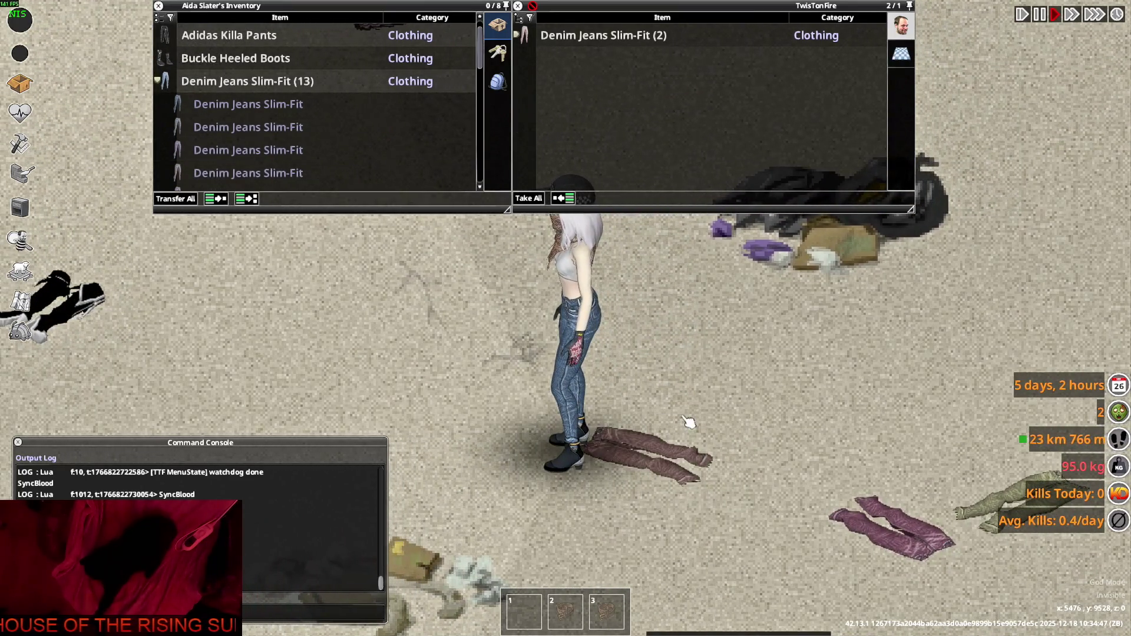
left_click_drag(253, 126, 632, 401)
left_click_drag(278, 151, 611, 371)
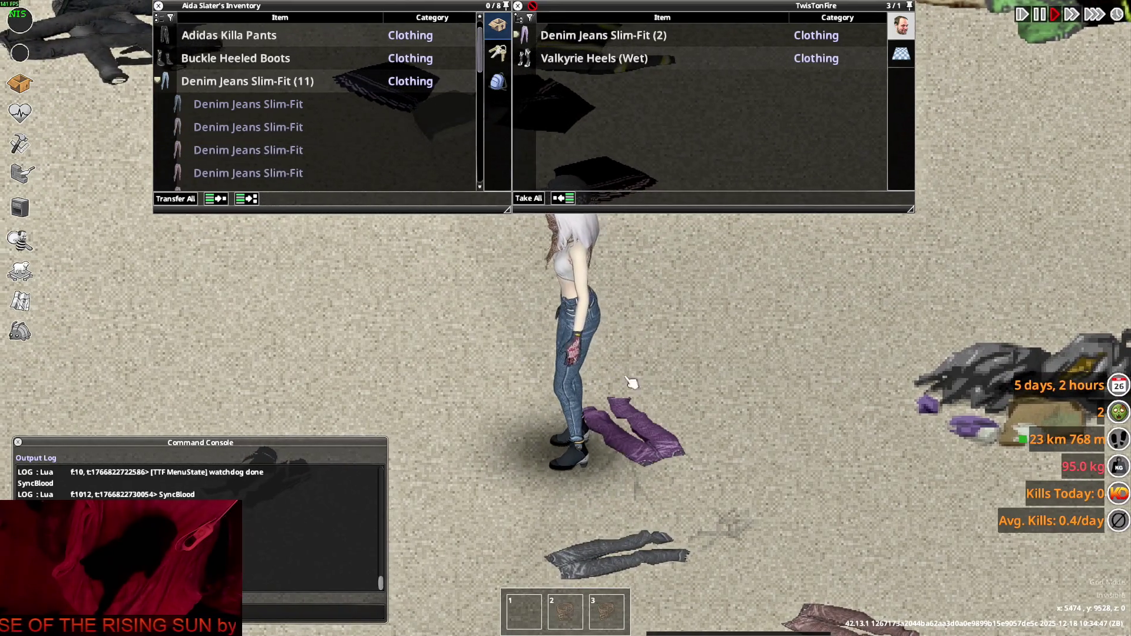
Drop more jeans variants until two remain in the inventory, then switch to VS Code
left_click_drag(215, 151, 644, 361)
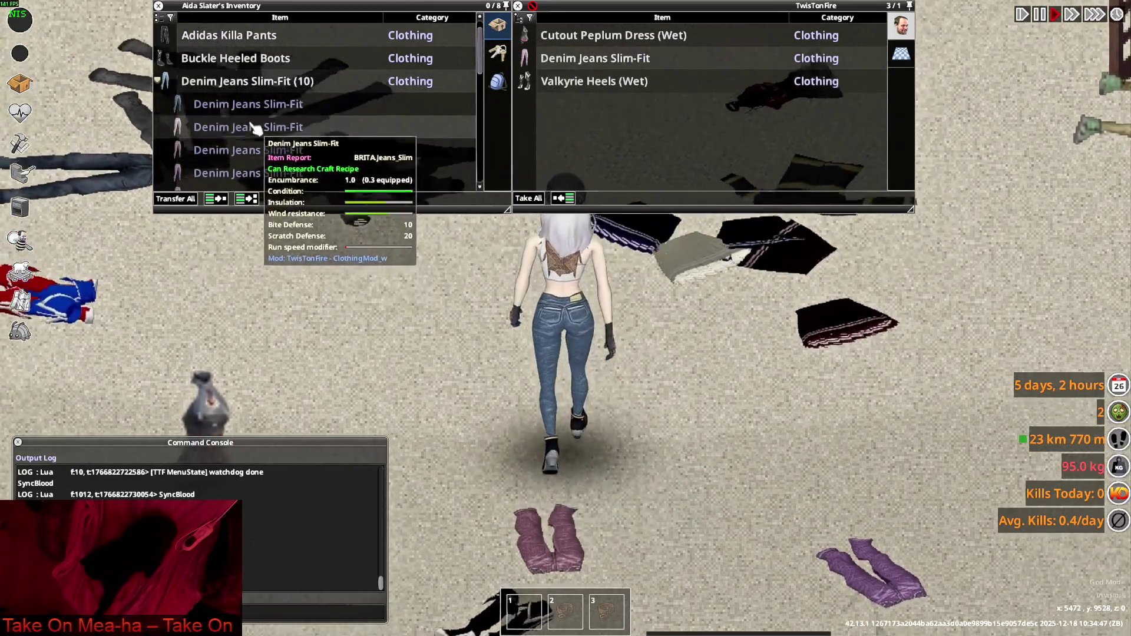
mouse_move(248, 172)
left_mouse_down()
mouse_move(736, 347)
mouse_move(747, 418)
left_mouse_up()
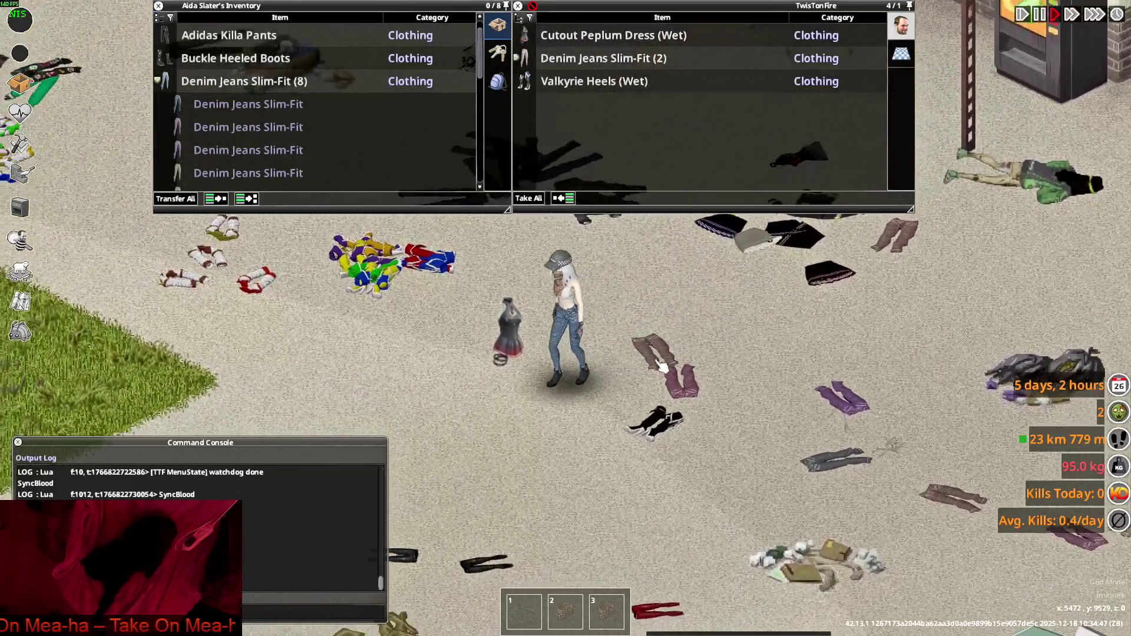
left_click_drag(253, 145, 383, 250)
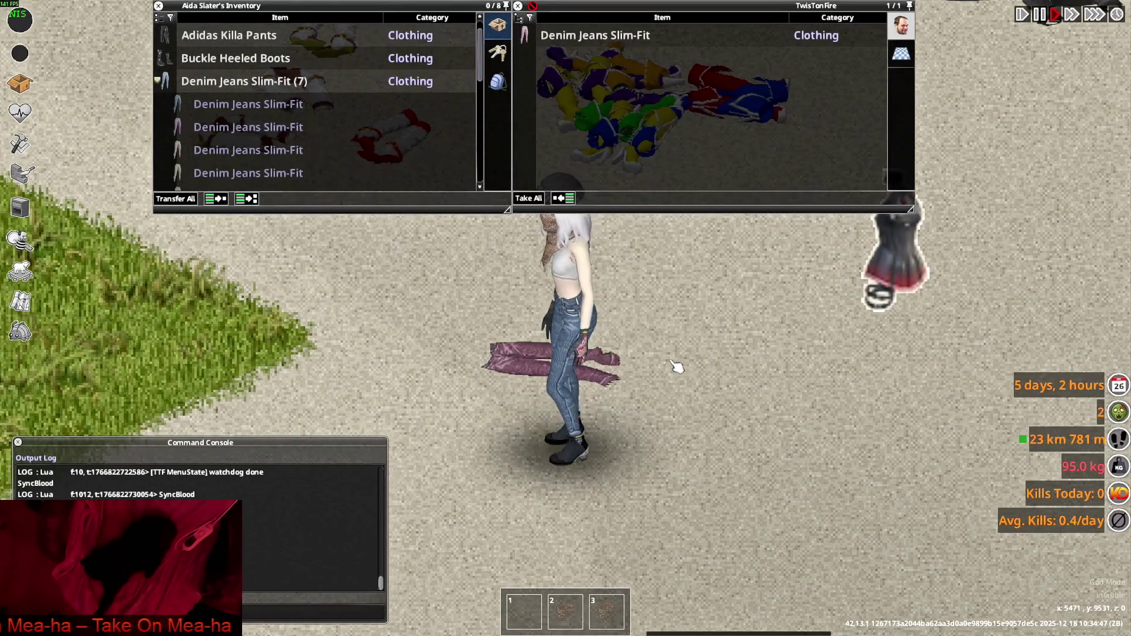
left_click_drag(273, 147, 698, 398)
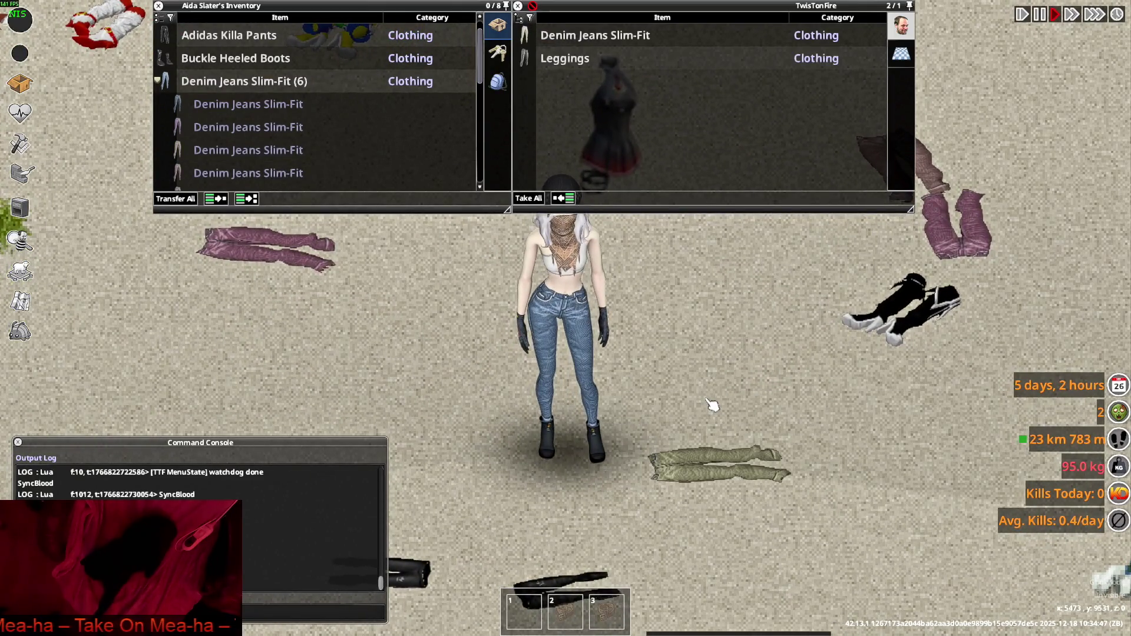
mouse_move(236, 127)
left_mouse_down()
mouse_move(671, 408)
mouse_move(733, 431)
left_mouse_up()
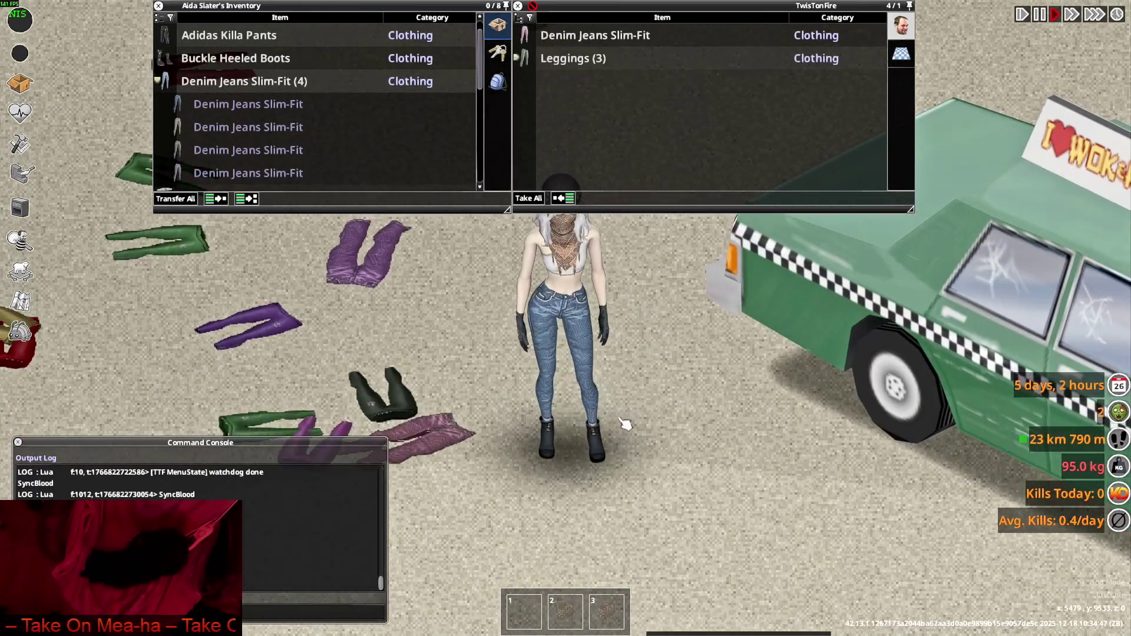
mouse_move(281, 162)
left_mouse_down()
mouse_move(277, 182)
mouse_move(612, 382)
left_mouse_up()
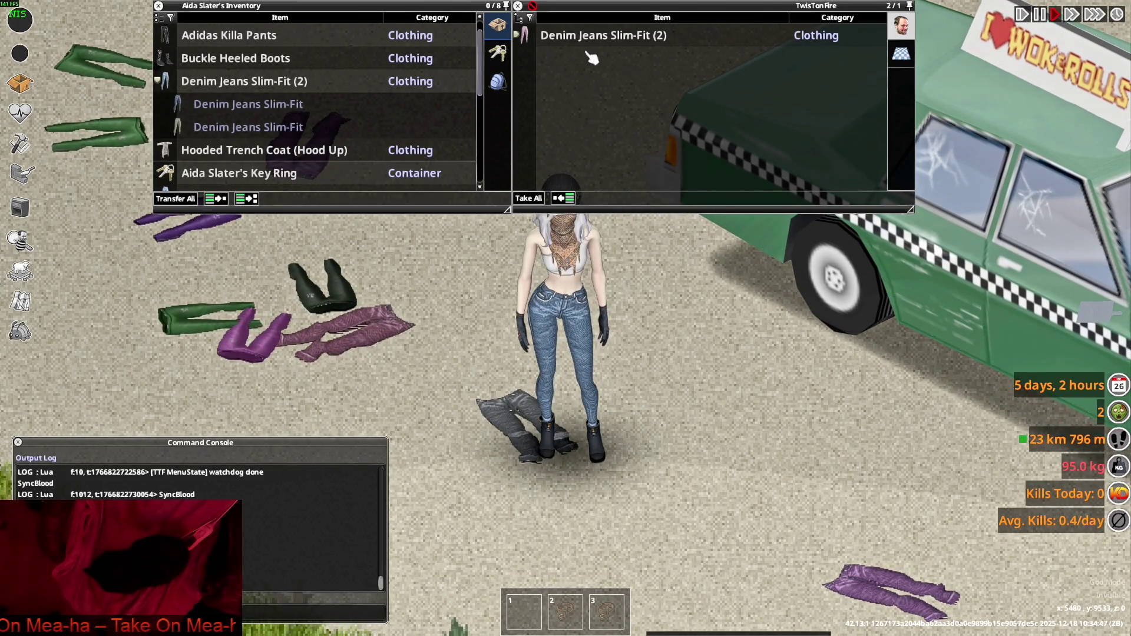
mouse_move(598, 49)
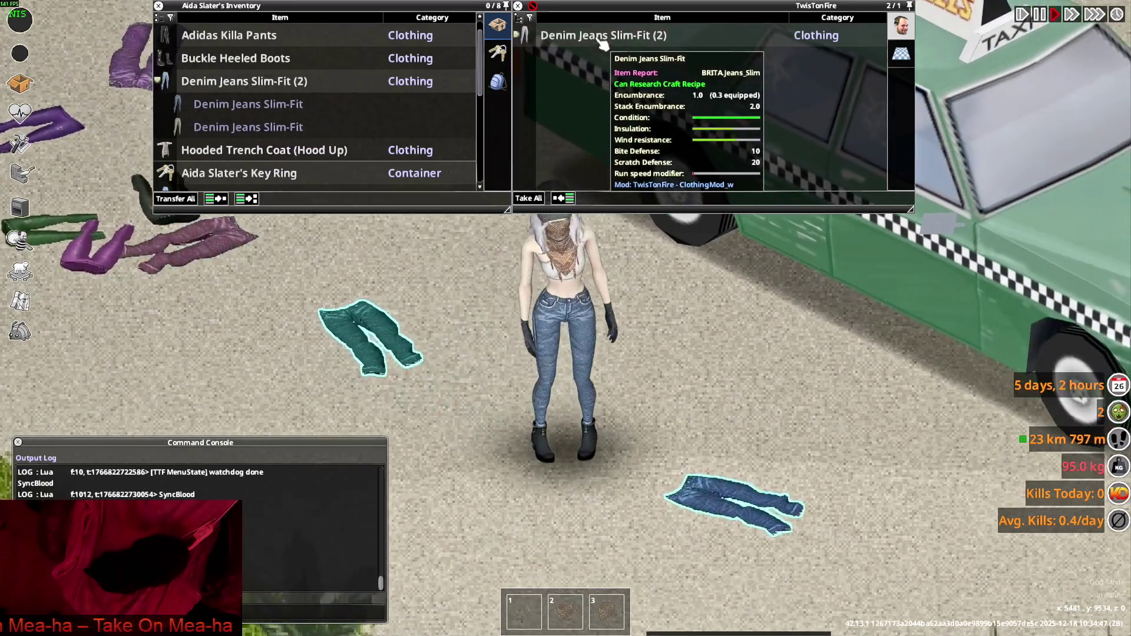
key("alt+Tab")
key("alt+Tab")
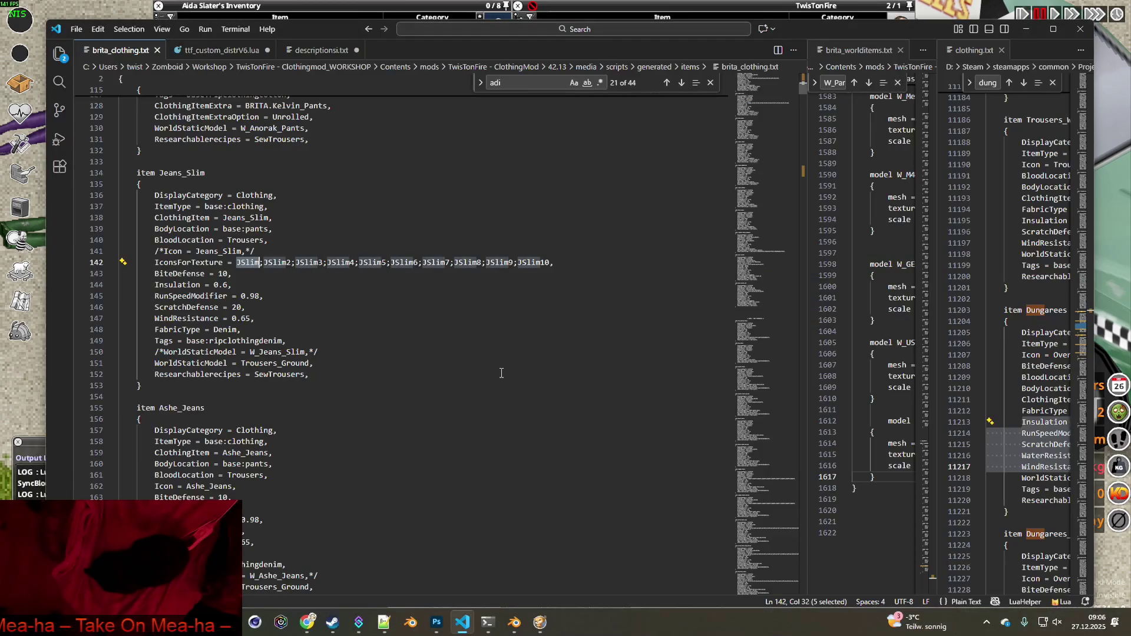